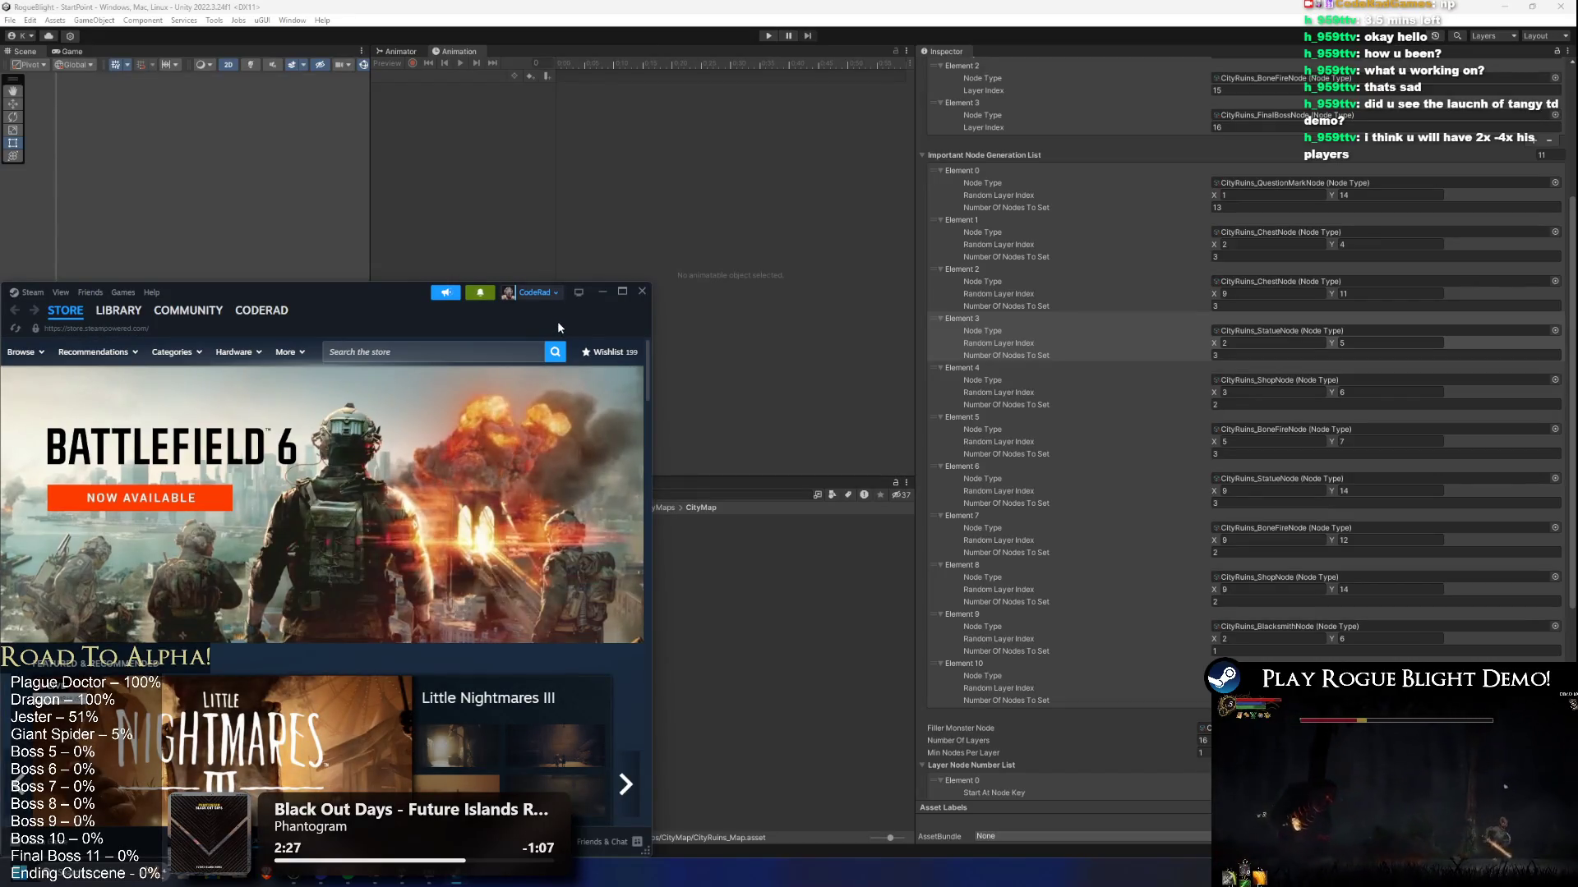
# Step: Maximize the Steam window and view Rogue Blight Playtest in the library
pyautogui.click(480, 293)
pyautogui.click(622, 291)
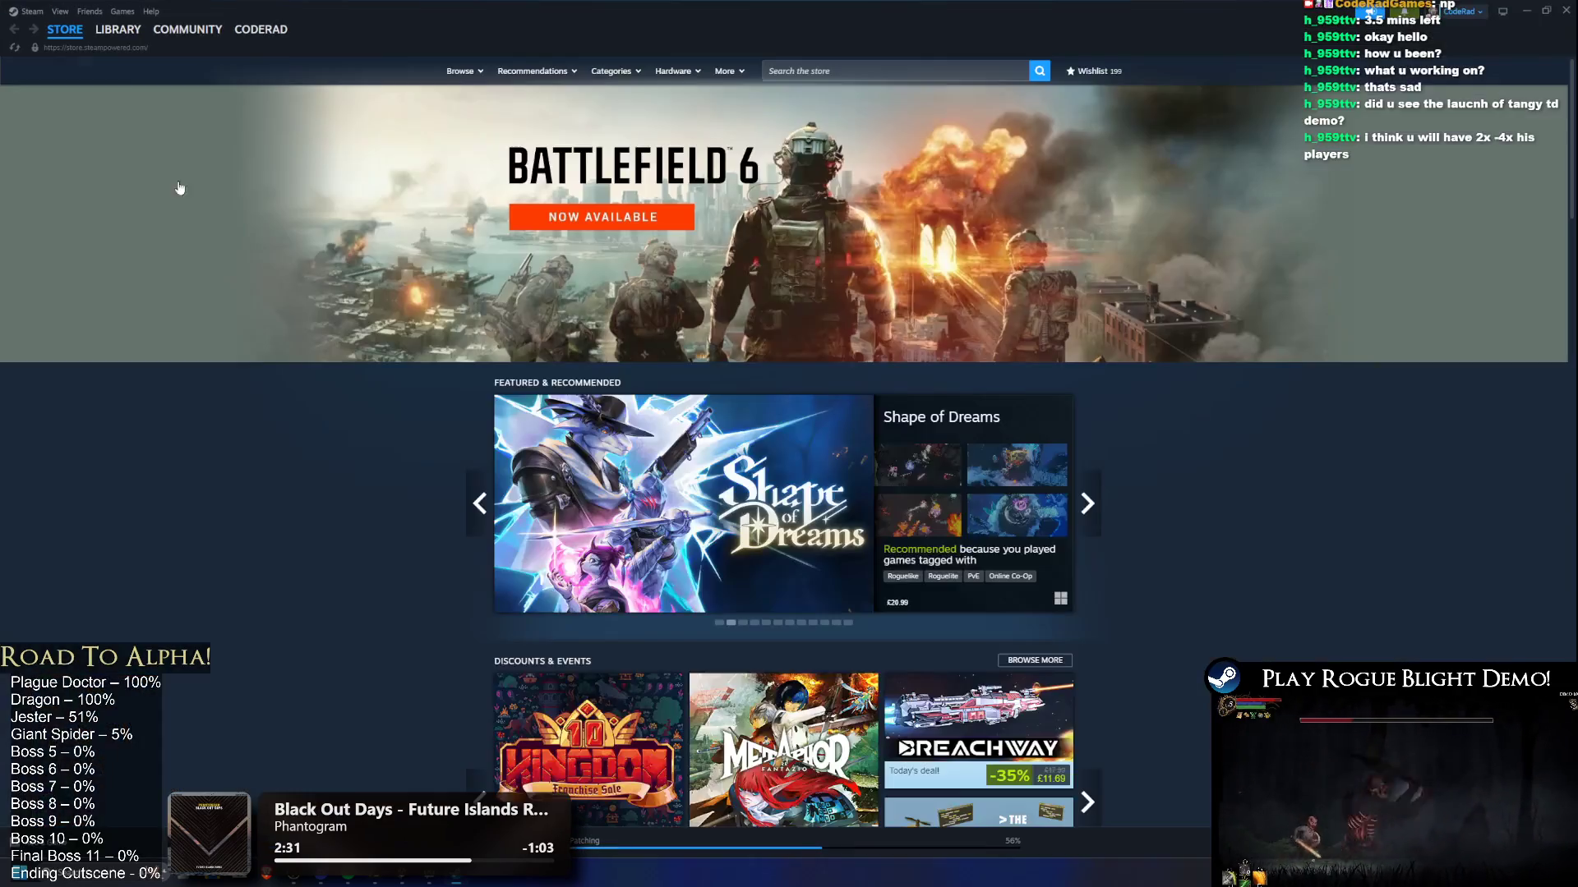
pyautogui.click(117, 30)
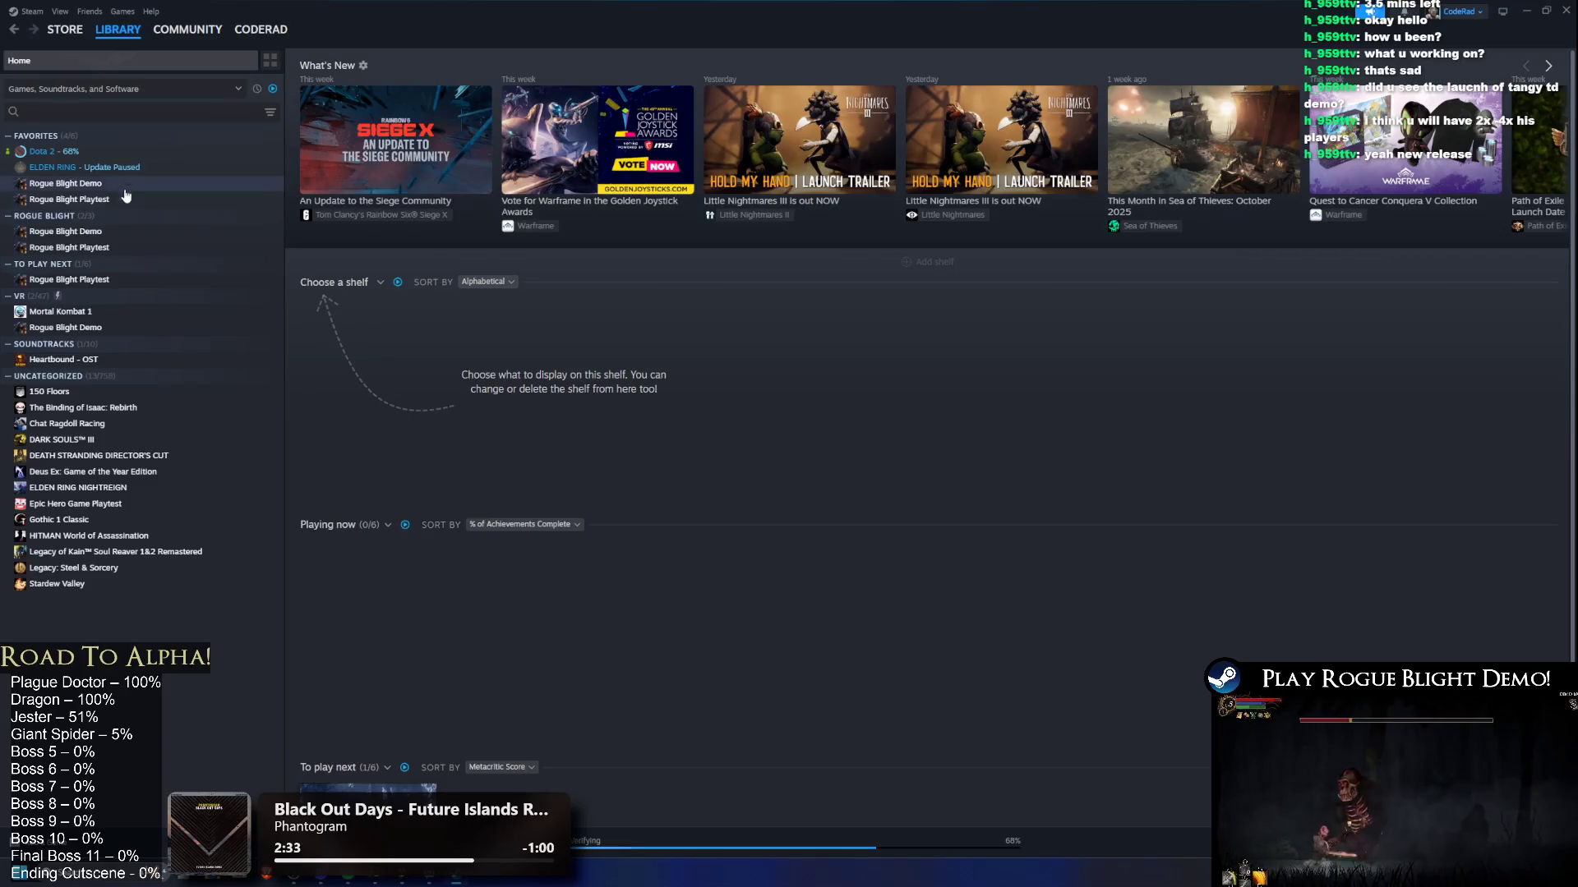
pyautogui.click(147, 200)
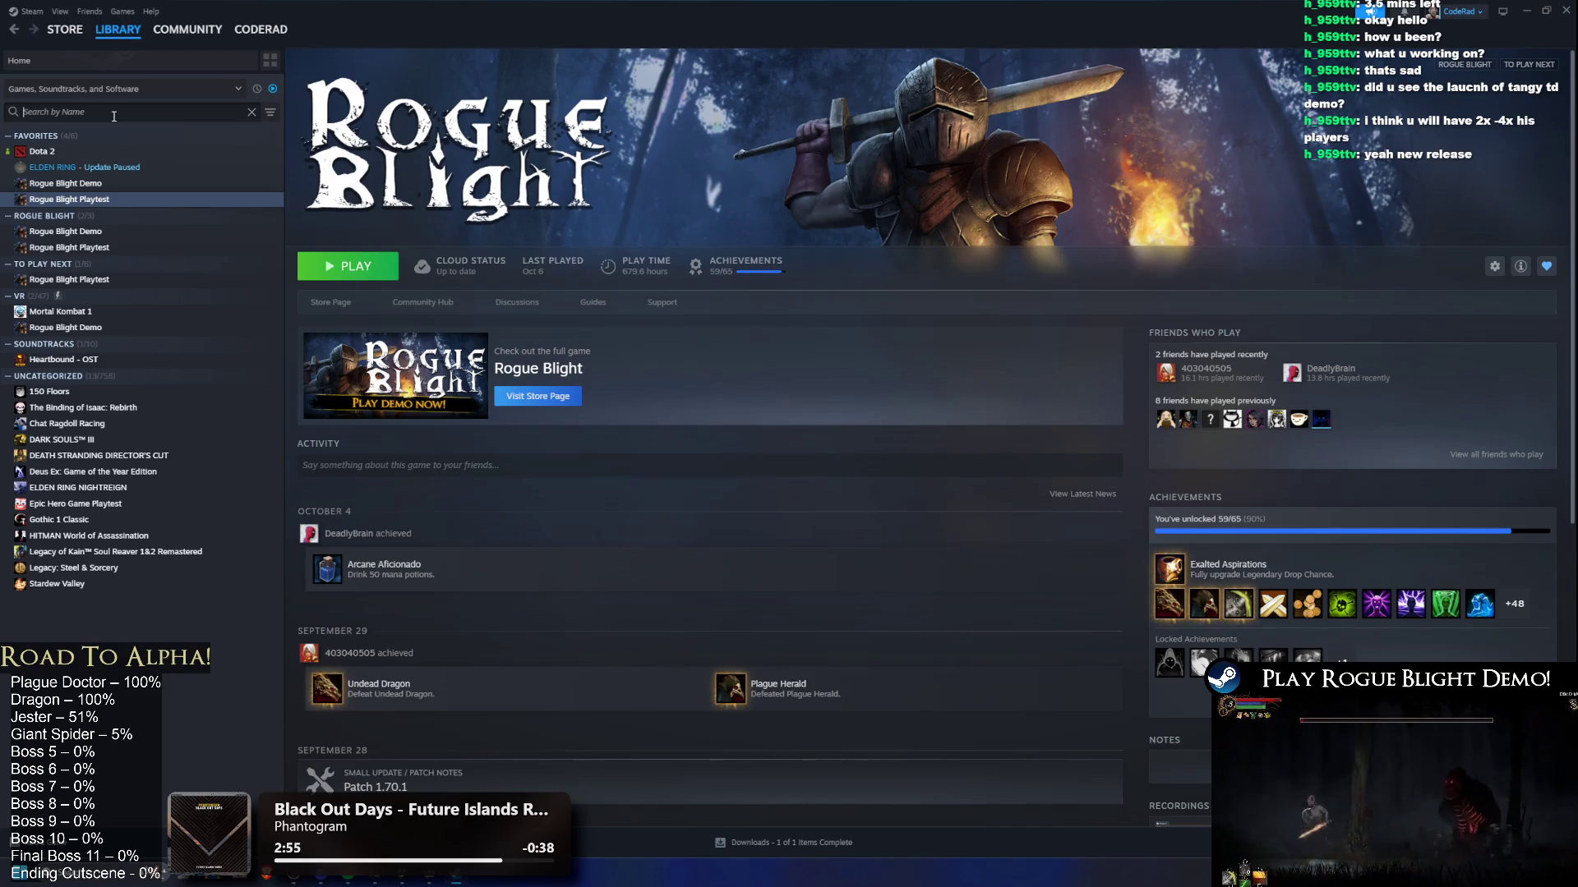
# Step: Search the library for 'tang', clear the search, and return to the store front page
pyautogui.write('tang')
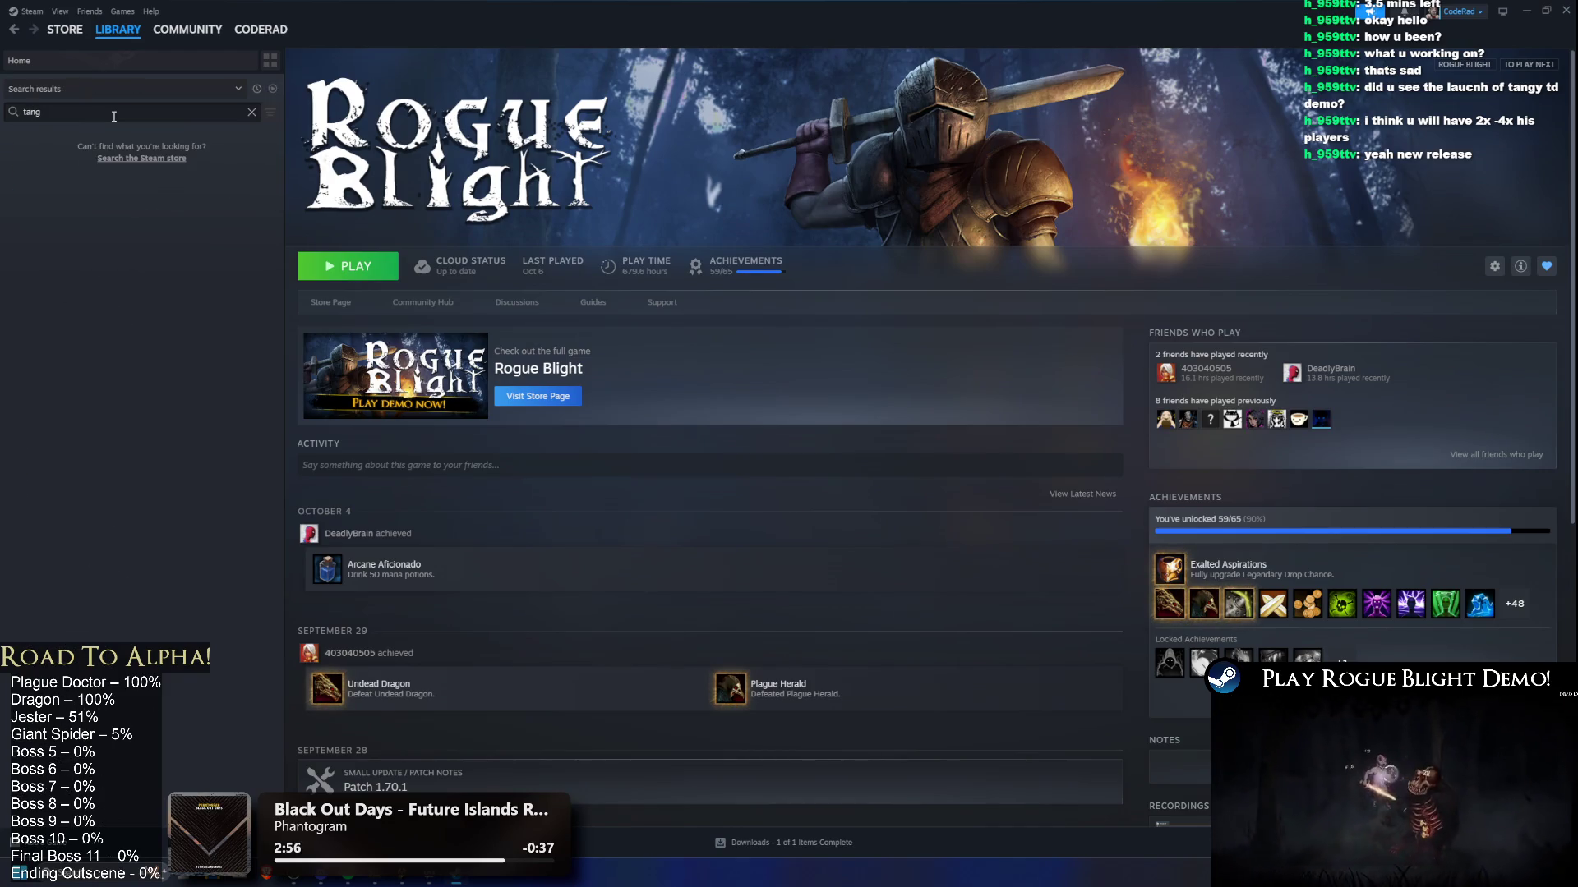
pyautogui.press('BackSpace')
pyautogui.click(65, 29)
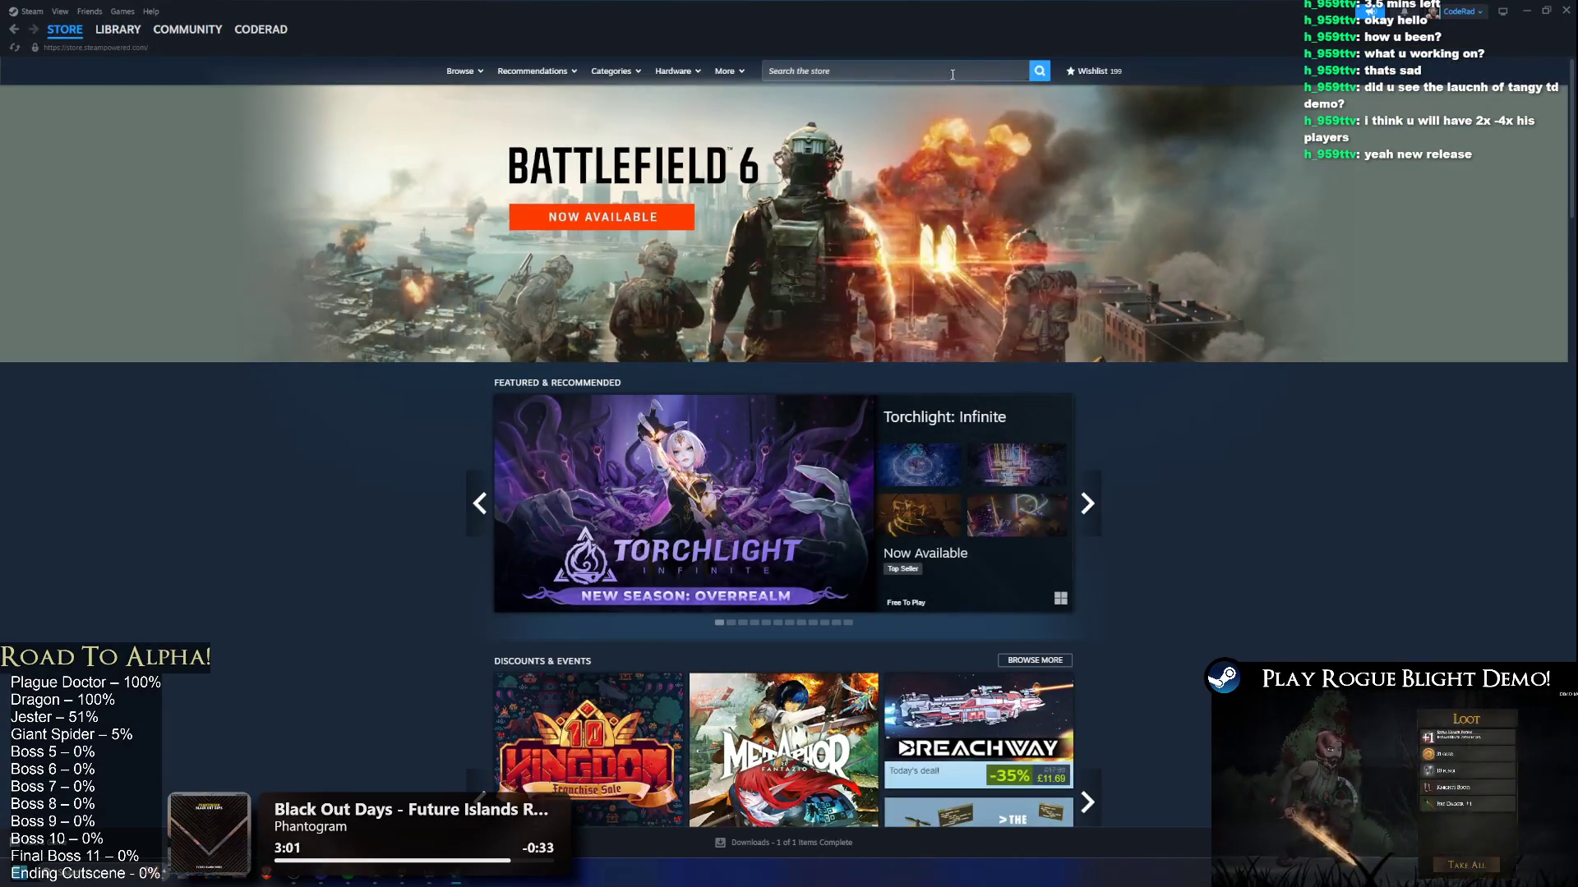
# Step: Search the store for 'tangy td' and open the Tangy TD Demo store page
pyautogui.click(955, 71)
pyautogui.write('tangy td')
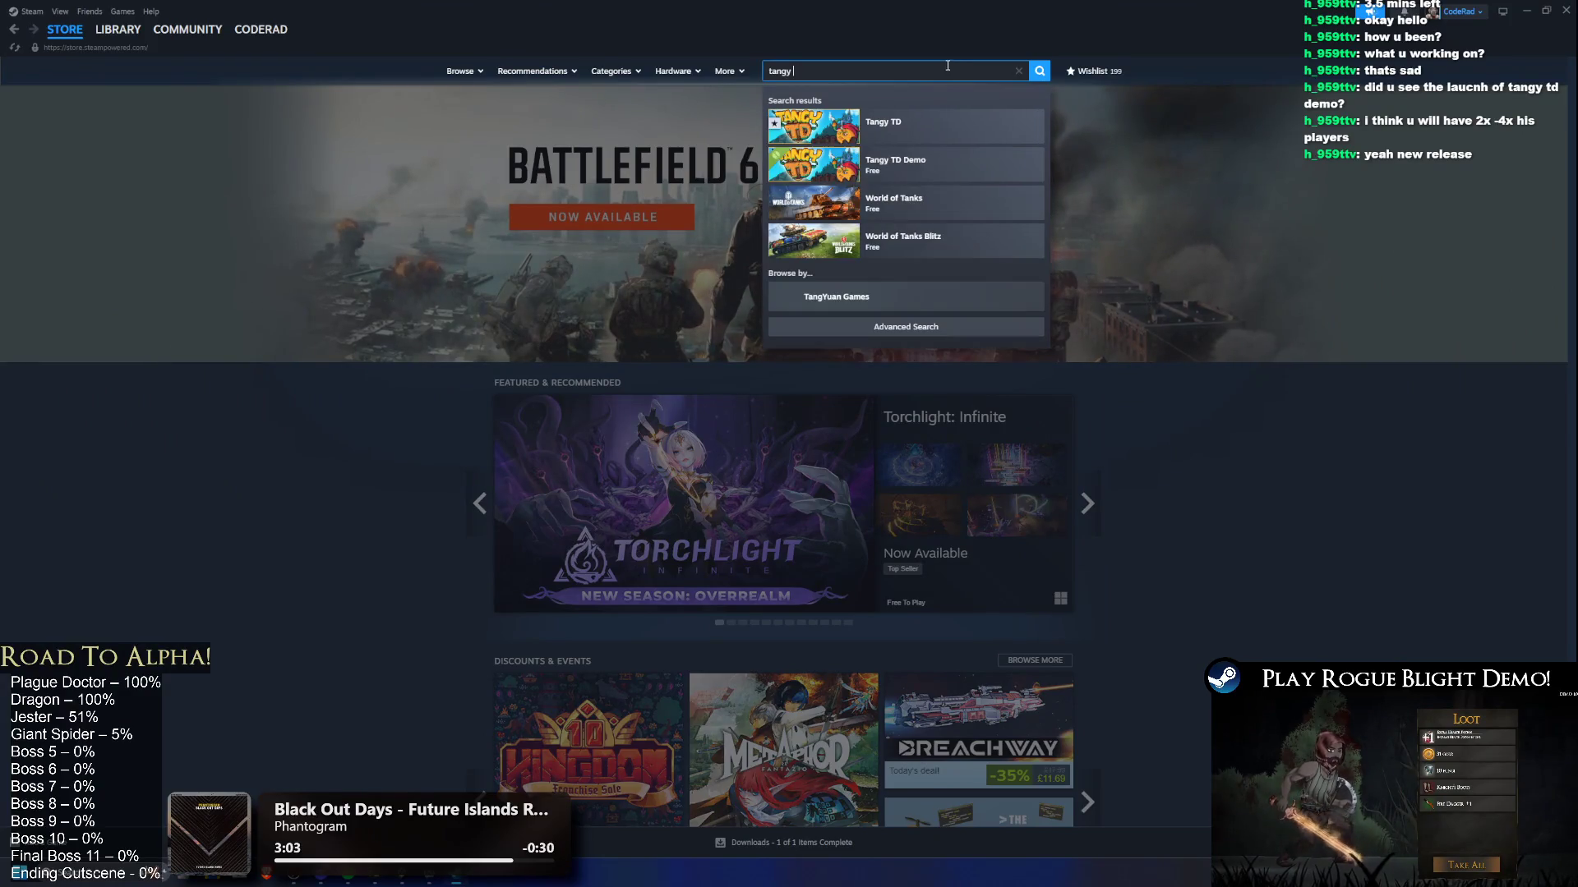
pyautogui.click(1023, 127)
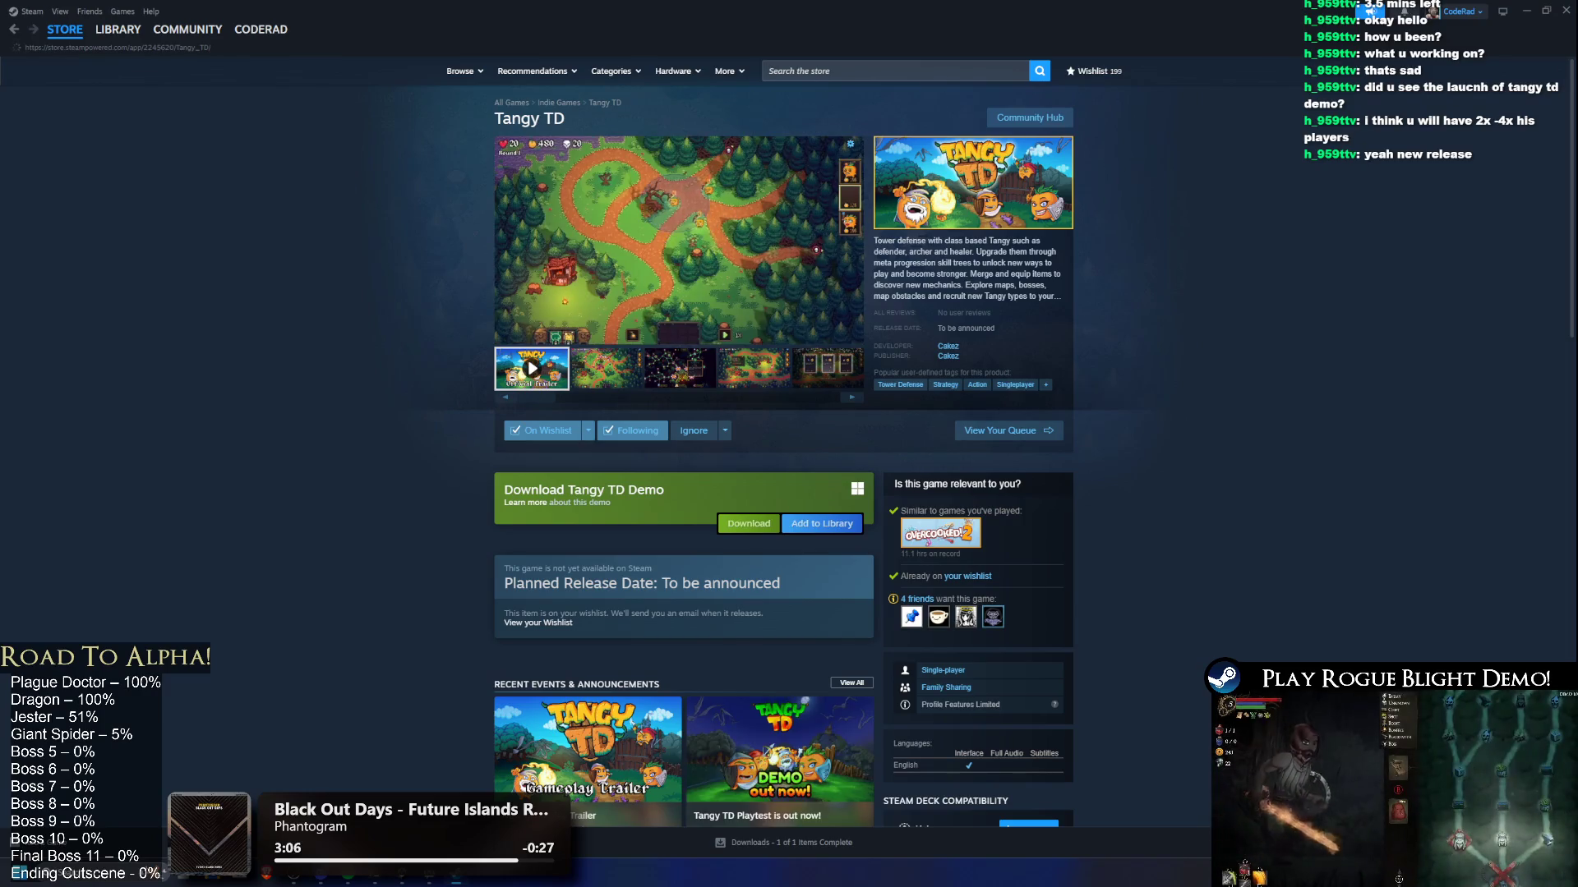
pyautogui.click(849, 66)
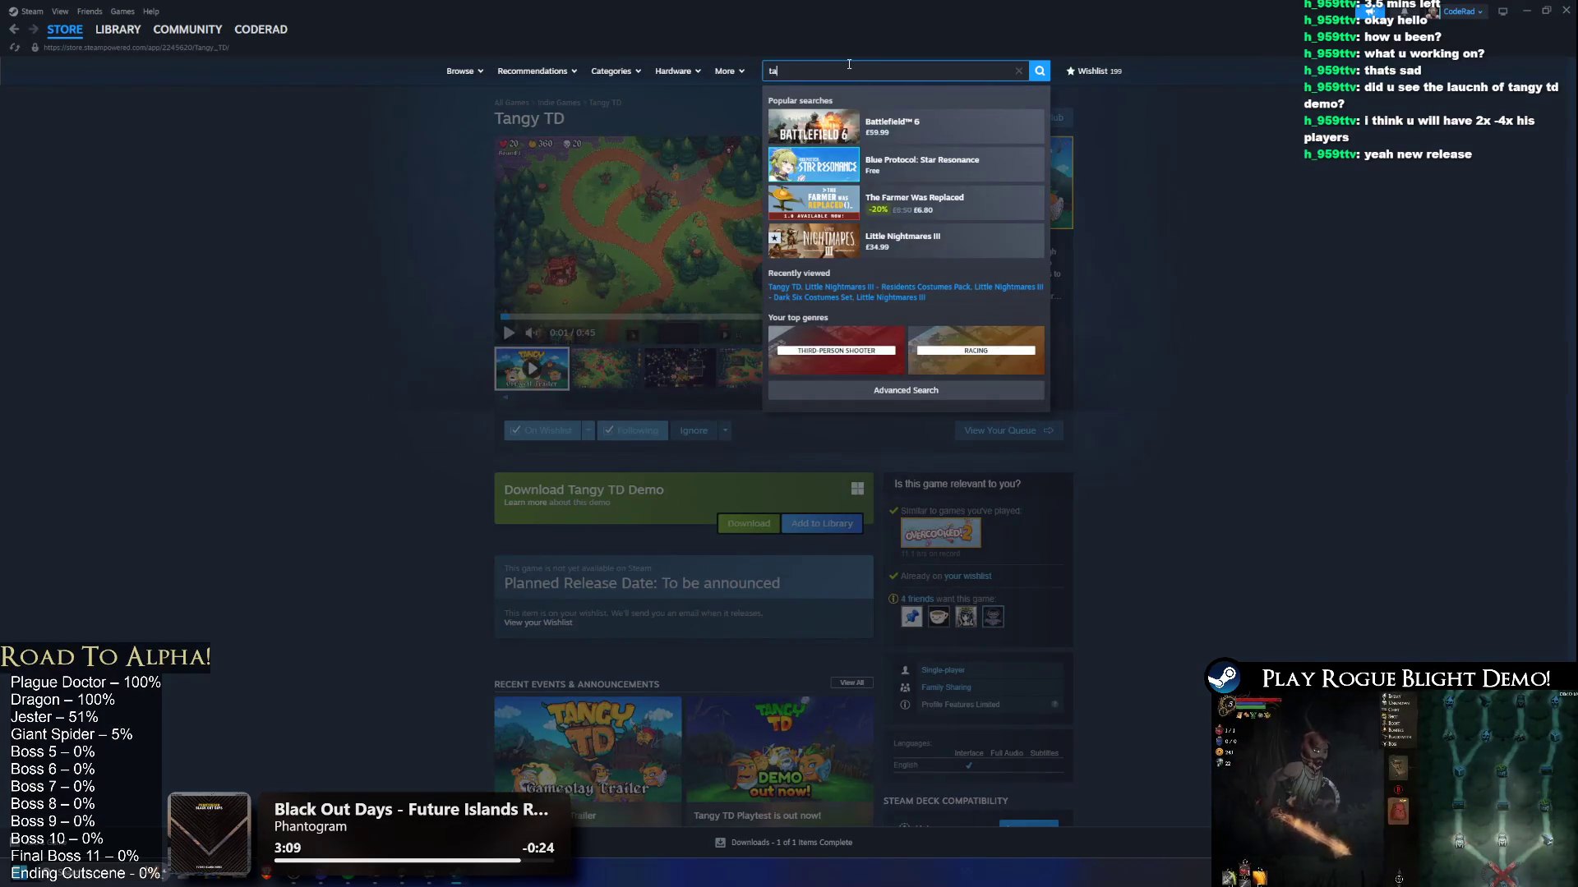
pyautogui.write('ndy t')
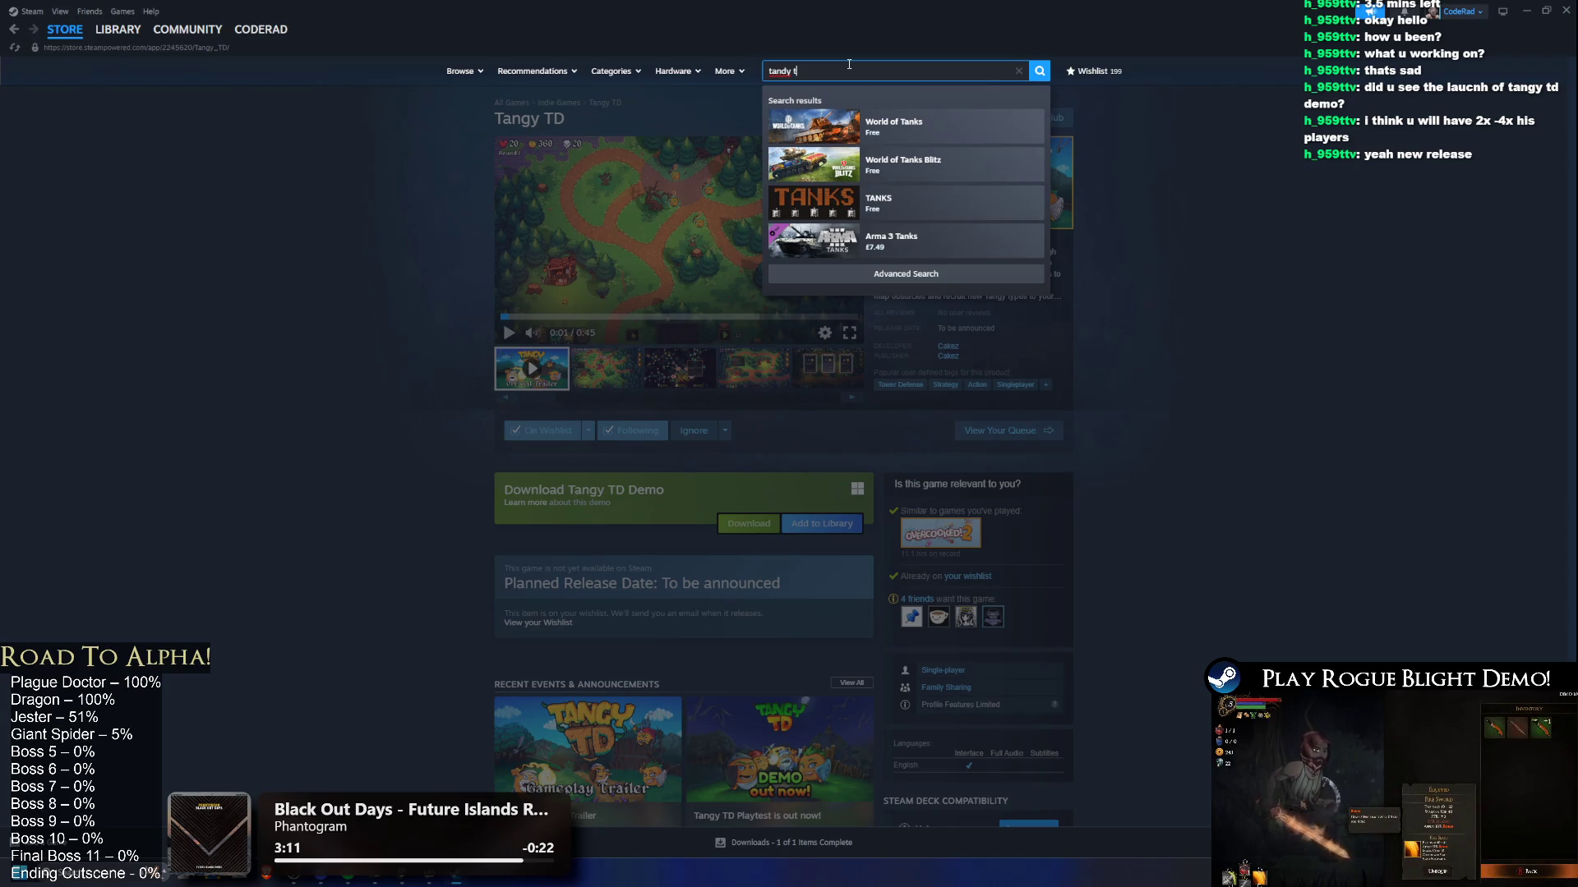
pyautogui.press('BackSpace')
pyautogui.press('BackSpace')
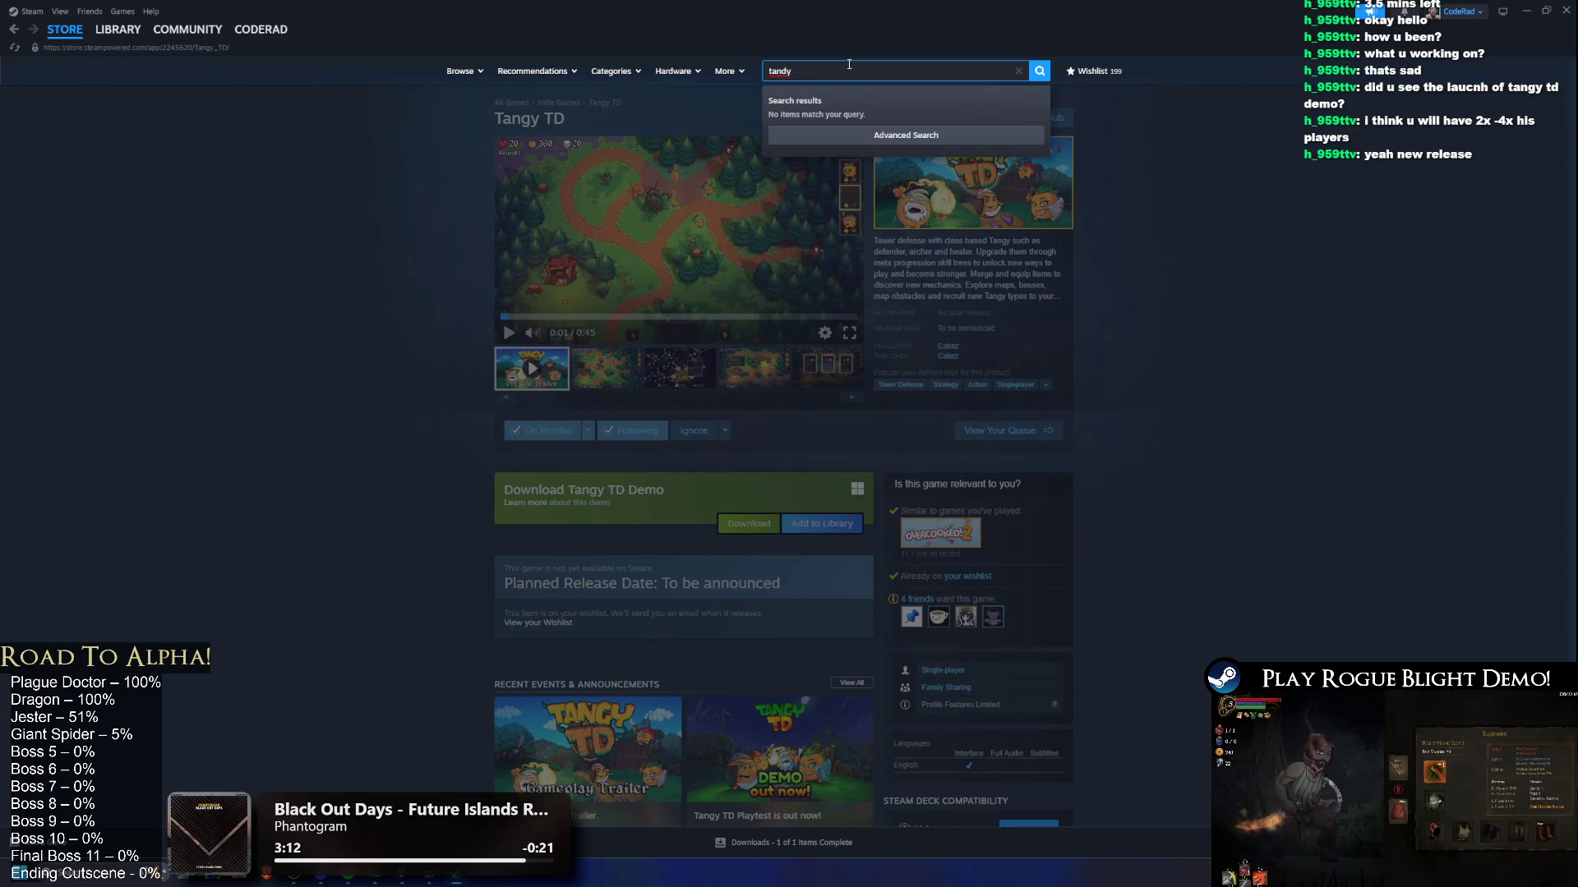
pyautogui.press('BackSpace')
pyautogui.press('BackSpace')
pyautogui.write('gy td')
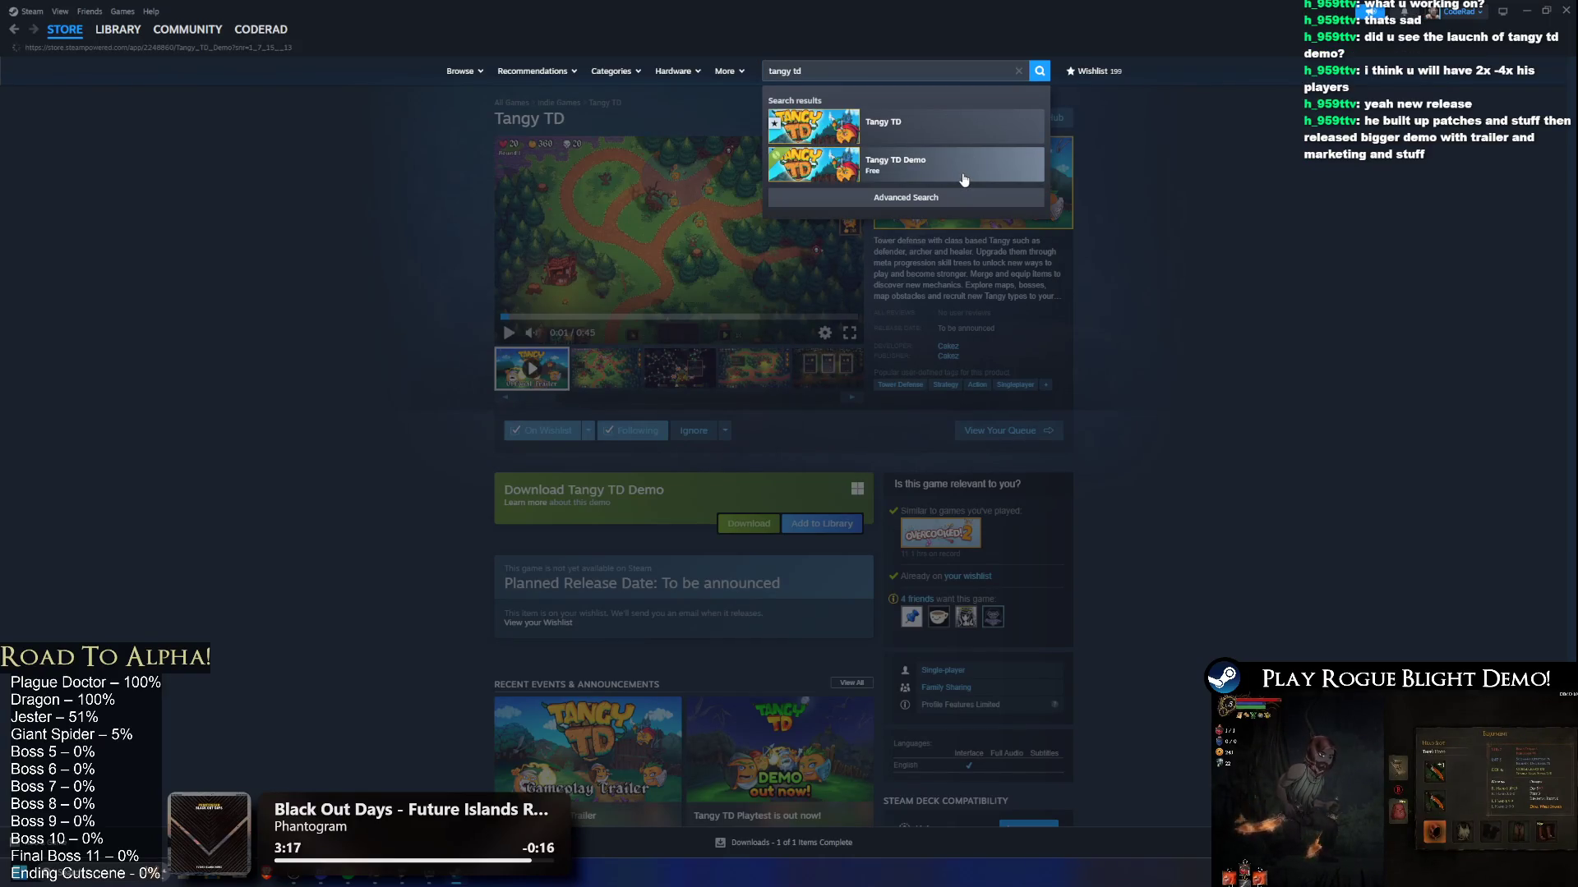
pyautogui.click(964, 179)
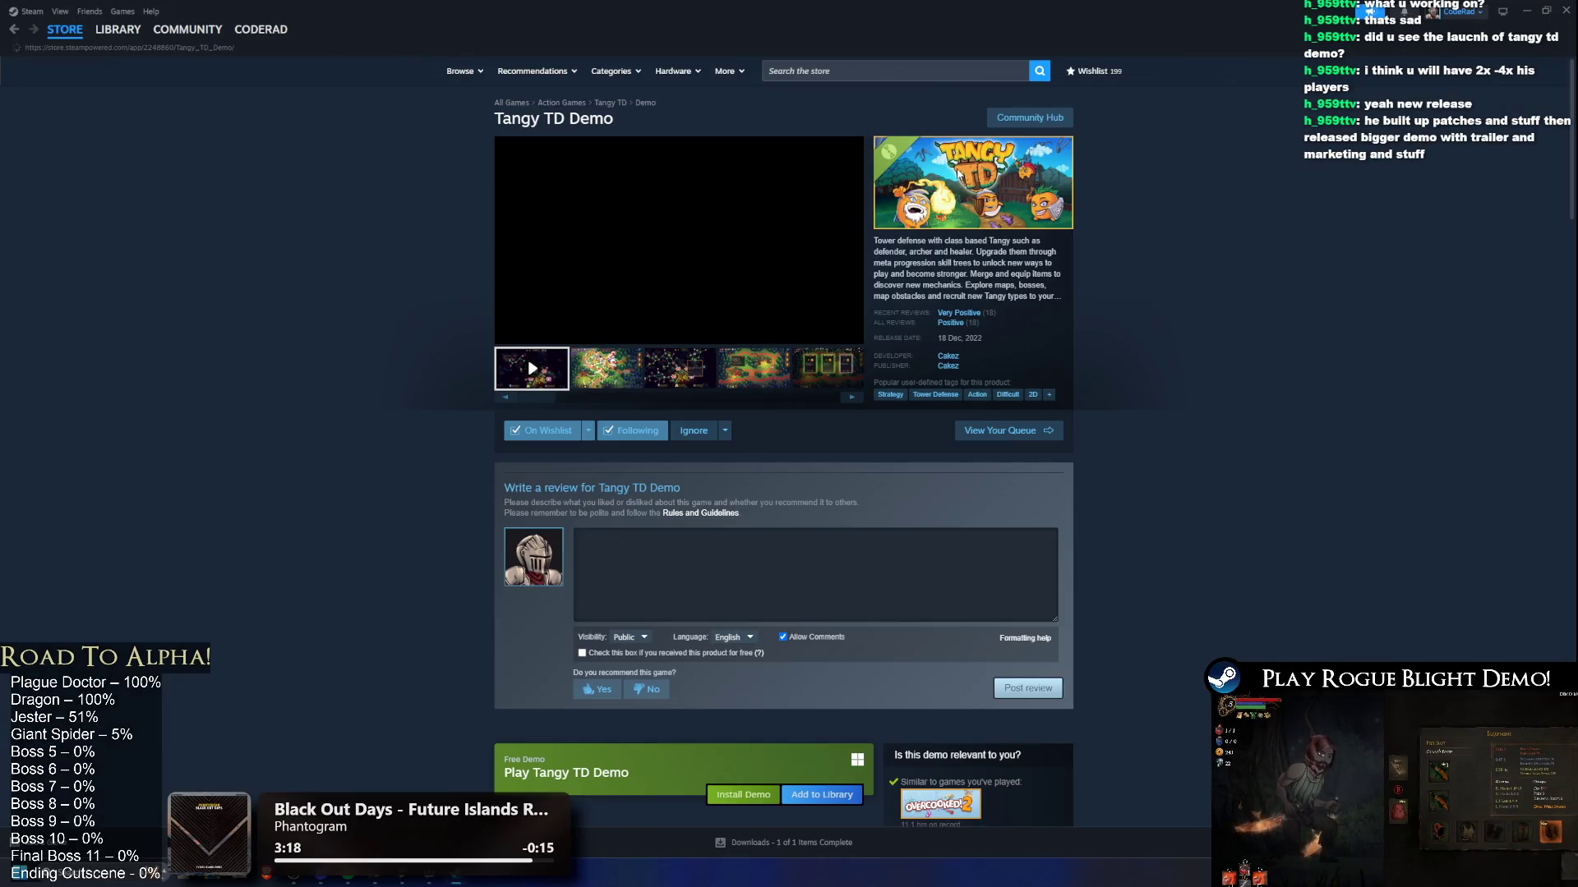
# Step: View the fourth screenshot and scroll through the reviews to the Install Demo section
pyautogui.click(776, 353)
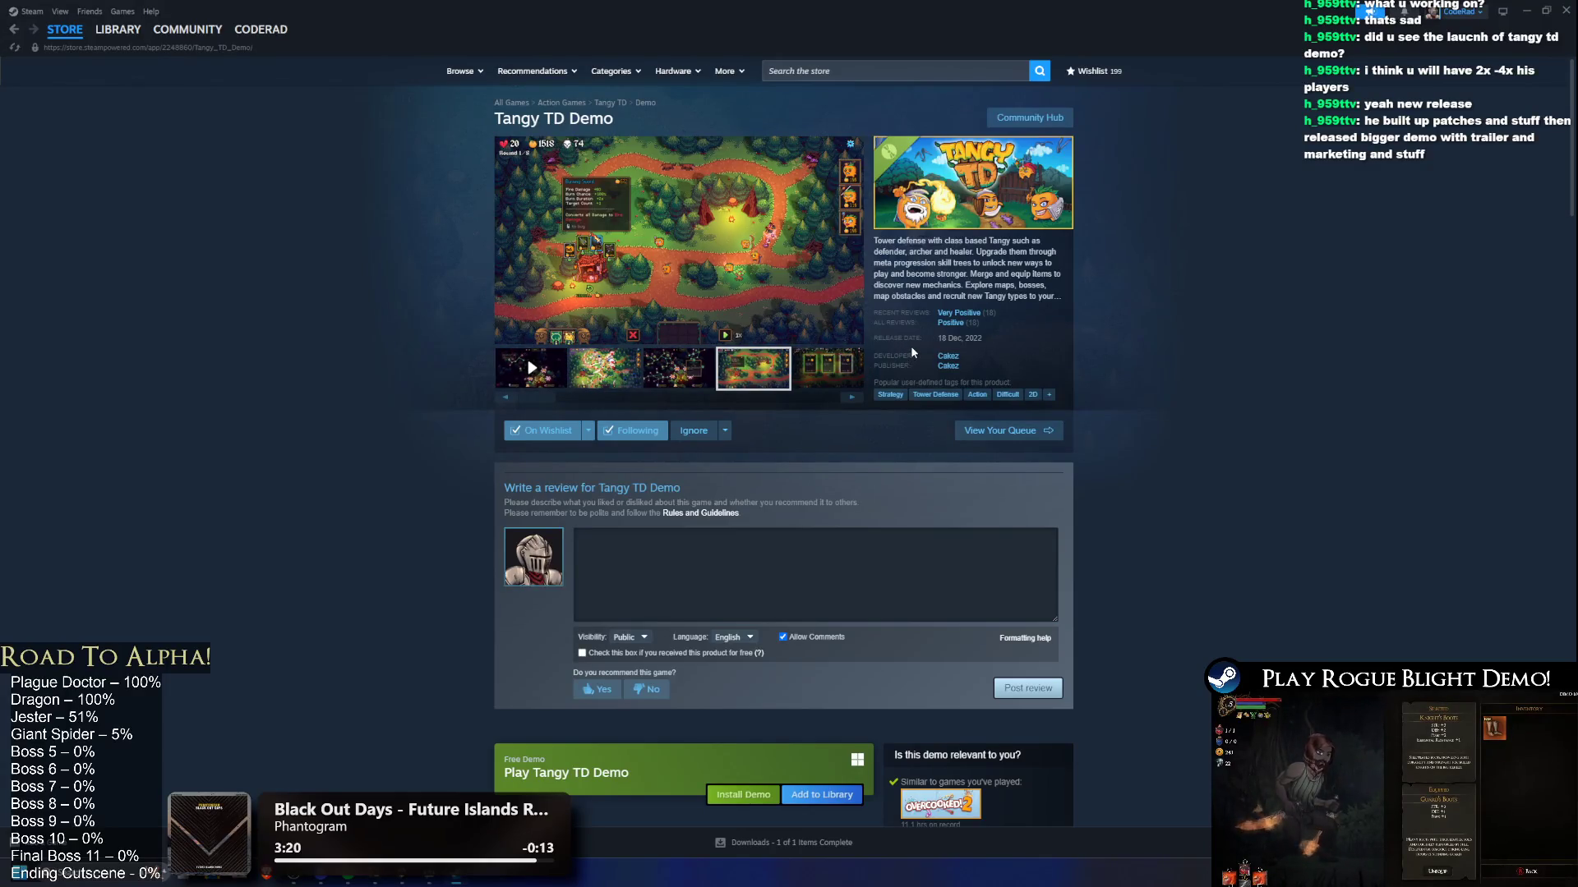
pyautogui.moveTo(993, 327)
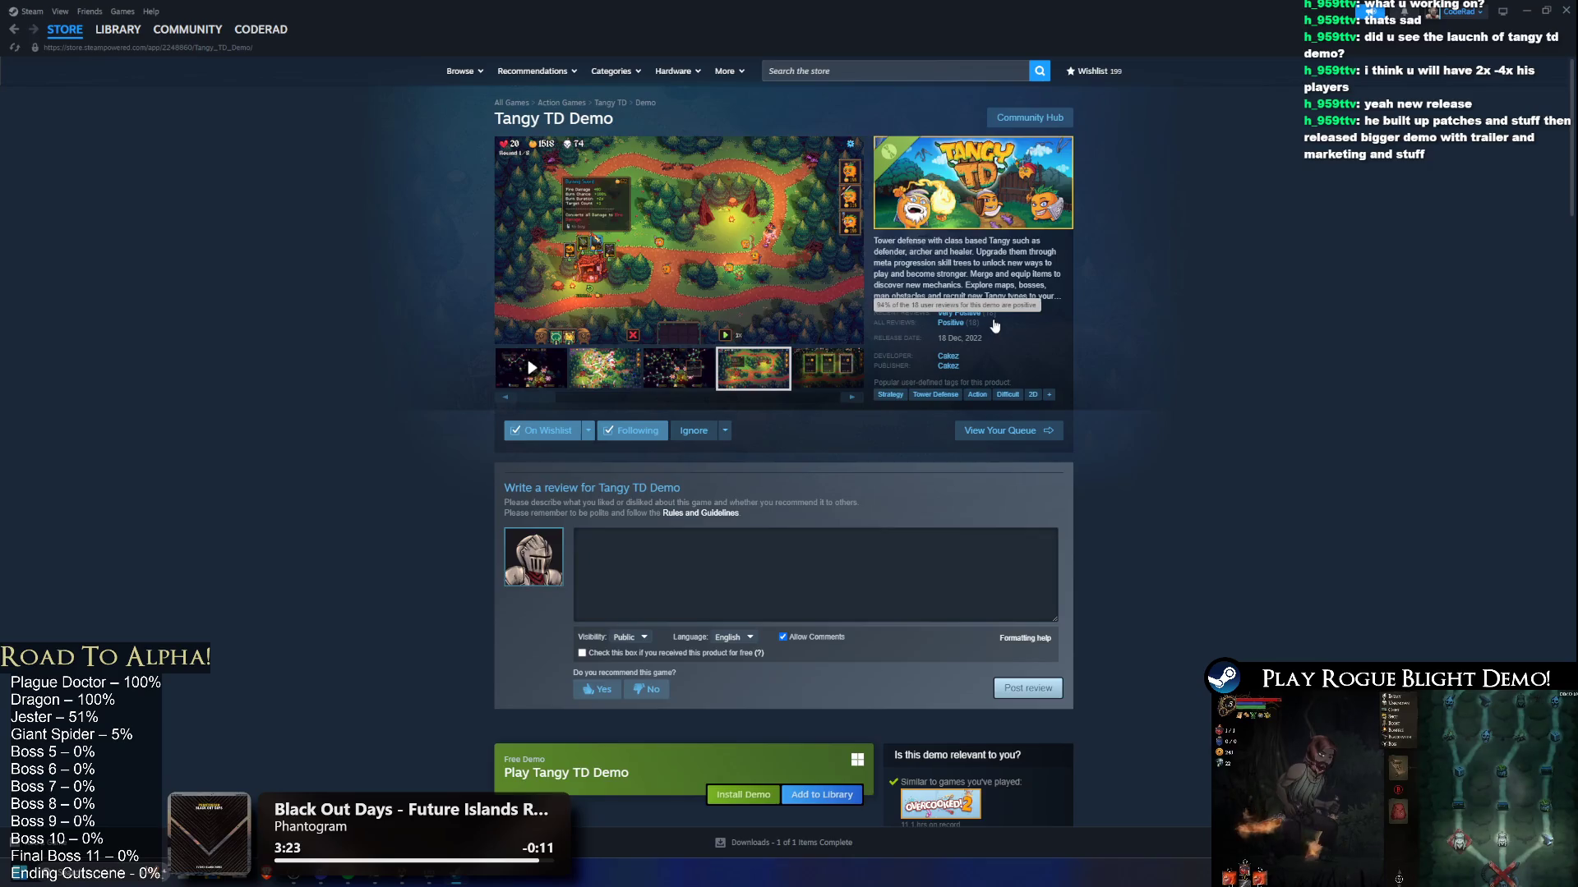
pyautogui.scroll(-5, 994, 327)
pyautogui.scroll(4, 993, 327)
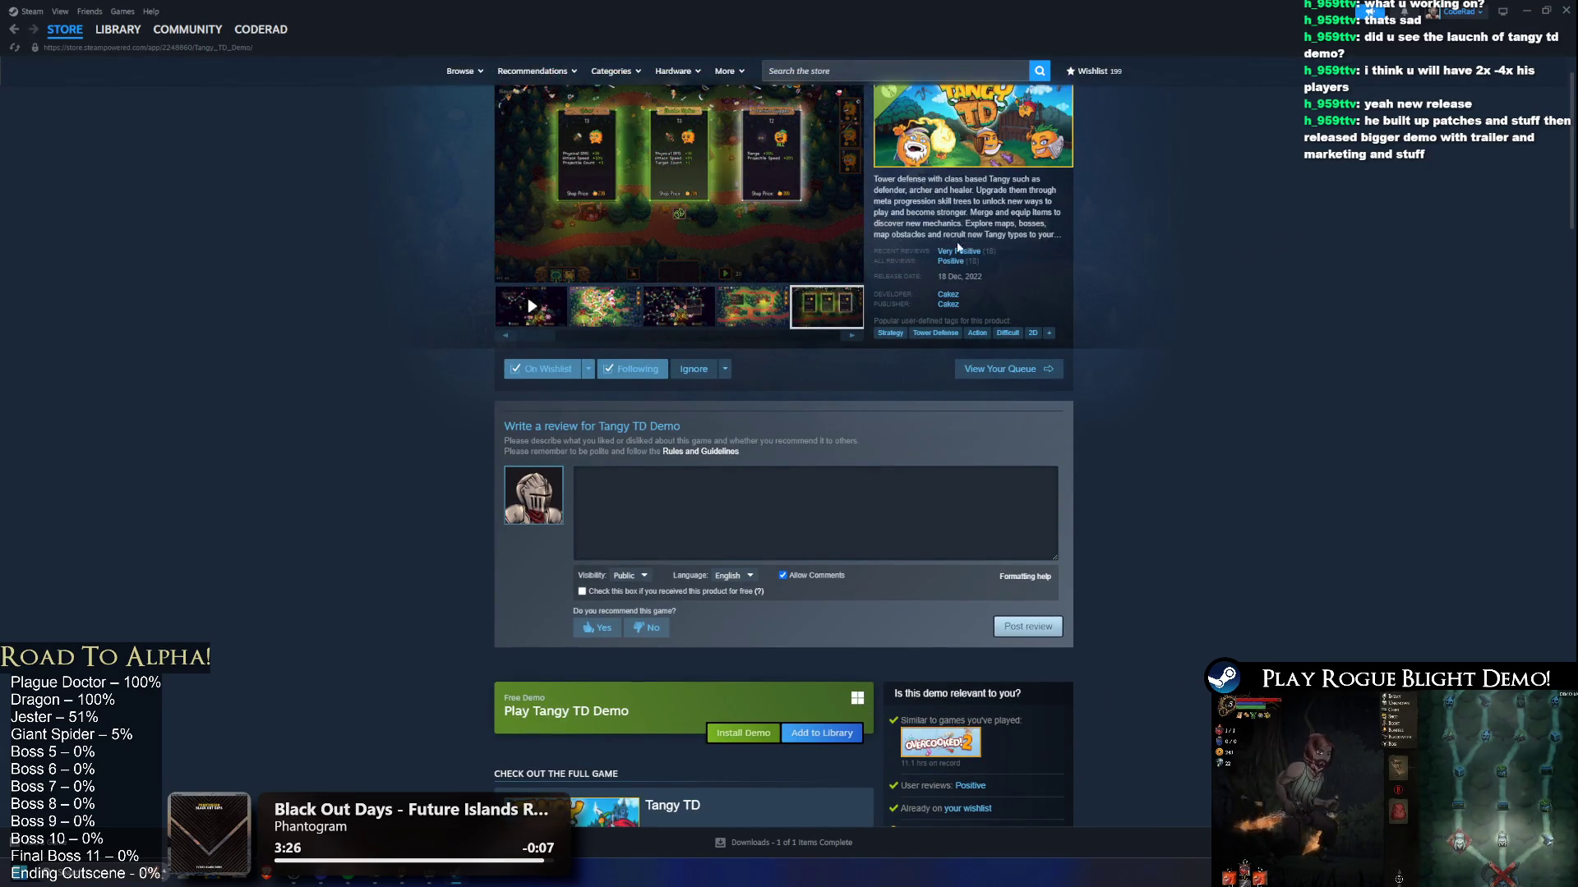
pyautogui.scroll(1, 1135, 308)
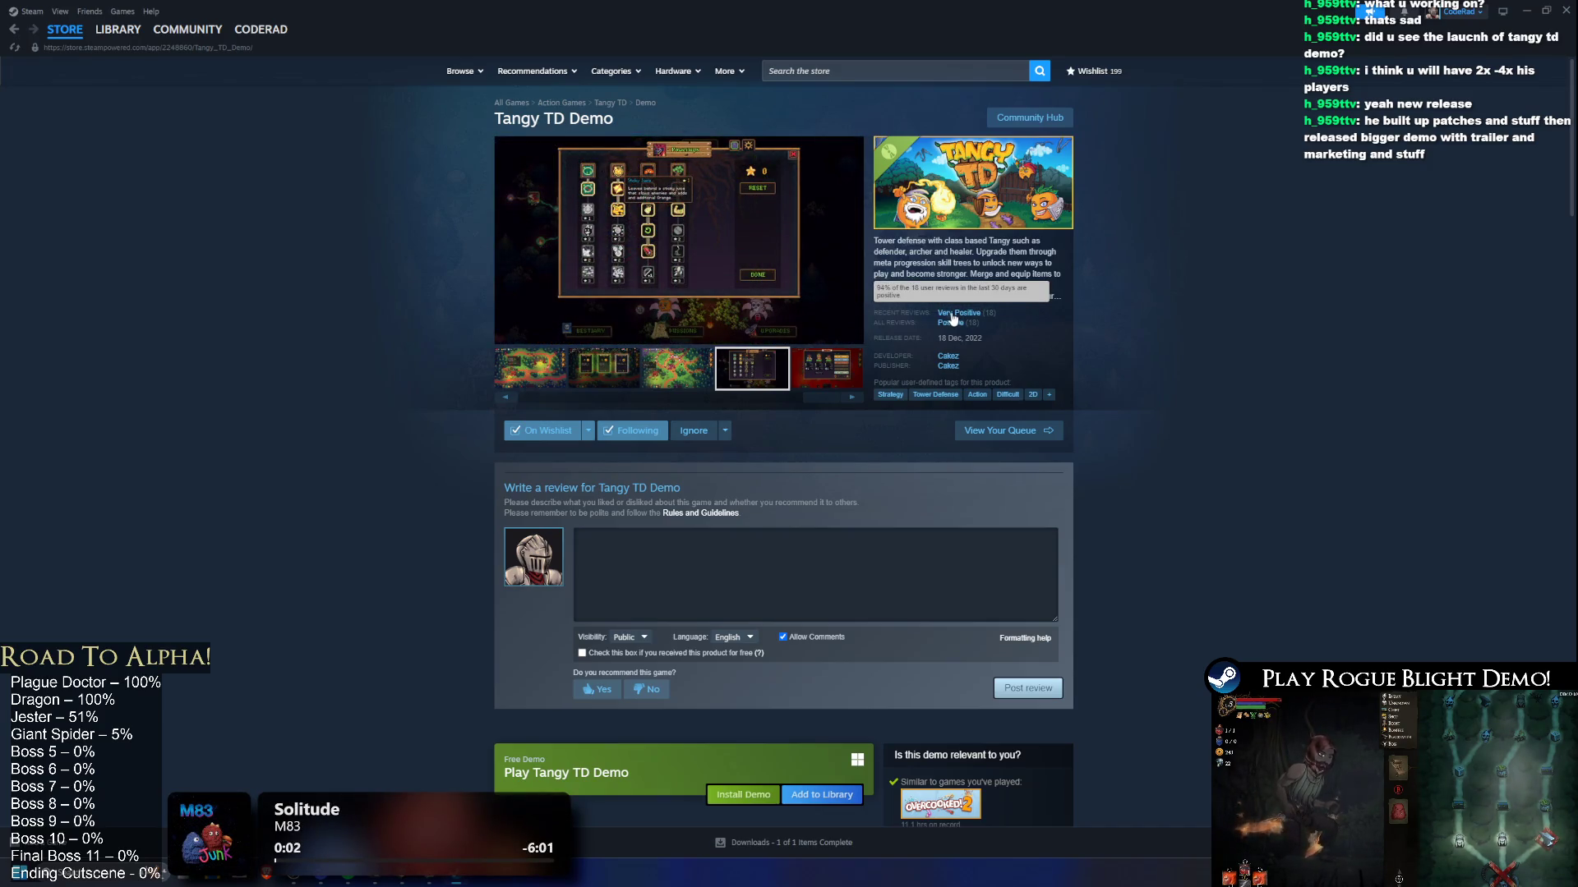
pyautogui.scroll(-8, 1241, 243)
pyautogui.scroll(6, 1200, 217)
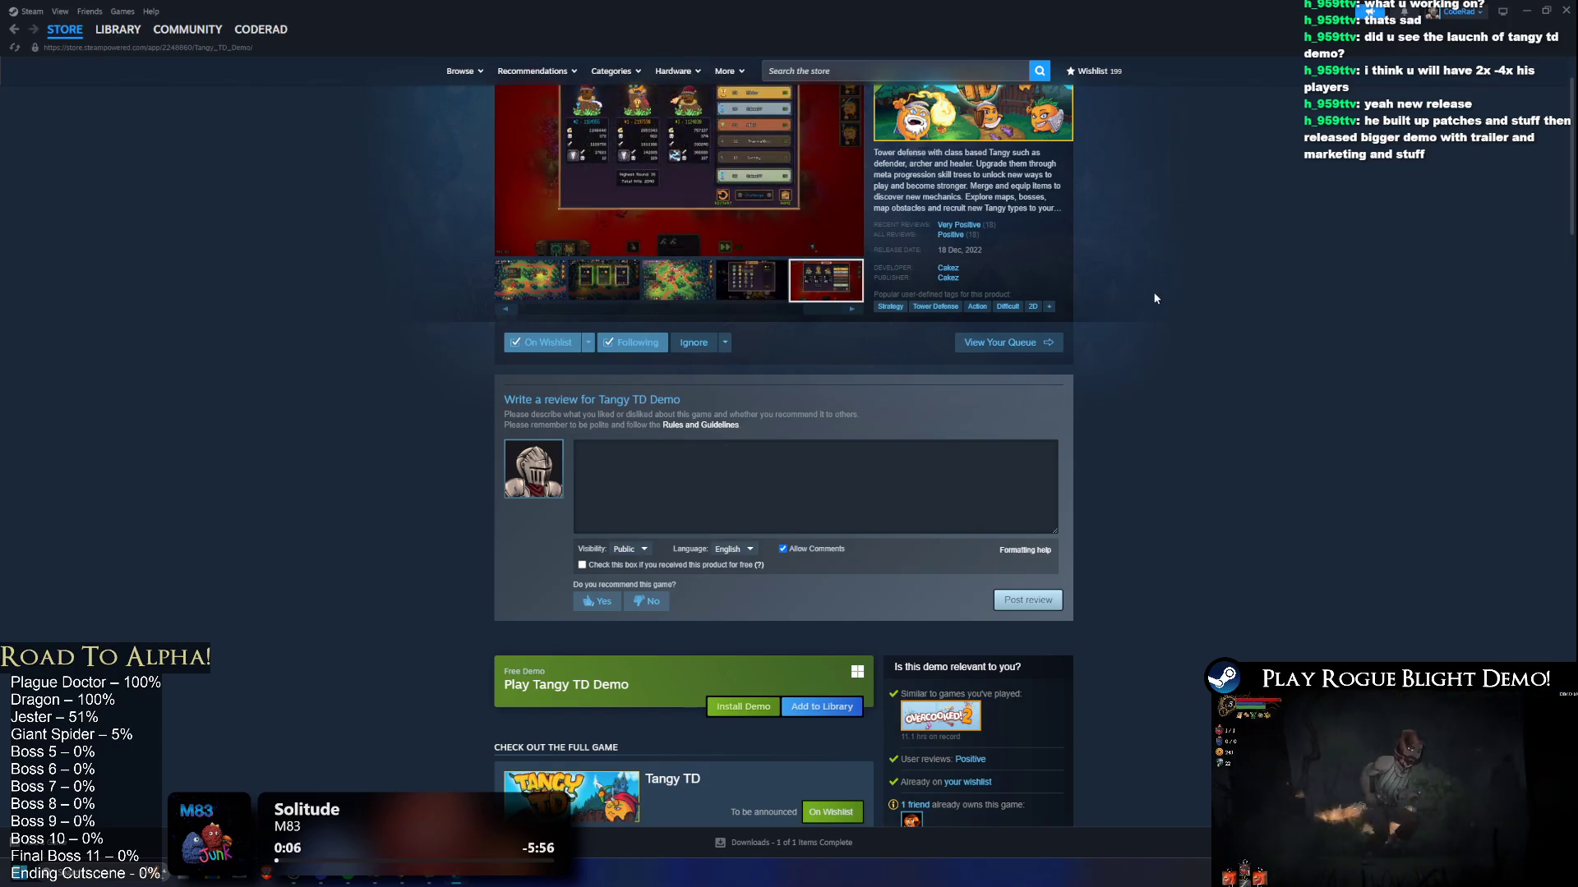
pyautogui.scroll(1, 575, 247)
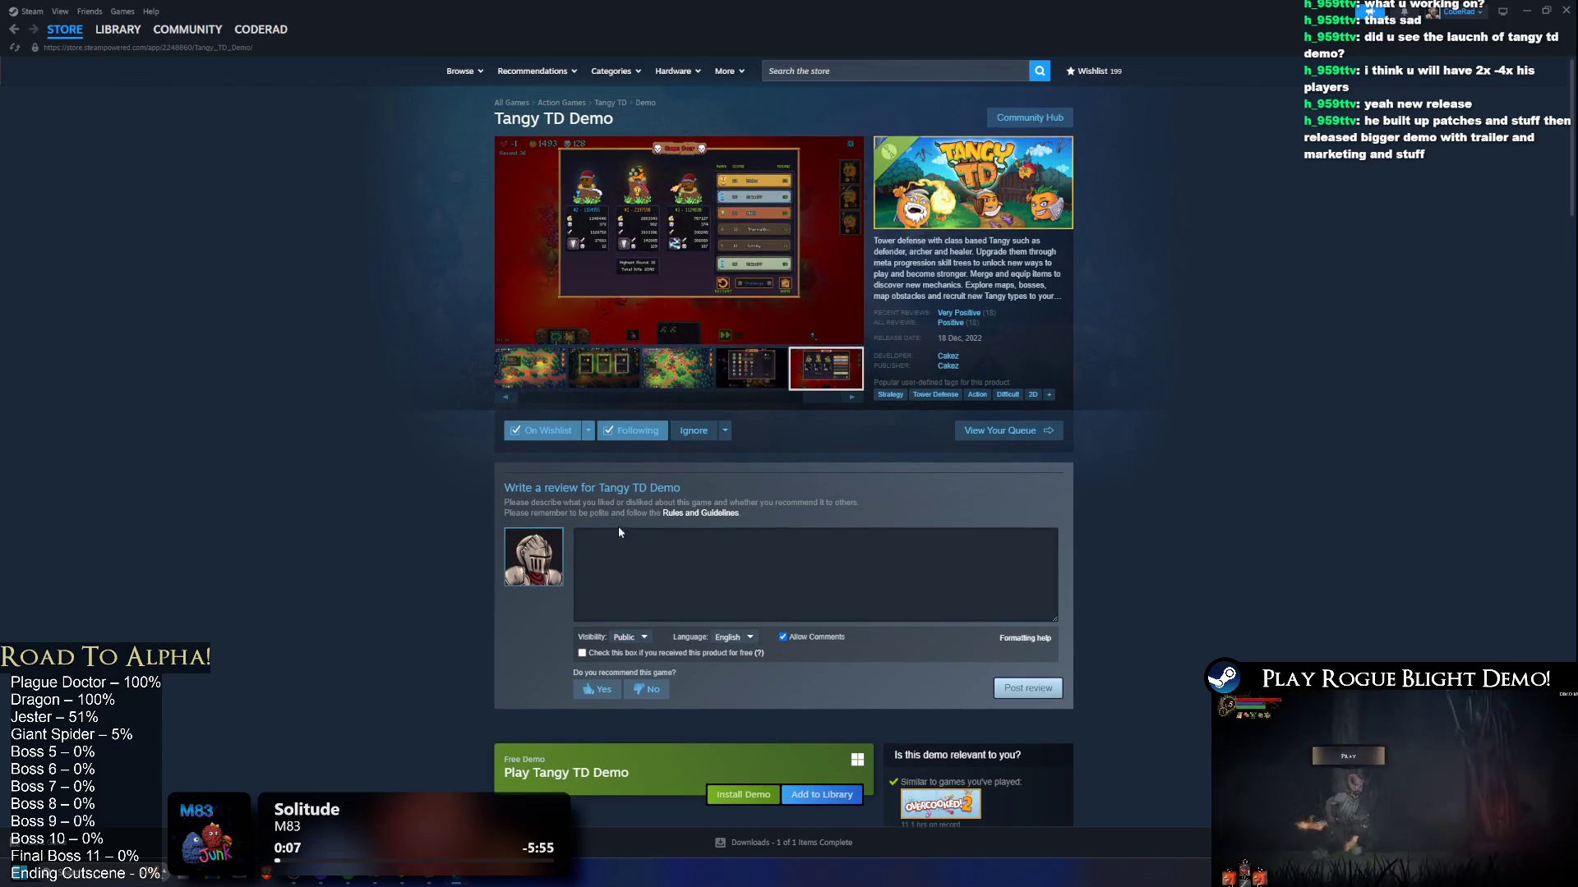
pyautogui.scroll(-2, 794, 613)
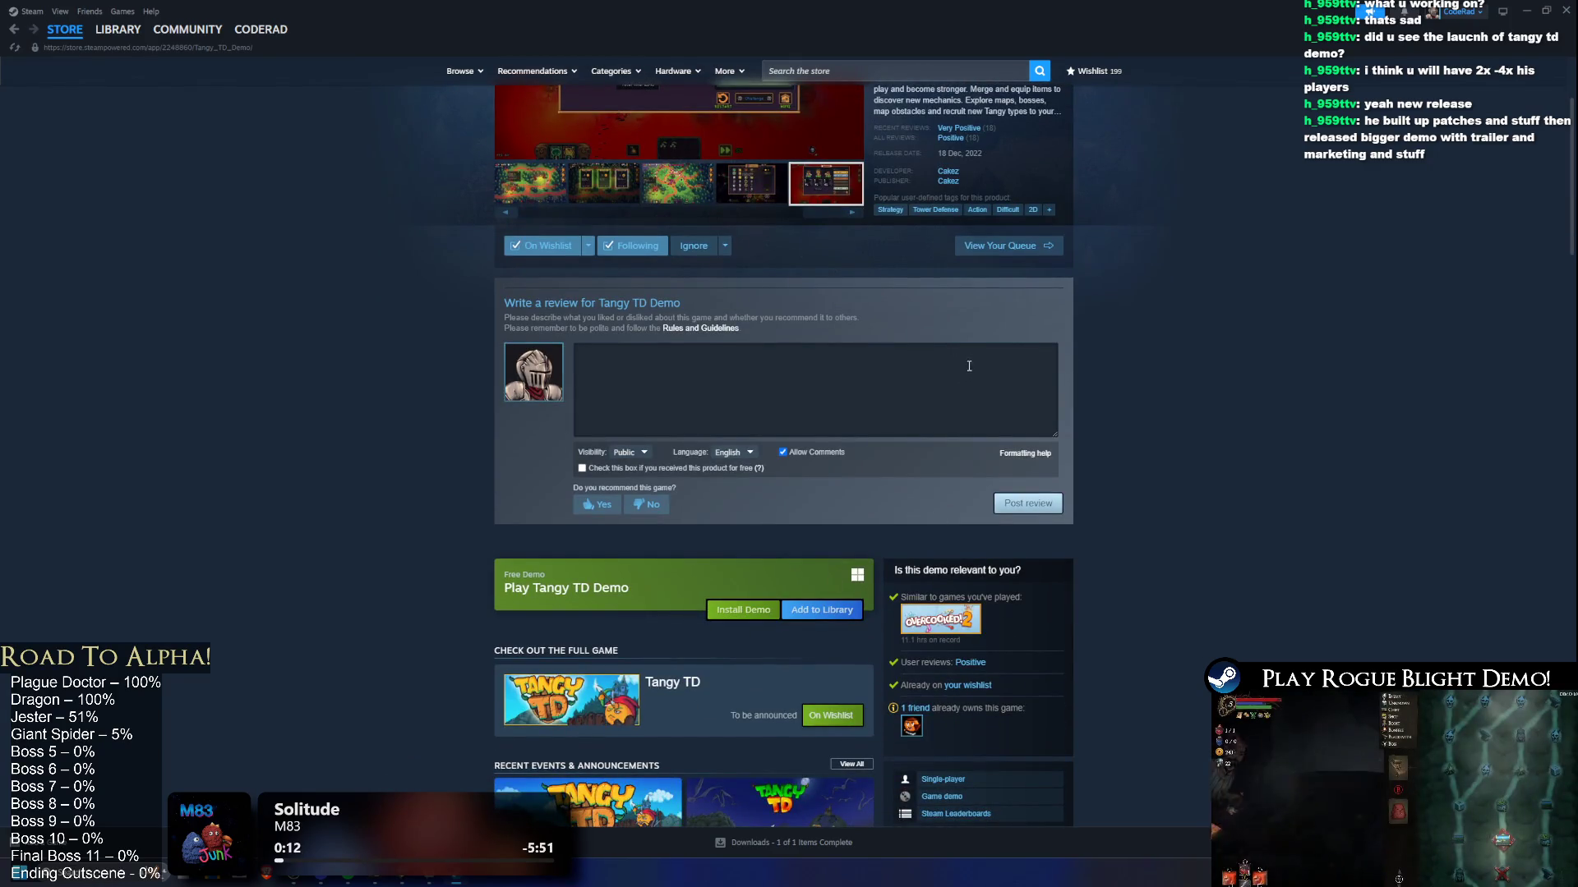
# Step: Install the Tangy TD Demo to drive C and return to the library home
pyautogui.click(737, 612)
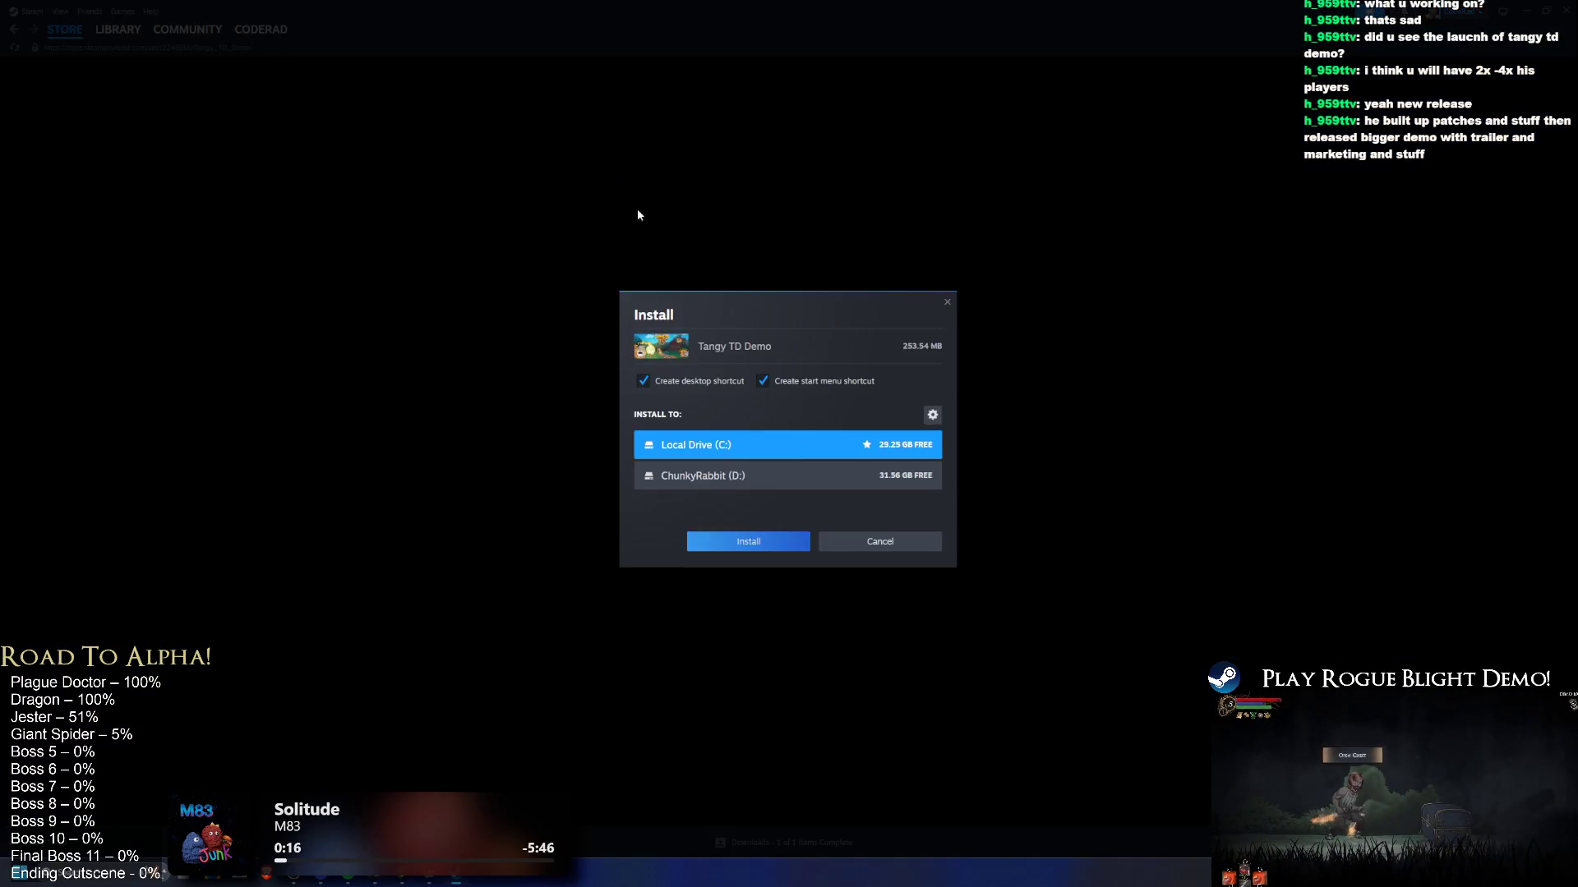
pyautogui.click(760, 544)
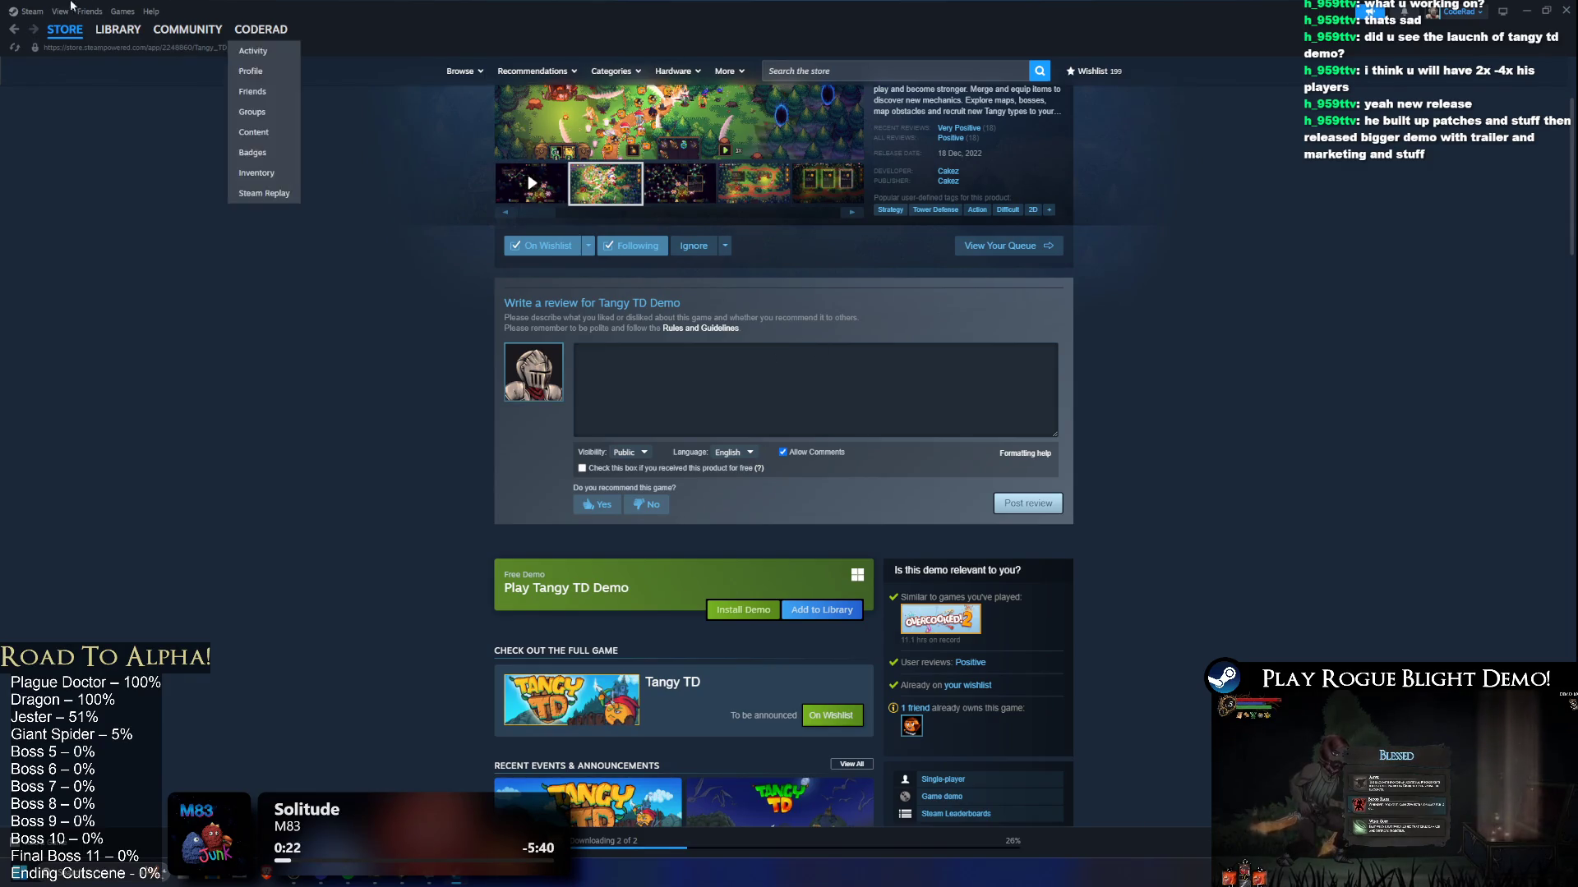
pyautogui.moveTo(121, 45)
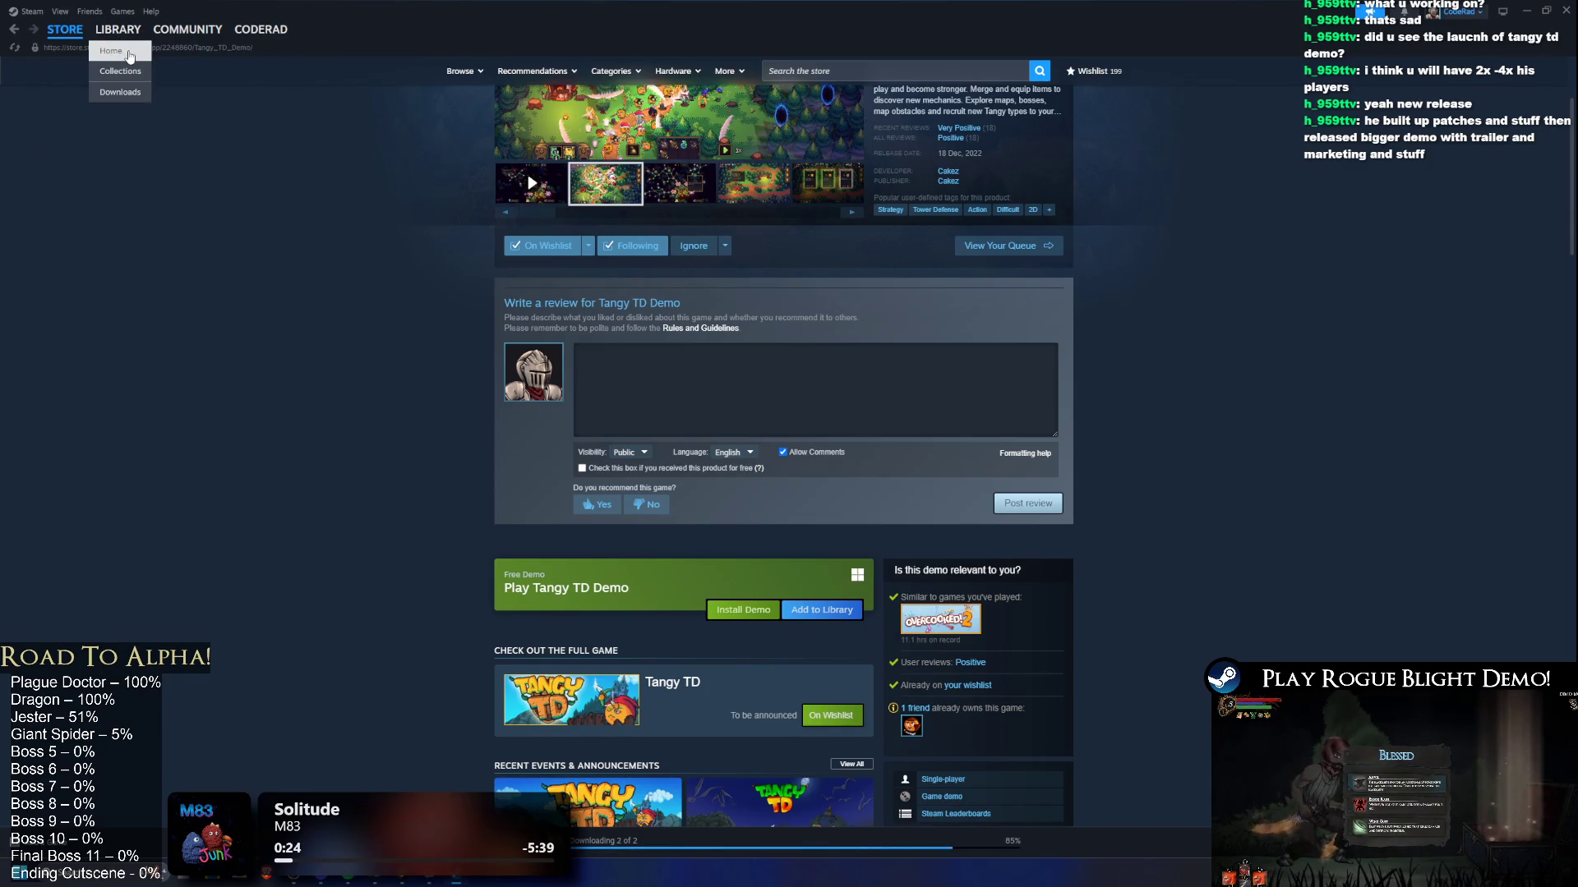
pyautogui.click(119, 49)
# Step: Search the library for 'tan' and open the Tangy TD Demo library page
pyautogui.click(94, 111)
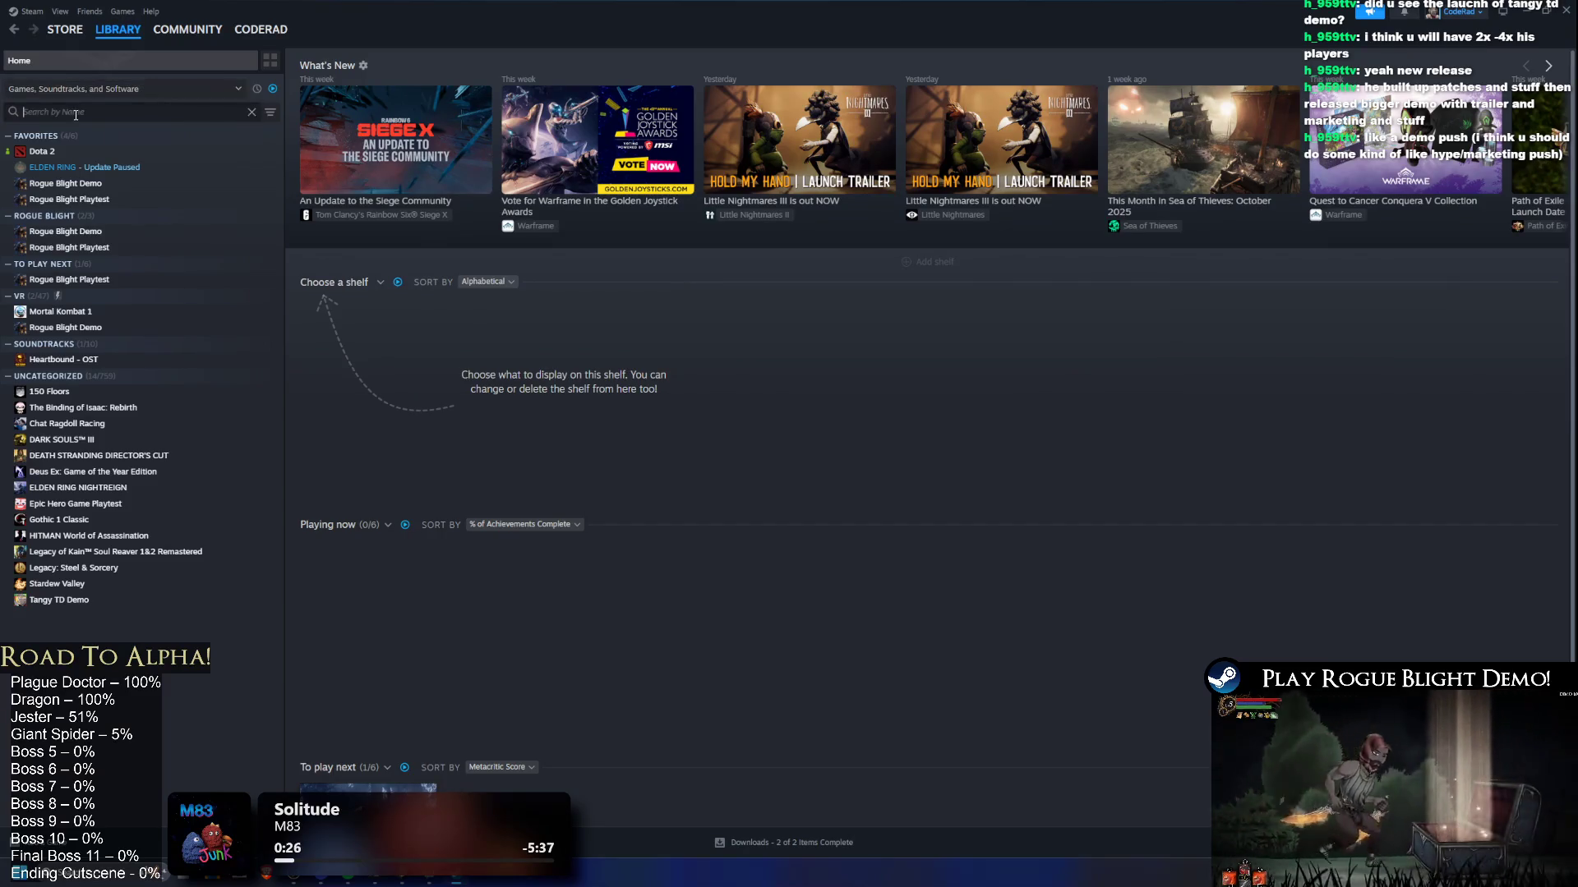
pyautogui.write('tand')
pyautogui.press('BackSpace')
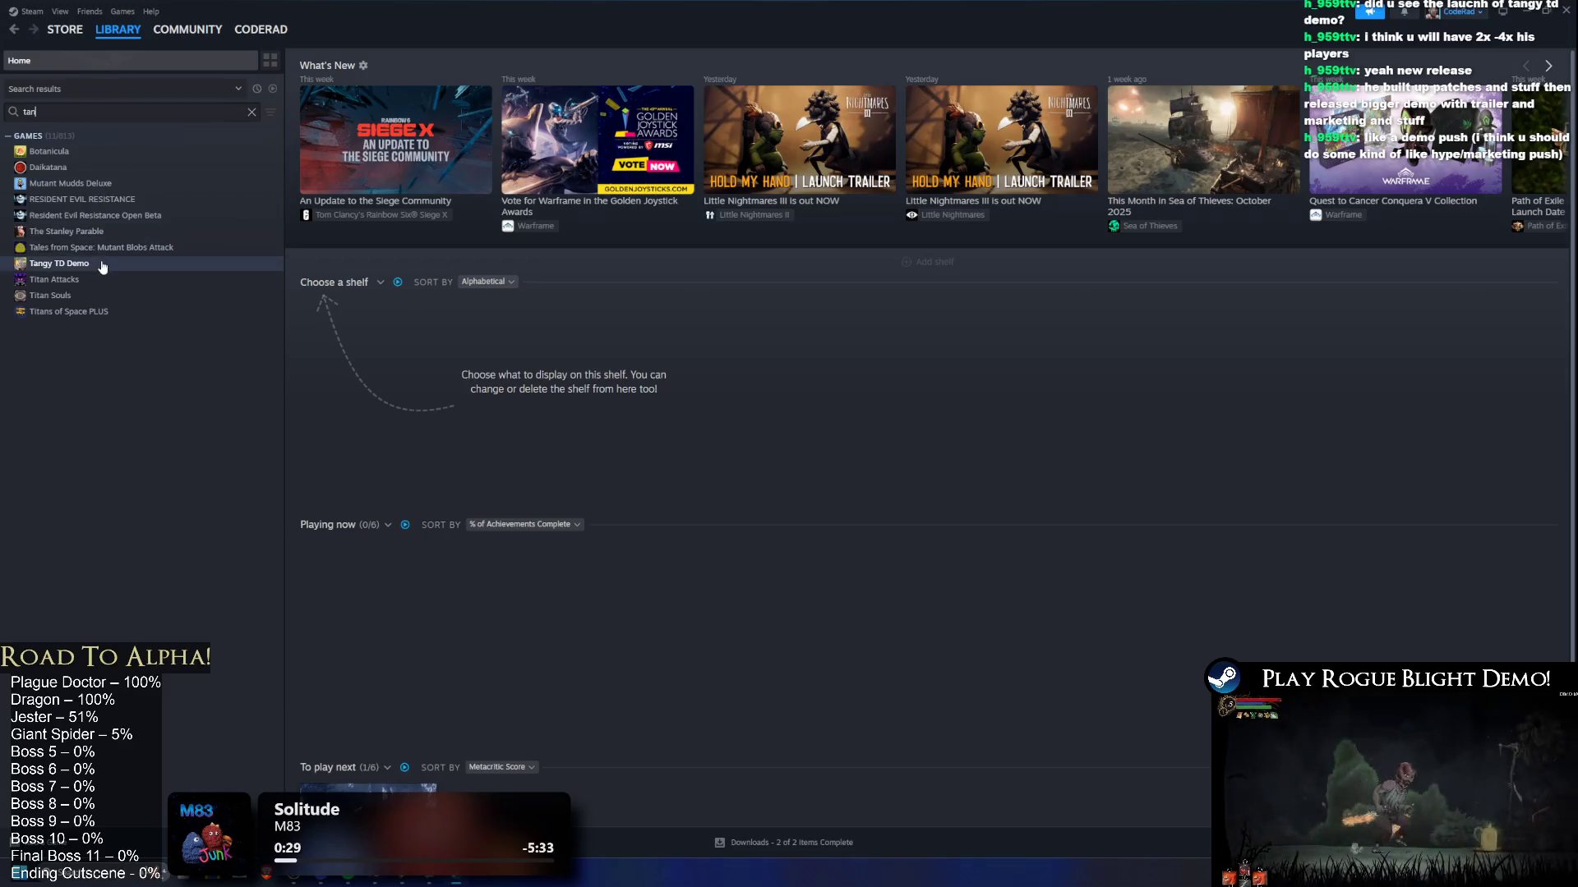
pyautogui.click(99, 263)
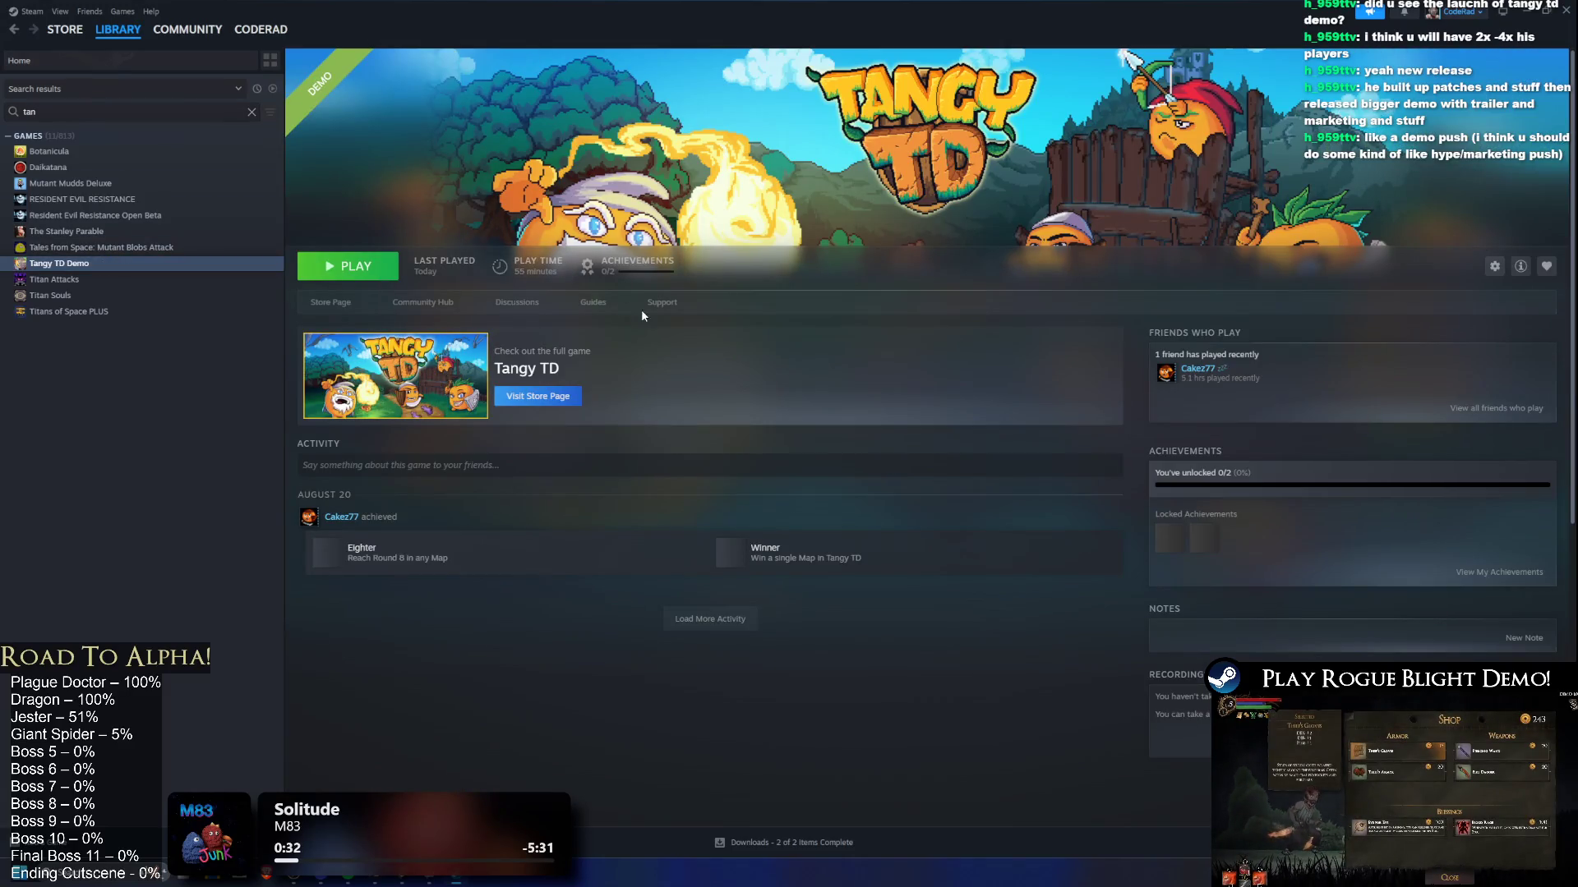
# Step: Browse the demo's store page reviews, then go back to the library home
pyautogui.click(380, 338)
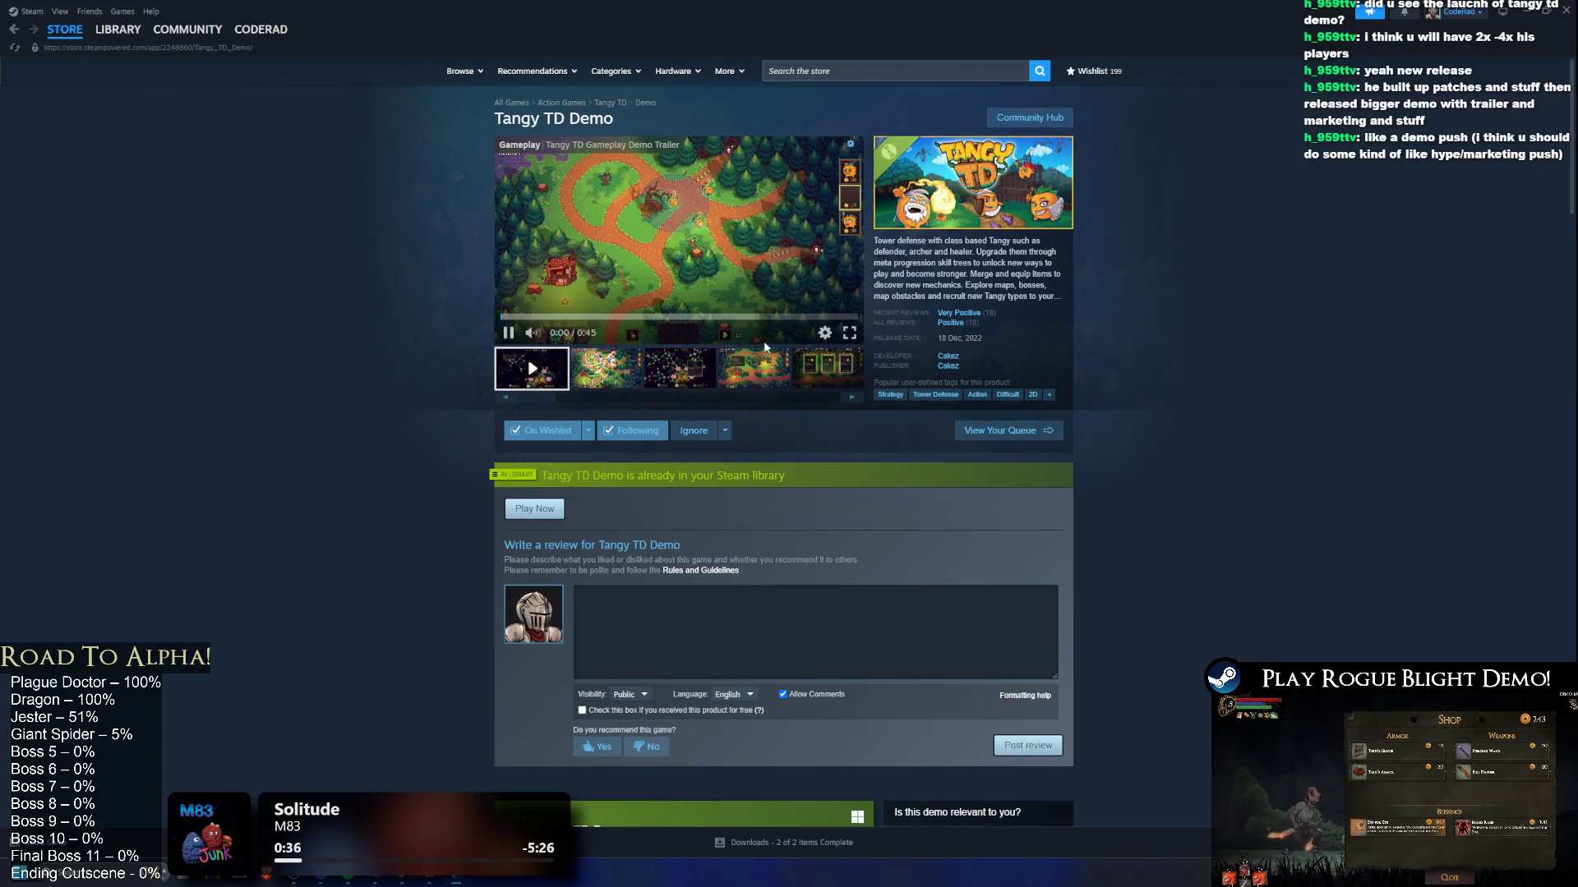
pyautogui.click(725, 421)
pyautogui.scroll(-2, 723, 412)
pyautogui.scroll(-2, 724, 413)
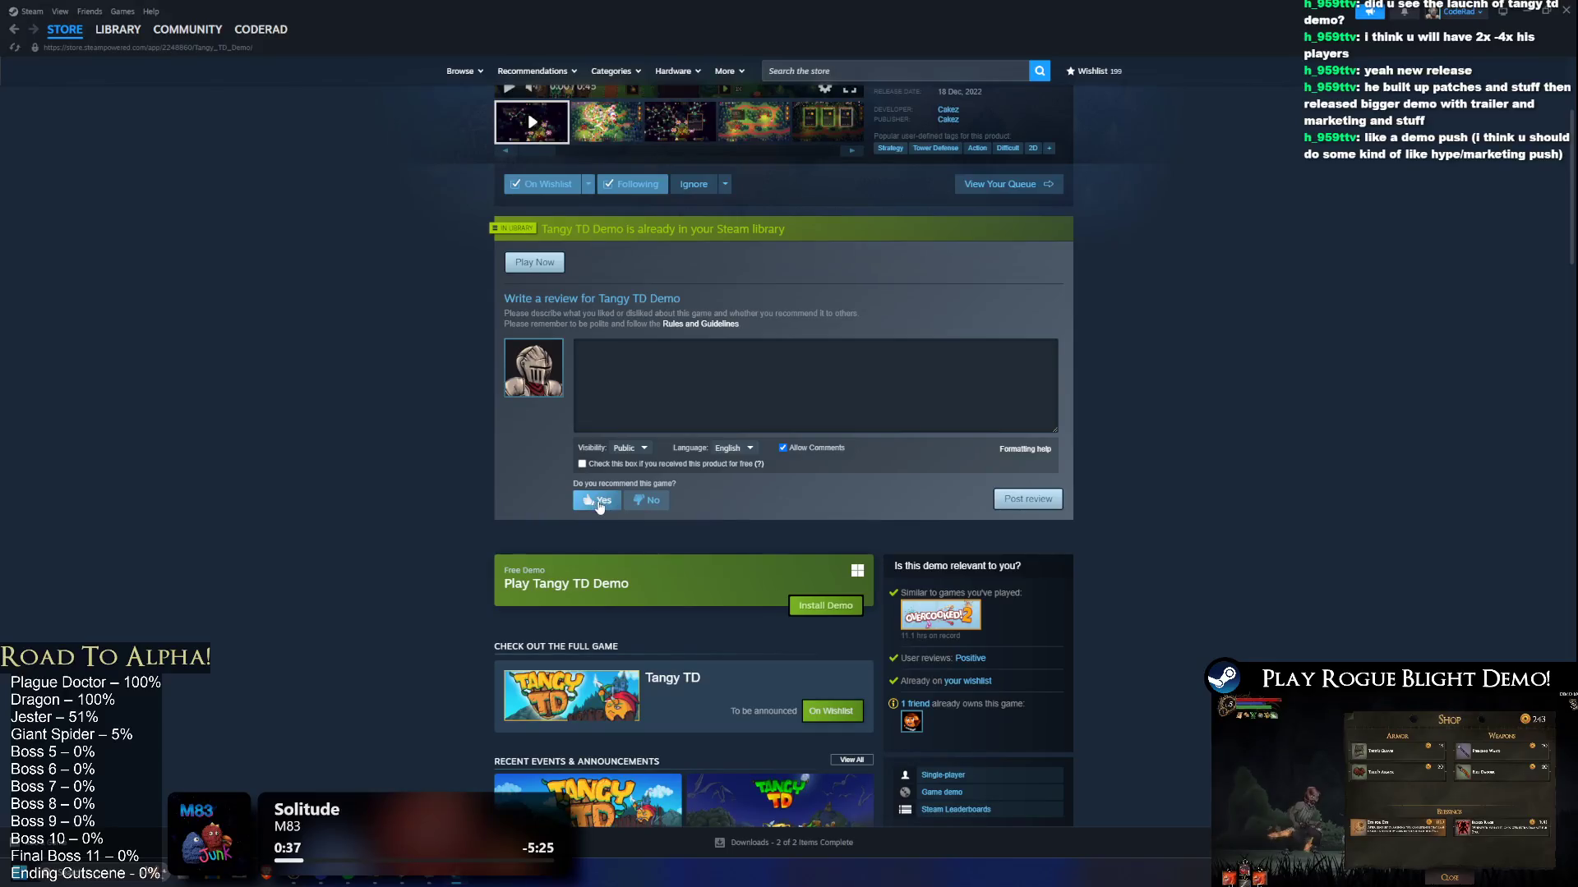
pyautogui.scroll(5, 801, 395)
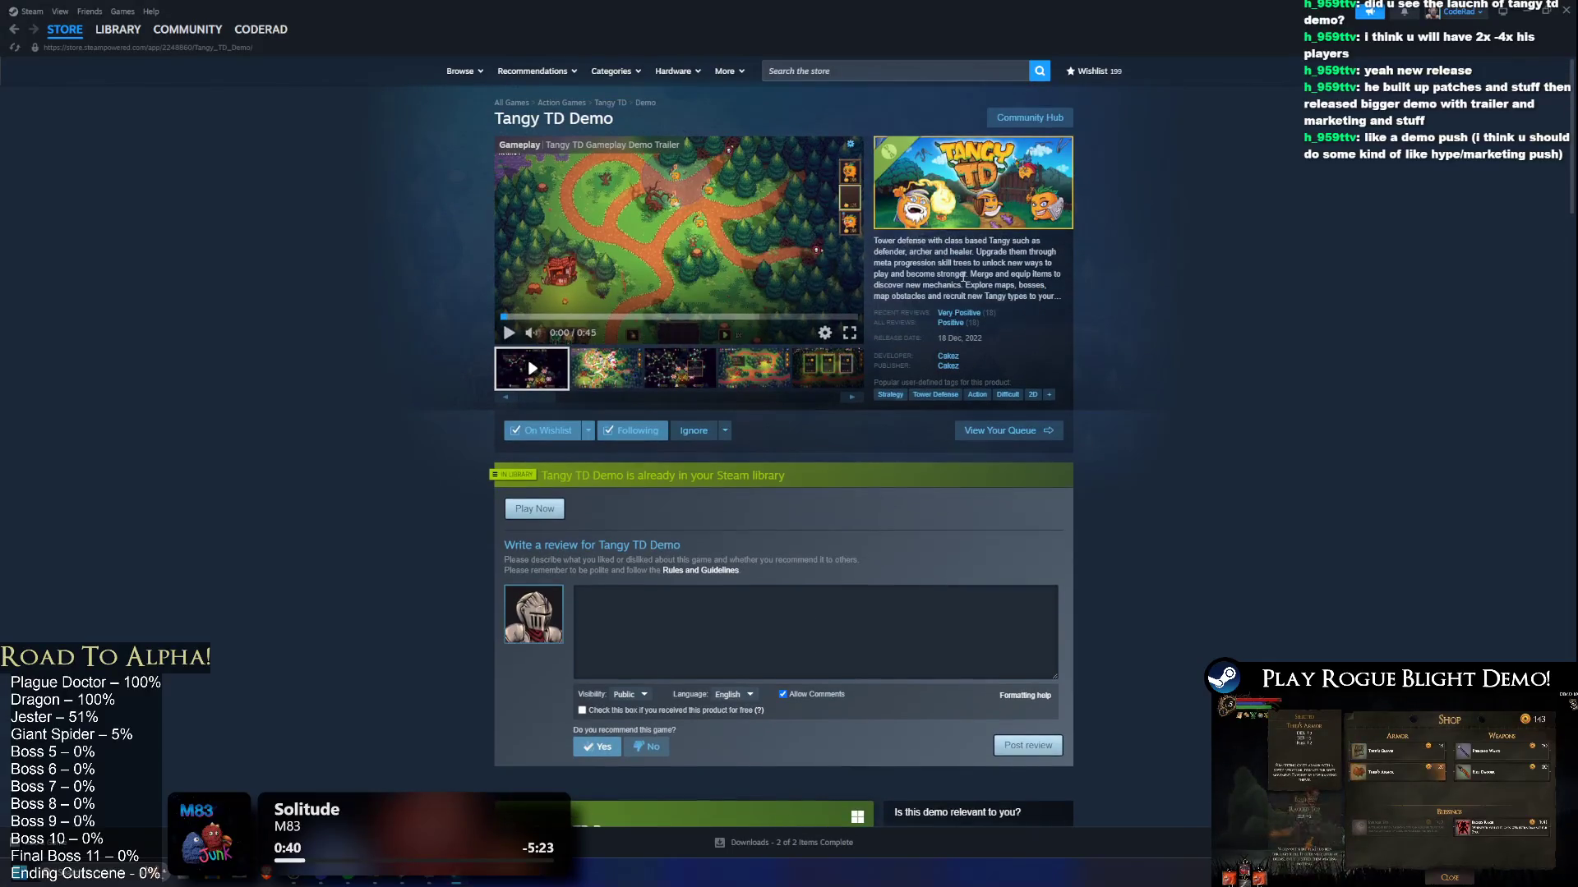
pyautogui.scroll(-4, 1028, 440)
pyautogui.scroll(-15, 1028, 440)
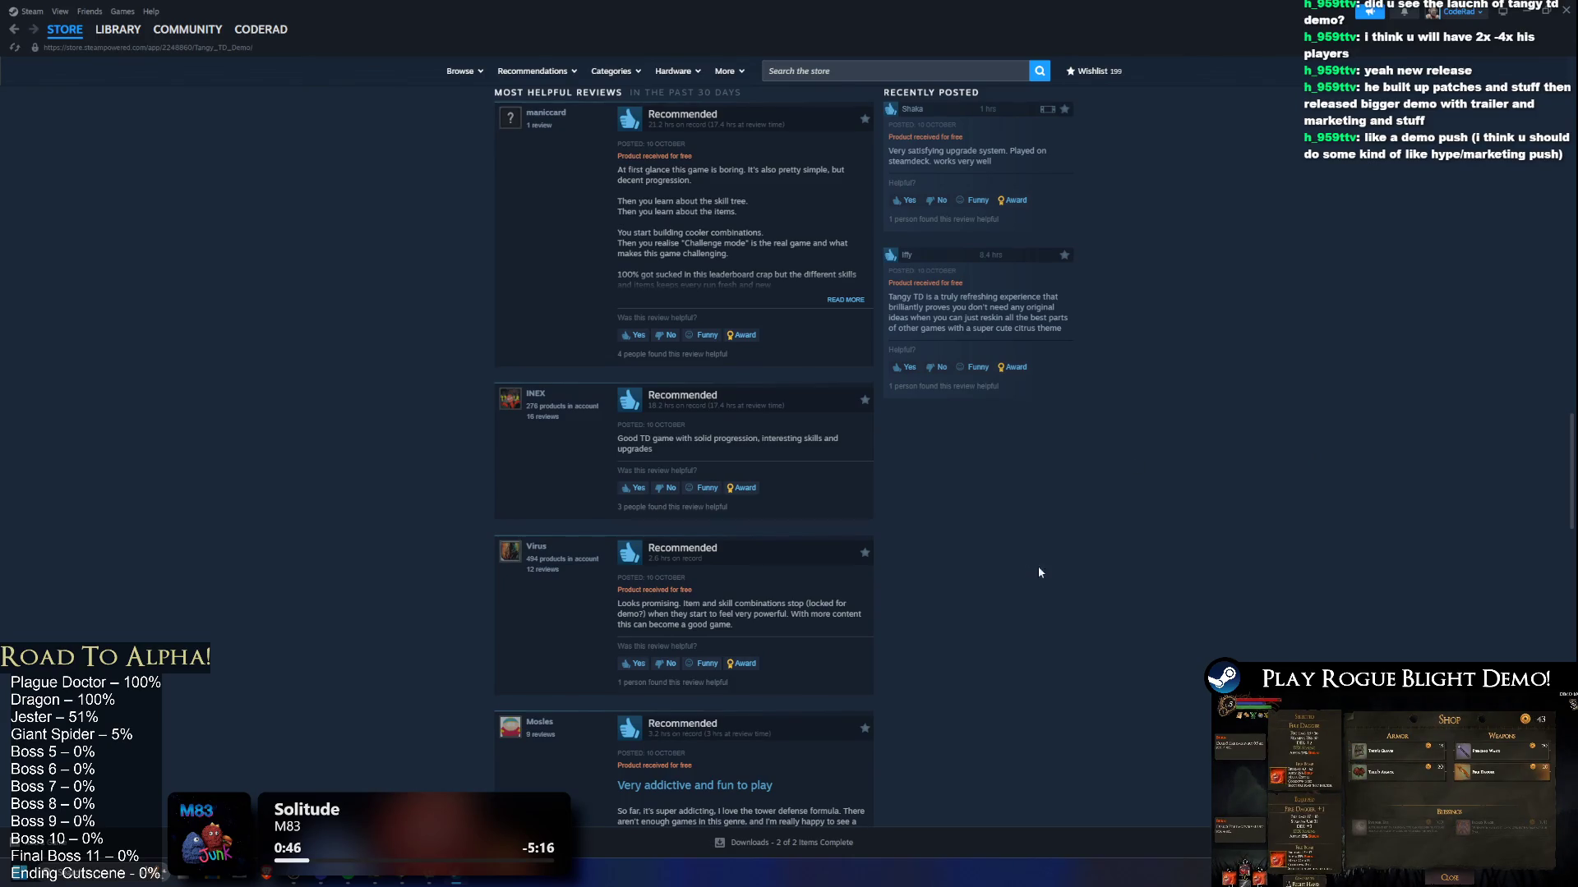
pyautogui.scroll(20, 1035, 570)
pyautogui.moveTo(118, 29)
pyautogui.click(141, 55)
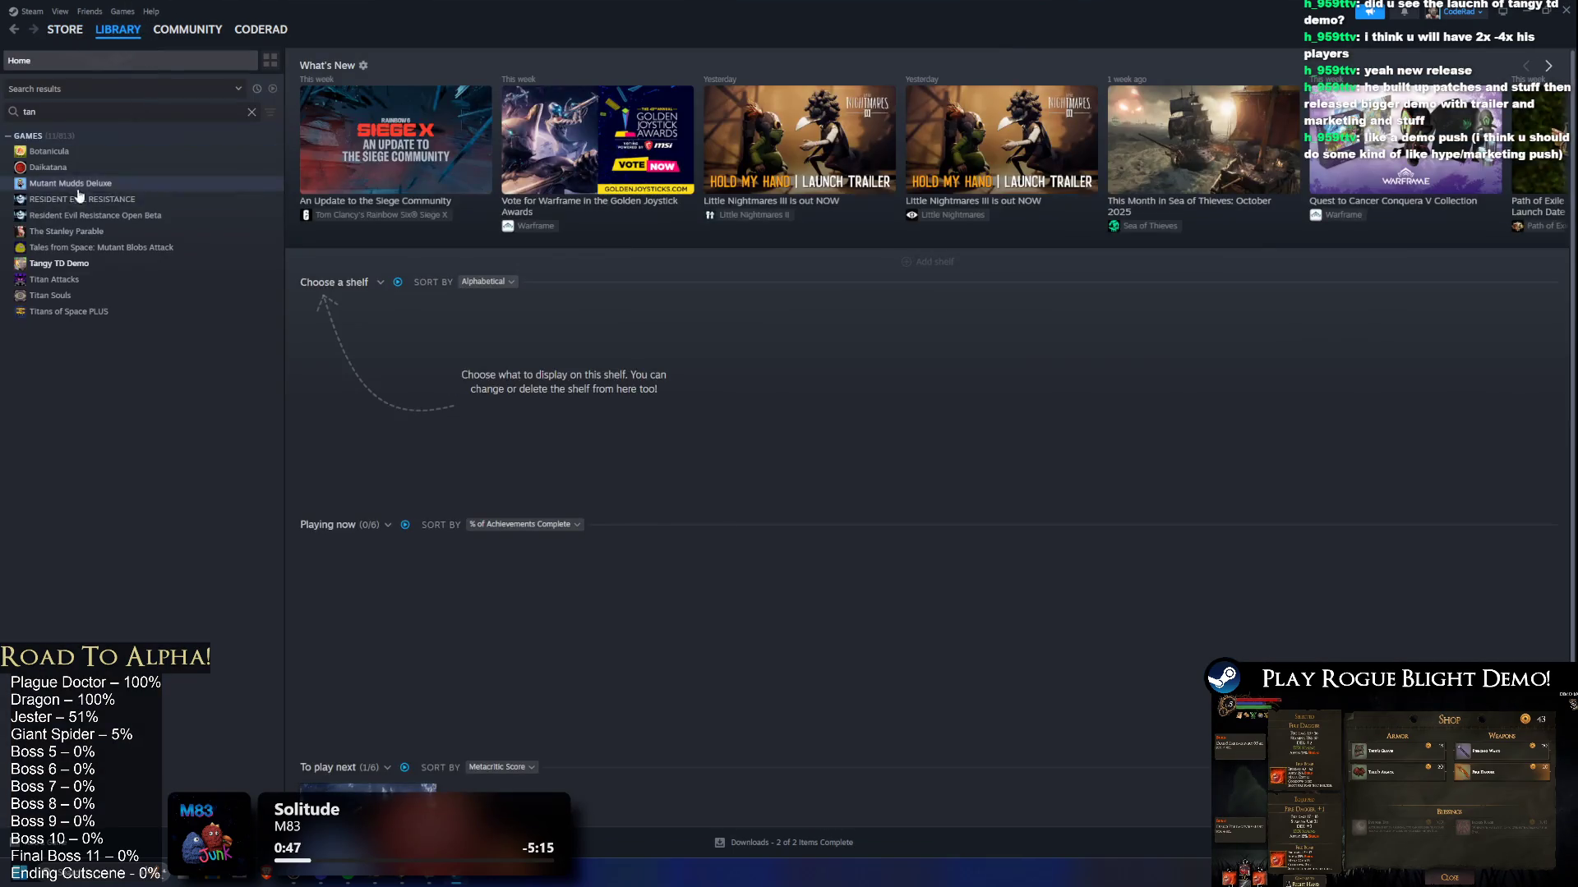
# Step: Launch Tangy TD Demo, start a game from the main menu, and Alt-Tab back to Steam
pyautogui.click(91, 263)
pyautogui.click(386, 268)
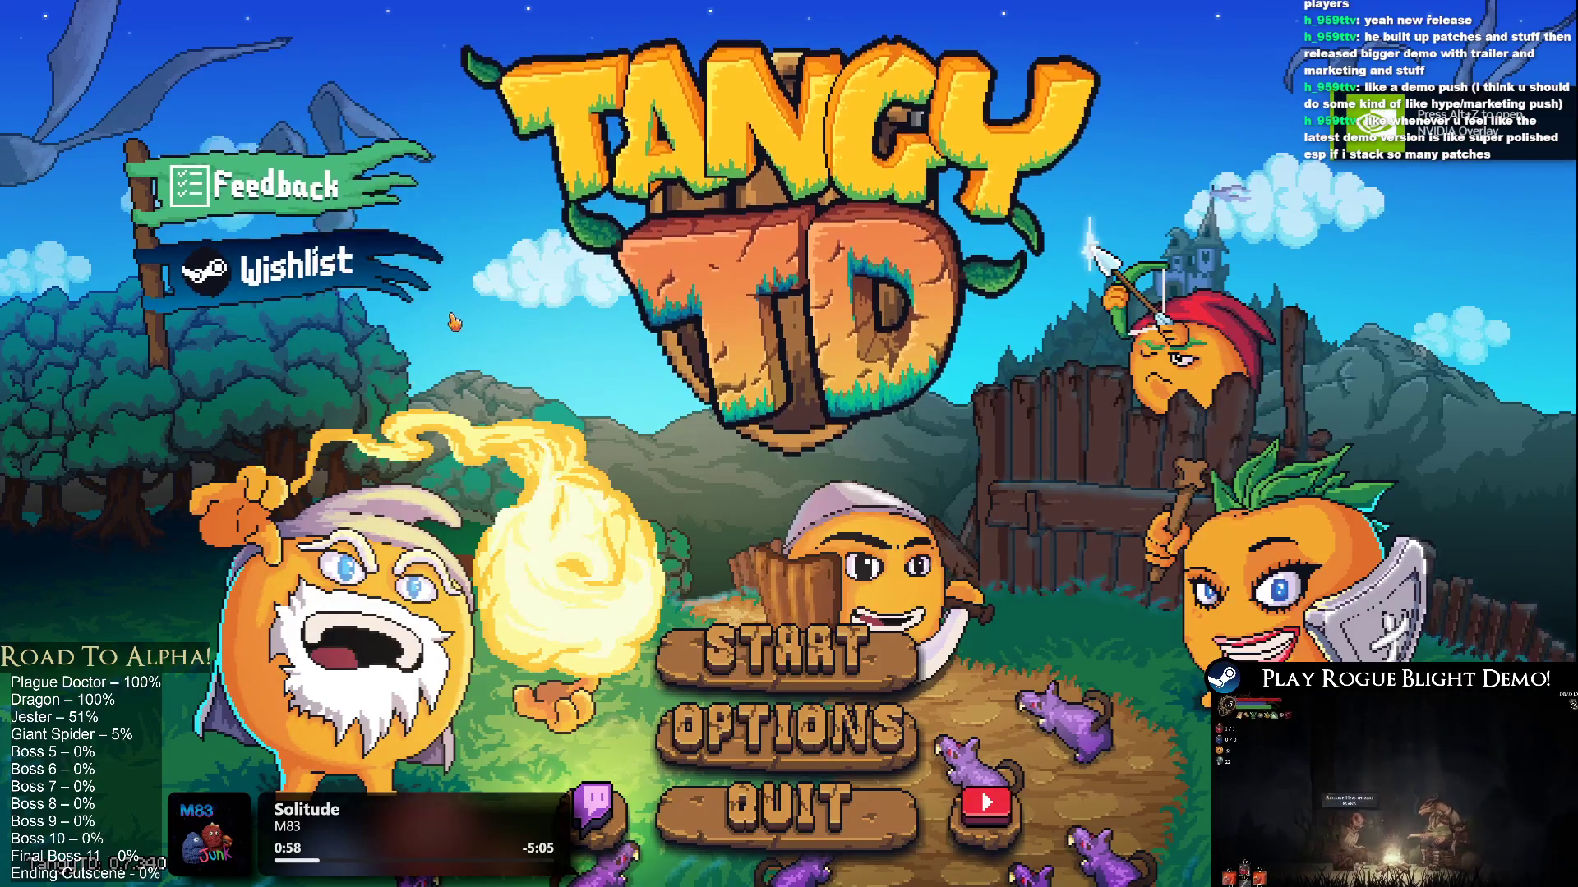
pyautogui.click(787, 657)
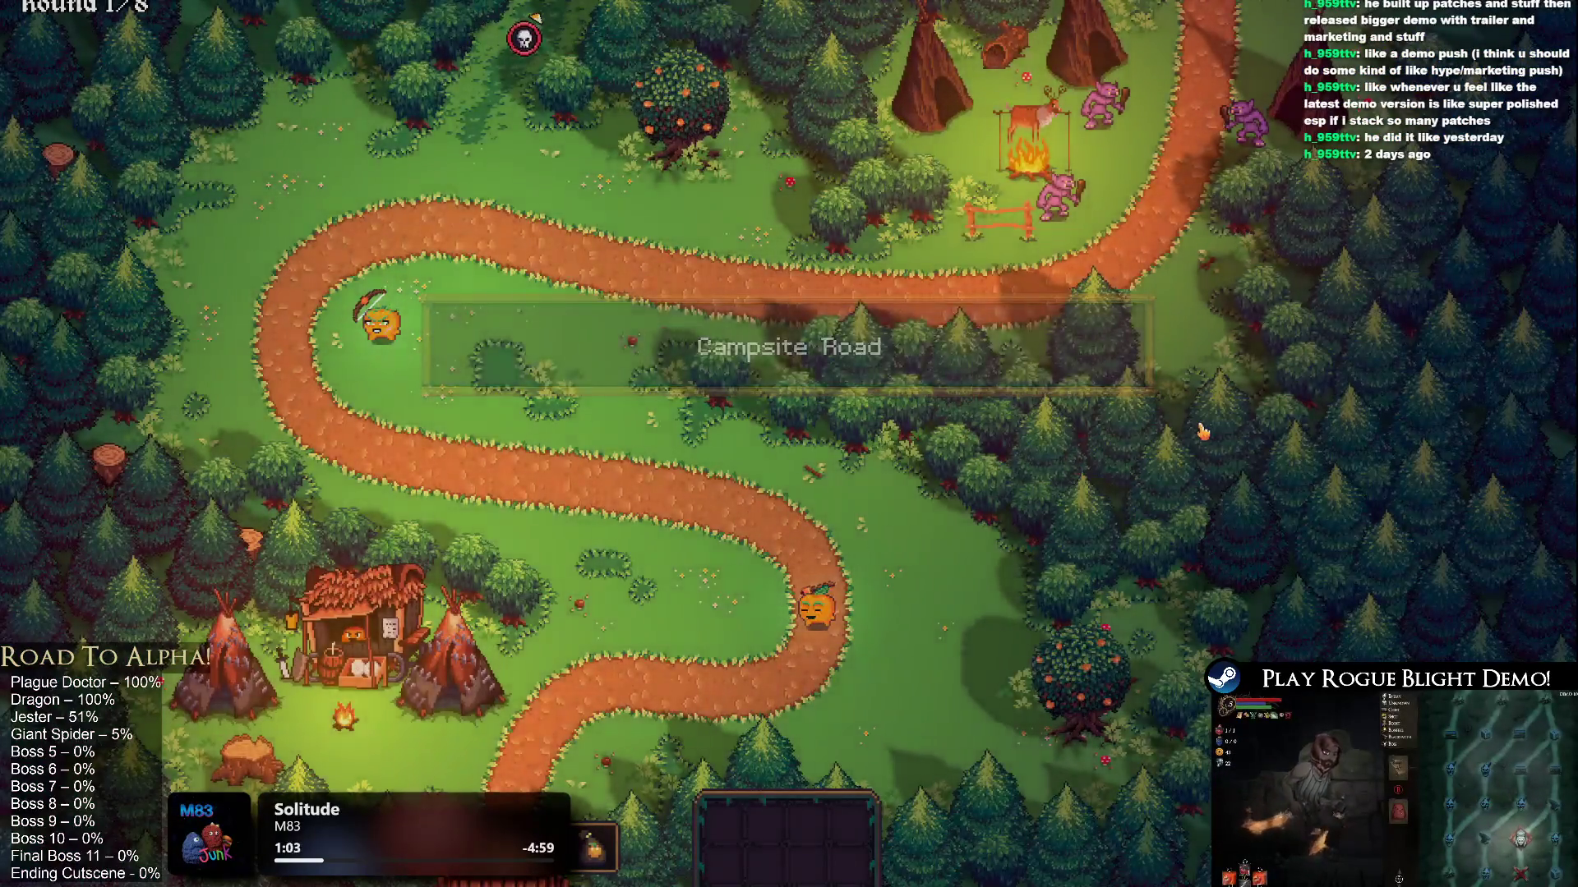
pyautogui.hotkey('alt', 'Tab')
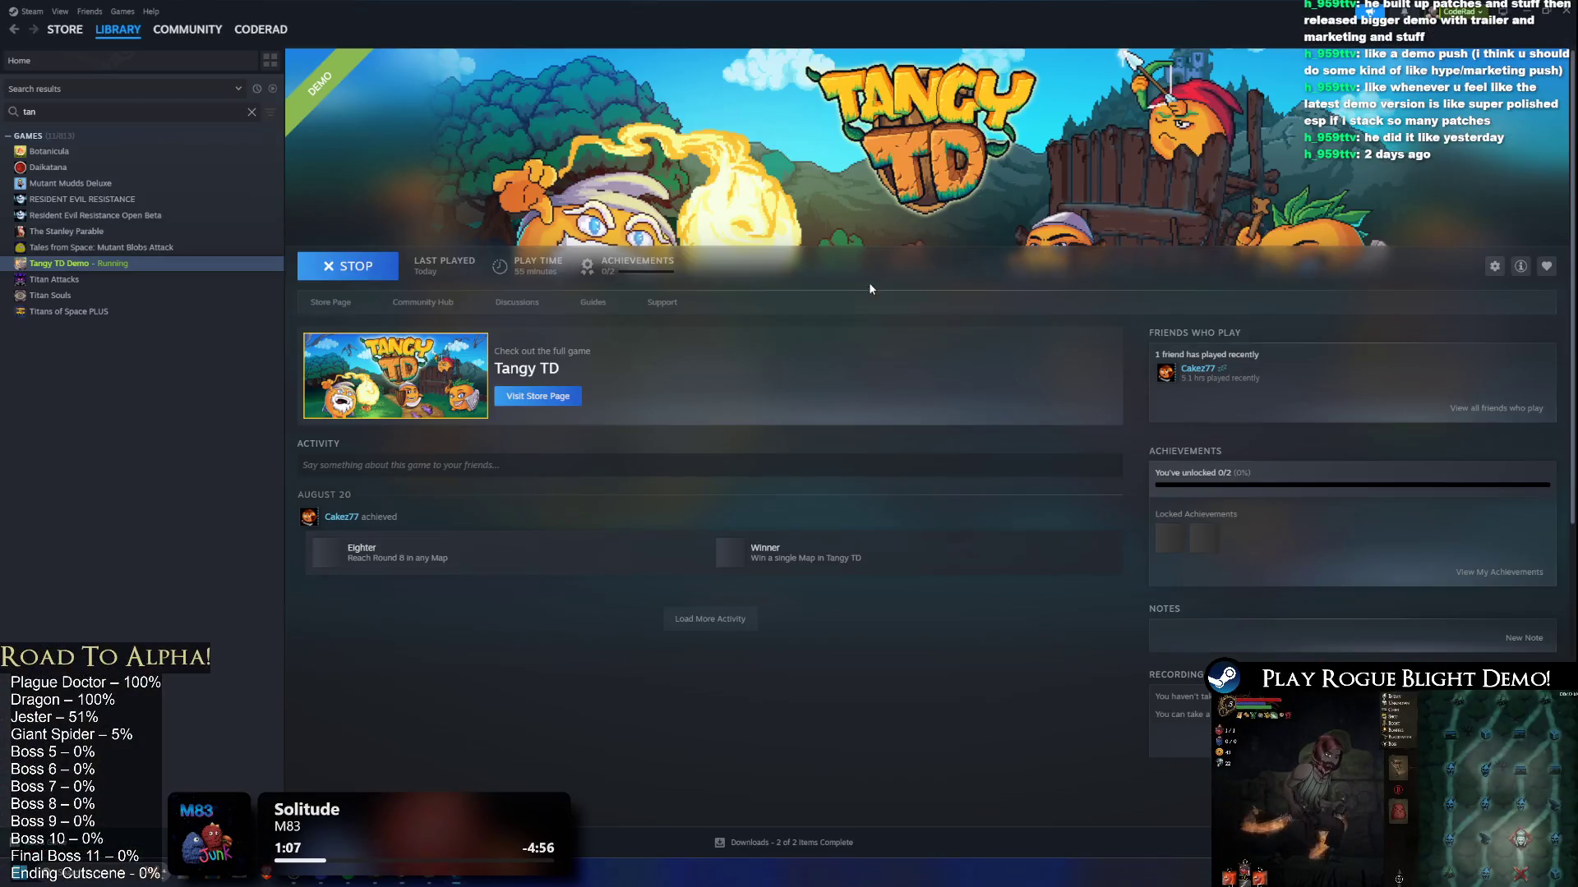
# Step: Stop the running demo, open its store page, and mark it recommended in the review form
pyautogui.click(319, 280)
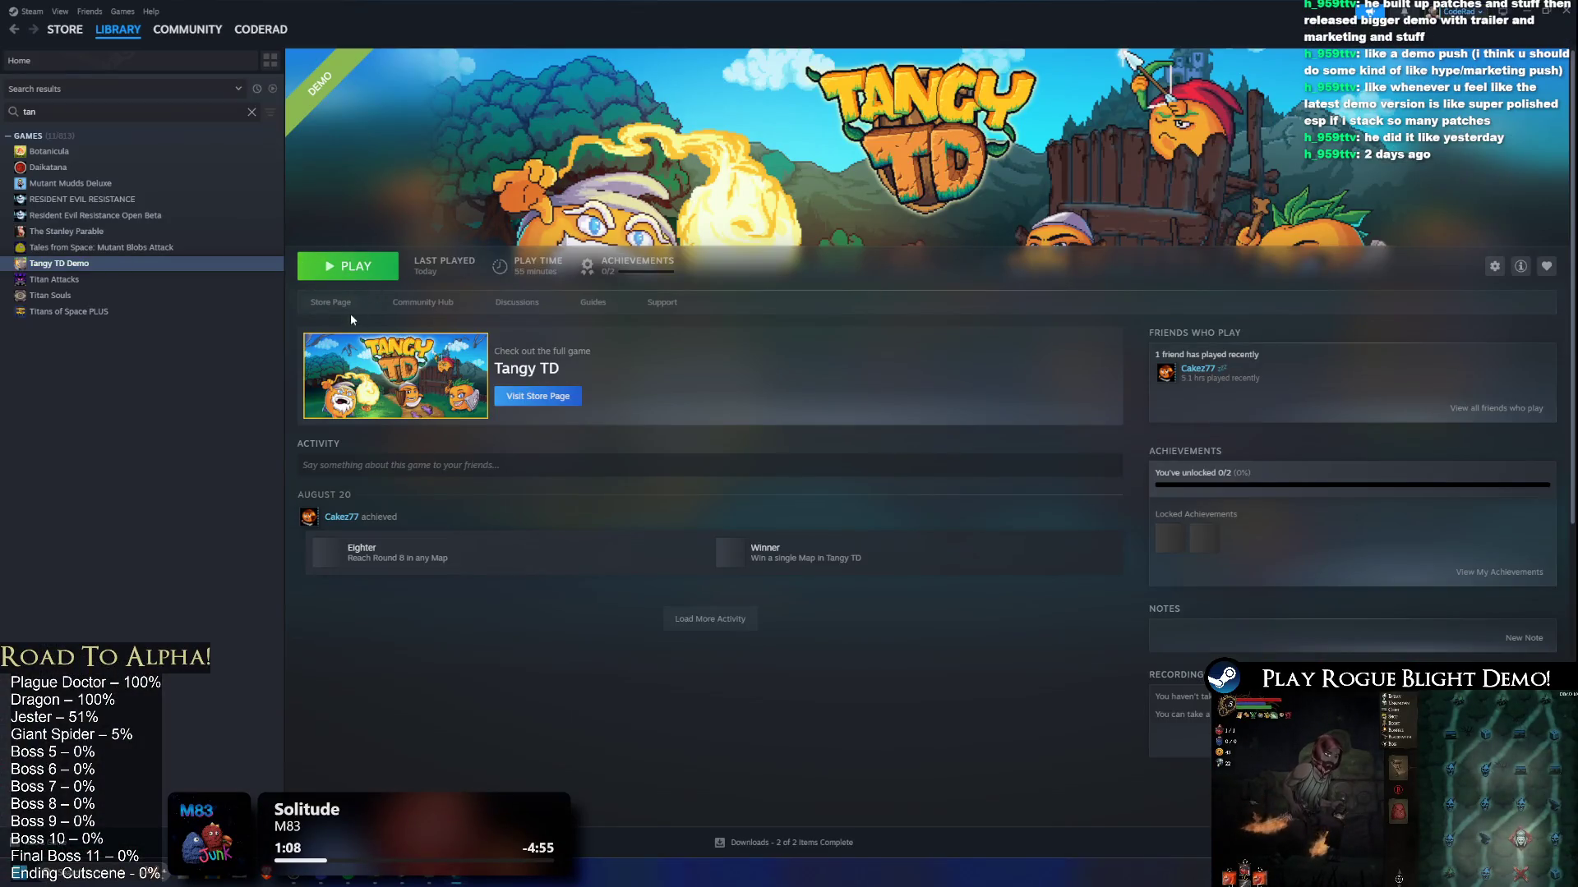
pyautogui.click(331, 304)
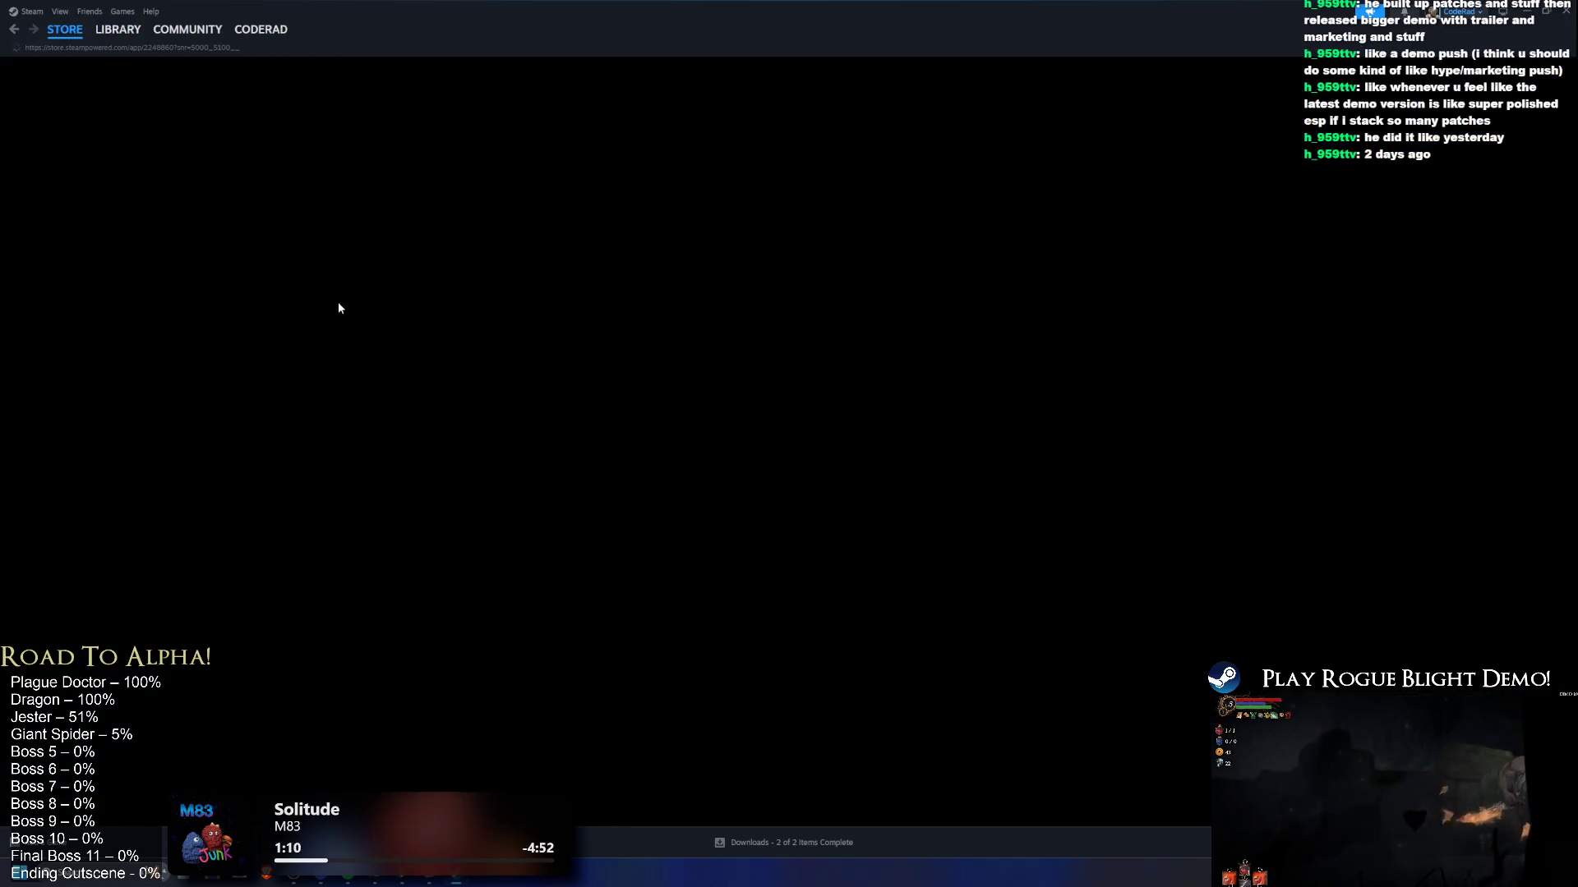
pyautogui.scroll(-2, 709, 175)
pyautogui.scroll(1, 710, 174)
pyautogui.scroll(-4, 710, 174)
pyautogui.scroll(3, 710, 174)
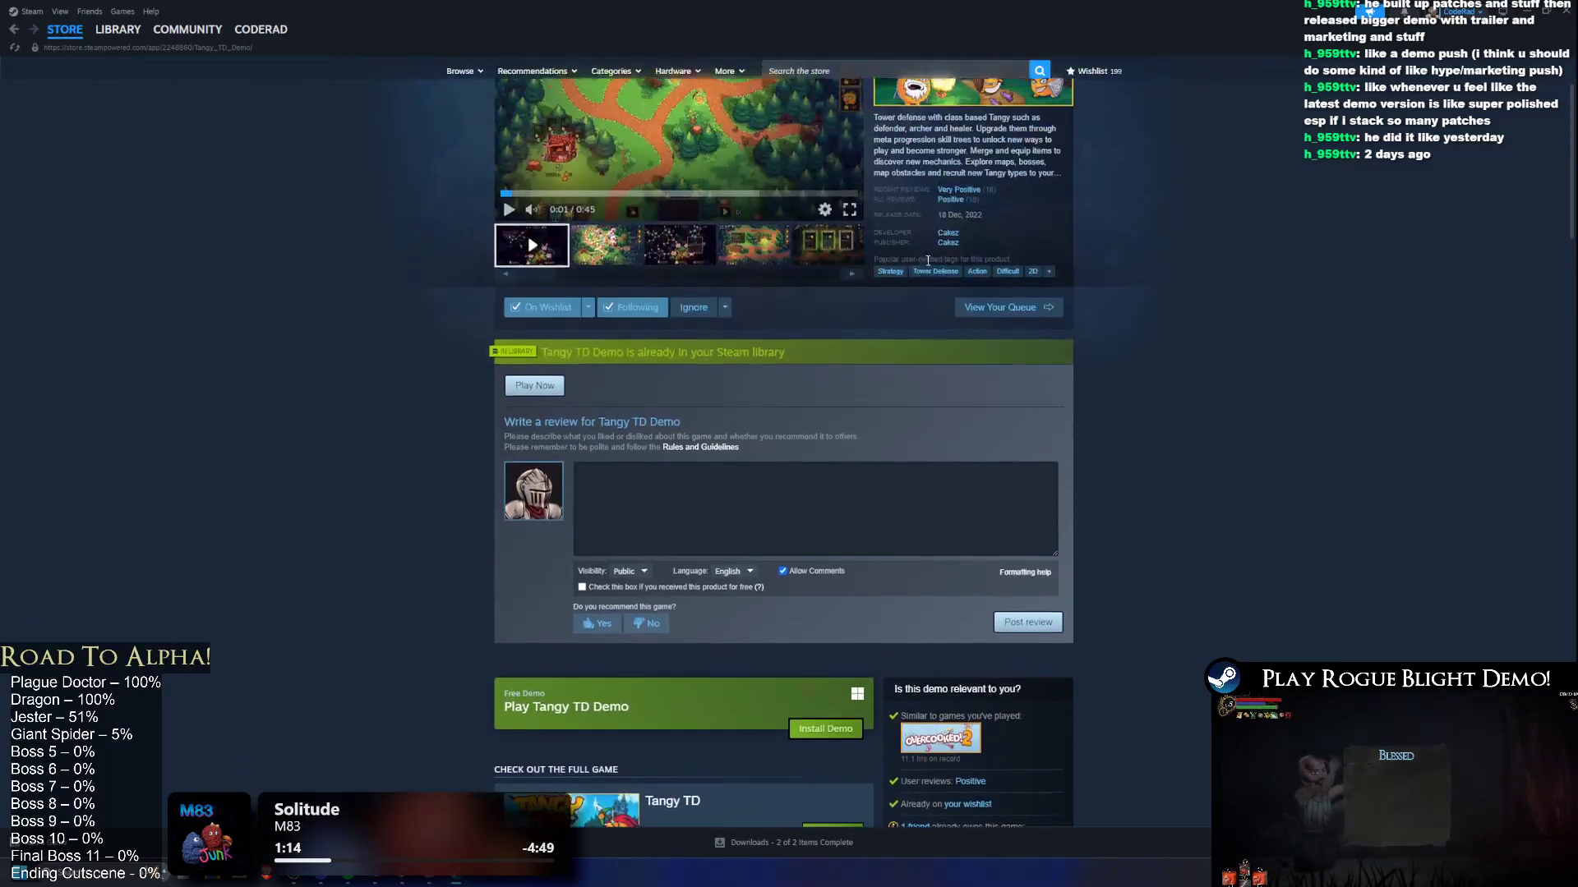
pyautogui.click(604, 622)
pyautogui.click(773, 474)
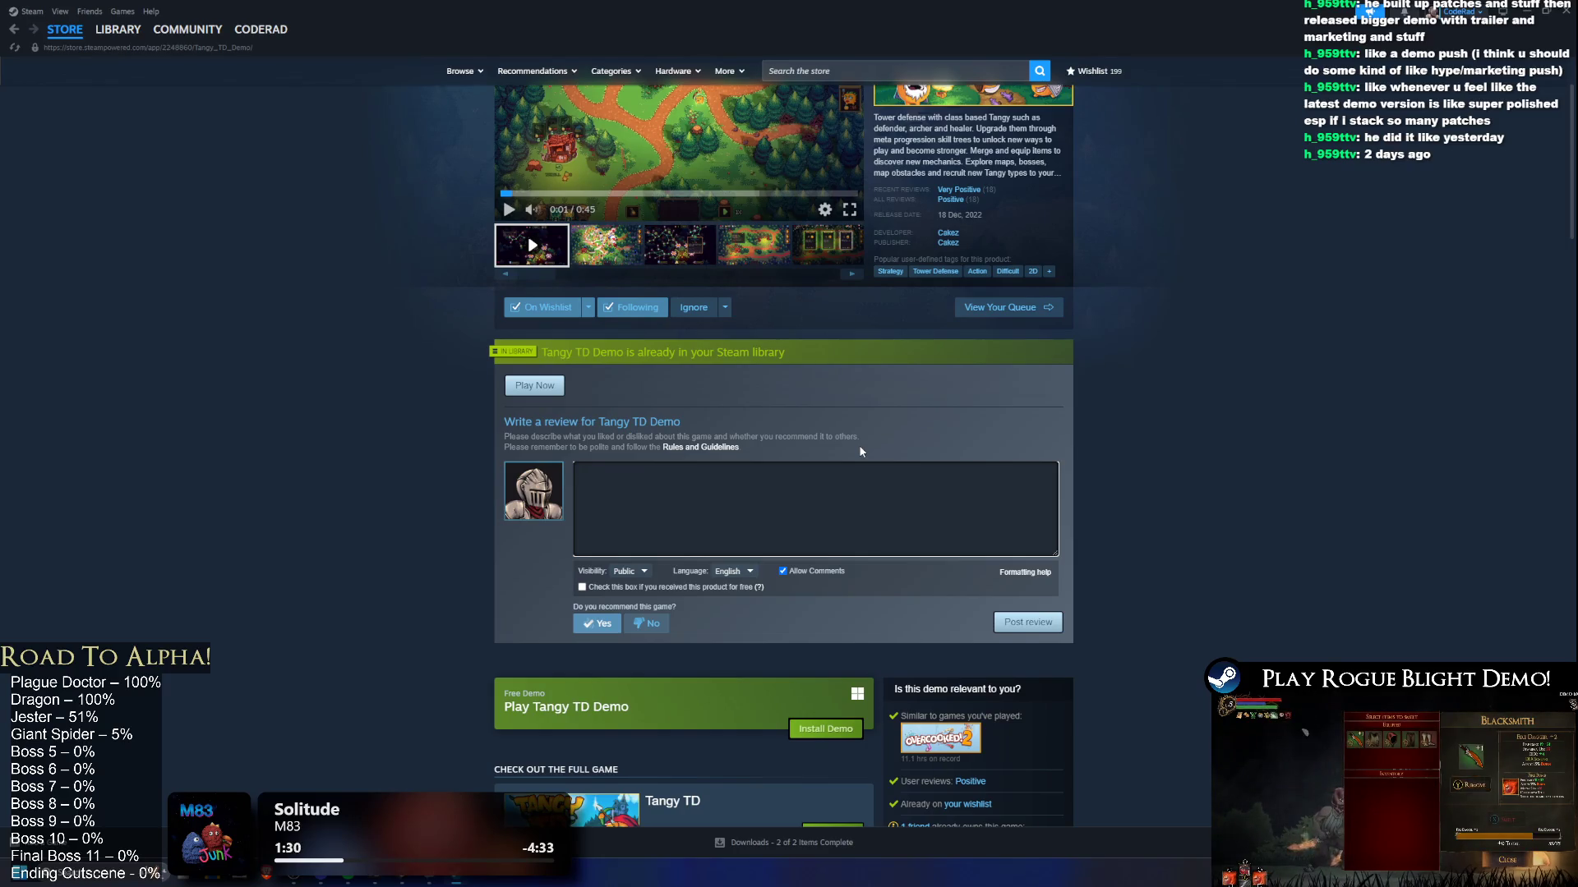
# Step: Highlight the demo's title, release date and review scores on the store page
pyautogui.scroll(3, 859, 448)
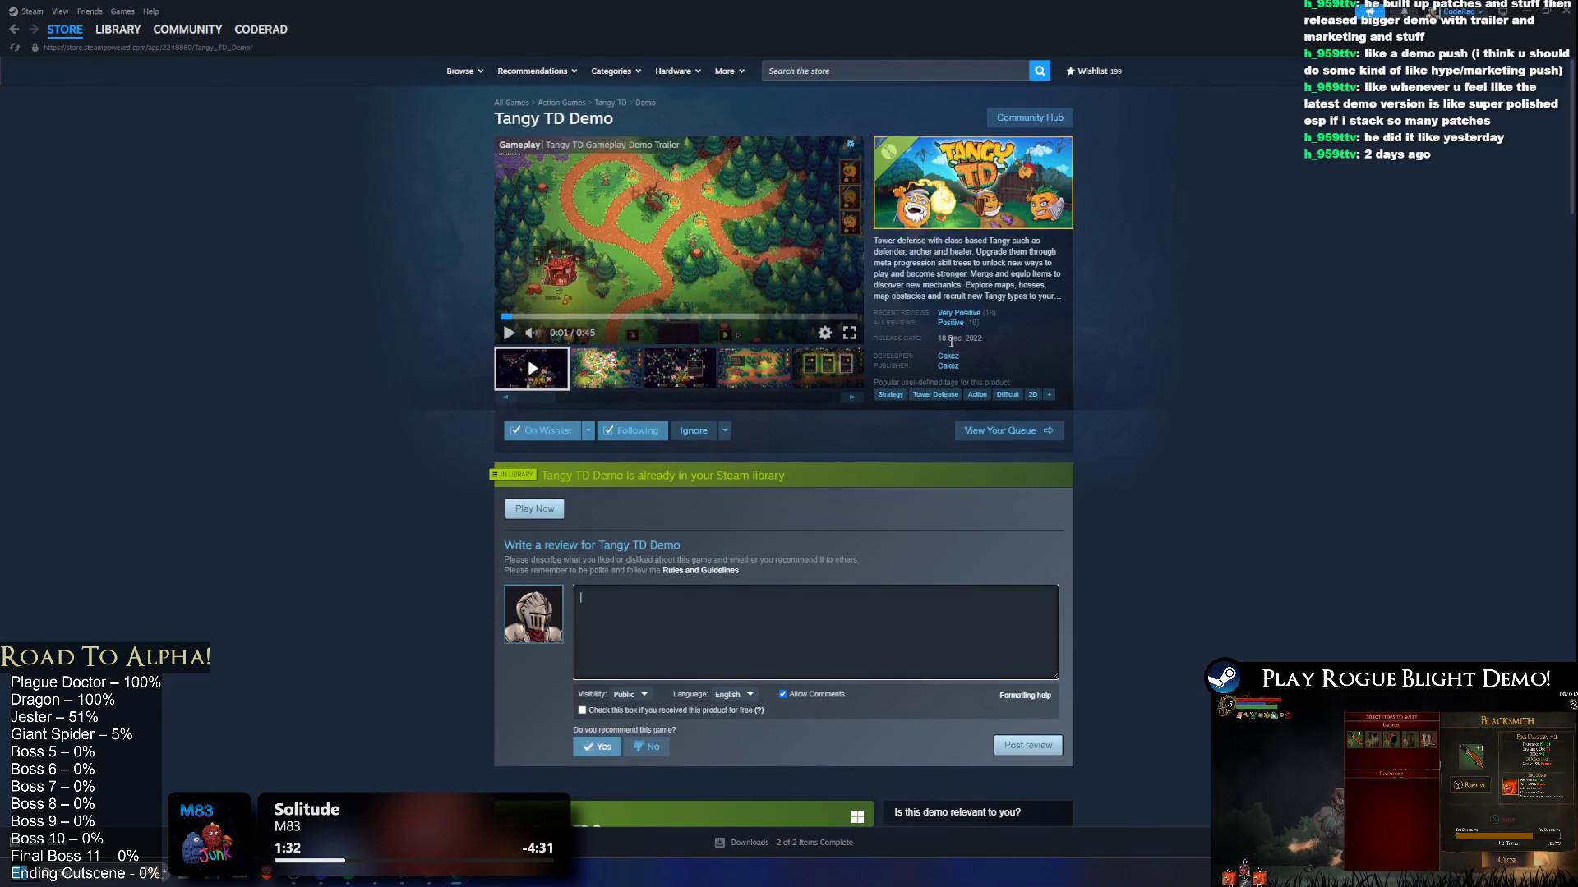
pyautogui.moveTo(973, 337); pyautogui.dragTo(983, 340)
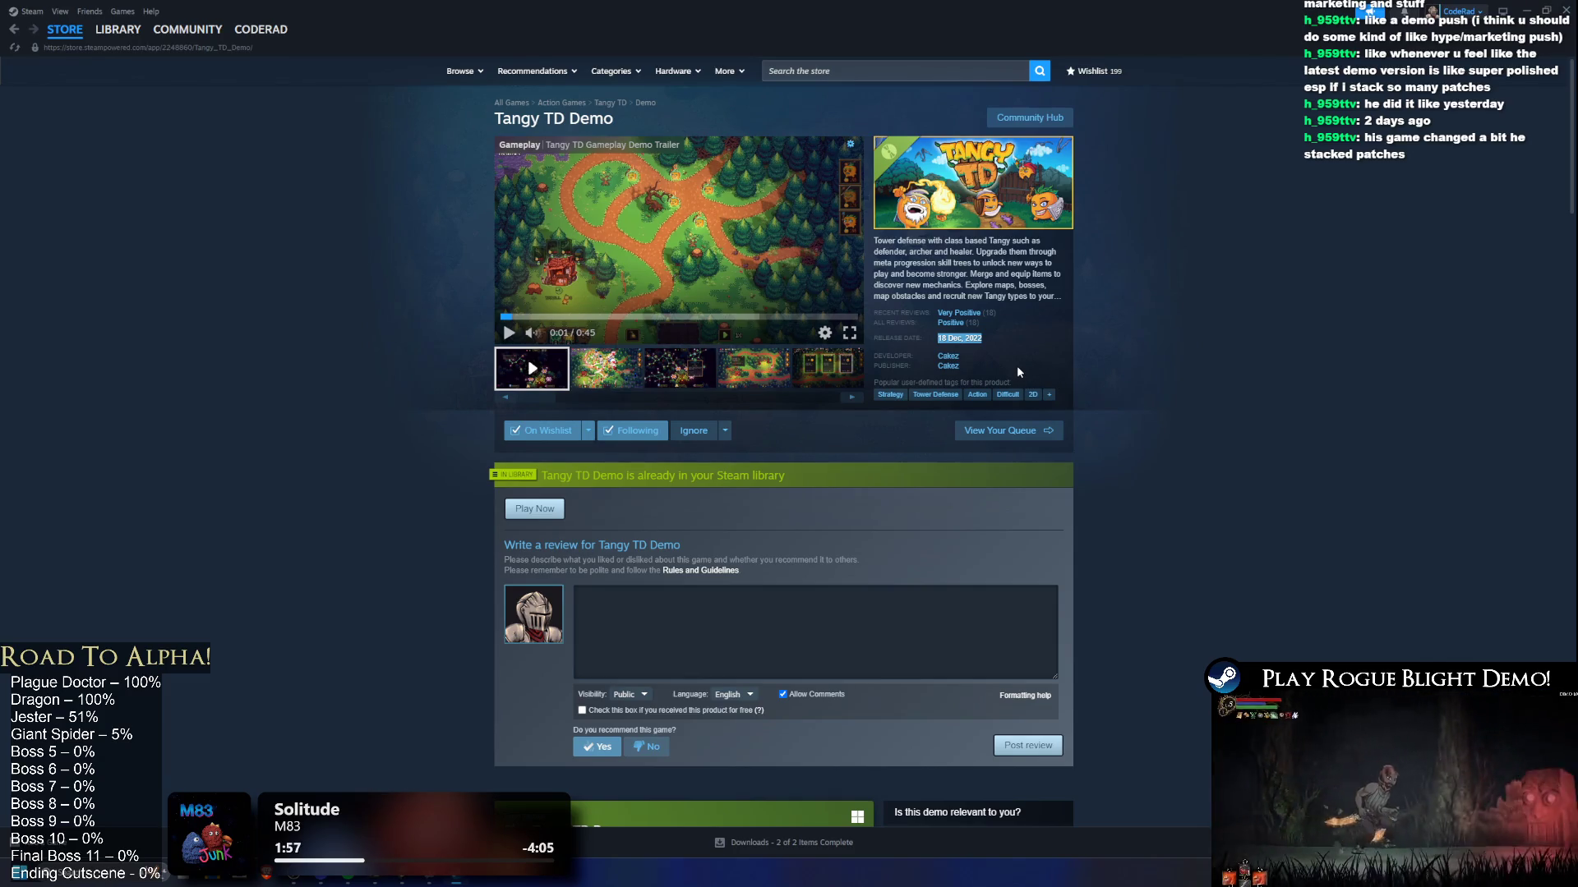
pyautogui.moveTo(511, 120); pyautogui.dragTo(652, 109)
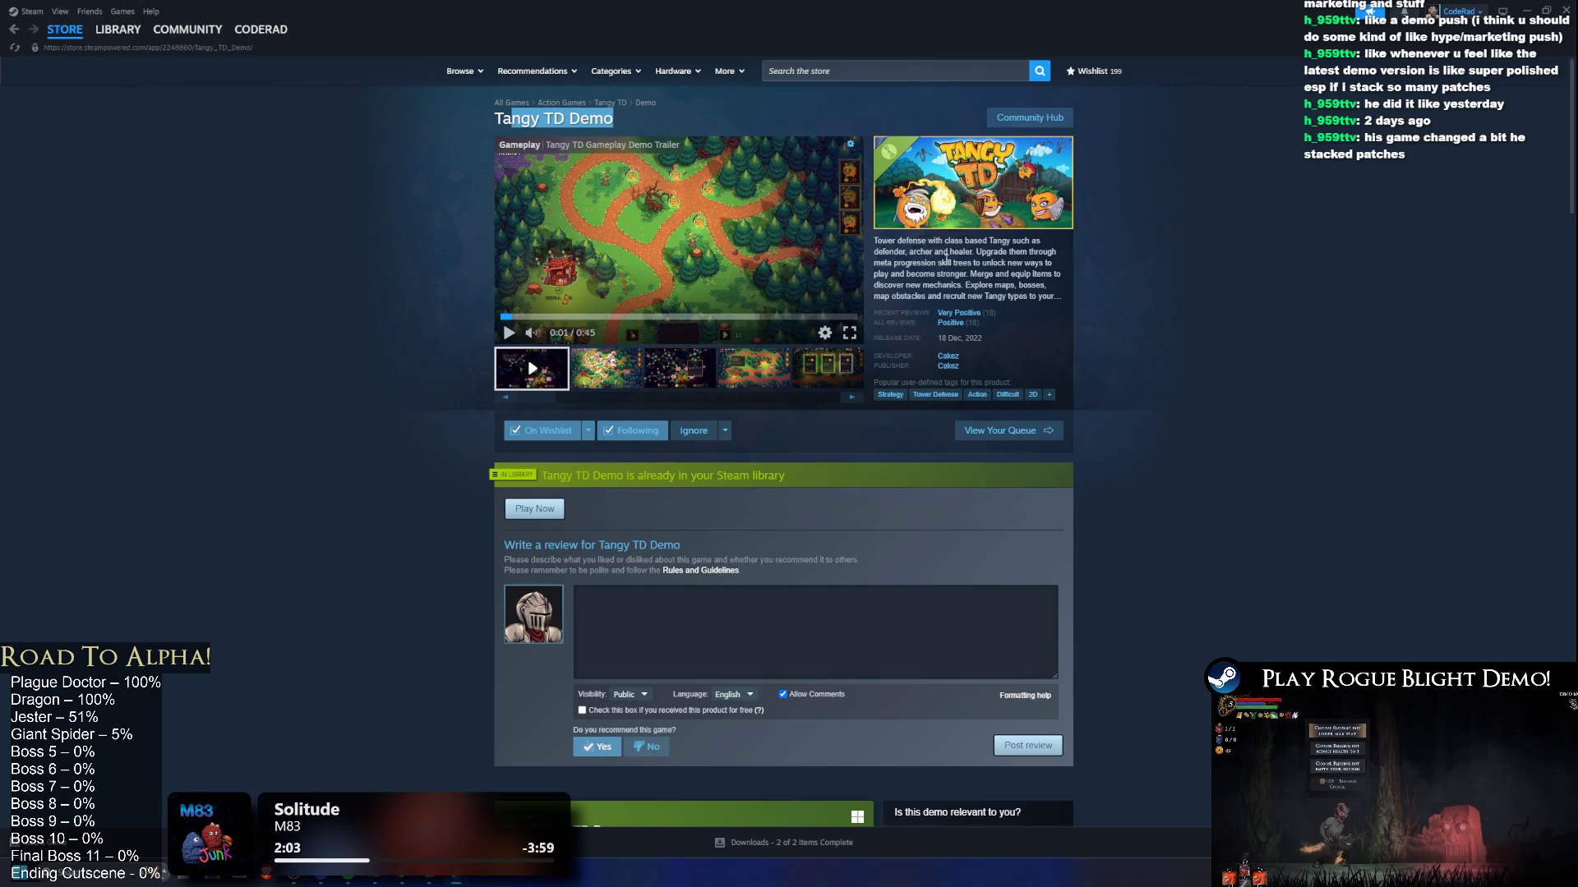
pyautogui.moveTo(1019, 331)
pyautogui.mouseDown()
pyautogui.moveTo(1015, 296)
pyautogui.moveTo(1008, 320)
pyautogui.moveTo(1106, 320)
pyautogui.mouseUp()
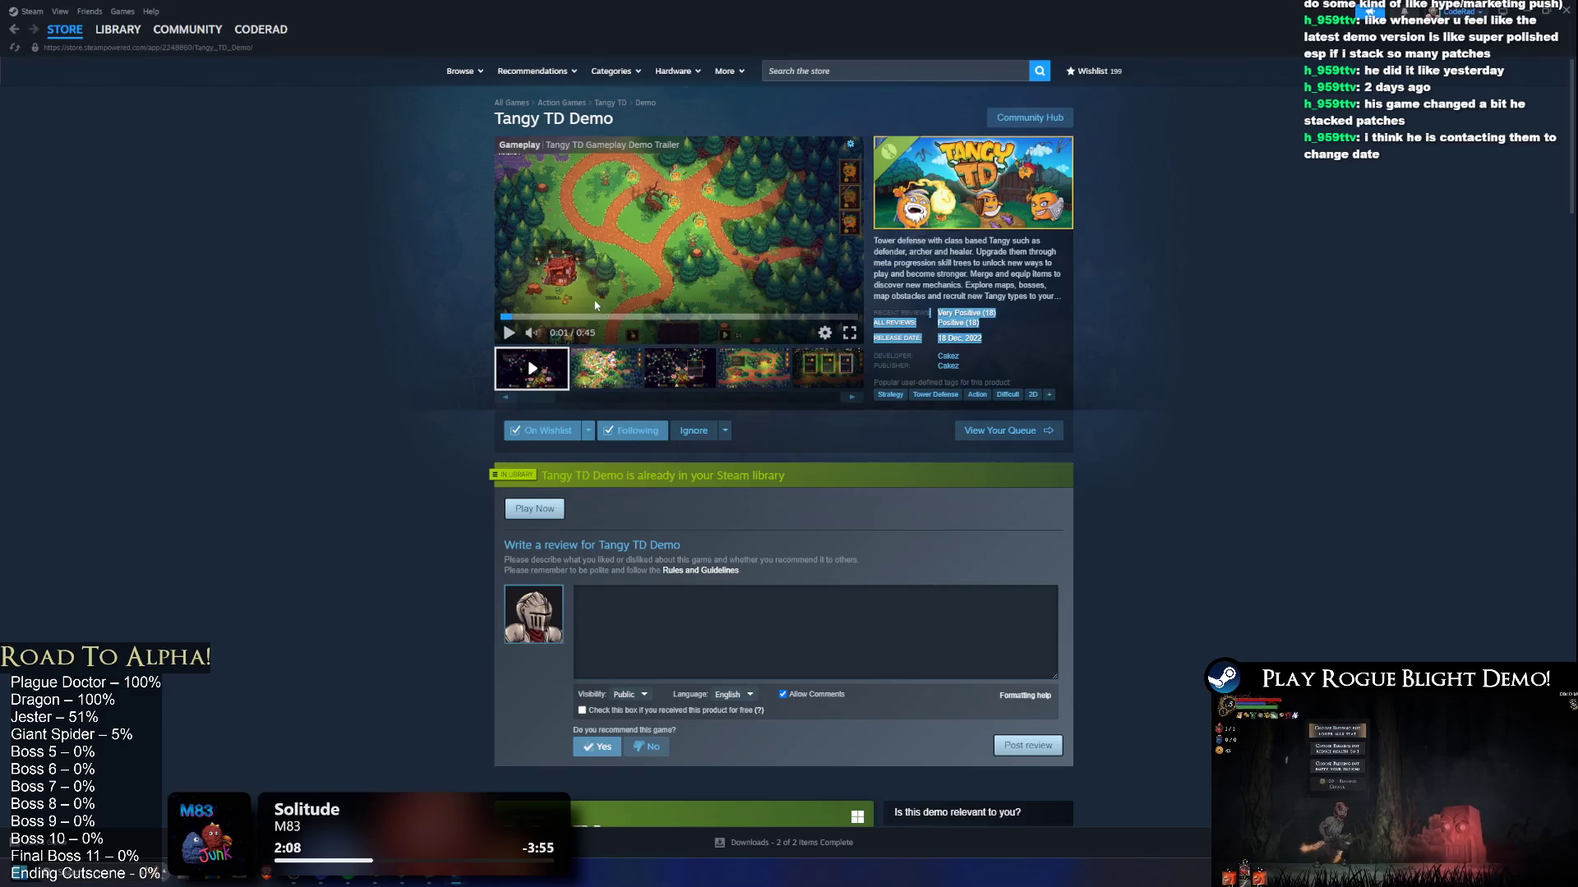
pyautogui.moveTo(502, 118); pyautogui.dragTo(607, 115)
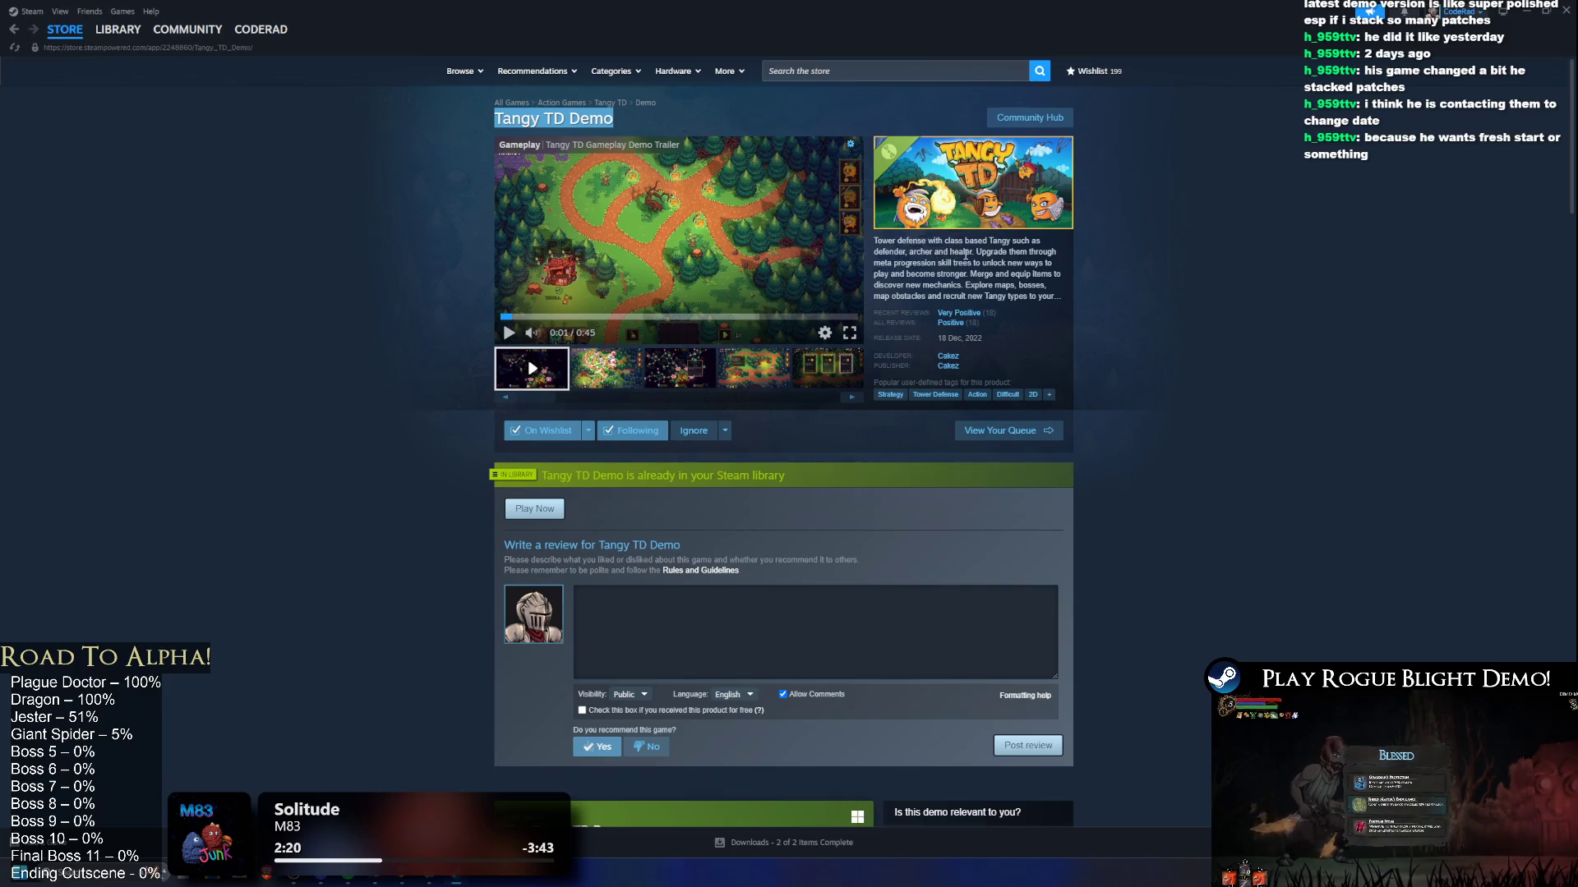
# Step: Briefly visit the game library, then return to the store front page
pyautogui.click(88, 21)
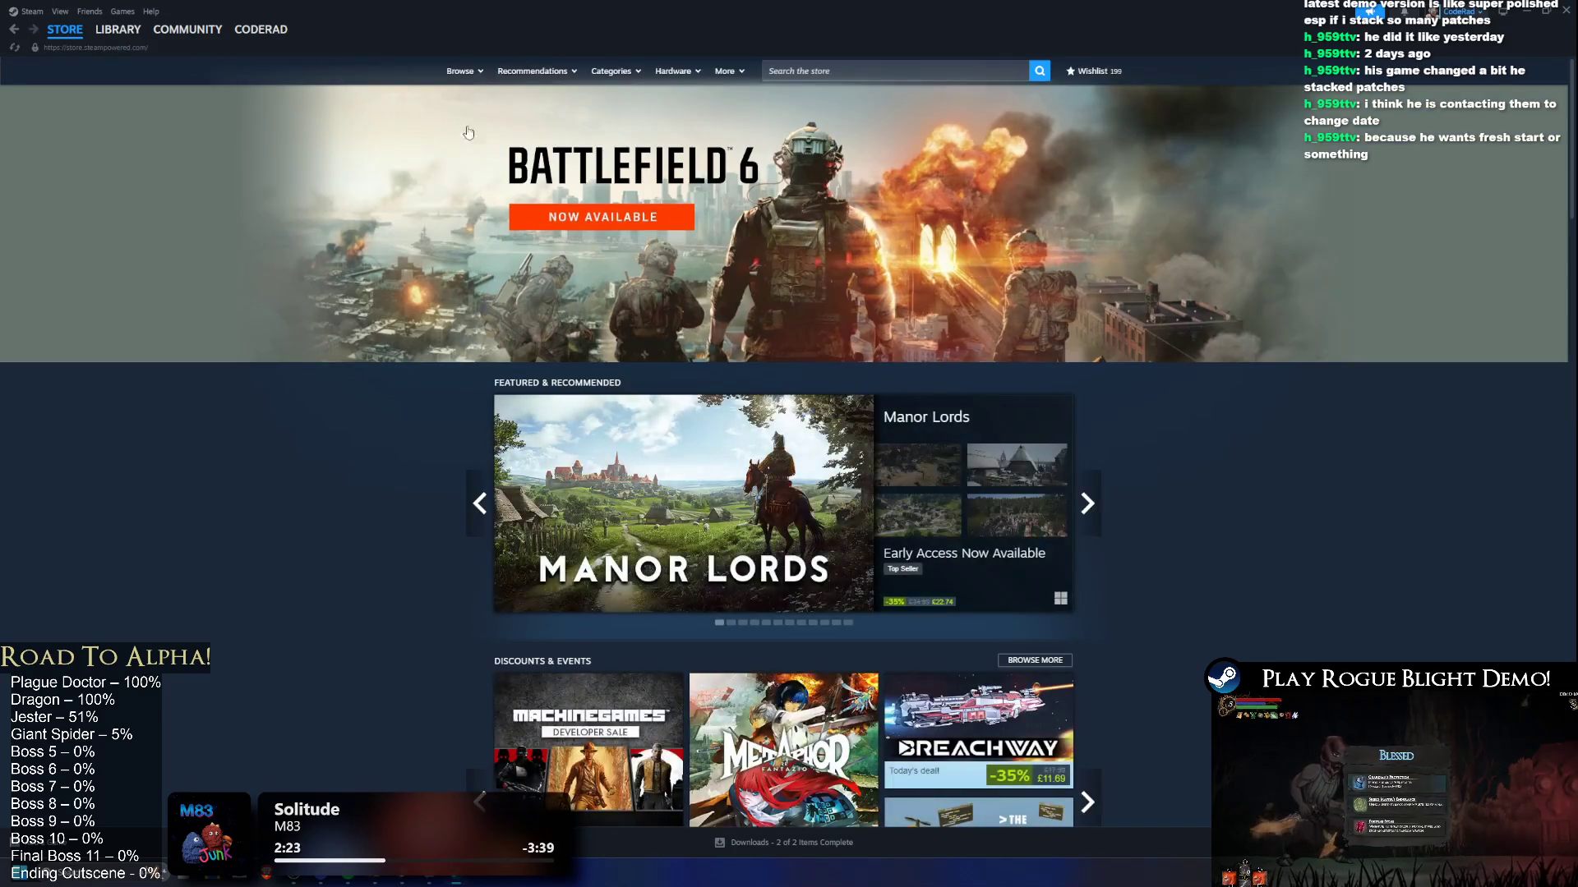
pyautogui.click(117, 28)
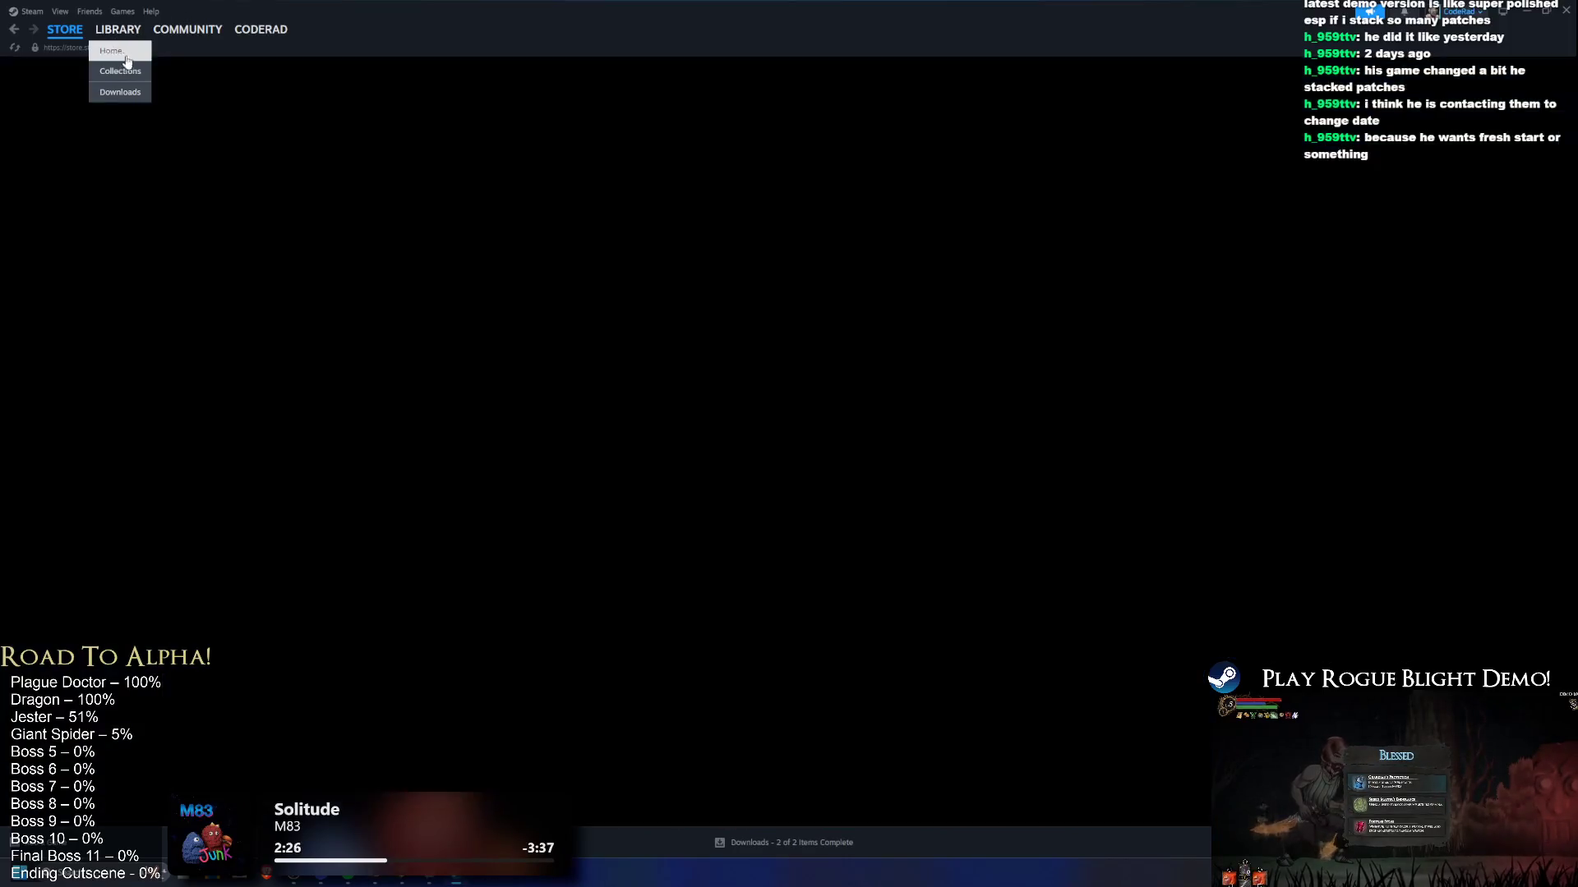
pyautogui.click(103, 153)
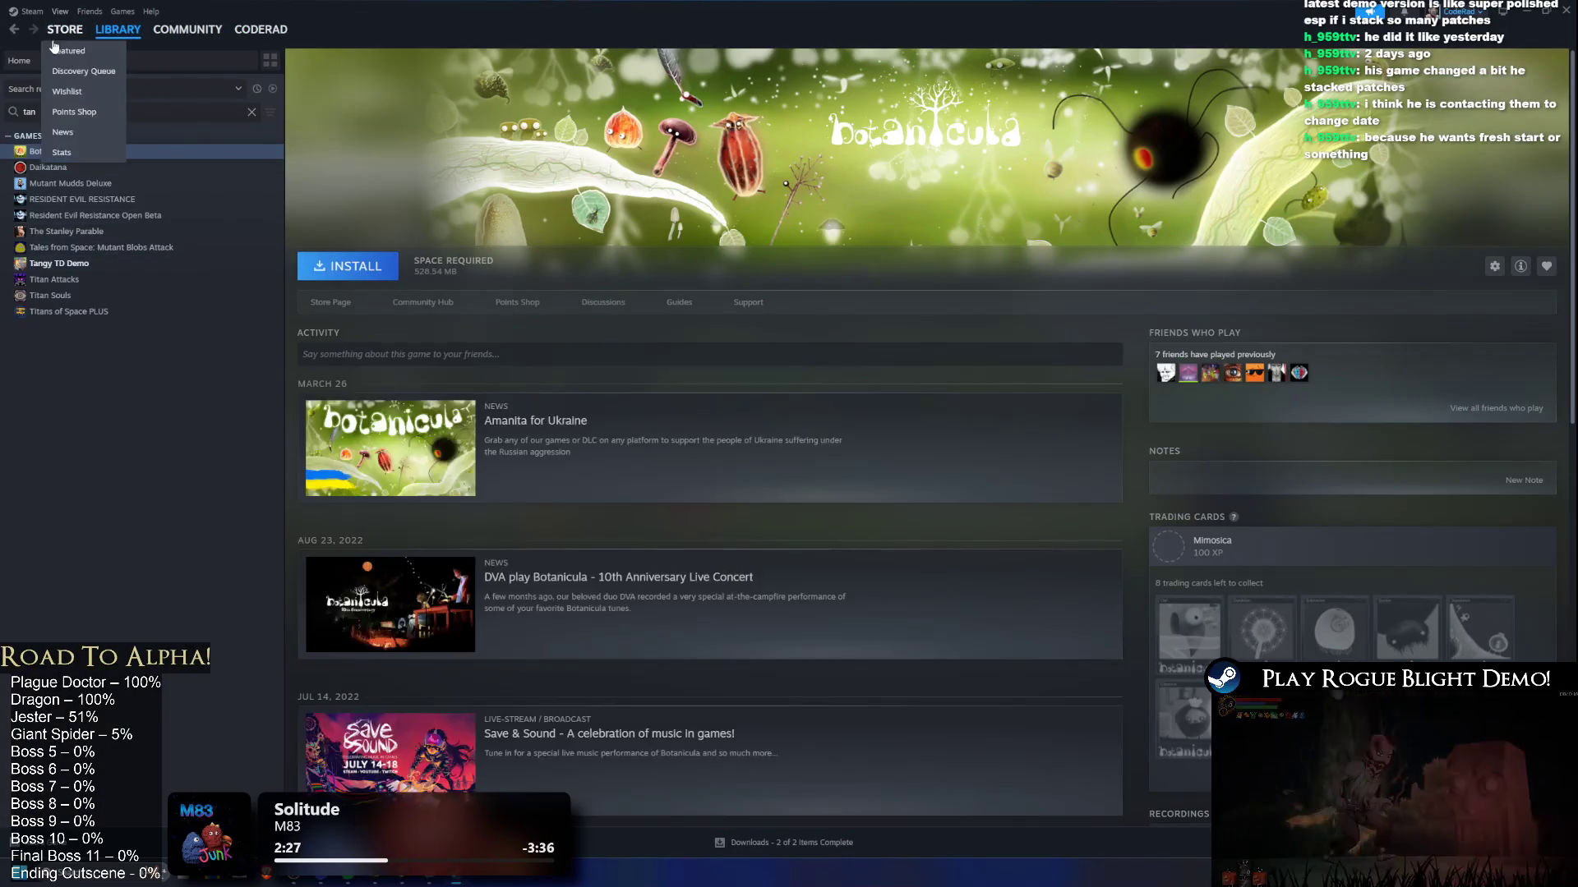
pyautogui.click(65, 29)
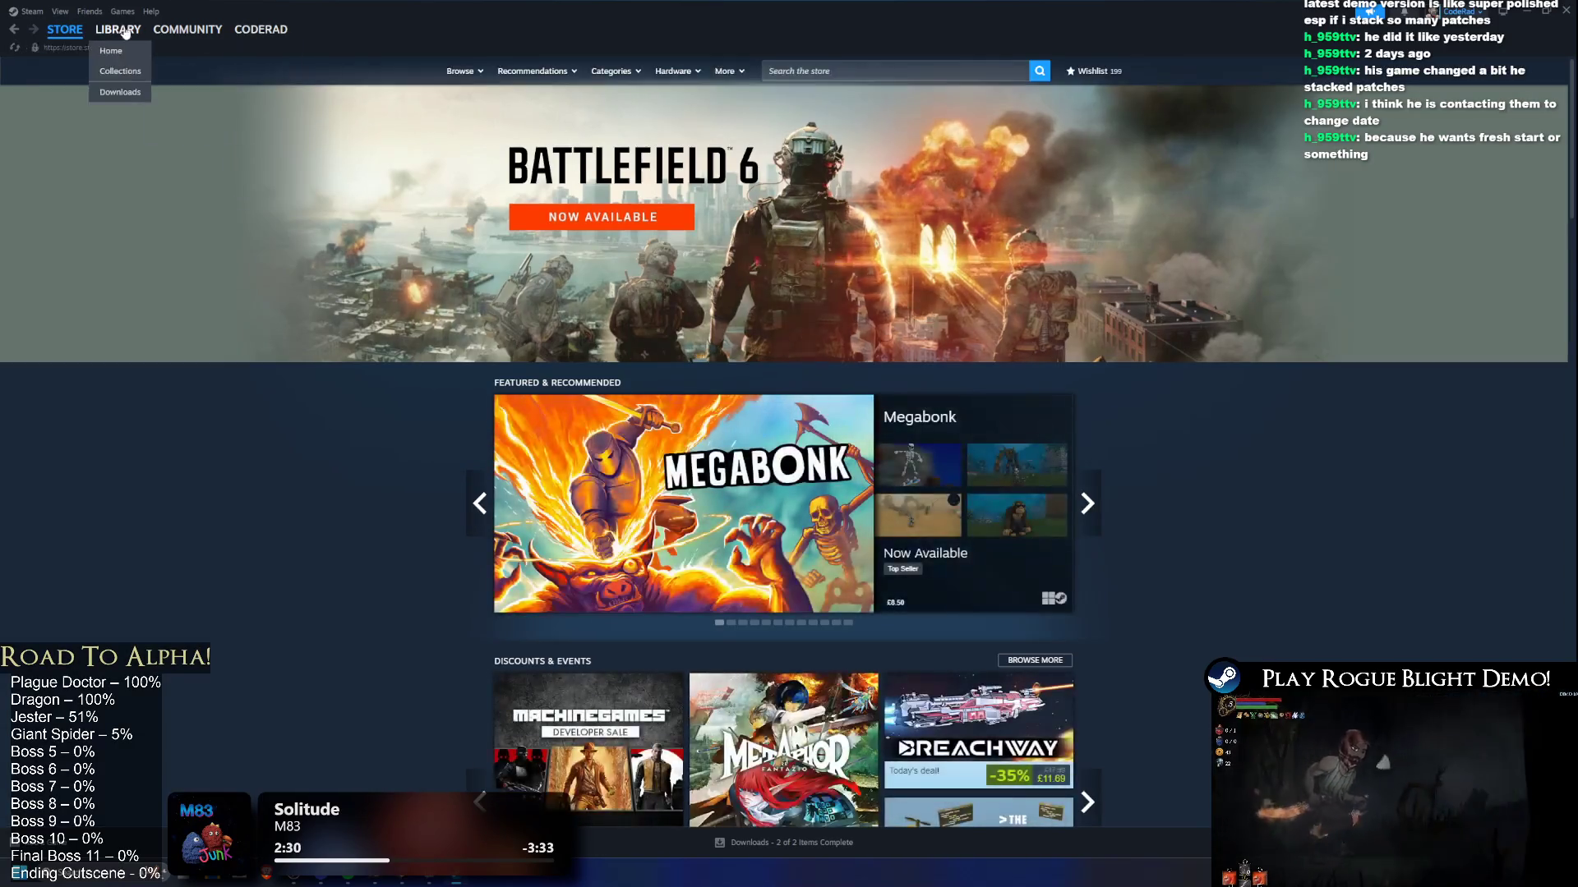
pyautogui.moveTo(133, 42)
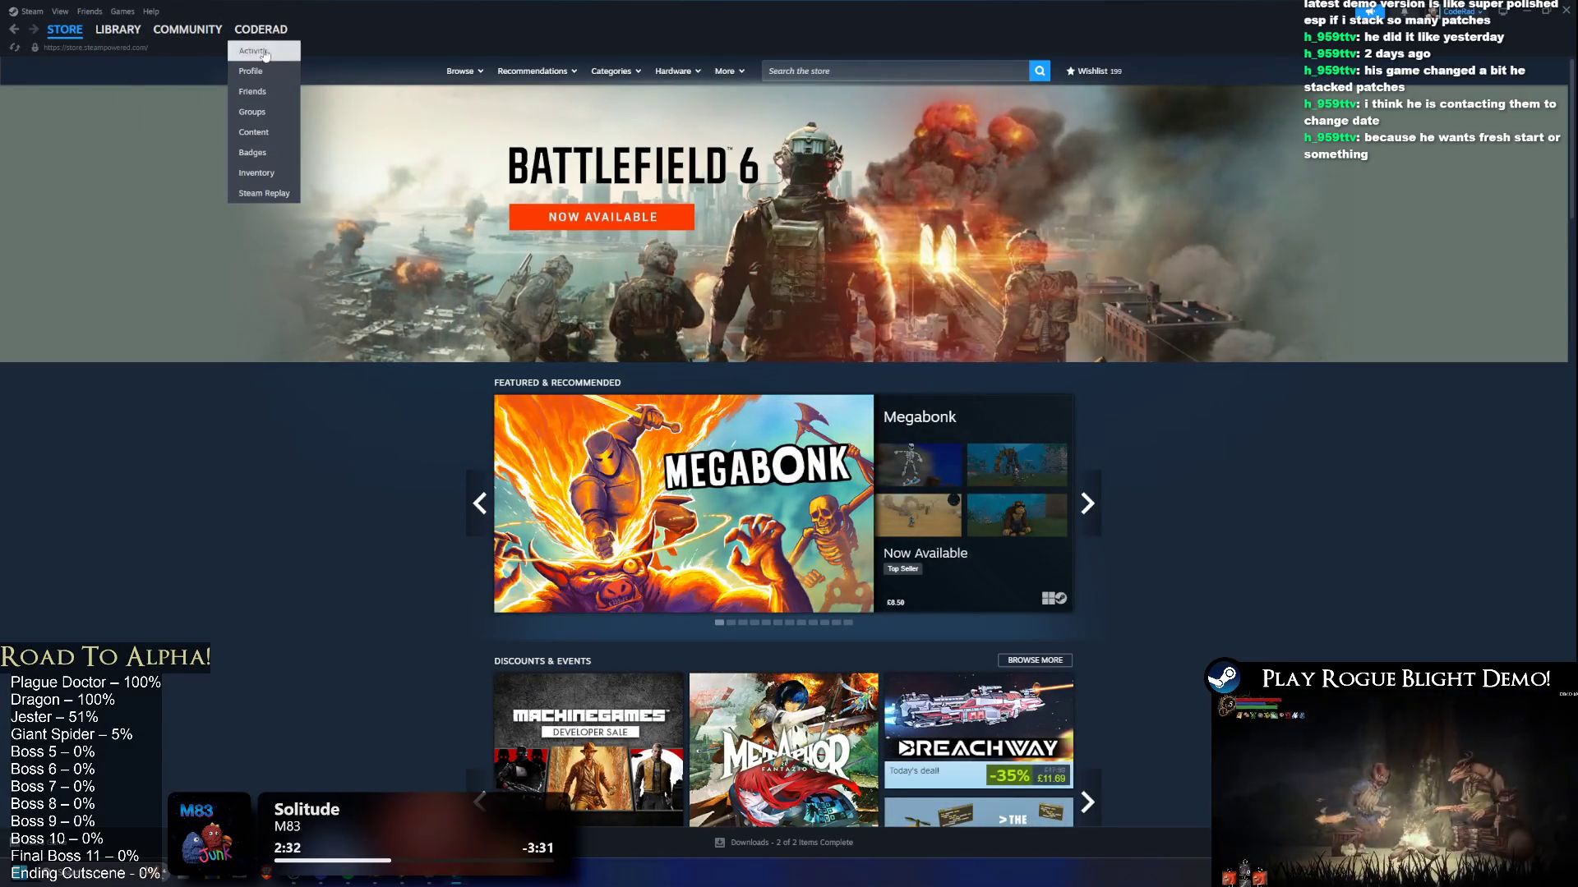
# Step: Look through the Games, Help, Community and profile menus, then open the Library
pyautogui.click(120, 11)
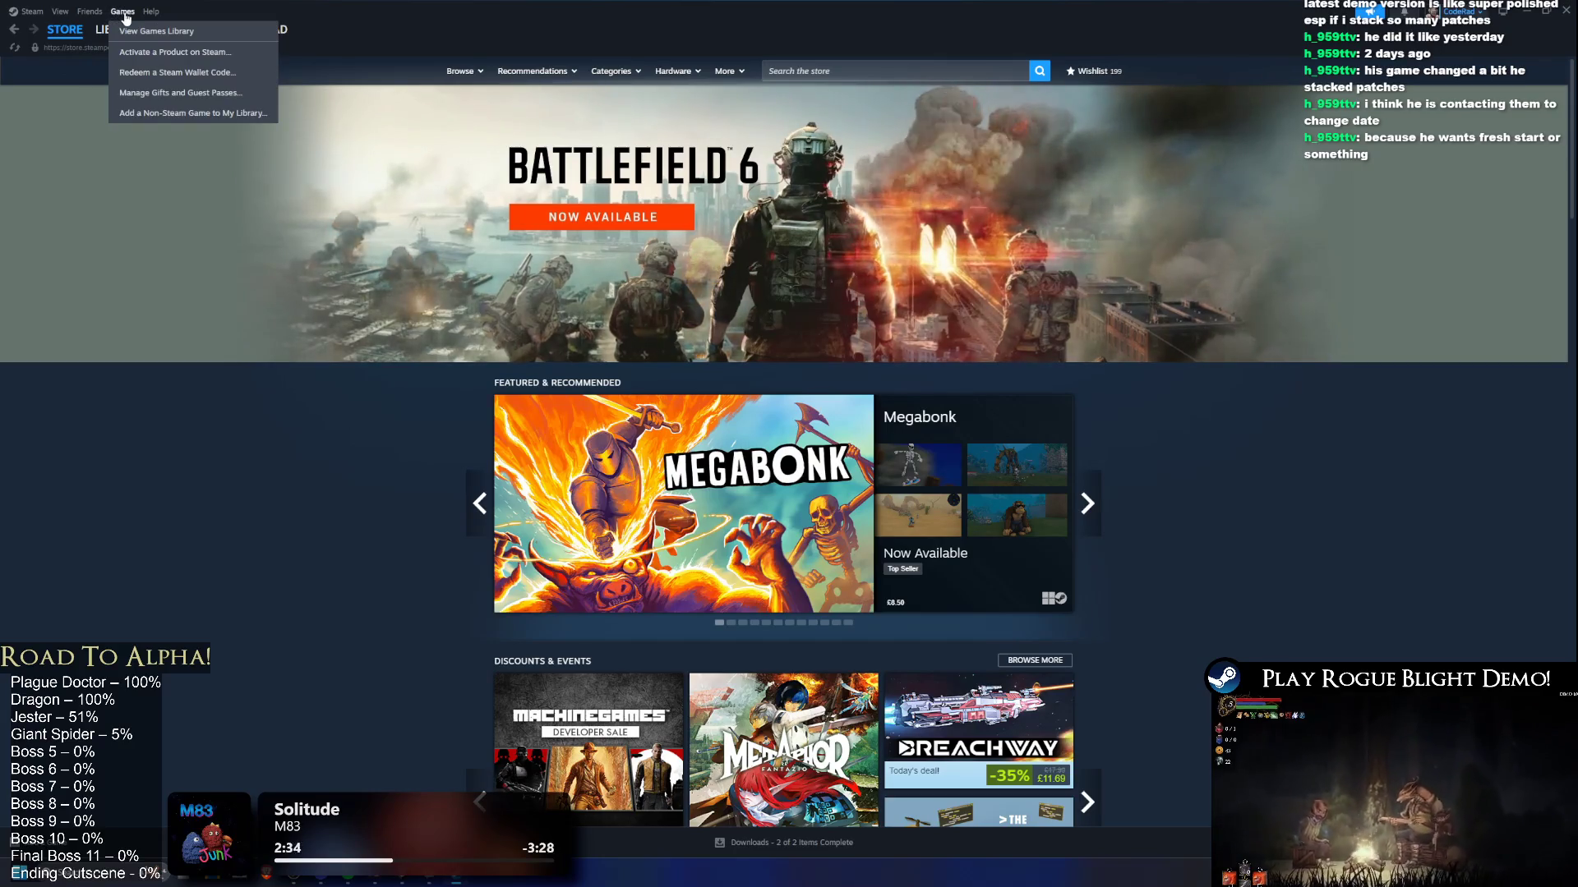
pyautogui.moveTo(88, 11)
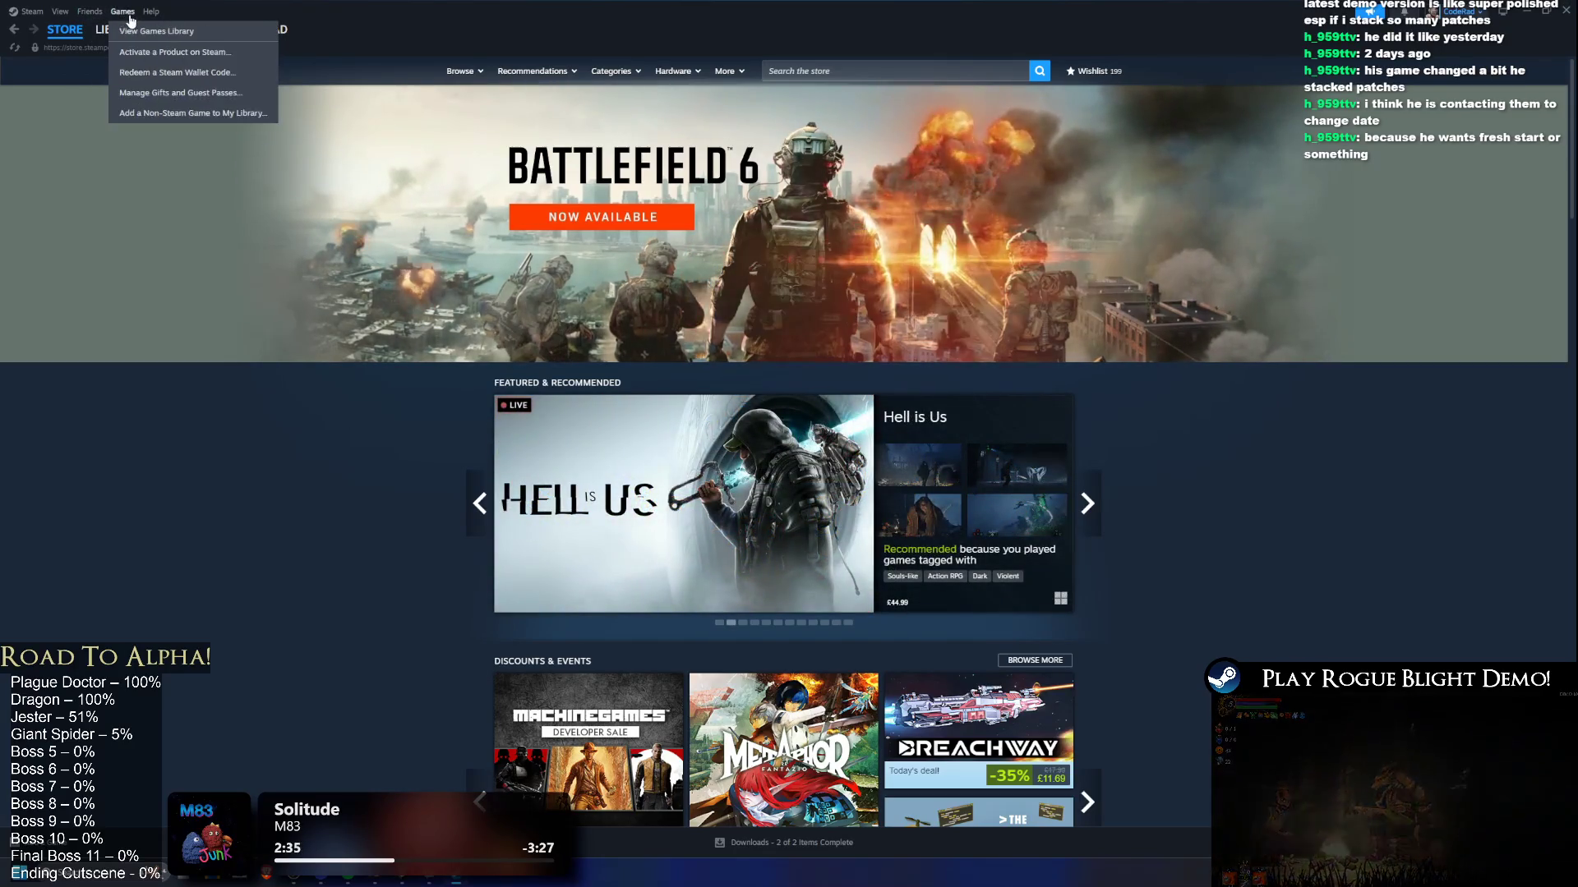
pyautogui.moveTo(151, 15)
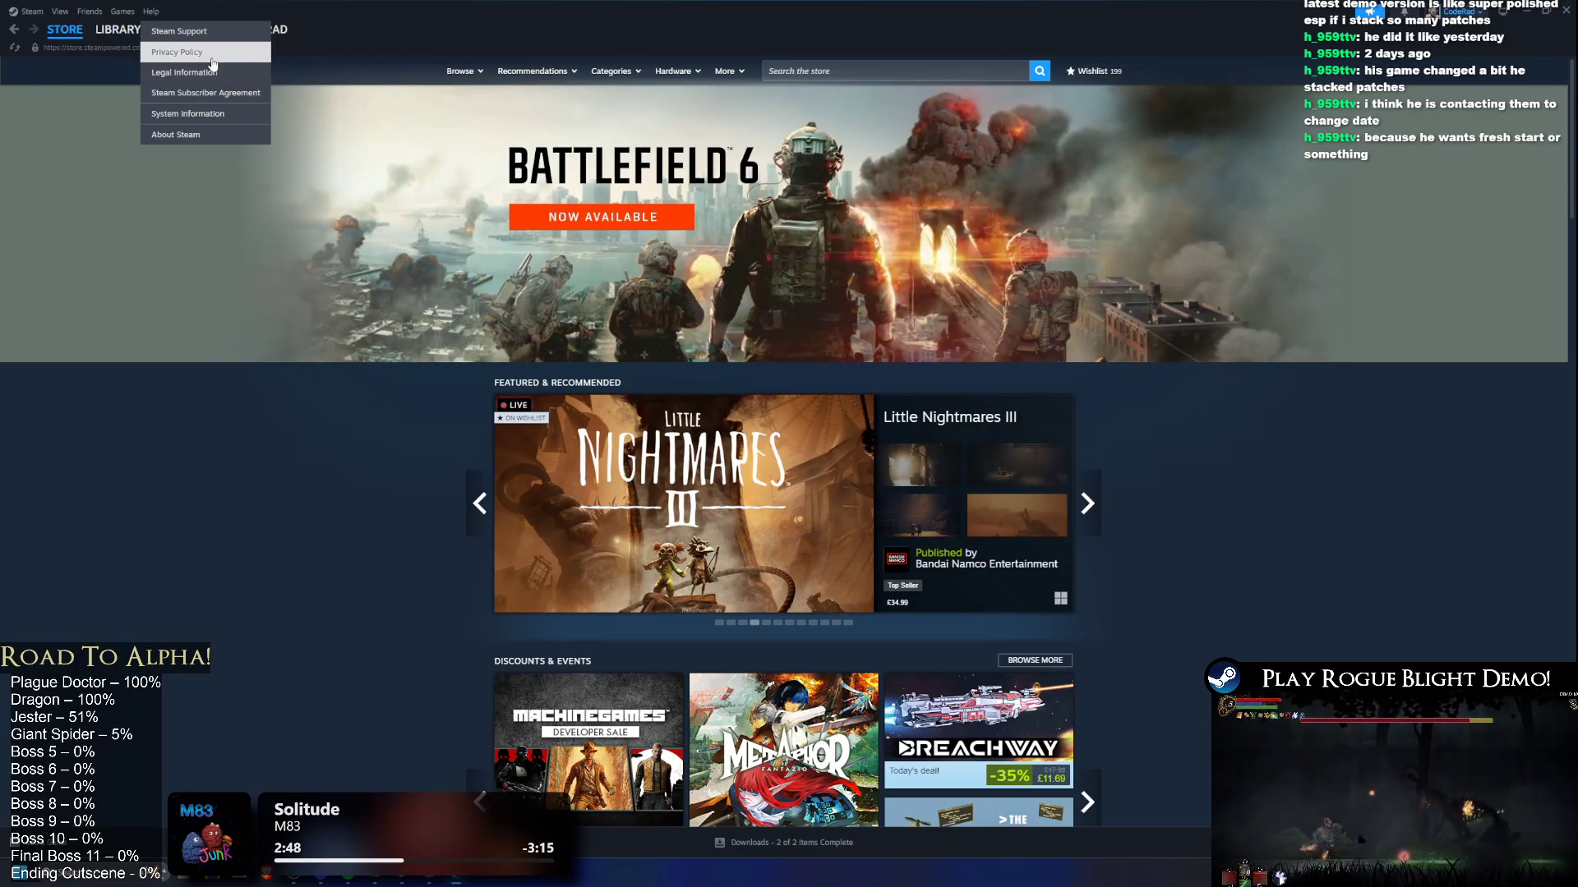
pyautogui.moveTo(192, 33)
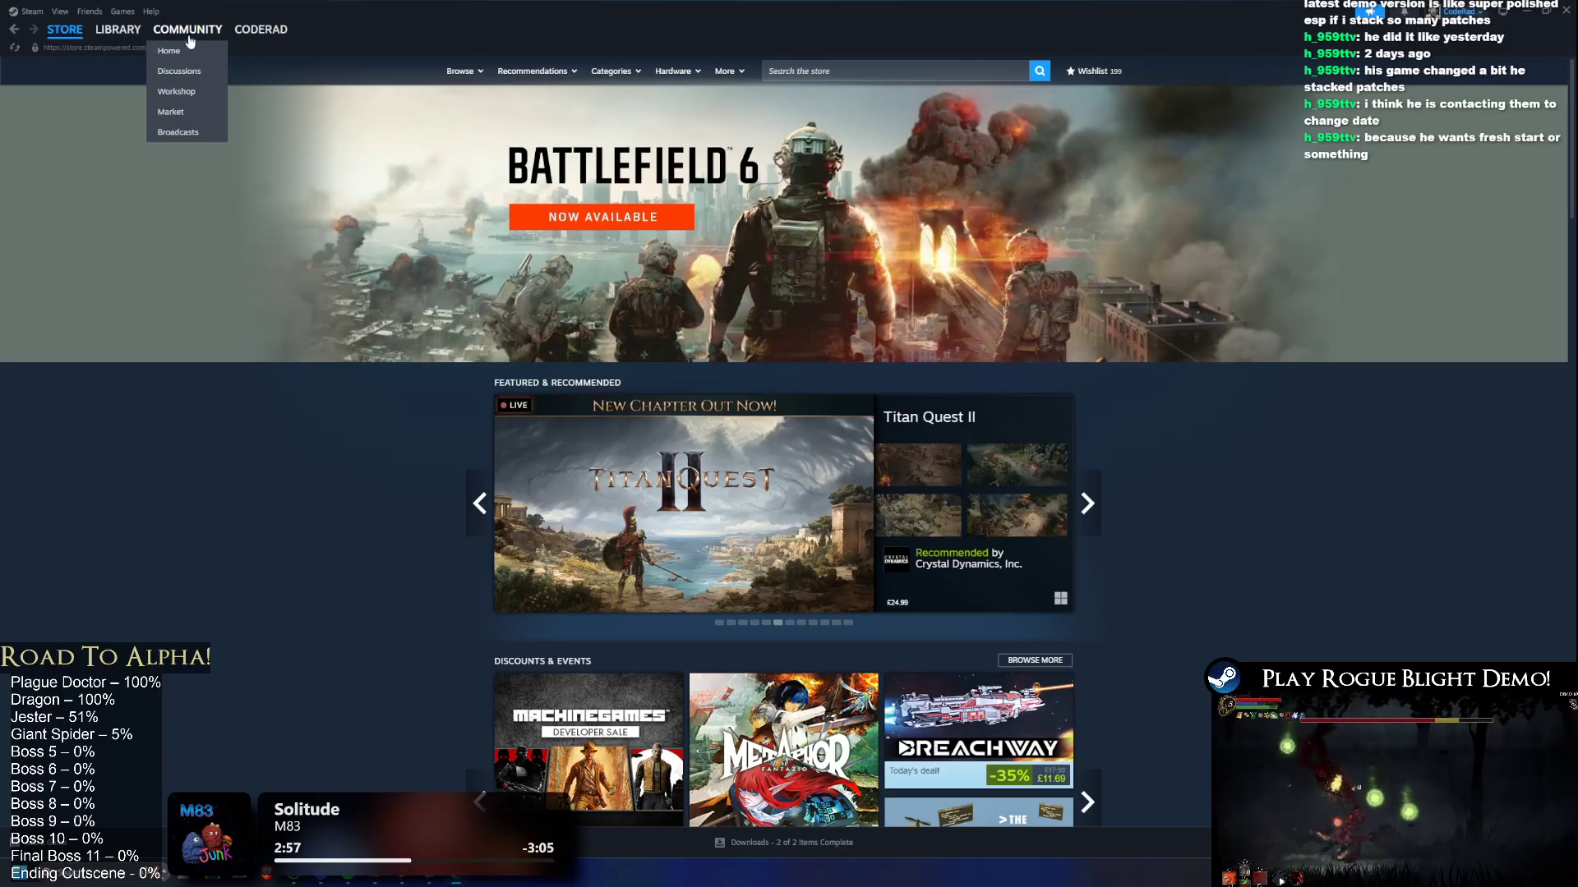
pyautogui.moveTo(263, 35)
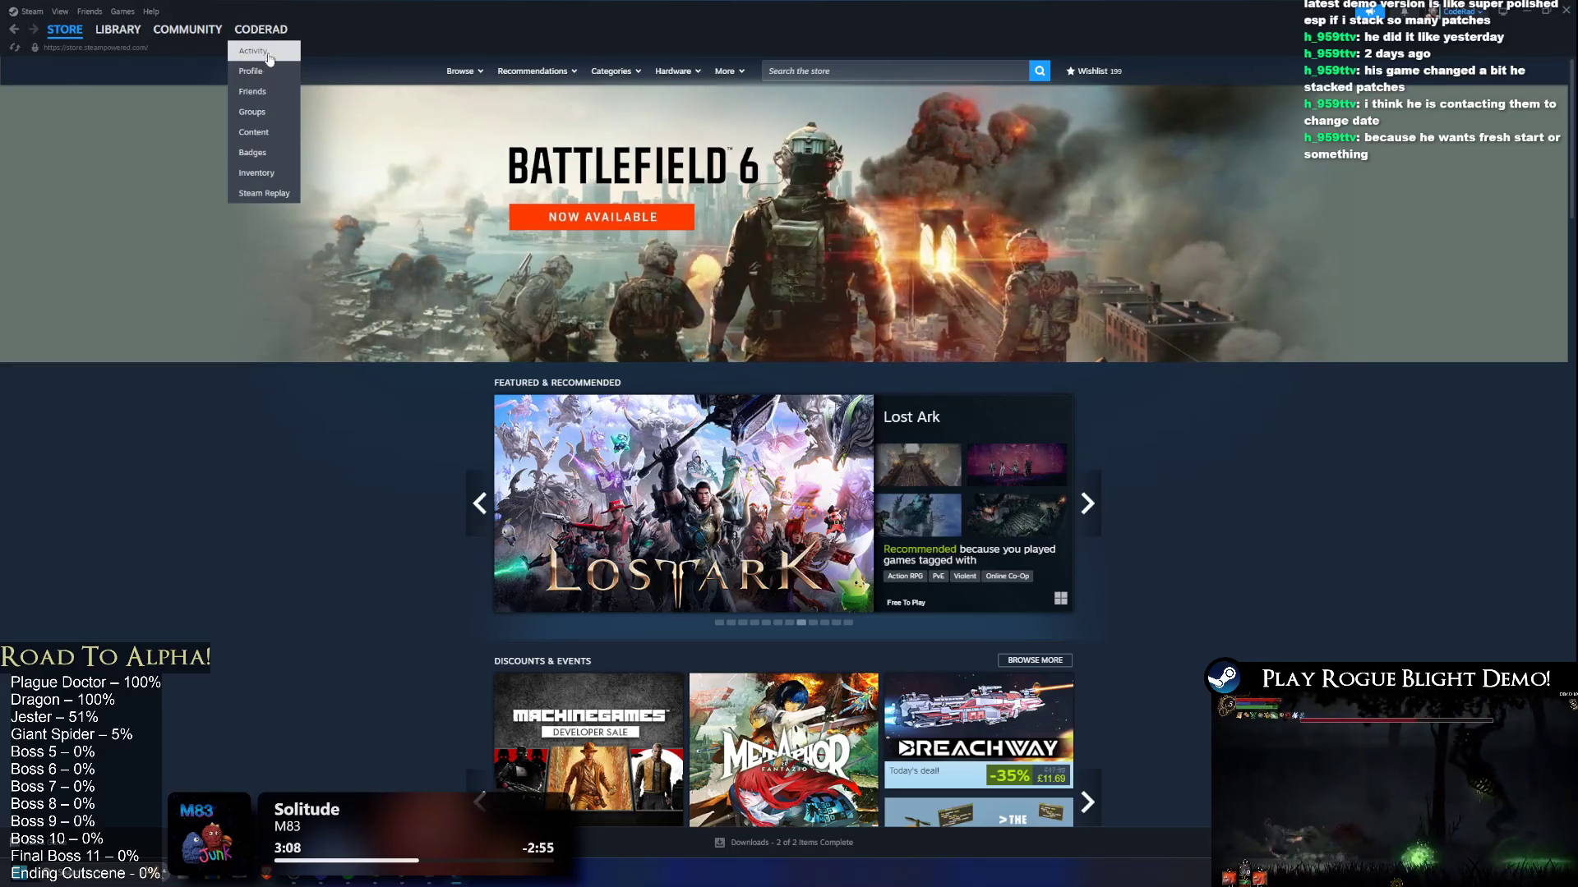
pyautogui.click(118, 29)
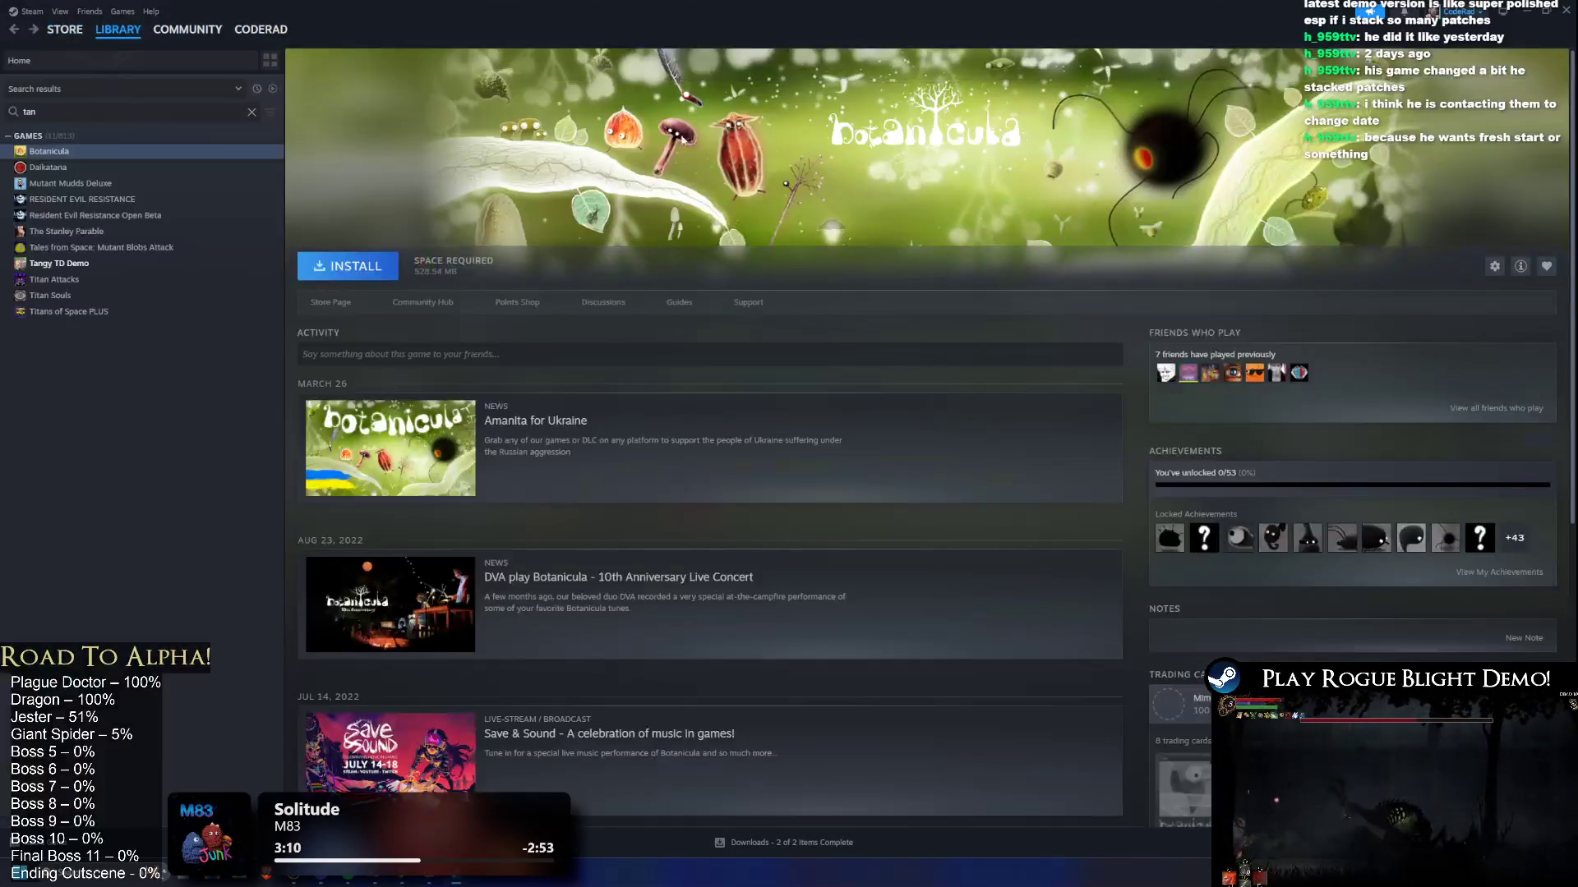
# Step: Select Tangy TD Demo in the library and open its store page, down to the system requirements
pyautogui.click(184, 265)
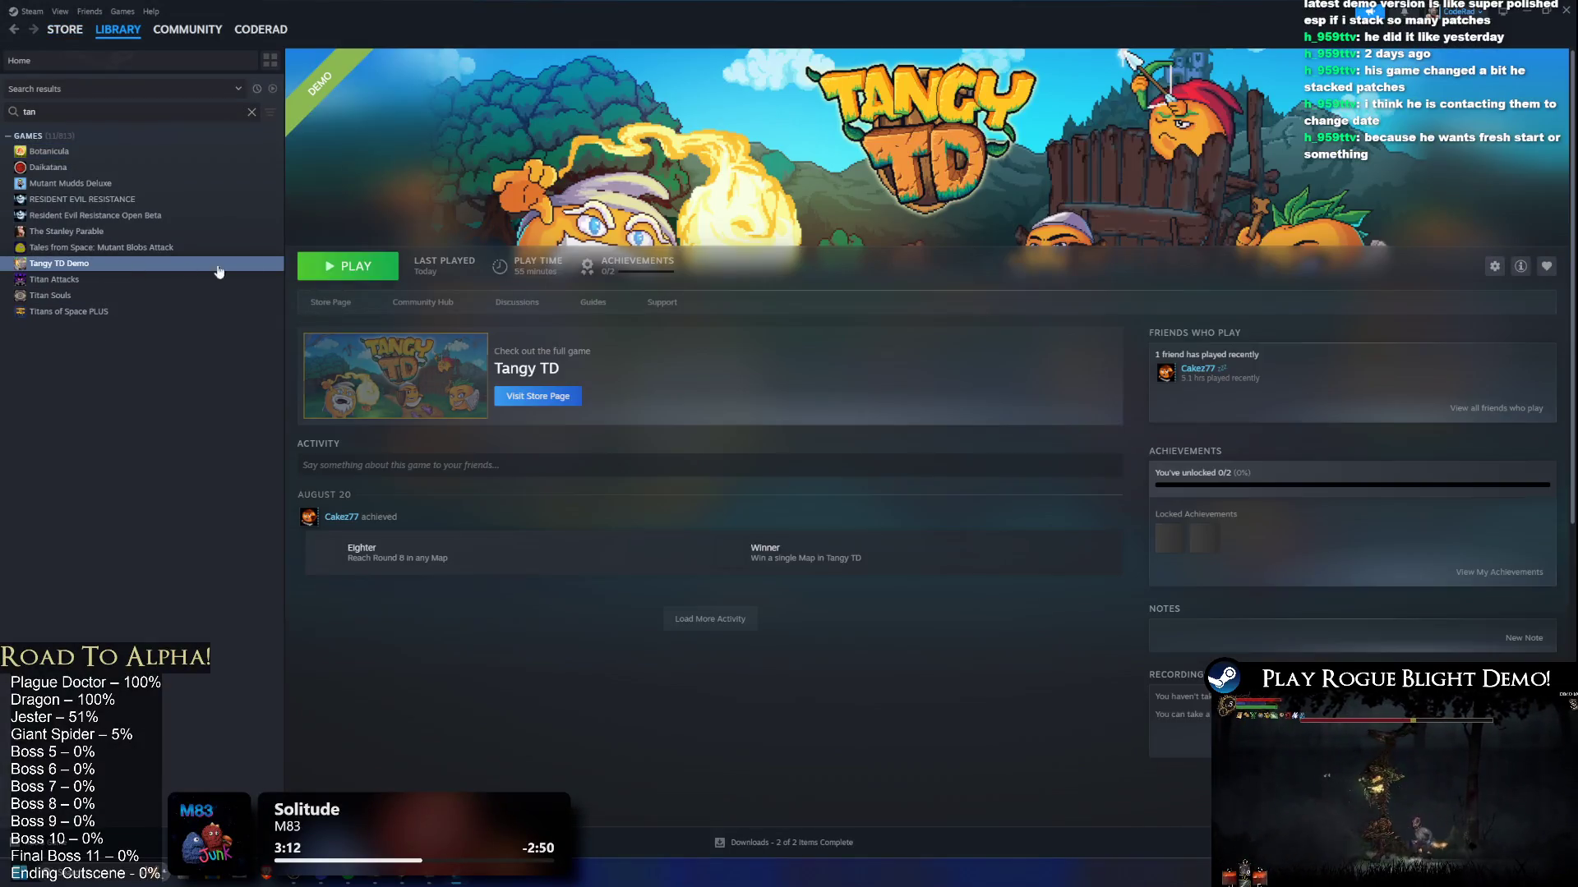
pyautogui.click(320, 303)
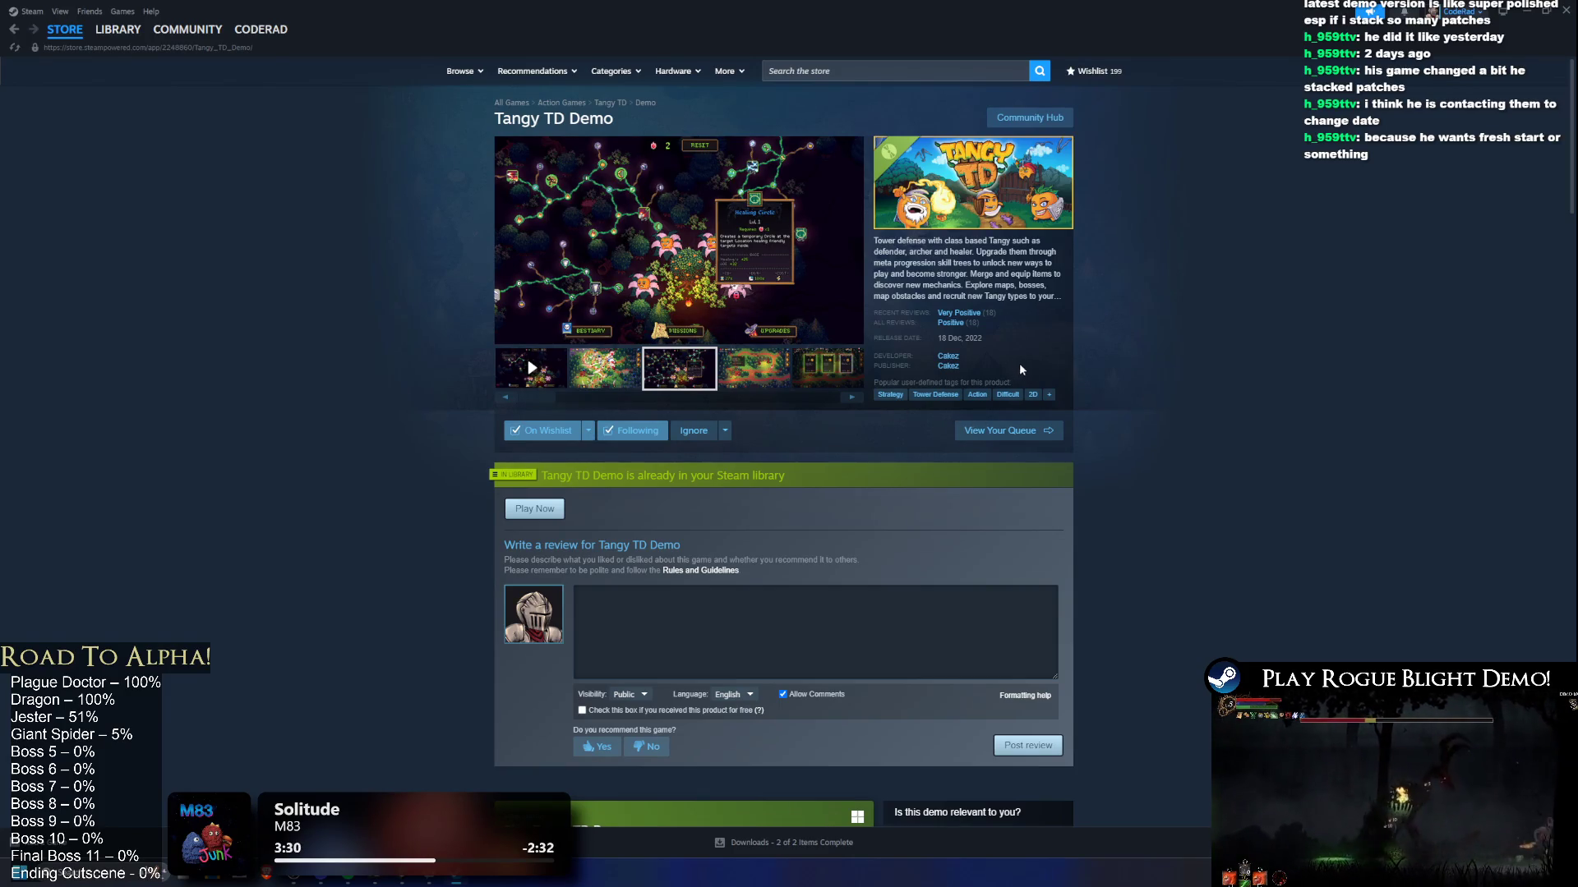
pyautogui.scroll(-15, 1079, 325)
# Step: Scroll through the user reviews and enlarge the shop cards screenshot
pyautogui.scroll(10, 1306, 566)
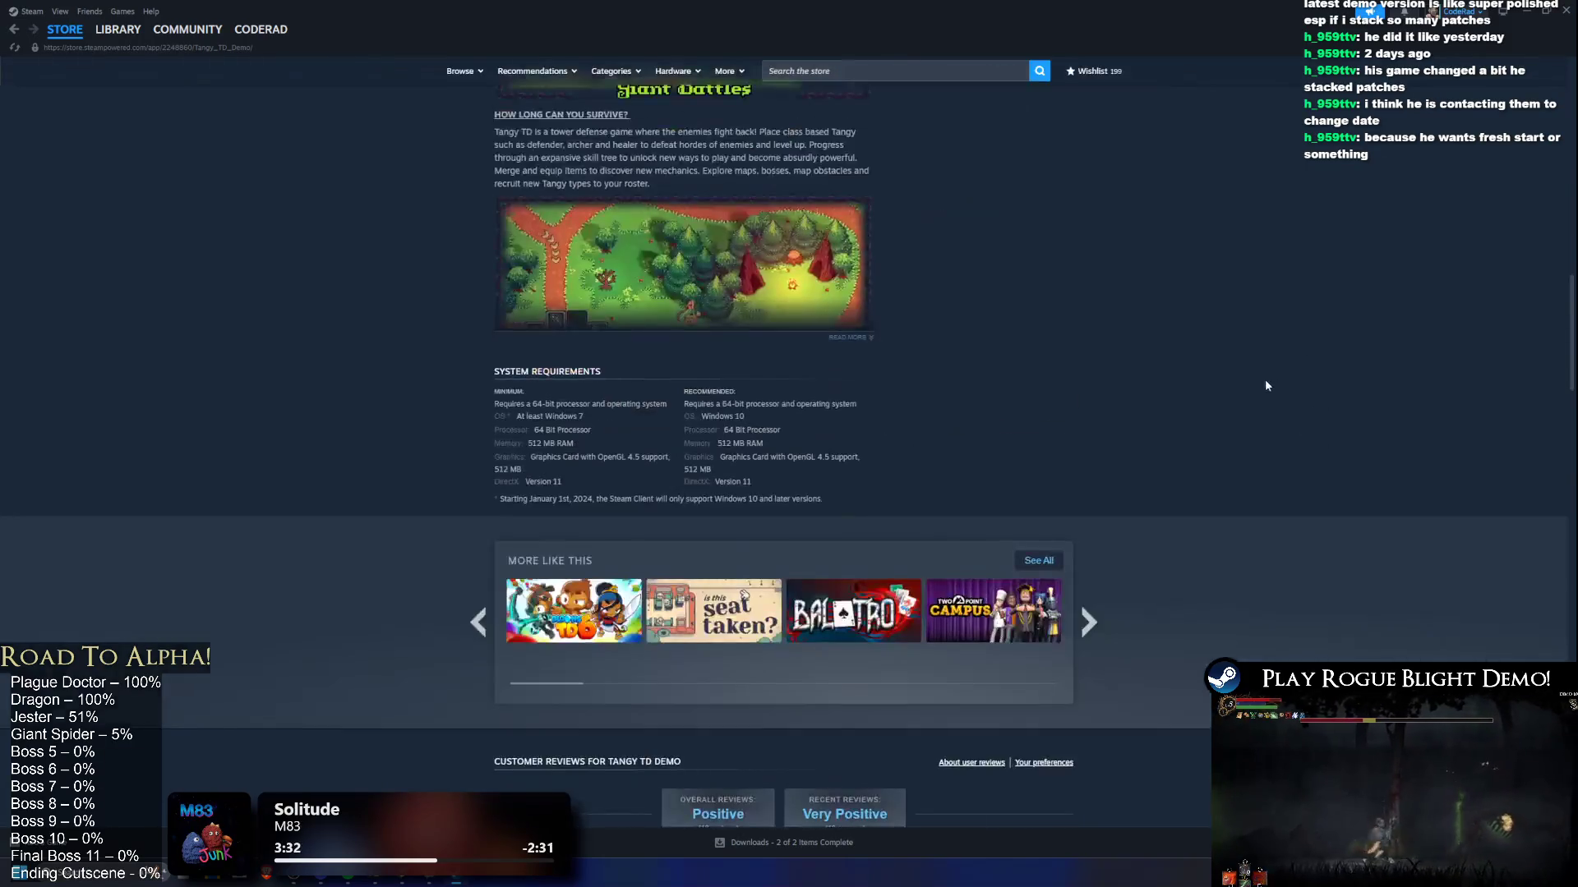
pyautogui.scroll(-10, 1263, 362)
pyautogui.scroll(20, 1241, 562)
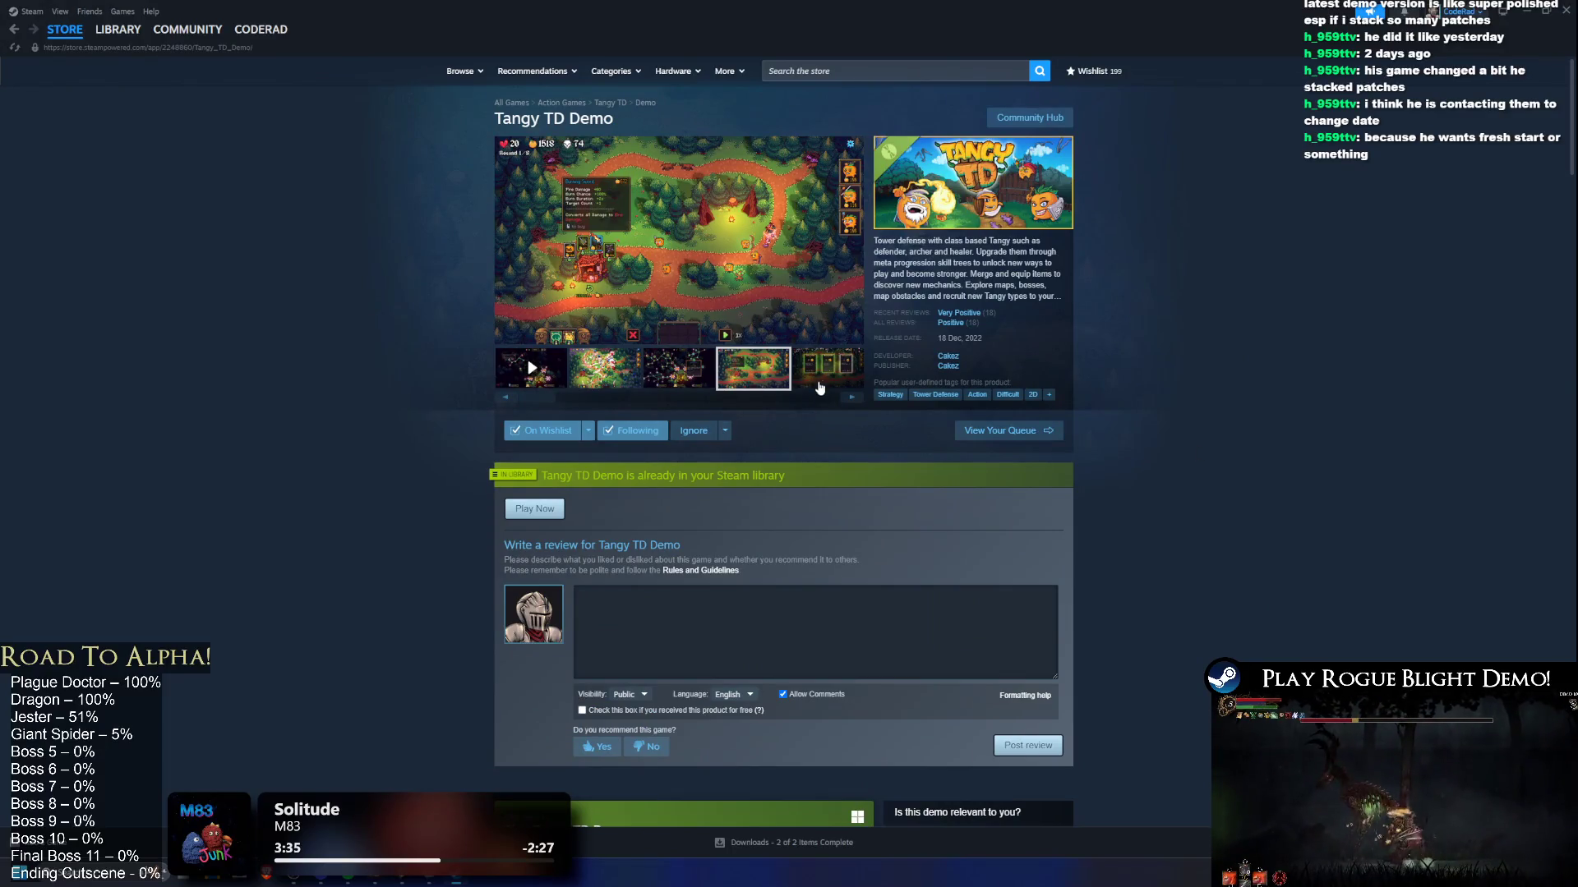
pyautogui.click(814, 387)
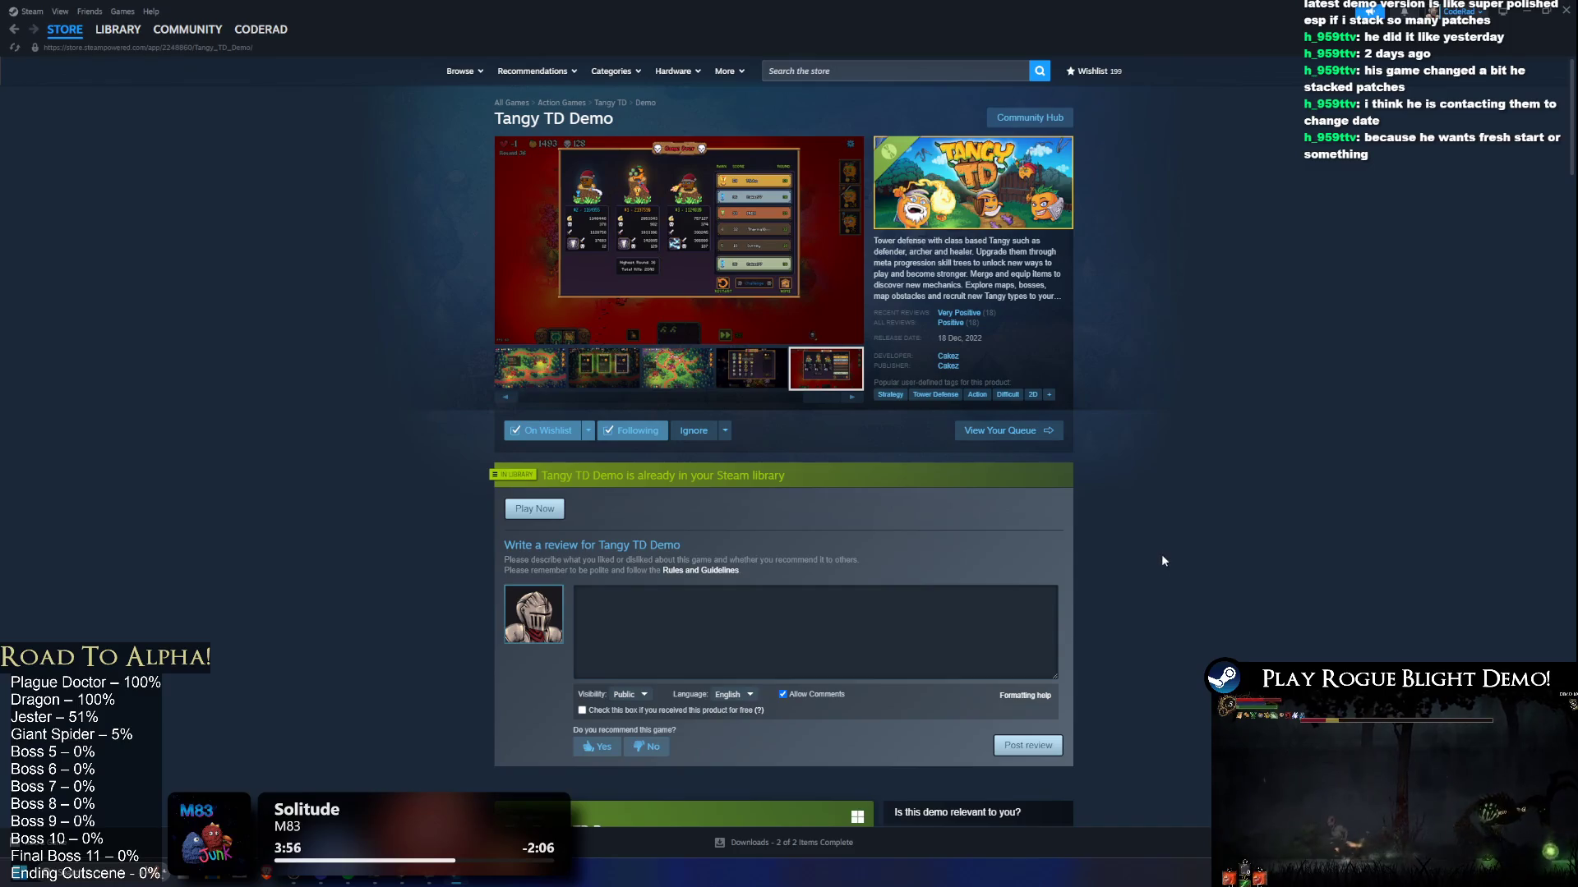
# Step: Answer Yes to recommending the demo and click into the review text box
pyautogui.scroll(-1, 1299, 446)
pyautogui.click(592, 685)
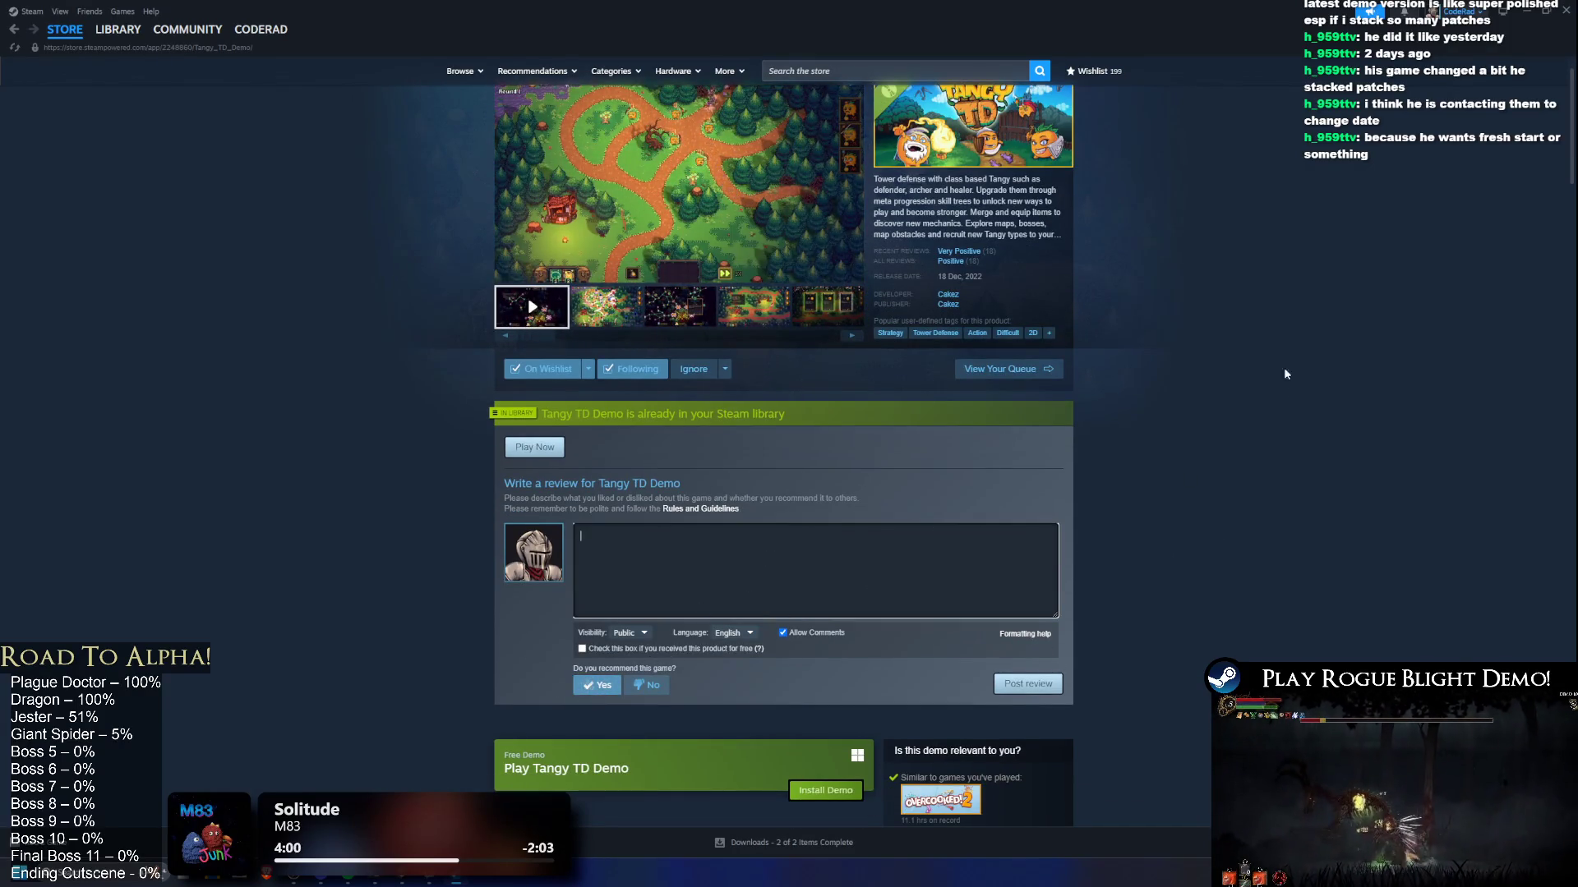
pyautogui.scroll(-6, 1246, 608)
pyautogui.scroll(-15, 1247, 608)
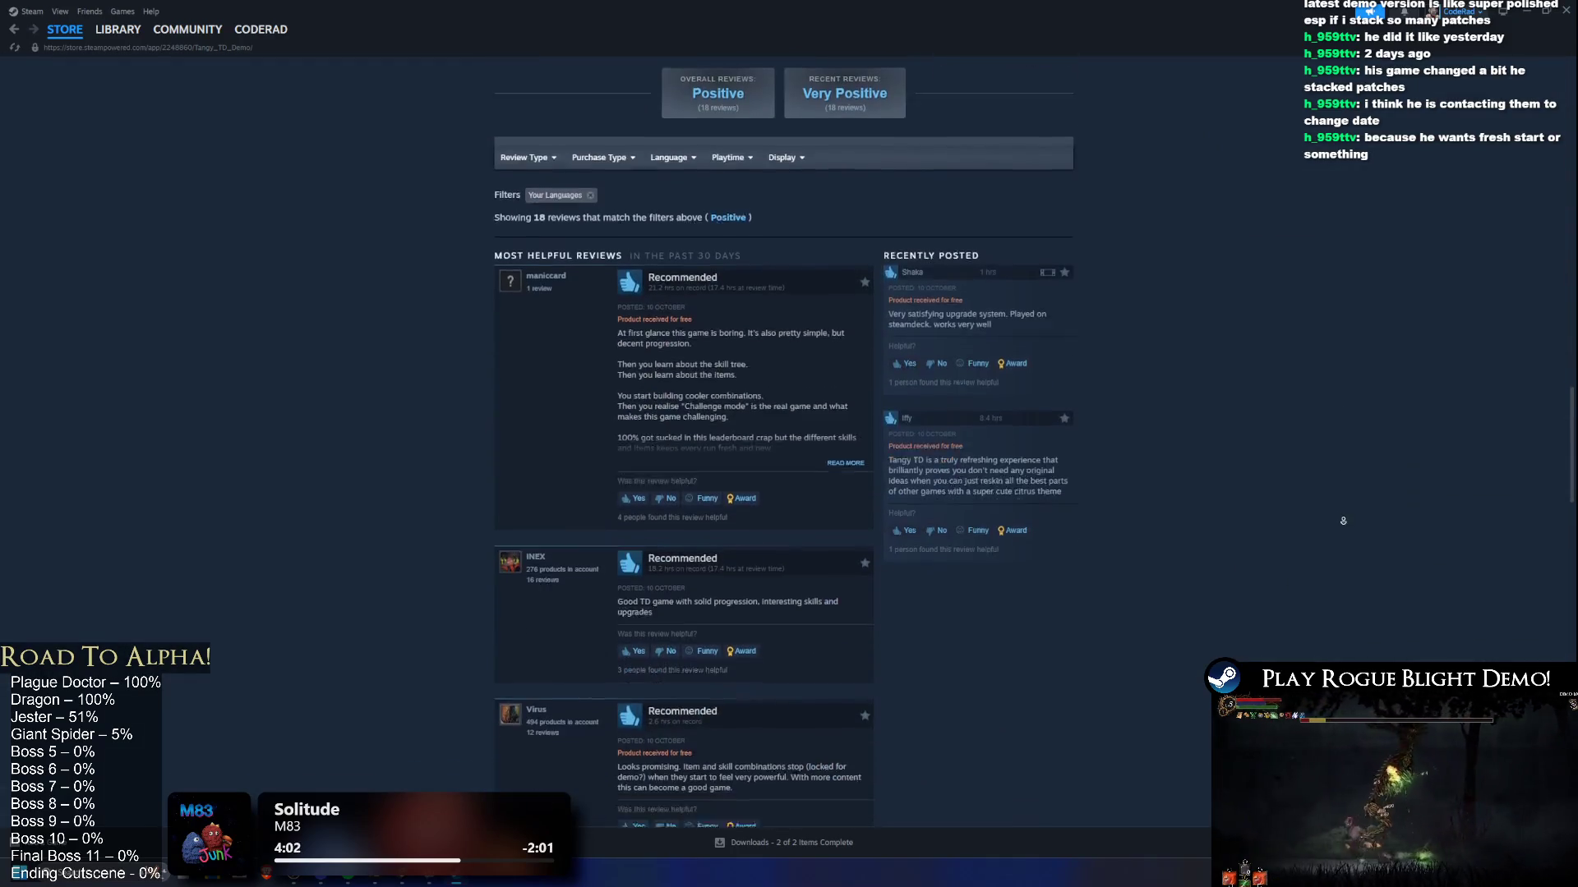
pyautogui.scroll(-12, 1315, 538)
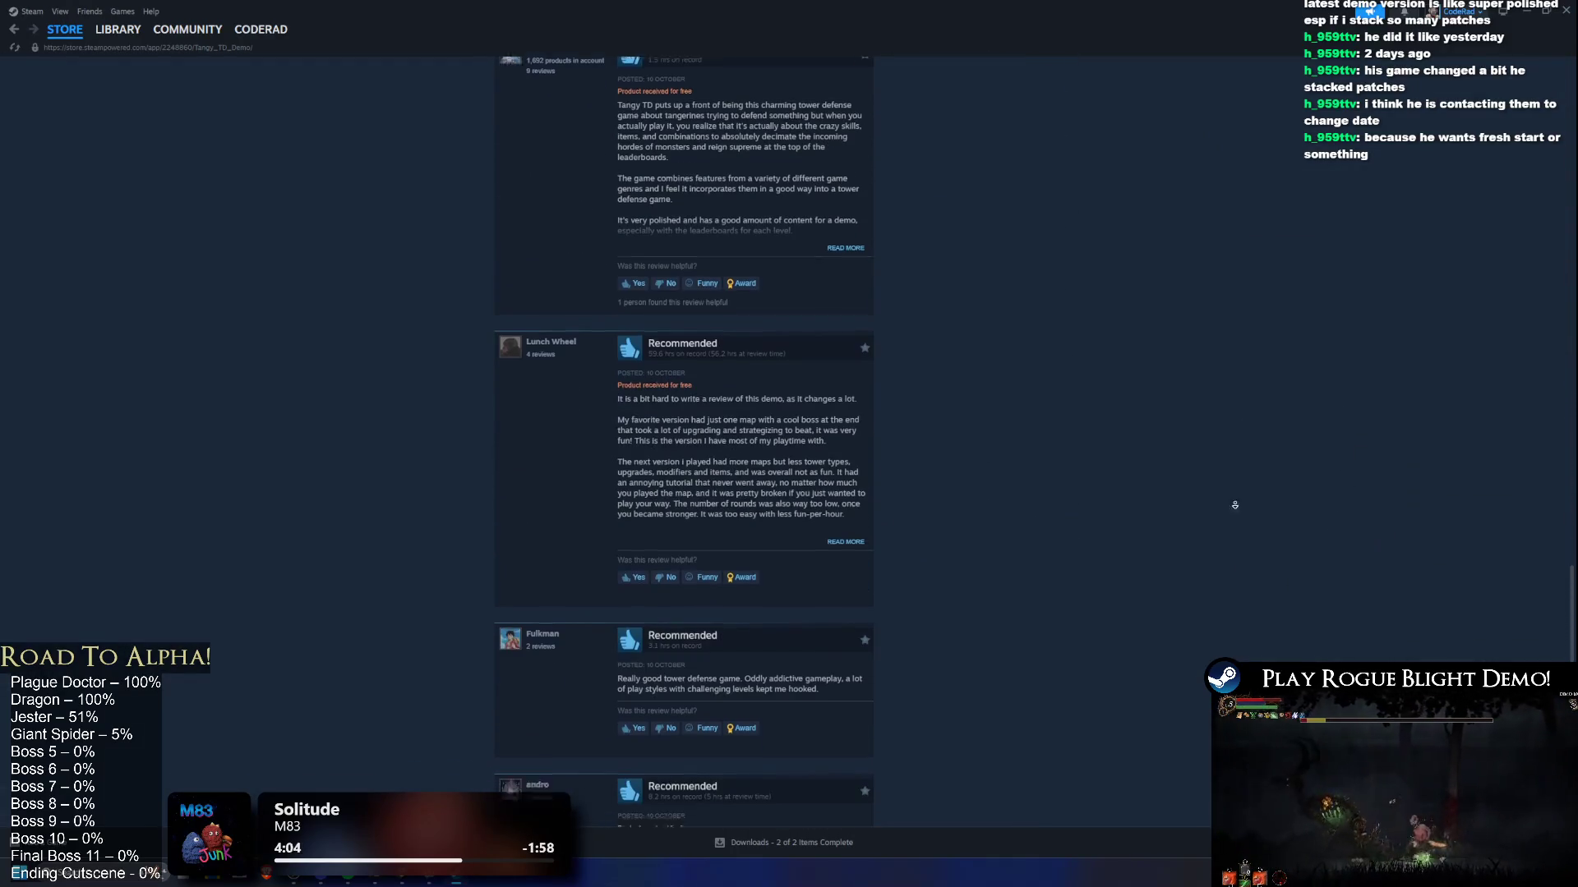
pyautogui.scroll(-5, 1200, 575)
pyautogui.scroll(20, 1182, 579)
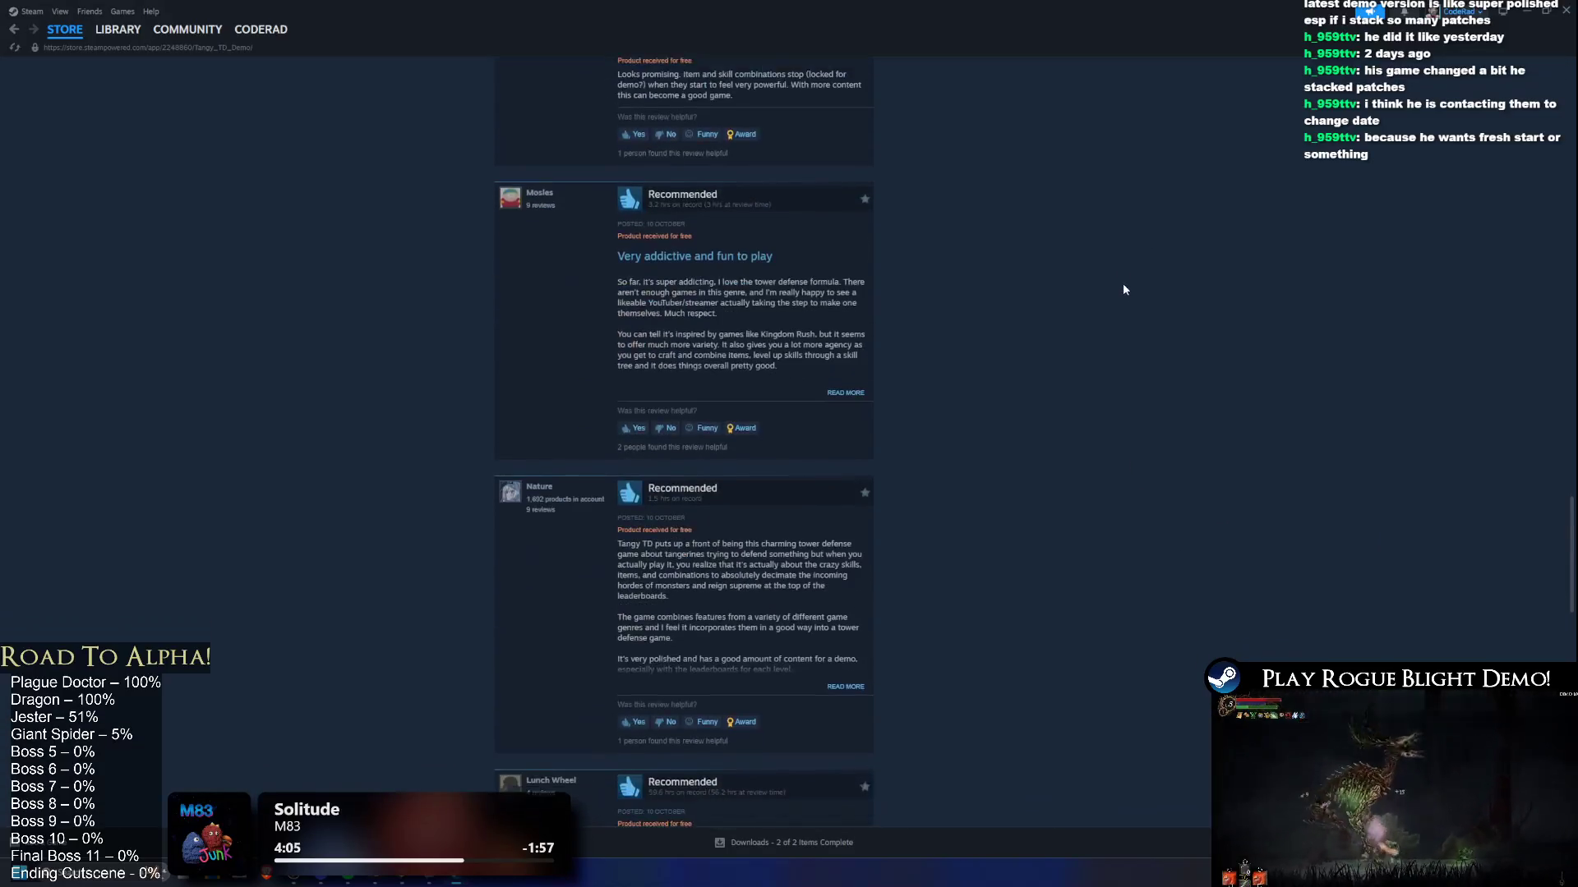
pyautogui.click(740, 612)
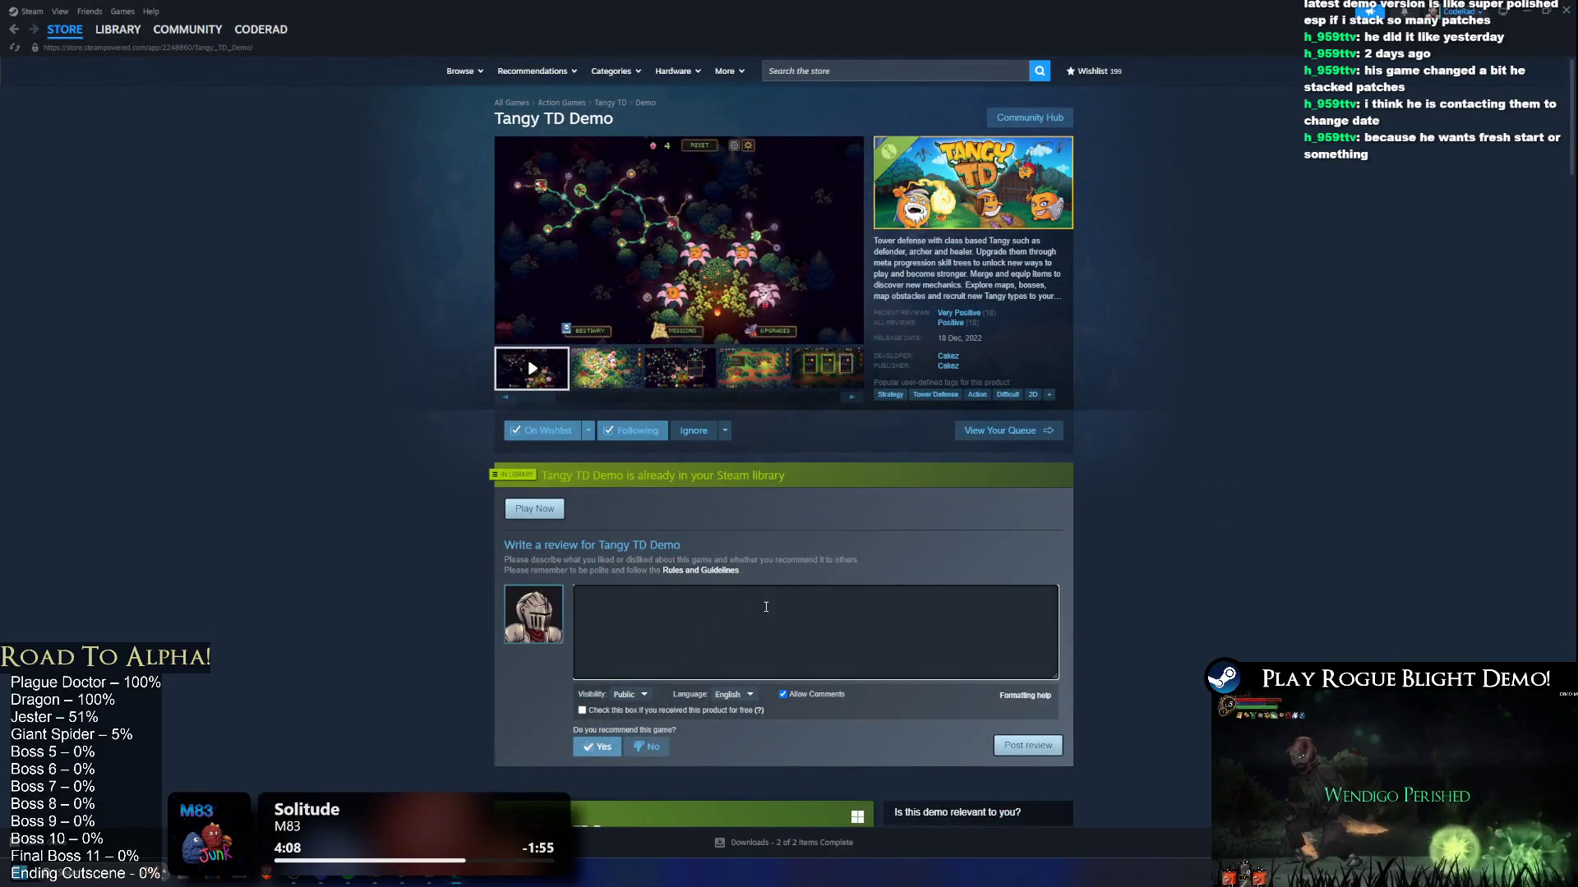
# Step: View the third media item, check the ignore options, and select the 2022 release year
pyautogui.click(666, 374)
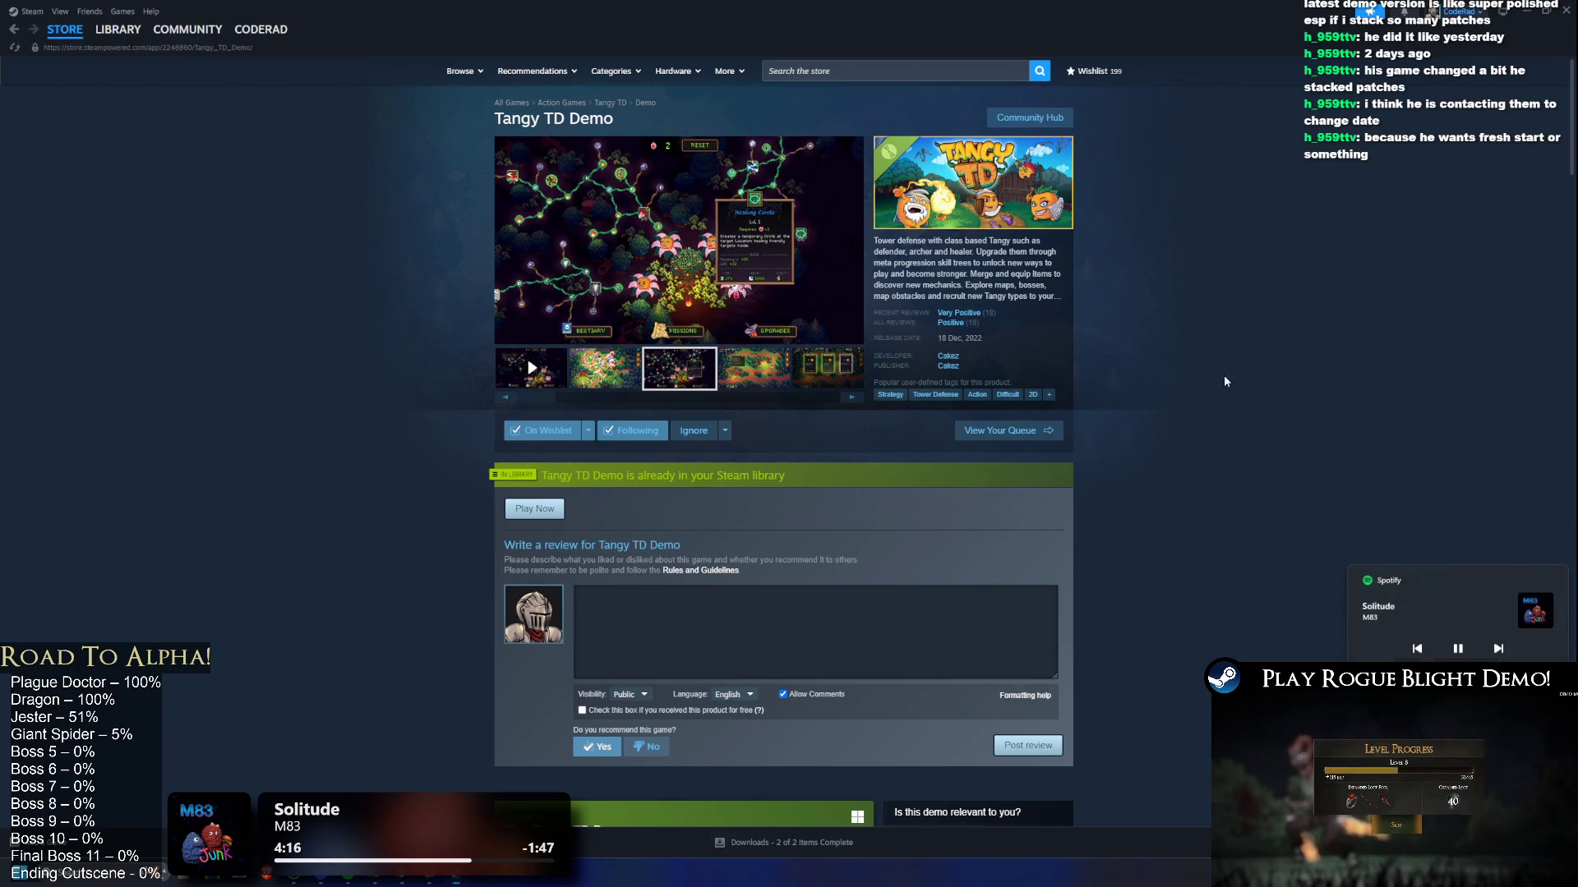
pyautogui.click(724, 629)
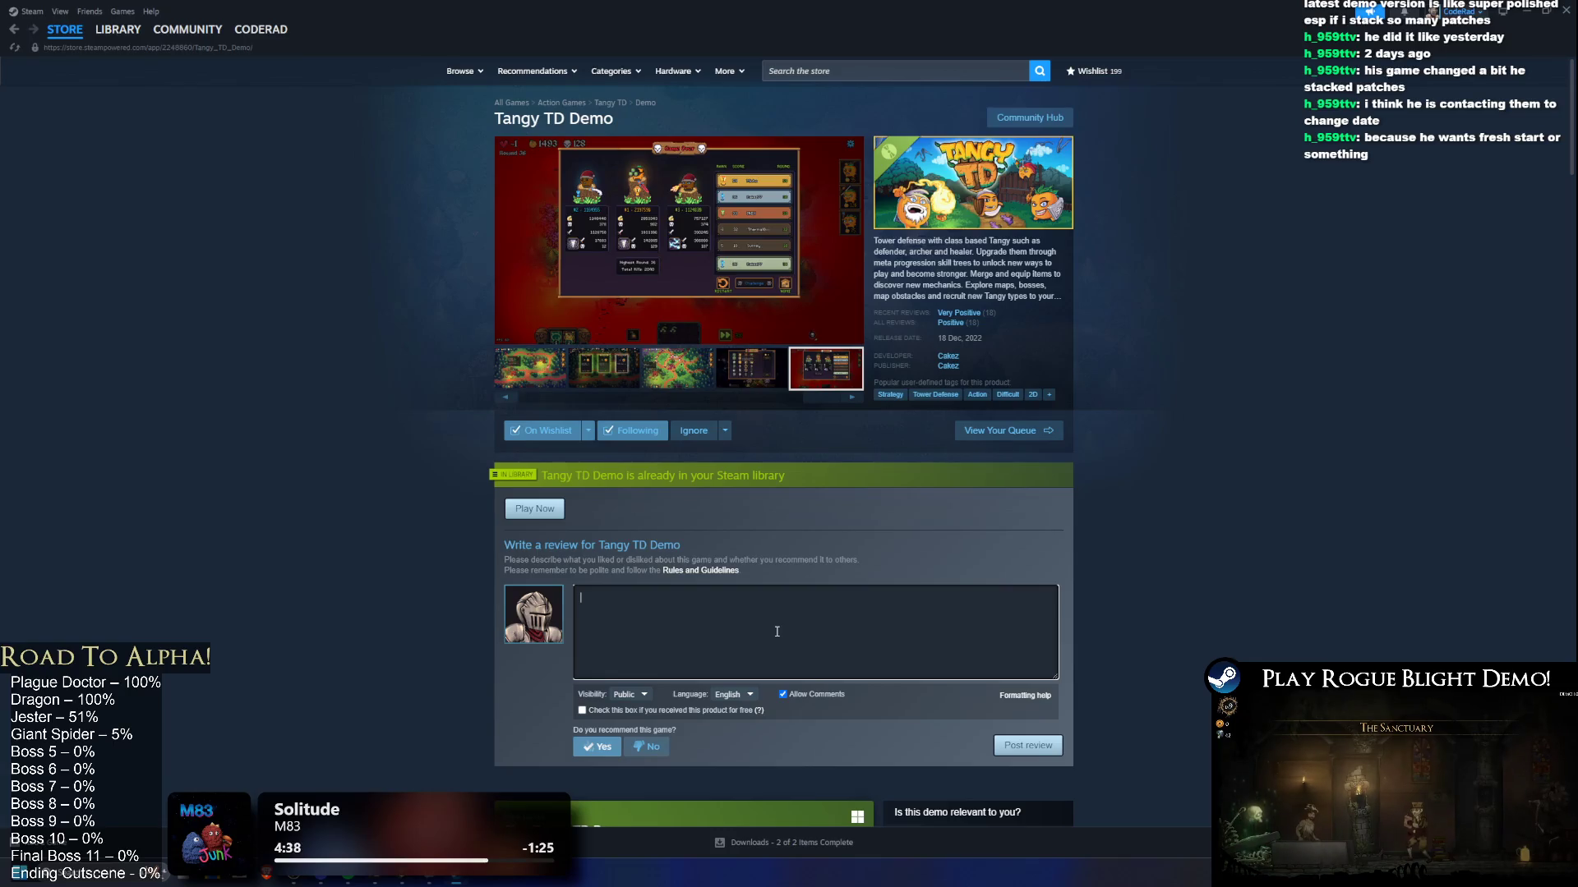
pyautogui.click(725, 431)
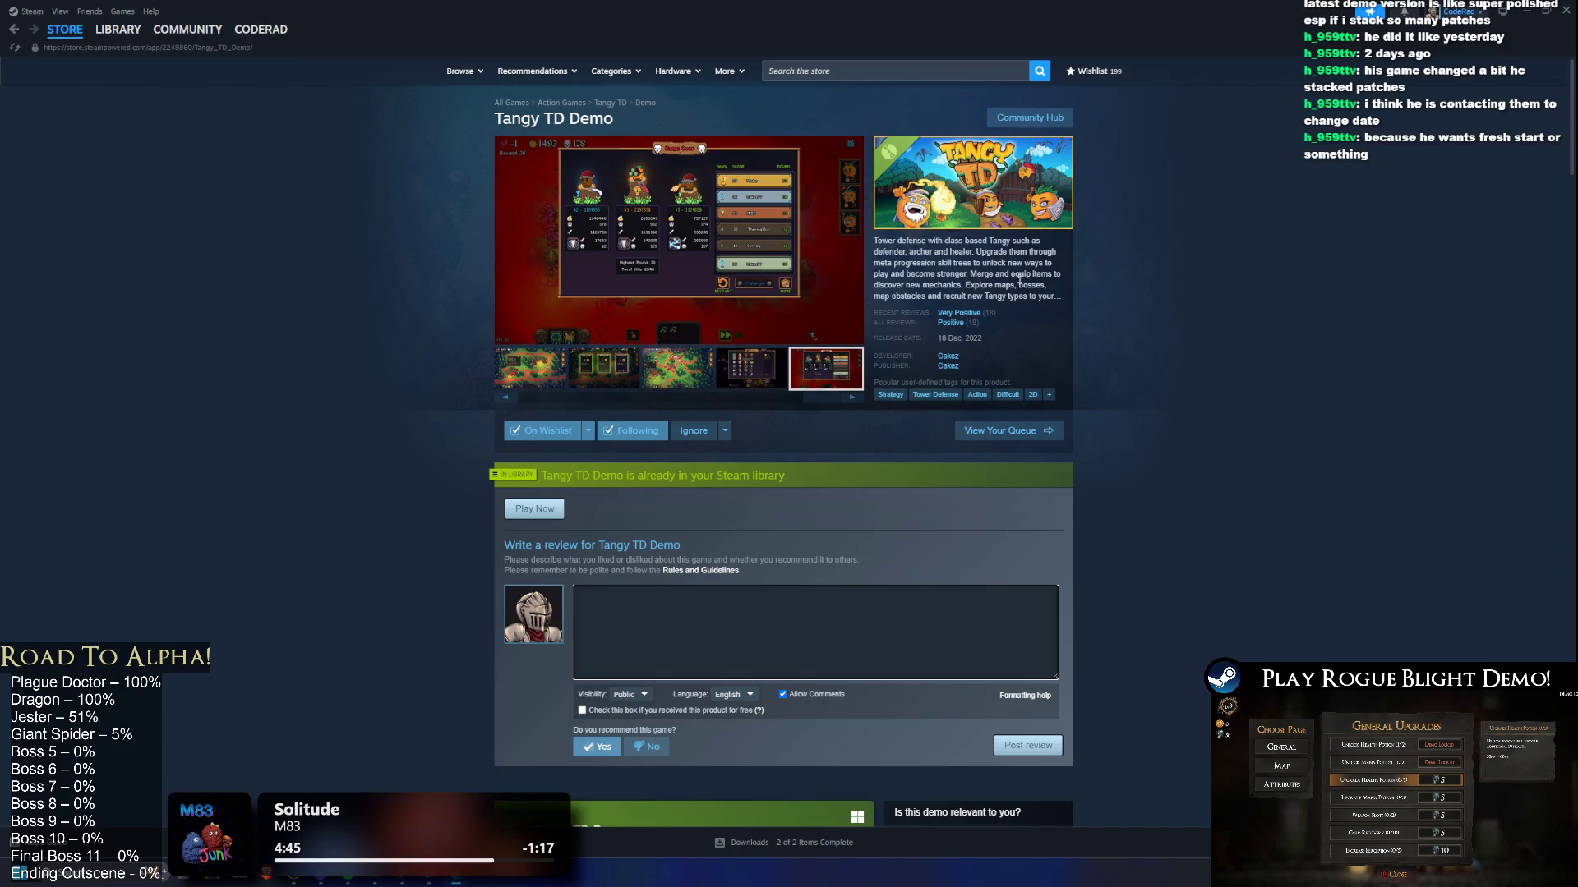
pyautogui.doubleClick(996, 337)
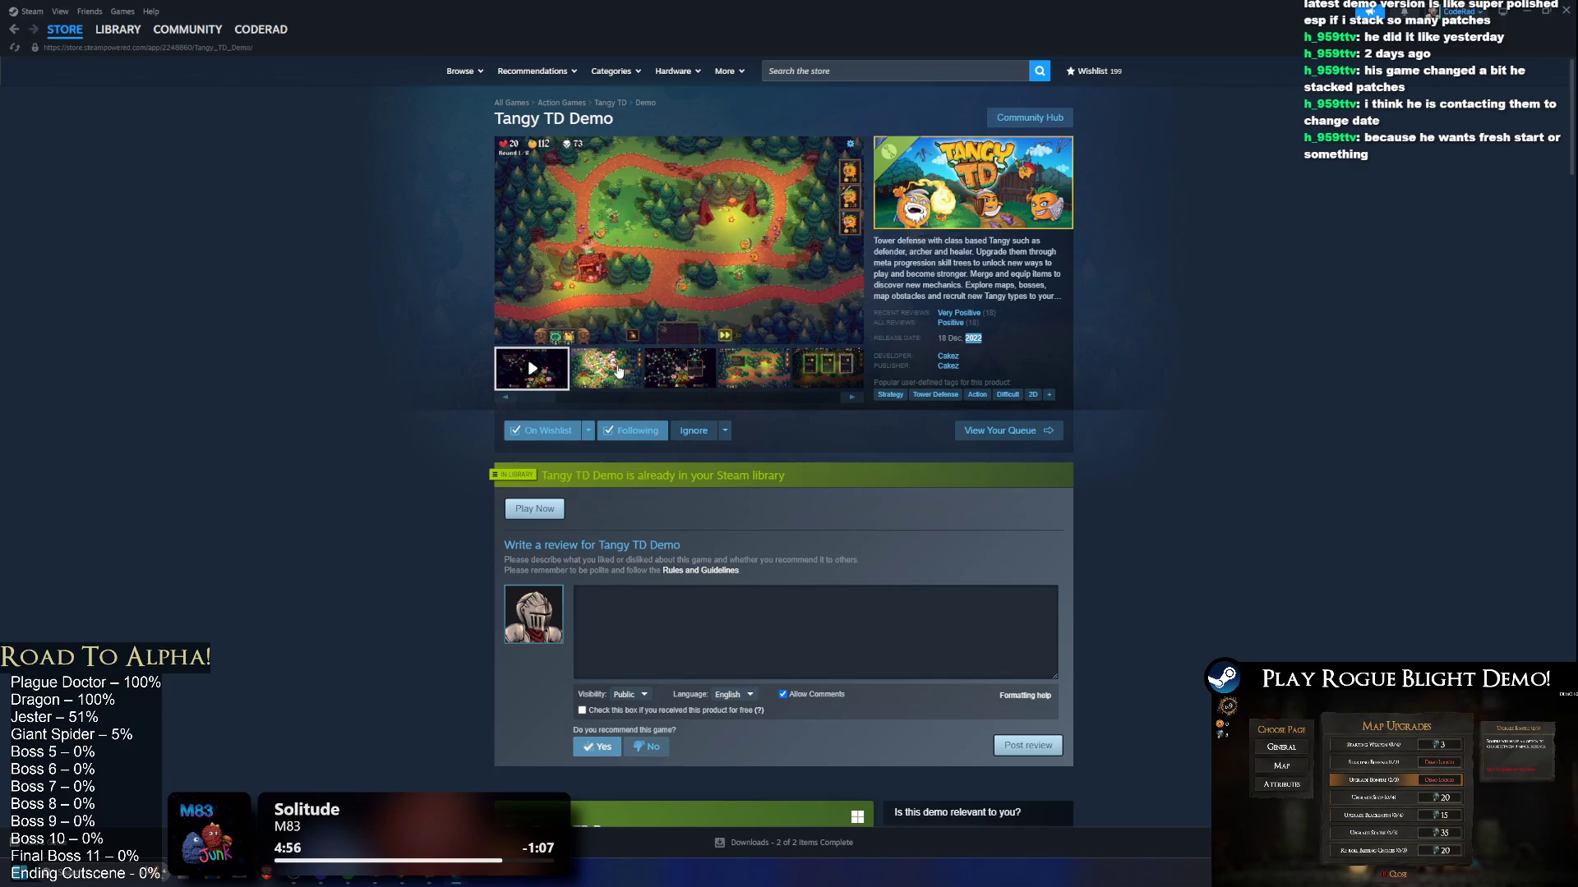
# Step: Return to the review box and place the cursor in it ready to type
pyautogui.click(770, 648)
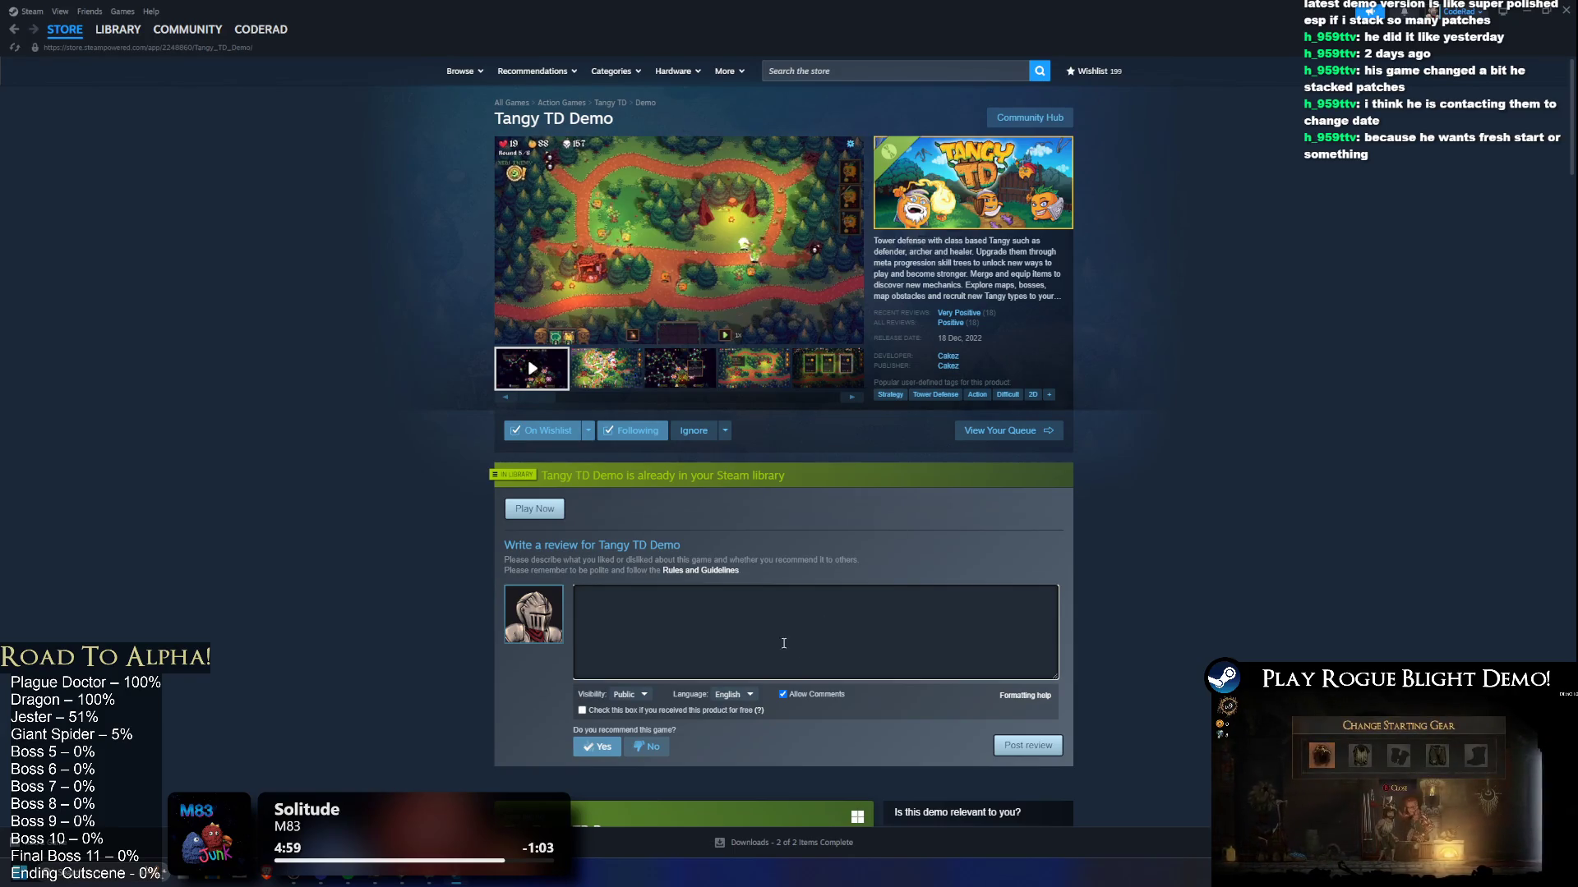
pyautogui.click(1282, 342)
pyautogui.scroll(-1, 1277, 312)
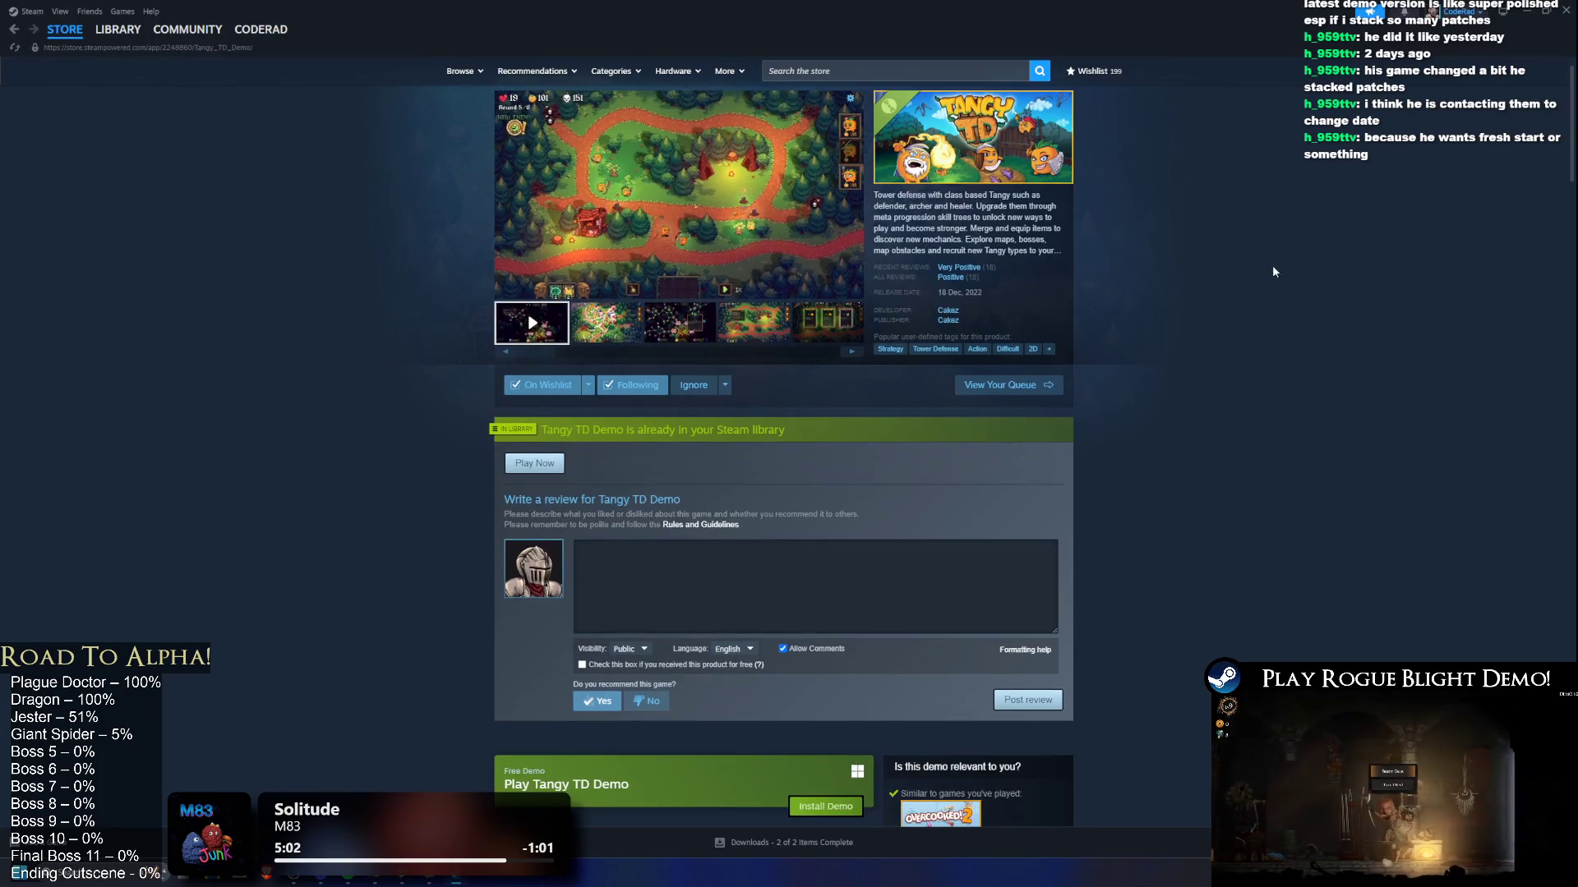
pyautogui.scroll(1, 1272, 246)
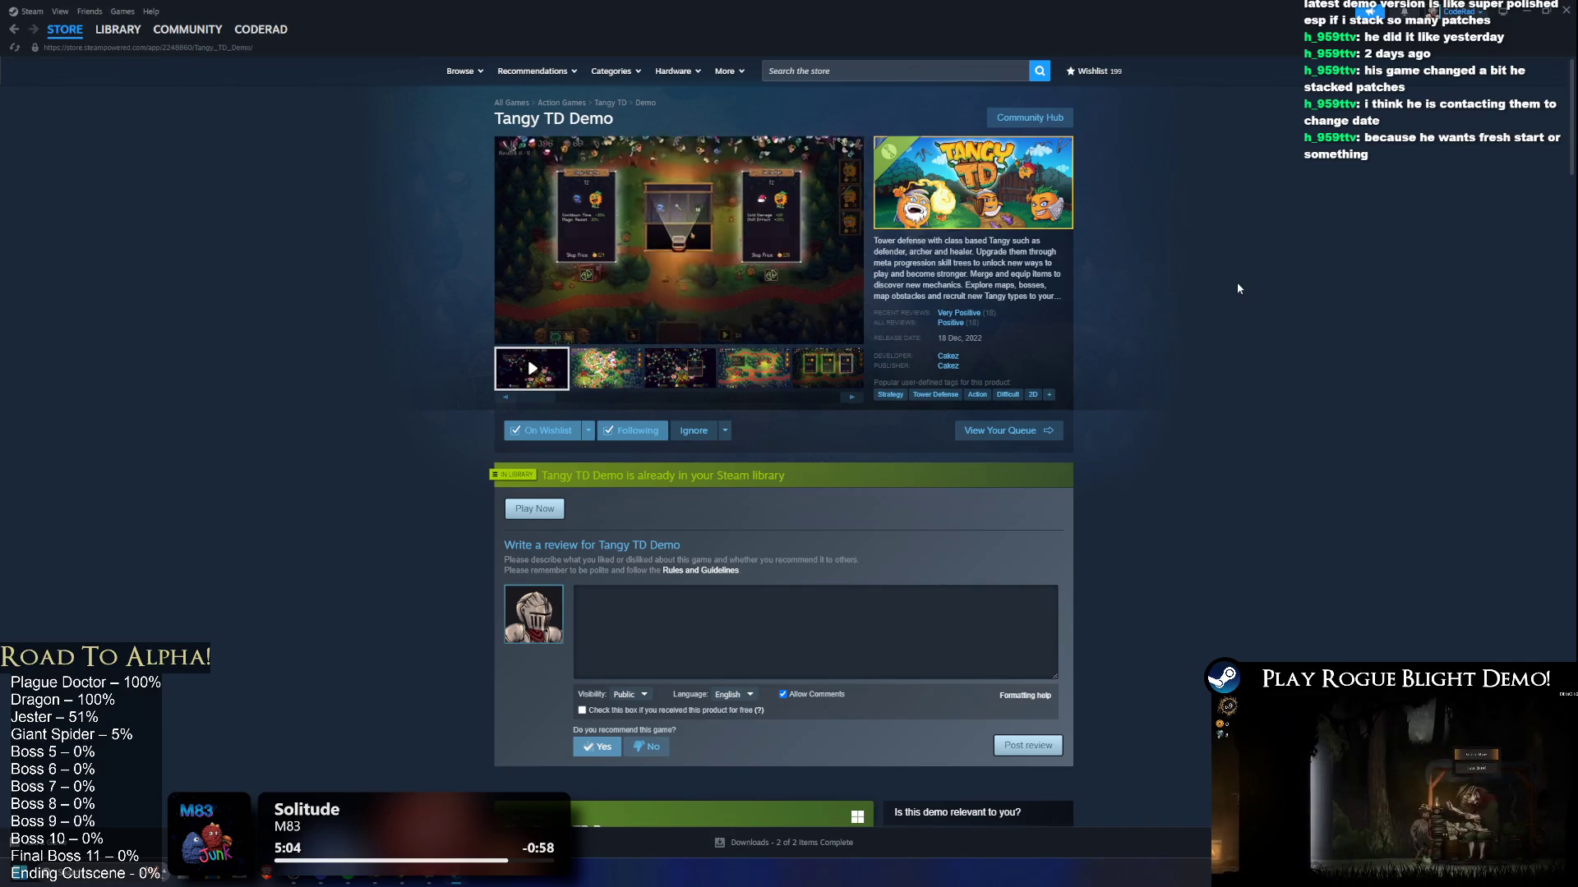
pyautogui.scroll(-15, 1256, 262)
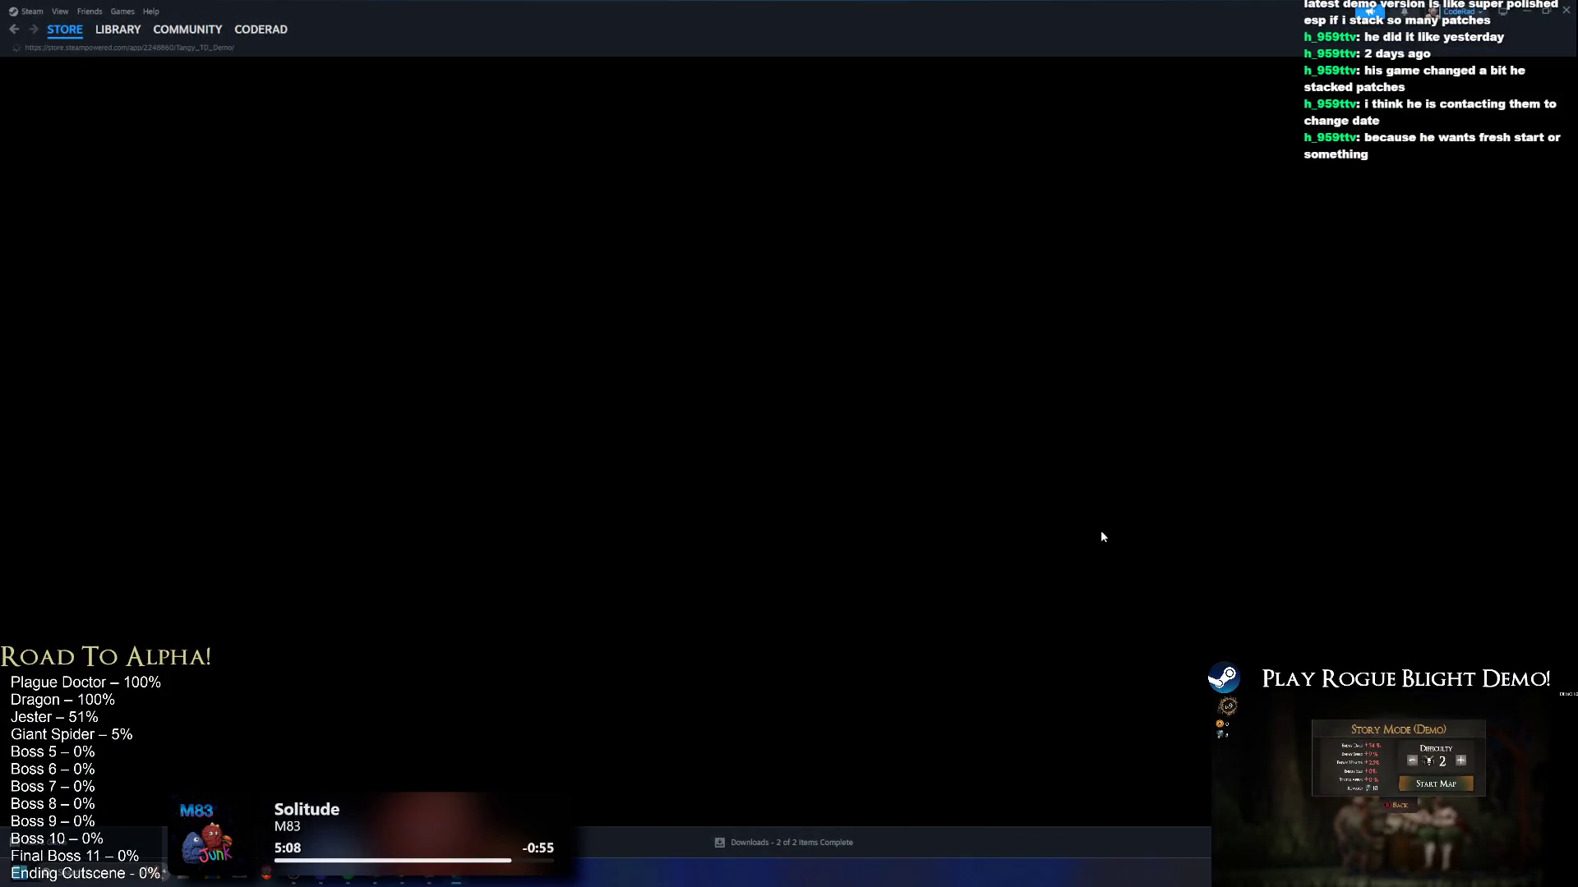
pyautogui.scroll(20, 1066, 496)
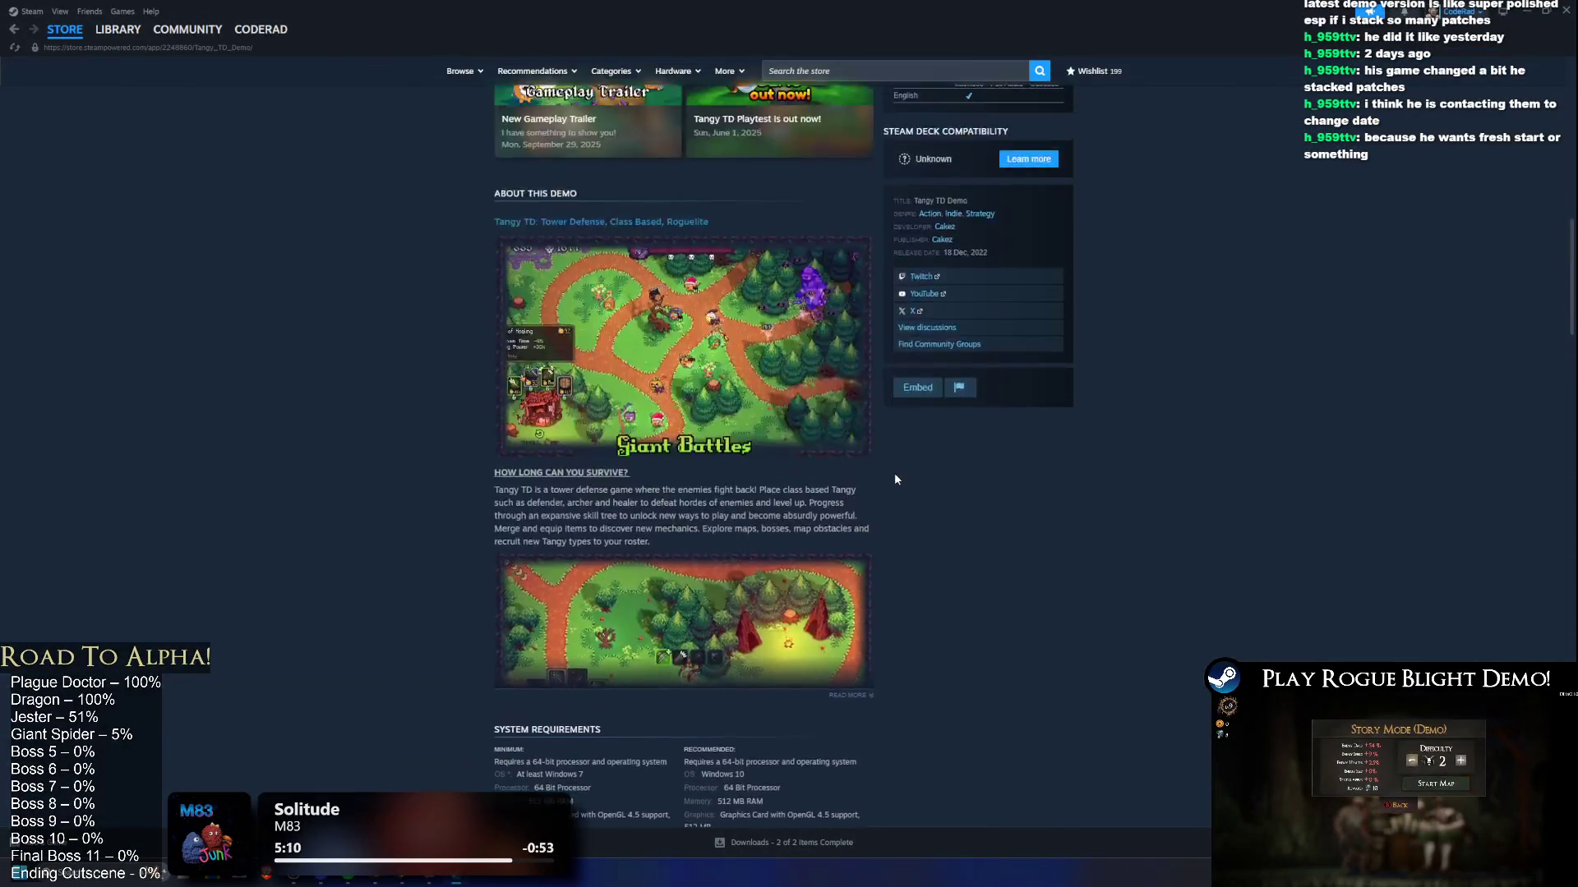
pyautogui.scroll(15, 895, 474)
pyautogui.click(665, 656)
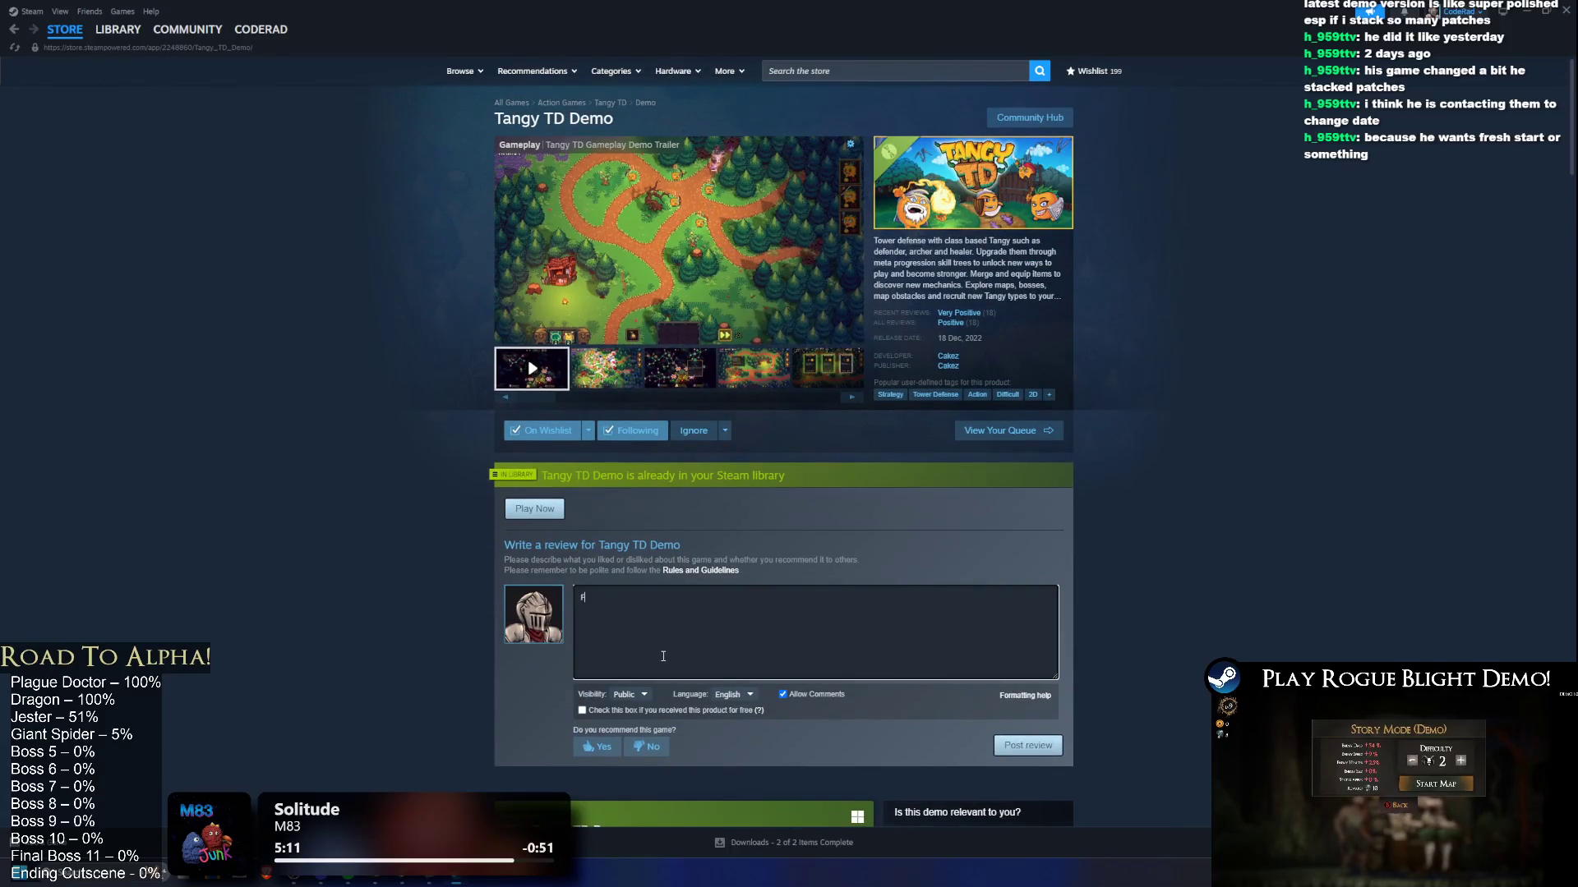
# Step: Write 'Really fun tower defence demo, highly recommend it. Quite in depth gameplay!', fix spelling, recommend and publish
pyautogui.write('eally')
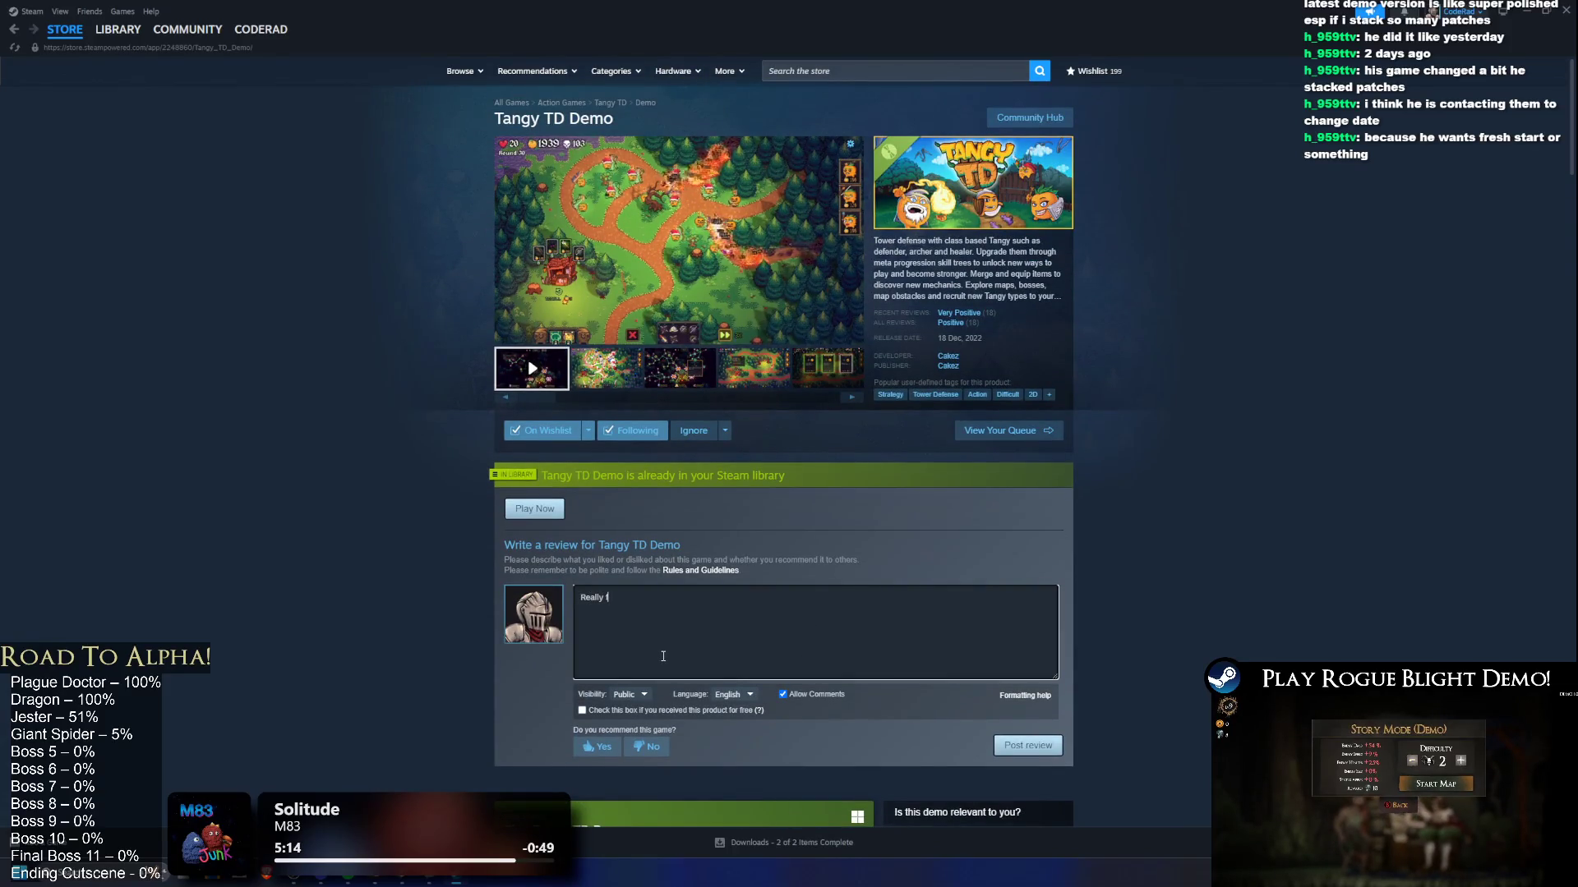
pyautogui.write(' fun tw')
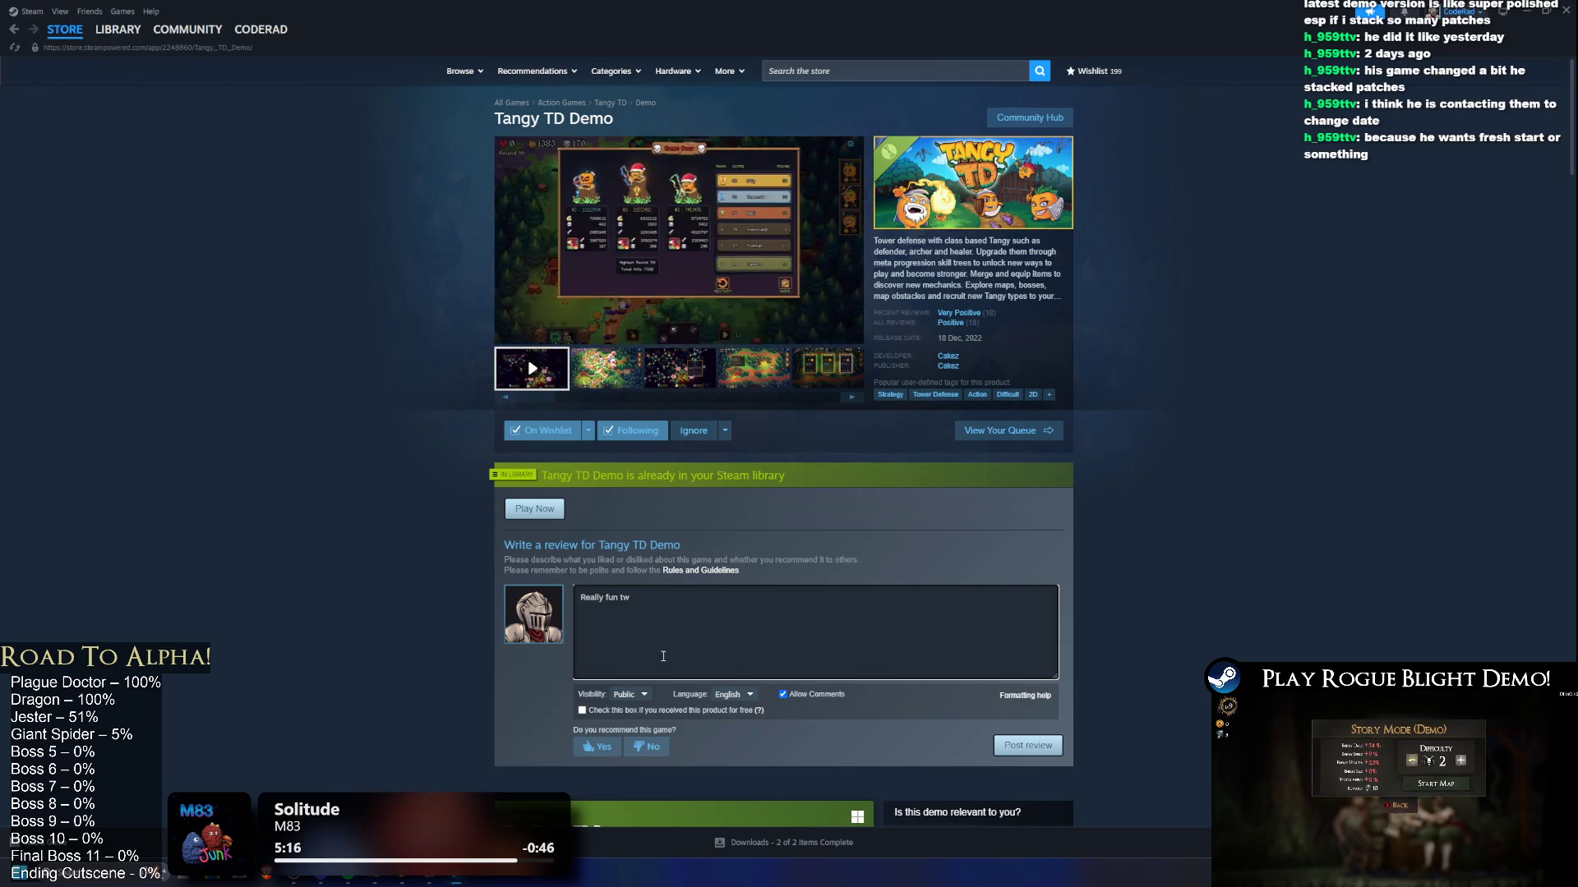
pyautogui.press('BackSpace')
pyautogui.write('ower defence')
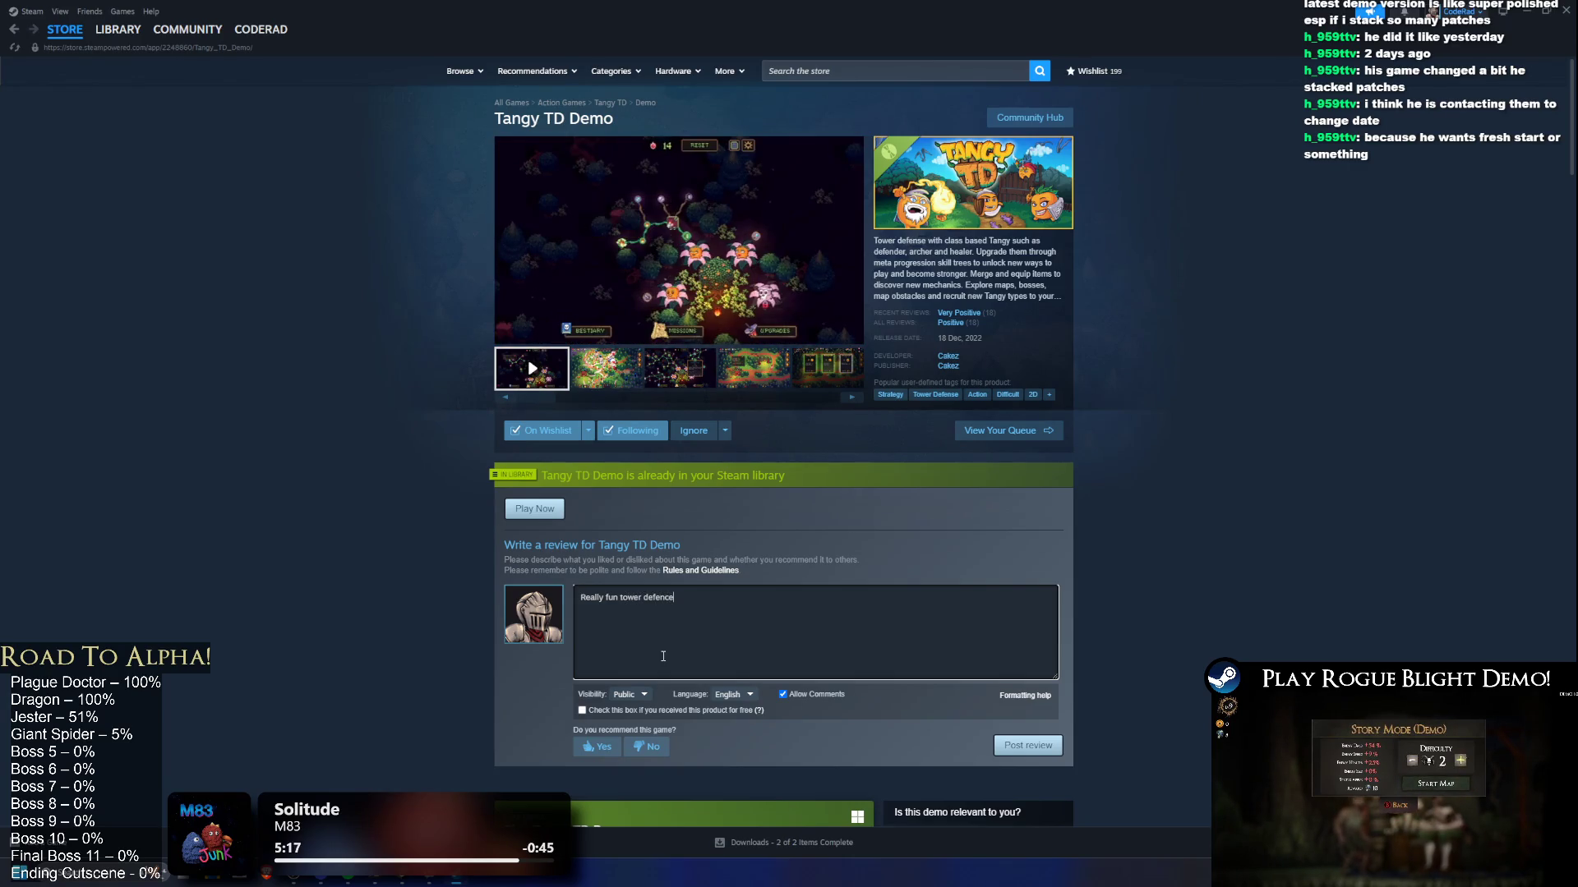
pyautogui.write(' demo, highly re')
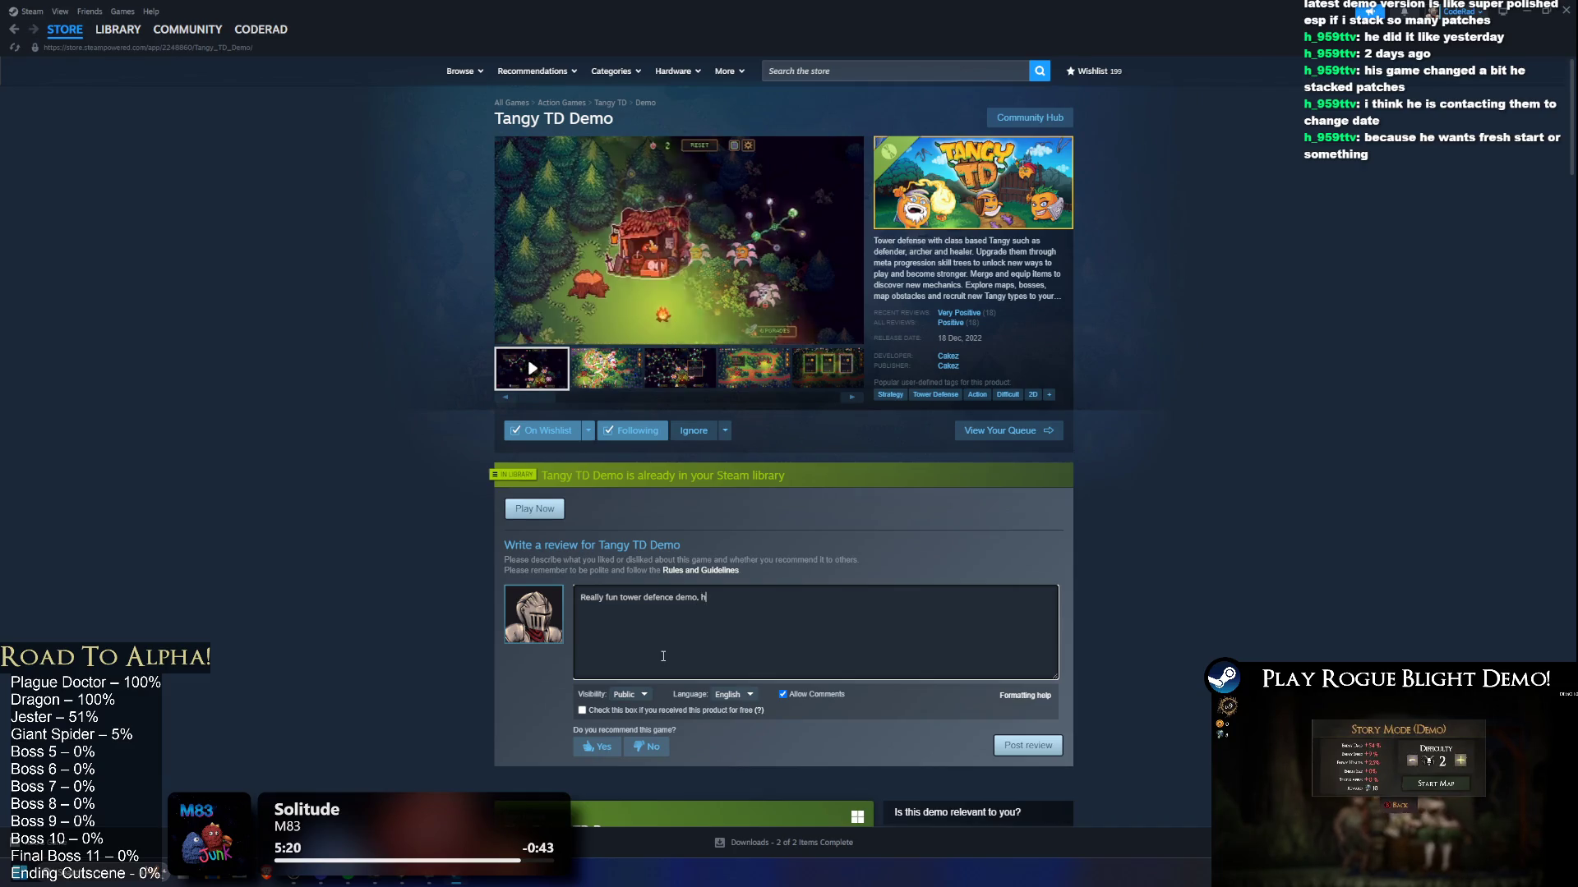
pyautogui.write('c')
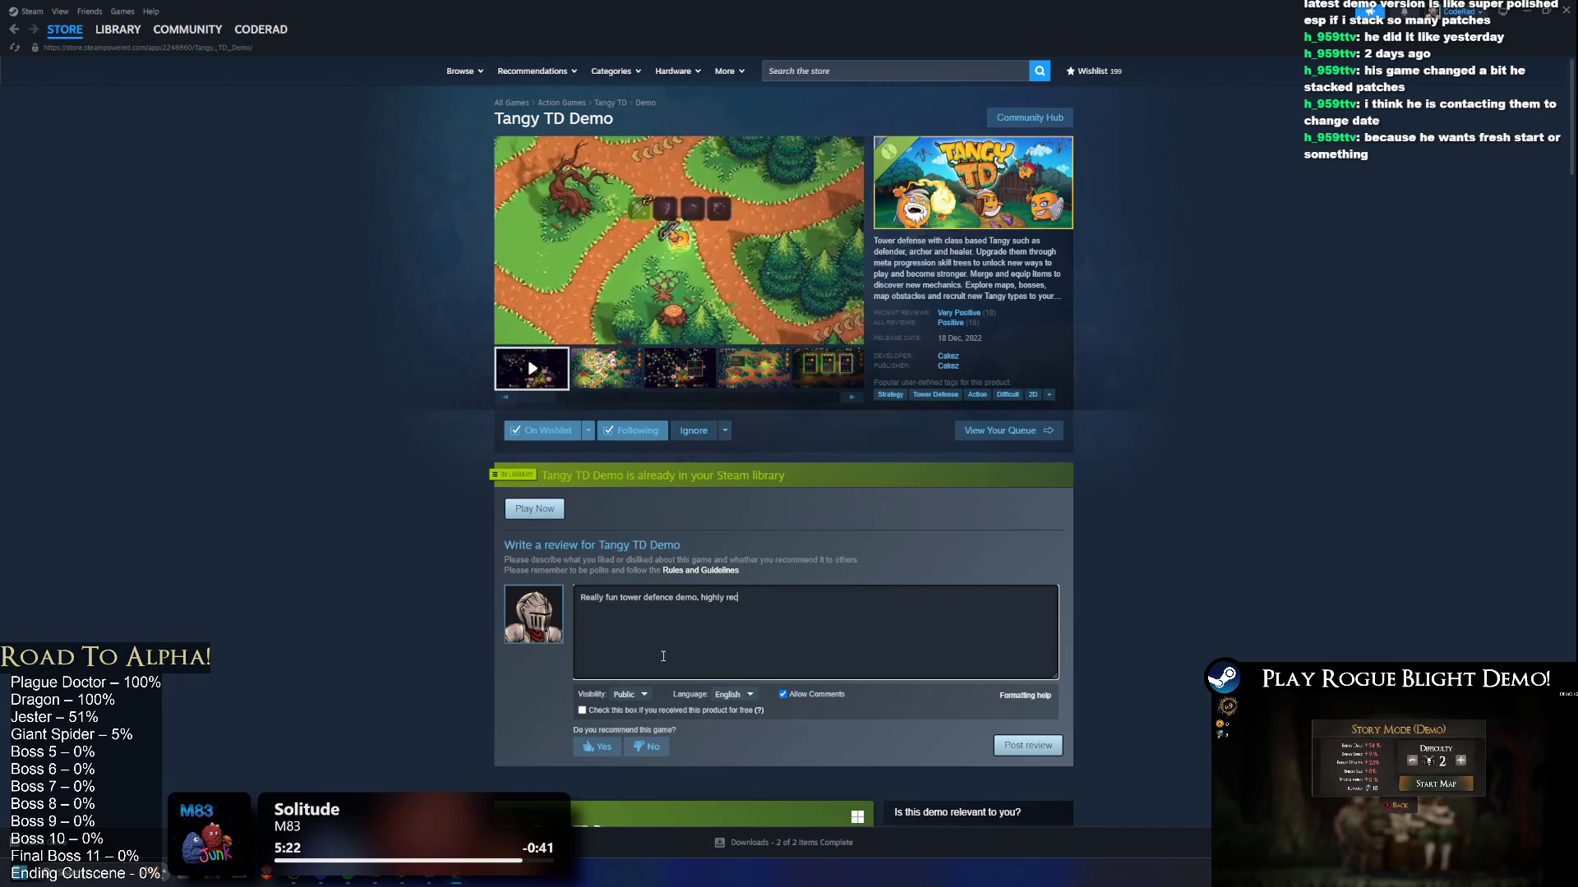
pyautogui.write('ommen')
pyautogui.write('d it')
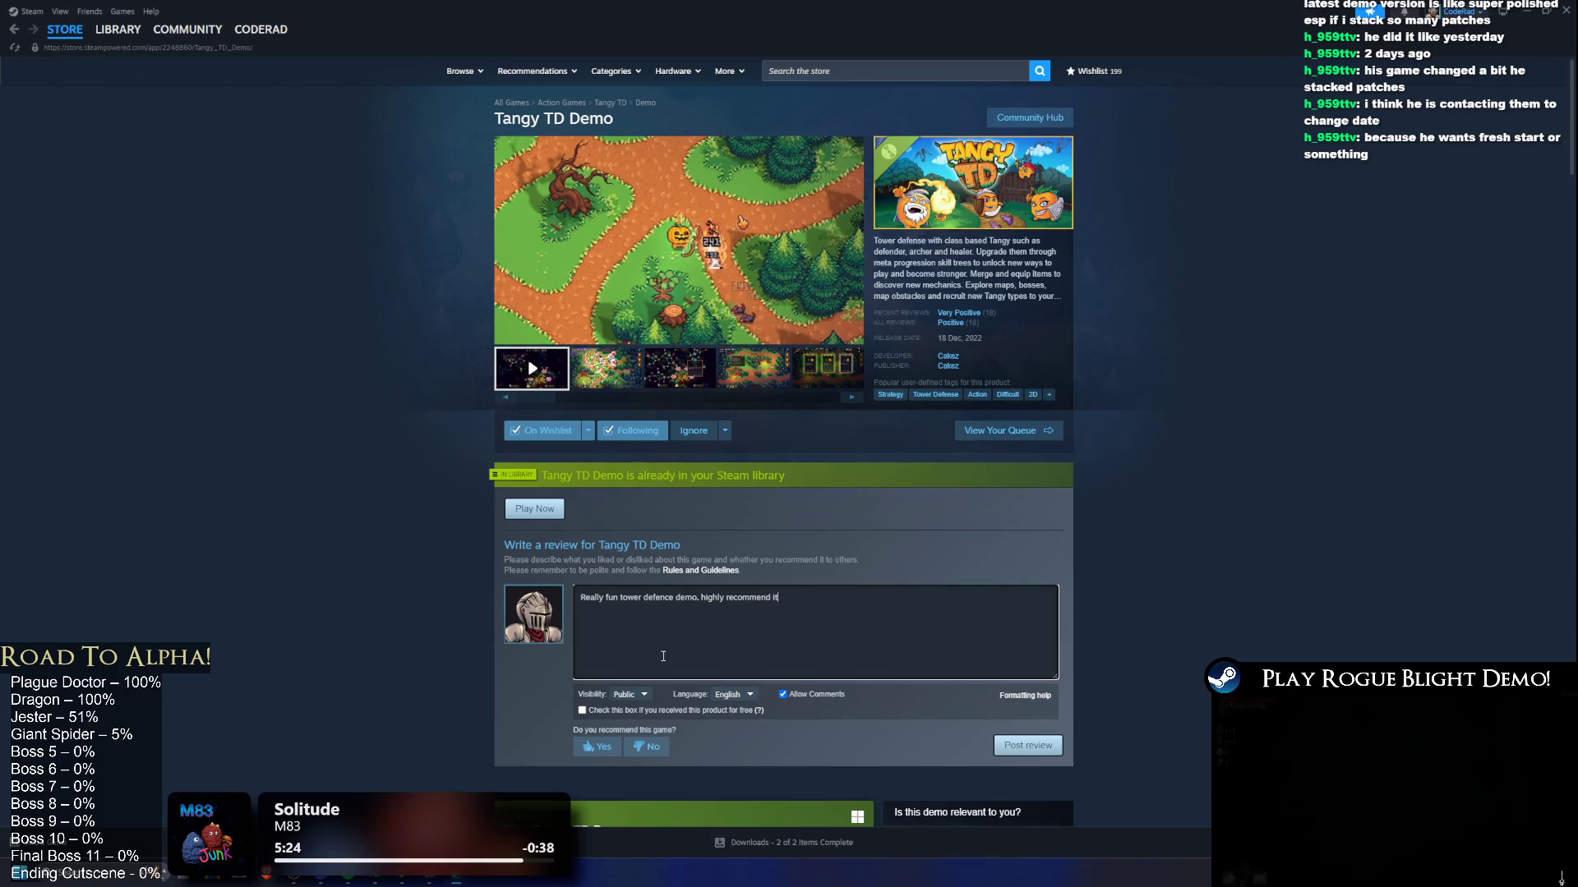
pyautogui.write('. Quite in de')
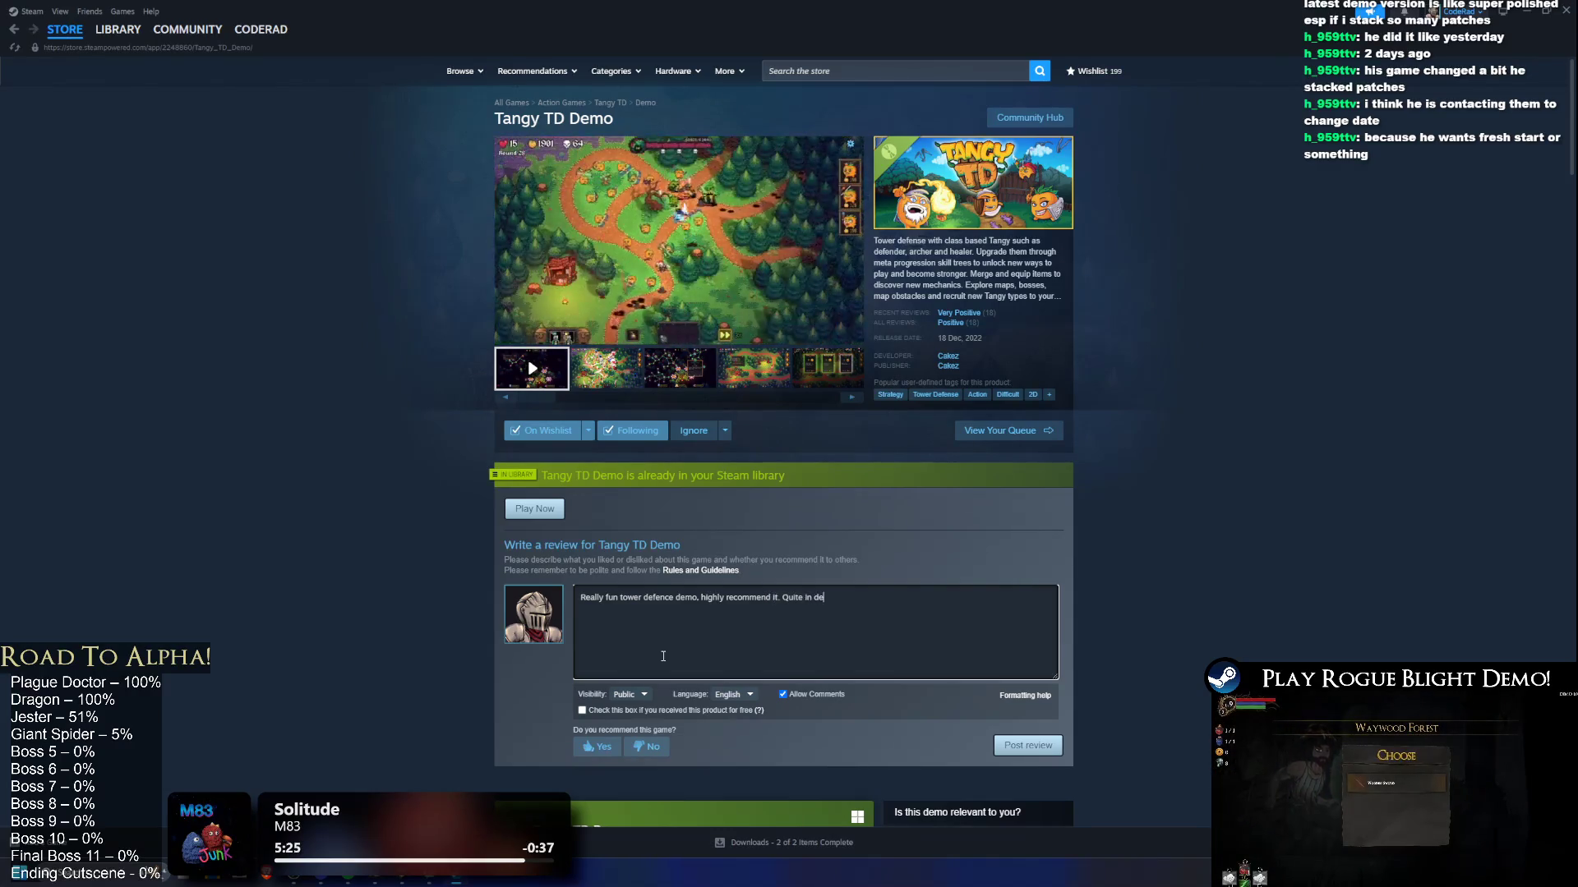
pyautogui.write('pth gameplay!')
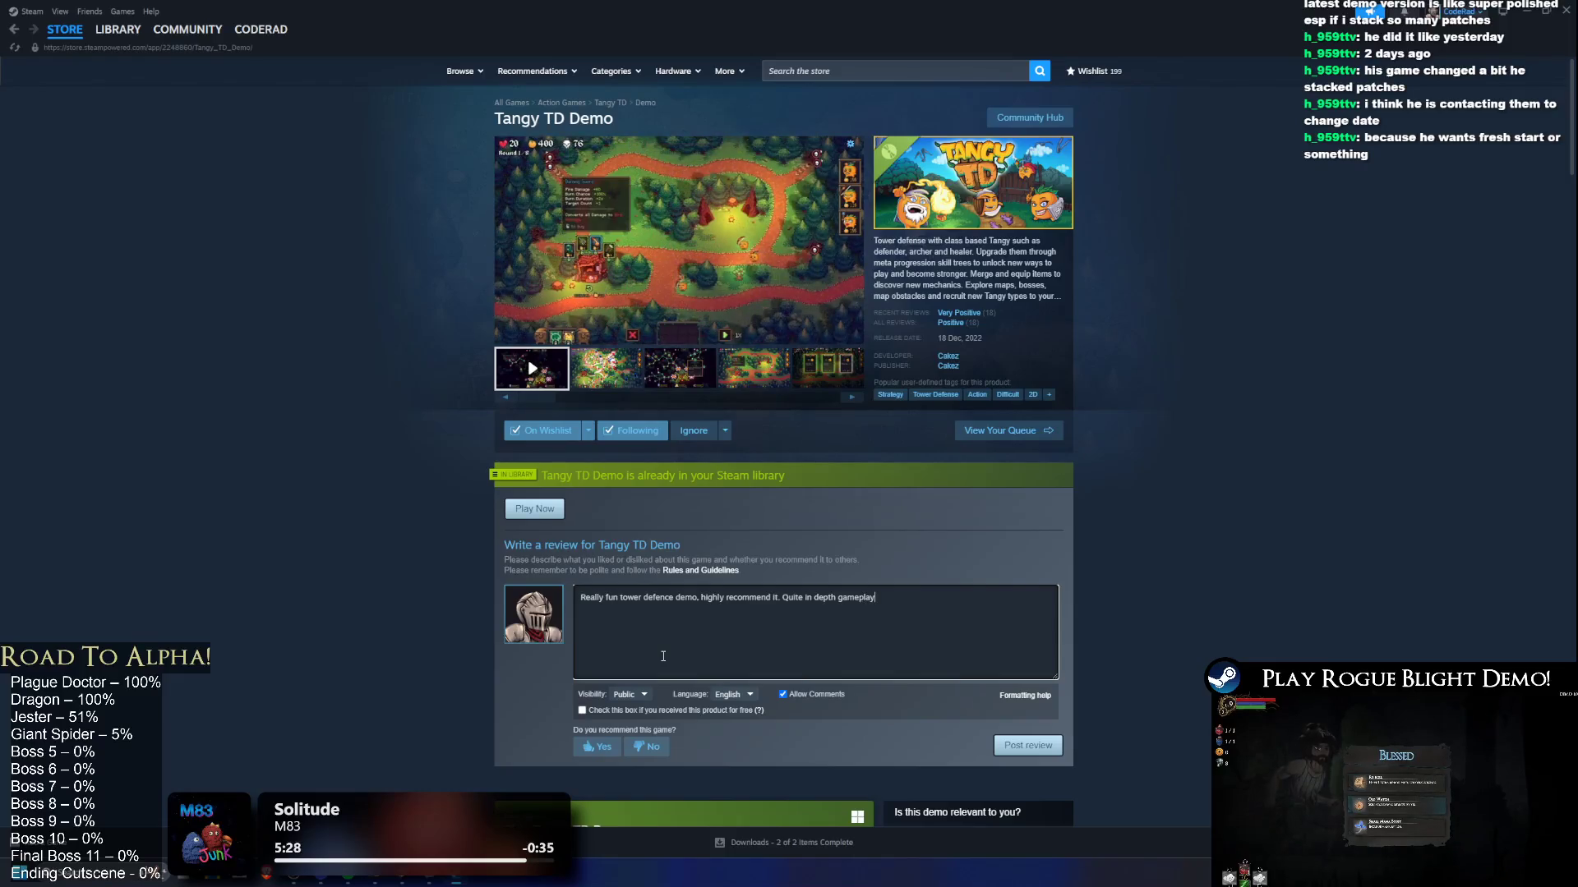
pyautogui.rightClick(839, 598)
pyautogui.click(904, 629)
pyautogui.click(947, 631)
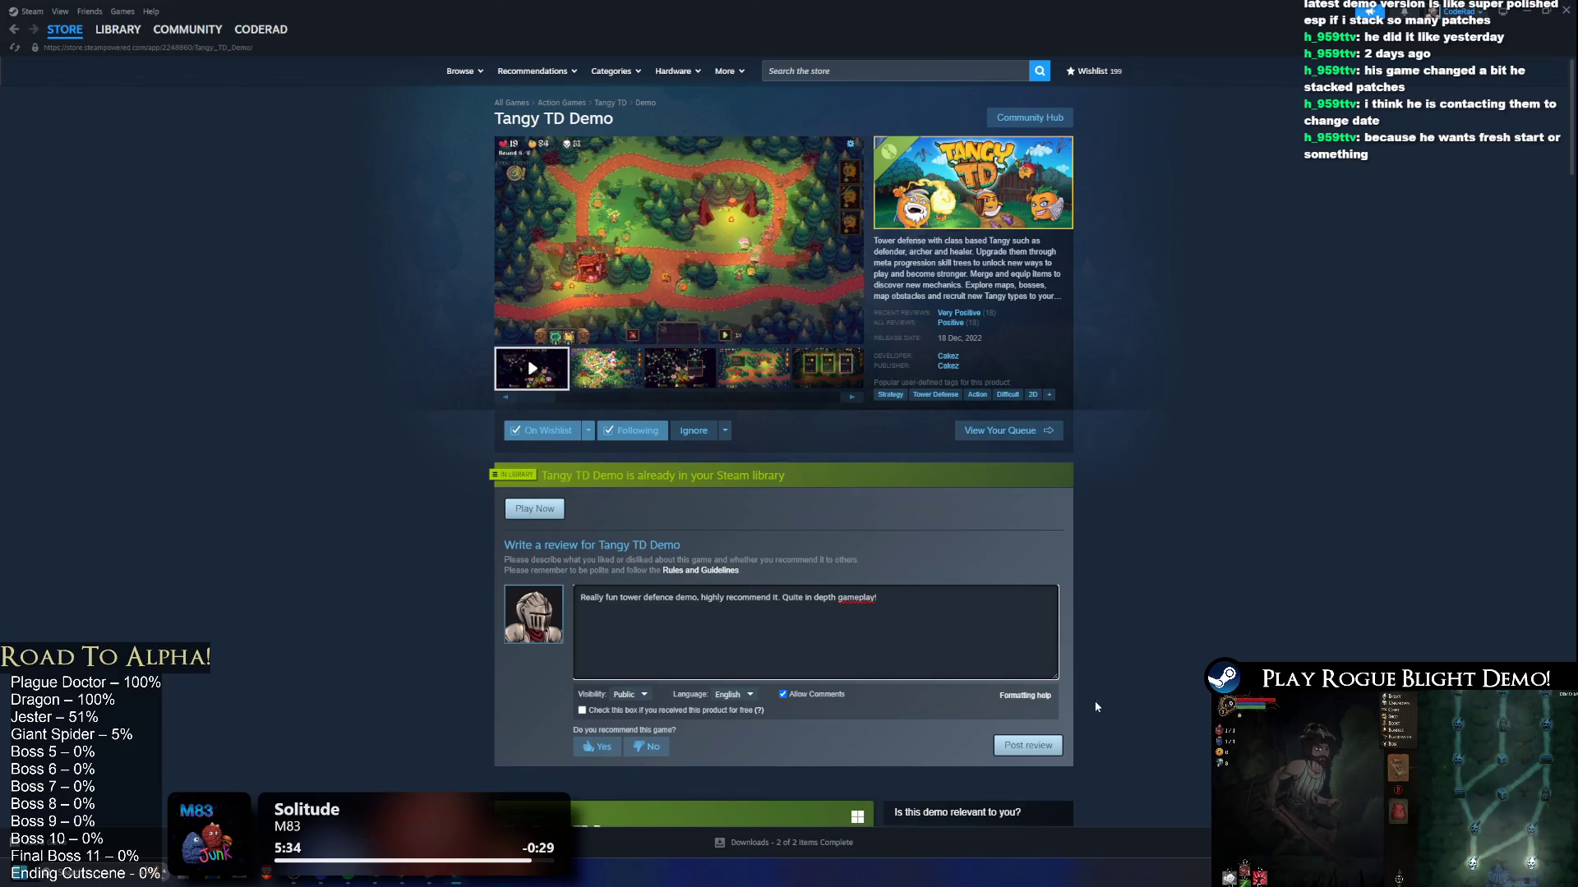
pyautogui.click(598, 747)
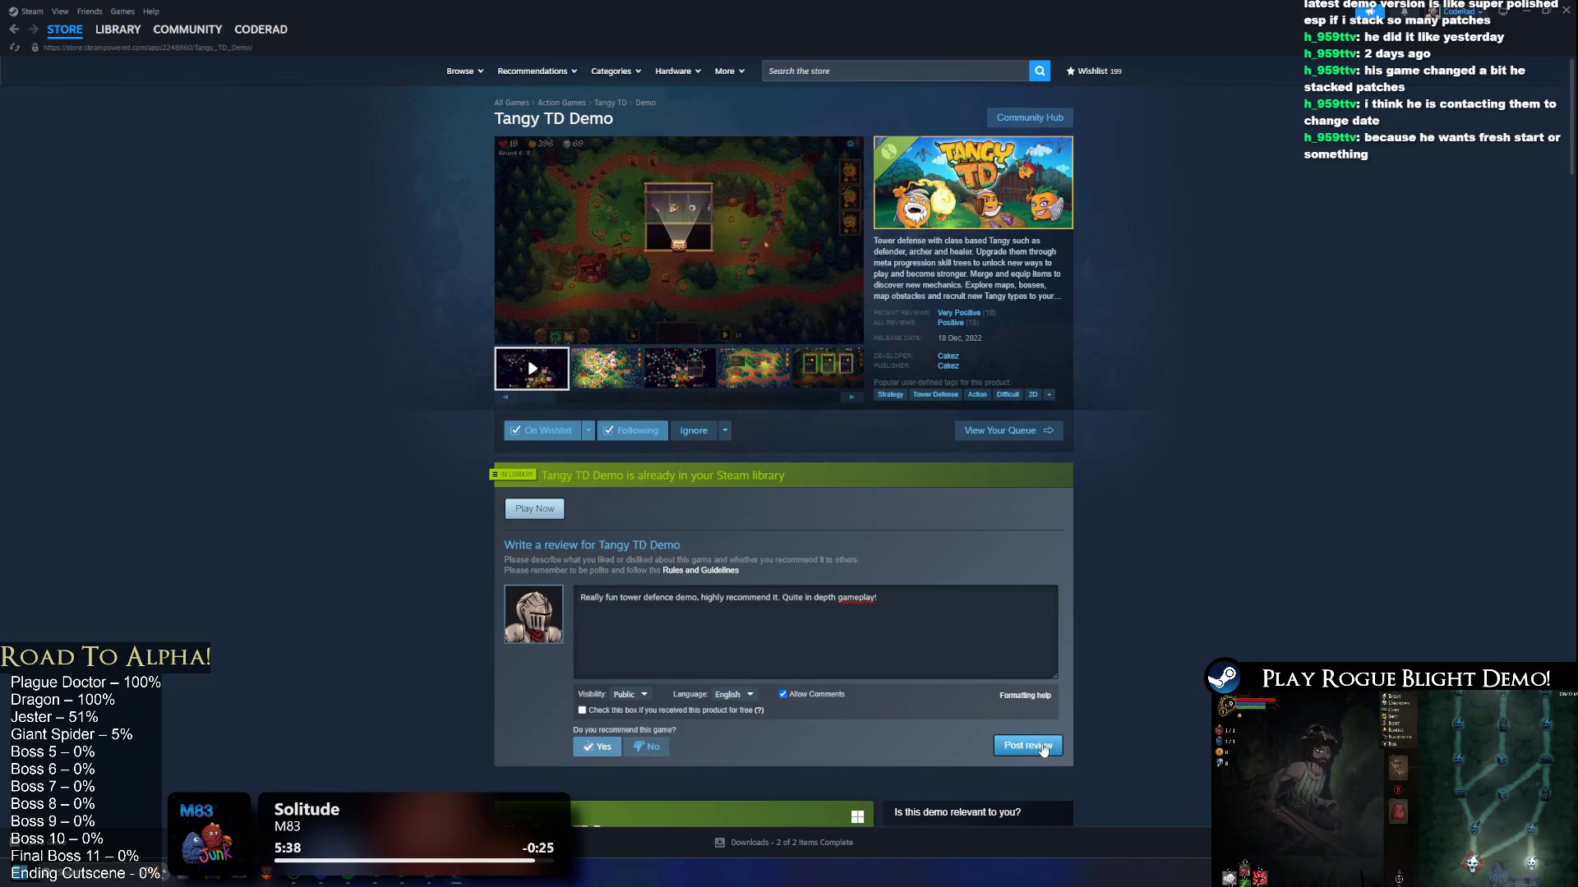
pyautogui.click(1042, 748)
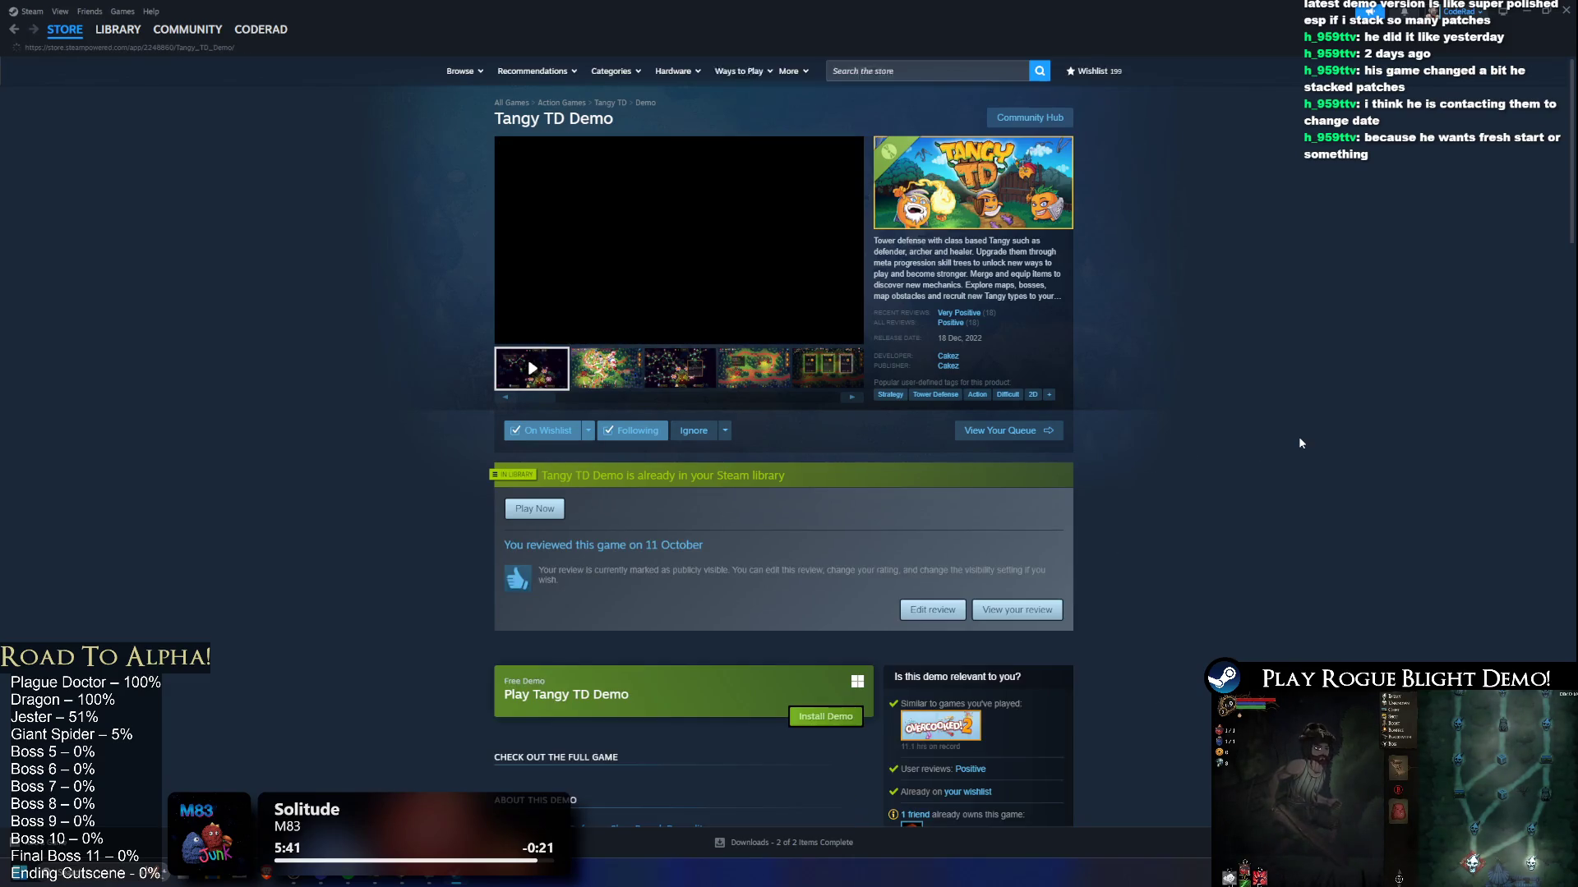
# Step: Scroll through other players' reviews, briefly highlighting part of the Virus review's text
pyautogui.scroll(-20, 1303, 444)
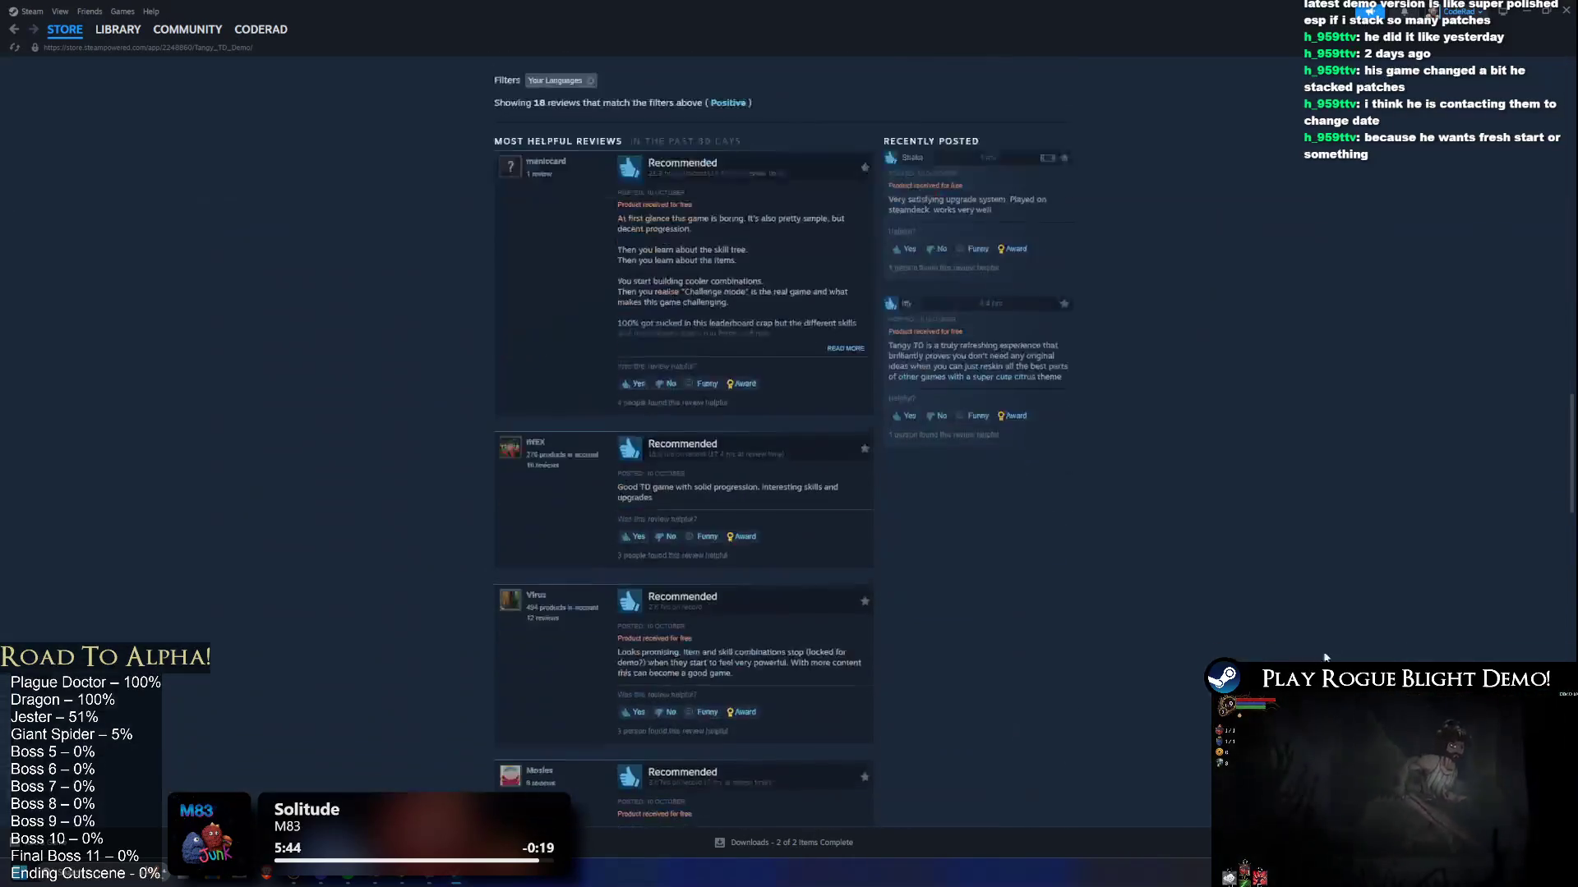
pyautogui.scroll(-3, 1314, 563)
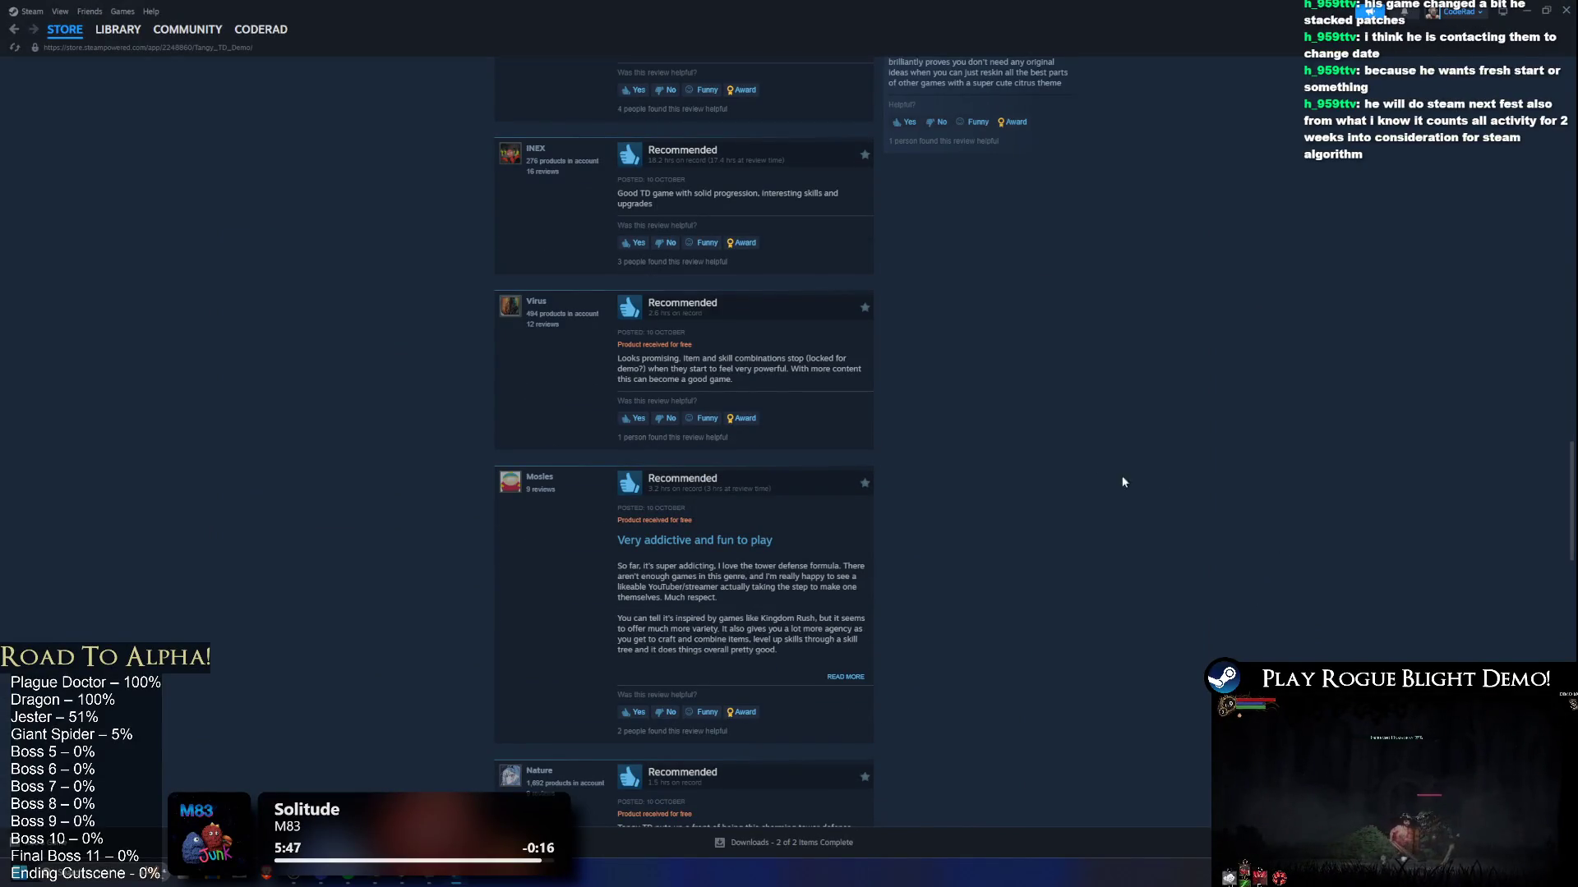
pyautogui.moveTo(756, 355)
pyautogui.mouseDown()
pyautogui.moveTo(620, 322)
pyautogui.moveTo(618, 345)
pyautogui.moveTo(649, 300)
pyautogui.mouseUp()
pyautogui.click(983, 360)
# Step: Finish scanning the reviews and open the Tangy TD Demo page in the library
pyautogui.scroll(10, 1206, 160)
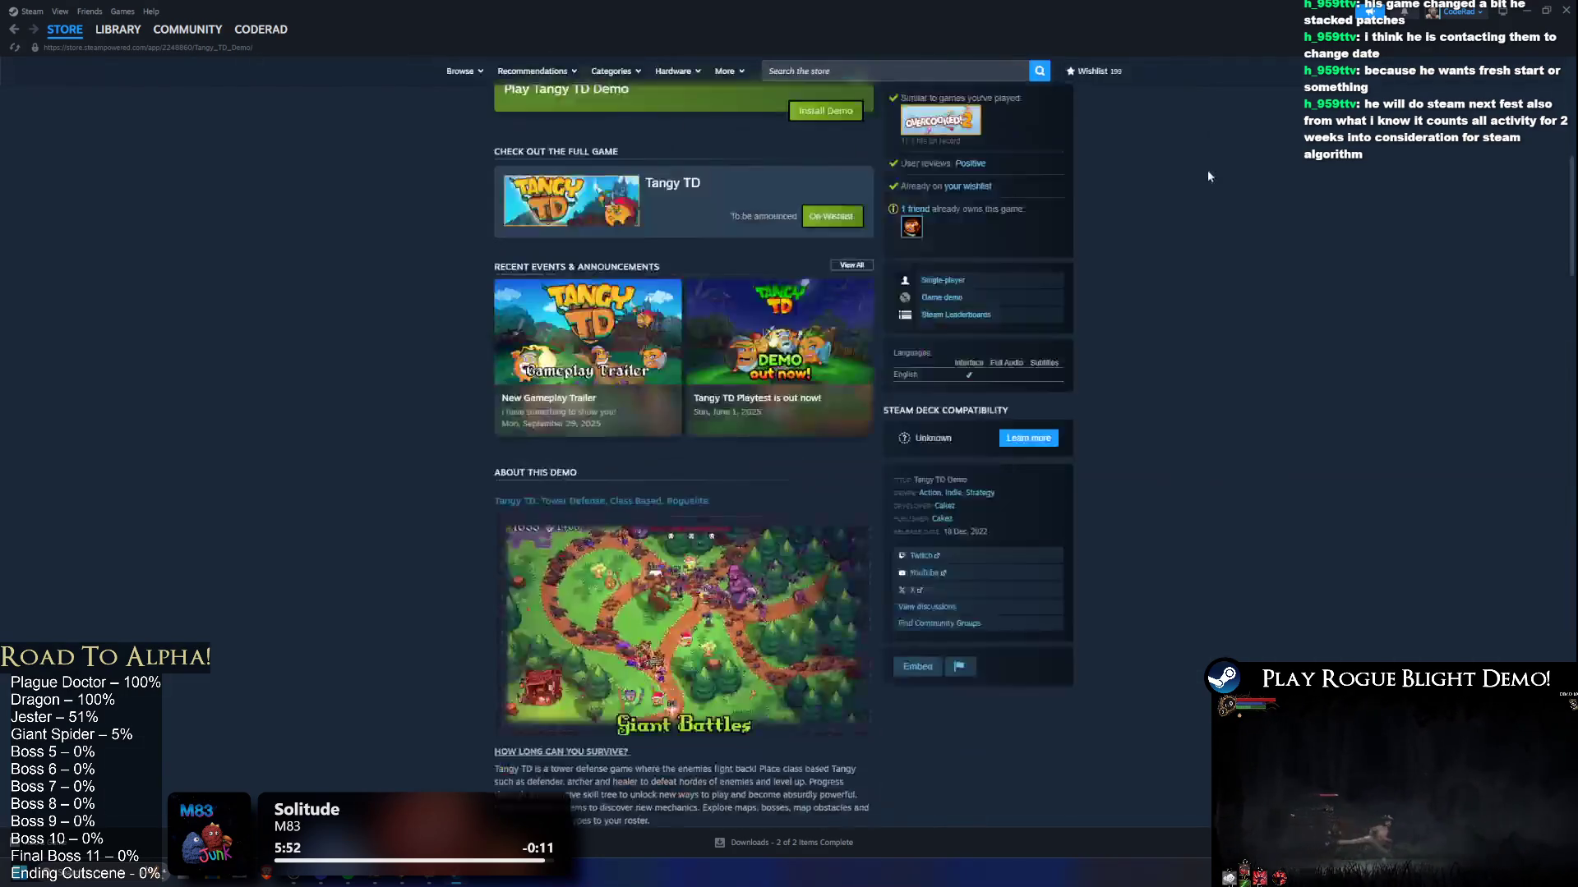
pyautogui.scroll(-5, 1250, 352)
pyautogui.scroll(5, 1249, 351)
pyautogui.scroll(-8, 1250, 545)
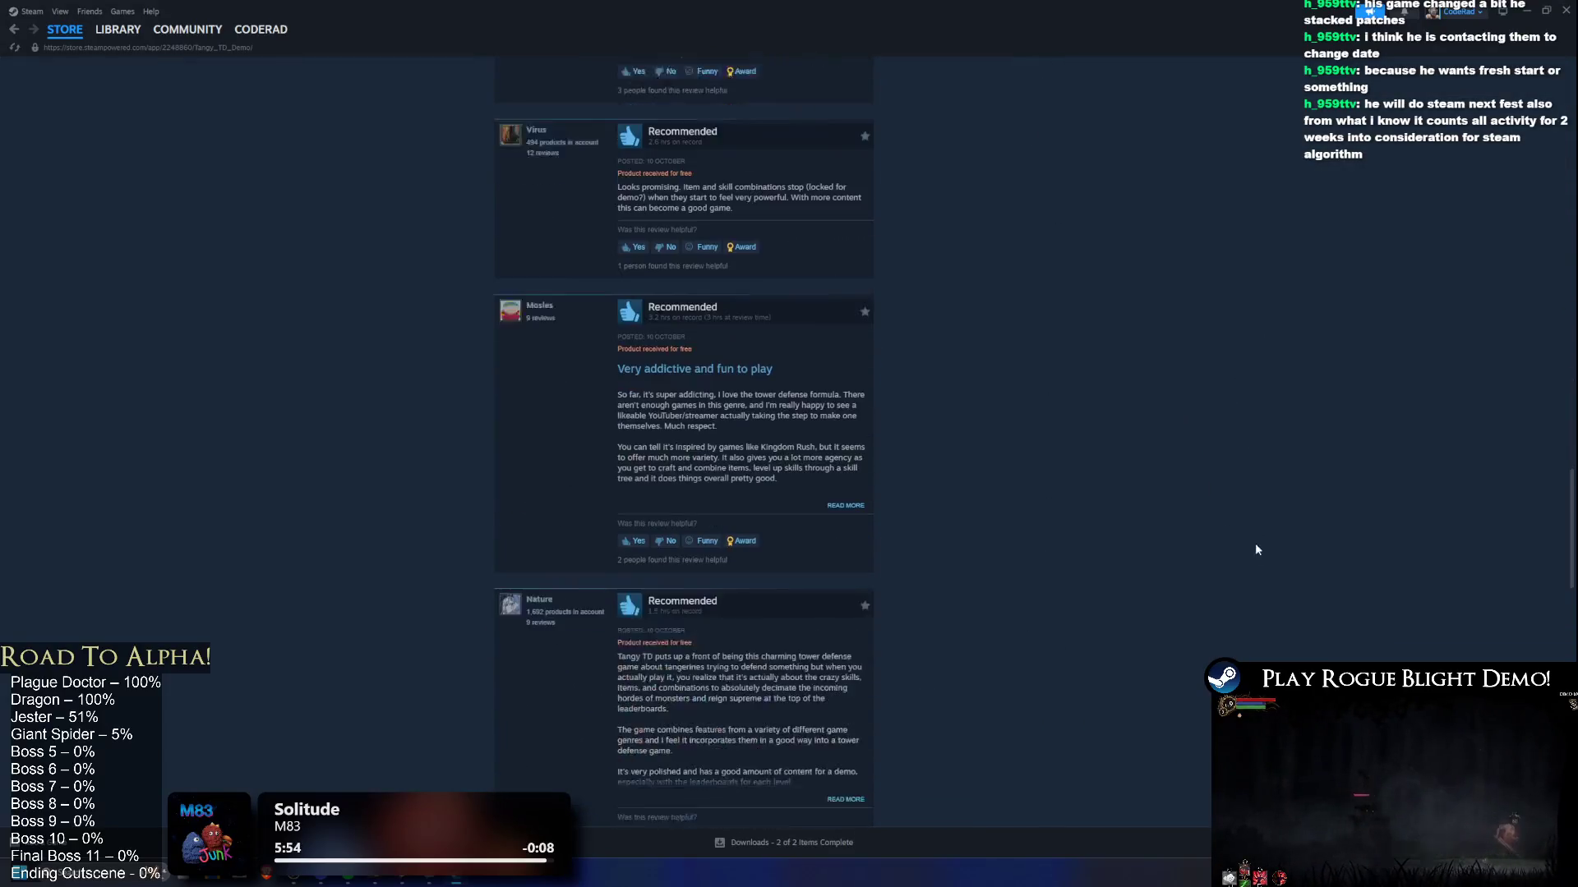
pyautogui.scroll(15, 1288, 211)
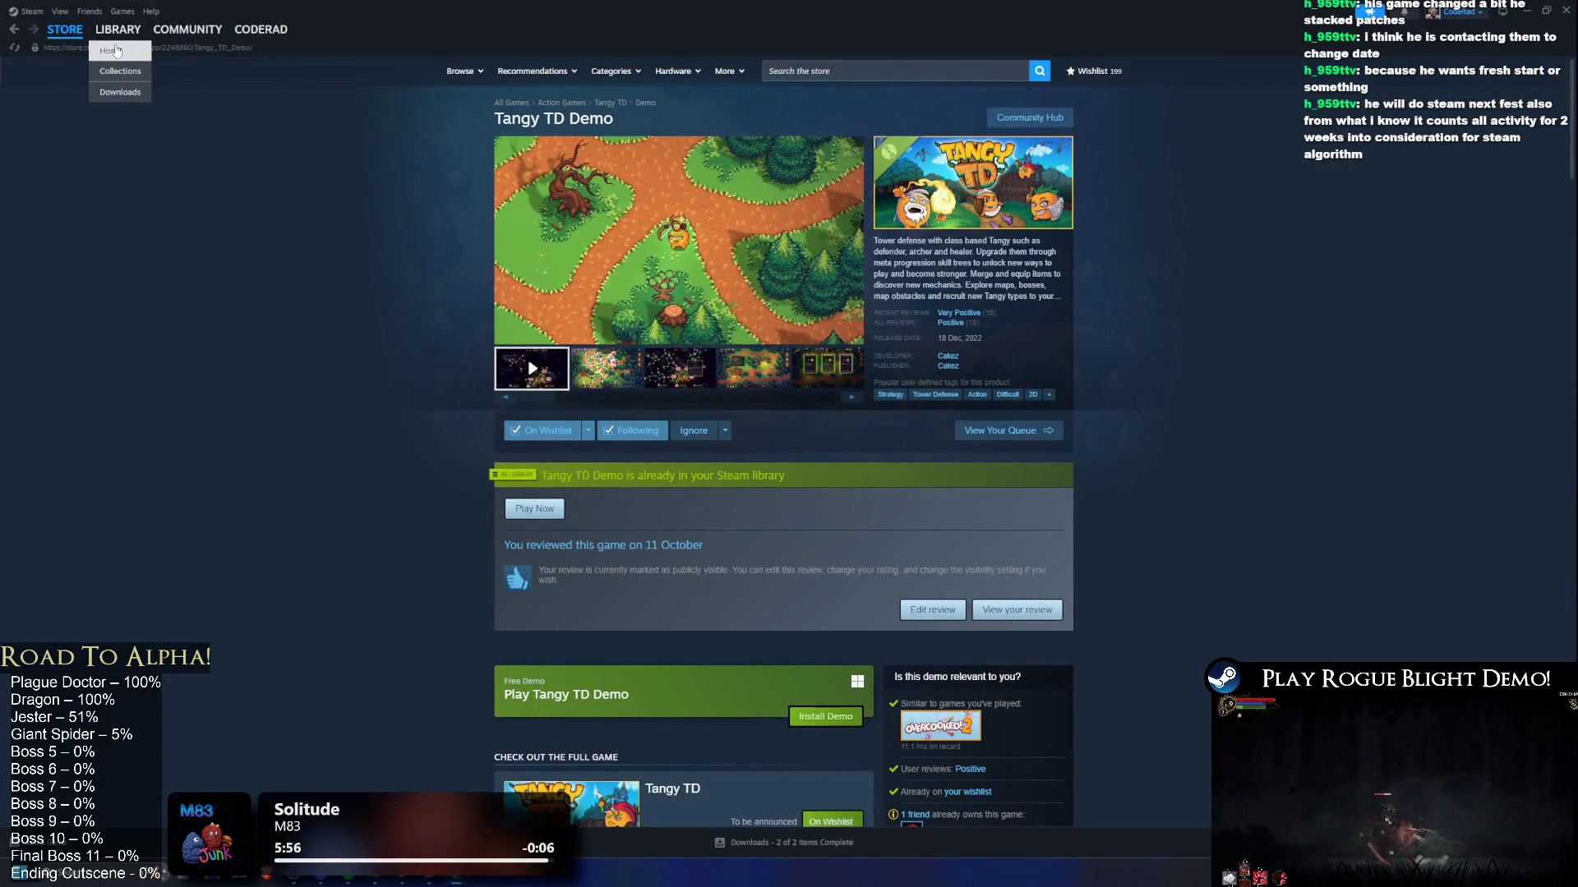
pyautogui.click(117, 30)
pyautogui.click(140, 264)
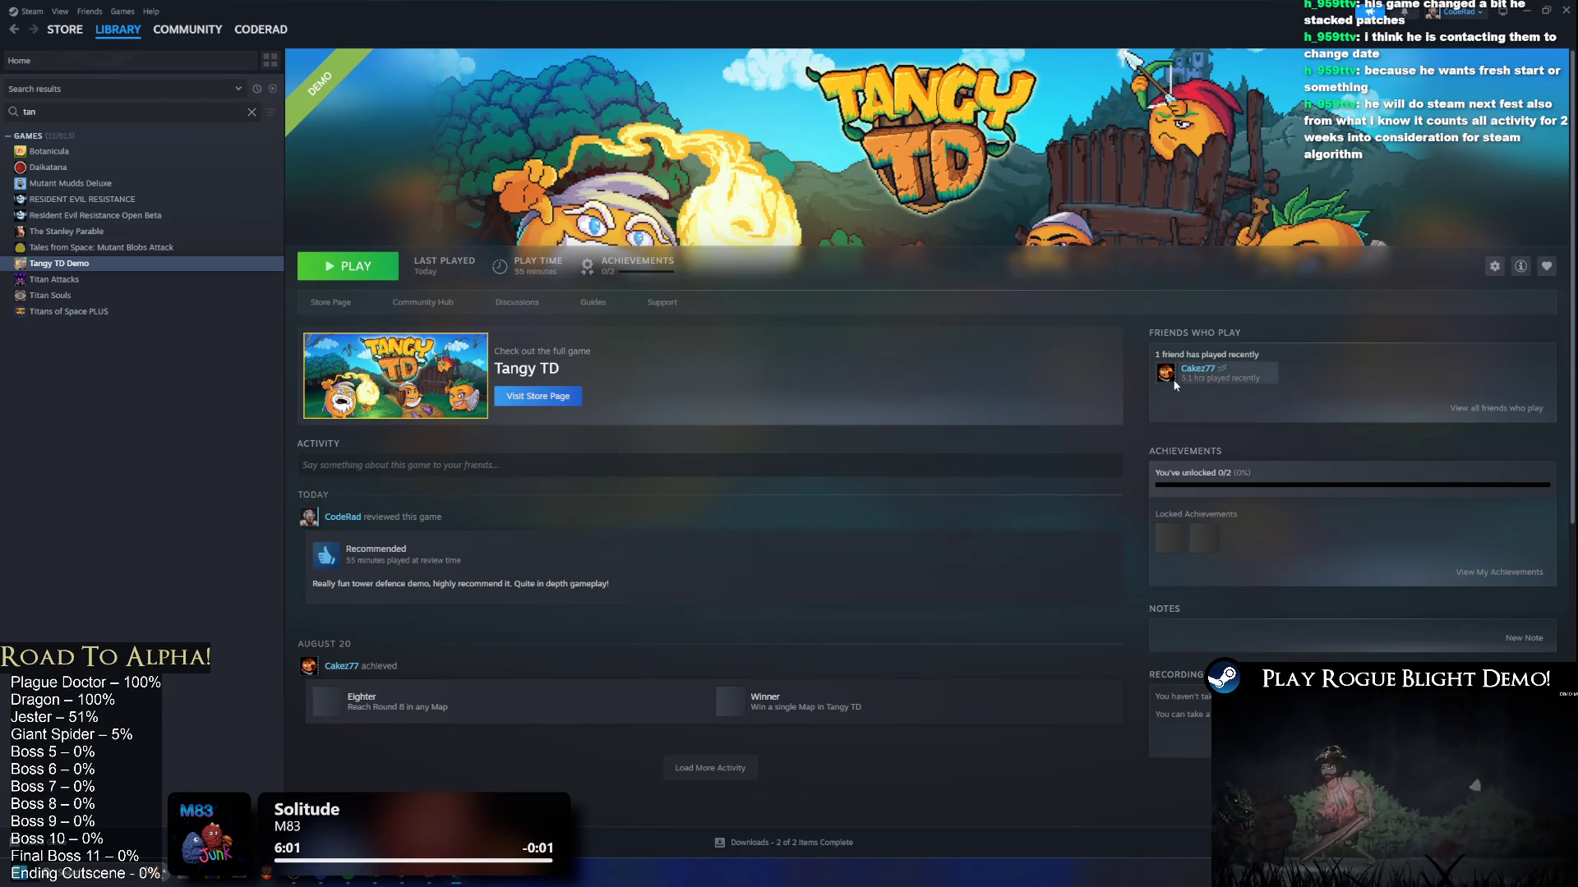
# Step: Return to the Tangy TD Demo store page and view its gameplay and upgrade screenshots
pyautogui.moveTo(1173, 378)
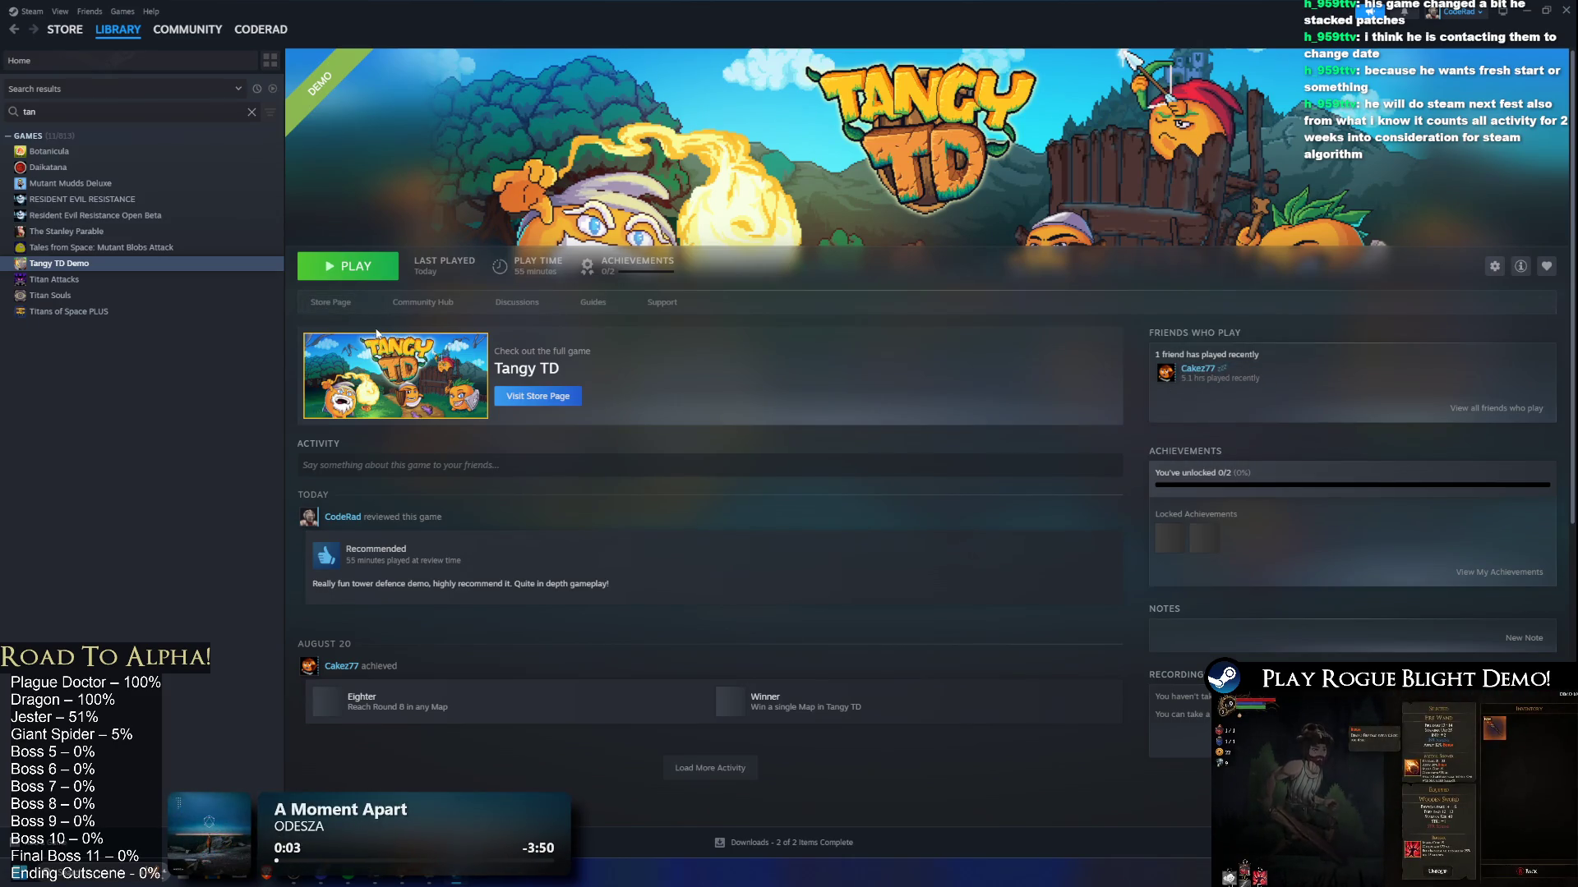
pyautogui.click(326, 303)
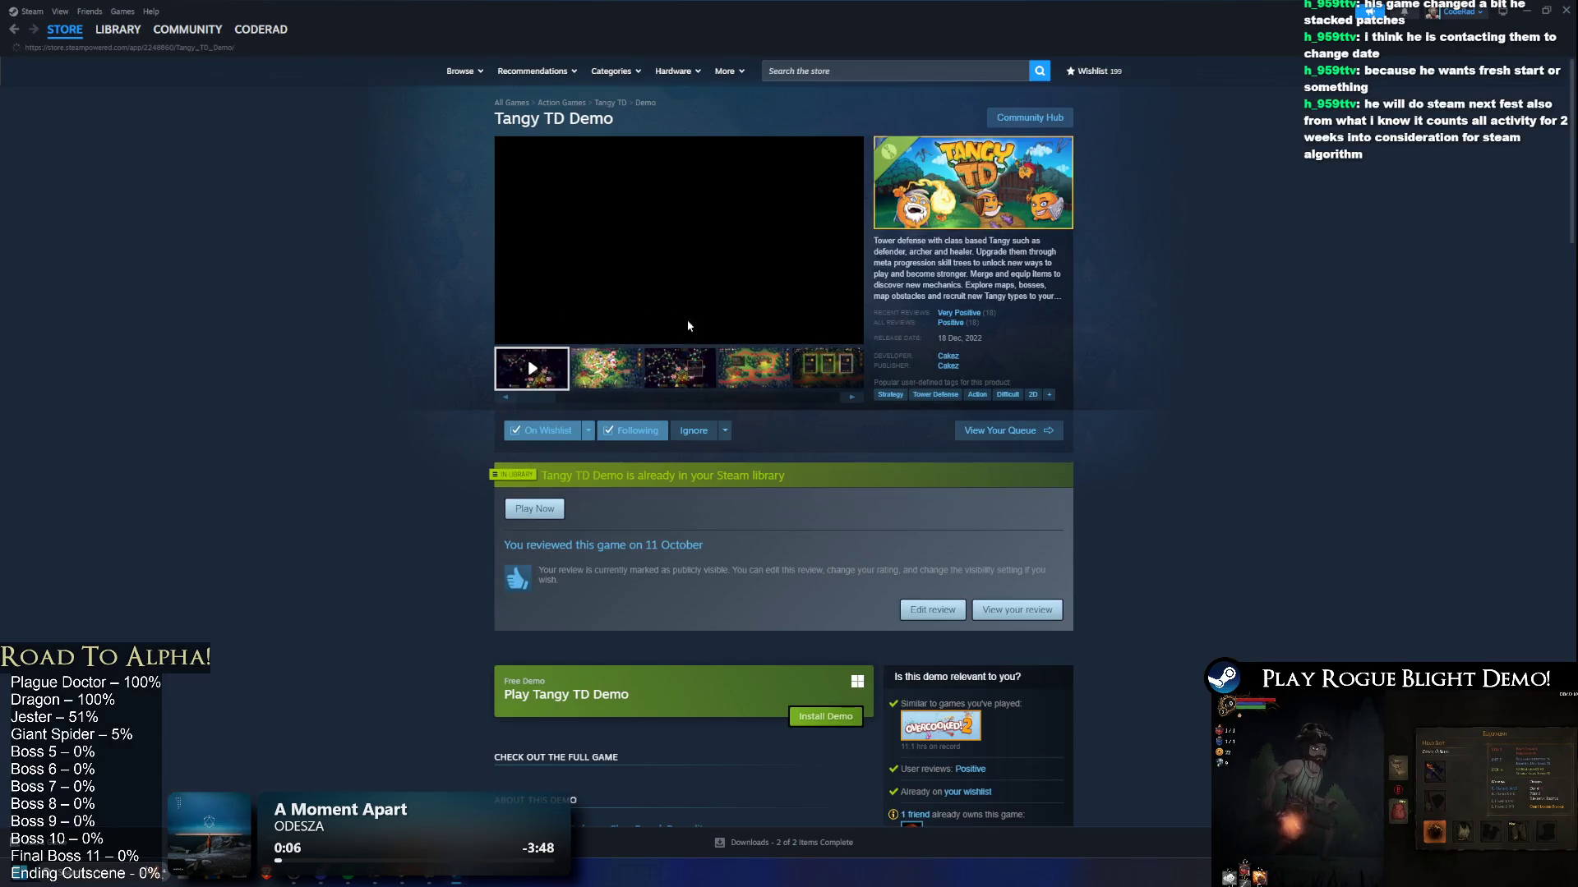
pyautogui.click(753, 369)
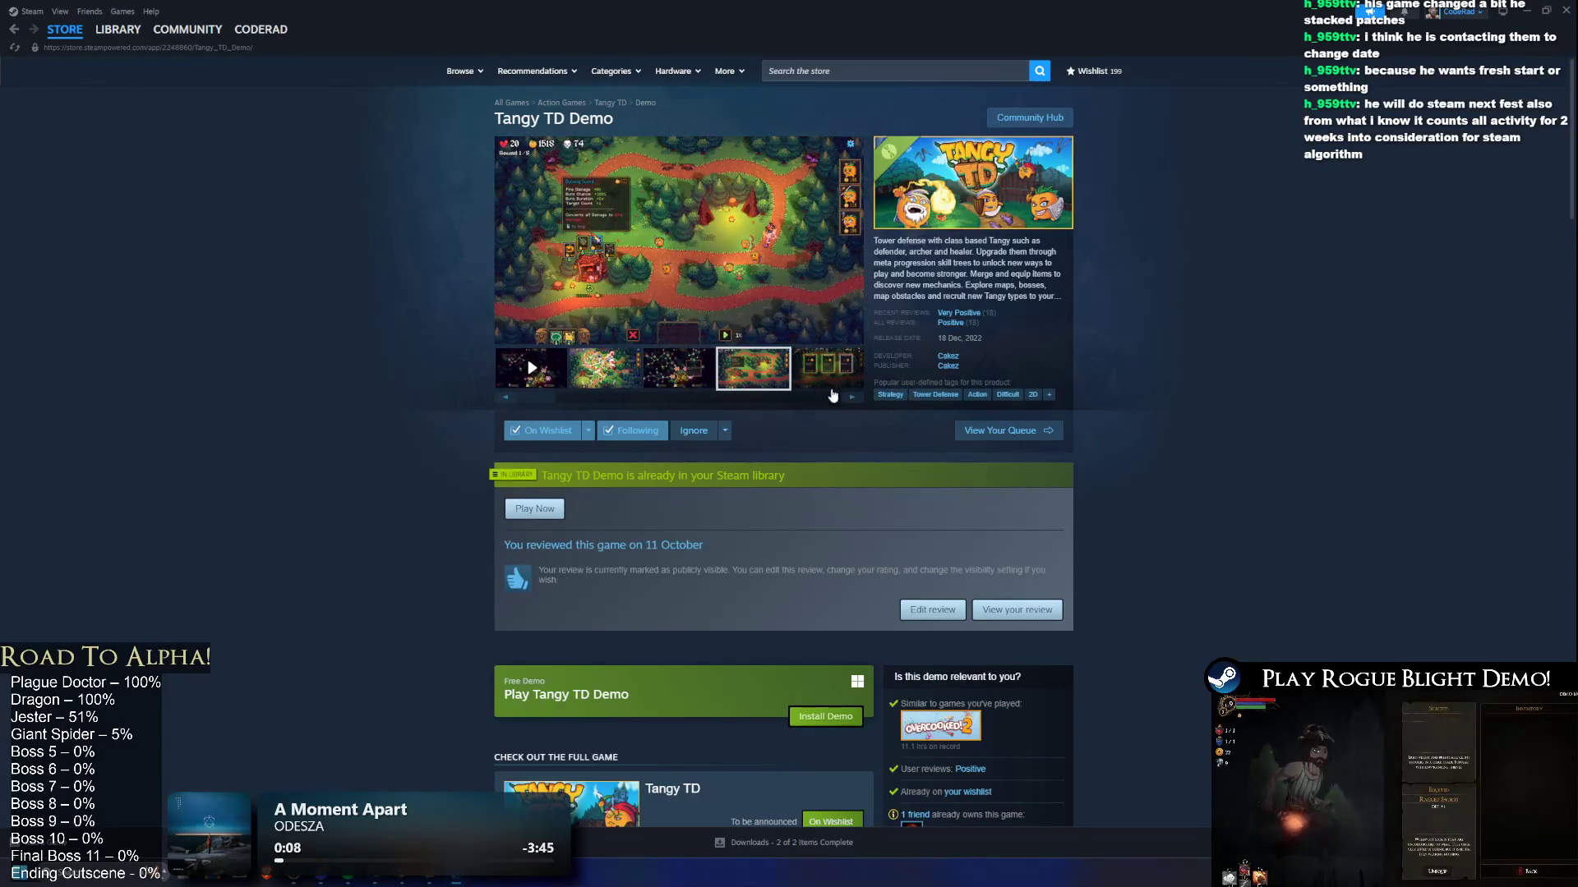
pyautogui.click(838, 385)
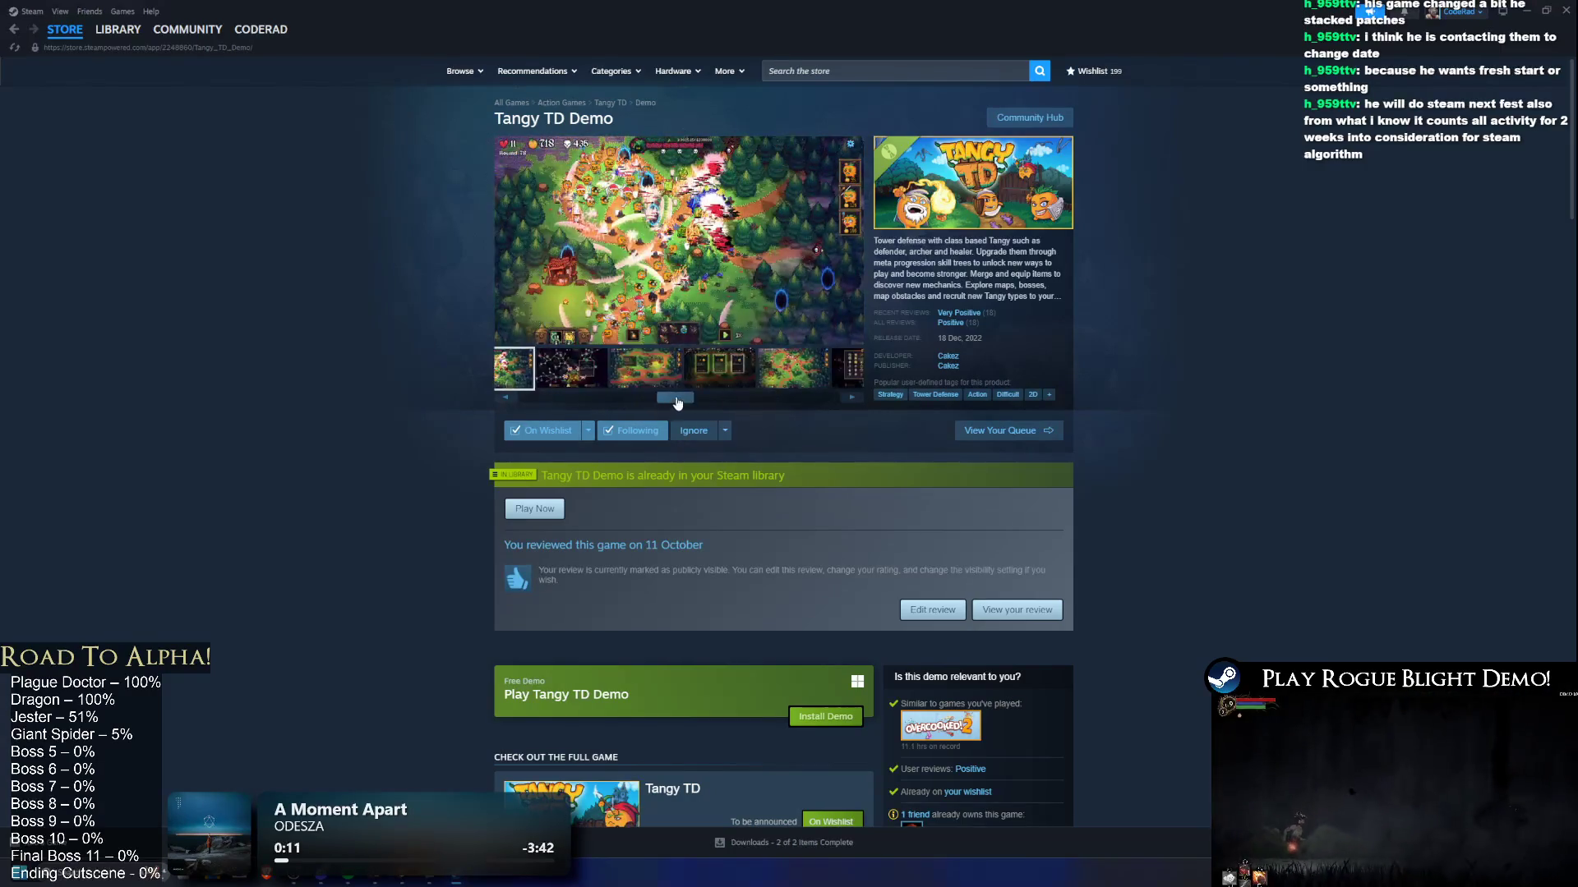
pyautogui.moveTo(655, 400); pyautogui.dragTo(823, 415)
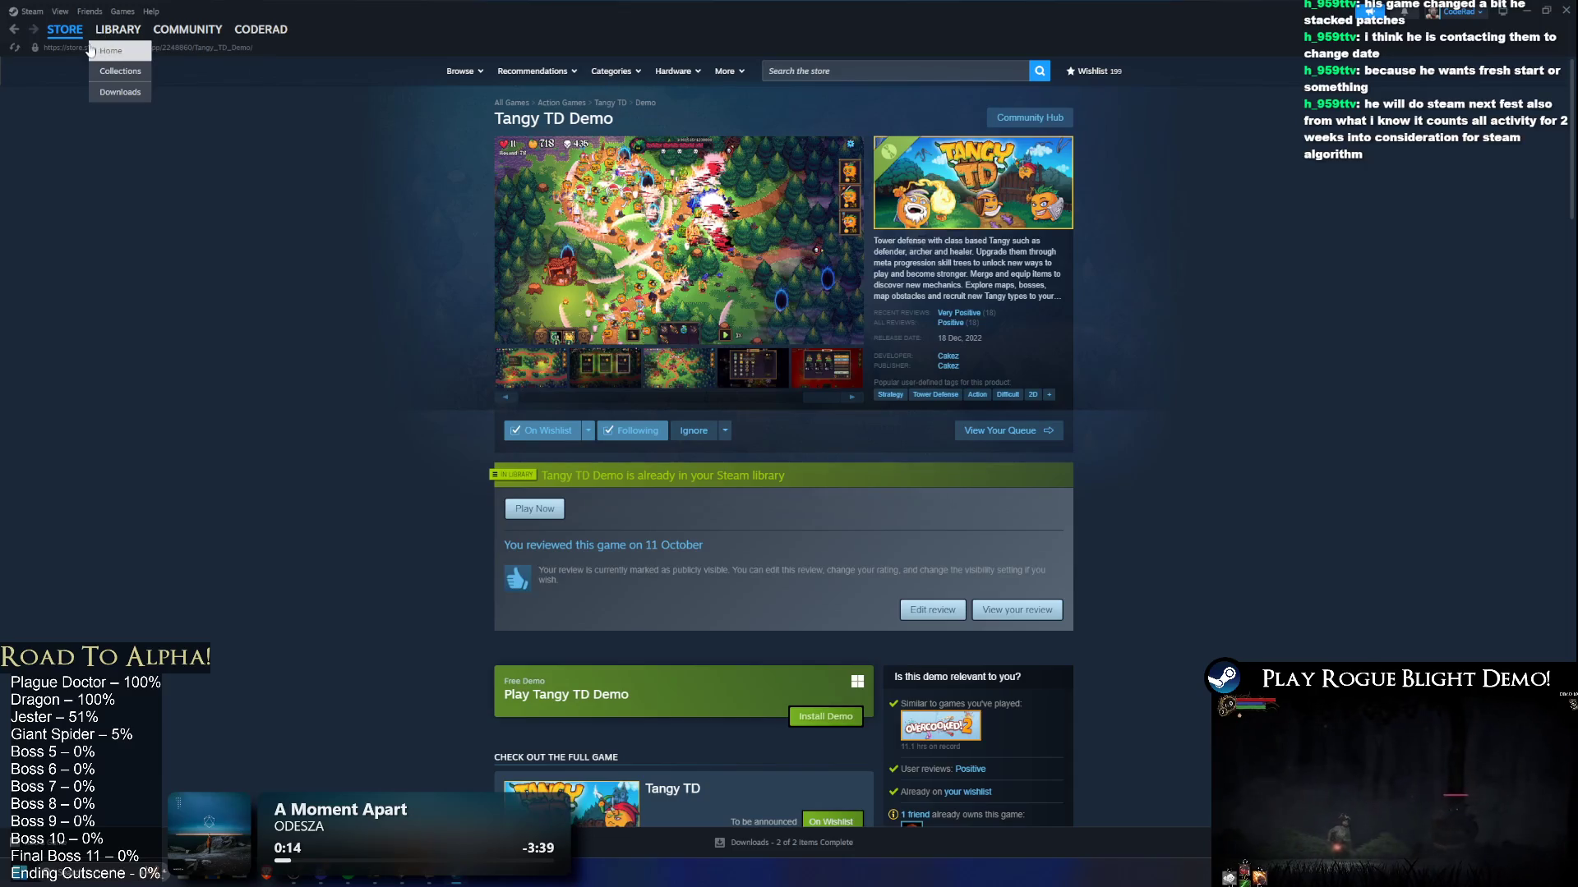
# Step: Reopen Tangy TD Demo in the library, close Steam, and launch Paint from Windows search
pyautogui.click(117, 29)
pyautogui.click(59, 263)
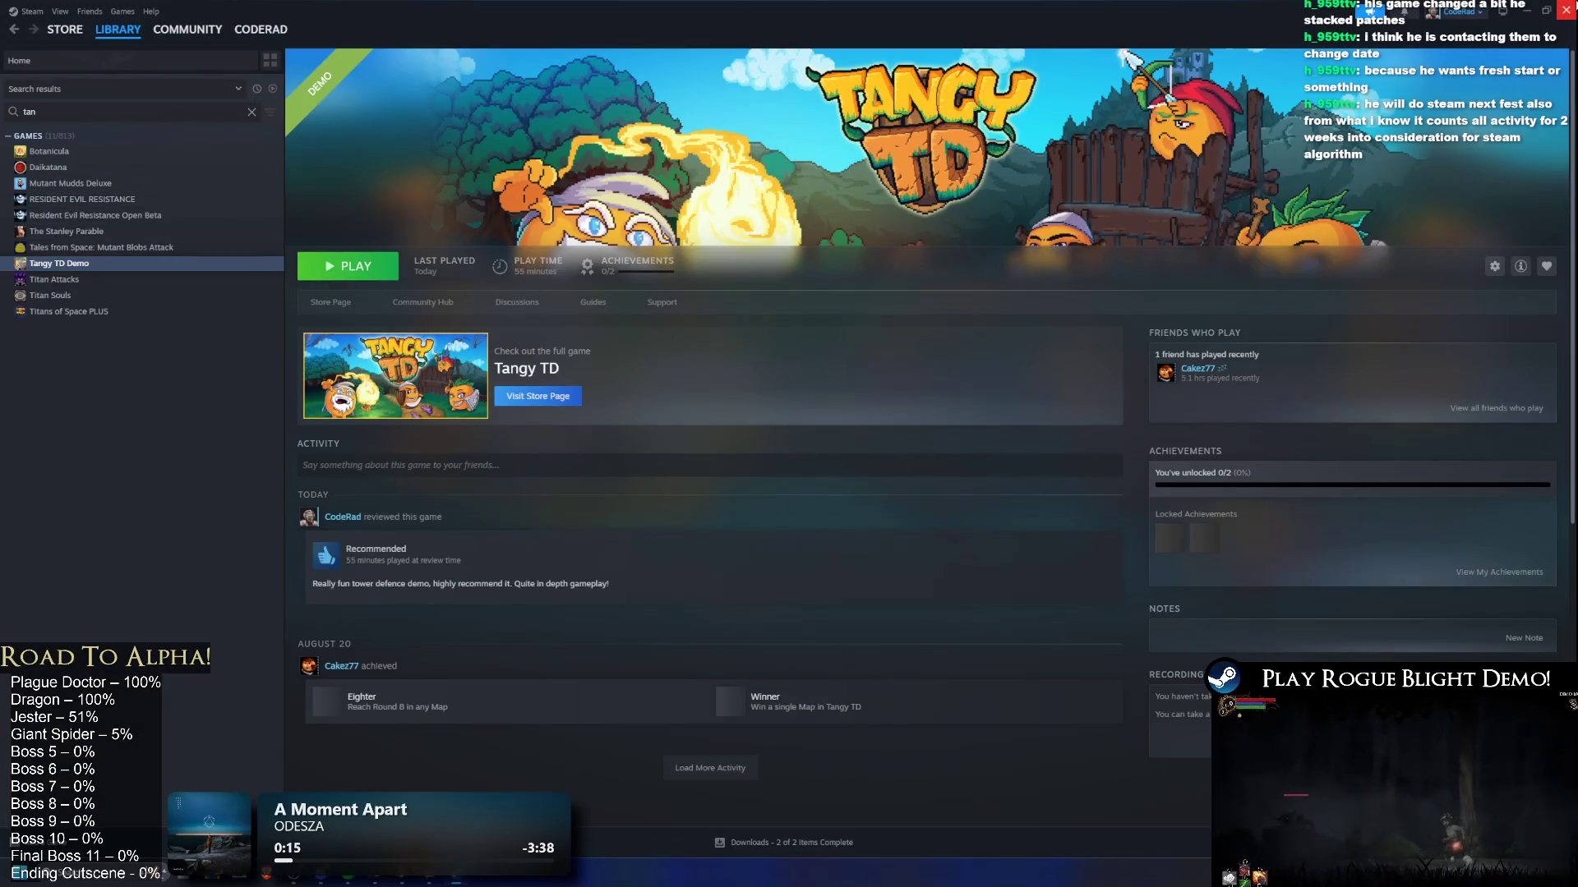
pyautogui.click(1568, 11)
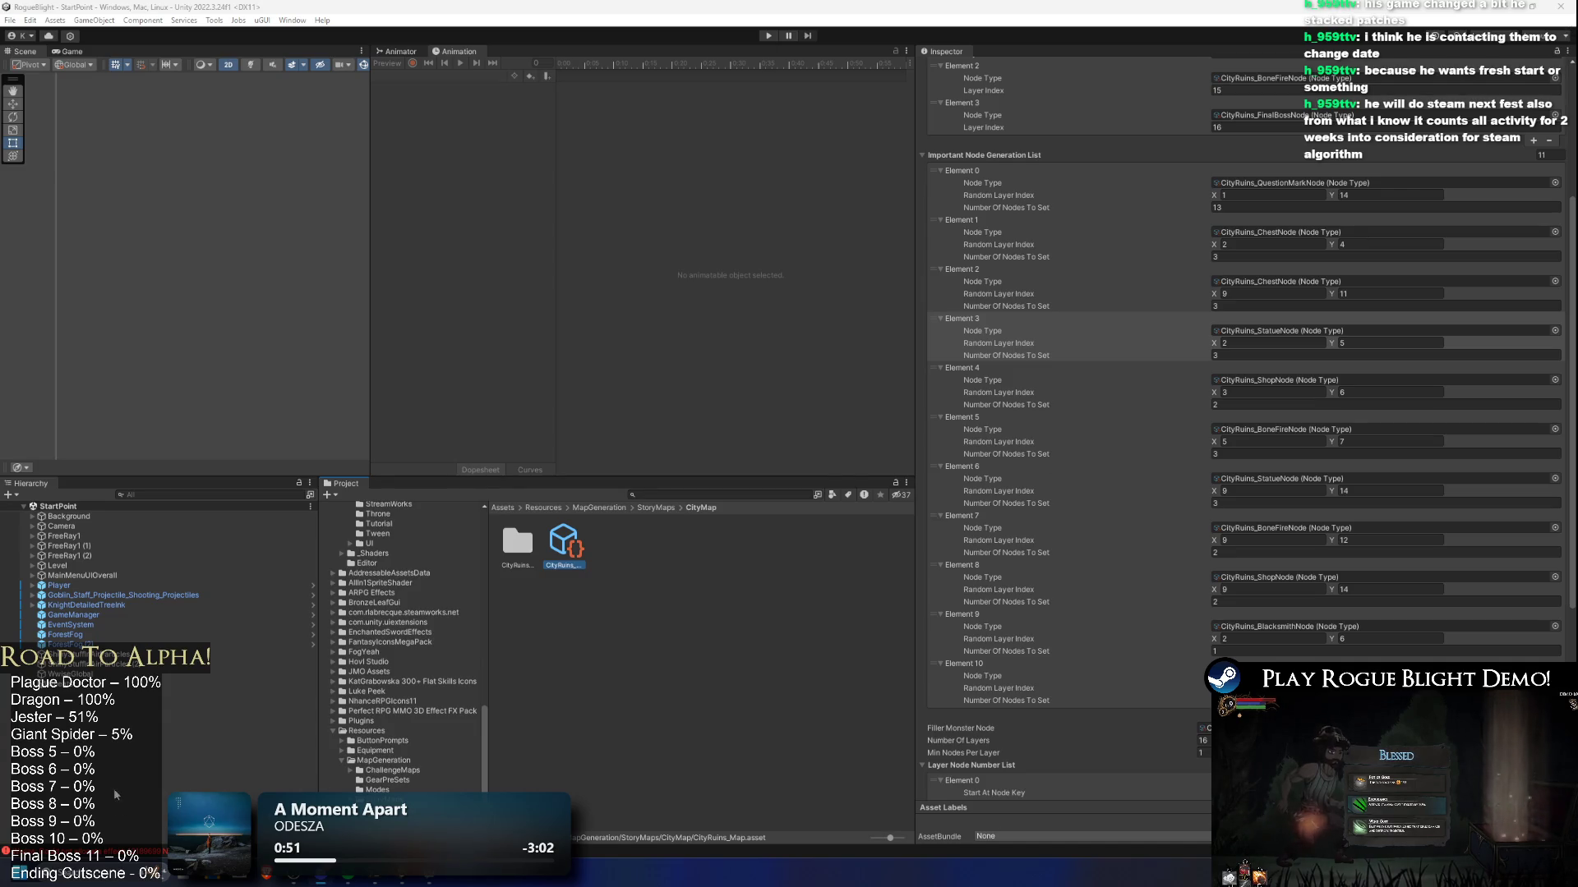
pyautogui.press('super')
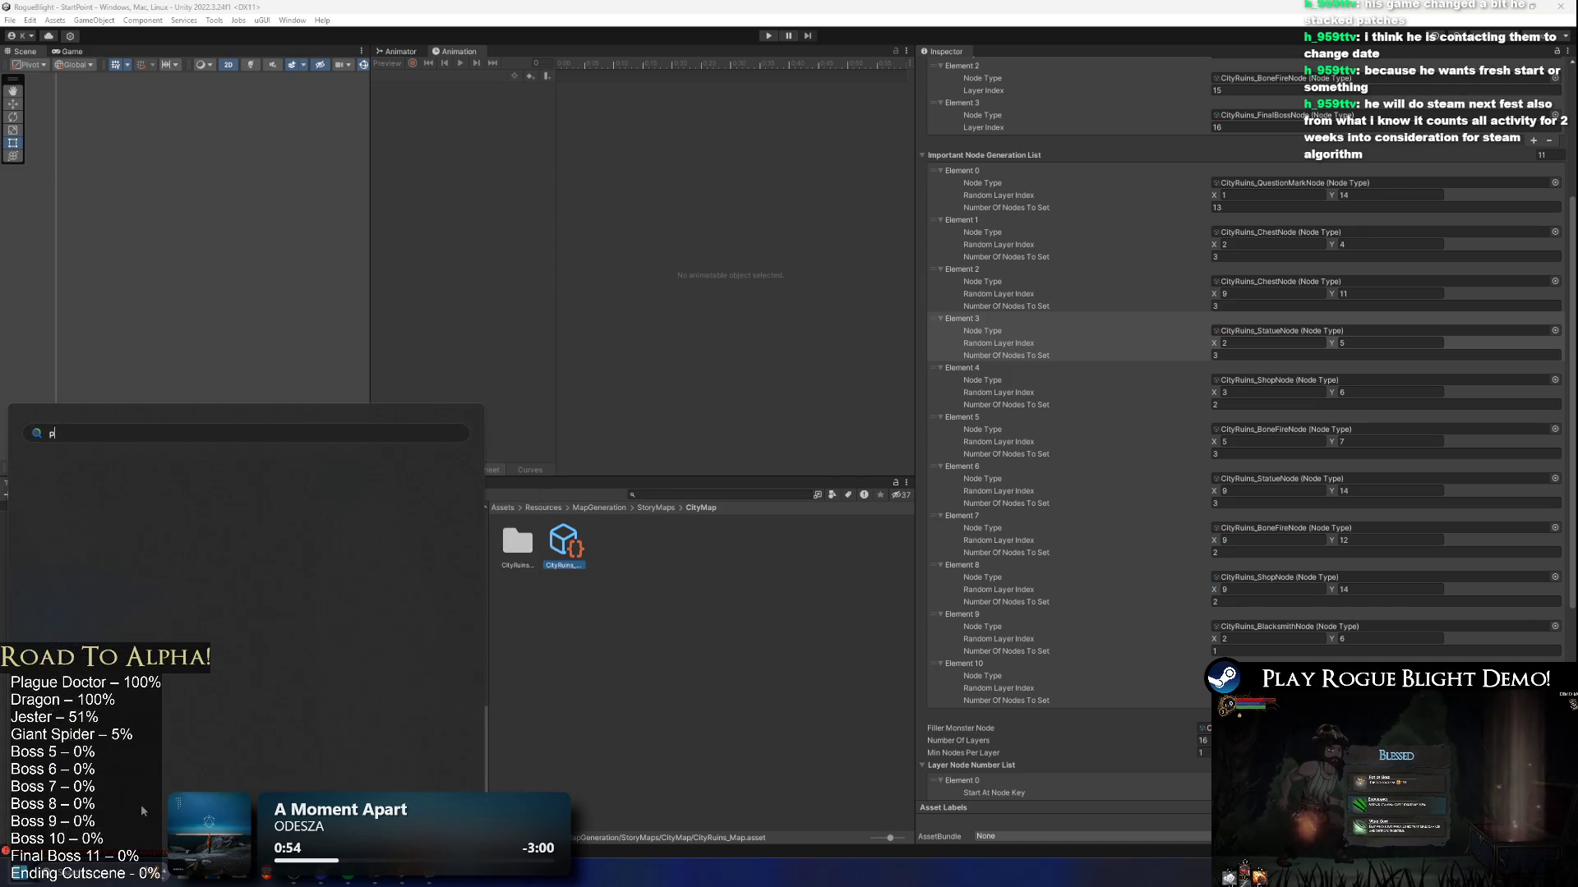
pyautogui.press('Escape')
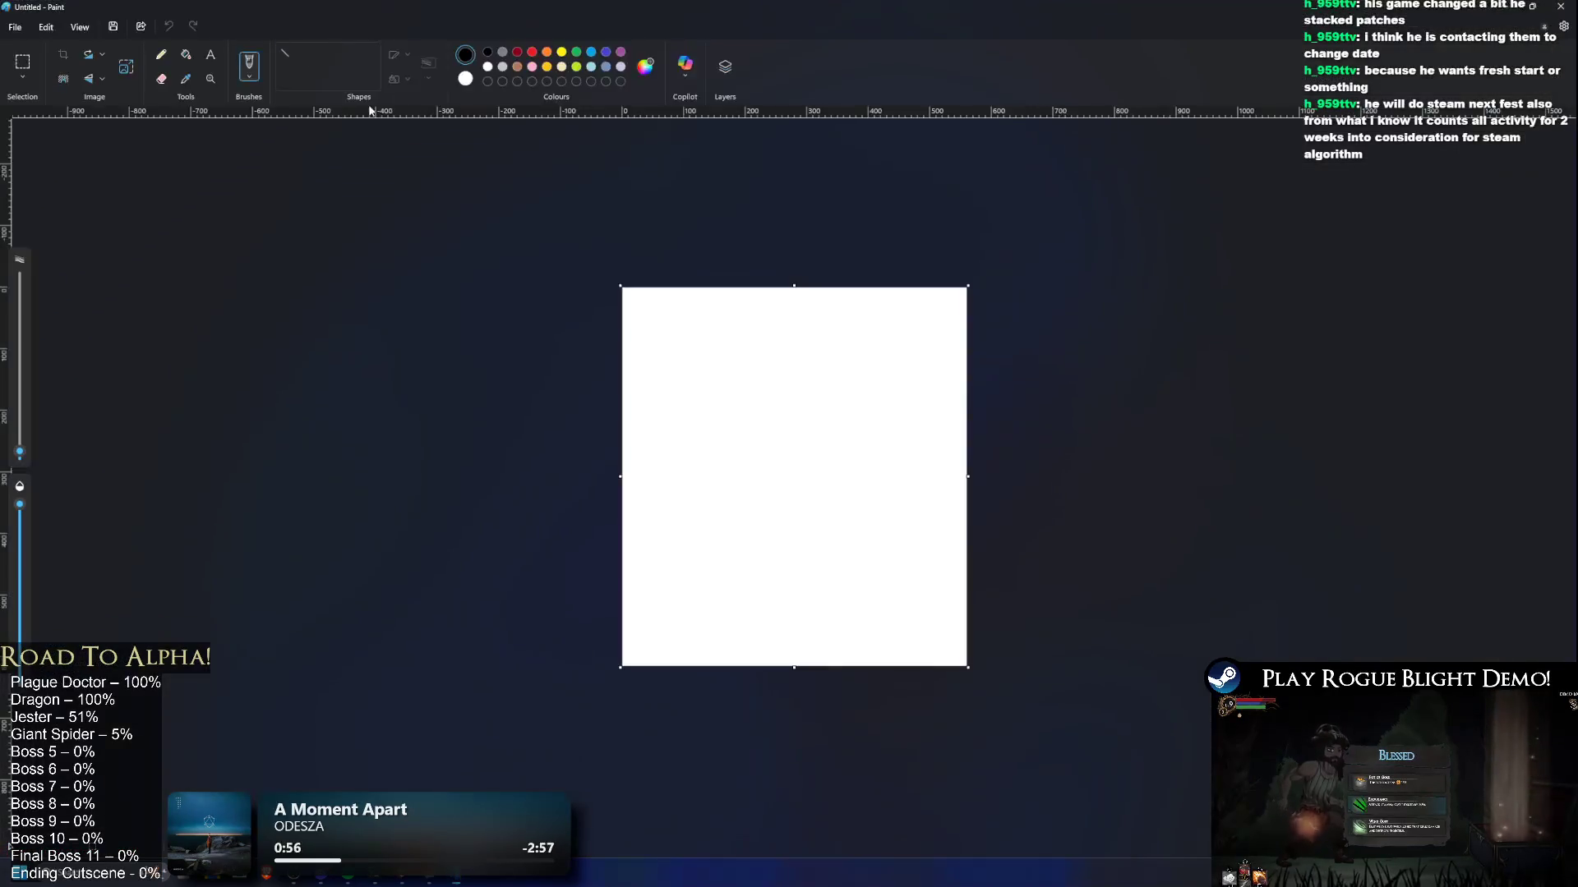
# Step: Flood-fill the canvas black, stretch it wider to the right, and fill the new area black
pyautogui.click(187, 55)
pyautogui.click(799, 383)
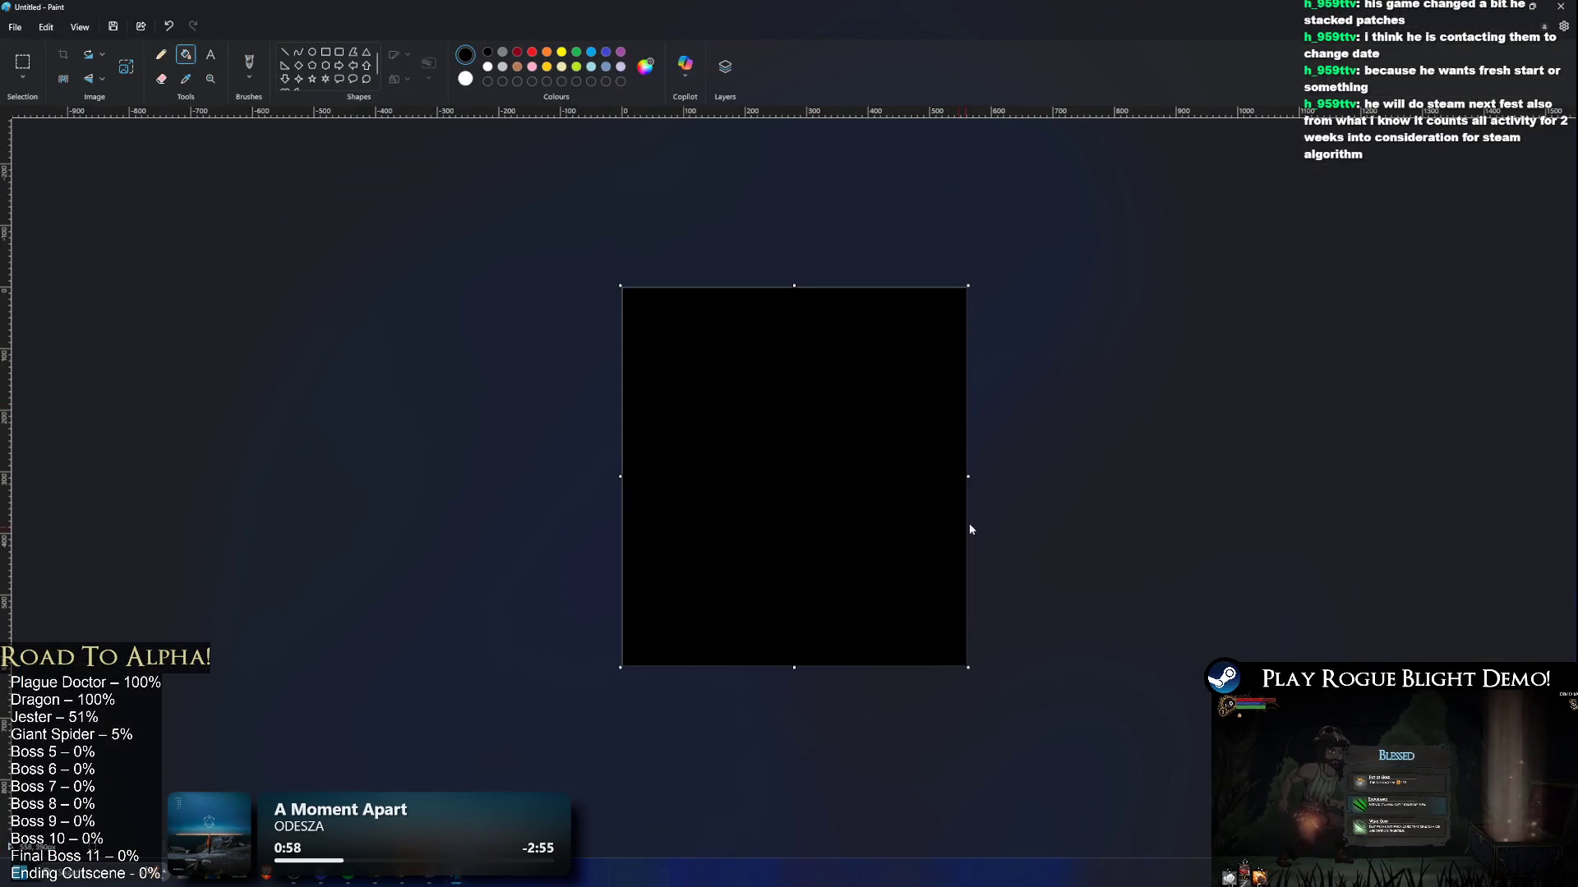
pyautogui.moveTo(968, 476); pyautogui.dragTo(1188, 484)
pyautogui.click(986, 376)
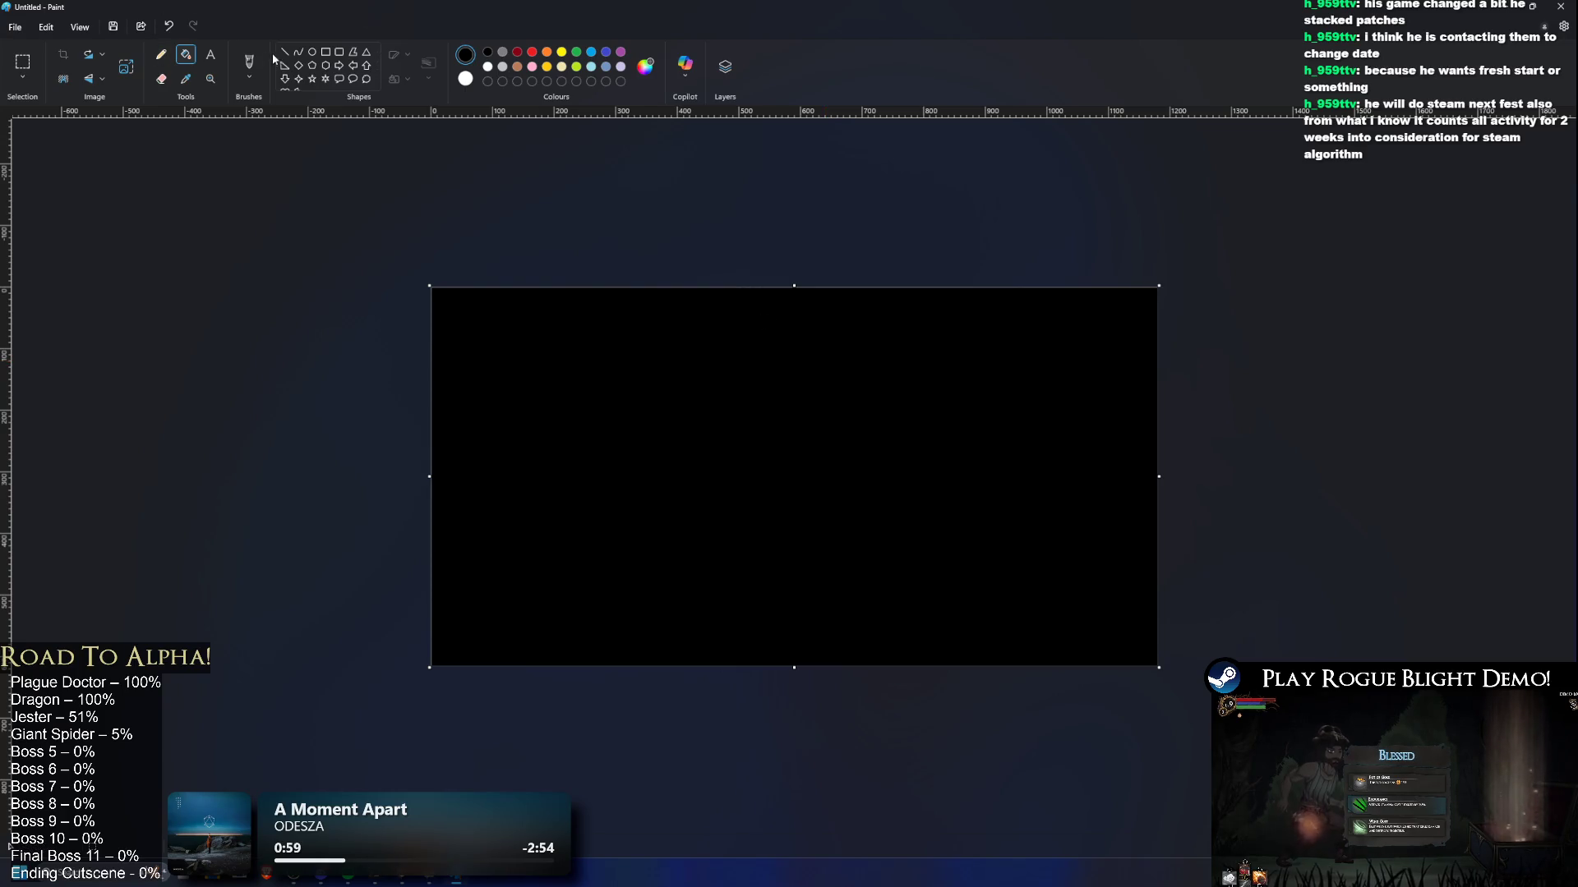
pyautogui.click(162, 55)
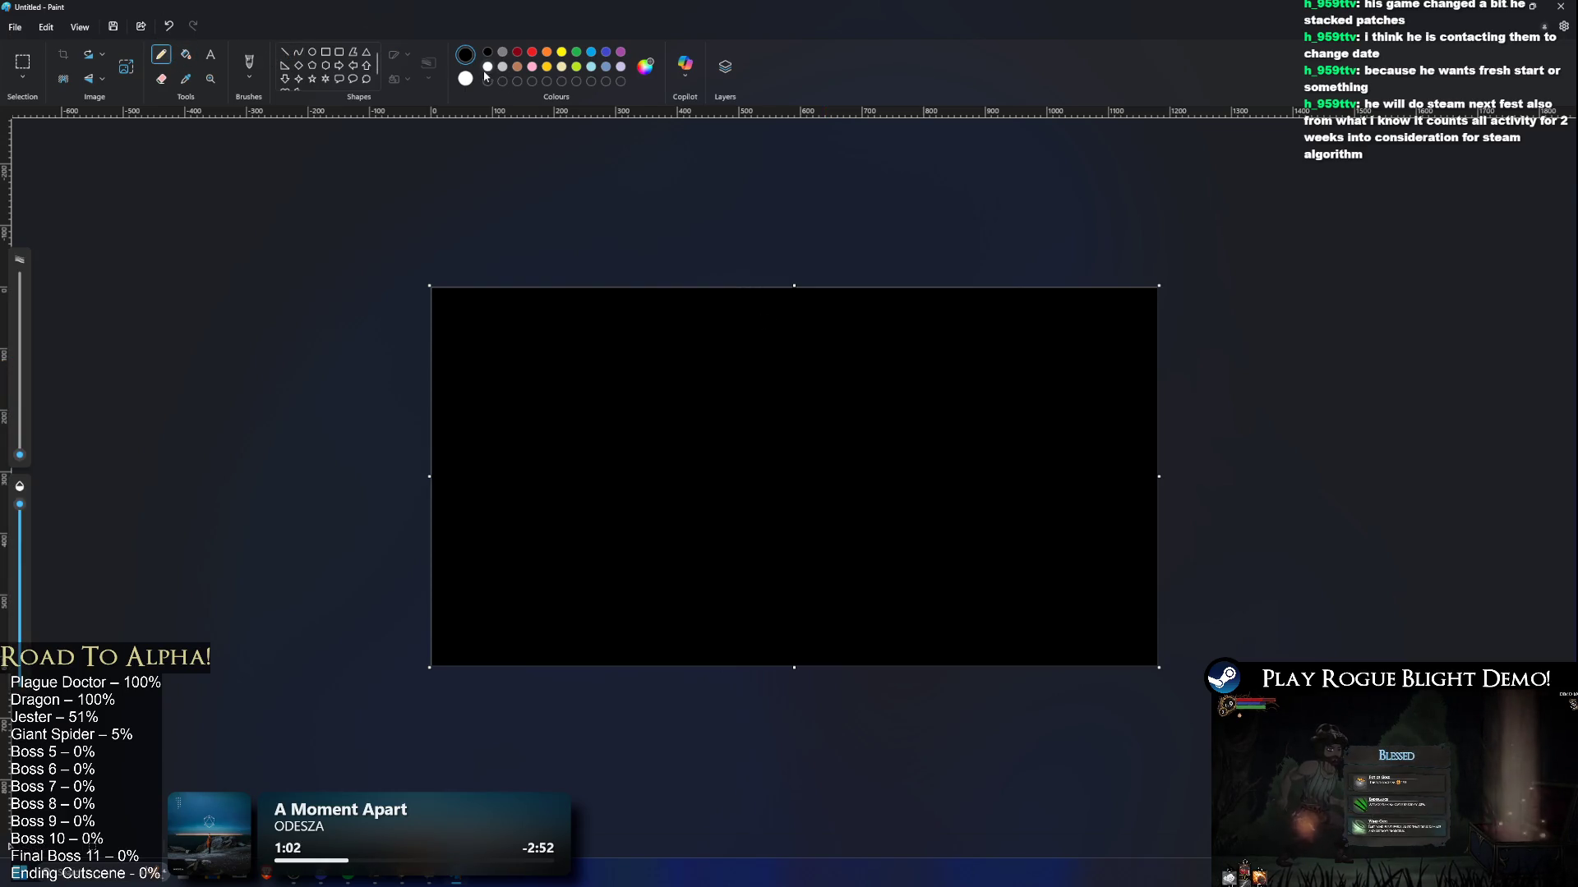
pyautogui.click(211, 54)
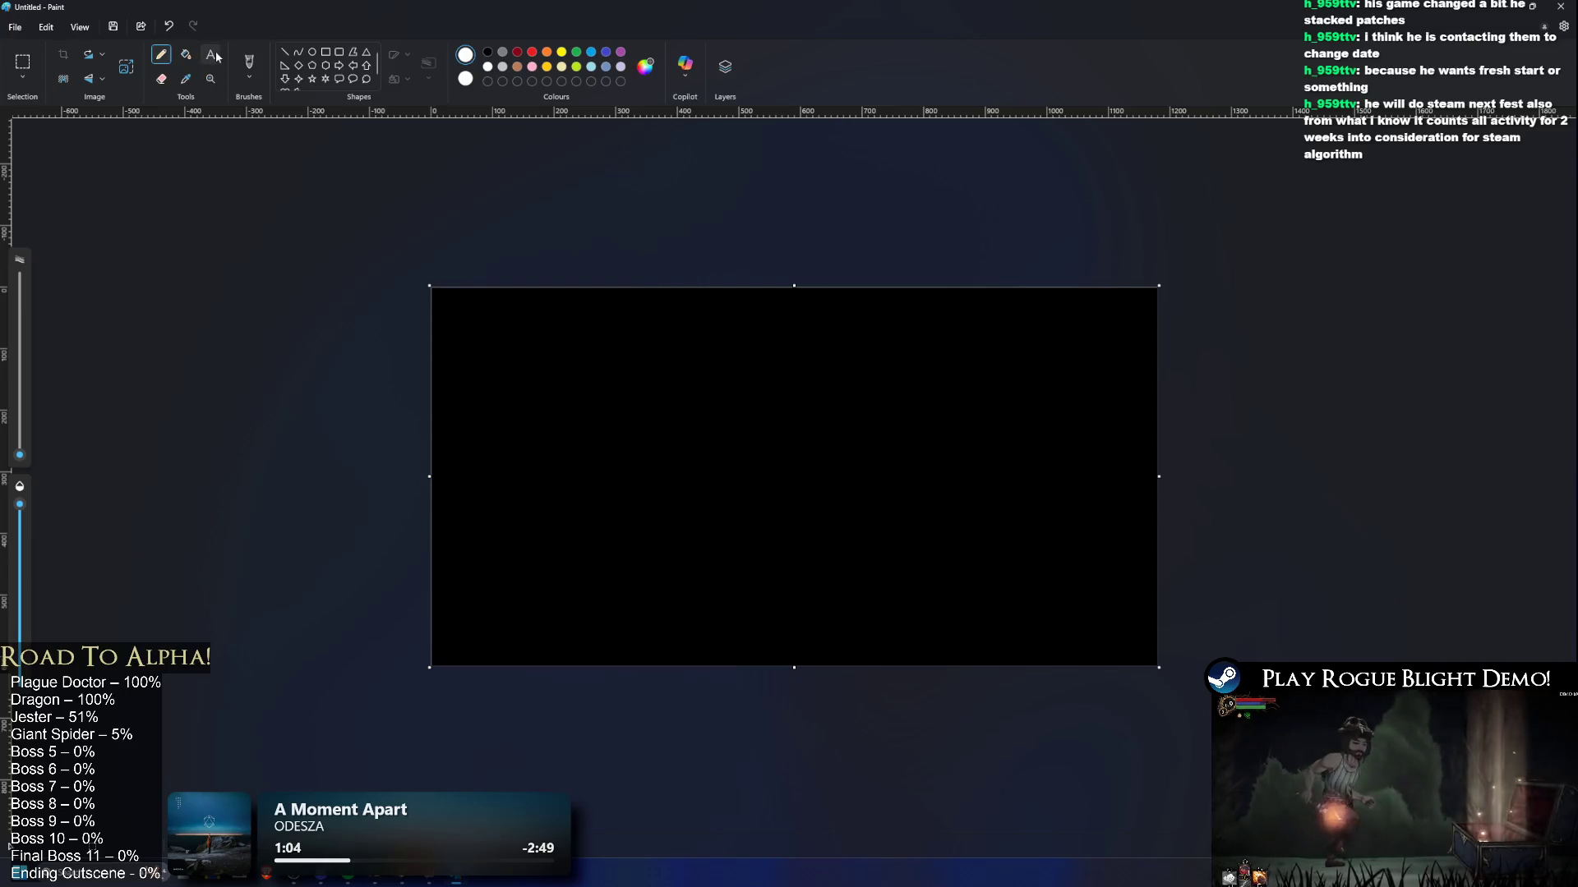
# Step: Write 'Prototype' on the left of the canvas and draw an arrow up-right from it
pyautogui.click(480, 384)
pyautogui.write('Pro')
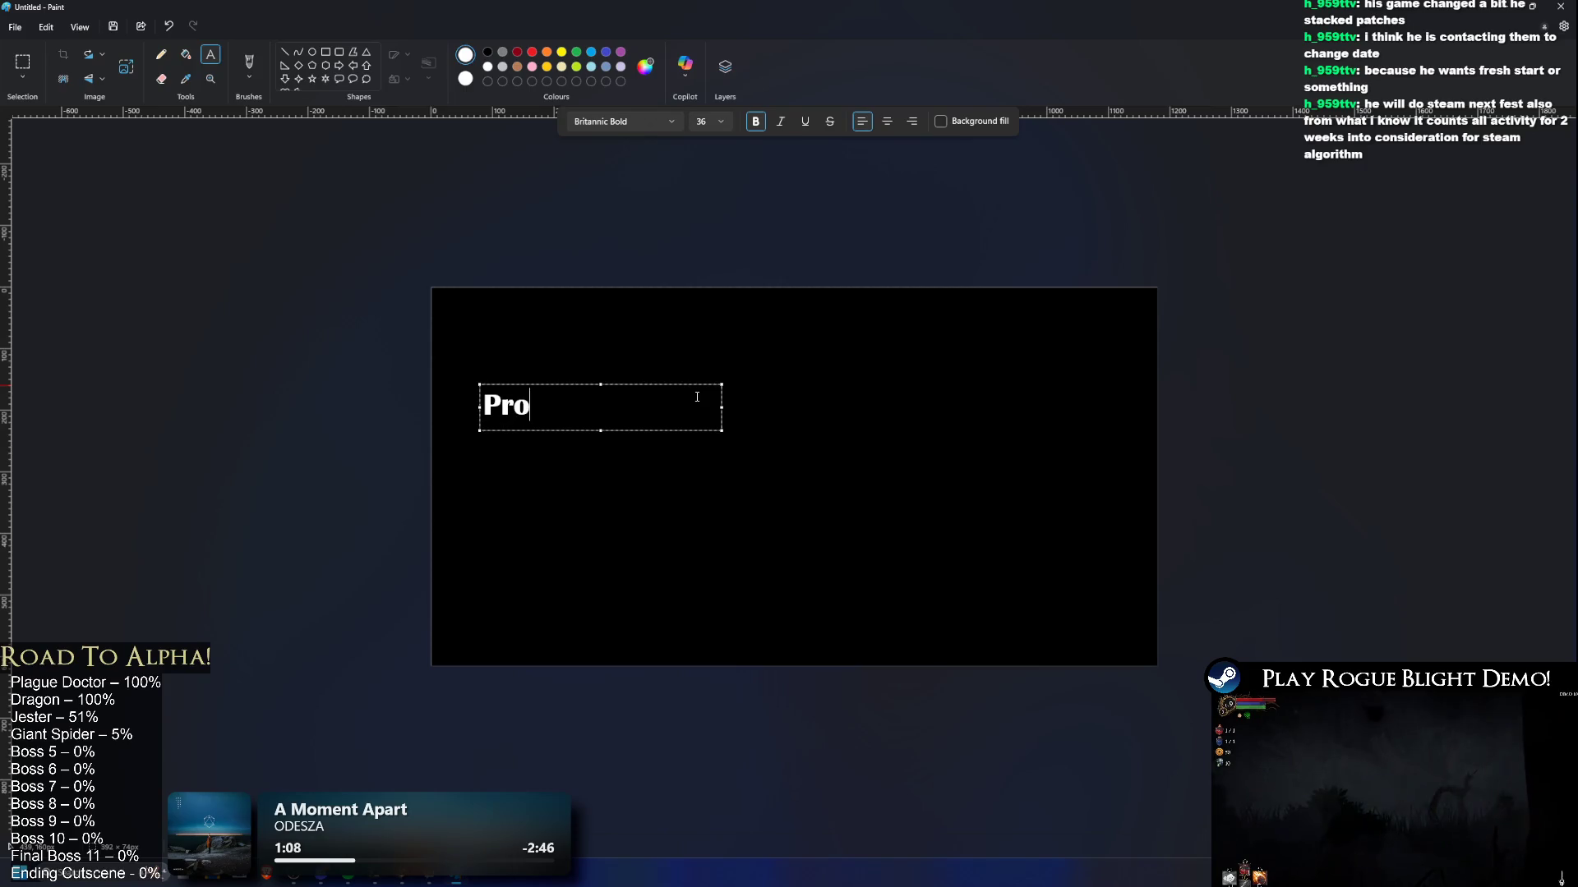
pyautogui.write('totype')
pyautogui.click(546, 299)
pyautogui.click(161, 54)
pyautogui.moveTo(582, 380); pyautogui.dragTo(642, 346)
# Step: Add the 'Itch' label at the arrow's tip and draw a curved arrow onward to the right
pyautogui.click(211, 54)
pyautogui.click(686, 339)
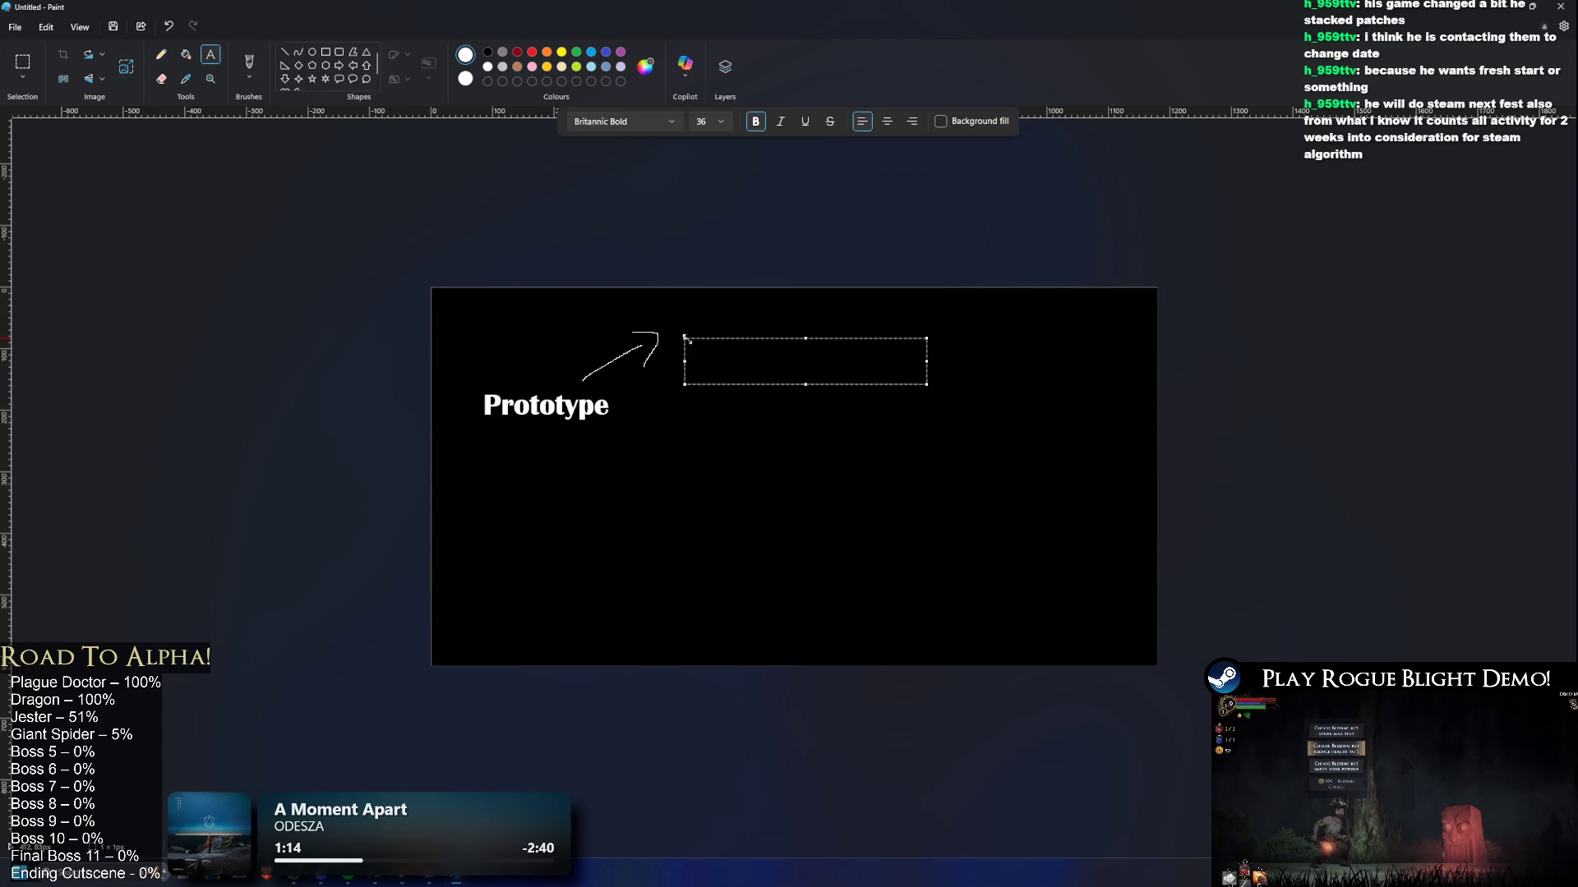
pyautogui.write('Itch')
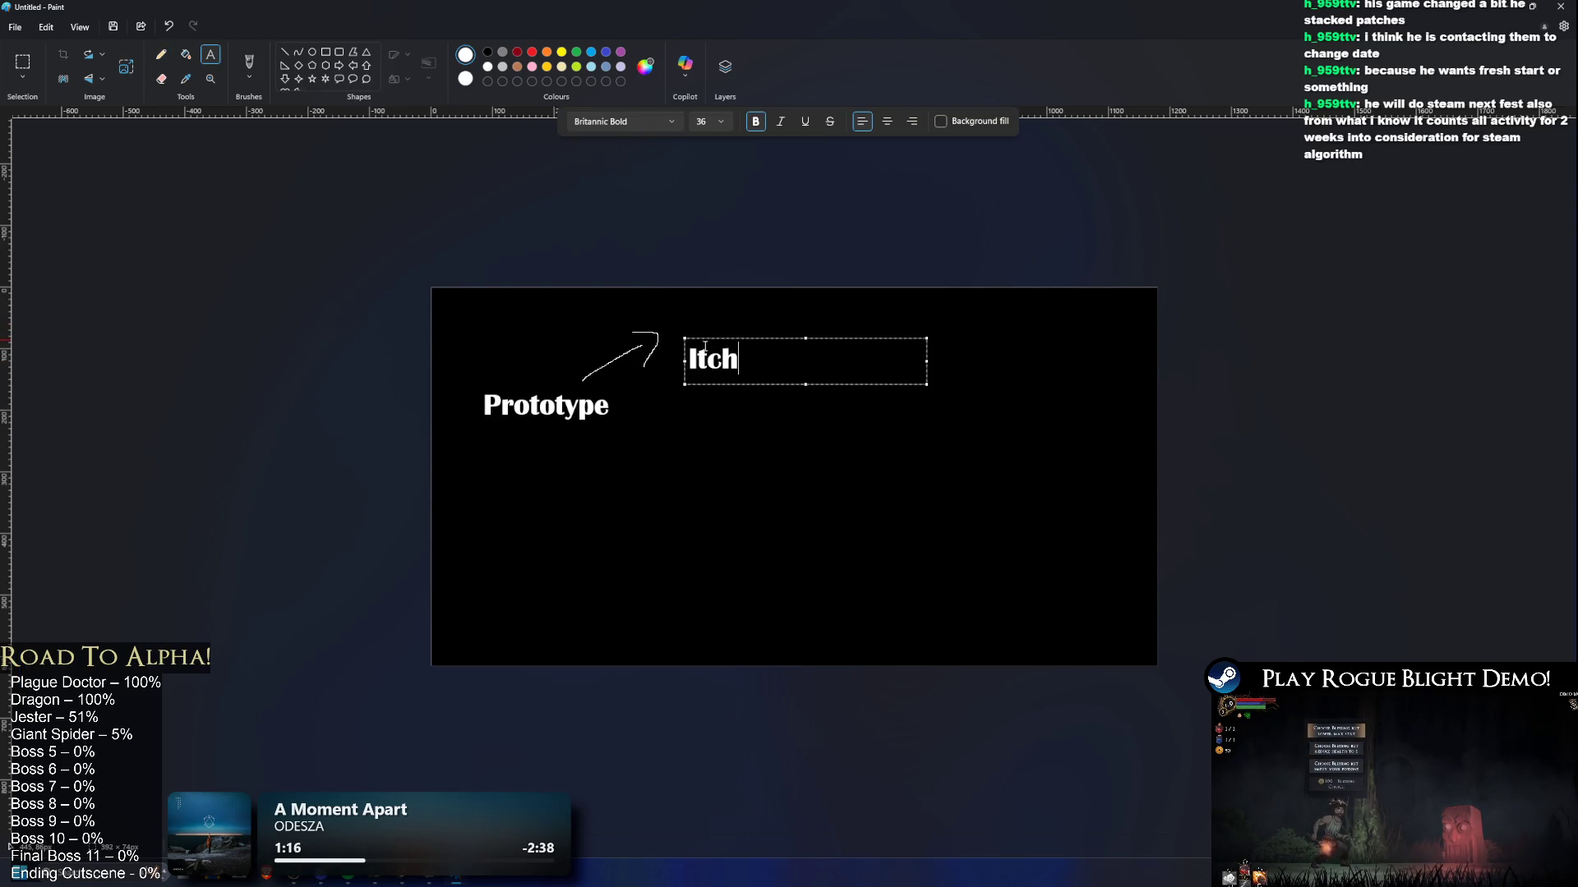
pyautogui.moveTo(682, 339); pyautogui.dragTo(680, 320)
pyautogui.click(680, 261)
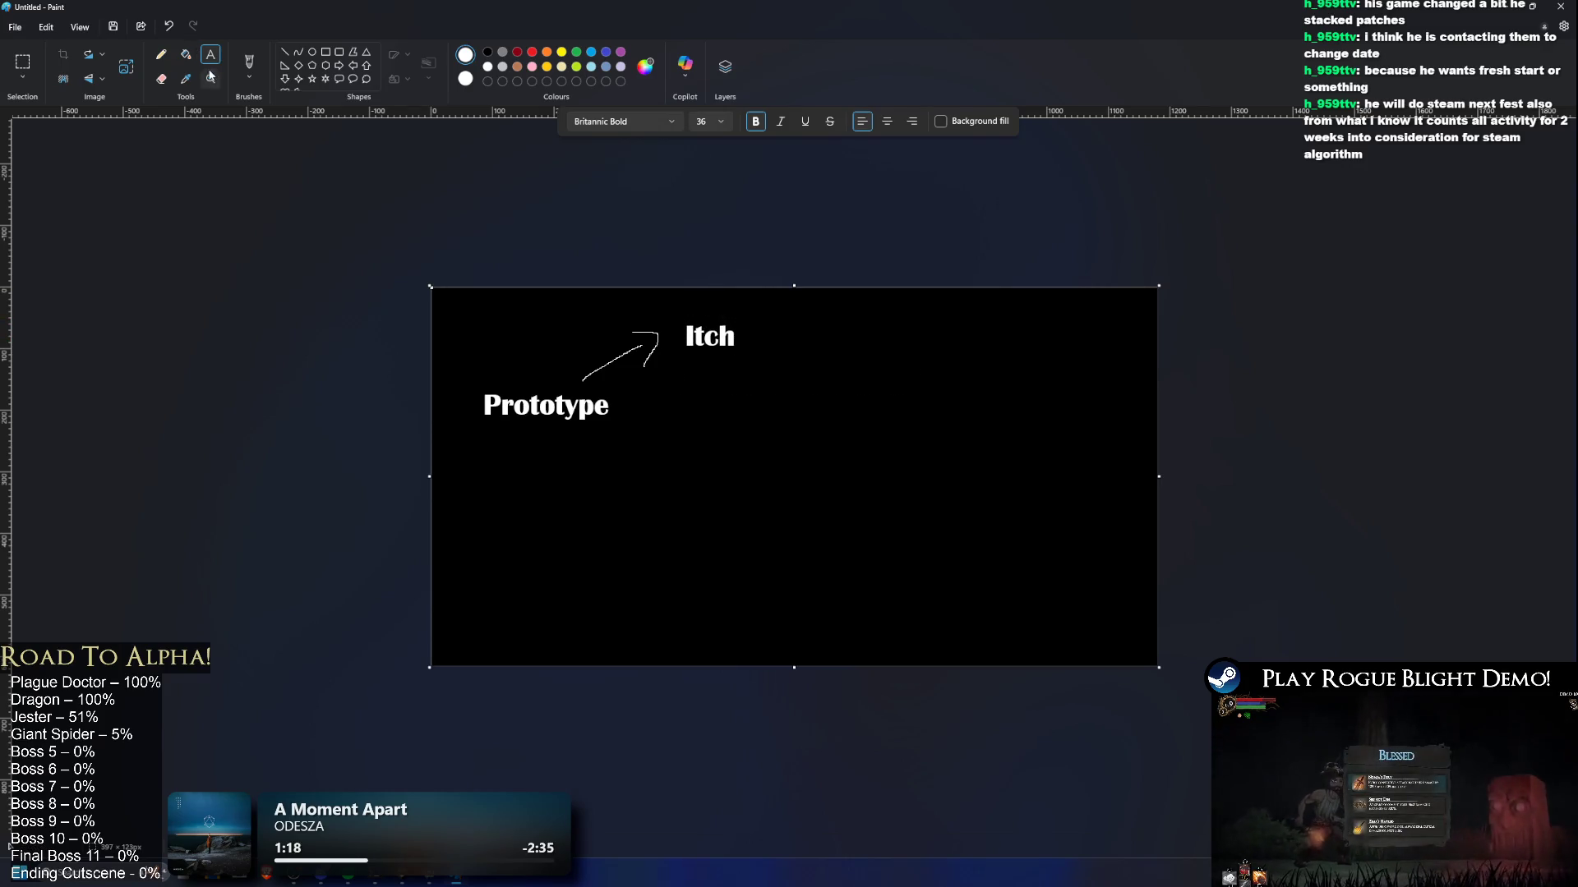
pyautogui.click(163, 56)
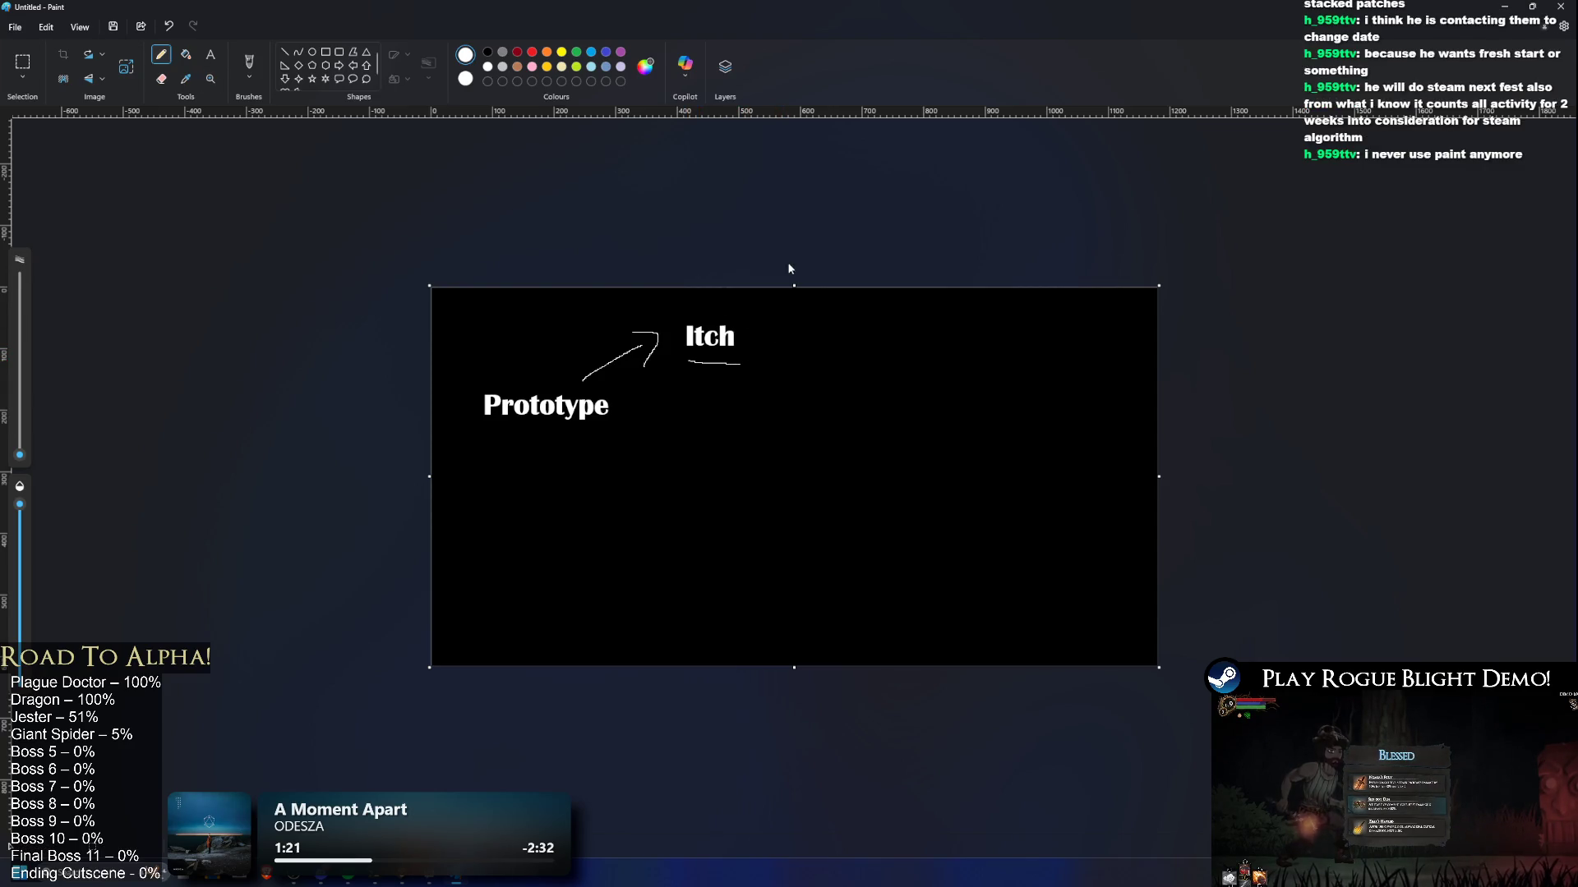
pyautogui.moveTo(752, 340); pyautogui.dragTo(819, 362)
# Step: Add the 'Demo Steam' label at the tip of the second arrow
pyautogui.click(211, 54)
pyautogui.click(846, 381)
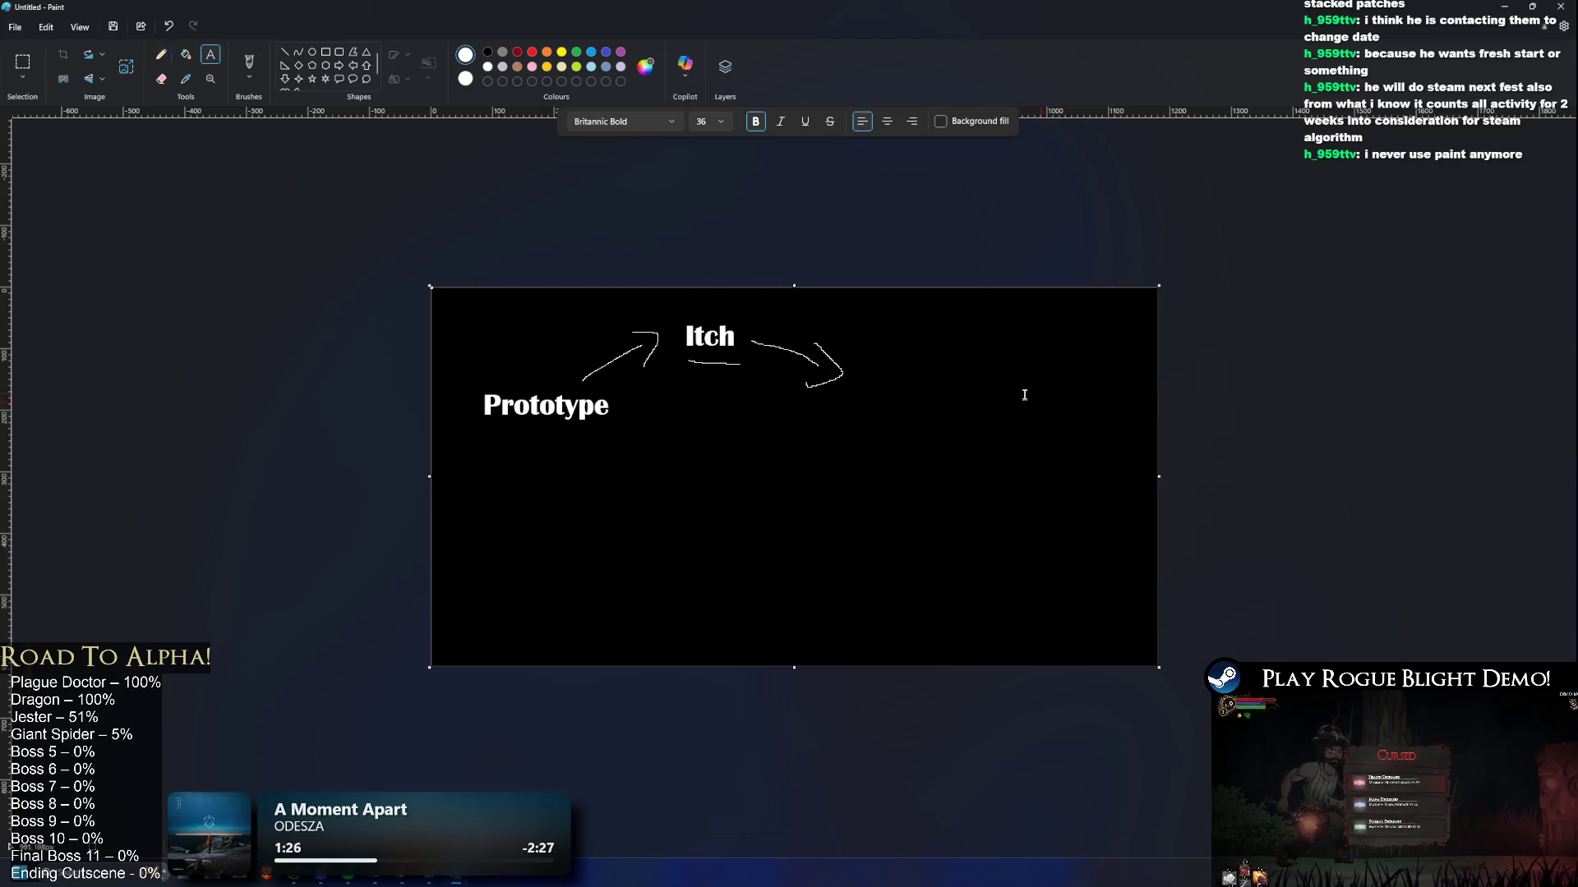
pyautogui.write('Demo Steam')
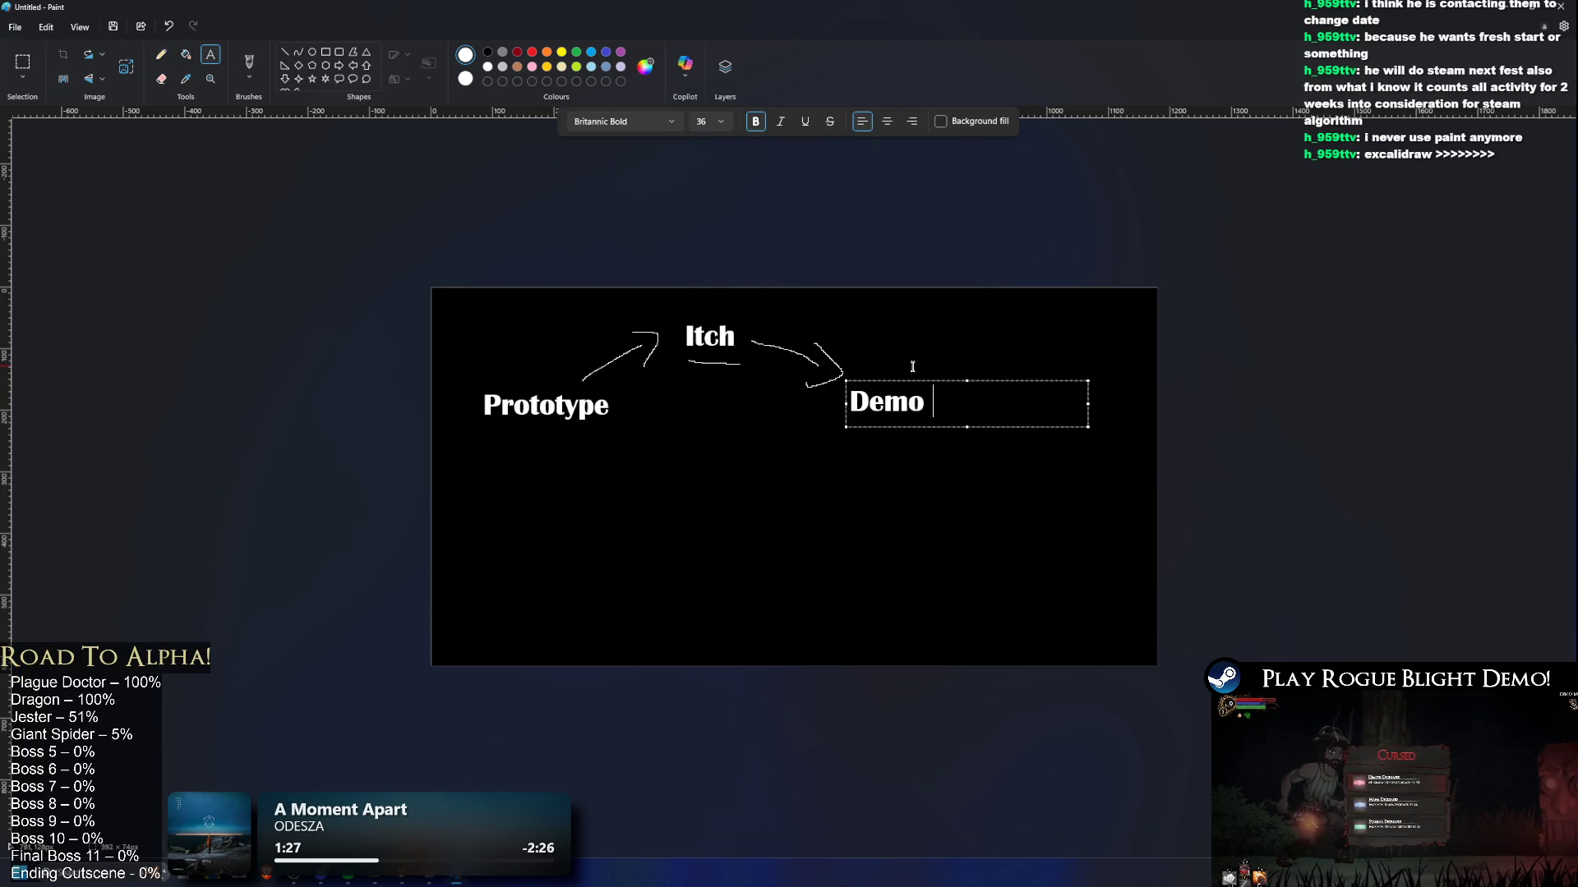
pyautogui.moveTo(847, 381); pyautogui.dragTo(855, 356)
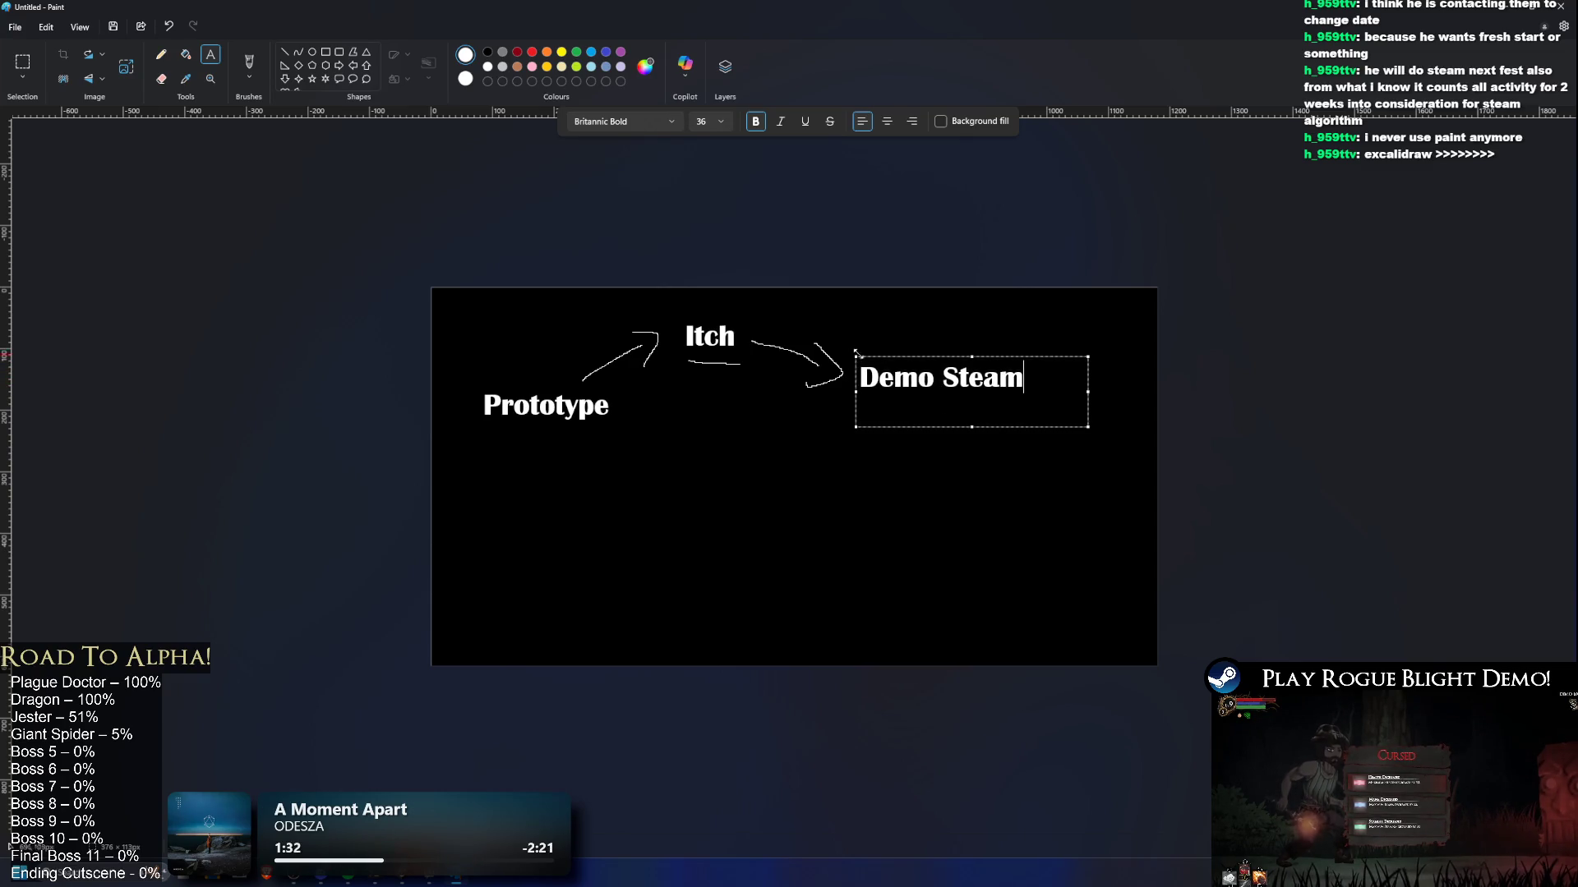
pyautogui.click(938, 292)
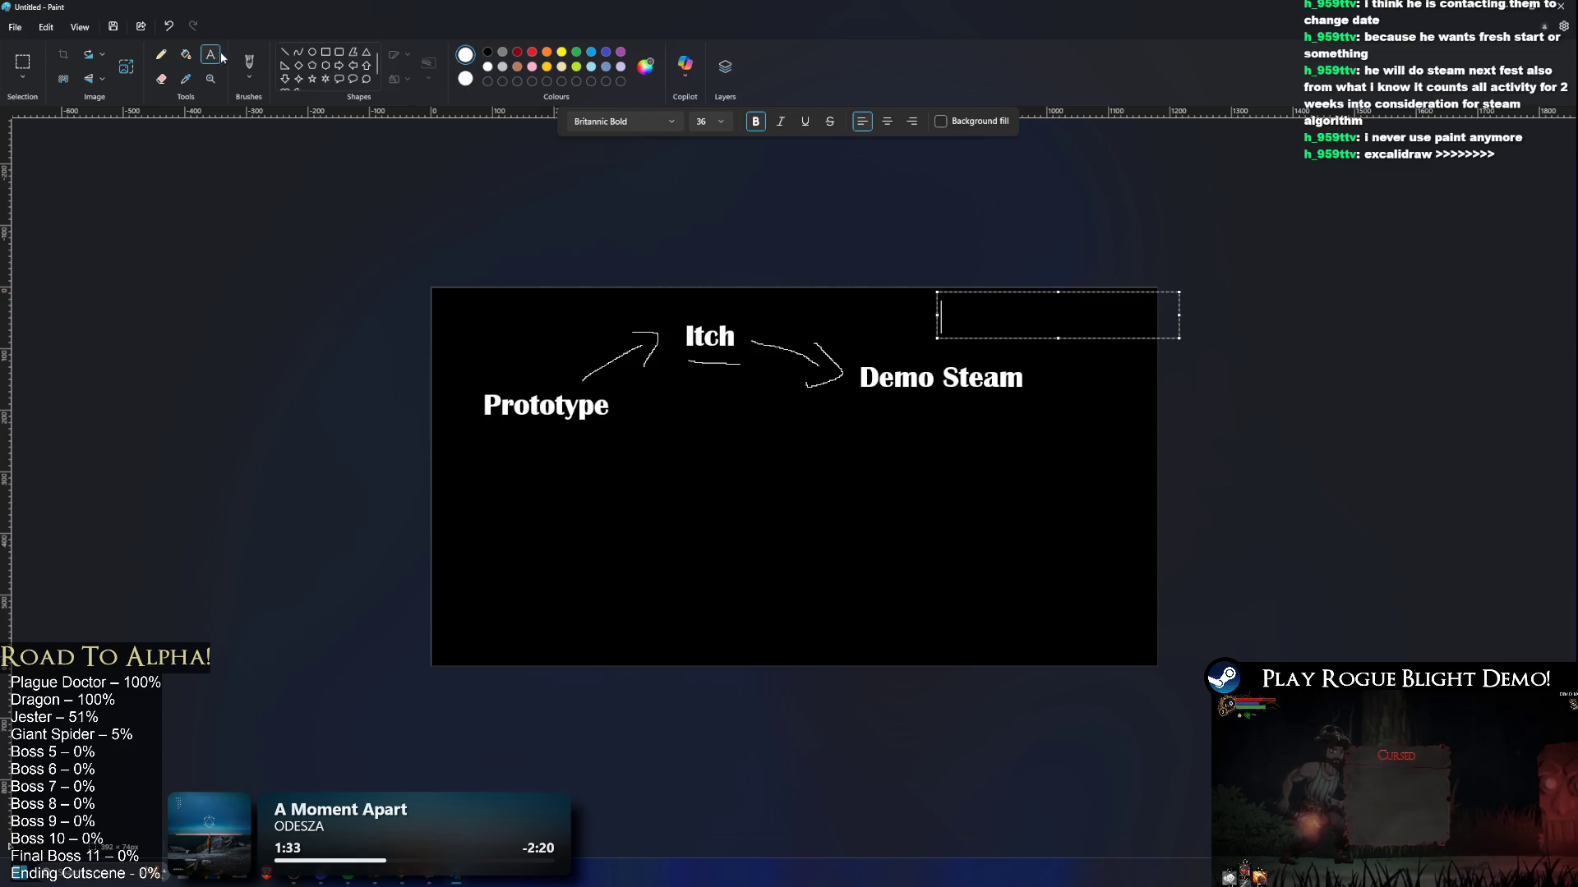
pyautogui.click(161, 54)
# Step: Underline 'Demo Steam' and type 'ideally with some small event for me (Endless Runner)' beneath it
pyautogui.moveTo(854, 400); pyautogui.dragTo(1046, 400)
pyautogui.click(210, 54)
pyautogui.click(849, 416)
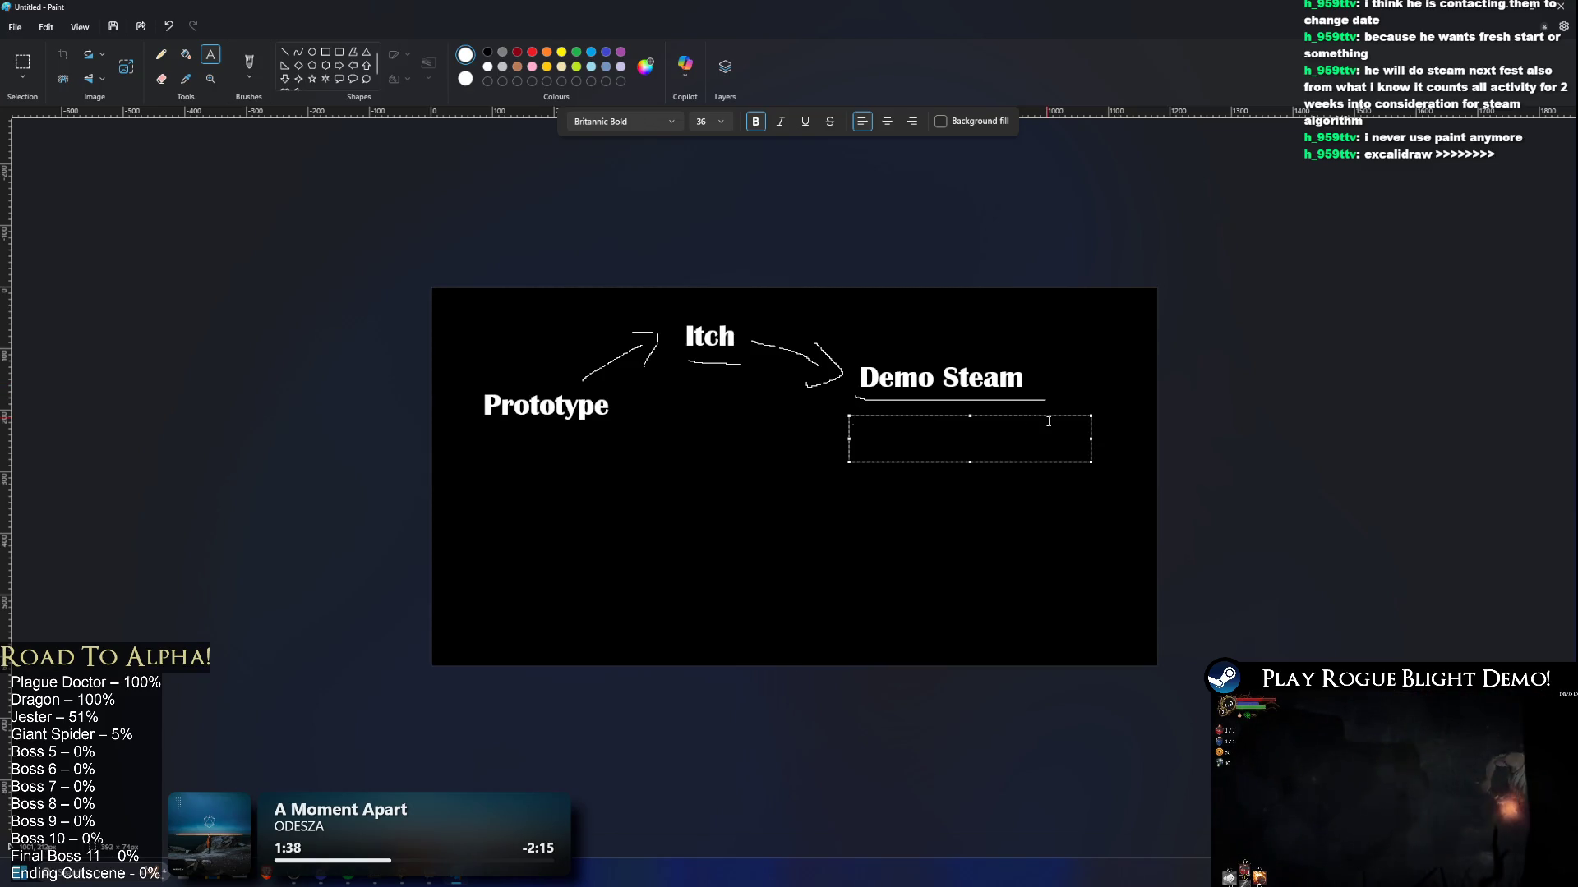
pyautogui.write('ideally with some ')
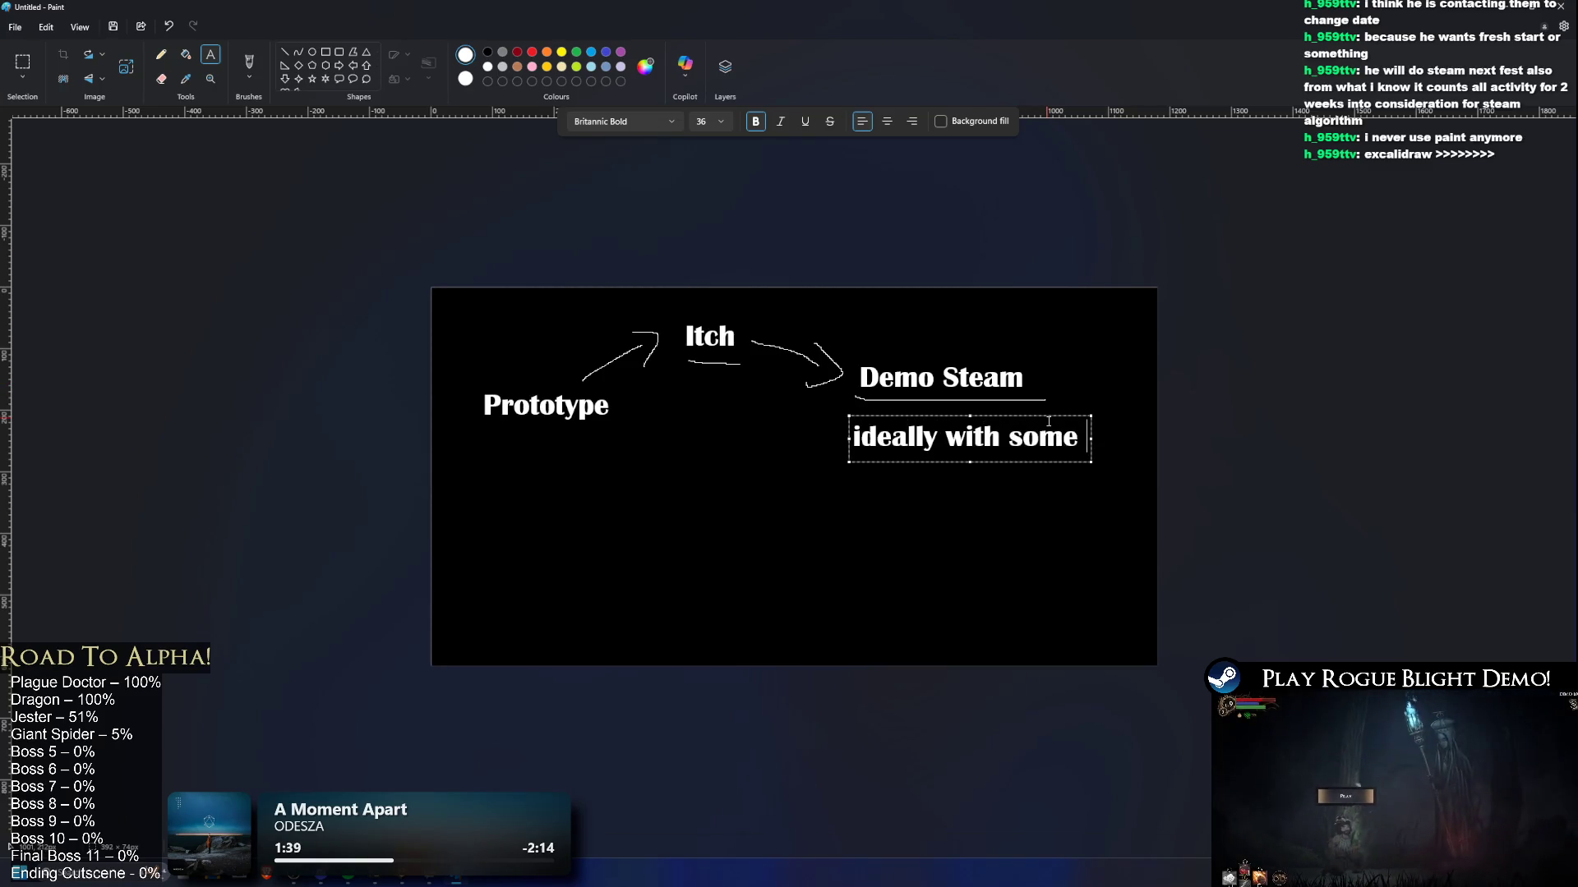
pyautogui.write('small event ')
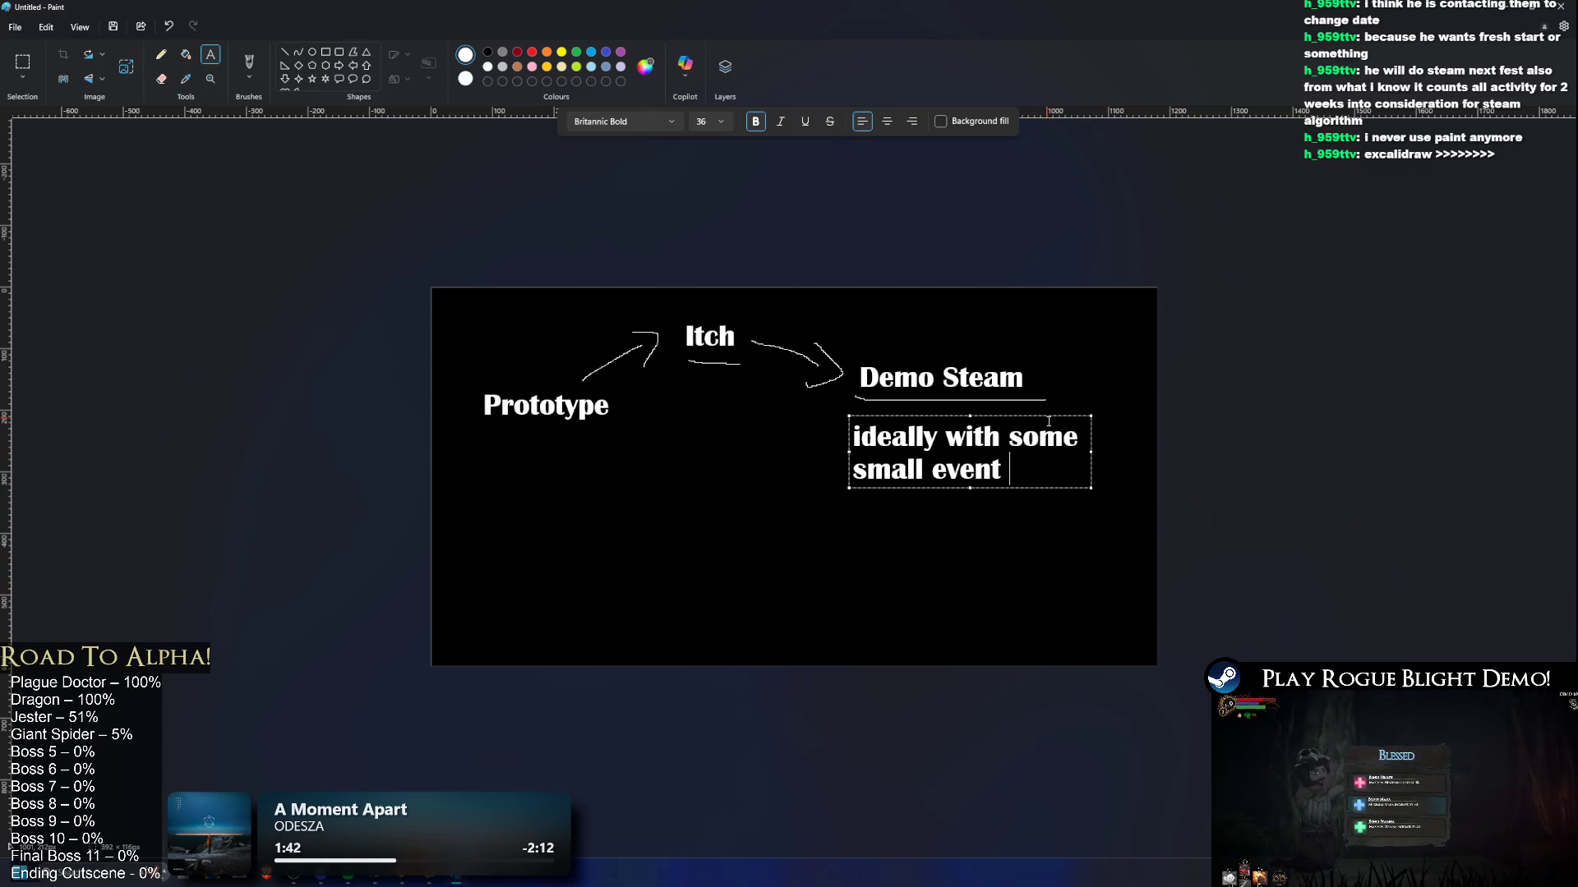
pyautogui.write('for me ')
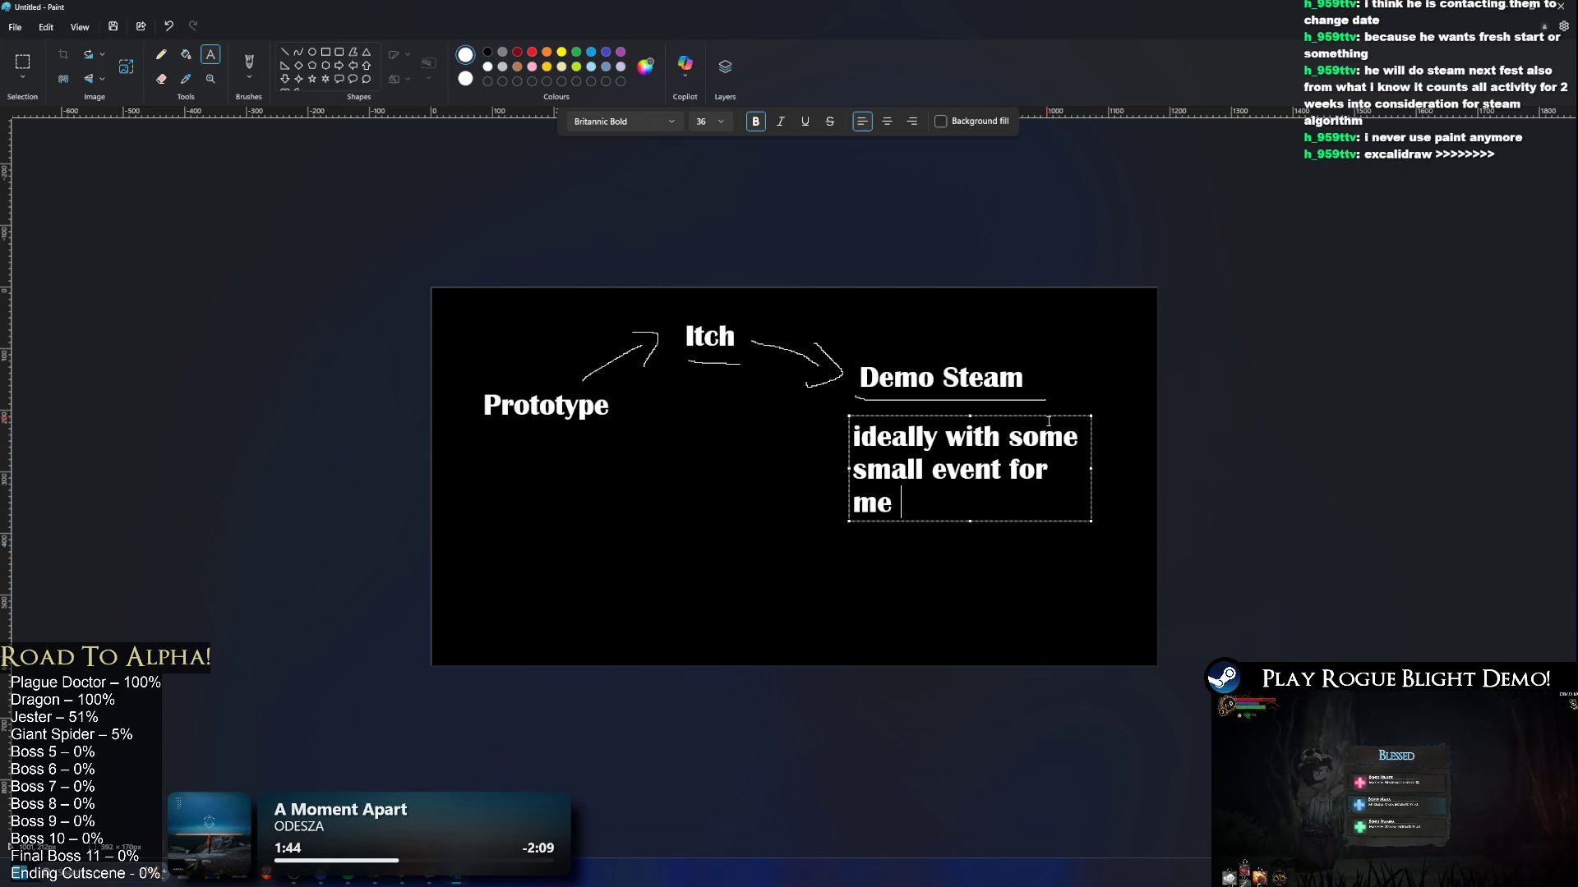
pyautogui.write('(Endless Run')
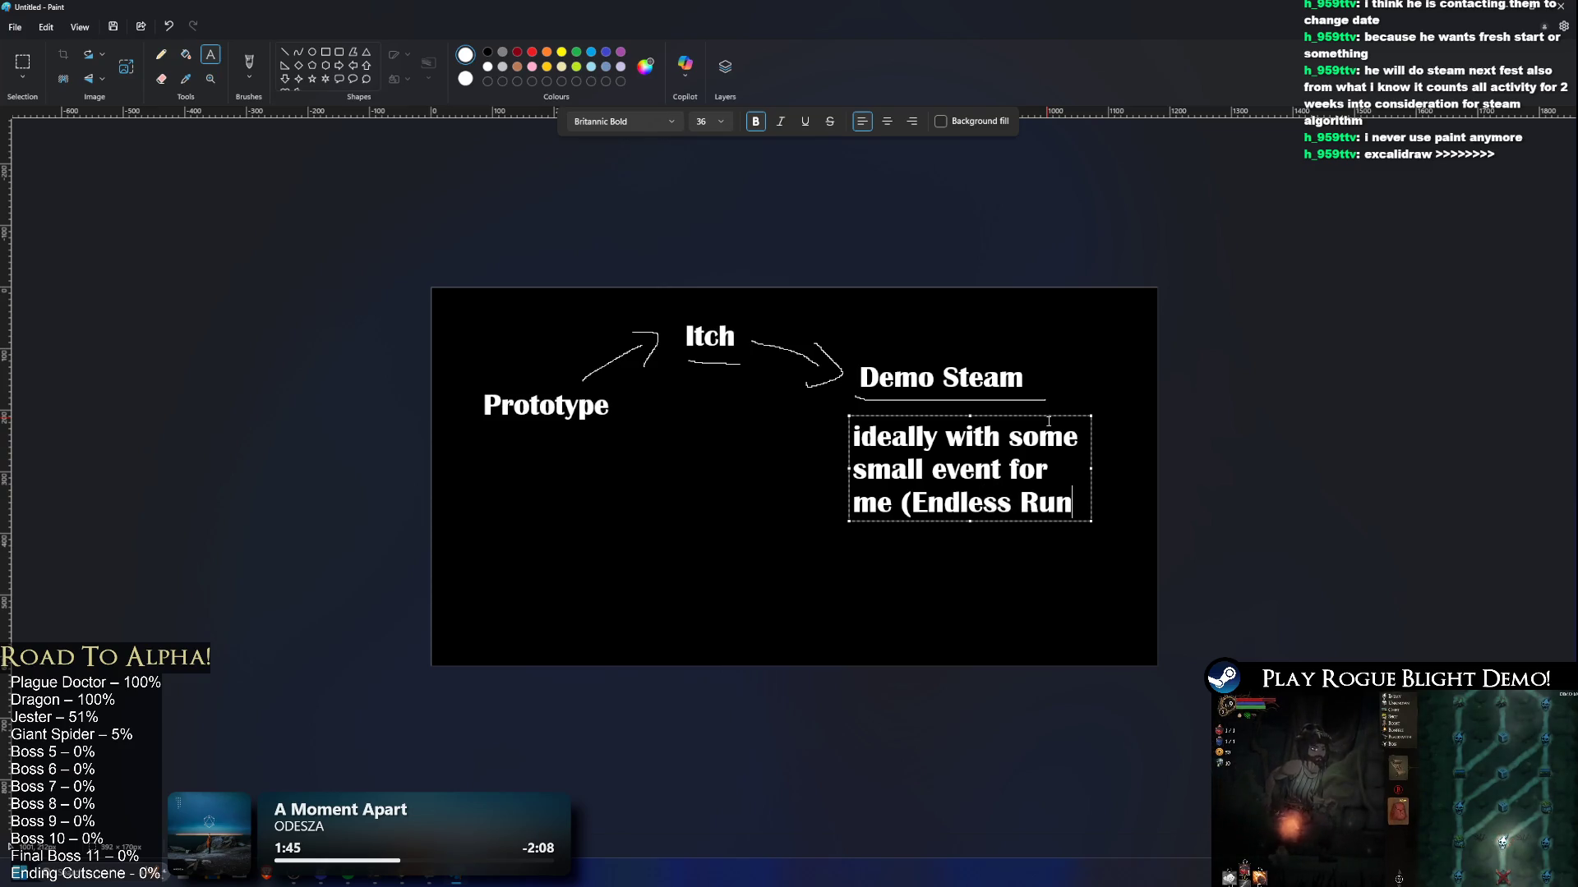
pyautogui.write('ner)')
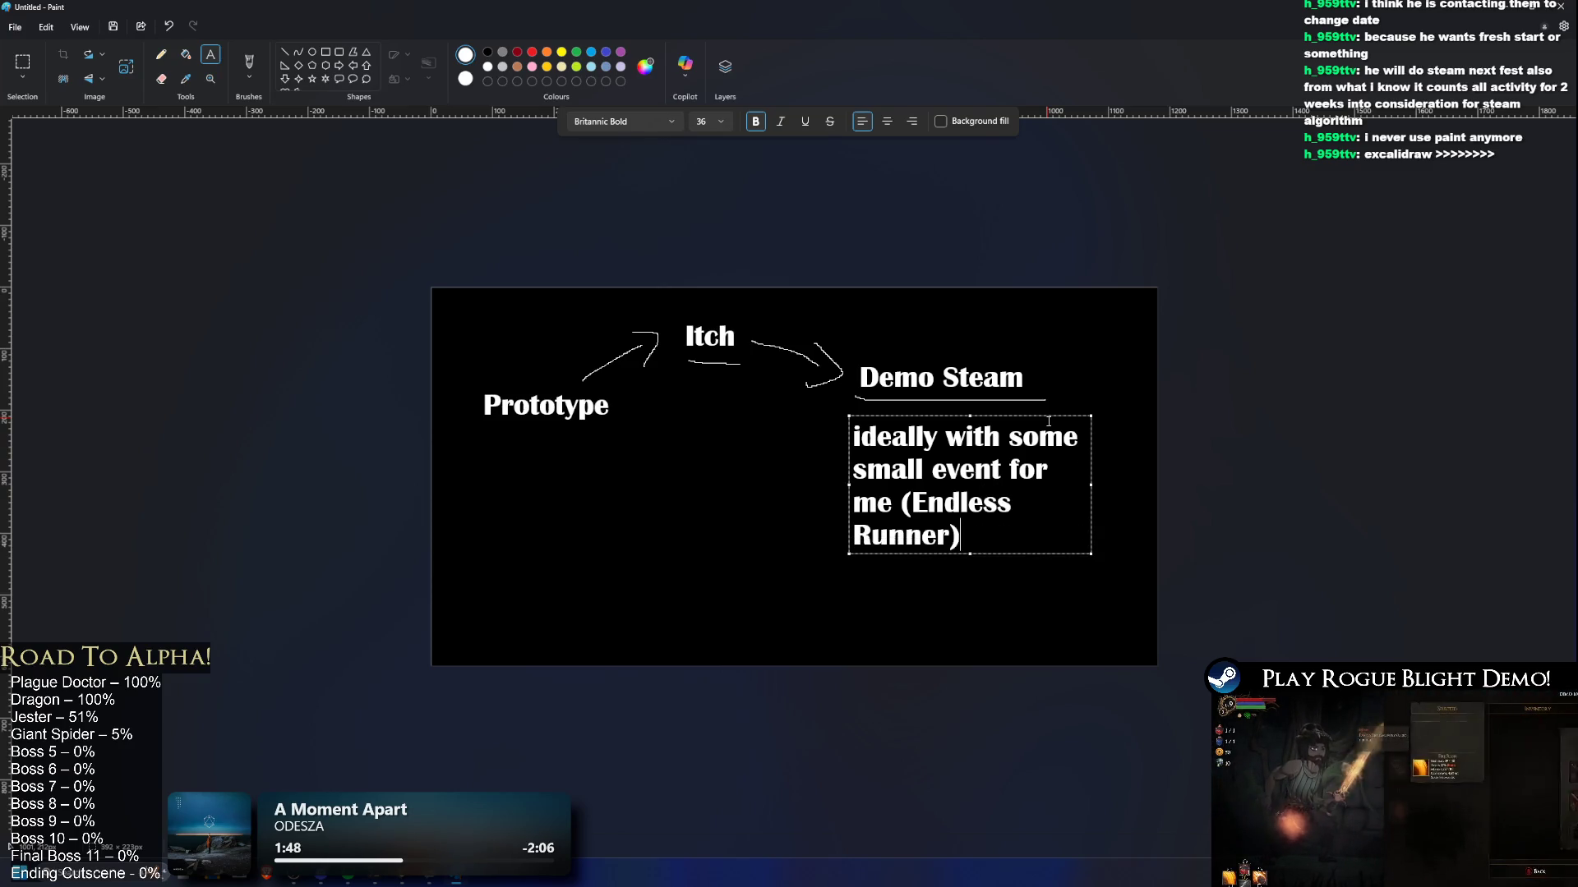
# Step: Change 'Runner)' to 'content)', wrap the note onto three lines, and underline '(Endless content)'
pyautogui.moveTo(958, 535)
pyautogui.mouseDown()
pyautogui.moveTo(908, 502)
pyautogui.moveTo(1023, 502)
pyautogui.mouseUp()
pyautogui.press('BackSpace')
pyautogui.write('content)')
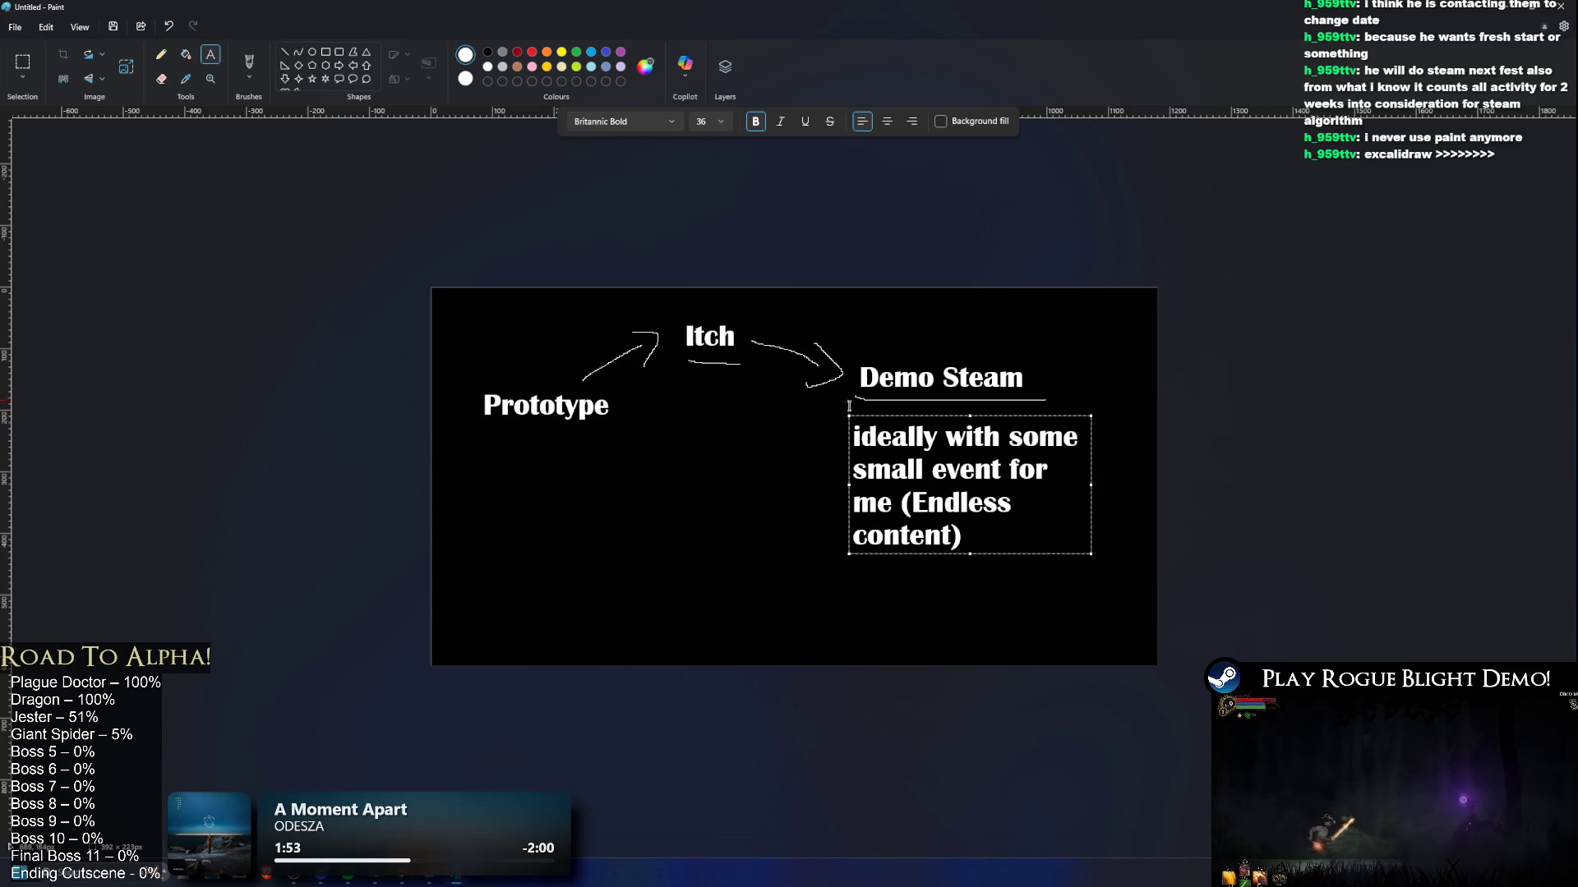
pyautogui.moveTo(848, 415); pyautogui.dragTo(829, 410)
pyautogui.click(981, 342)
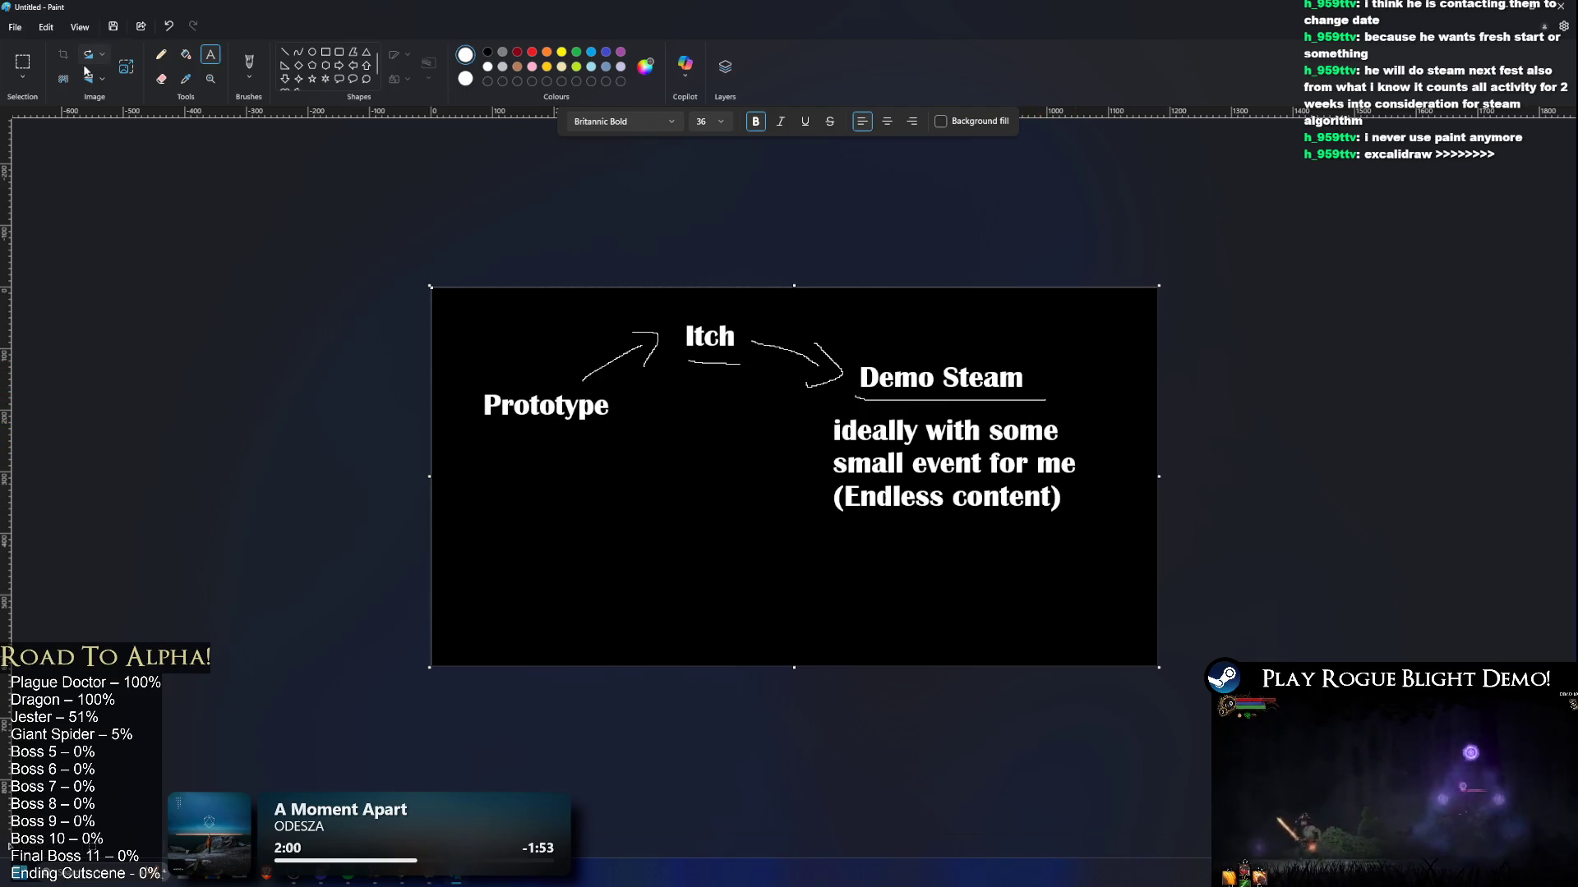
pyautogui.click(161, 54)
pyautogui.moveTo(835, 517); pyautogui.dragTo(1489, 474)
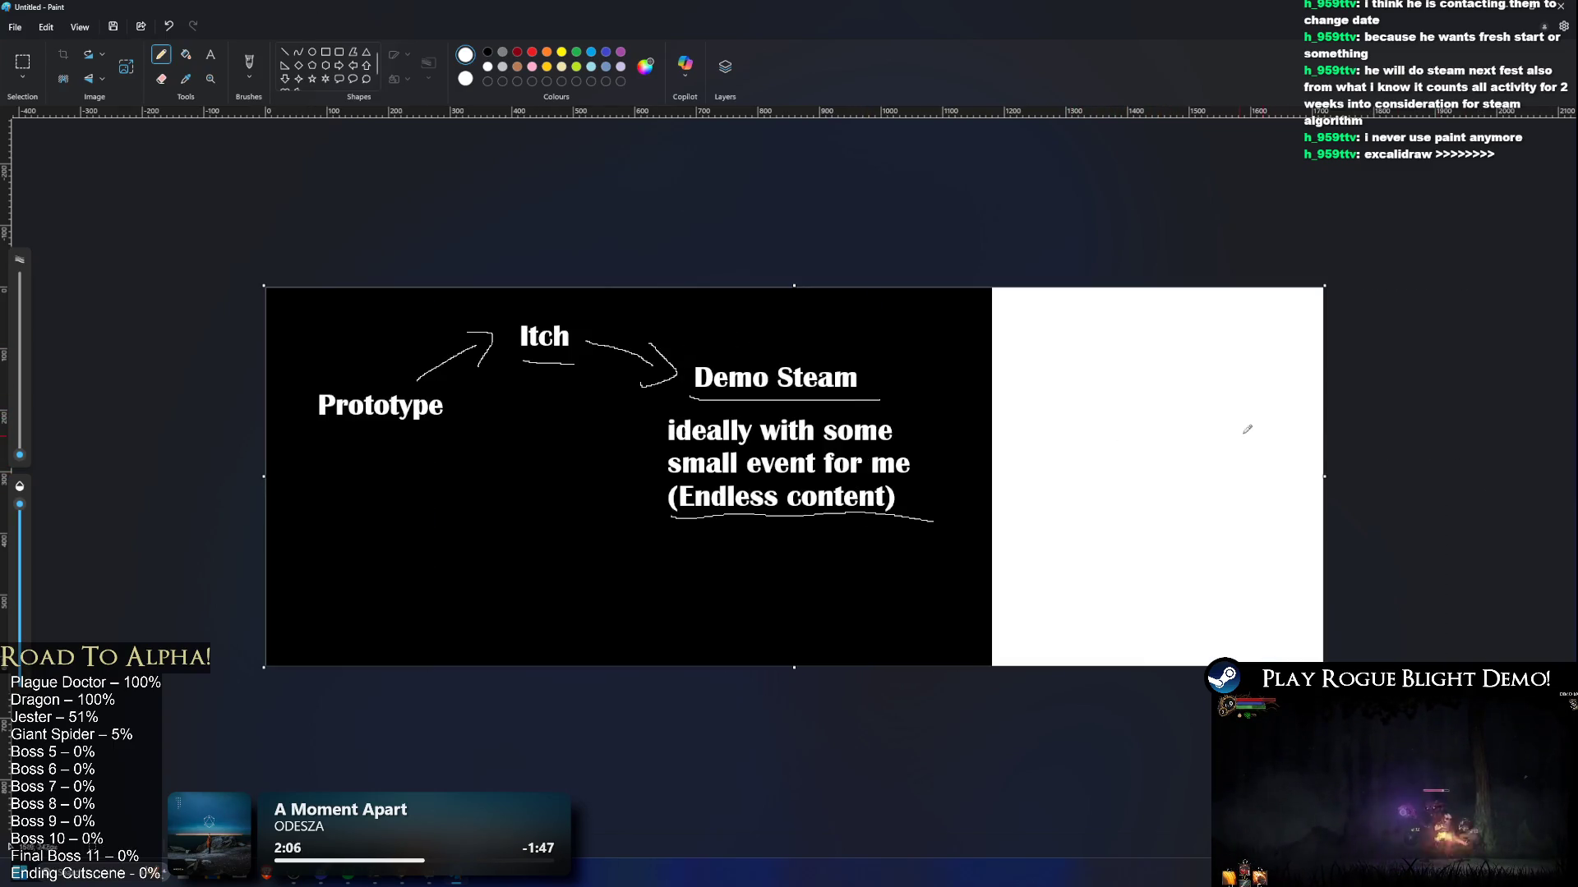
# Step: Widen the canvas further to the right and fill the new area black
pyautogui.moveTo(1325, 477); pyautogui.dragTo(1502, 477)
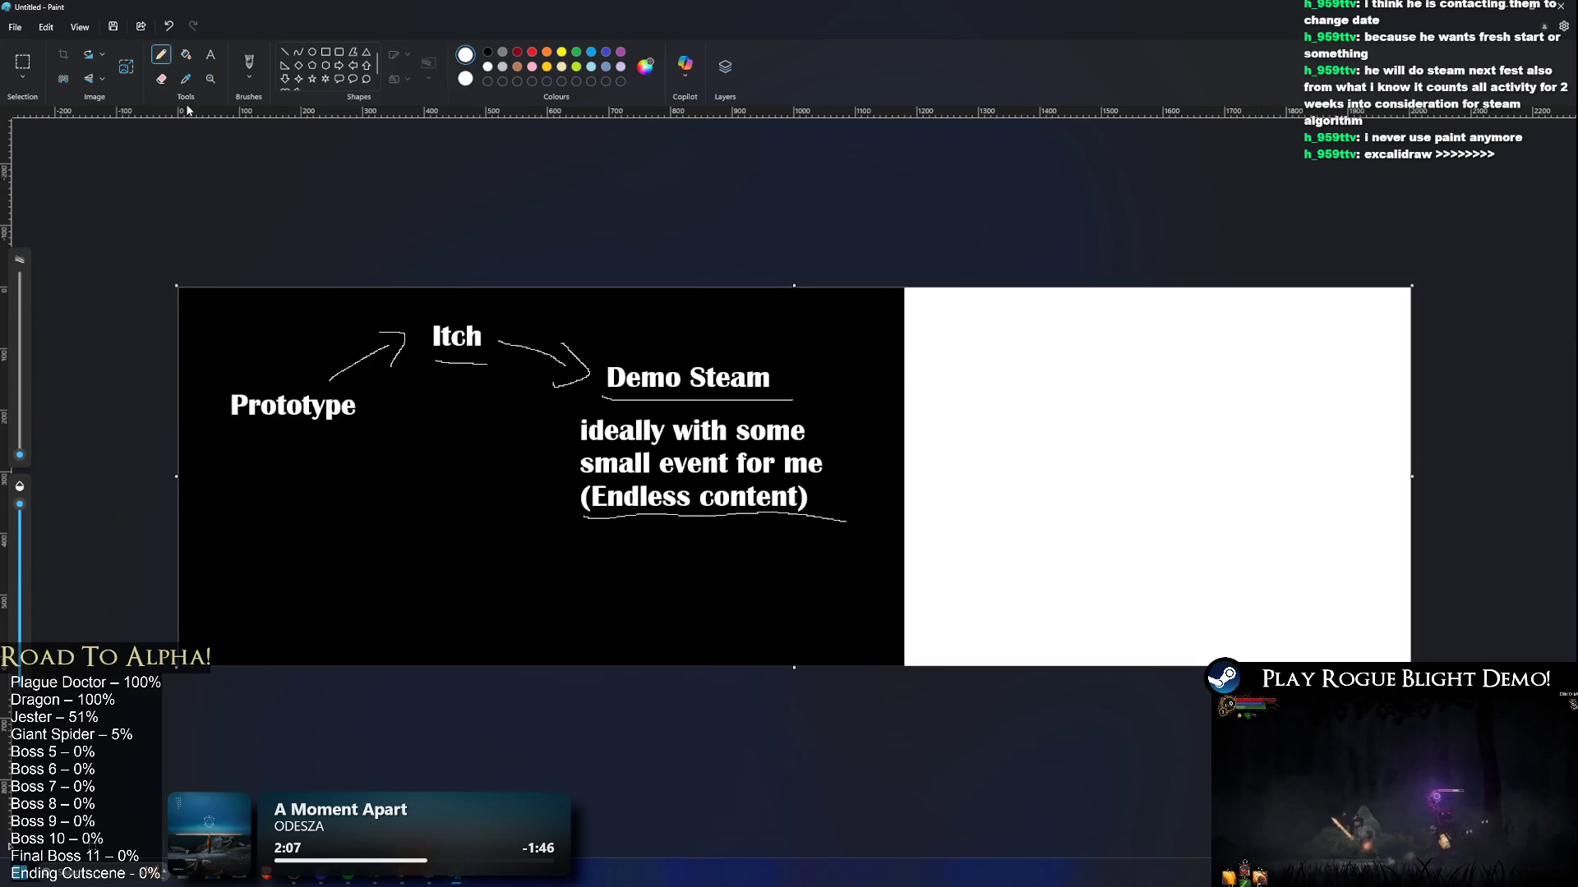
pyautogui.click(188, 59)
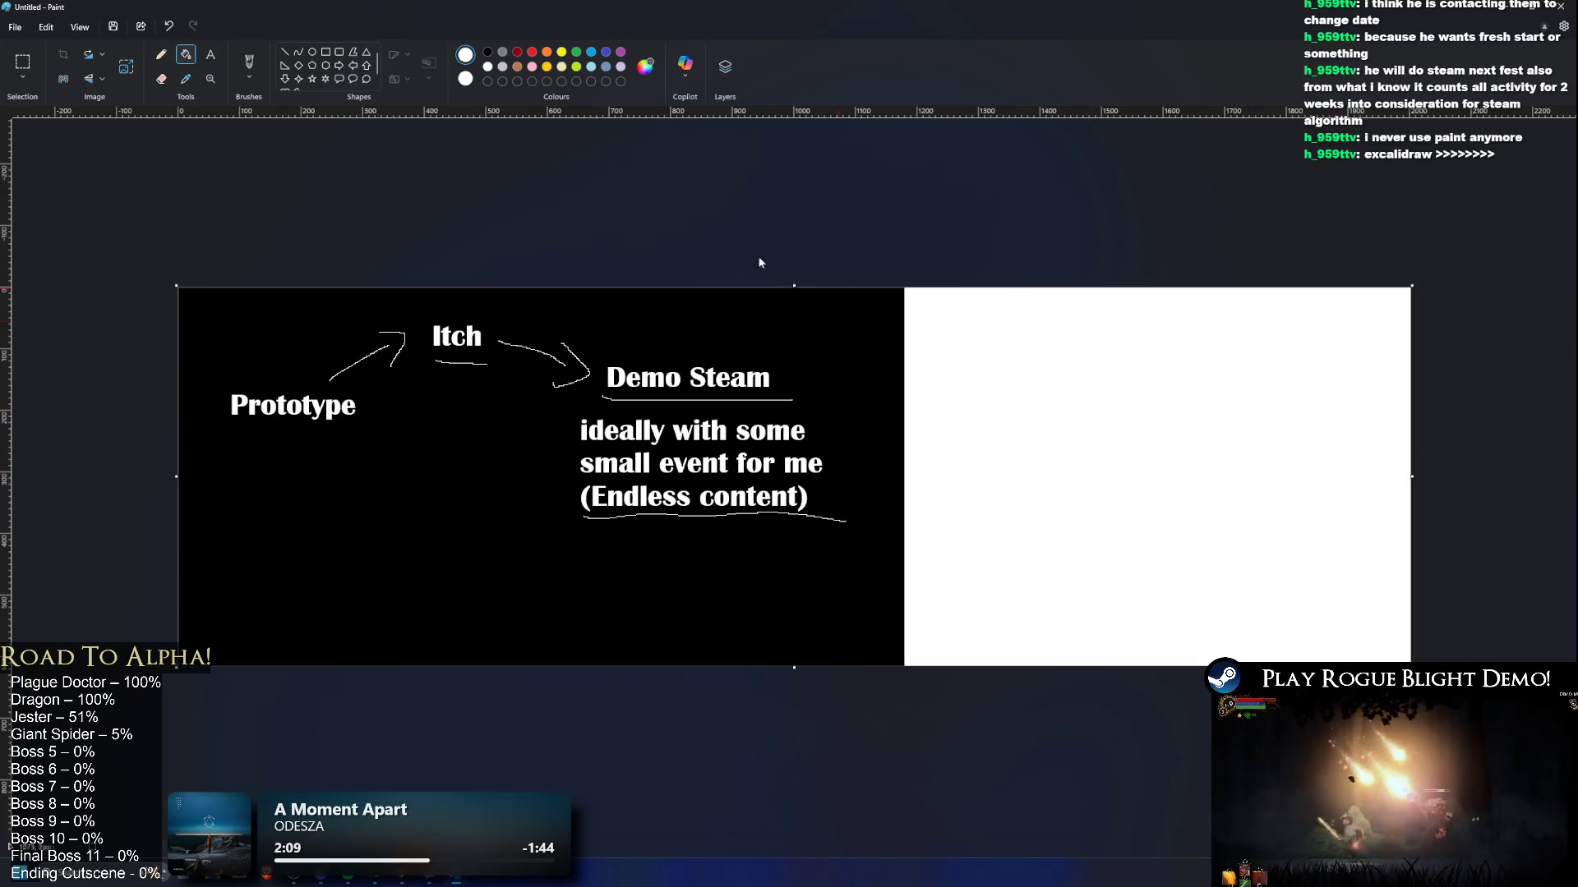
pyautogui.click(1240, 460)
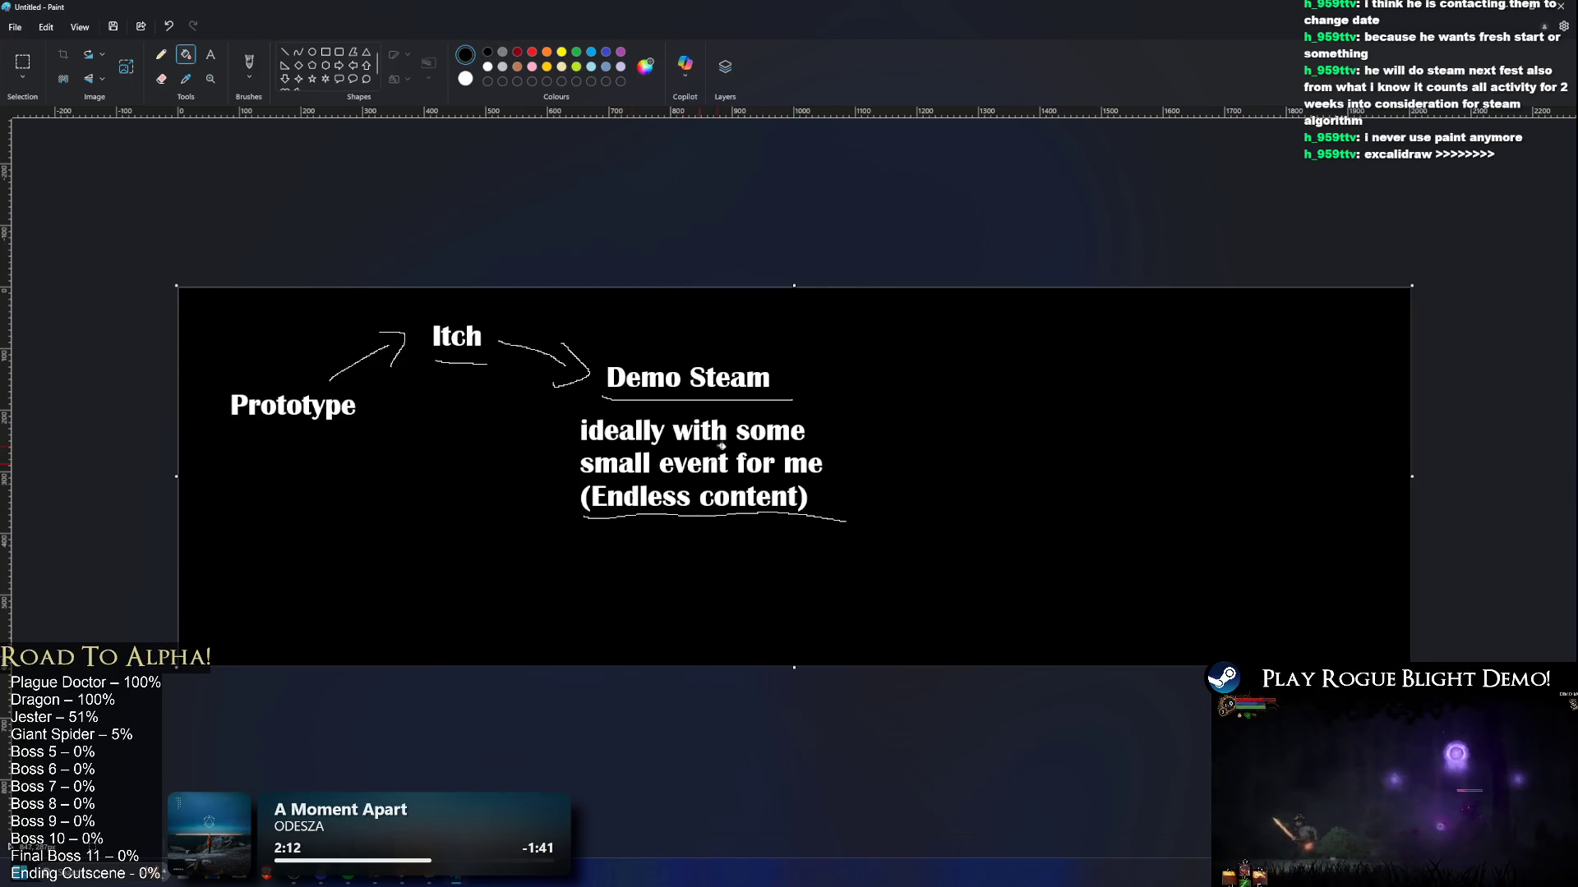
# Step: Draw a white line right of 'Demo Steam' and start a new text label lower left
pyautogui.click(160, 55)
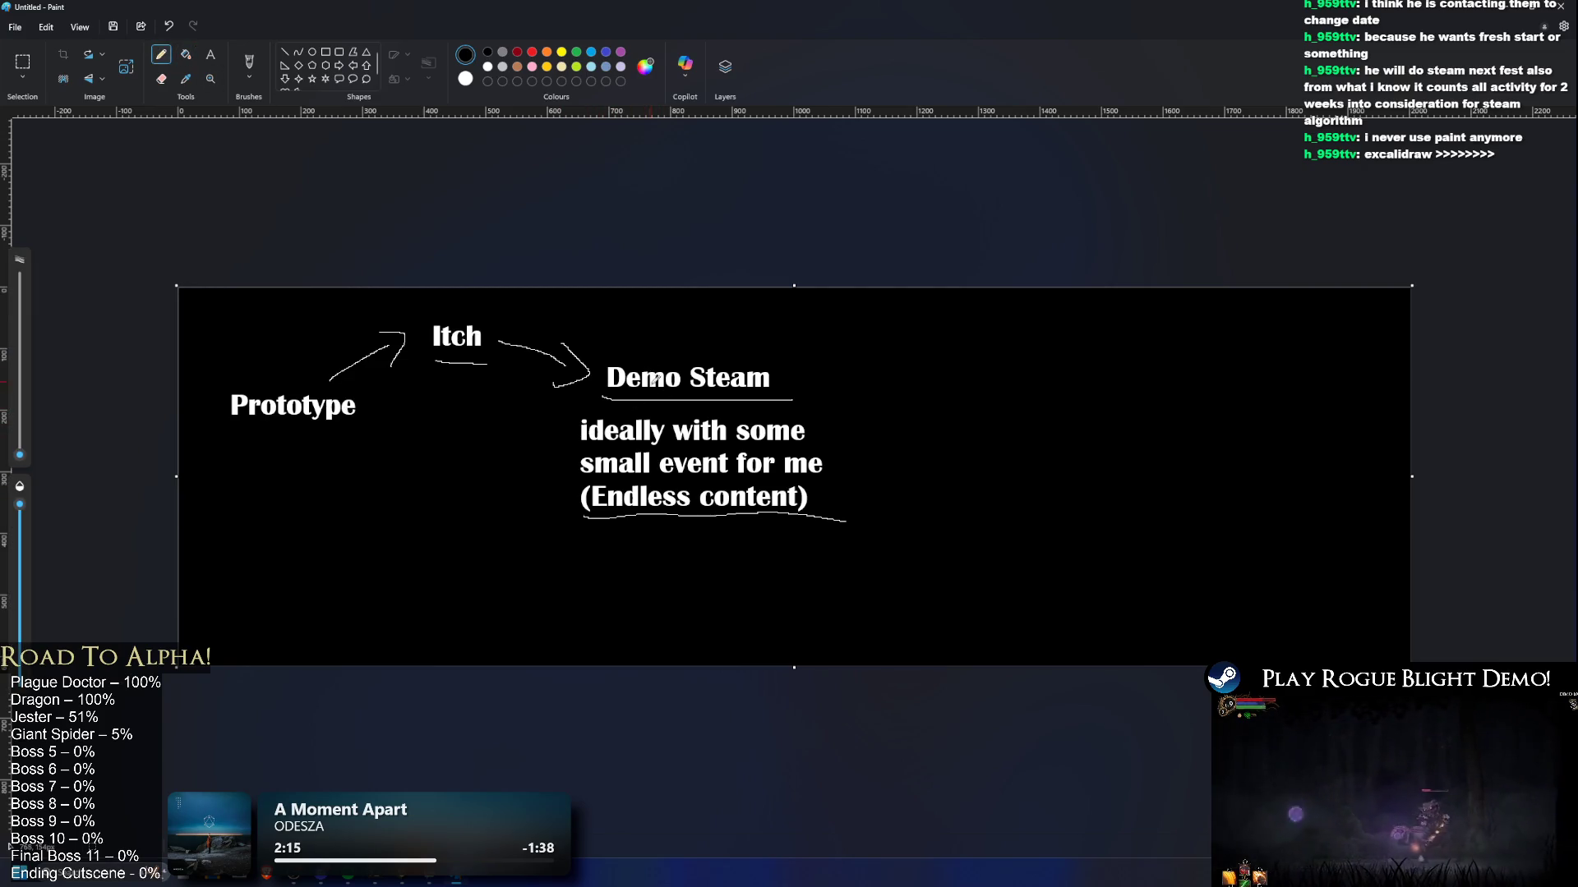
pyautogui.click(471, 79)
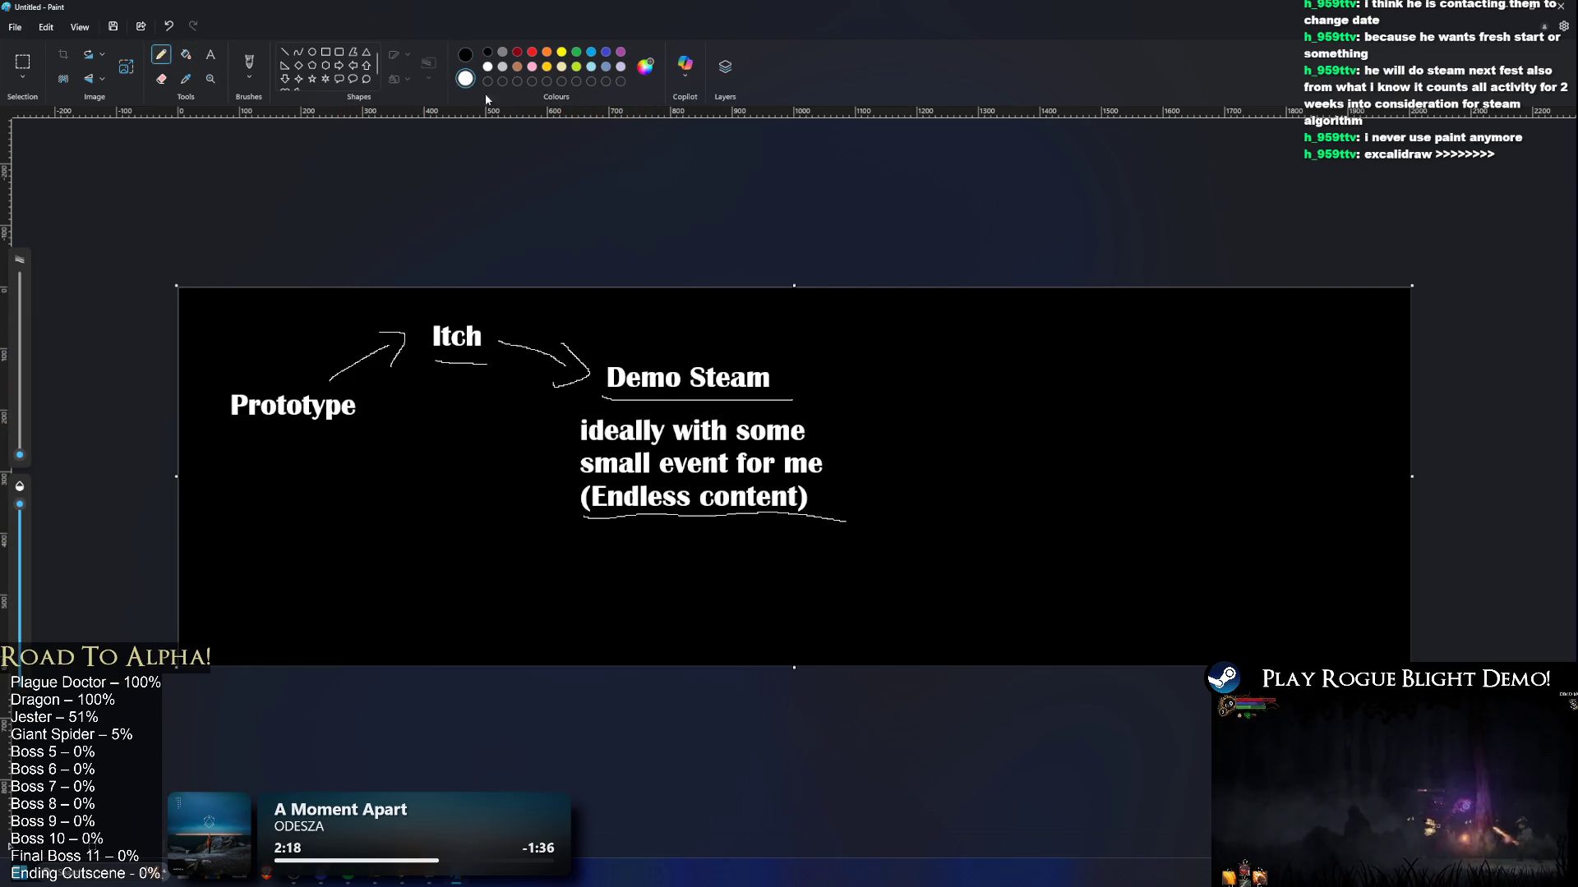
pyautogui.moveTo(807, 375); pyautogui.dragTo(912, 376)
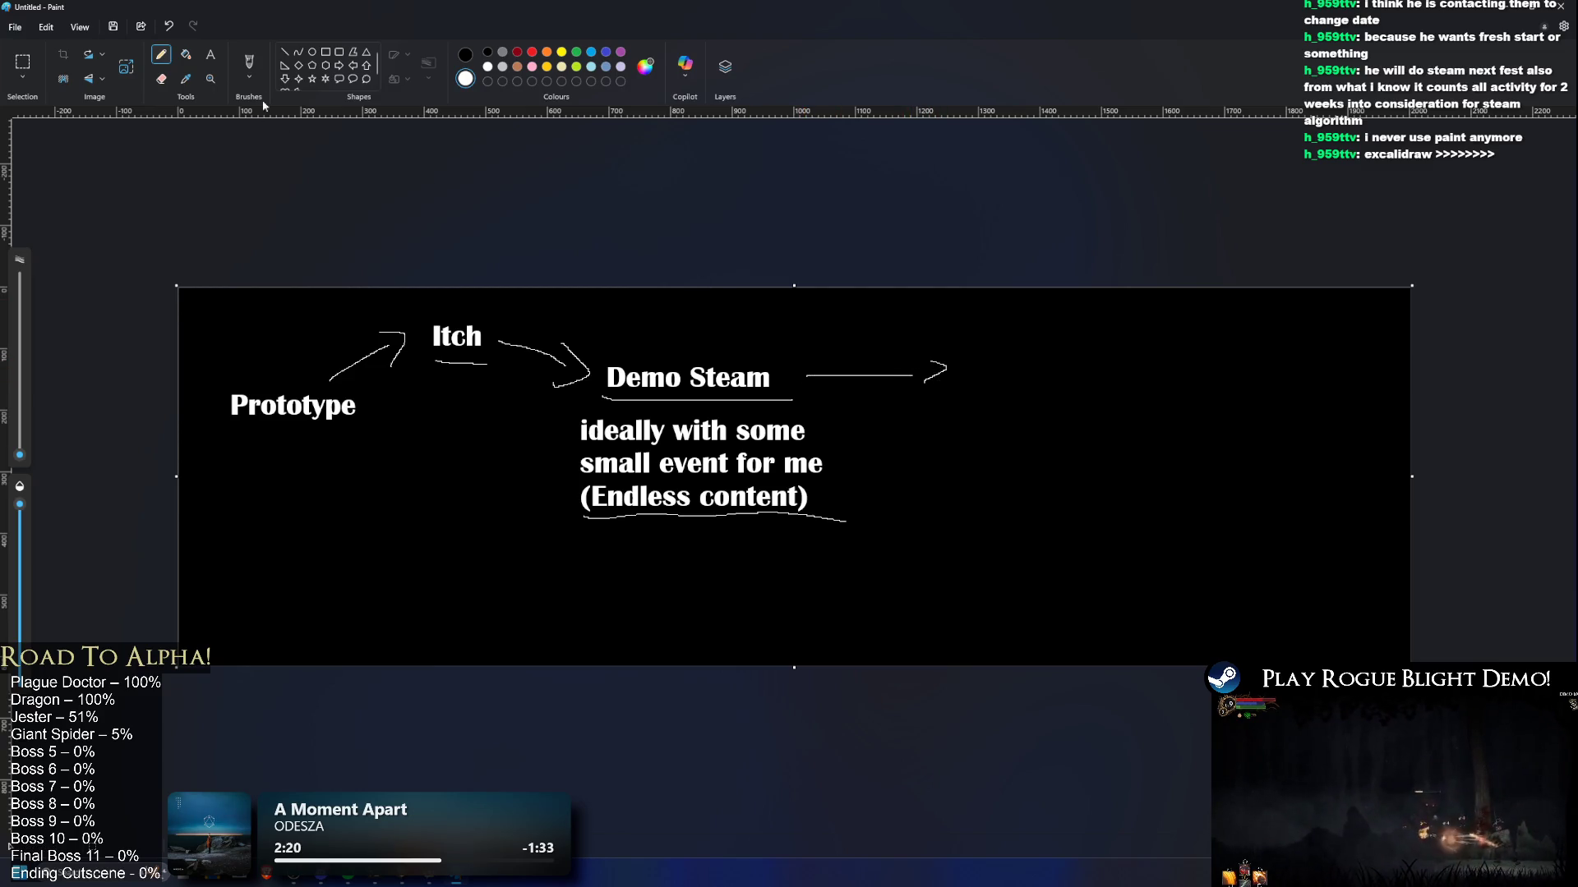
pyautogui.click(210, 54)
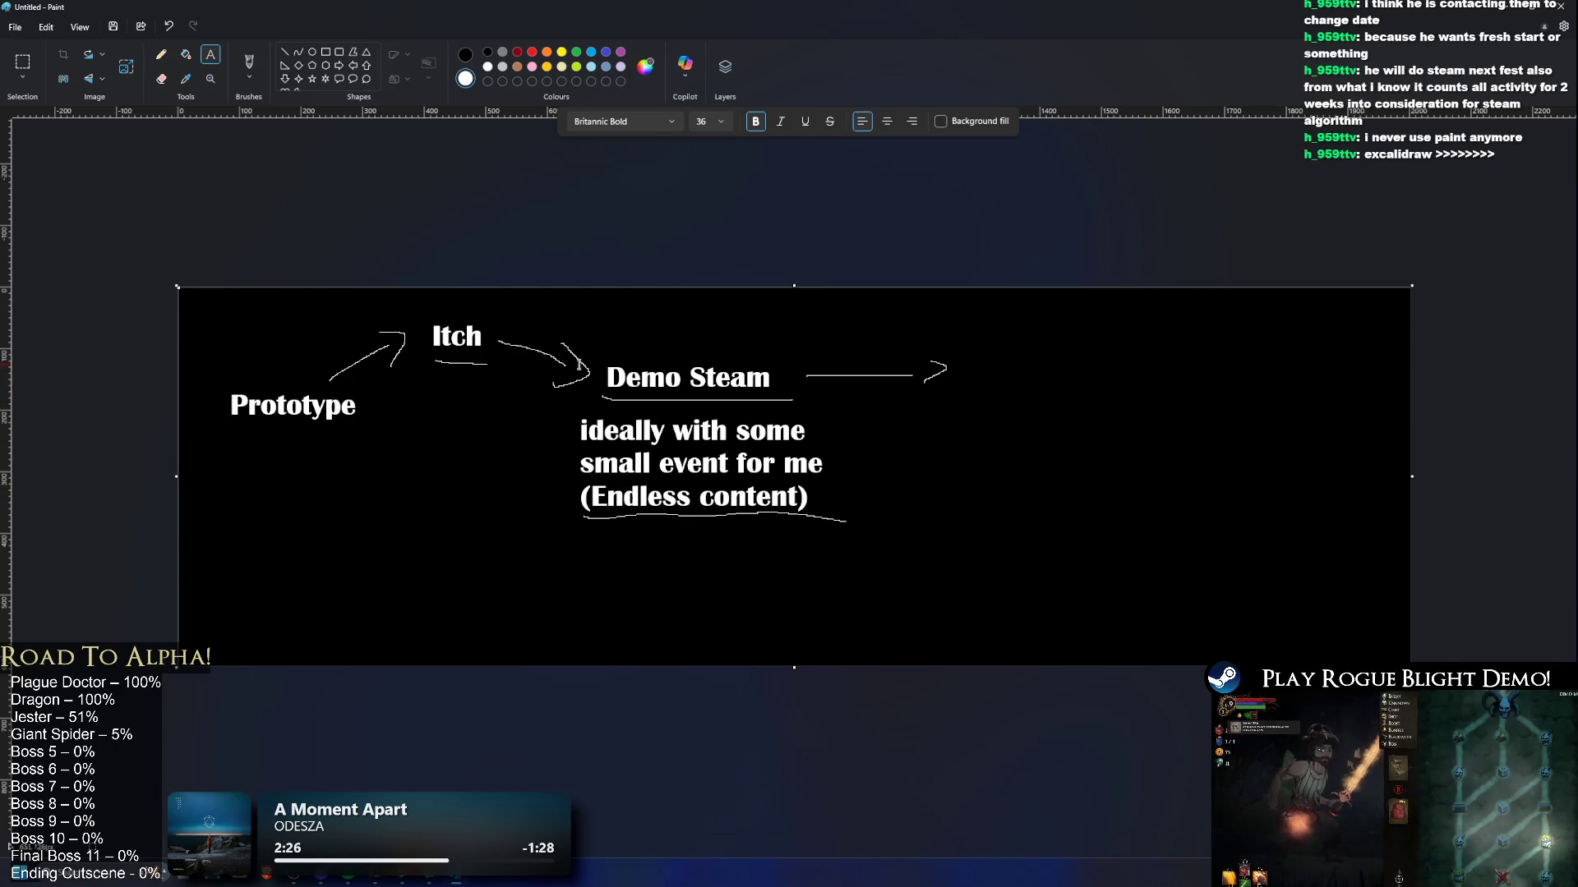
pyautogui.click(382, 493)
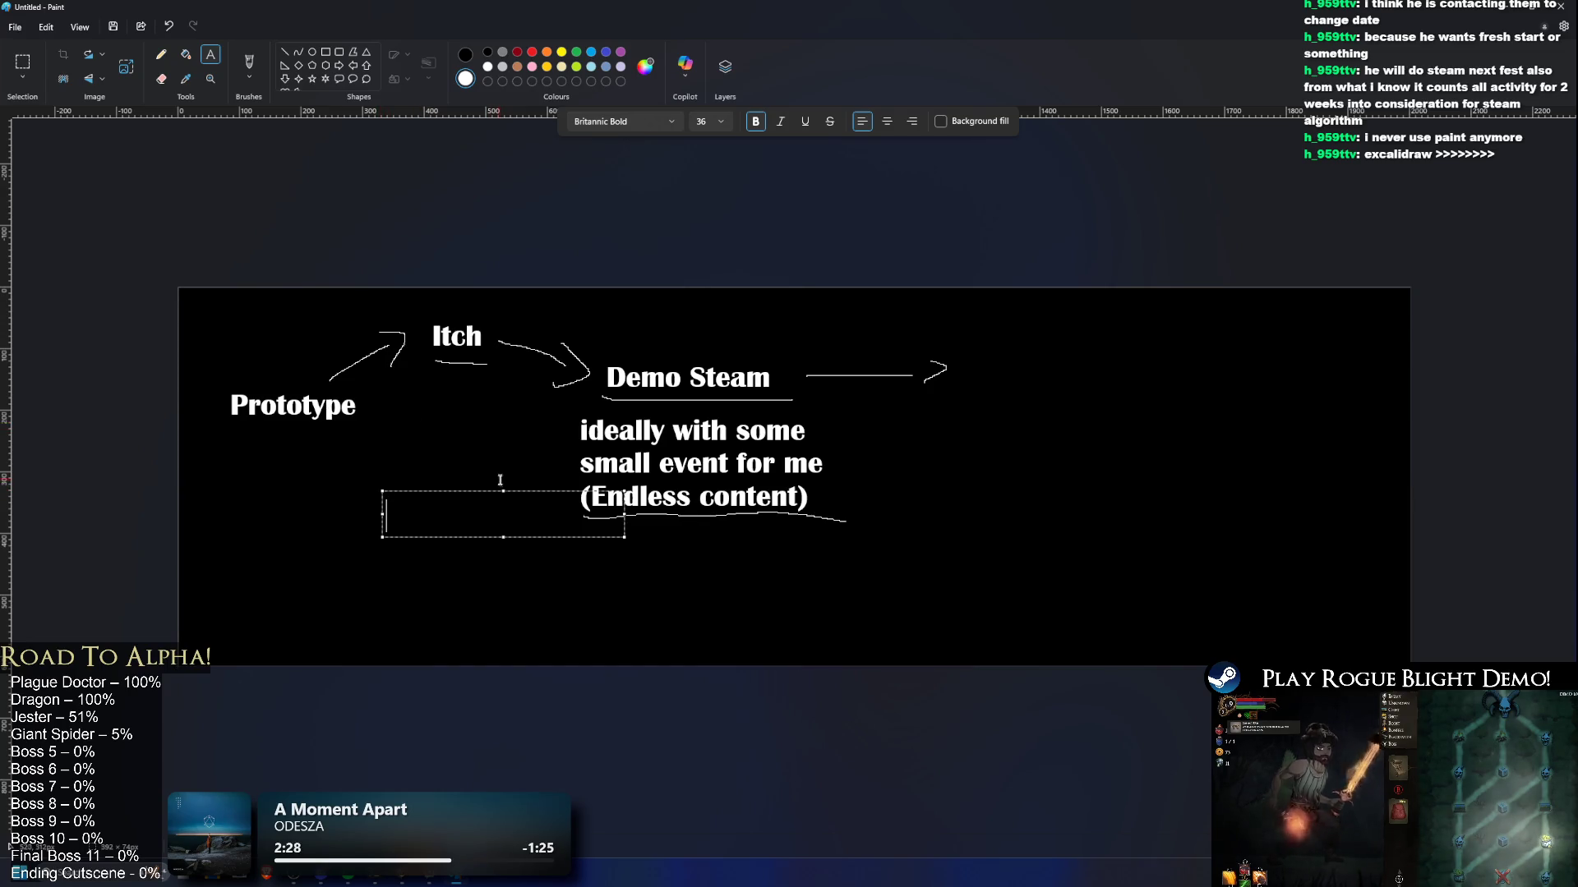
# Step: Type the 'steam page' label and draw an arrow from Itch down to it
pyautogui.write('steam page')
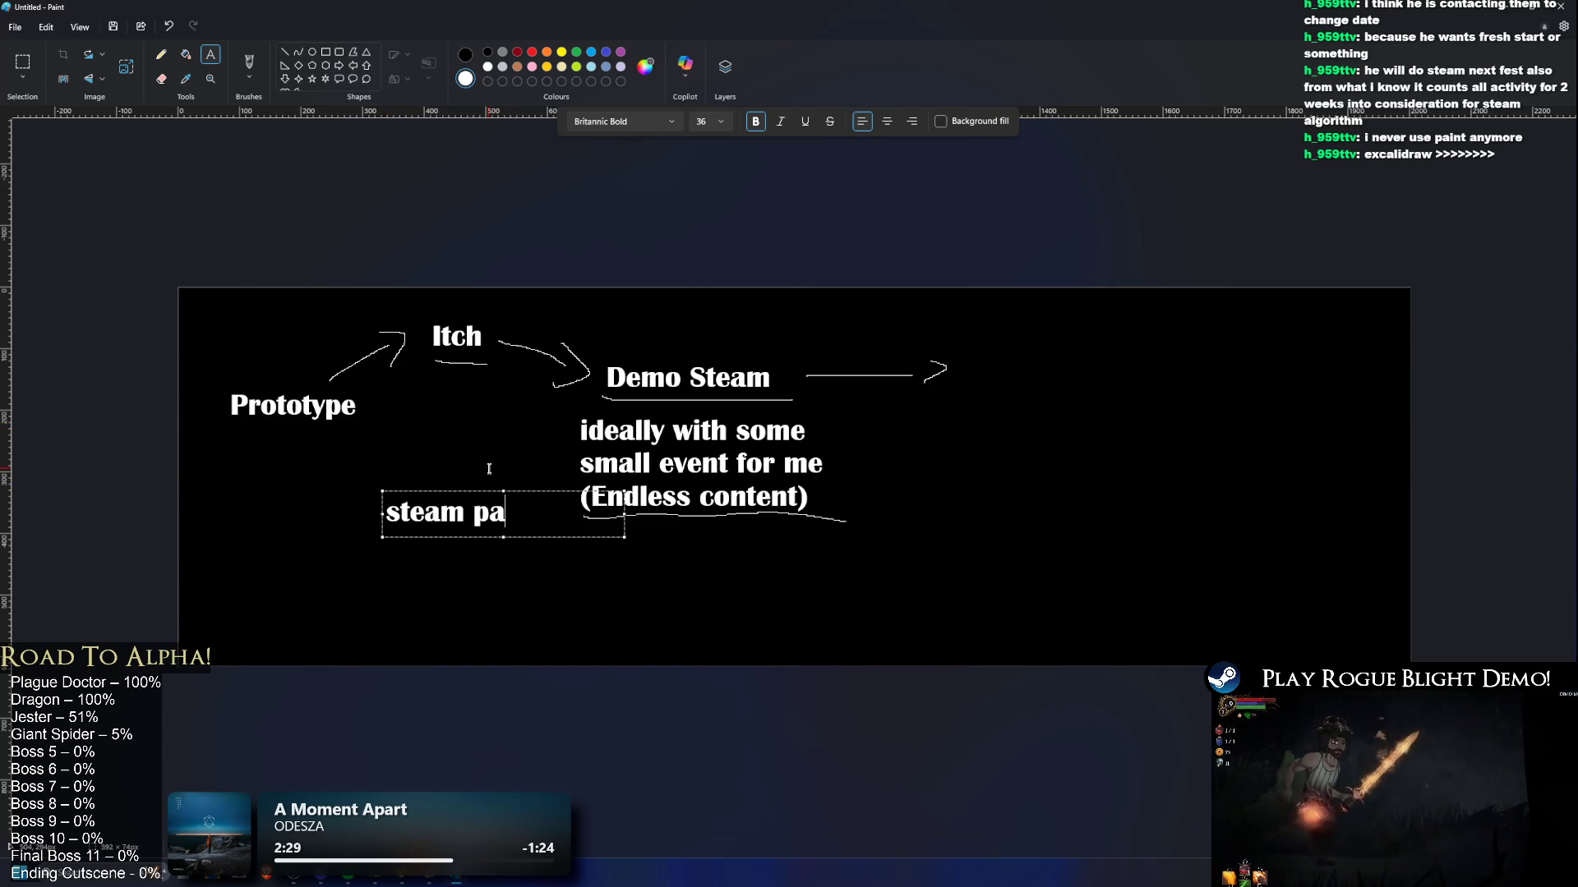
pyautogui.moveTo(444, 492); pyautogui.dragTo(406, 489)
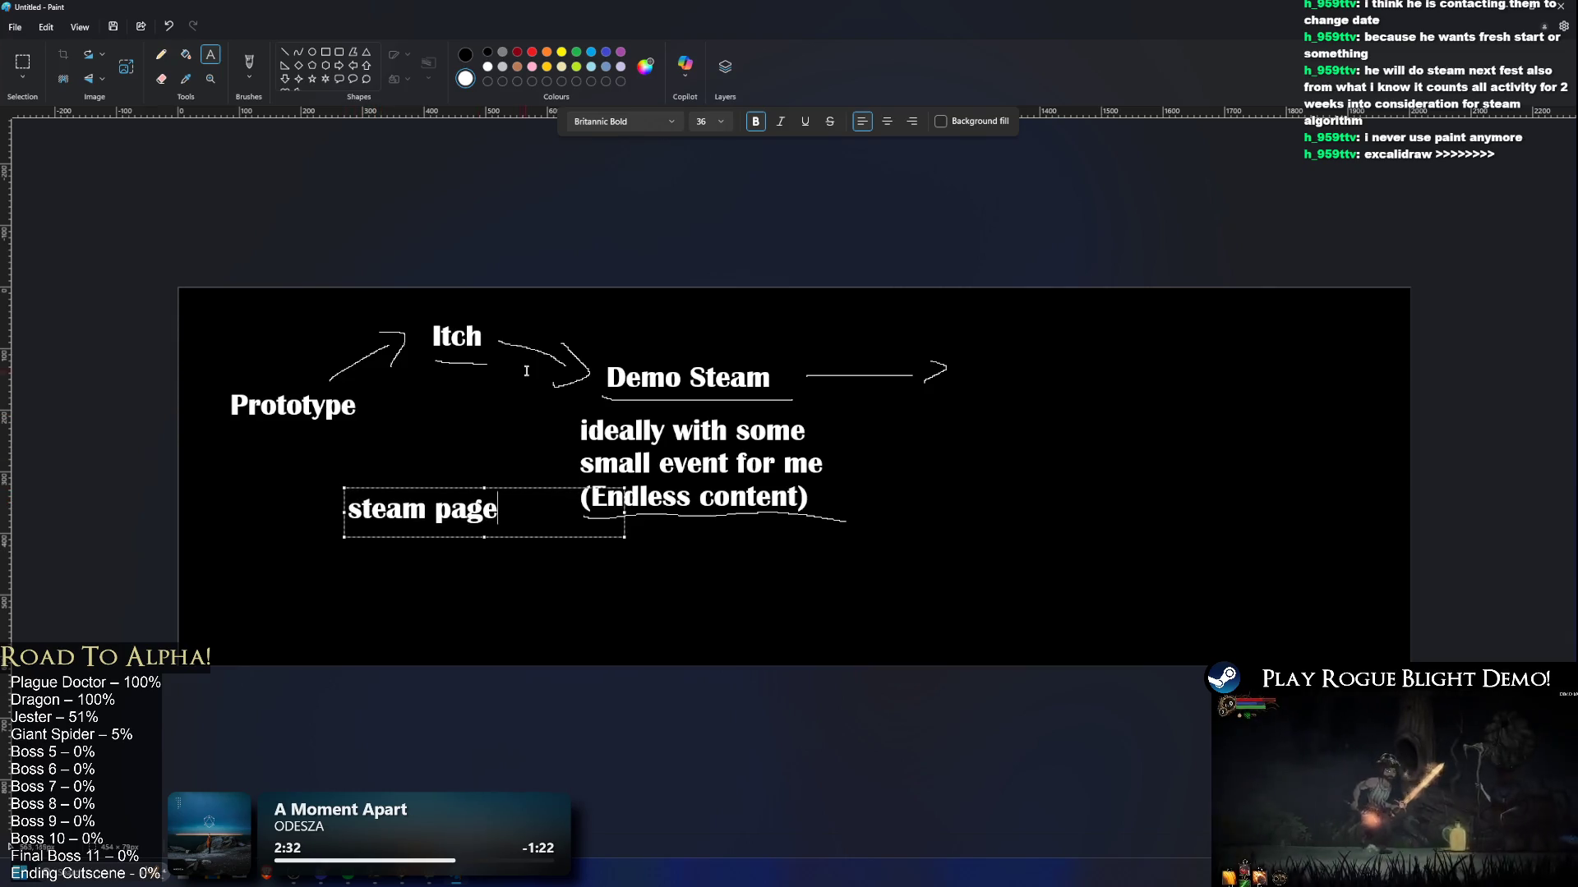
pyautogui.click(161, 54)
pyautogui.moveTo(451, 373)
pyautogui.mouseDown()
pyautogui.moveTo(410, 464)
pyautogui.moveTo(555, 394)
pyautogui.mouseUp()
# Step: Select and delete the direct Itch-to-Demo Steam arrow, undoing the white patch it left
pyautogui.click(249, 62)
pyautogui.click(465, 55)
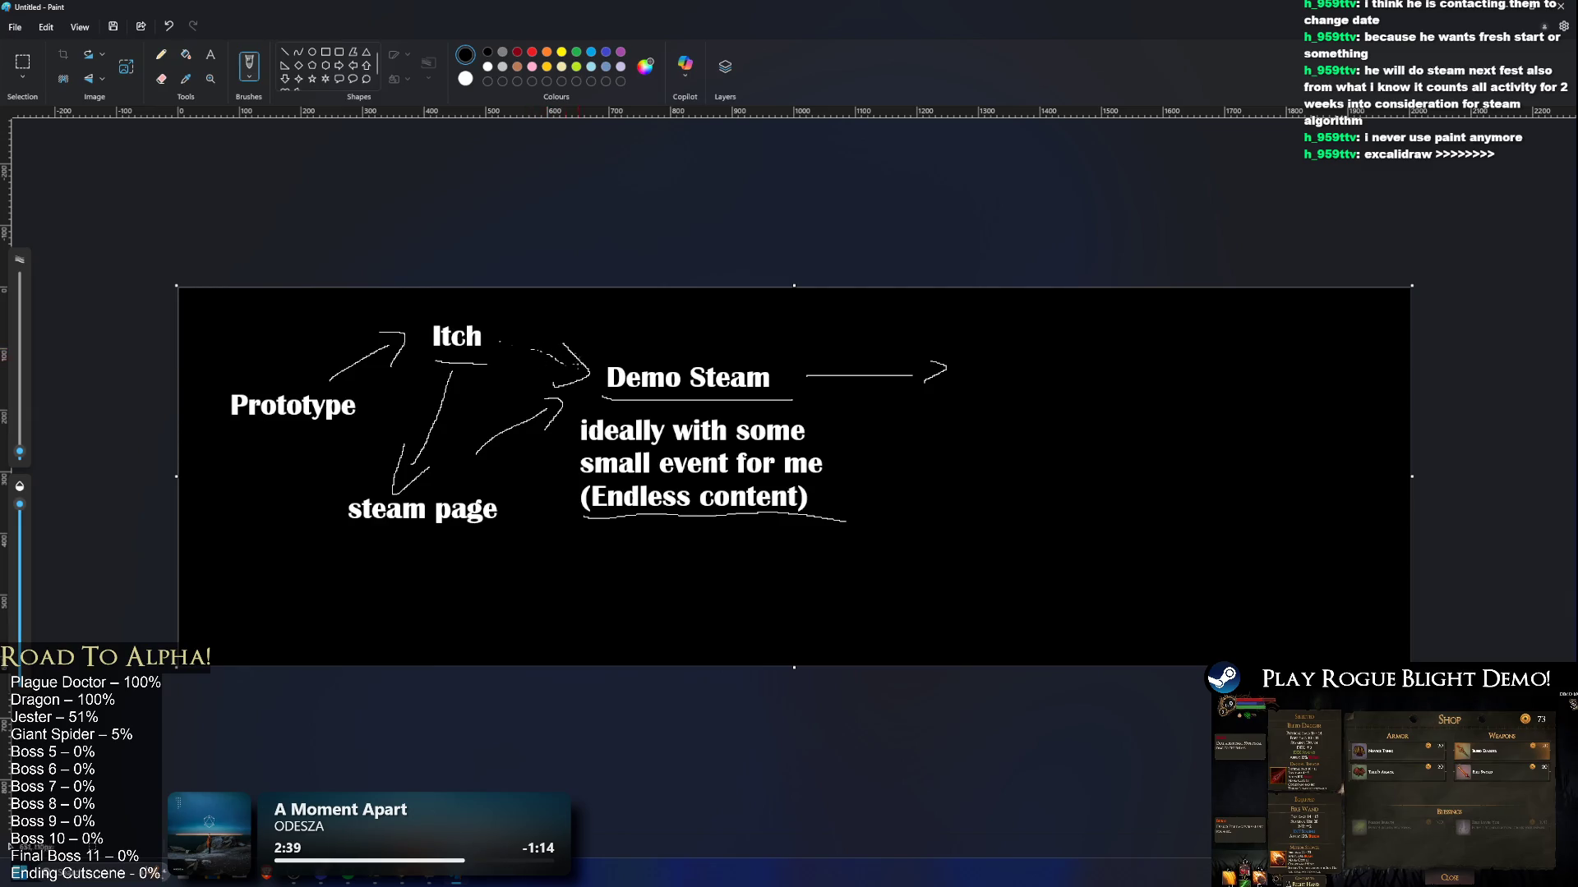
pyautogui.click(22, 62)
pyautogui.moveTo(511, 326); pyautogui.dragTo(589, 381)
pyautogui.press('Delete')
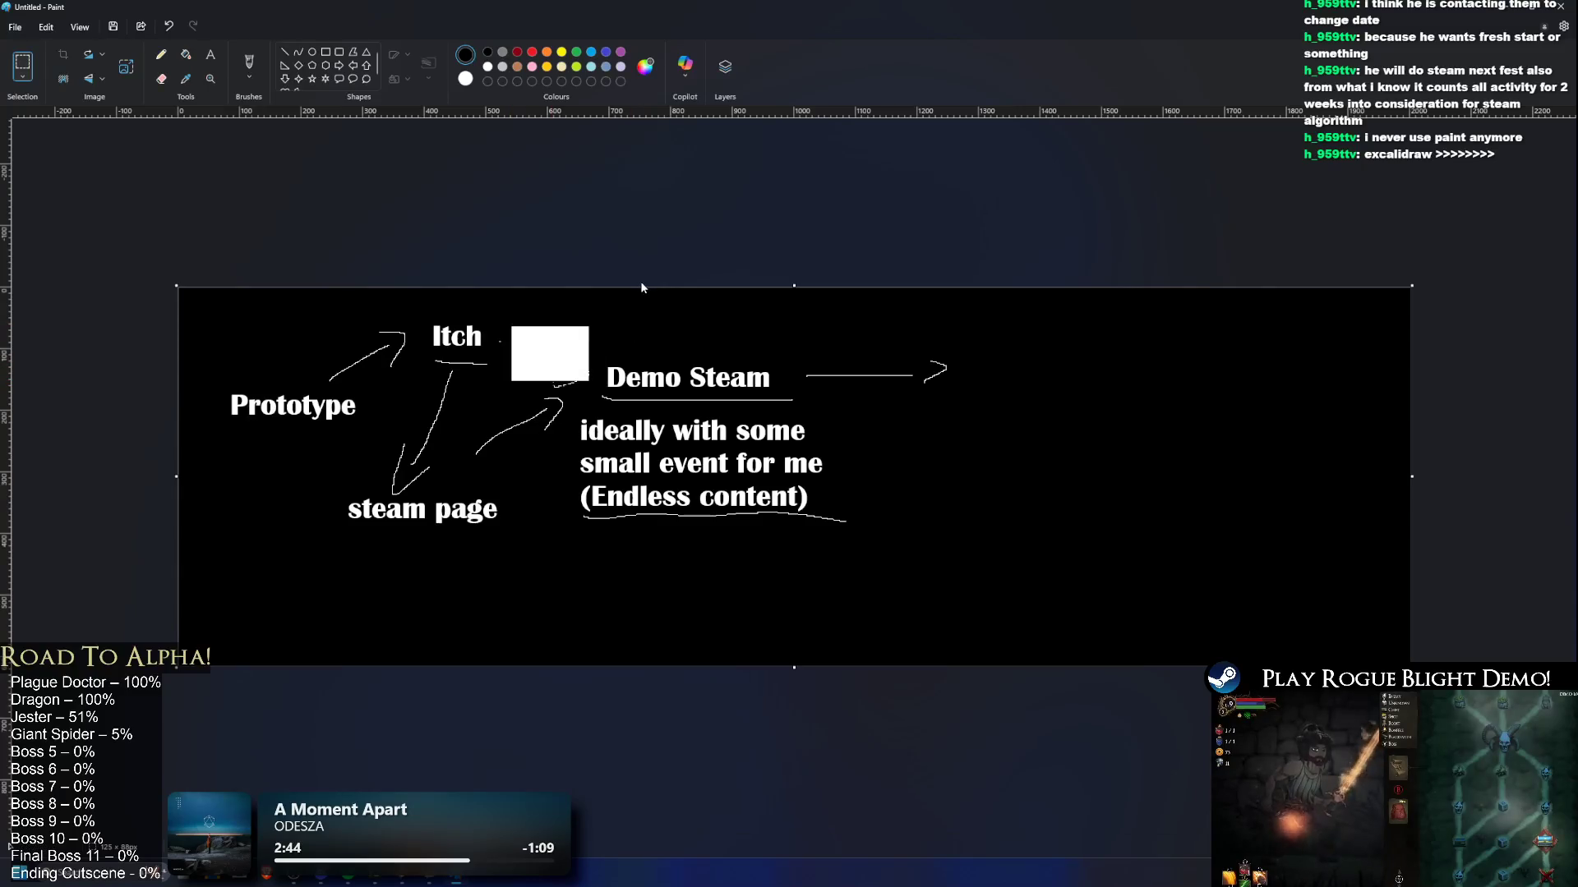
pyautogui.hotkey('ctrl', 'z')
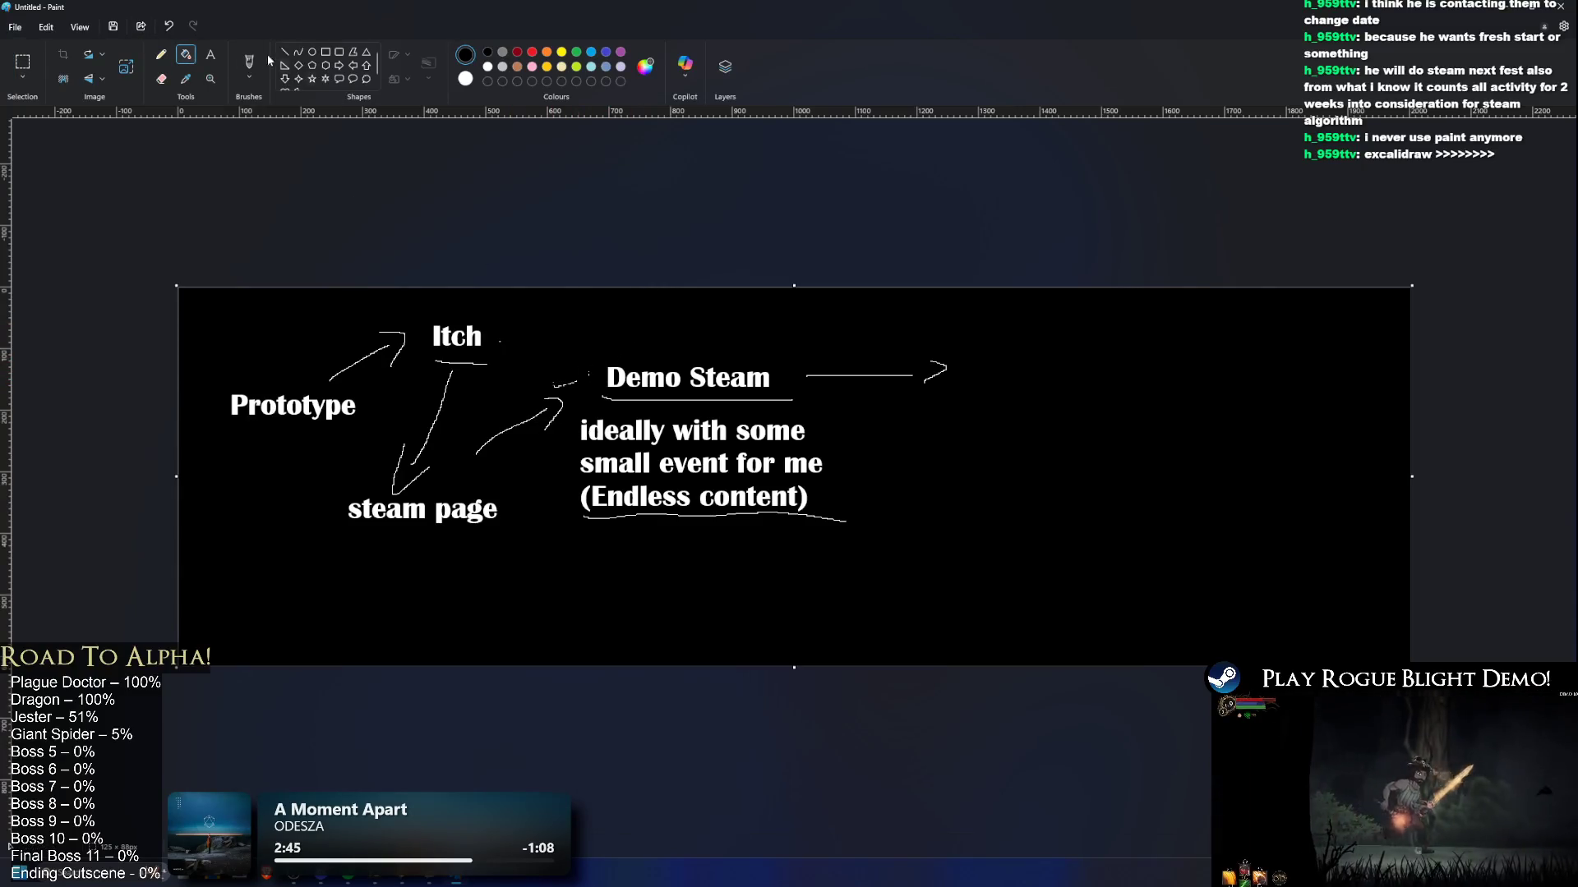
# Step: Add a white 'Gather wishlists' label below 'steam page'
pyautogui.click(211, 55)
pyautogui.moveTo(341, 557); pyautogui.dragTo(583, 604)
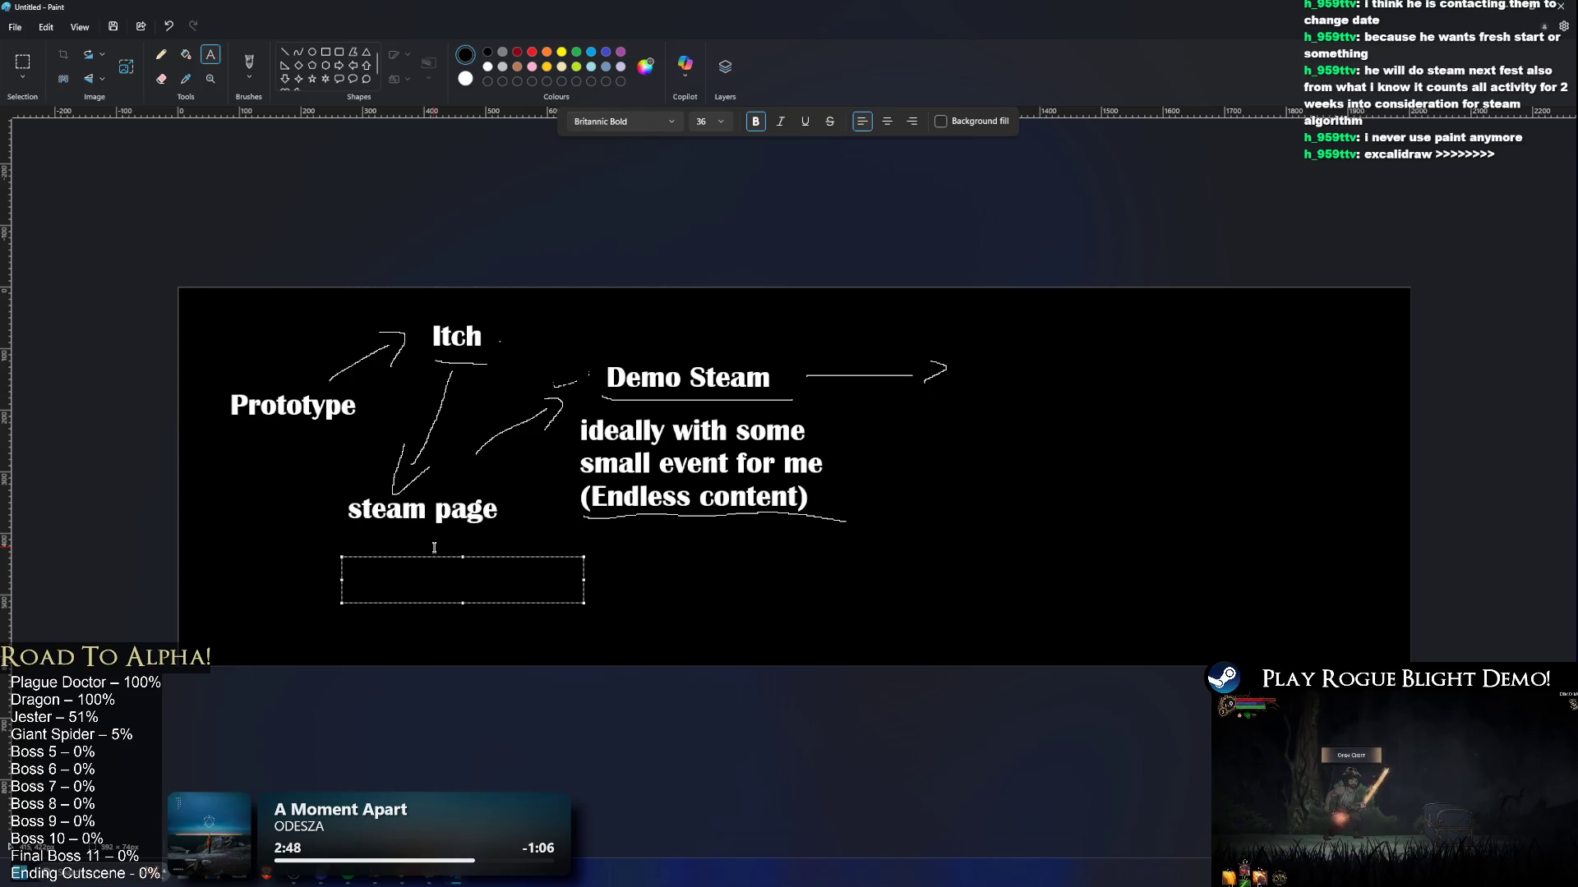
pyautogui.press('Escape')
pyautogui.click(465, 78)
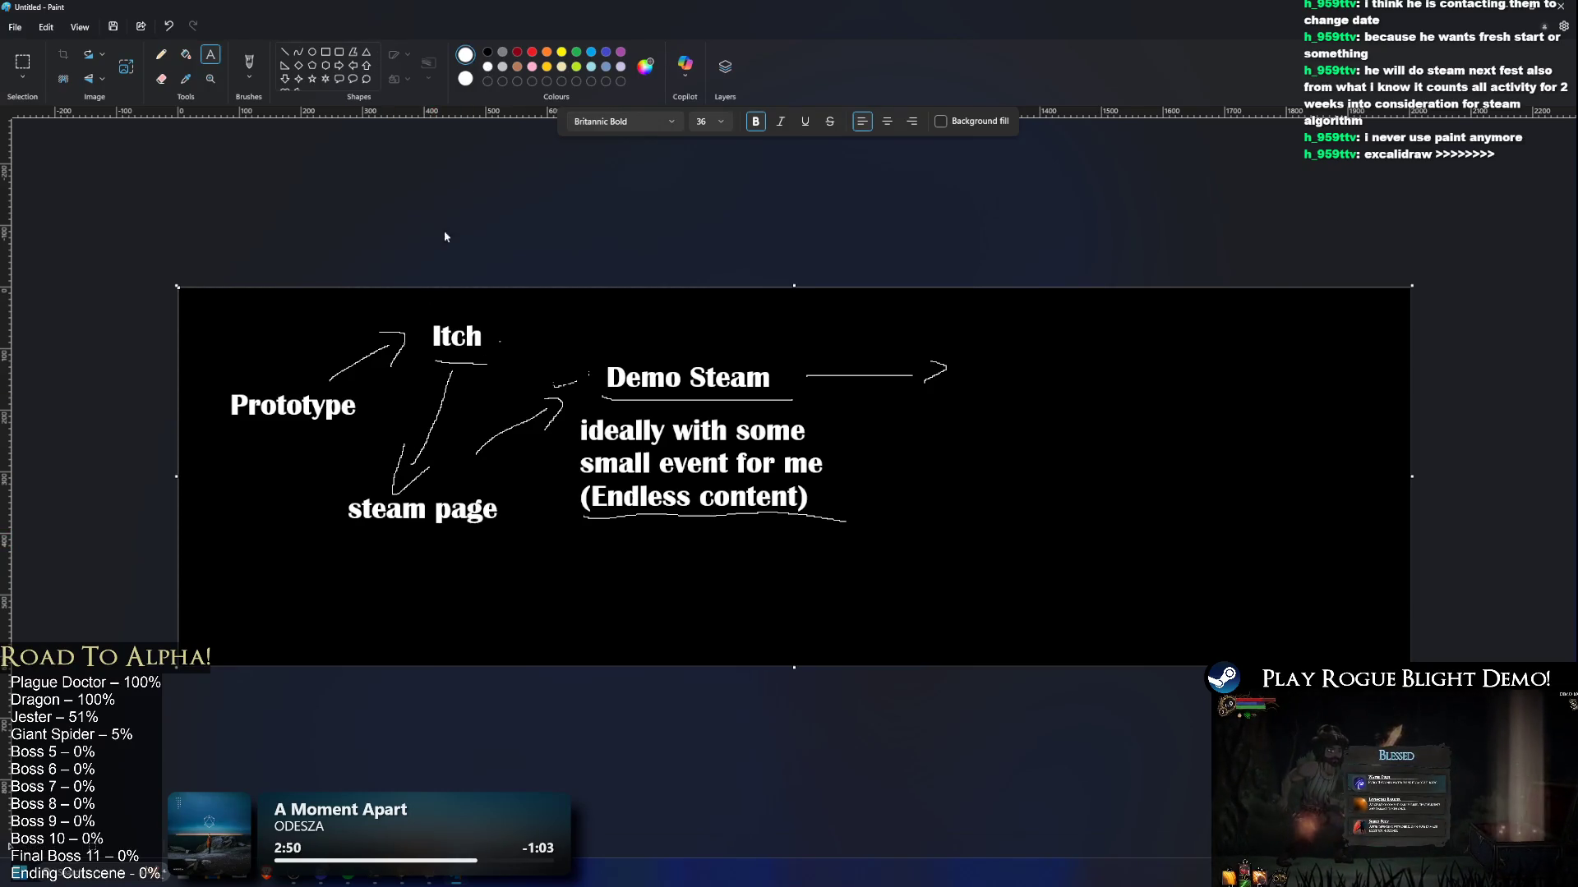
pyautogui.click(340, 551)
pyautogui.write('Gat')
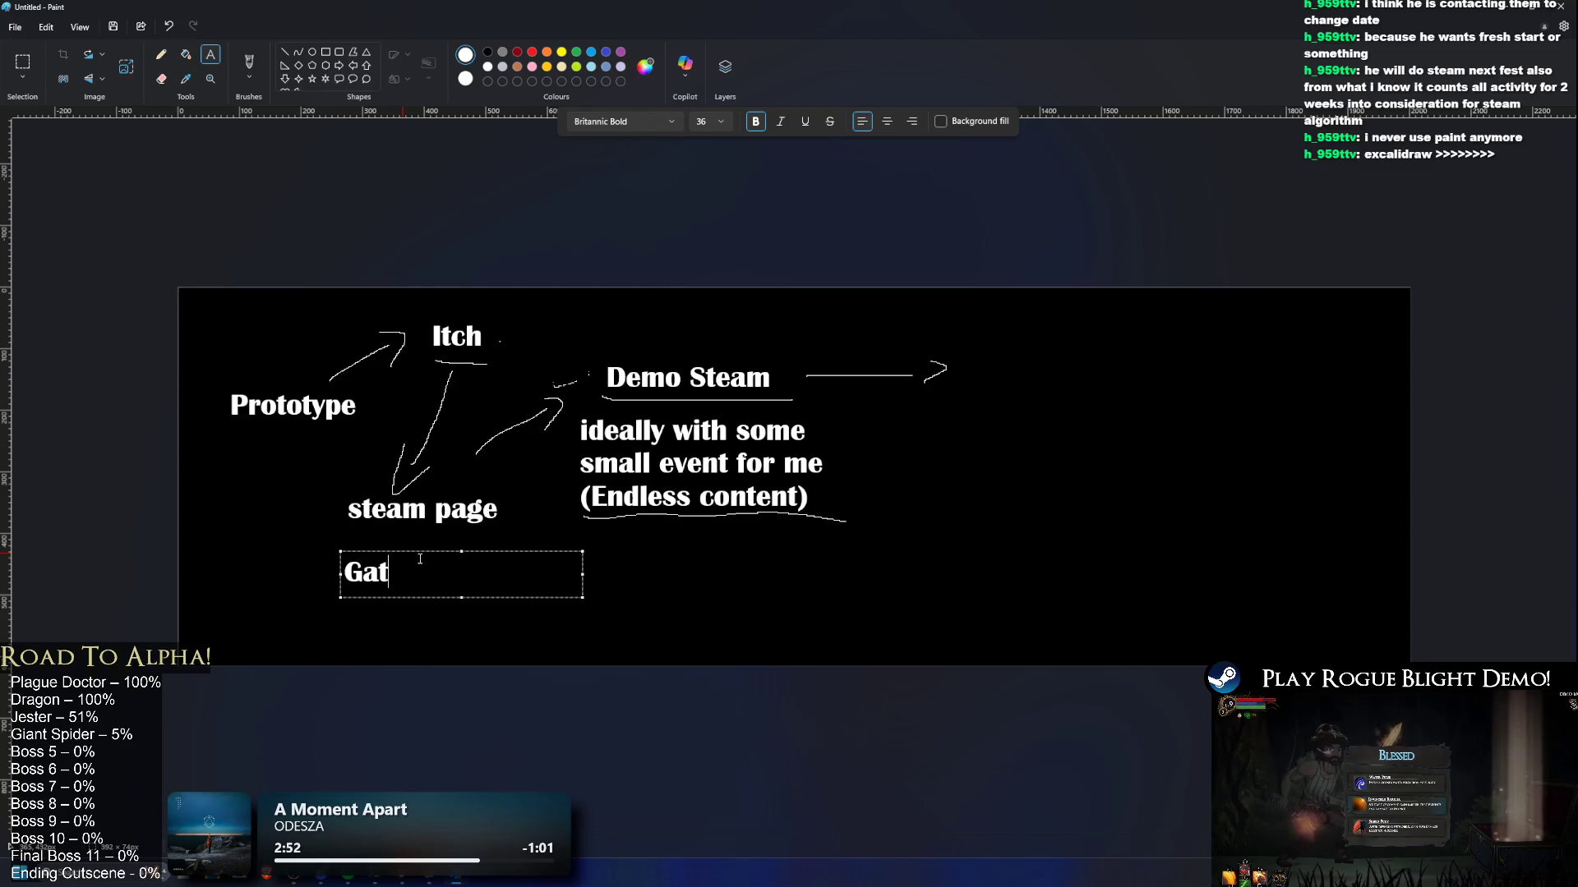
pyautogui.write('her wishlists')
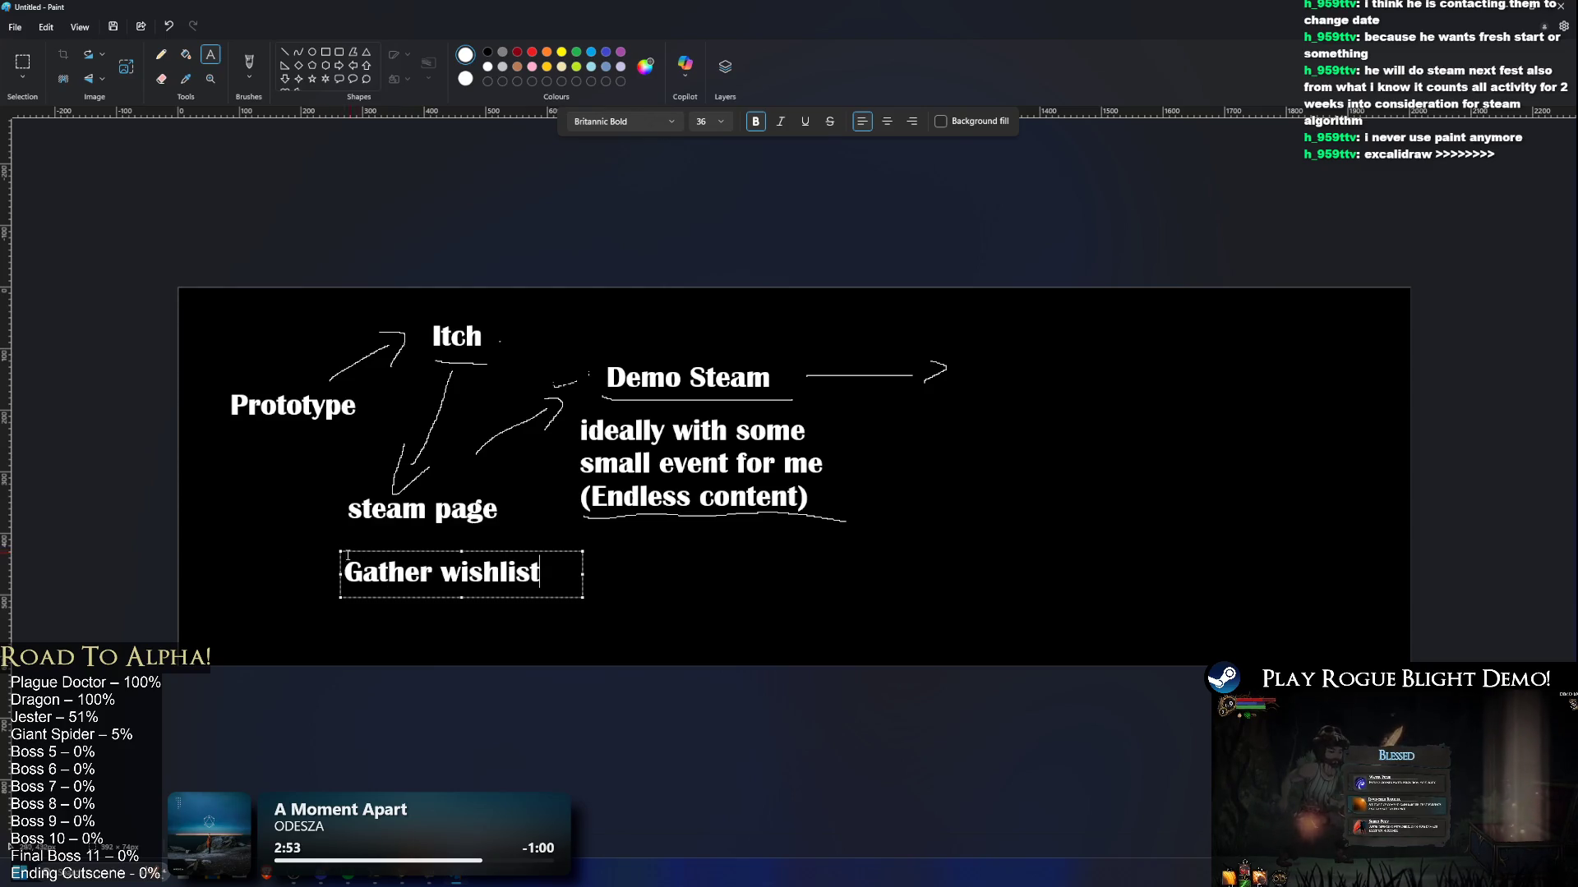
pyautogui.moveTo(336, 555)
pyautogui.mouseDown()
pyautogui.moveTo(313, 549)
pyautogui.moveTo(408, 526)
pyautogui.mouseUp()
pyautogui.press('Escape')
# Step: Circle 'Gather wishlists' and handwrite '3-4' beneath it
pyautogui.click(162, 54)
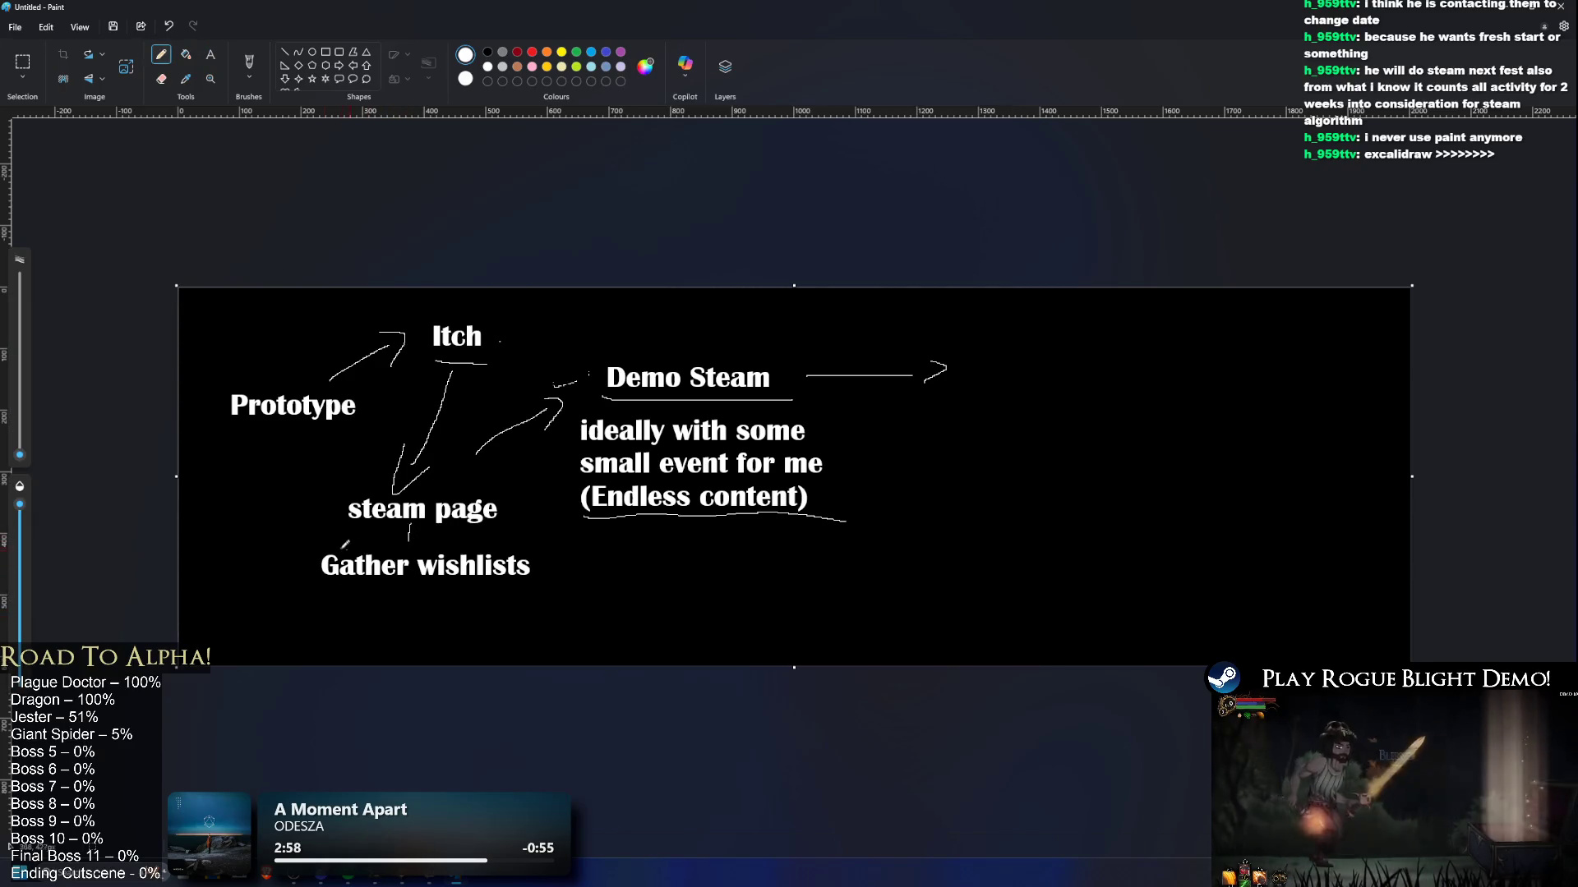
pyautogui.moveTo(304, 548)
pyautogui.mouseDown()
pyautogui.moveTo(493, 545)
pyautogui.moveTo(340, 541)
pyautogui.mouseUp()
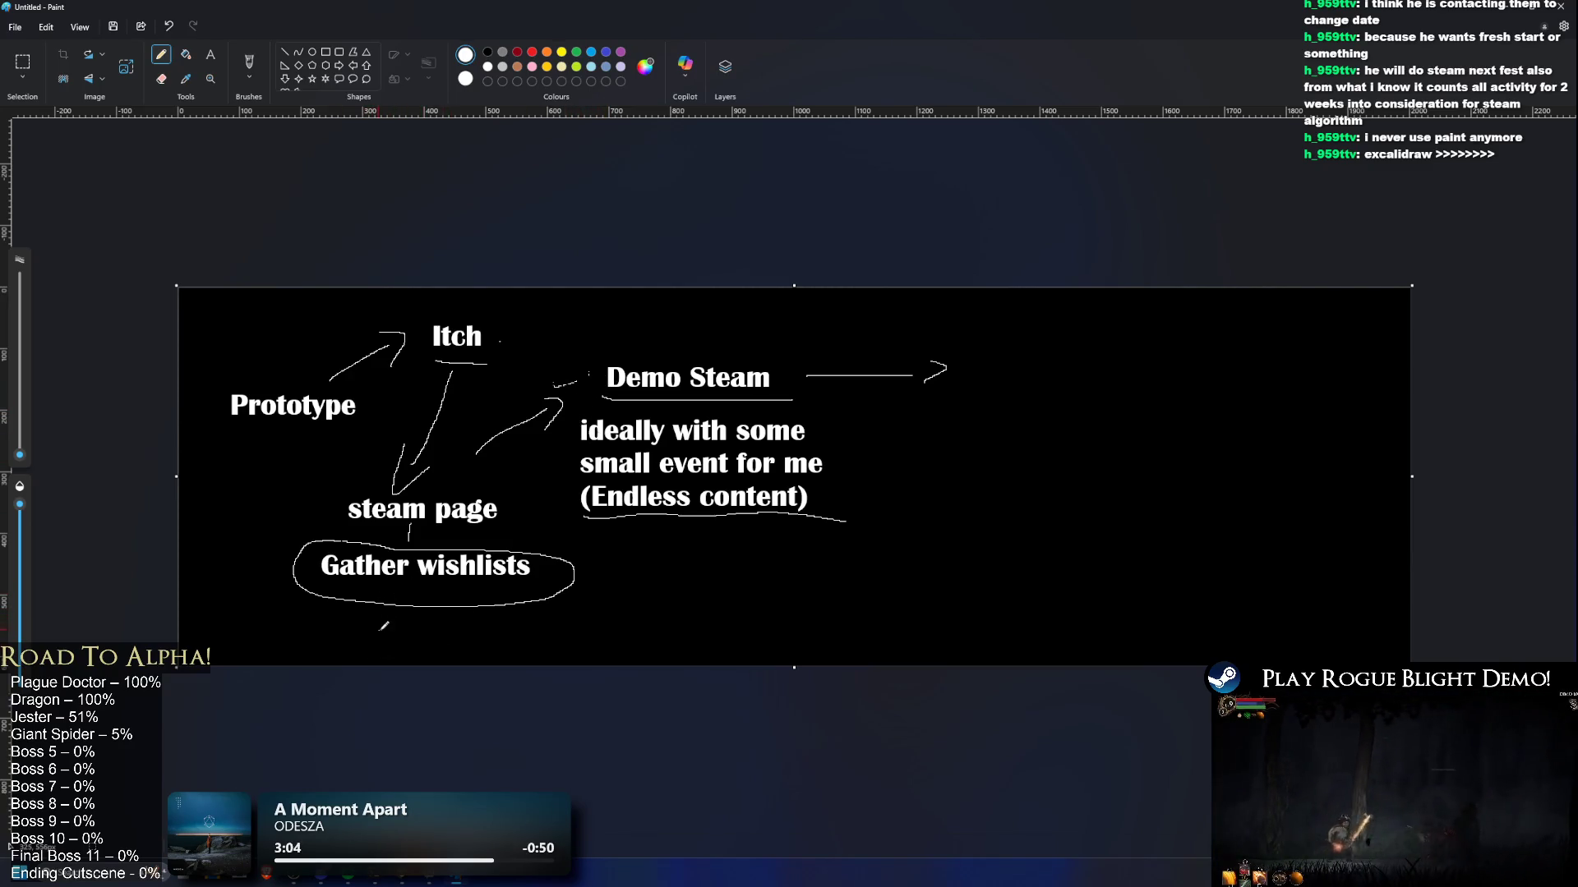
pyautogui.moveTo(363, 622)
pyautogui.mouseDown()
pyautogui.moveTo(368, 645)
pyautogui.moveTo(337, 651)
pyautogui.mouseUp()
pyautogui.moveTo(382, 640); pyautogui.dragTo(500, 649)
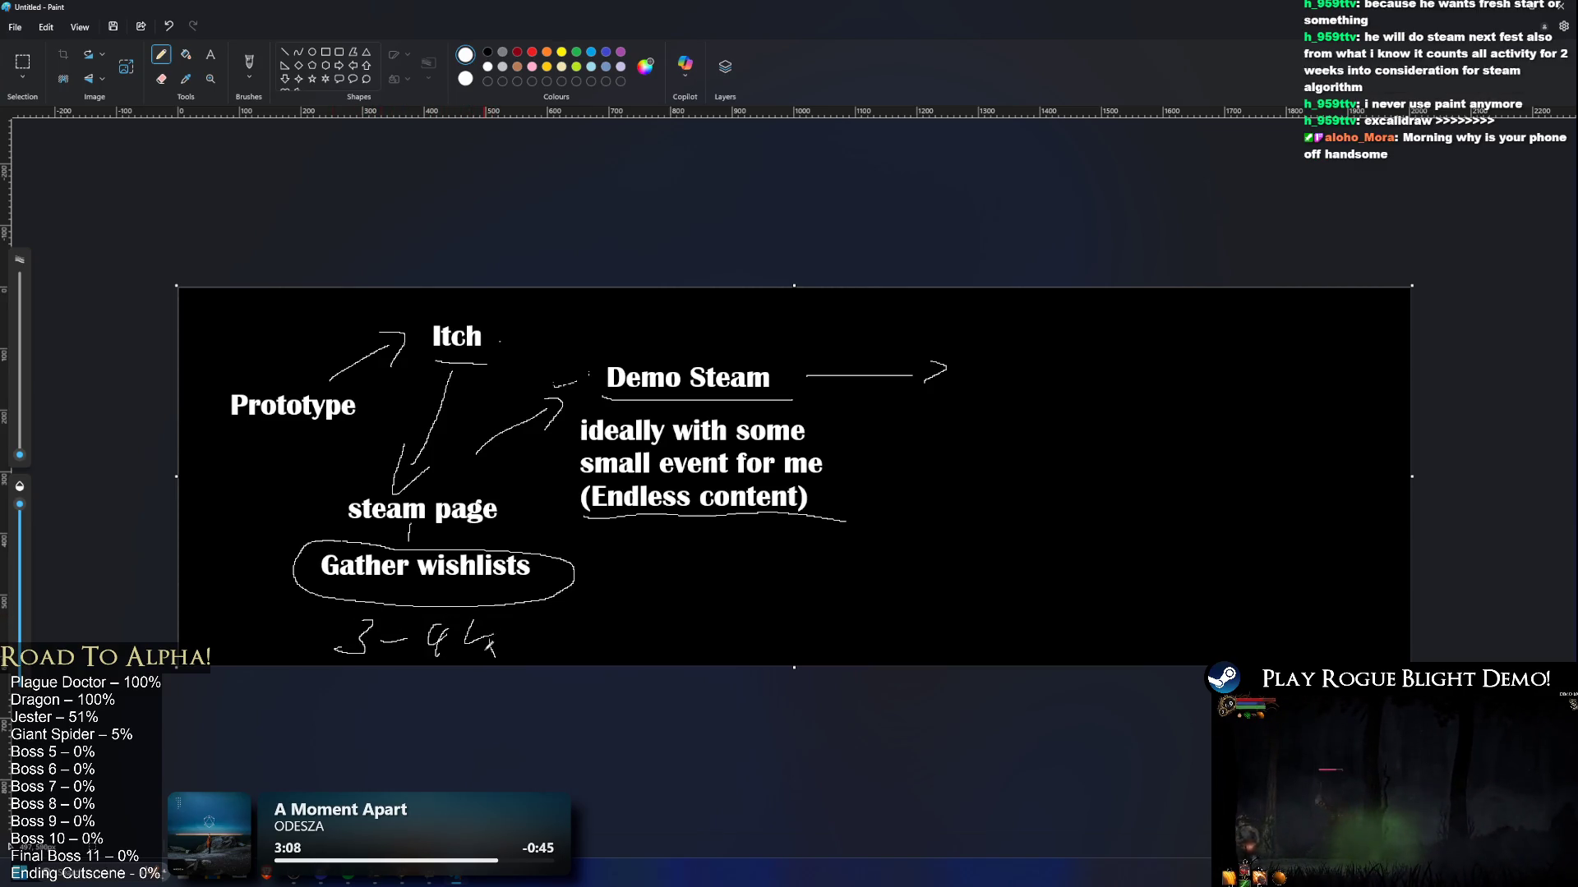
# Step: Finish the handwritten '3-4' and add an 'emails wishlists' label above Demo Steam
pyautogui.moveTo(483, 642); pyautogui.dragTo(515, 621)
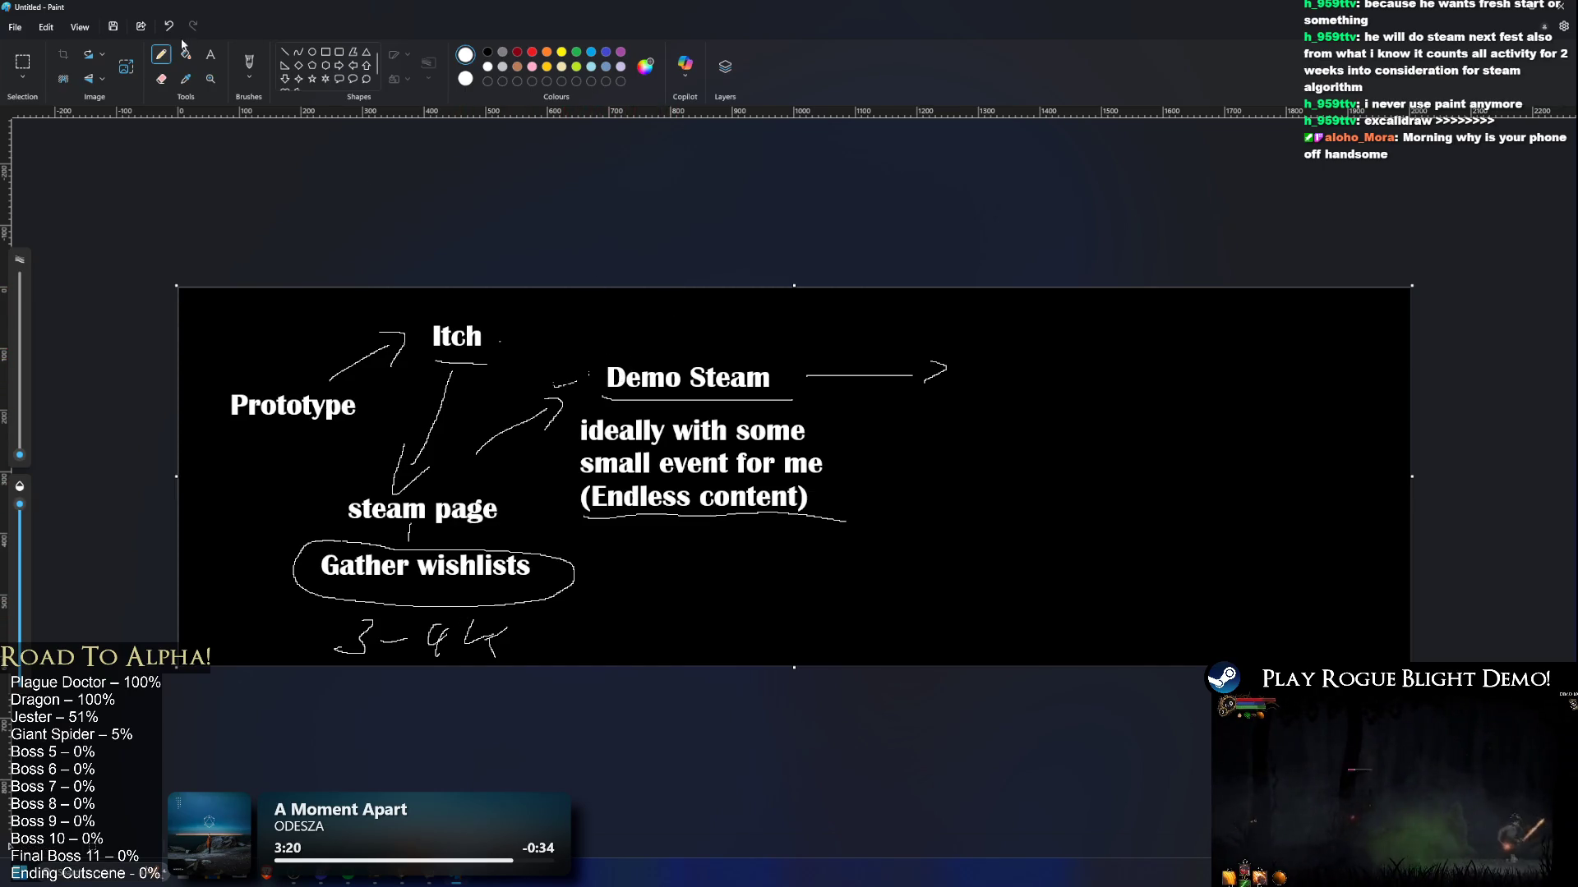
pyautogui.click(211, 54)
pyautogui.click(616, 316)
pyautogui.write('e')
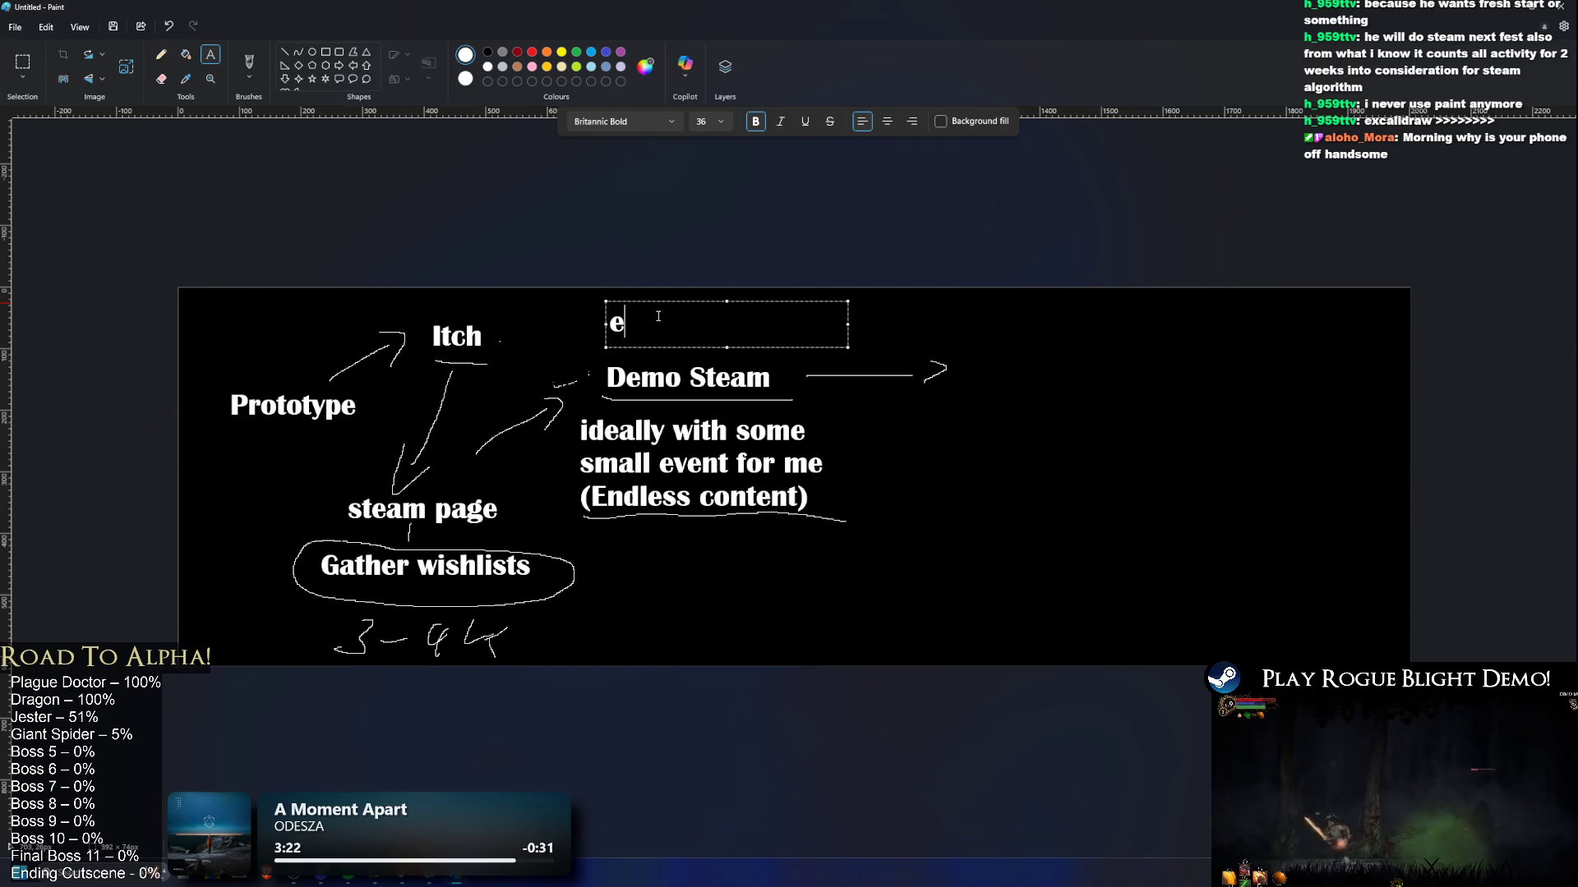
pyautogui.write('mails wishlists')
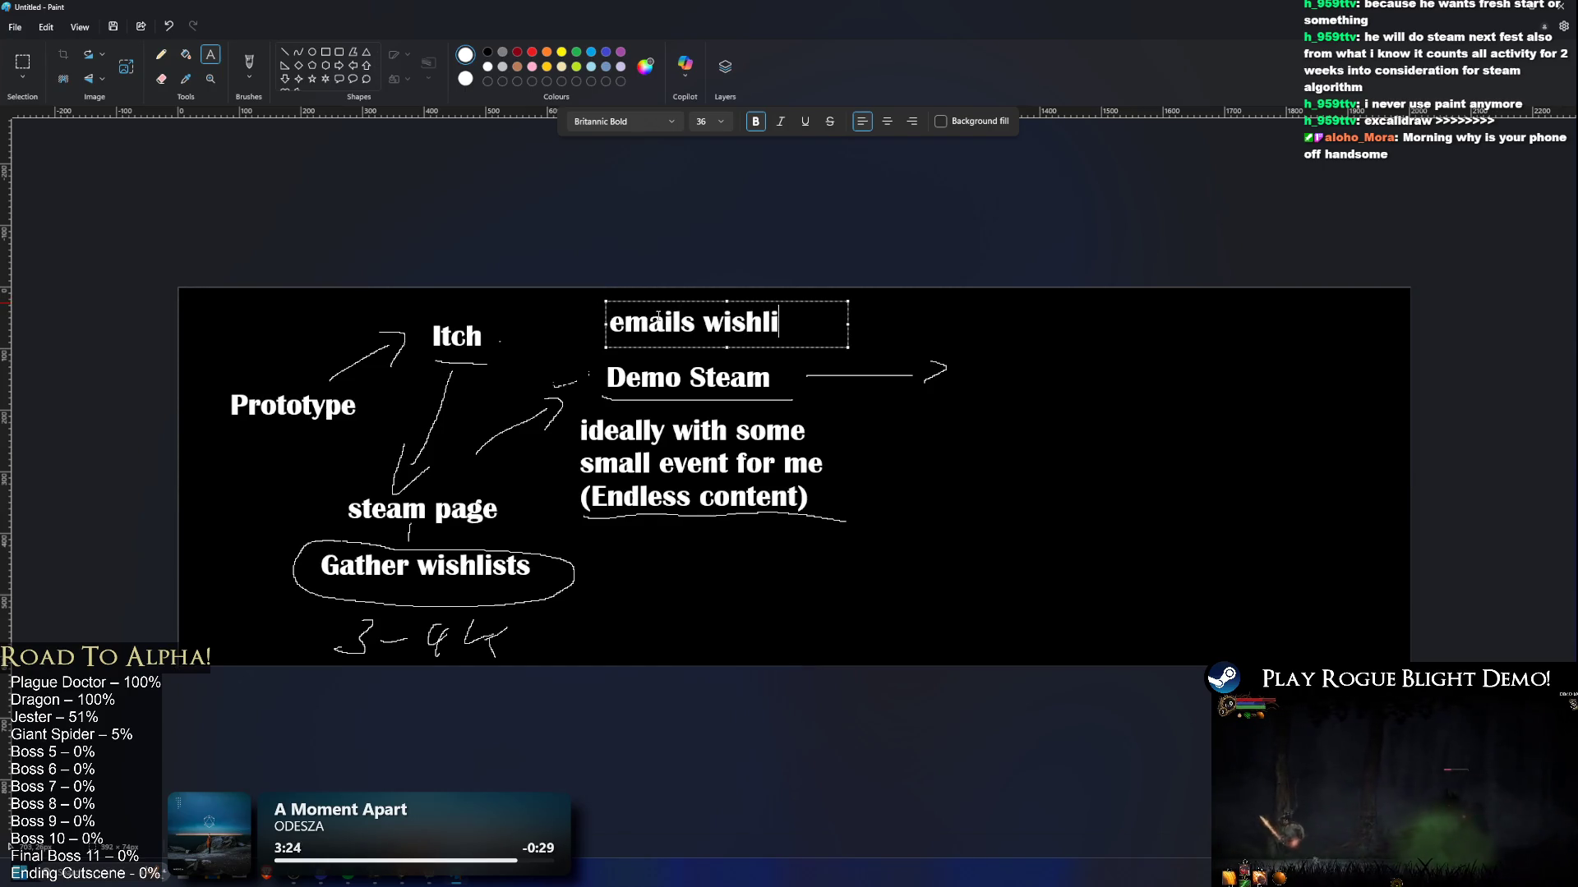
pyautogui.moveTo(616, 301); pyautogui.dragTo(585, 299)
pyautogui.click(546, 227)
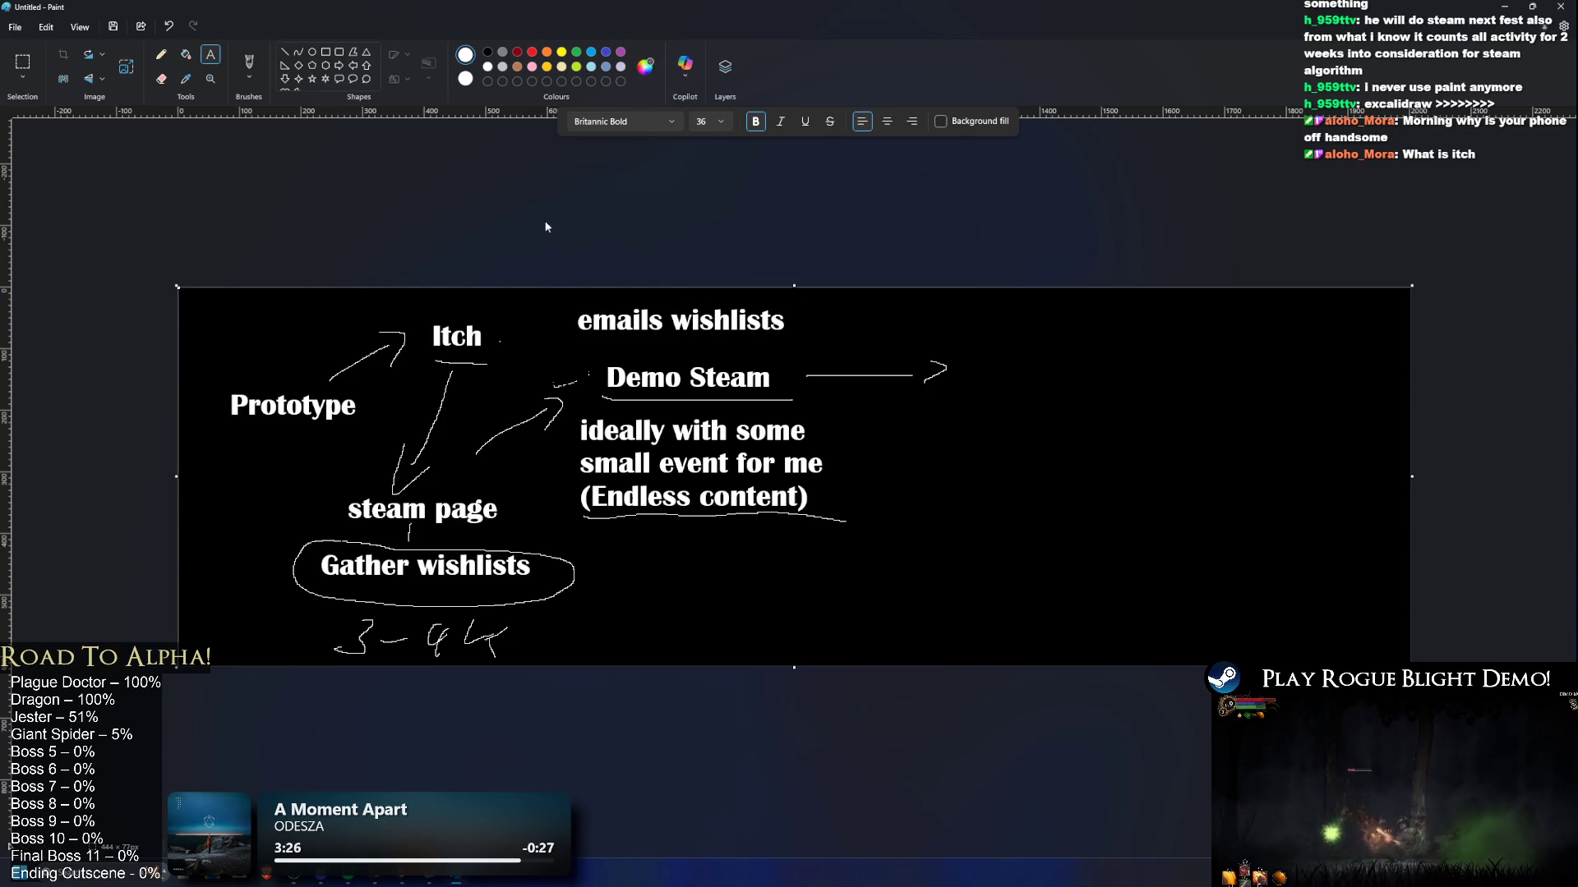
# Step: Circle 'Itch' and the Endless content note, and link 'emails wishlists' down to Demo Steam
pyautogui.click(161, 55)
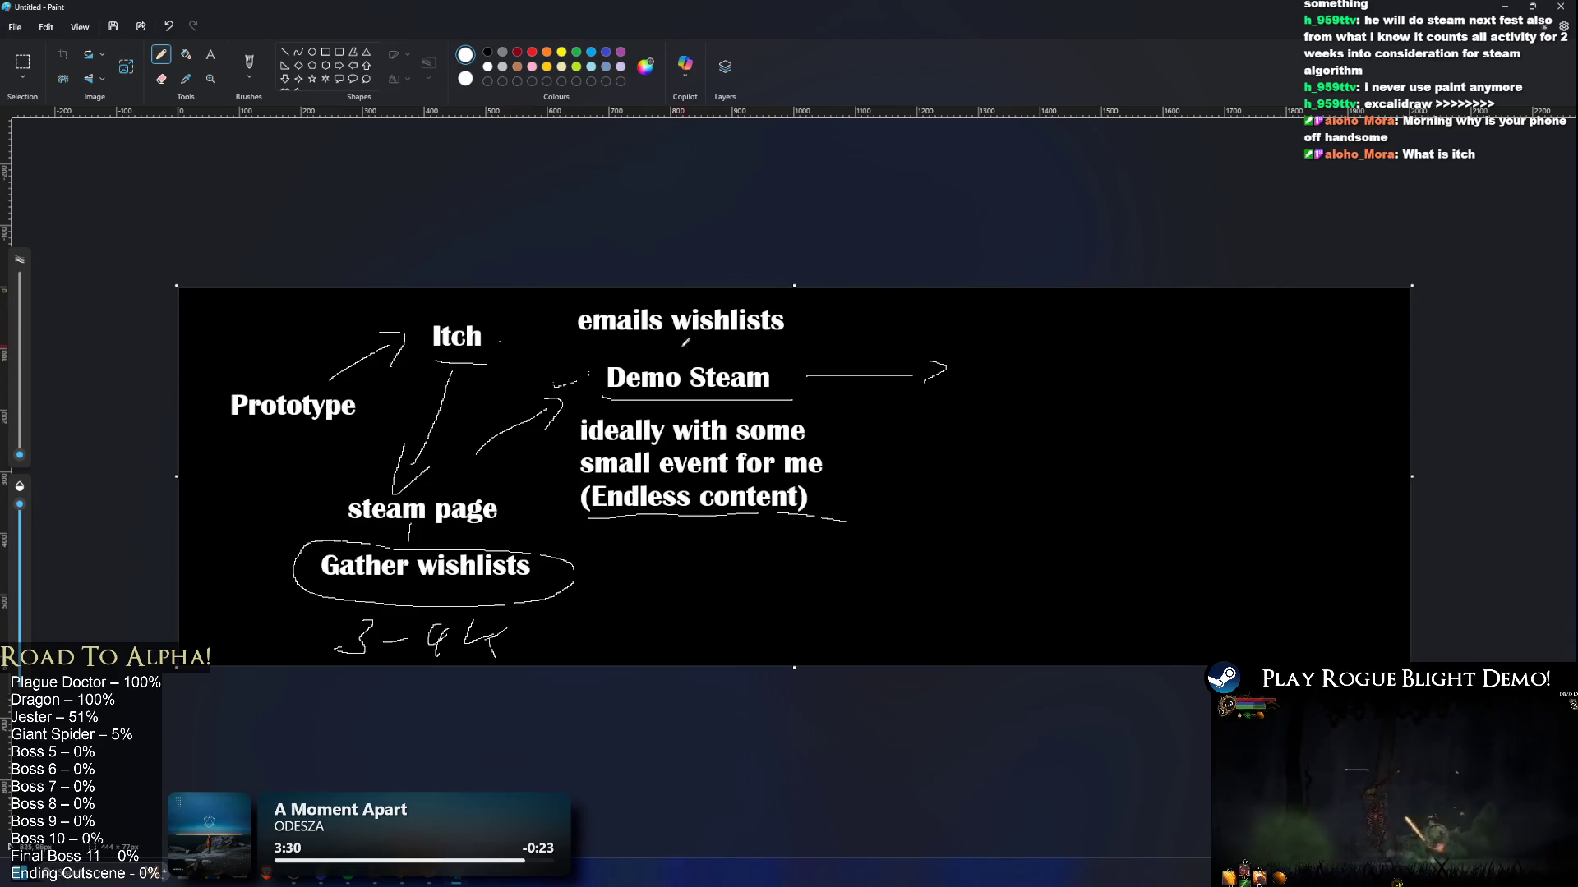
pyautogui.moveTo(481, 359)
pyautogui.mouseDown()
pyautogui.moveTo(501, 322)
pyautogui.moveTo(421, 347)
pyautogui.mouseUp()
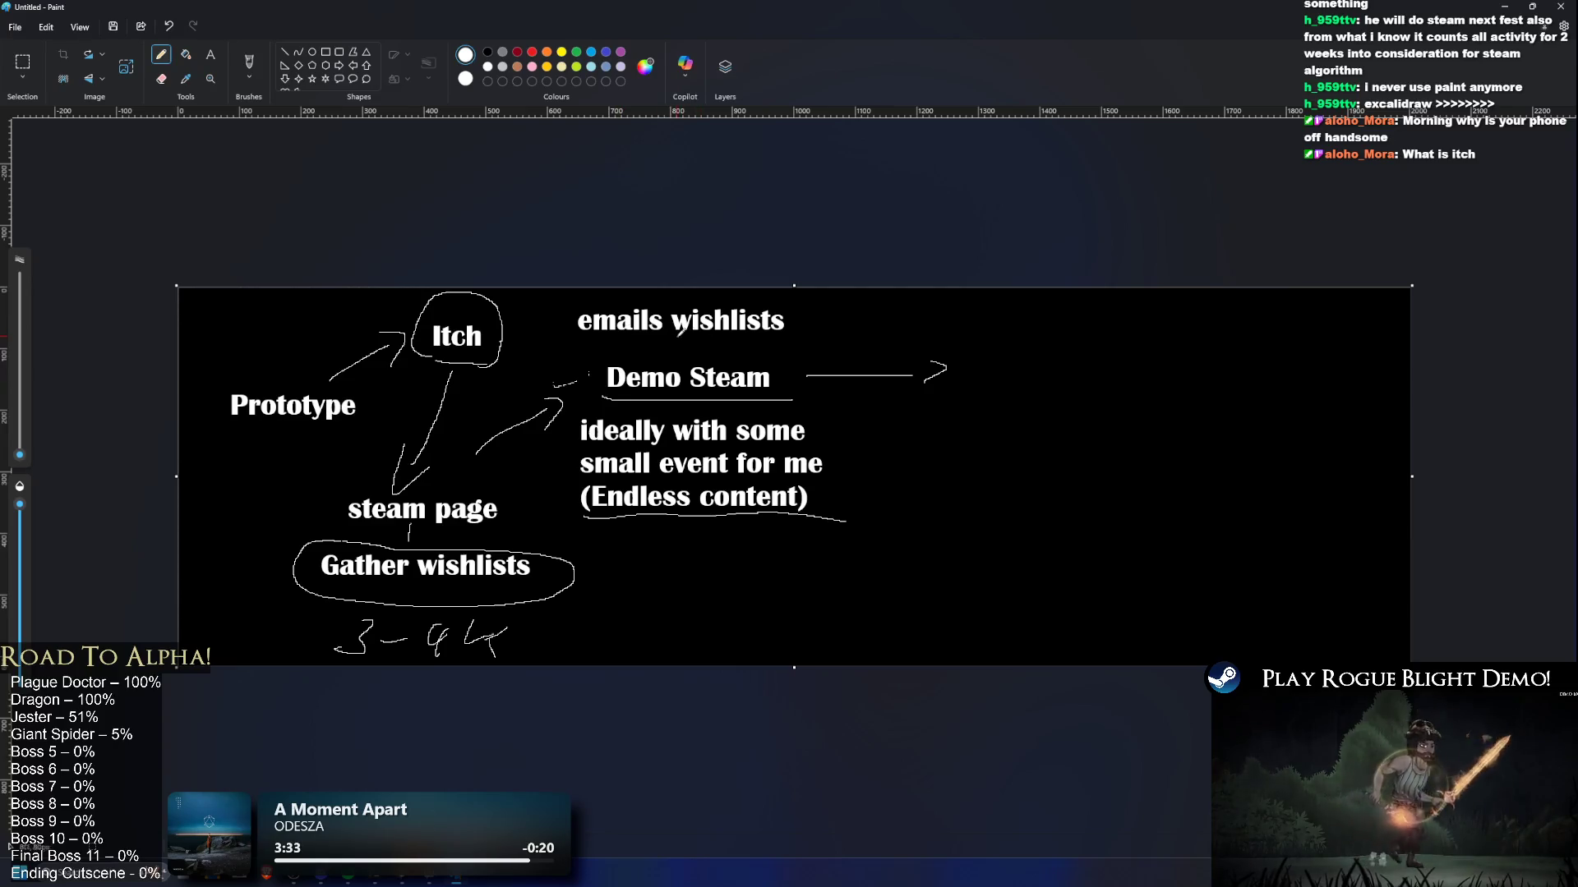
pyautogui.moveTo(676, 341); pyautogui.dragTo(674, 359)
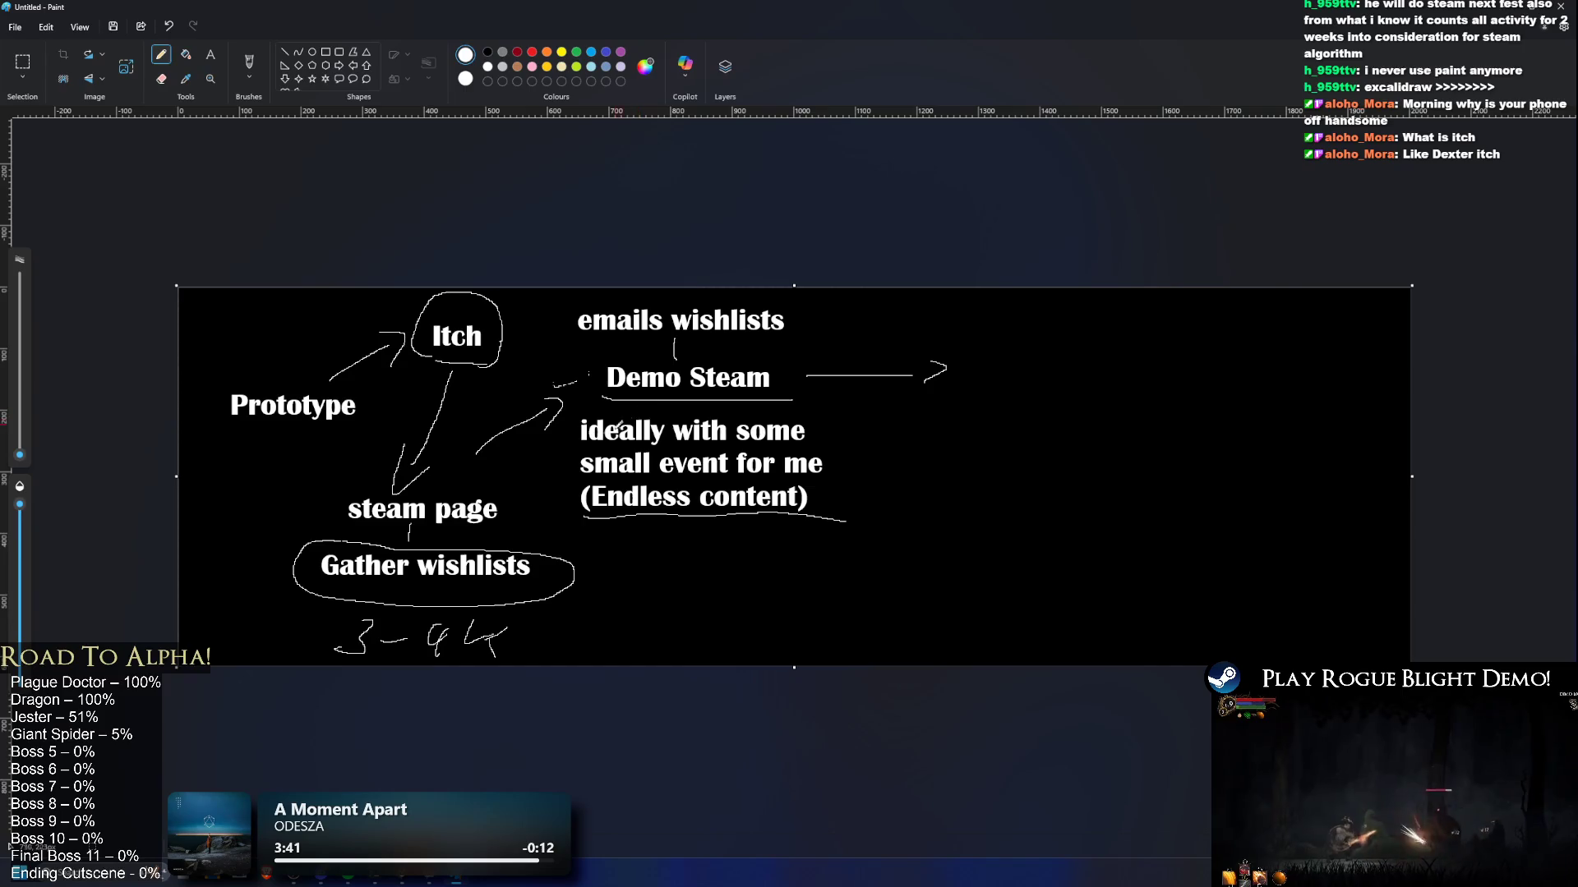
pyautogui.moveTo(631, 402)
pyautogui.mouseDown()
pyautogui.moveTo(549, 452)
pyautogui.moveTo(720, 546)
pyautogui.moveTo(871, 427)
pyautogui.moveTo(567, 401)
pyautogui.mouseUp()
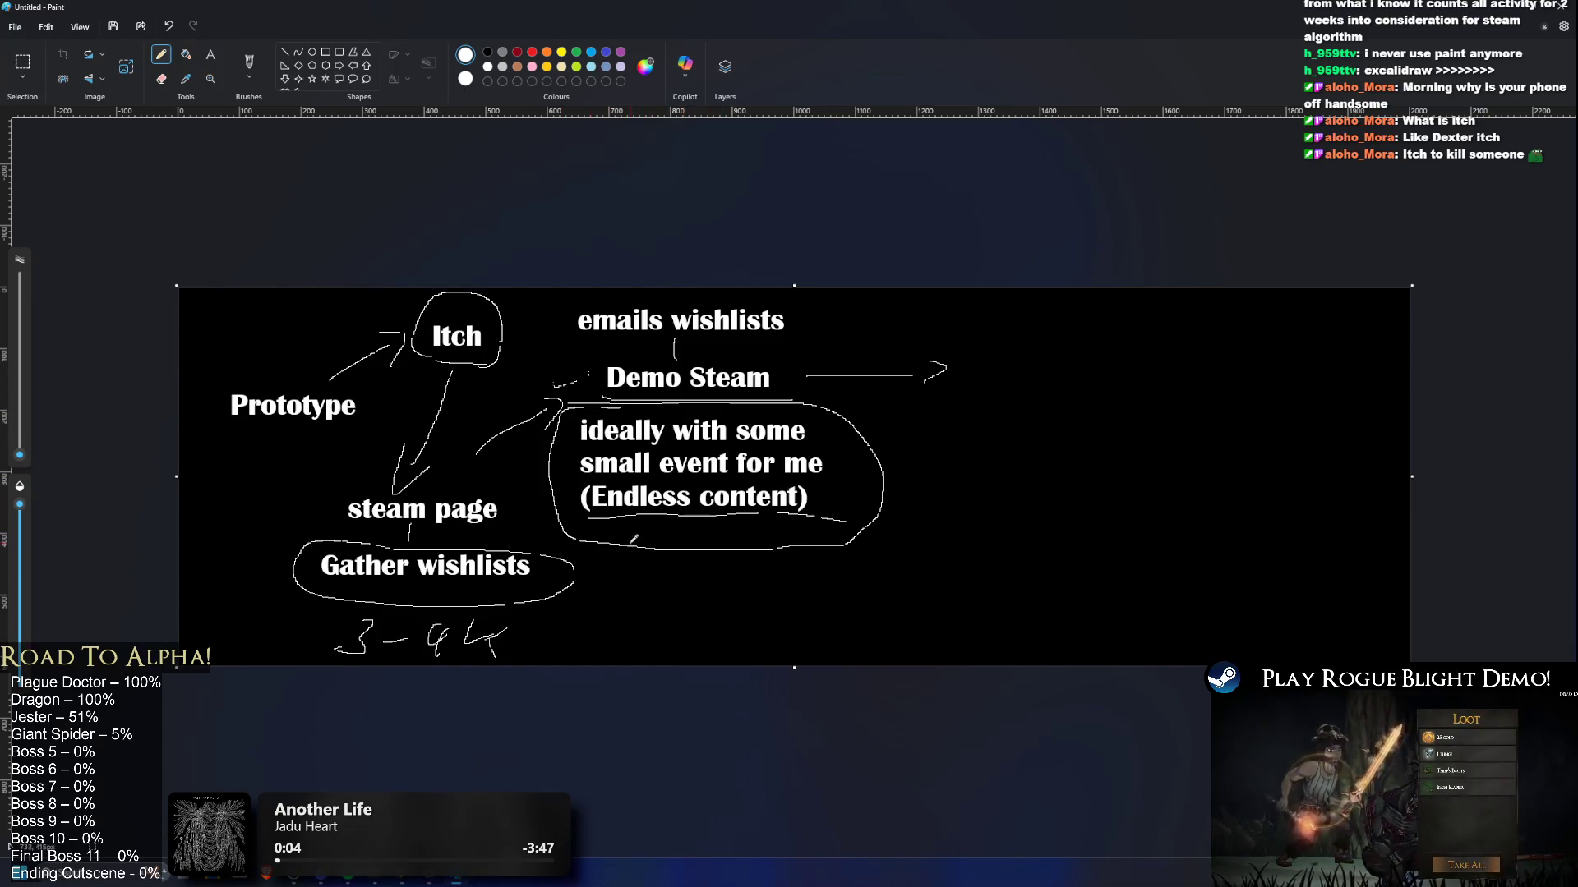
# Step: Label the circled note 'optional' inside its bubble and discard the stray empty text box beside Itch
pyautogui.click(210, 55)
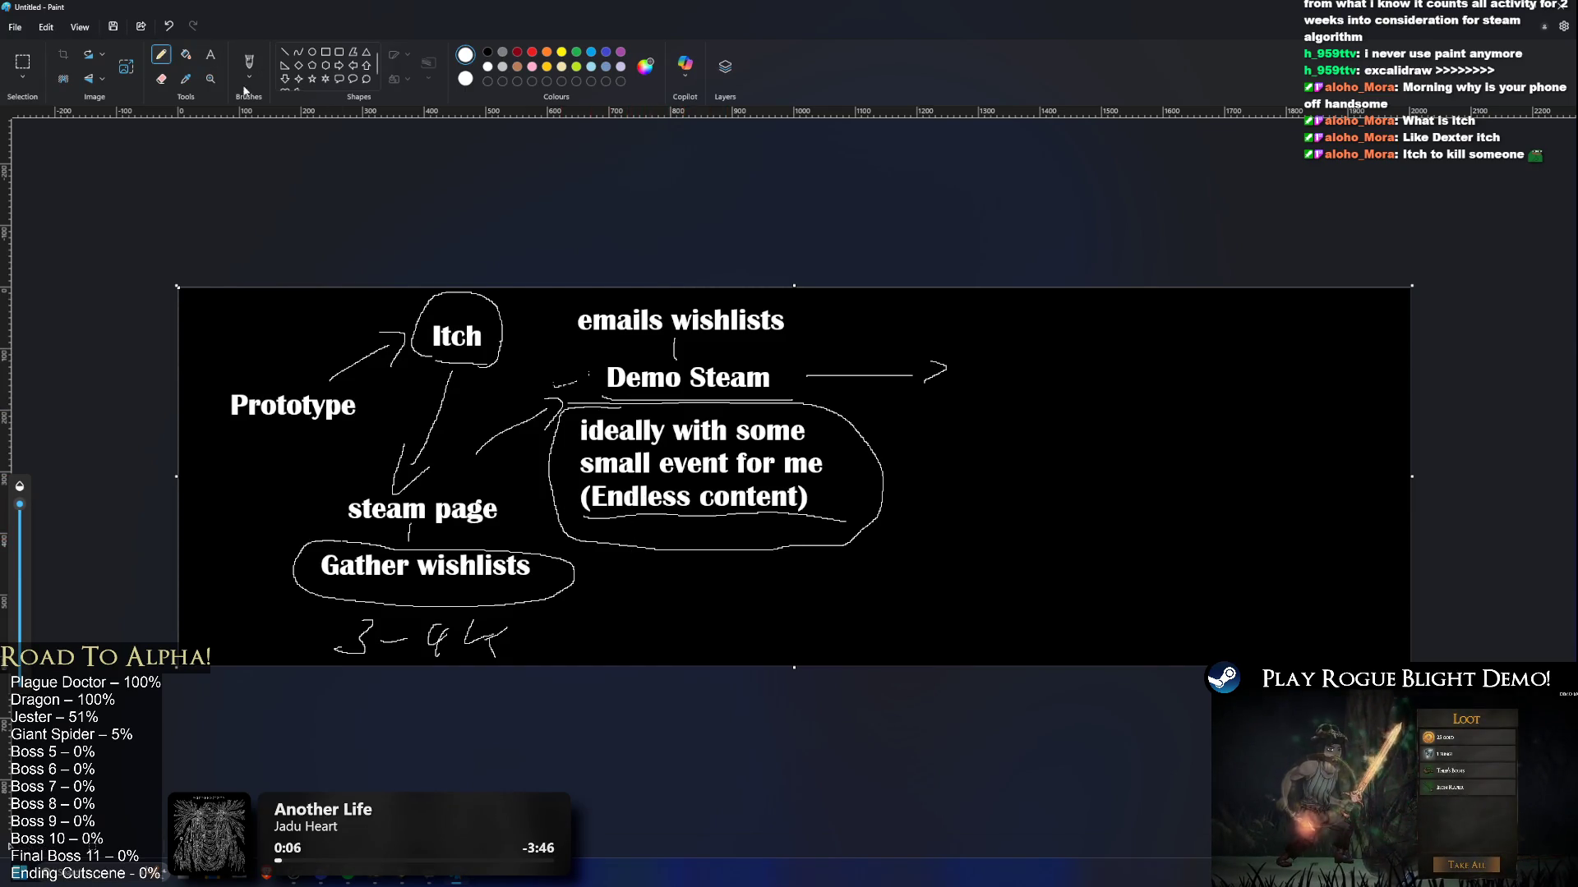
pyautogui.click(631, 529)
pyautogui.write('optional')
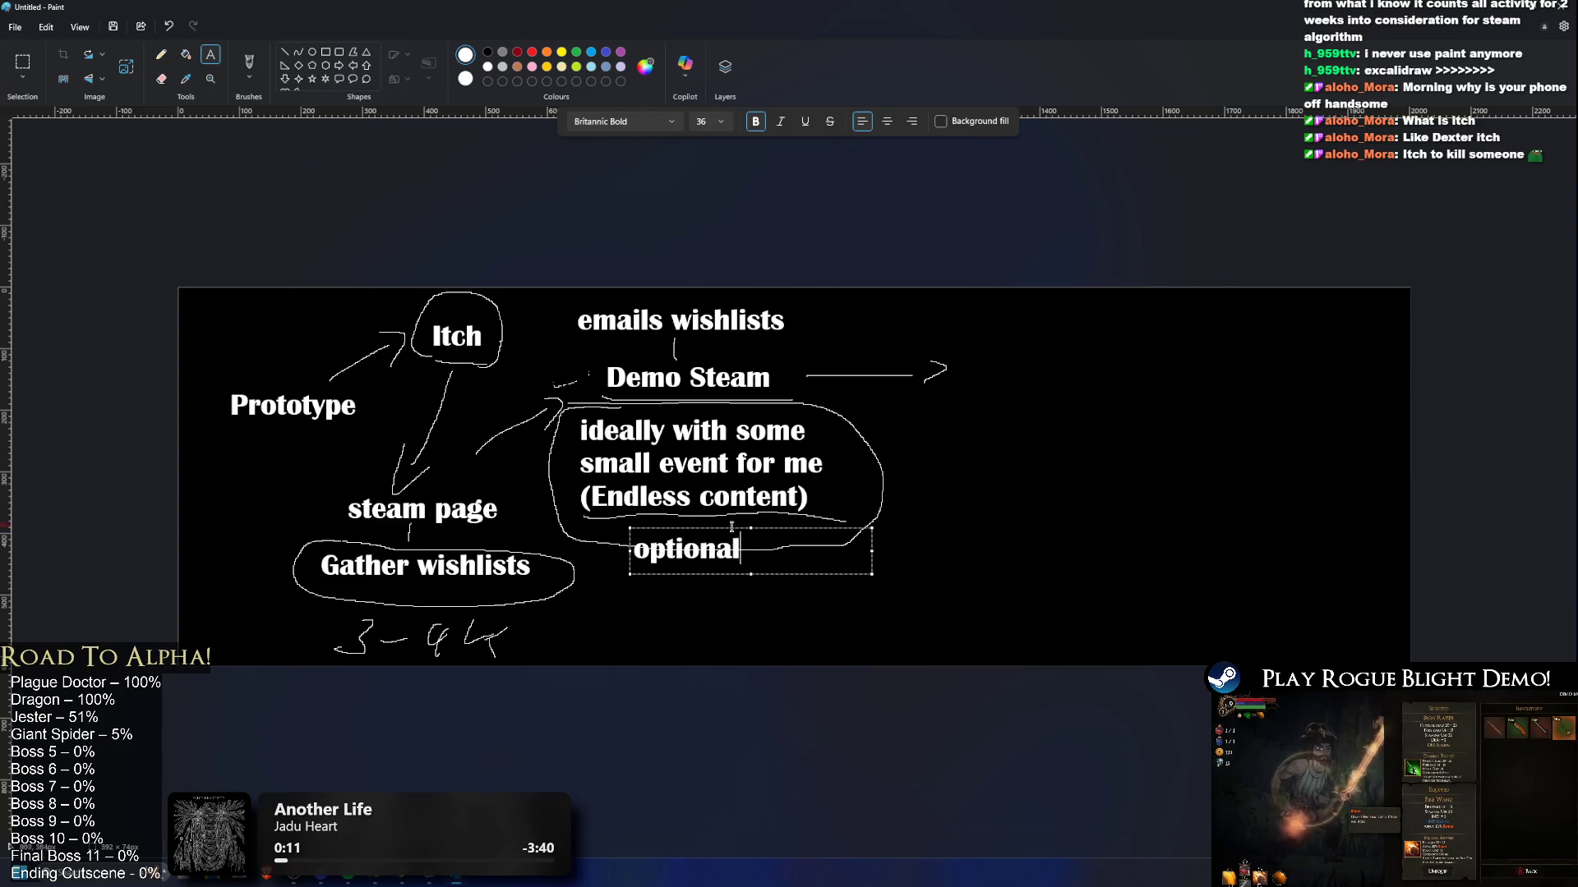
pyautogui.moveTo(633, 524); pyautogui.dragTo(638, 514)
pyautogui.click(479, 326)
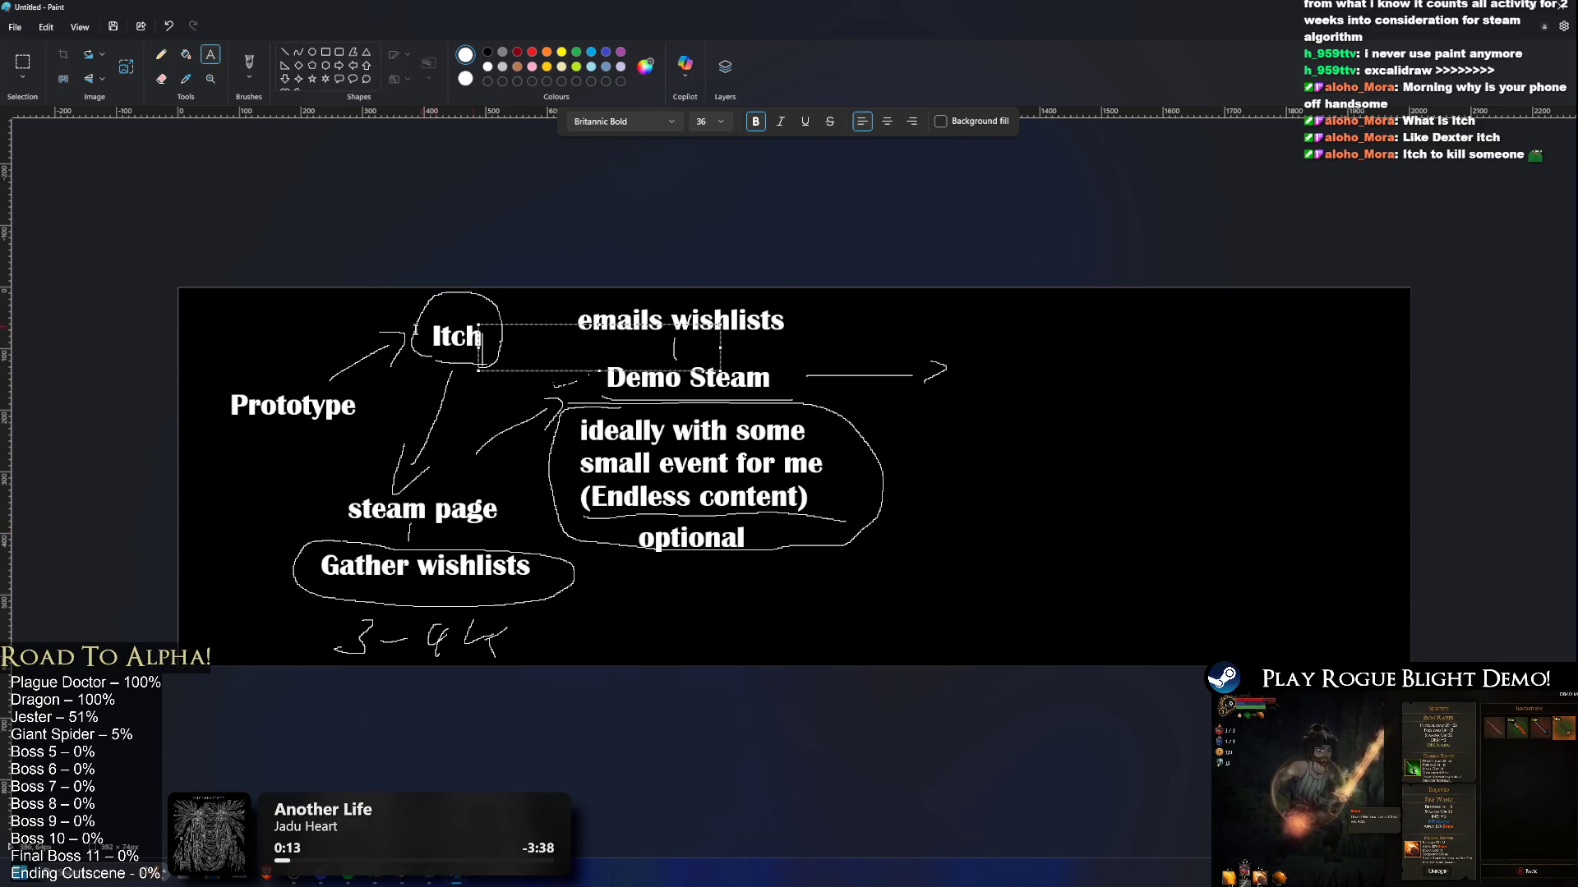
pyautogui.click(447, 424)
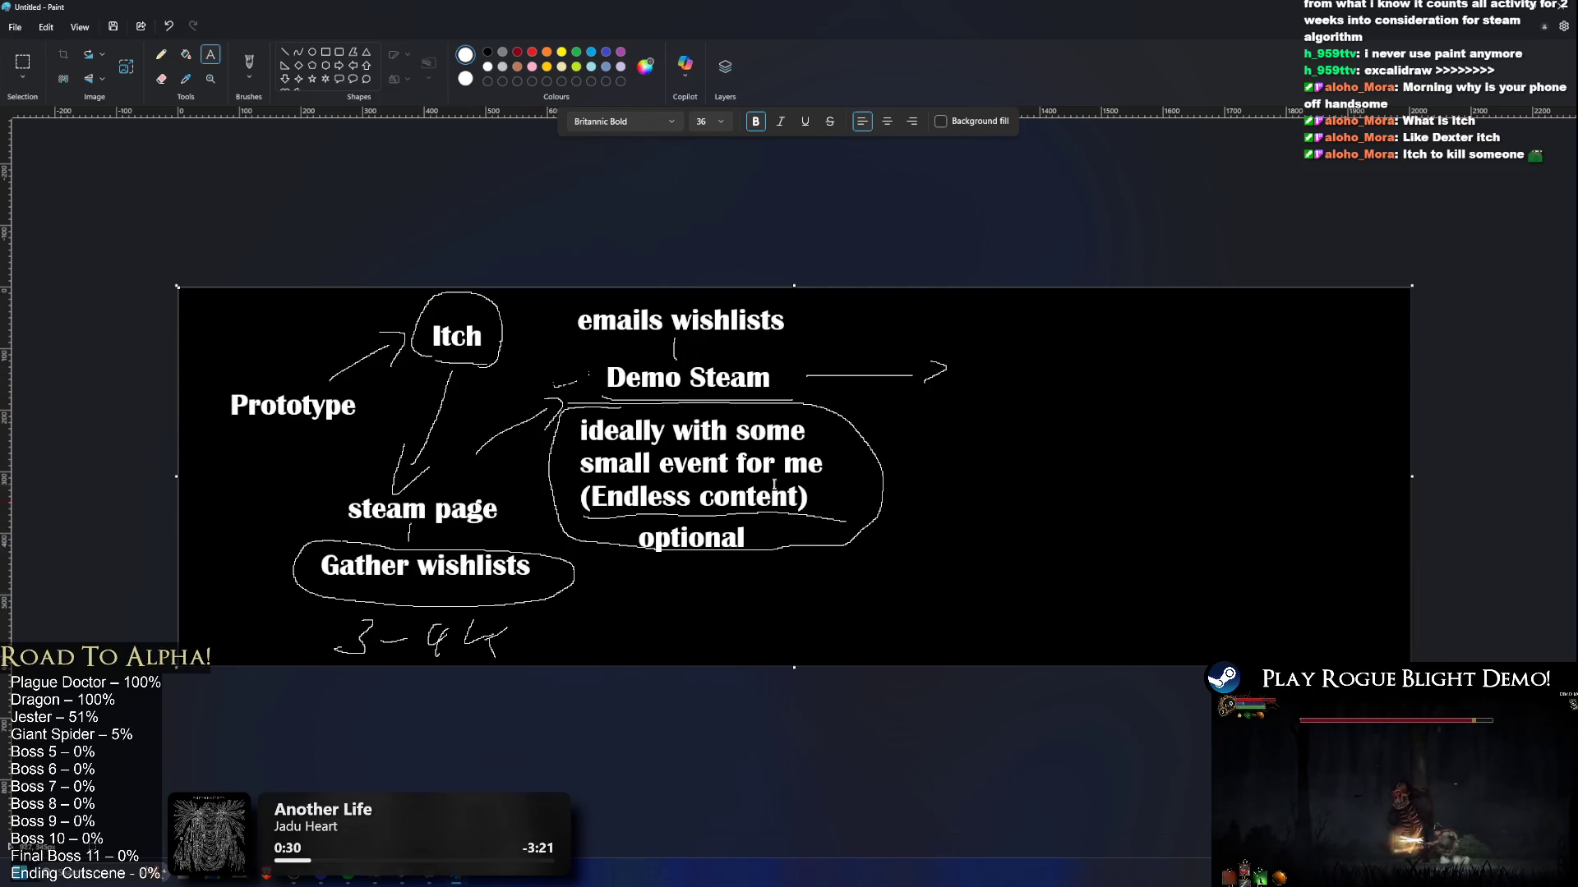
pyautogui.click(993, 369)
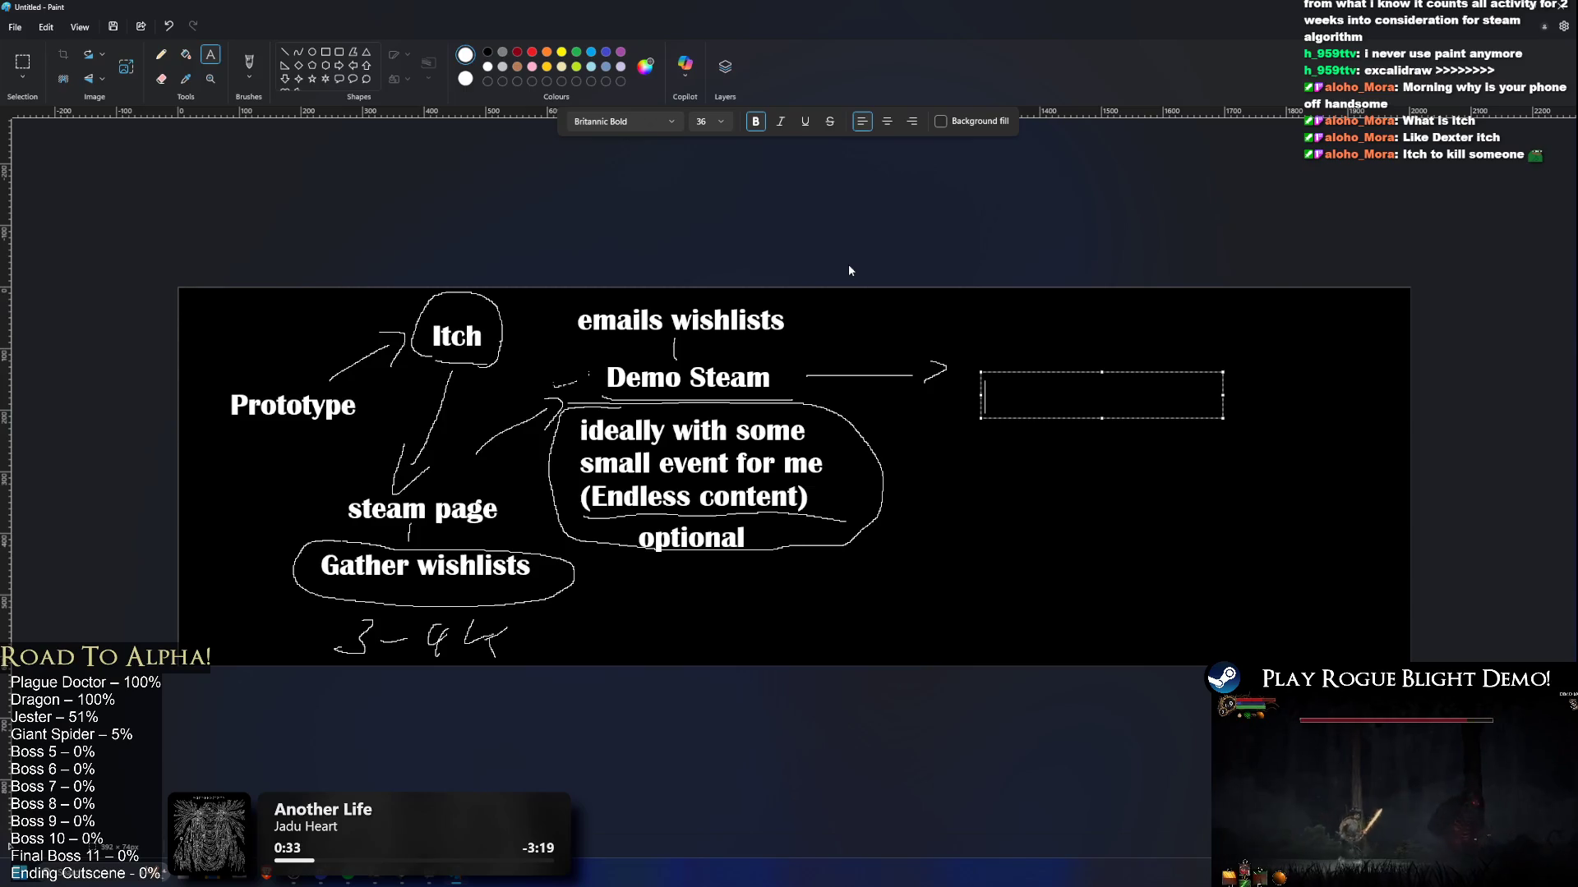
# Step: Type 'Update demo for itch' right of the Demo Steam arrow and enlarge its text box
pyautogui.write('Demo')
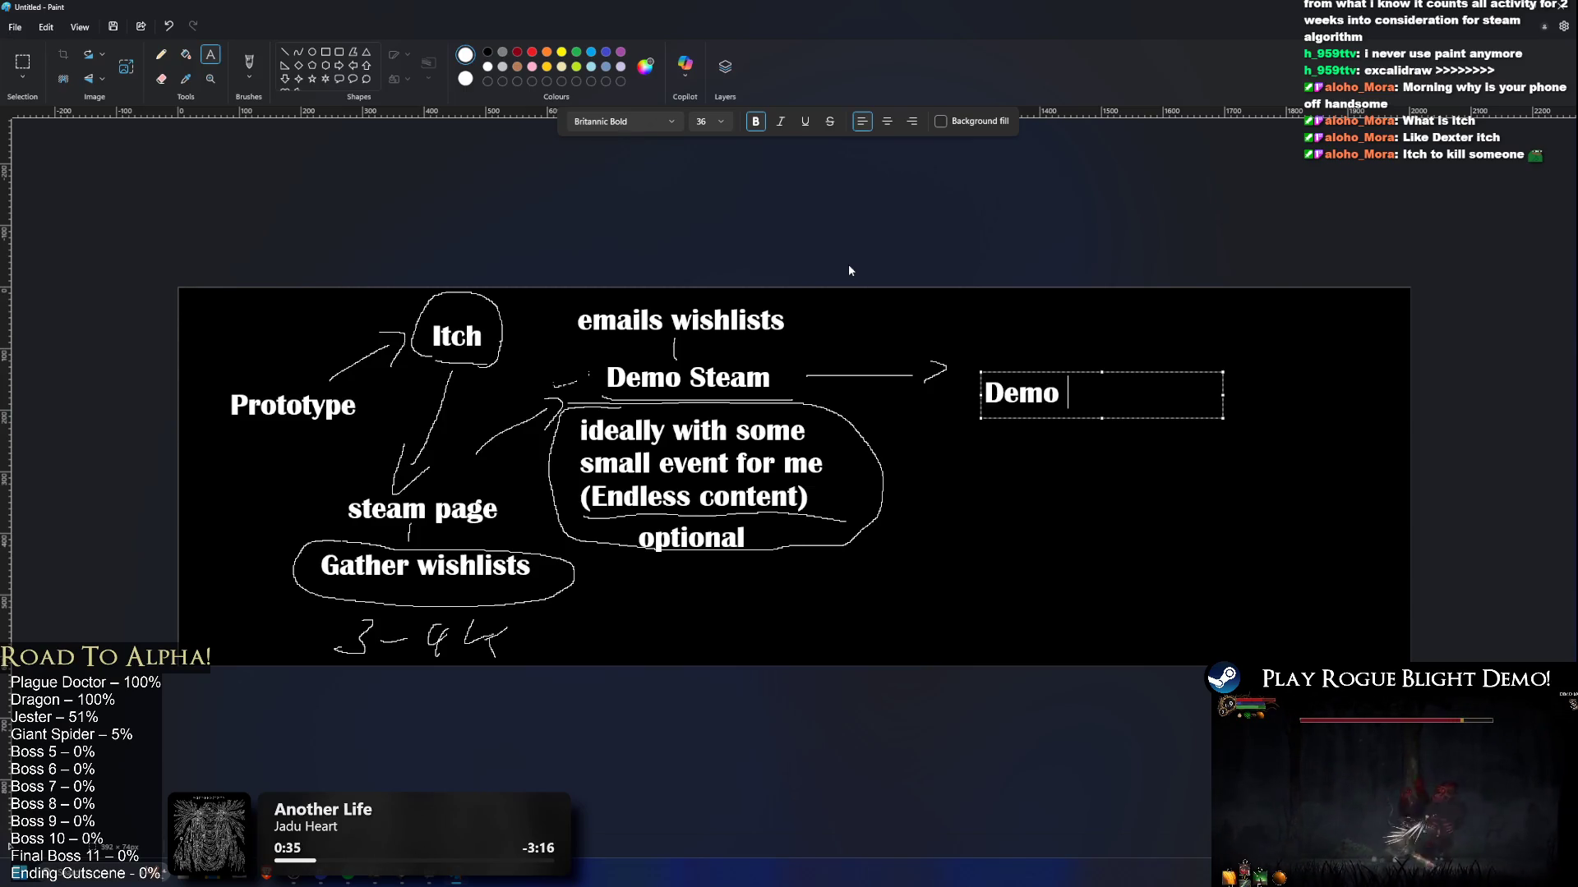
pyautogui.press('BackSpace')
pyautogui.press('BackSpace')
pyautogui.press('BackSpace')
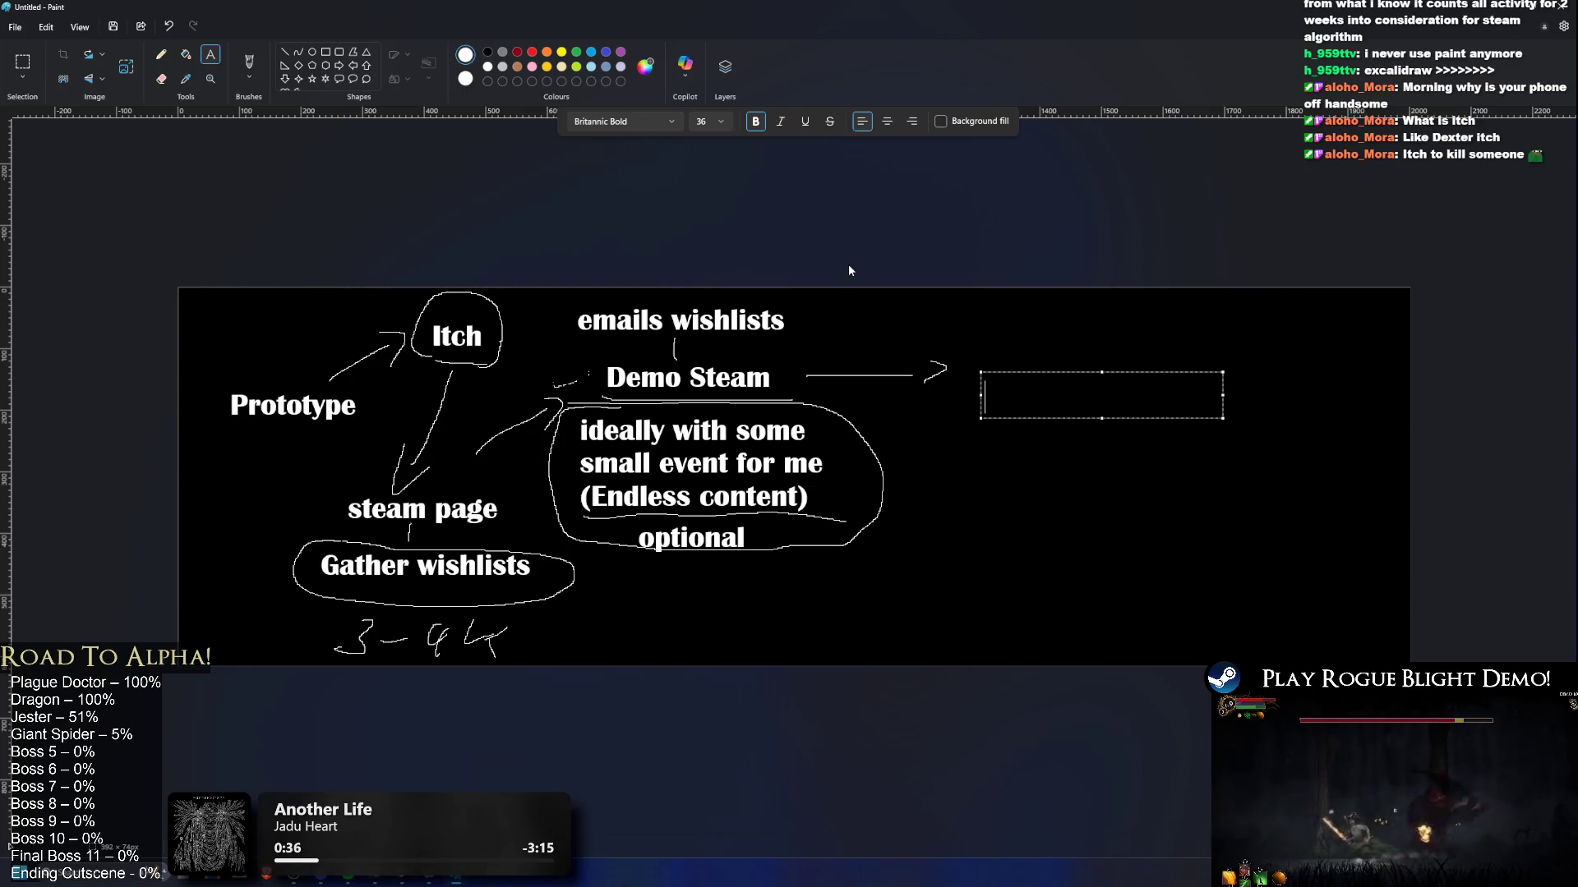
pyautogui.write('Update demo')
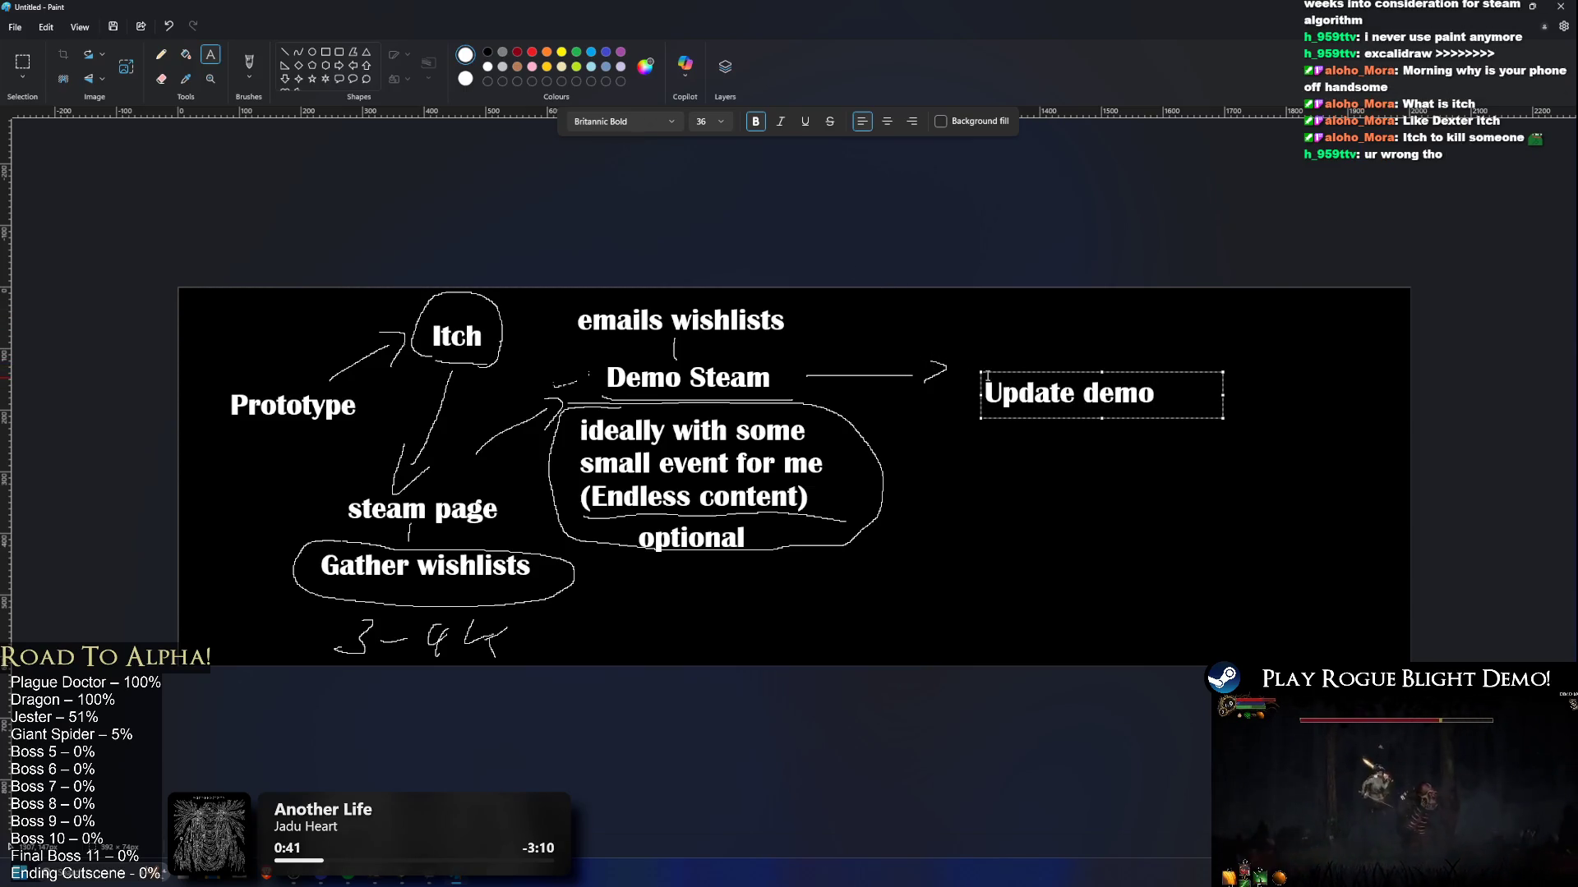
pyautogui.moveTo(981, 372); pyautogui.dragTo(956, 350)
pyautogui.moveTo(1223, 428); pyautogui.dragTo(1304, 590)
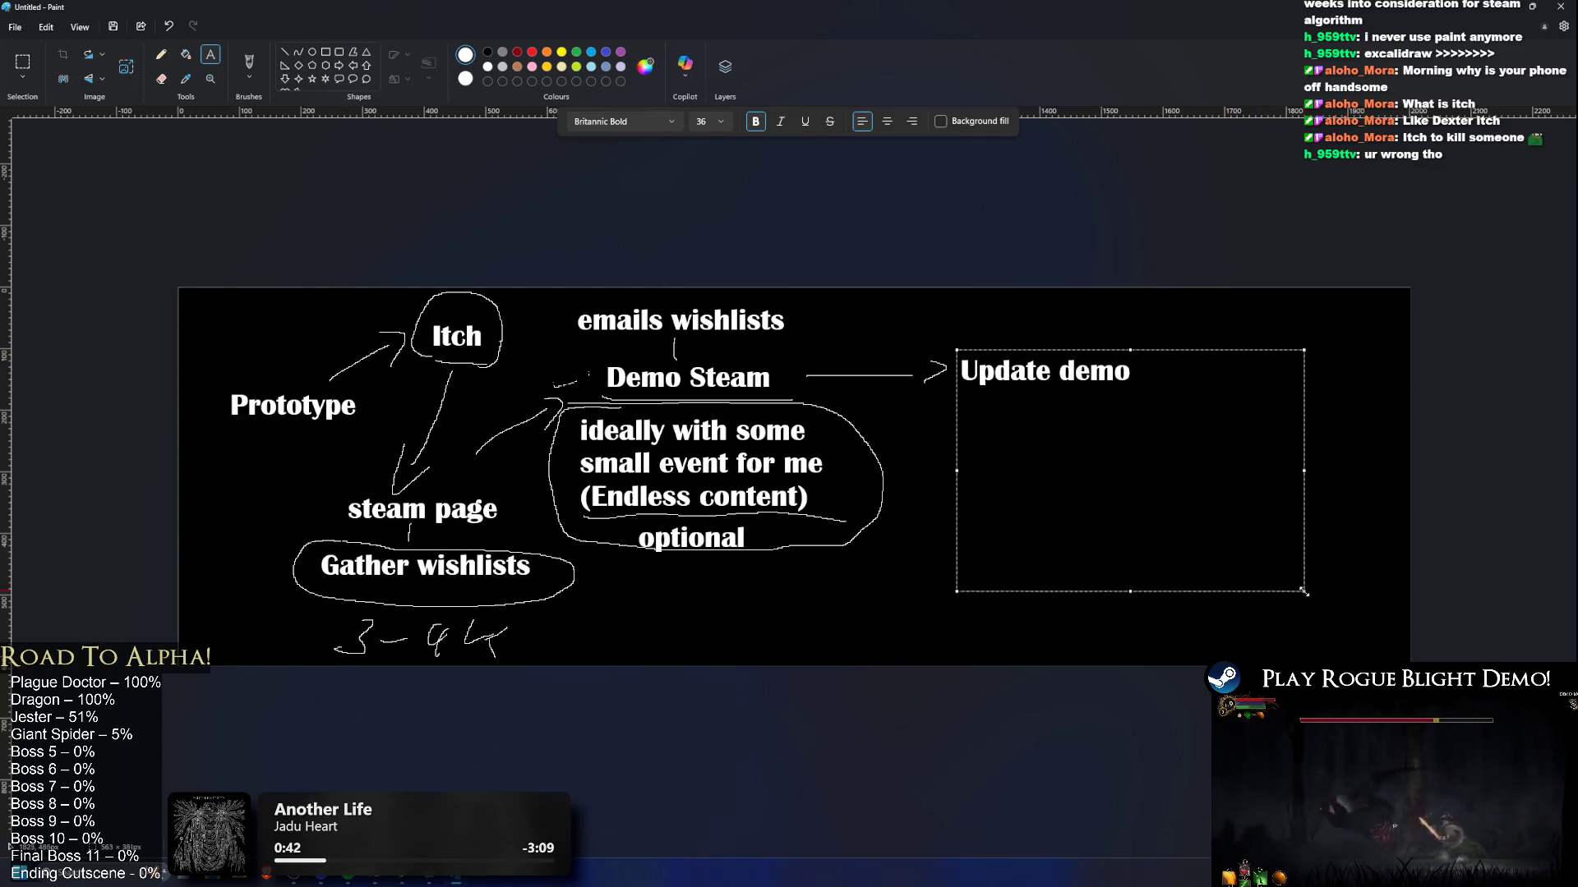
pyautogui.write(' for itch')
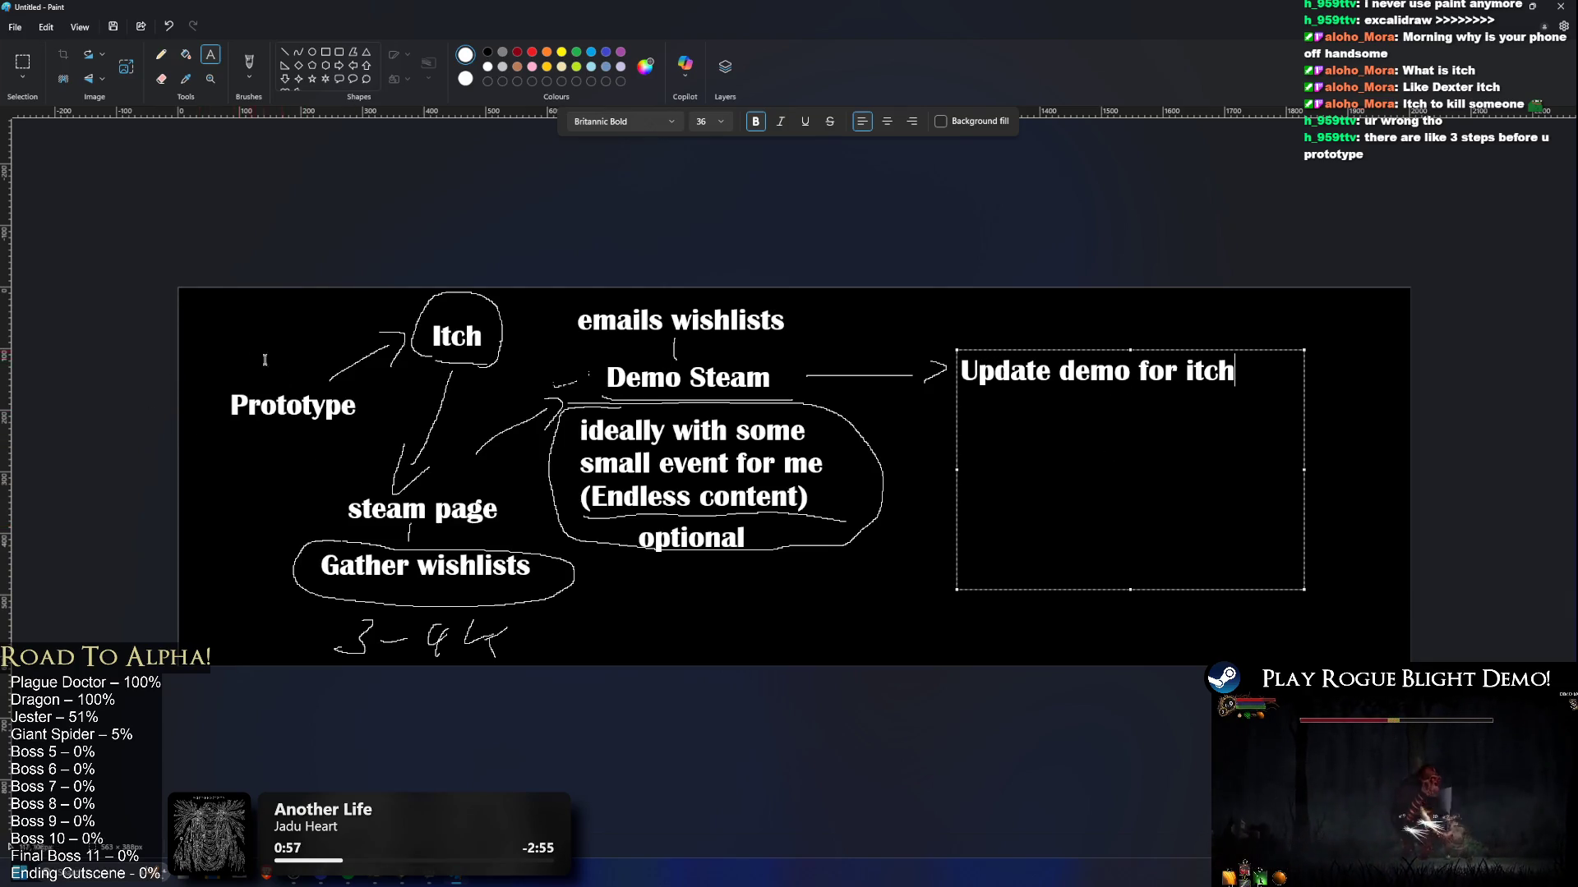
pyautogui.moveTo(957, 350); pyautogui.dragTo(960, 355)
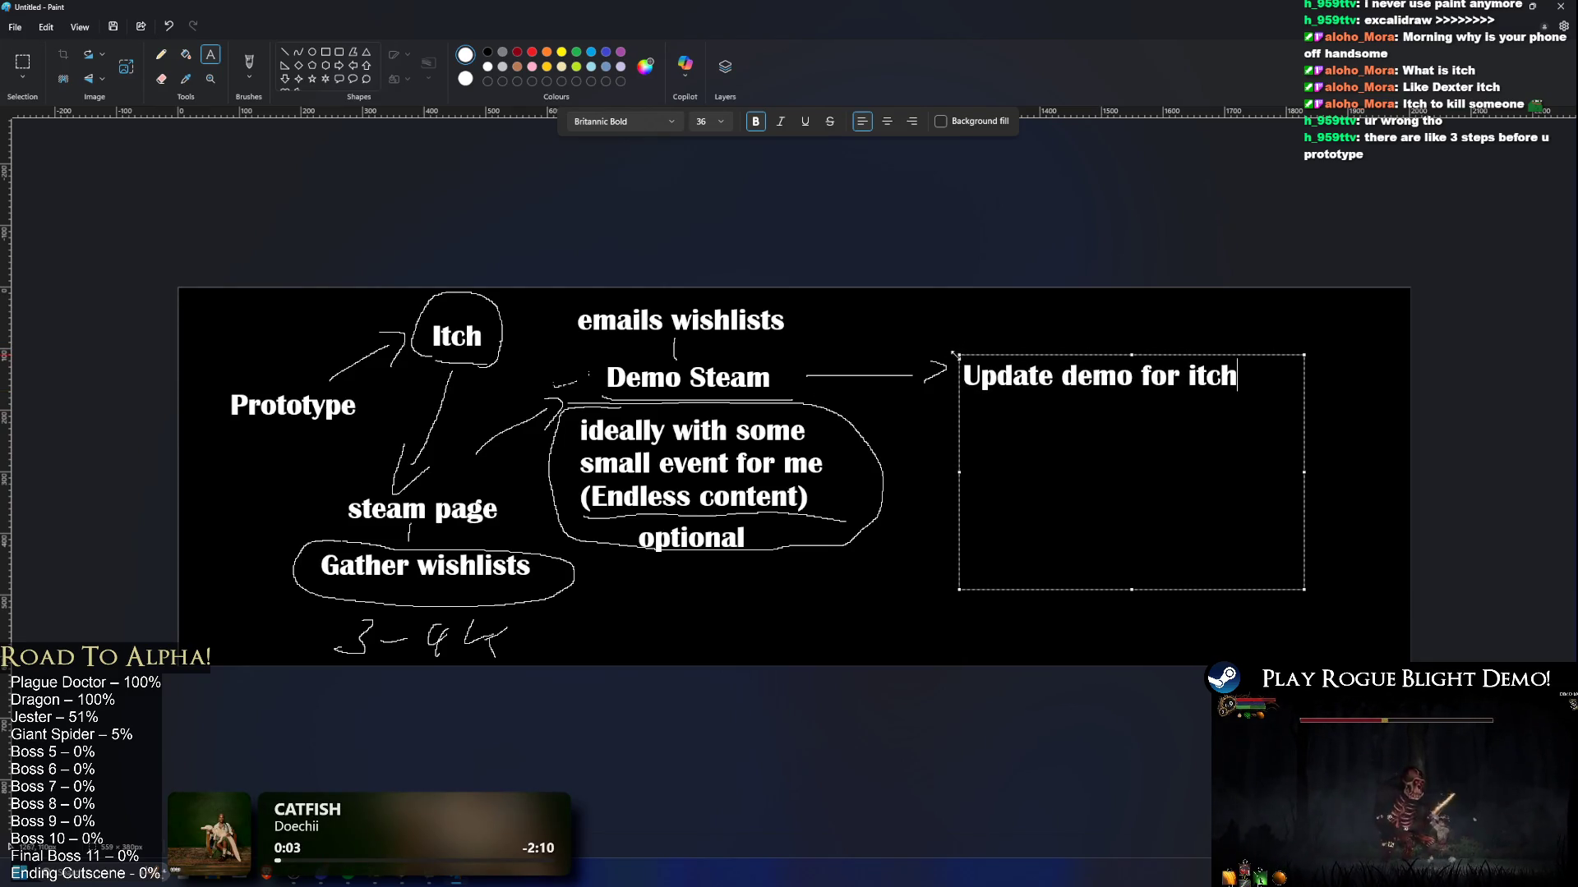
pyautogui.moveTo(959, 355); pyautogui.dragTo(960, 356)
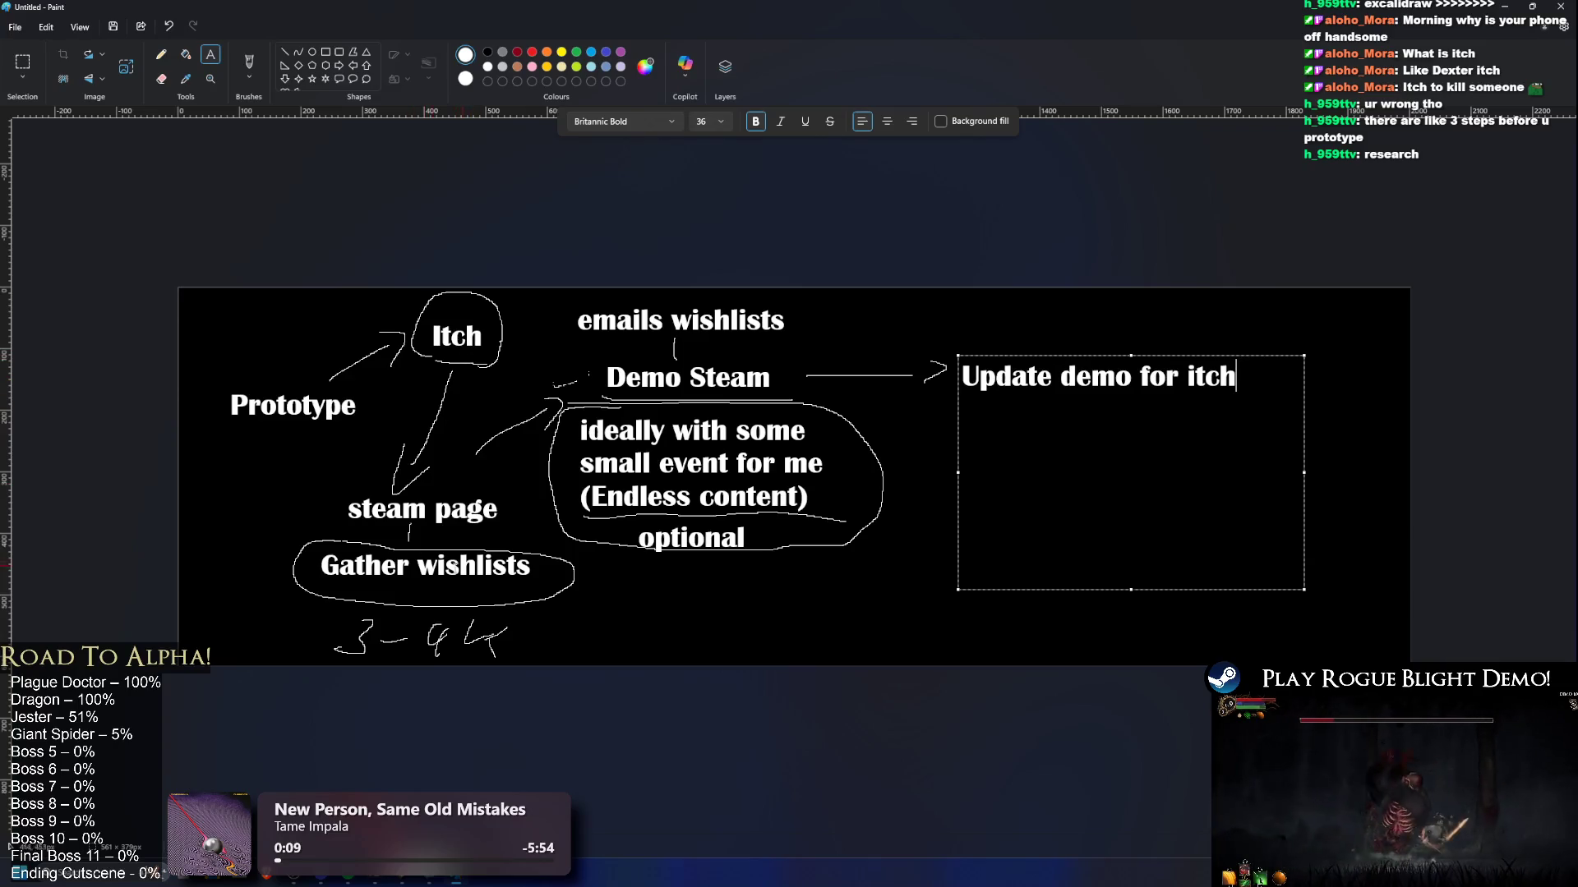
pyautogui.moveTo(958, 355); pyautogui.dragTo(959, 354)
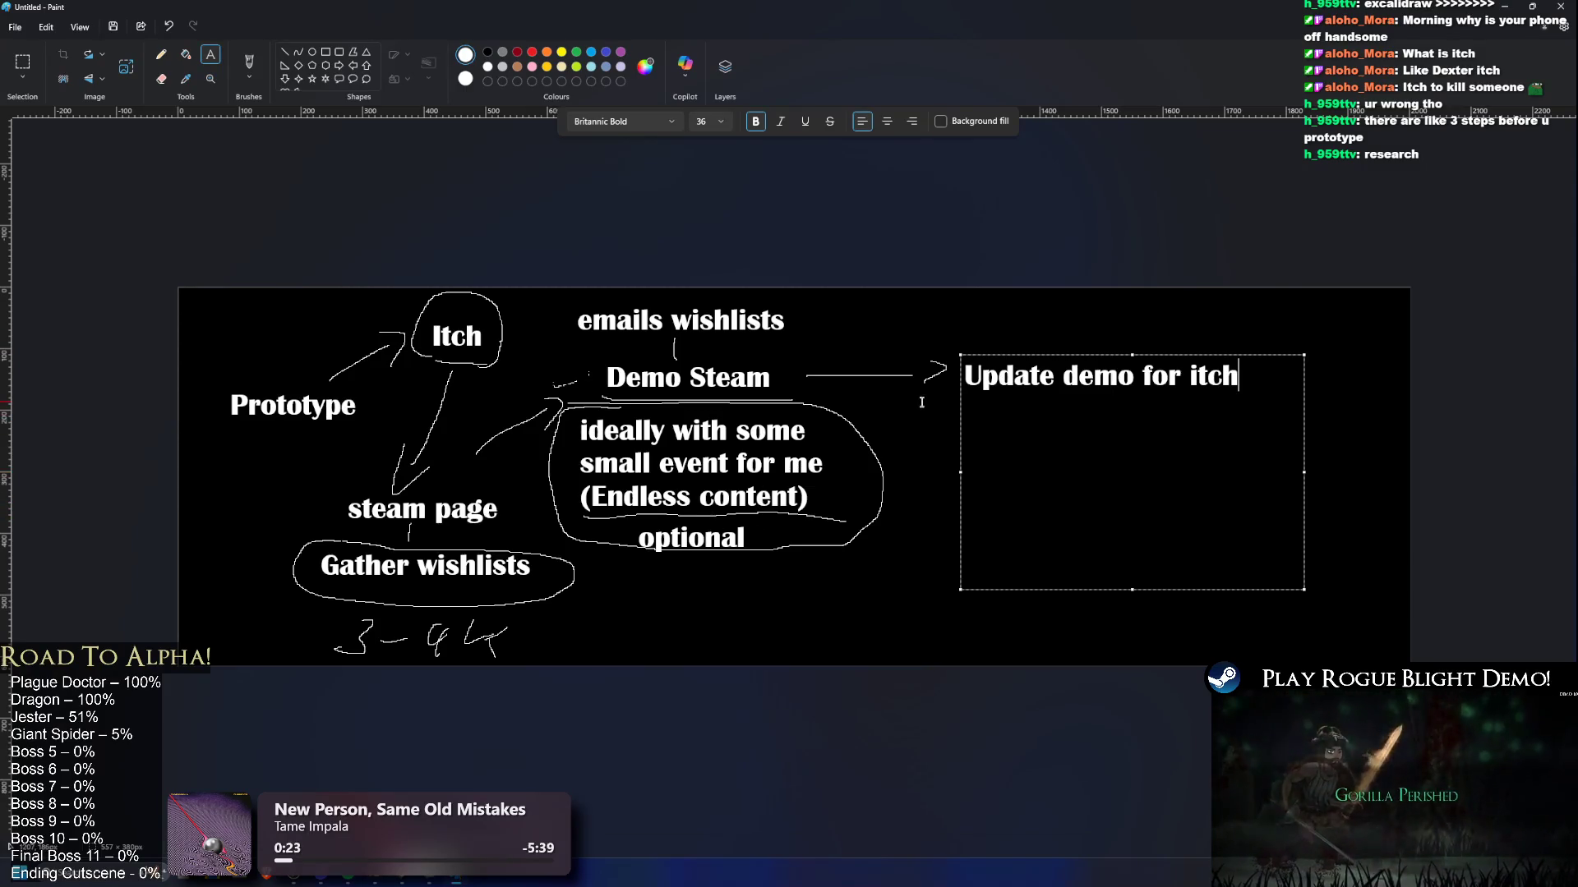
# Step: Add the line 'with release for Steam Next fest' and draw a curved arrow down-left from the note
pyautogui.press('Return')
pyautogui.write('w')
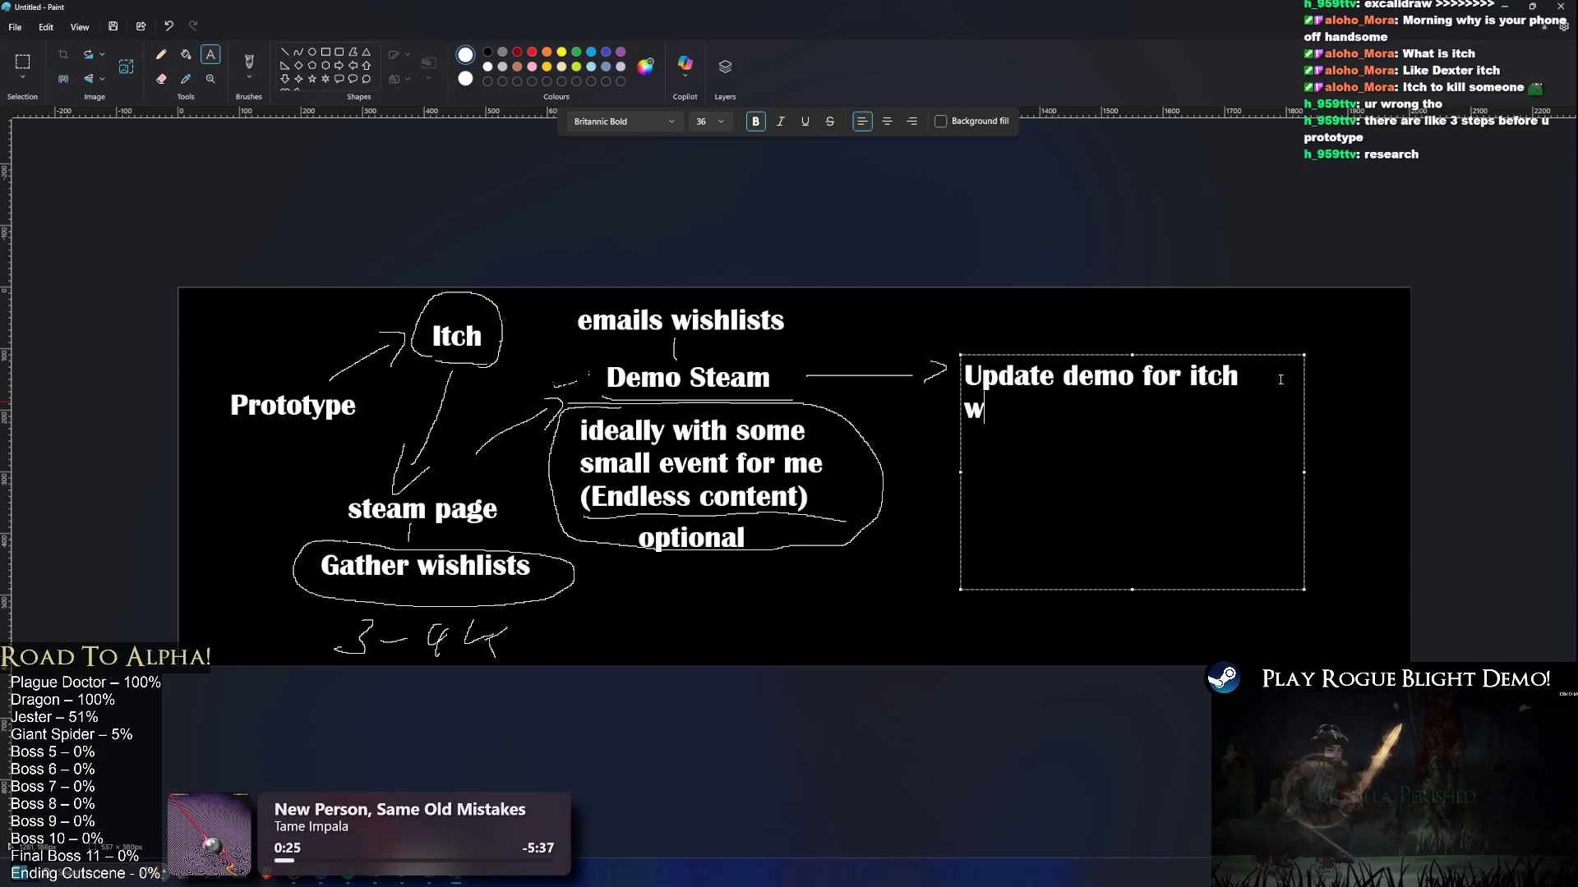
pyautogui.write('ith release ')
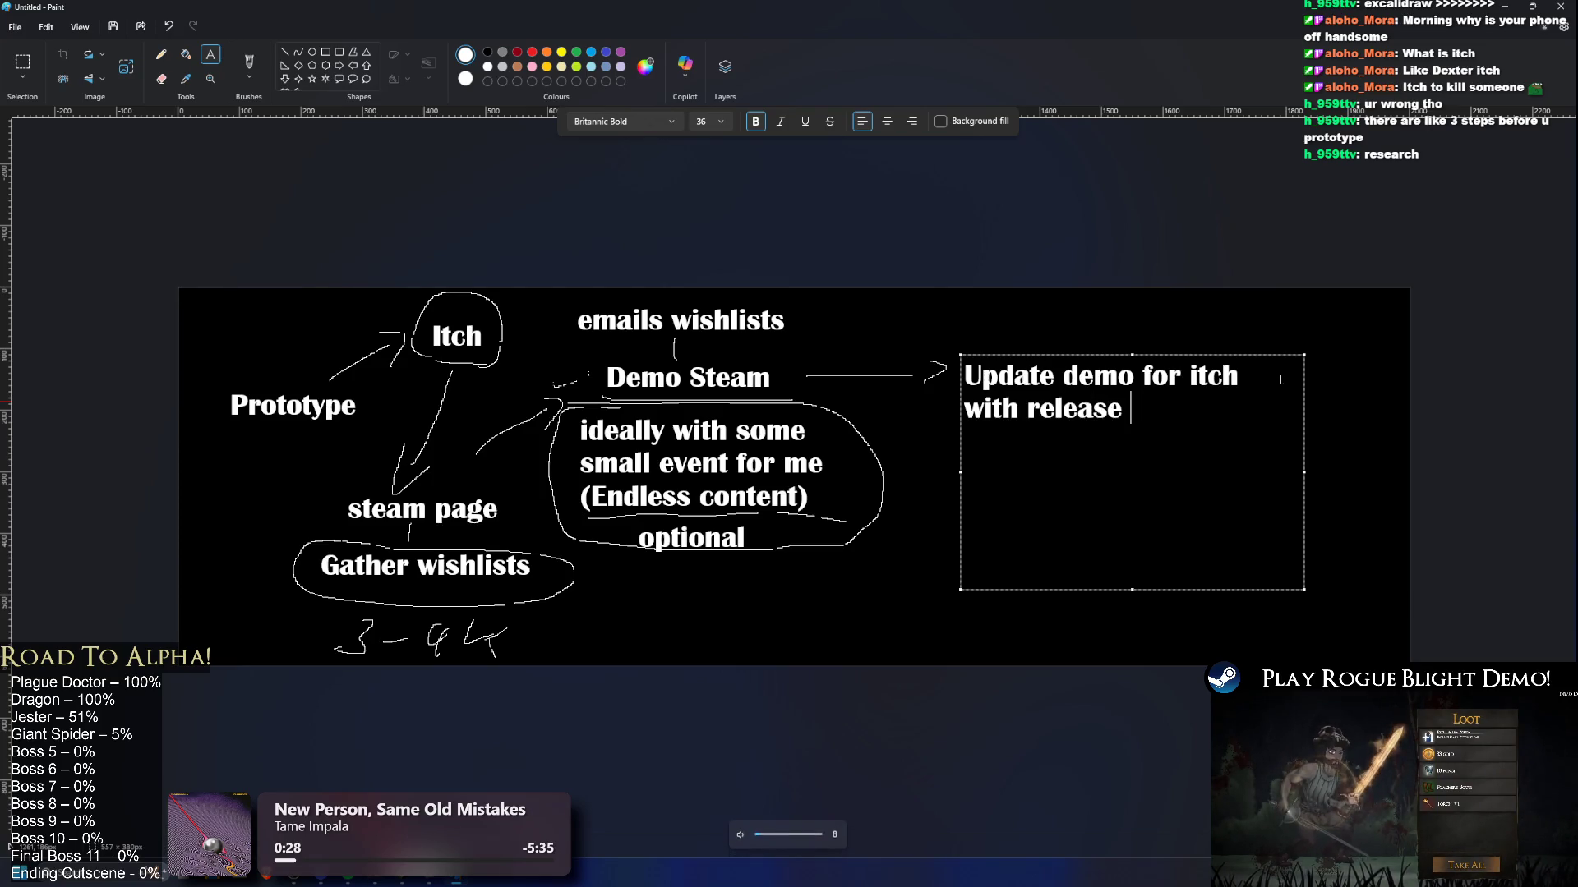
pyautogui.write('for S')
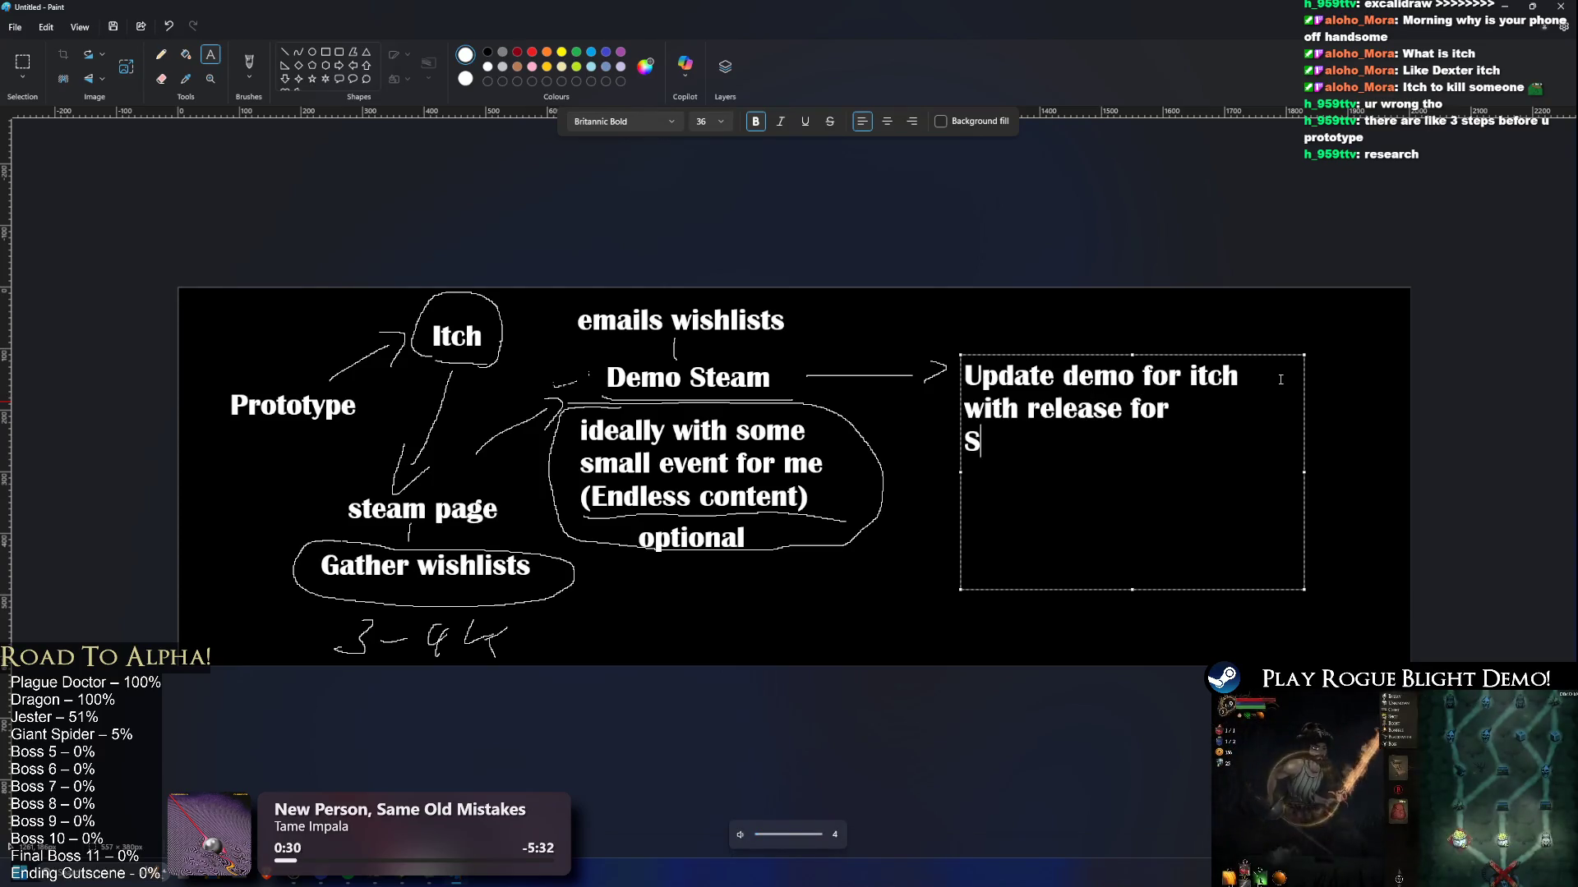
pyautogui.write('team Next fest')
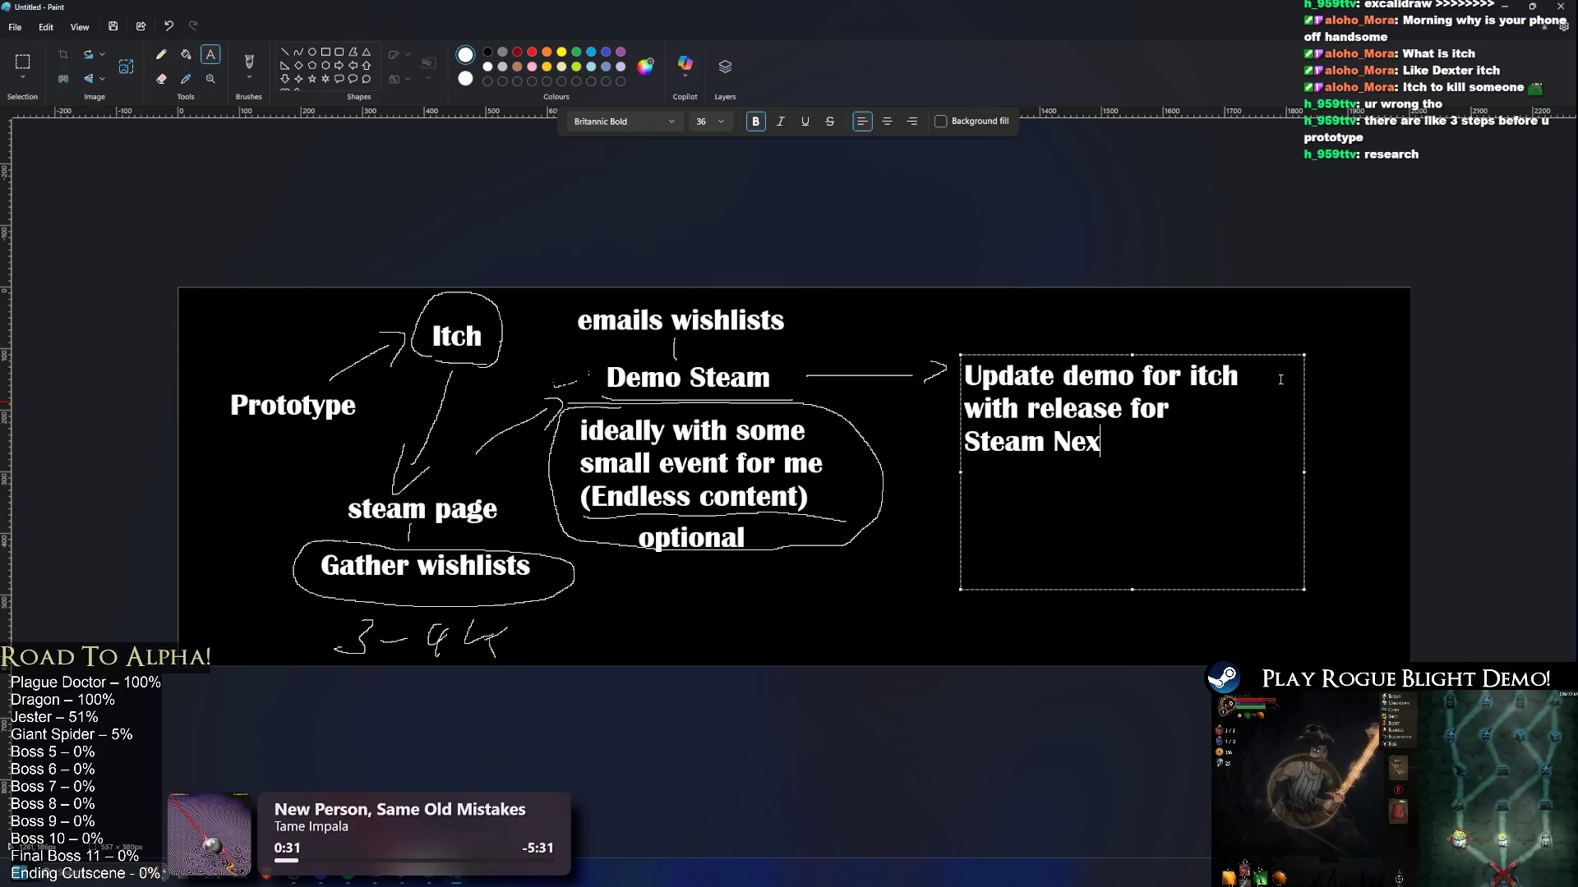
pyautogui.click(1388, 284)
pyautogui.click(161, 55)
pyautogui.moveTo(1206, 411)
pyautogui.mouseDown()
pyautogui.moveTo(1013, 495)
pyautogui.moveTo(1027, 524)
pyautogui.moveTo(1066, 515)
pyautogui.mouseUp()
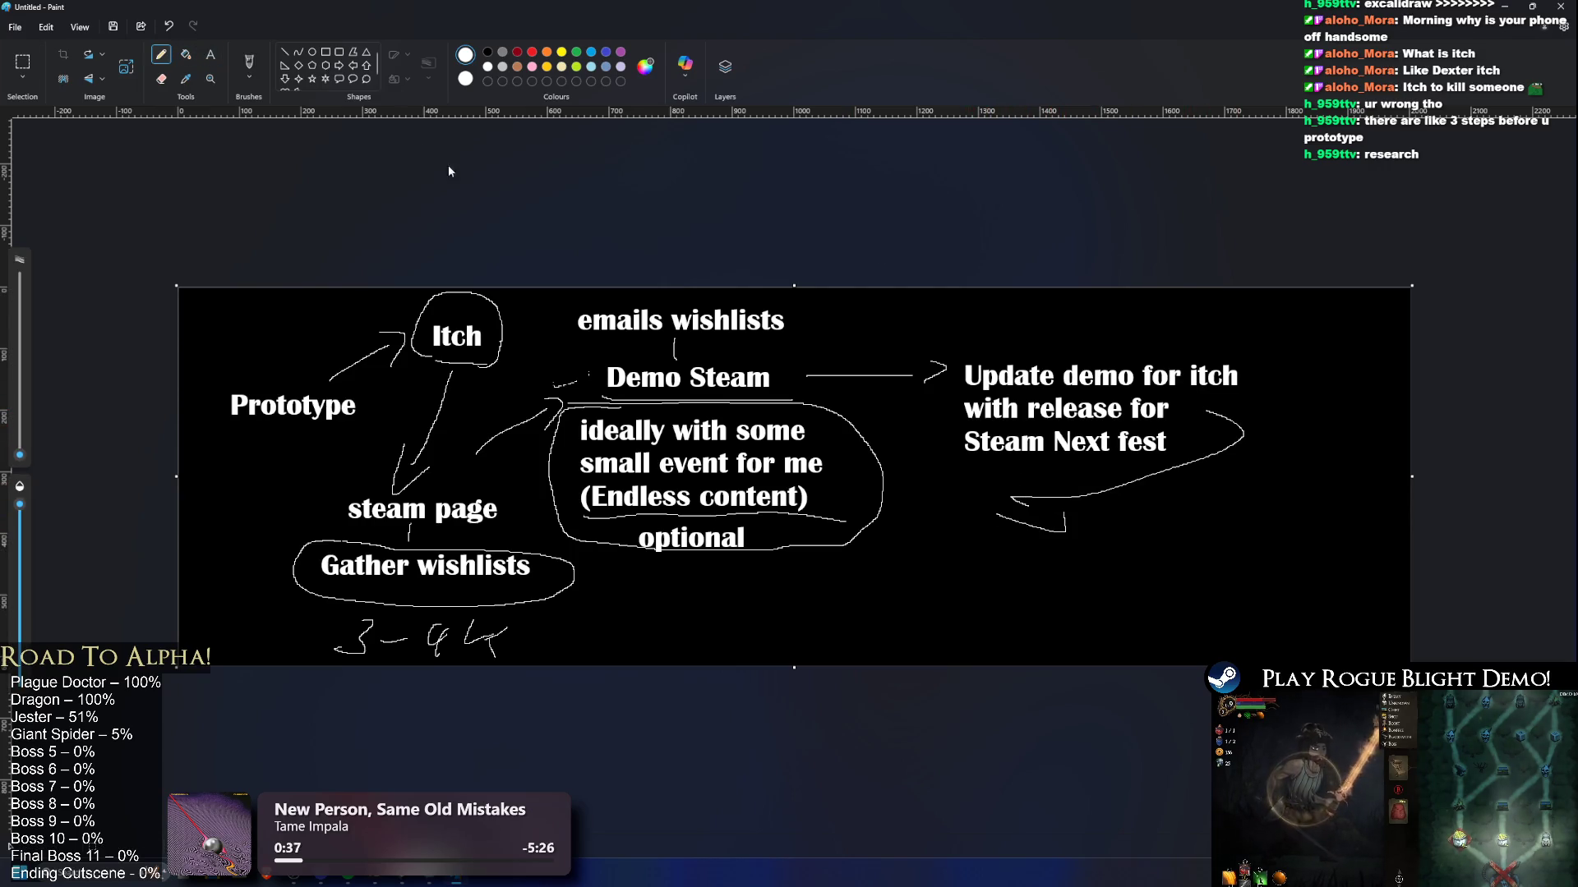
# Step: Add a two-line note '1 month + later' / 'Release game' below the curved arrow
pyautogui.click(210, 54)
pyautogui.click(1120, 543)
pyautogui.write('1 mothn')
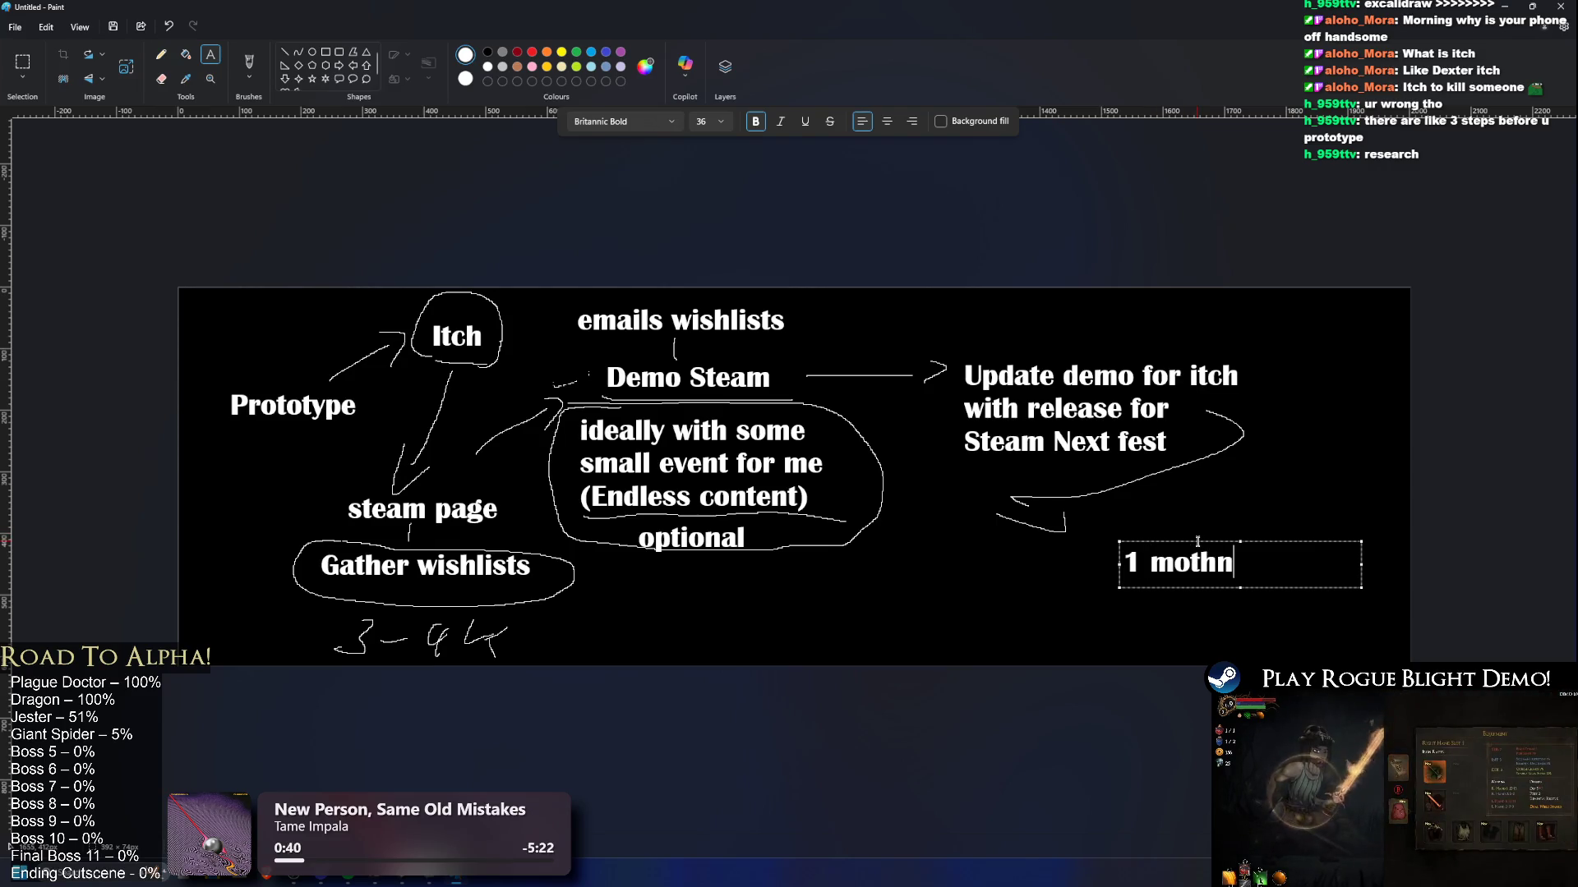
pyautogui.press('BackSpace')
pyautogui.press('BackSpace')
pyautogui.write('nth + later')
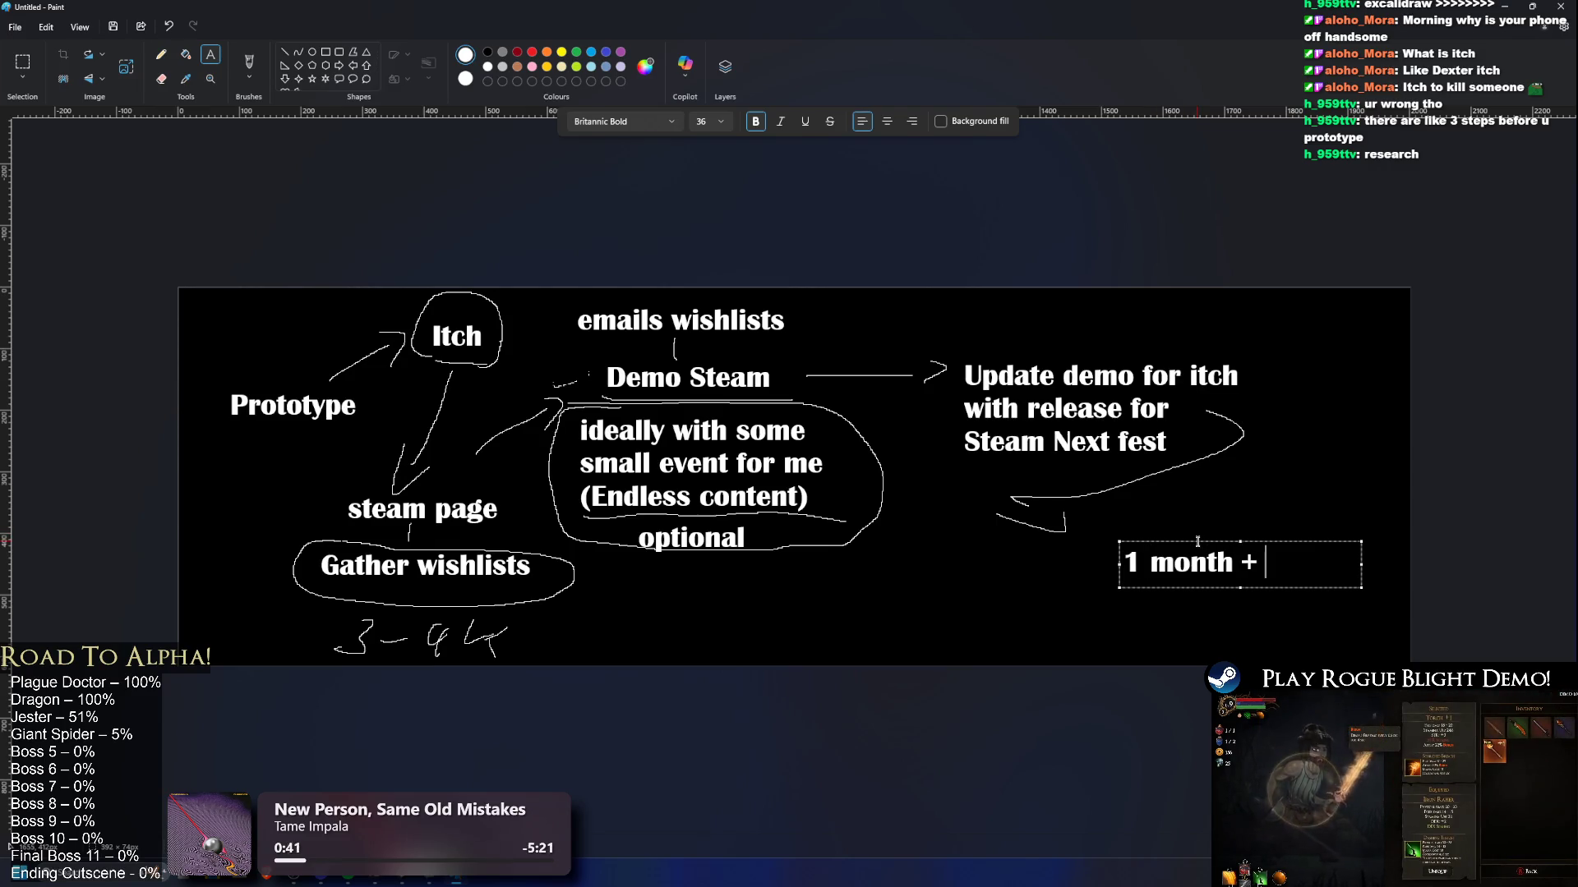
pyautogui.press('Return')
pyautogui.write('Release game')
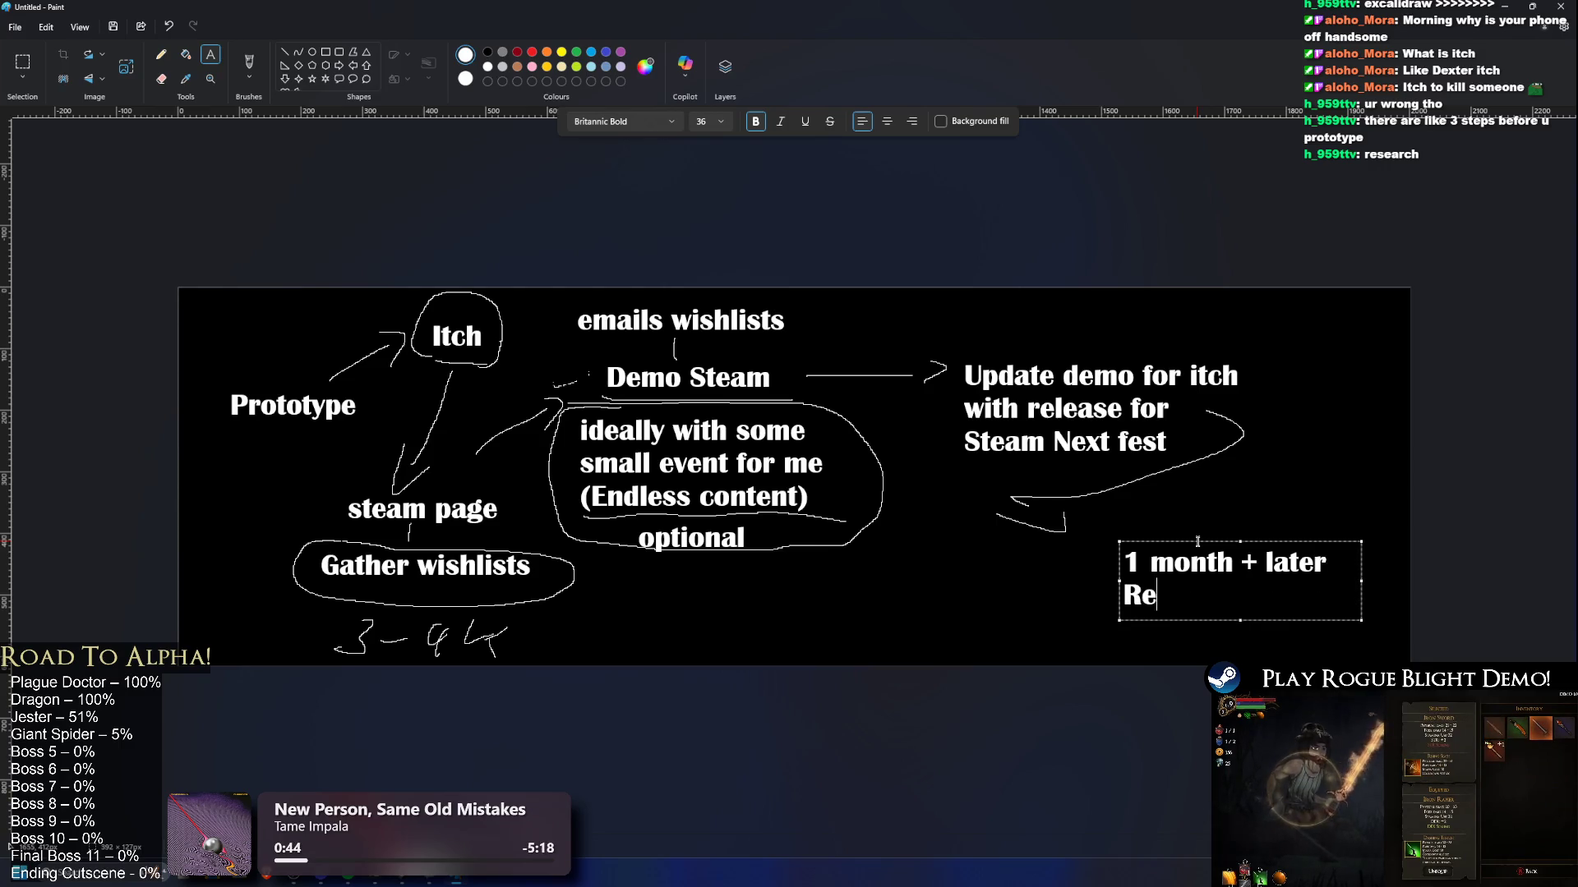
pyautogui.click(645, 374)
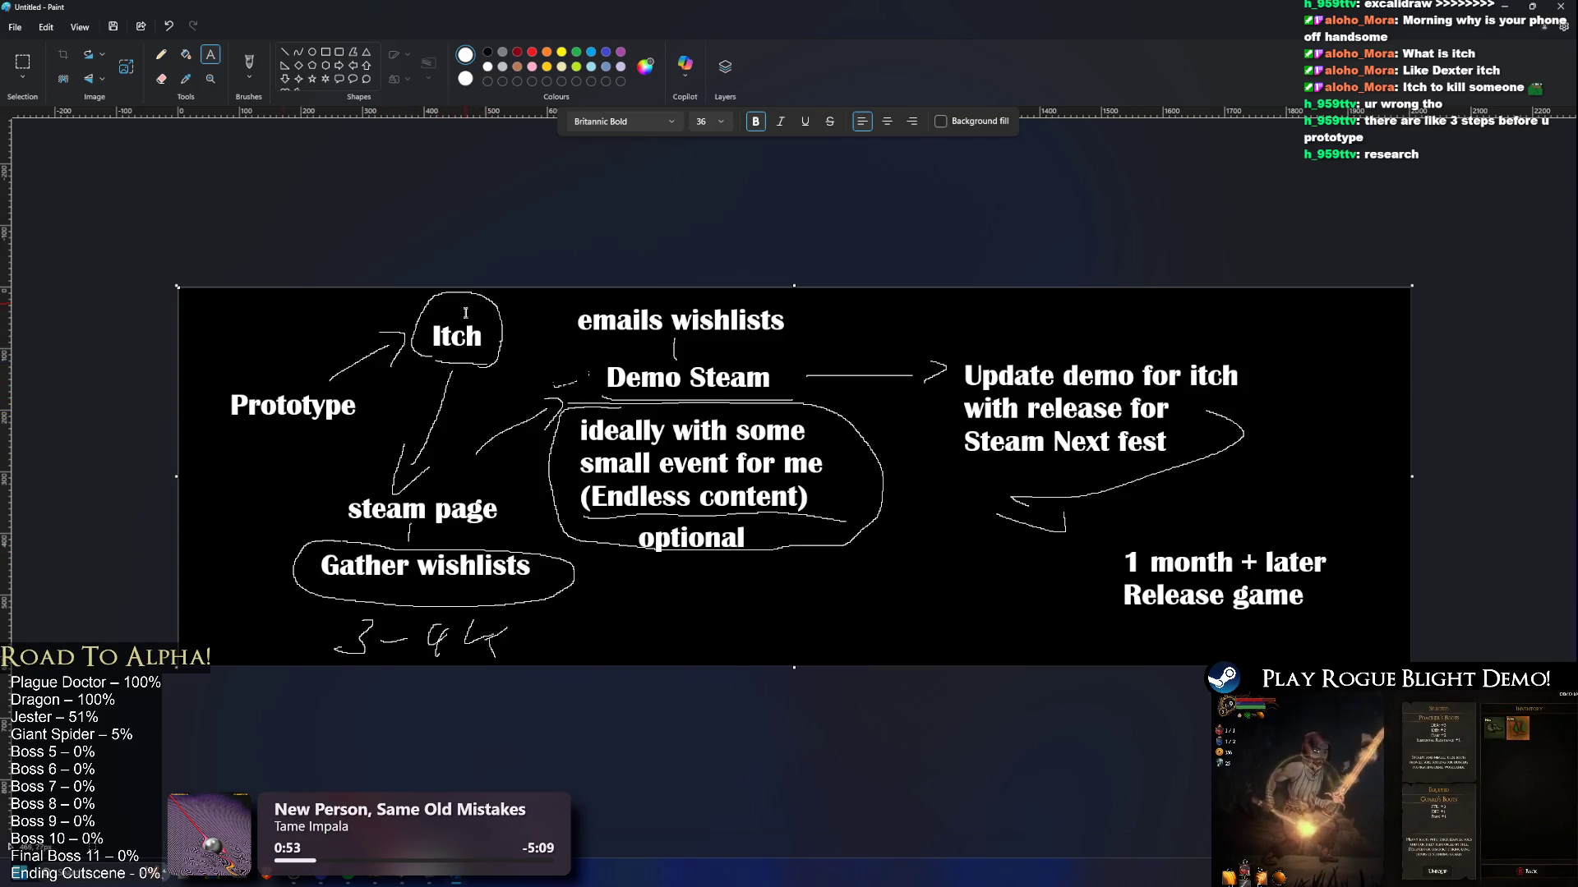
# Step: Adjust the system sound volume down, briefly mute, and back up
pyautogui.press('XF86AudioLowerVolume')
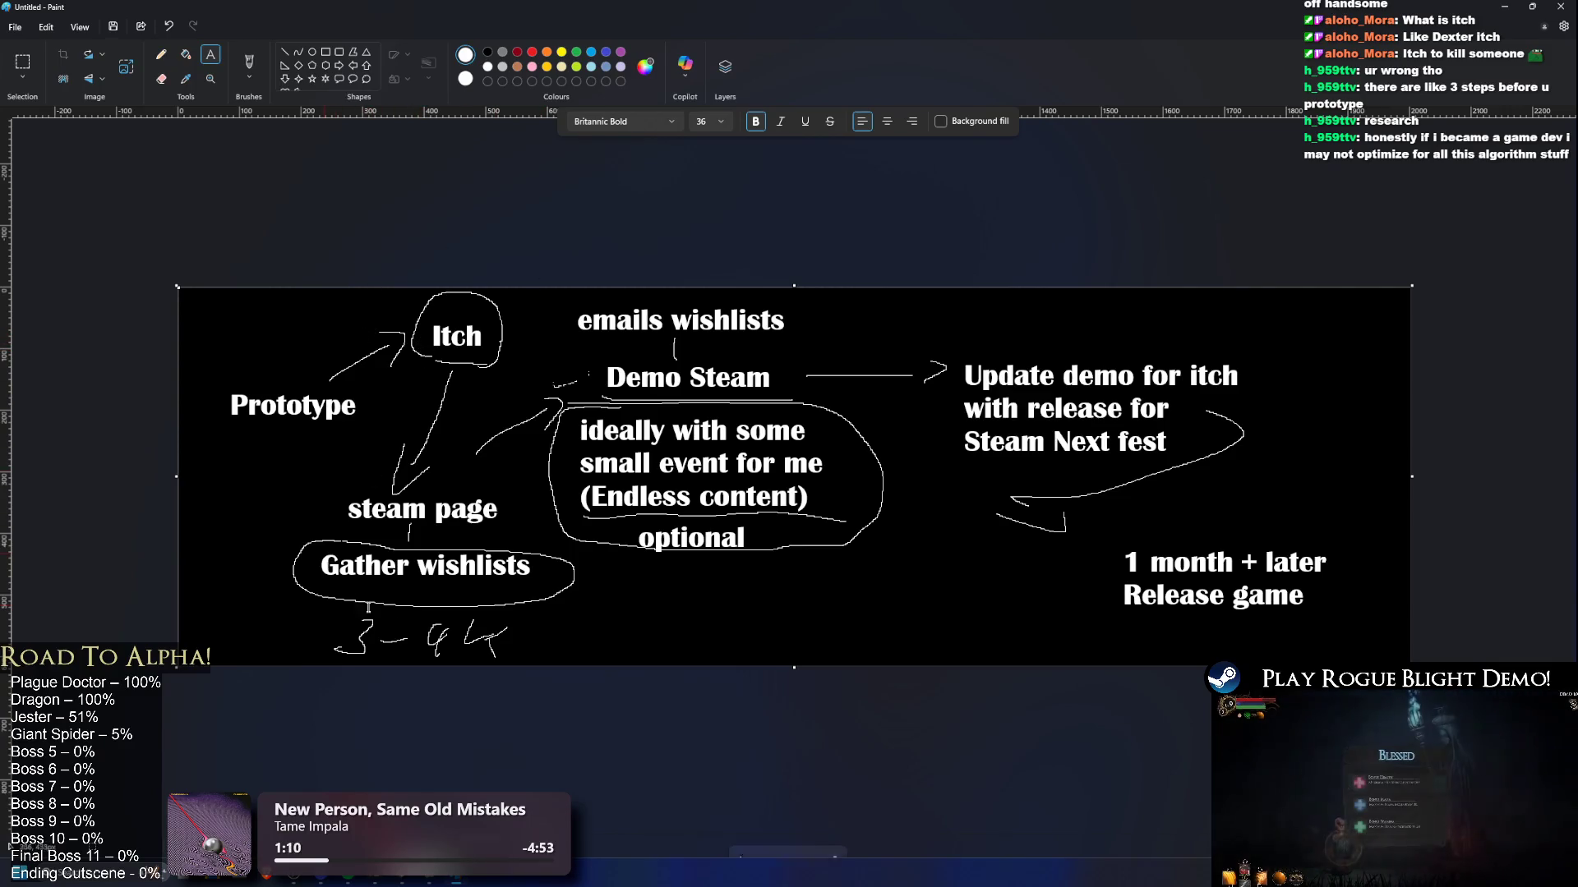
pyautogui.press('XF86AudioLowerVolume')
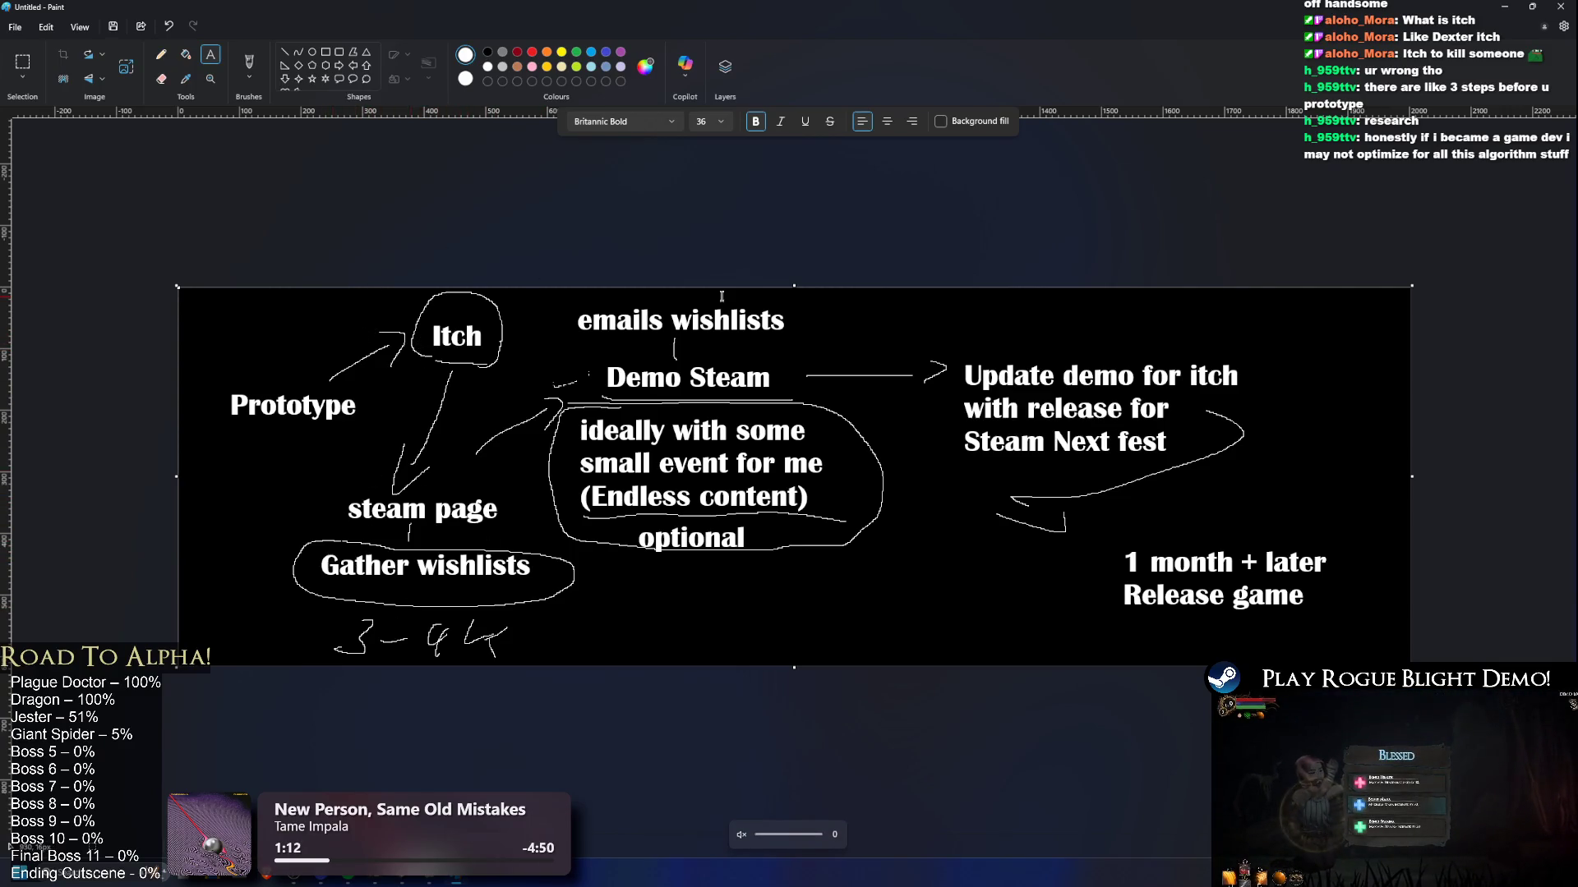
pyautogui.press('XF86AudioRaiseVolume')
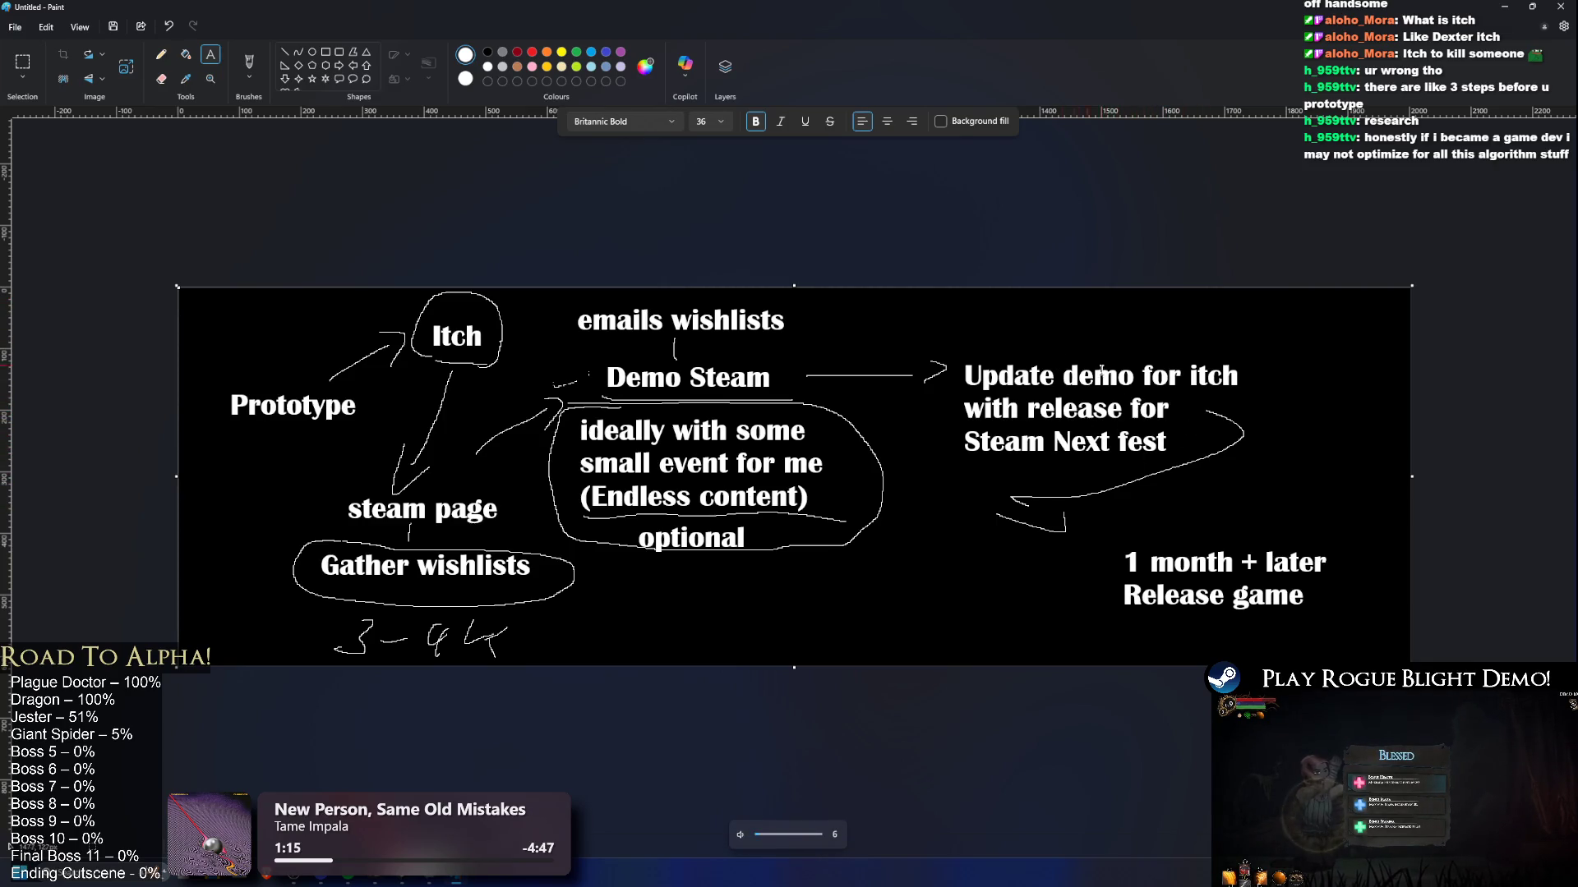
pyautogui.press('XF86AudioLowerVolume')
pyautogui.press('XF86AudioLowerVolume')
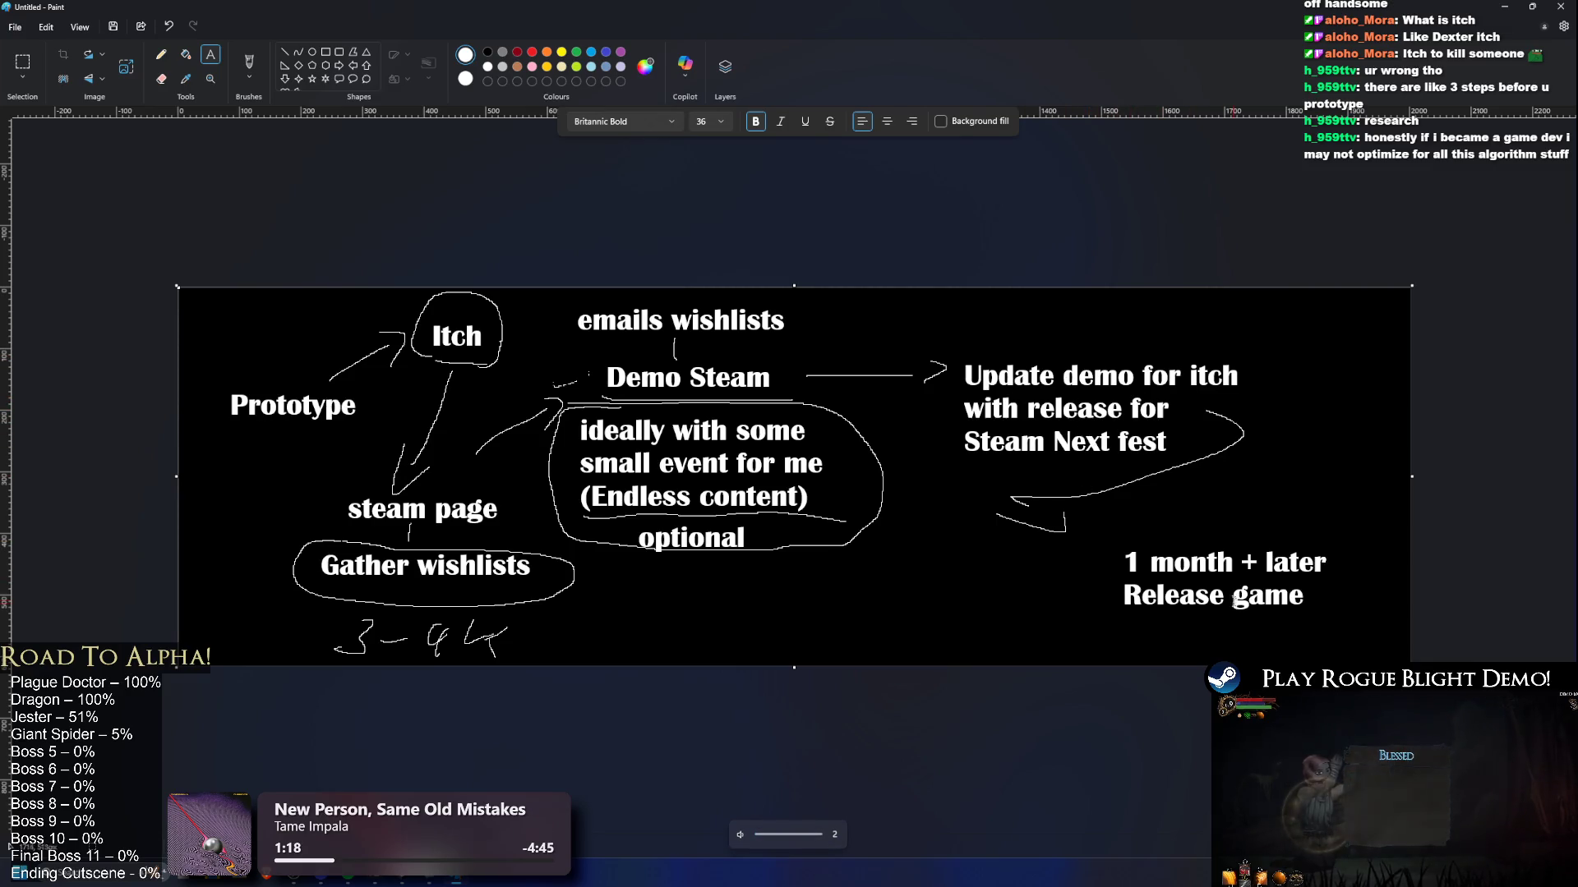
pyautogui.press('XF86AudioRaiseVolume')
pyautogui.press('XF86AudioRaiseVolume')
pyautogui.press('XF86AudioRaiseVolume')
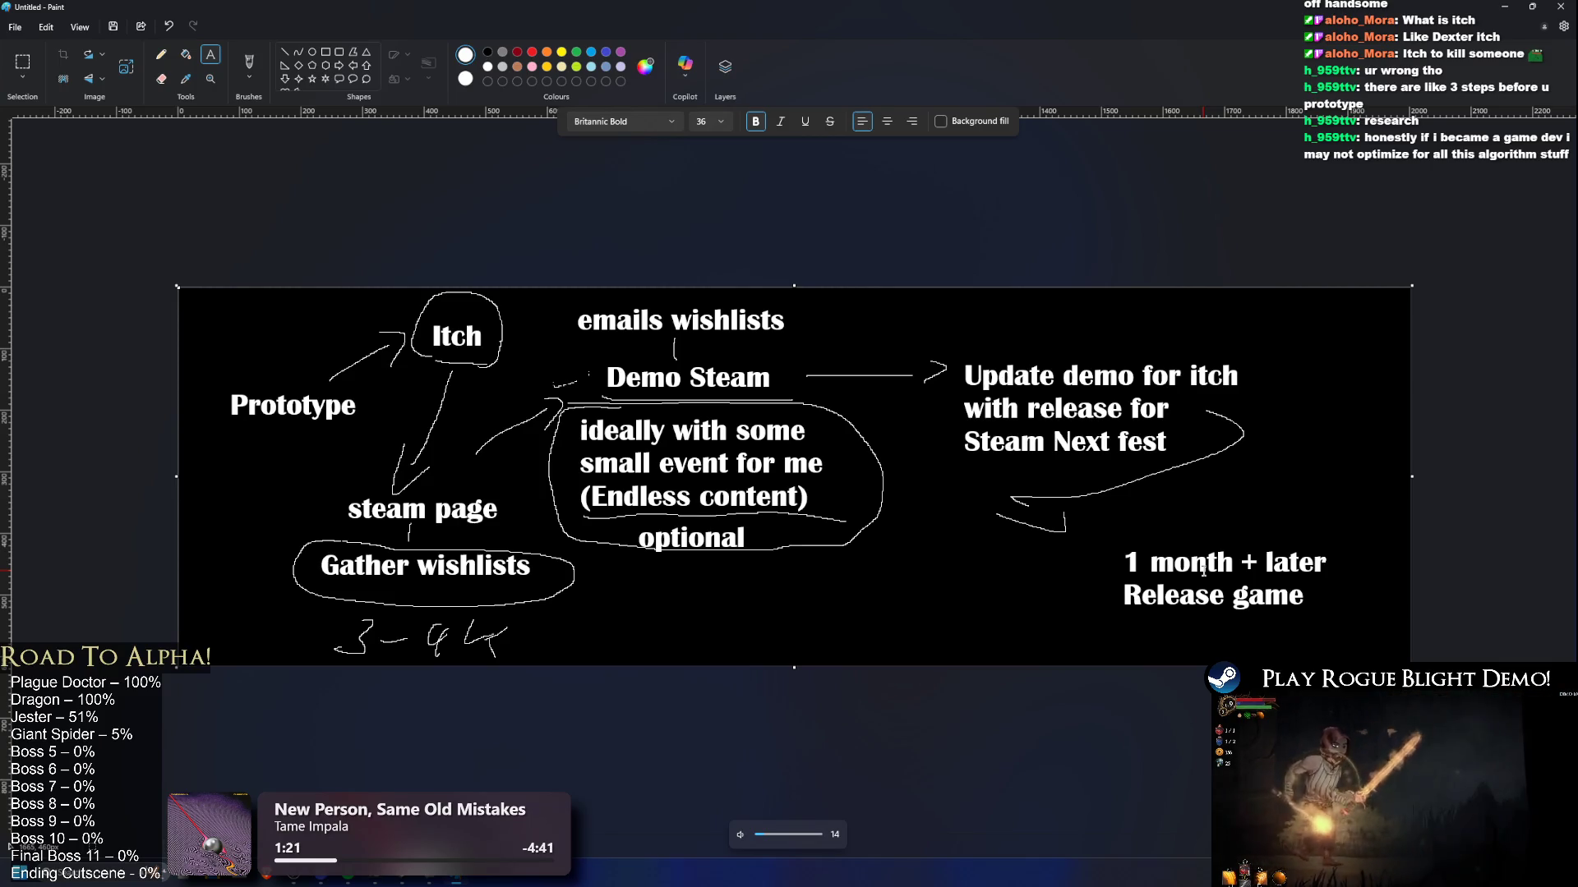
pyautogui.click(161, 54)
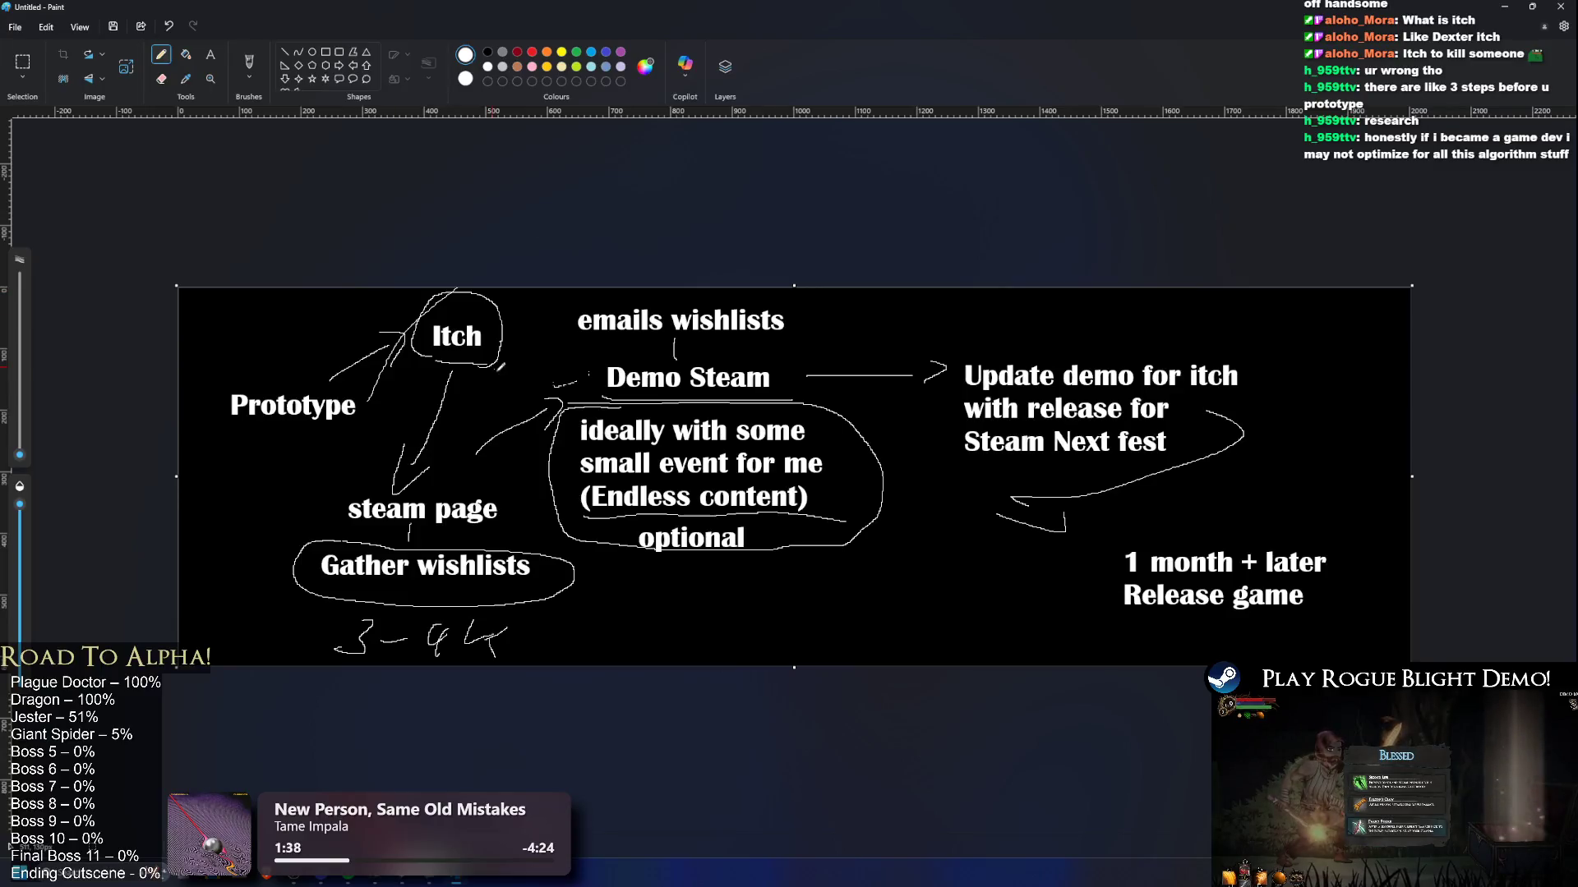
# Step: Cross out Itch and the Endless content oval in pencil, undoing the later loops
pyautogui.moveTo(503, 293); pyautogui.dragTo(399, 393)
pyautogui.moveTo(422, 290)
pyautogui.mouseDown()
pyautogui.moveTo(520, 416)
pyautogui.moveTo(602, 420)
pyautogui.moveTo(801, 526)
pyautogui.mouseUp()
pyautogui.moveTo(596, 538); pyautogui.dragTo(782, 415)
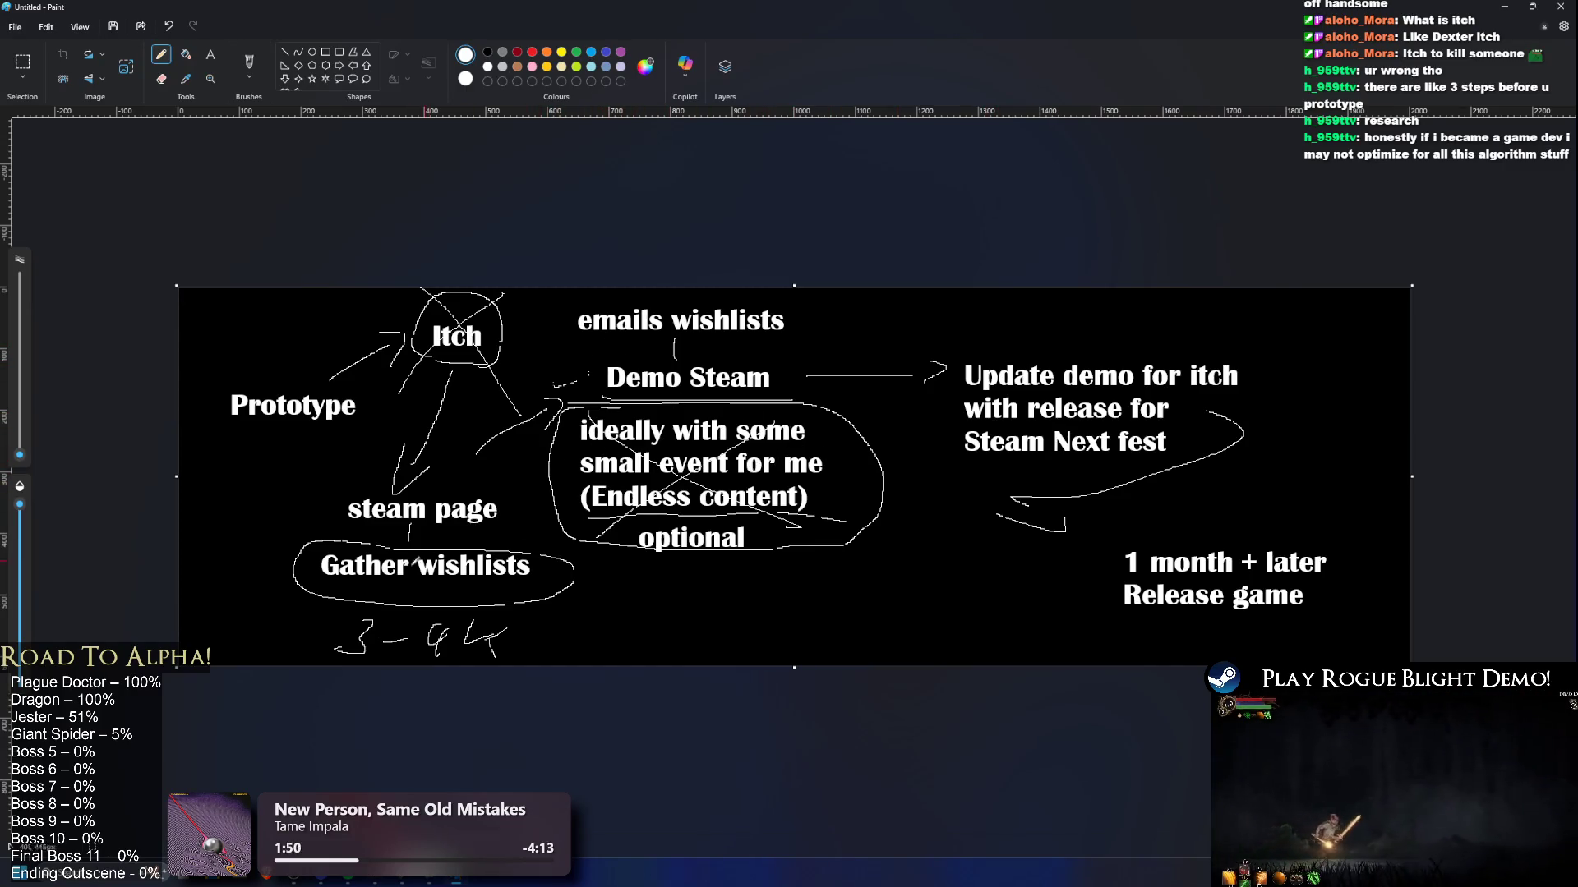
pyautogui.moveTo(368, 594)
pyautogui.mouseDown()
pyautogui.moveTo(411, 600)
pyautogui.moveTo(510, 534)
pyautogui.moveTo(354, 567)
pyautogui.mouseUp()
pyautogui.hotkey('ctrl', 'z')
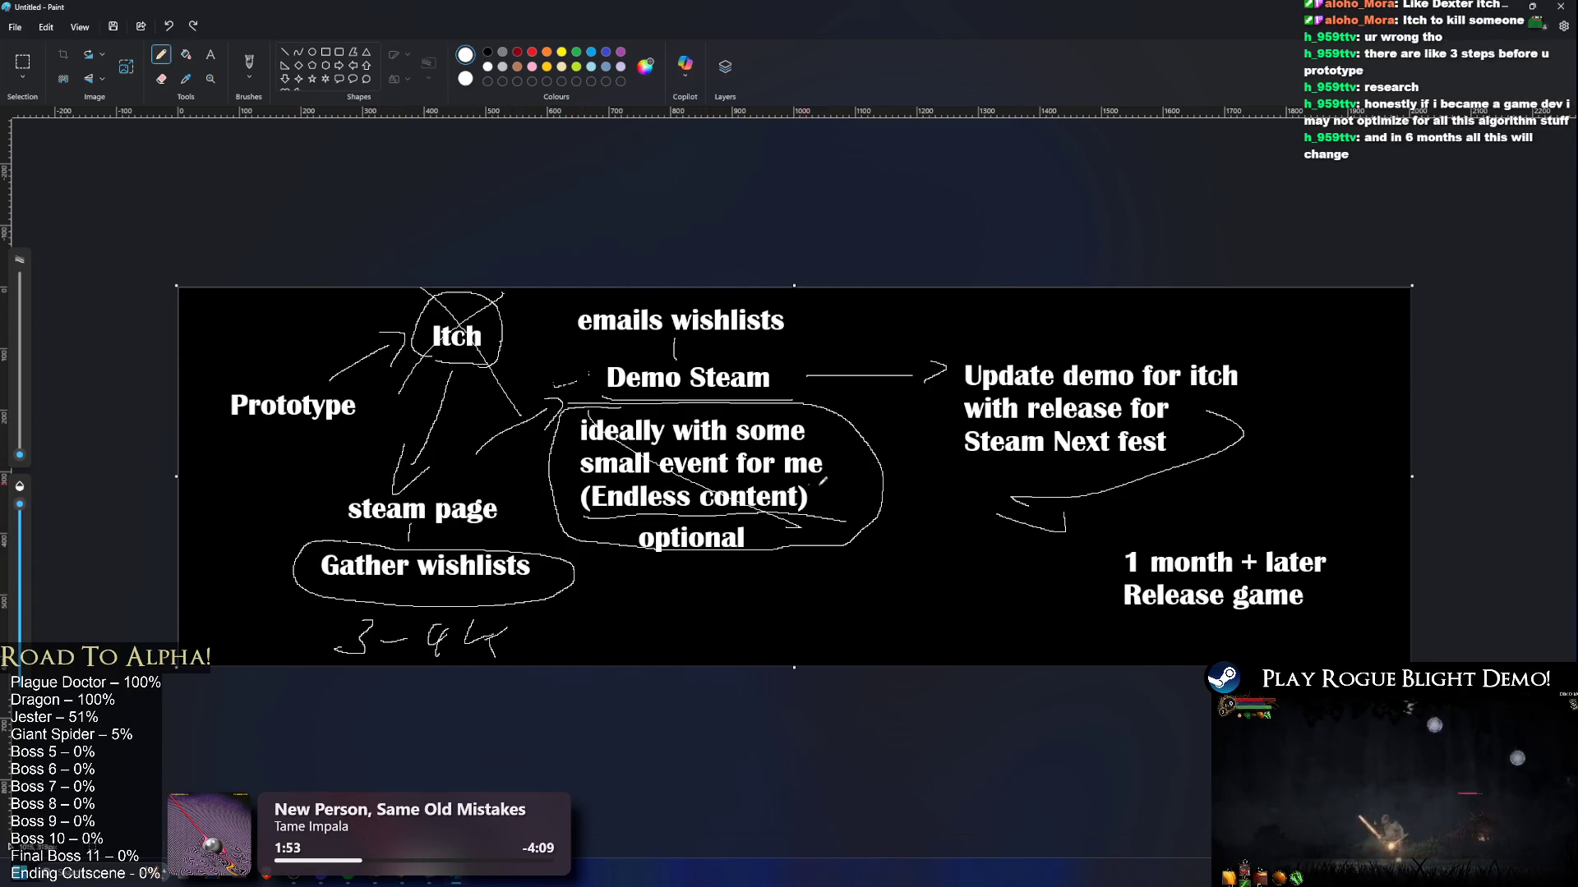
pyautogui.hotkey('ctrl', 'z')
# Step: Scribble over the Update demo for itch arrow and sketch a curve to 1 month + later, then undo them
pyautogui.moveTo(877, 334)
pyautogui.mouseDown()
pyautogui.moveTo(855, 410)
pyautogui.moveTo(871, 362)
pyautogui.moveTo(858, 394)
pyautogui.mouseUp()
pyautogui.moveTo(934, 351)
pyautogui.mouseDown()
pyautogui.moveTo(1072, 321)
pyautogui.moveTo(1282, 317)
pyautogui.mouseUp()
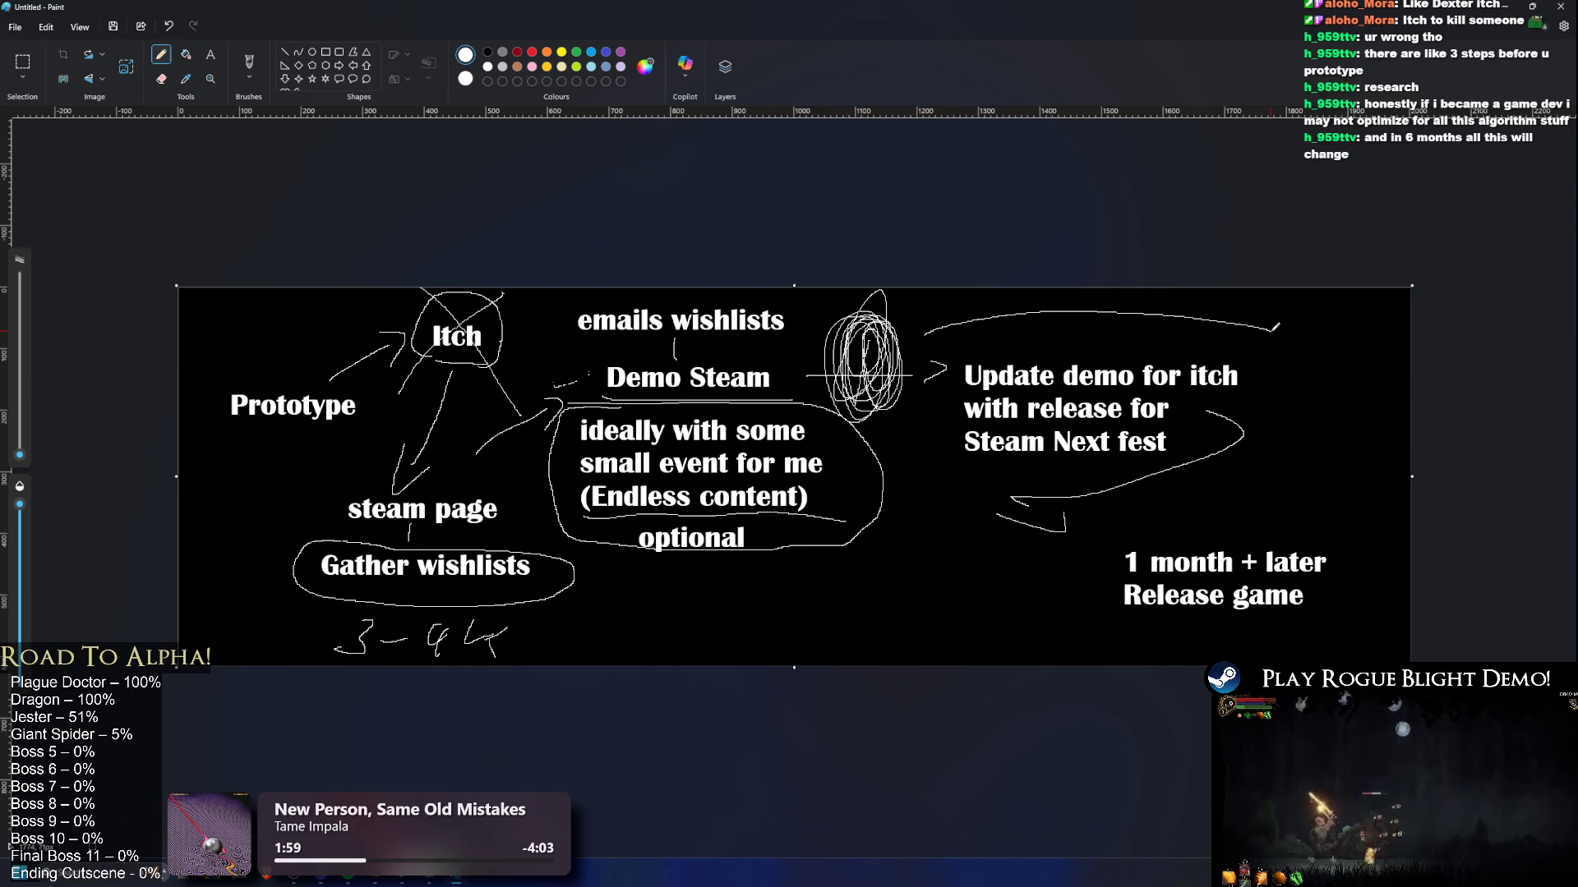
pyautogui.hotkey('ctrl', 'z')
pyautogui.moveTo(935, 334)
pyautogui.mouseDown()
pyautogui.moveTo(1184, 326)
pyautogui.moveTo(1214, 475)
pyautogui.moveTo(899, 403)
pyautogui.moveTo(949, 351)
pyautogui.mouseUp()
pyautogui.hotkey('ctrl', 'z')
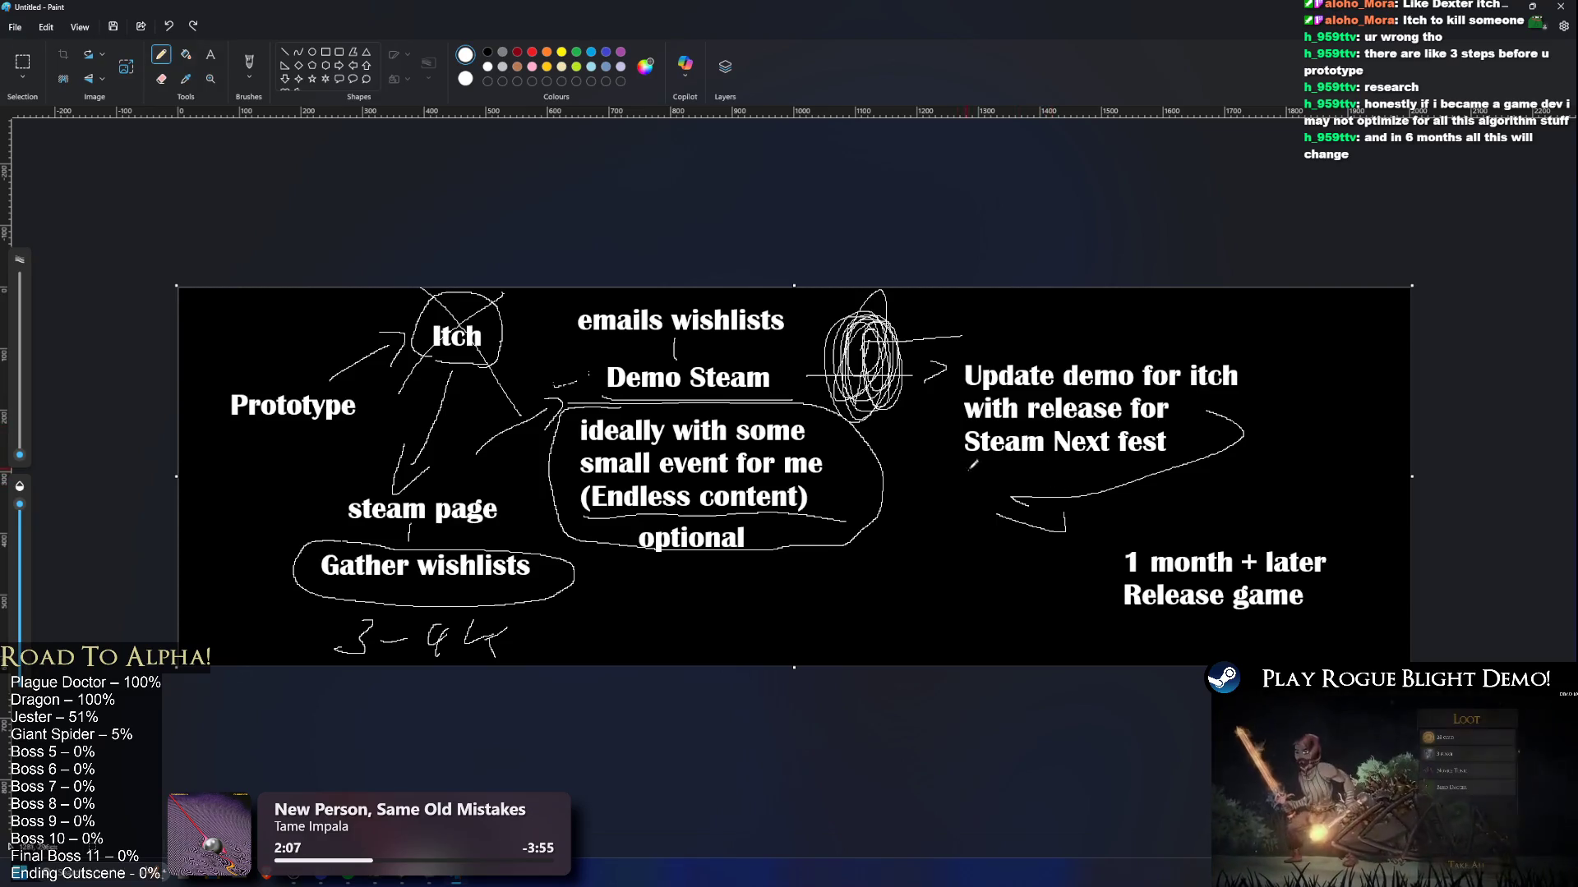
pyautogui.moveTo(971, 466)
pyautogui.mouseDown()
pyautogui.moveTo(1111, 586)
pyautogui.moveTo(1097, 625)
pyautogui.mouseUp()
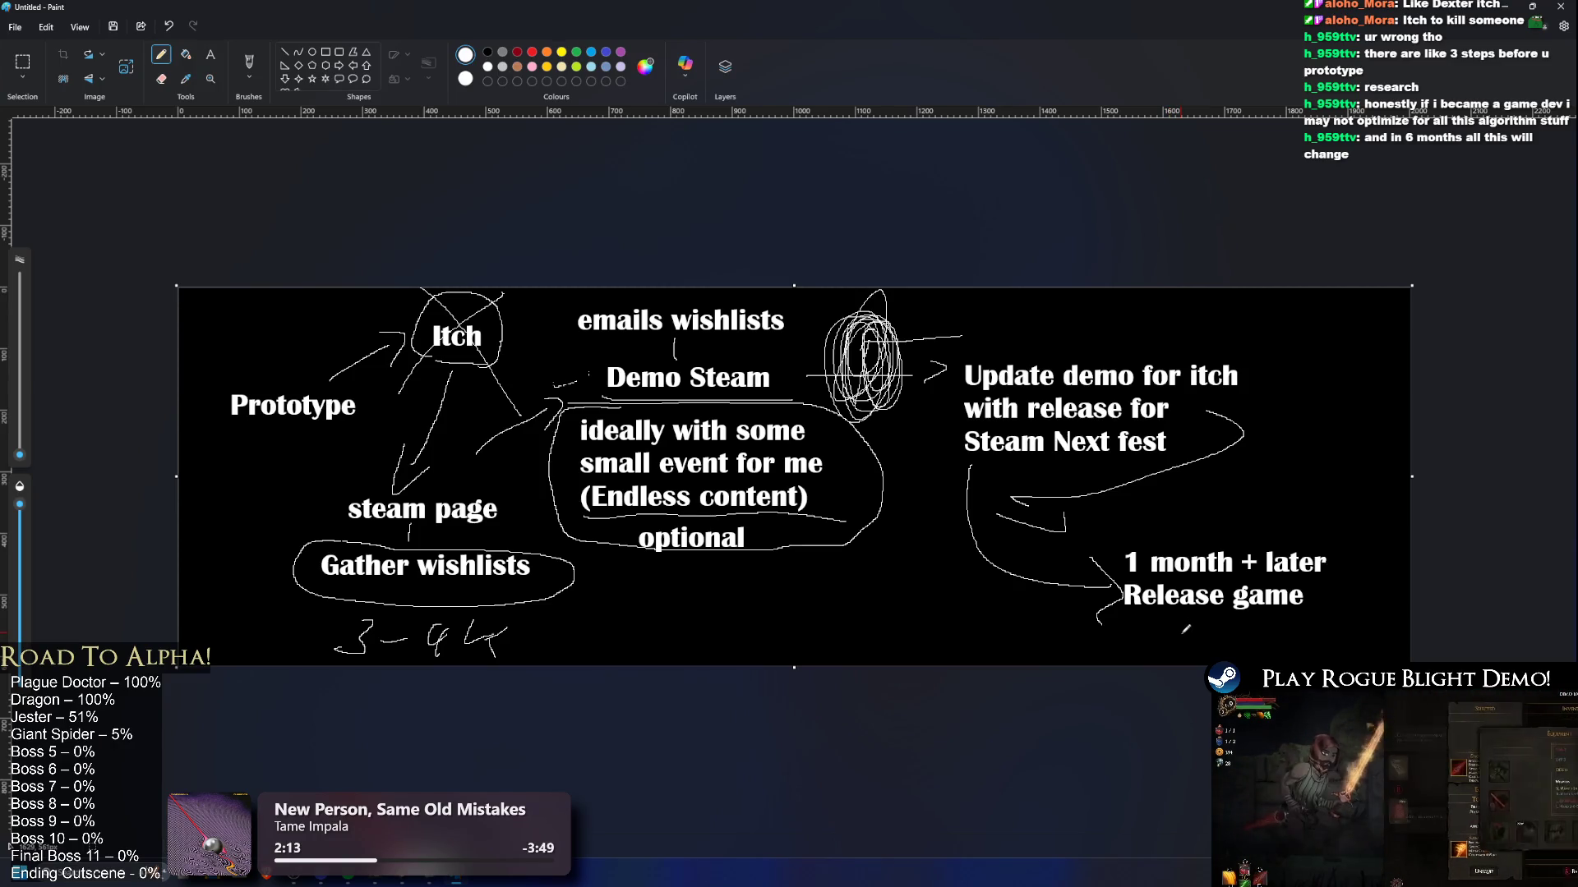
pyautogui.hotkey('ctrl', 'z')
pyautogui.hotkey('ctrl', 'z')
pyautogui.hotkey('ctrl', 'z')
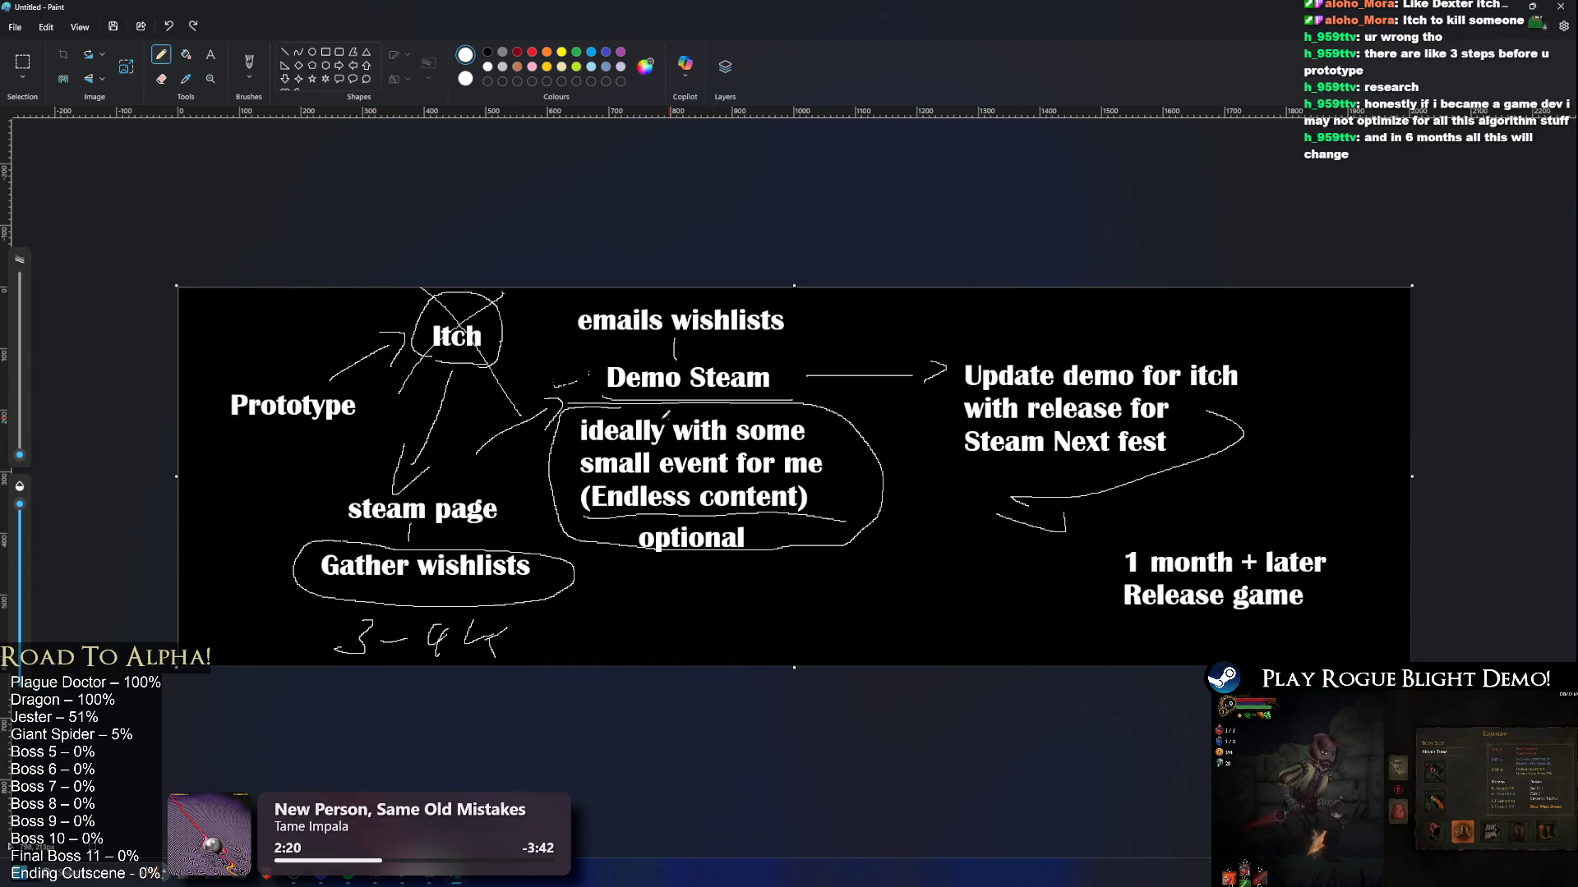
# Step: Circle the centre notes around Demo Steam, undo the loops, and close Paint without saving
pyautogui.moveTo(579, 567)
pyautogui.mouseDown()
pyautogui.moveTo(737, 552)
pyautogui.moveTo(937, 329)
pyautogui.moveTo(559, 319)
pyautogui.moveTo(542, 501)
pyautogui.moveTo(624, 296)
pyautogui.moveTo(579, 493)
pyautogui.moveTo(810, 294)
pyautogui.moveTo(596, 428)
pyautogui.moveTo(772, 316)
pyautogui.moveTo(720, 499)
pyautogui.mouseUp()
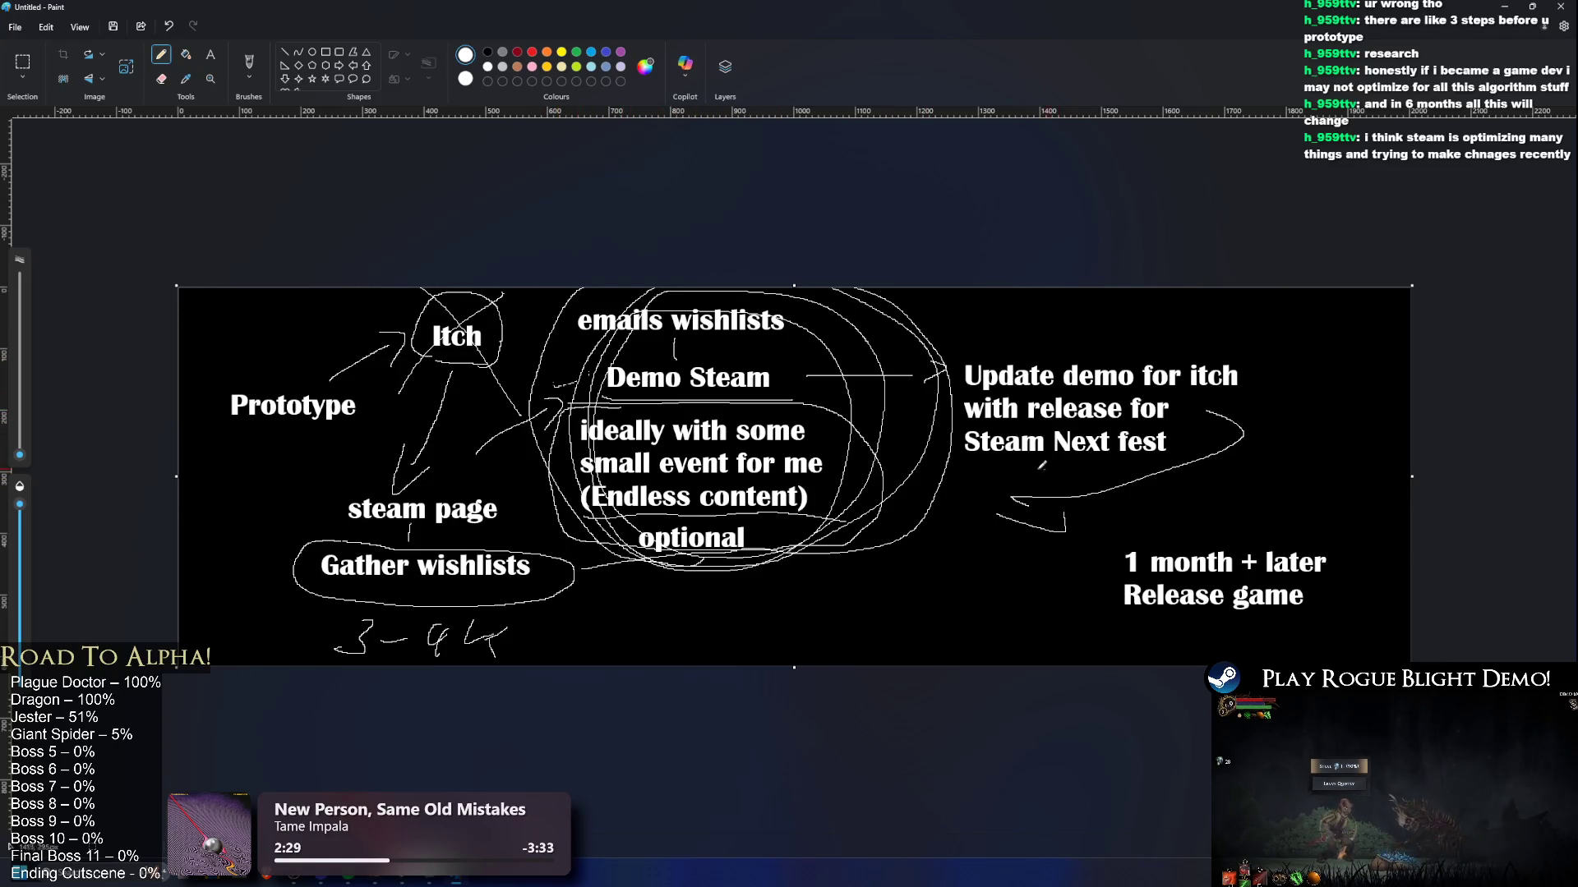
pyautogui.moveTo(1056, 486)
pyautogui.mouseDown()
pyautogui.moveTo(1150, 460)
pyautogui.moveTo(1162, 491)
pyautogui.mouseUp()
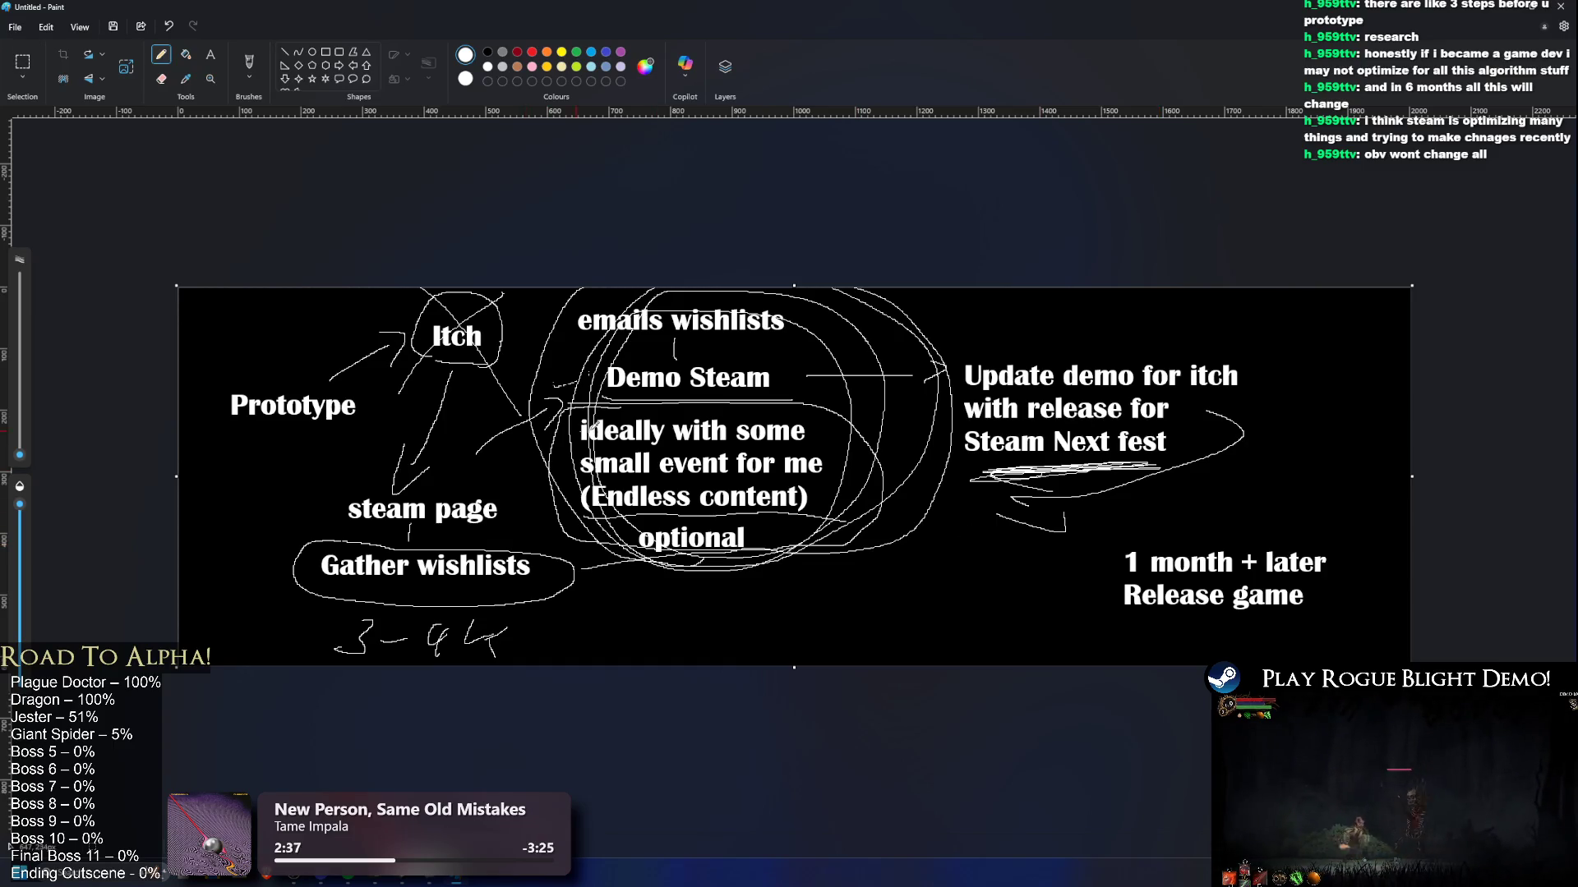
pyautogui.hotkey('ctrl', 'z')
pyautogui.hotkey('ctrl', 'z')
pyautogui.hotkey('ctrl', 'z')
pyautogui.hotkey('ctrl', 'z')
pyautogui.moveTo(612, 567)
pyautogui.mouseDown()
pyautogui.moveTo(903, 518)
pyautogui.moveTo(739, 624)
pyautogui.moveTo(658, 633)
pyautogui.moveTo(587, 320)
pyautogui.mouseUp()
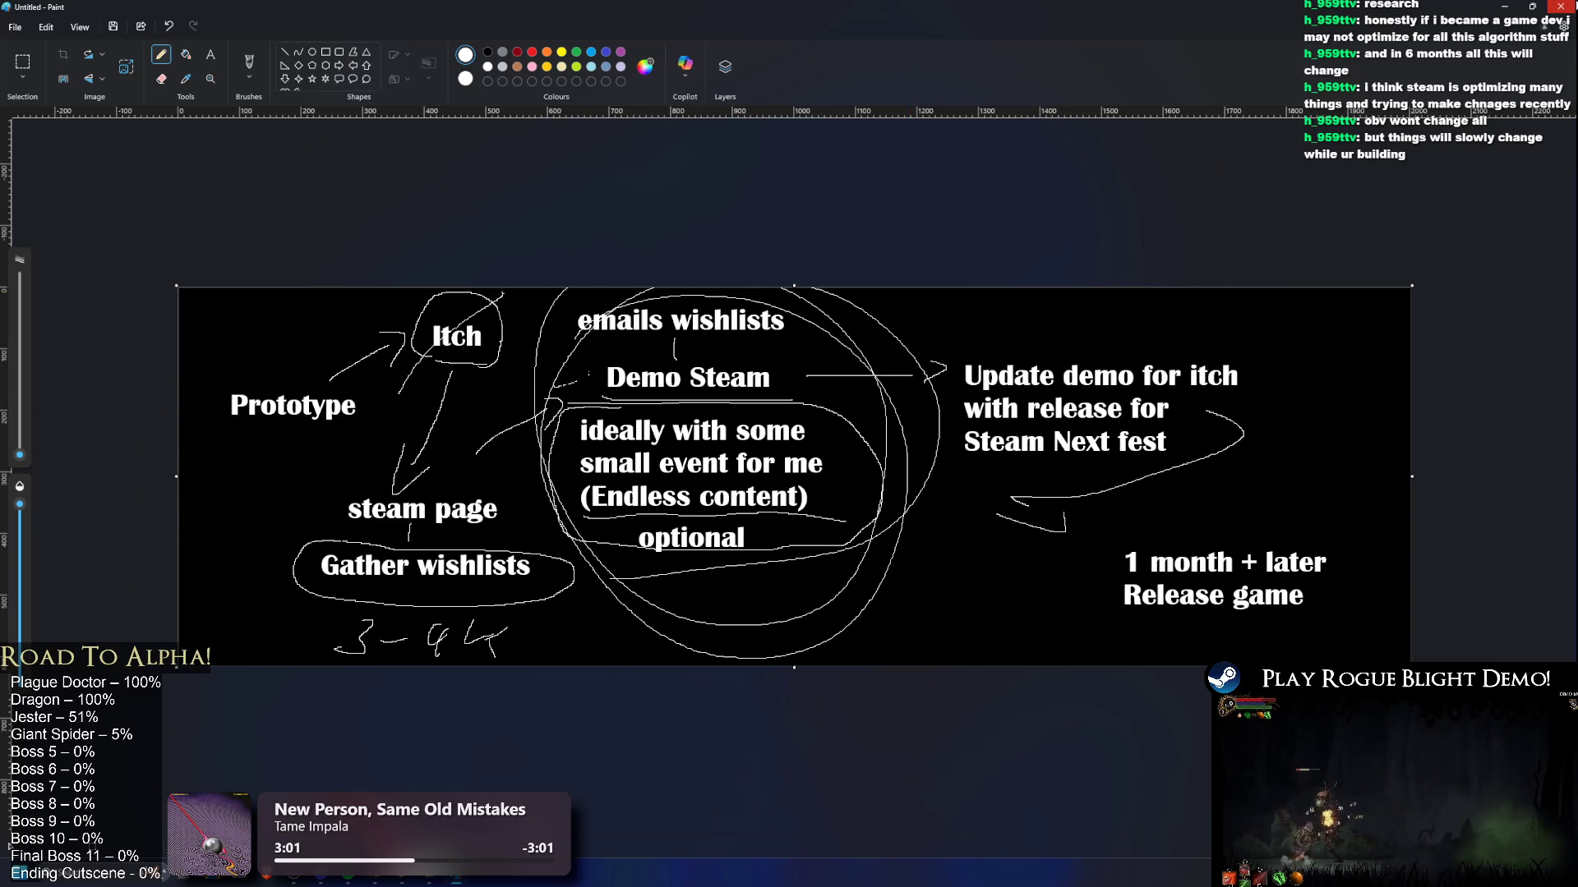
pyautogui.hotkey('ctrl', 'z')
pyautogui.click(1560, 7)
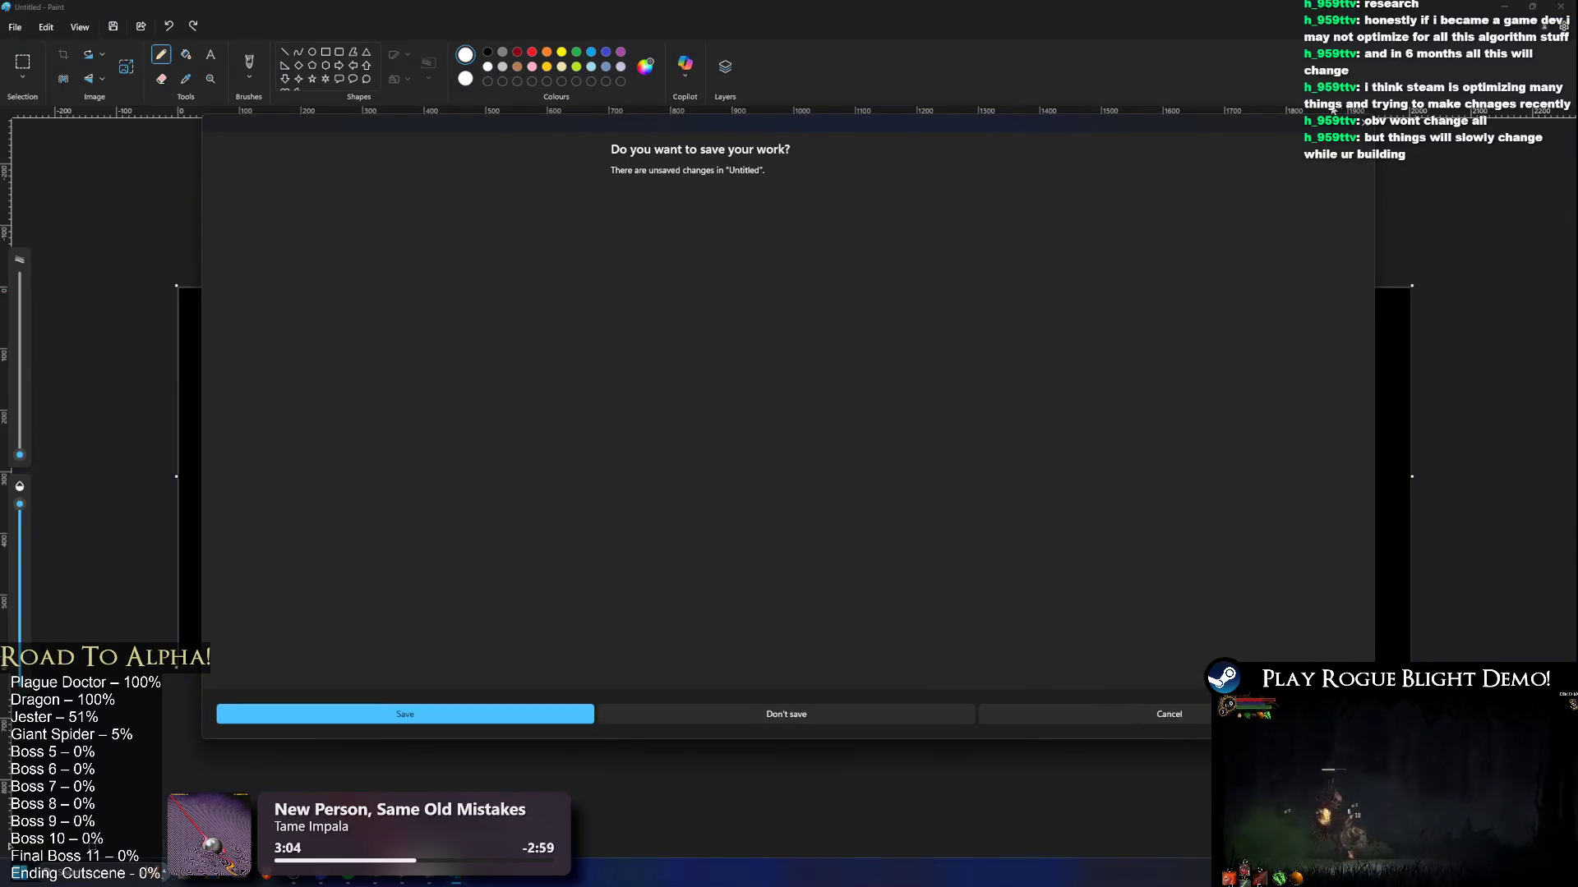
pyautogui.click(795, 720)
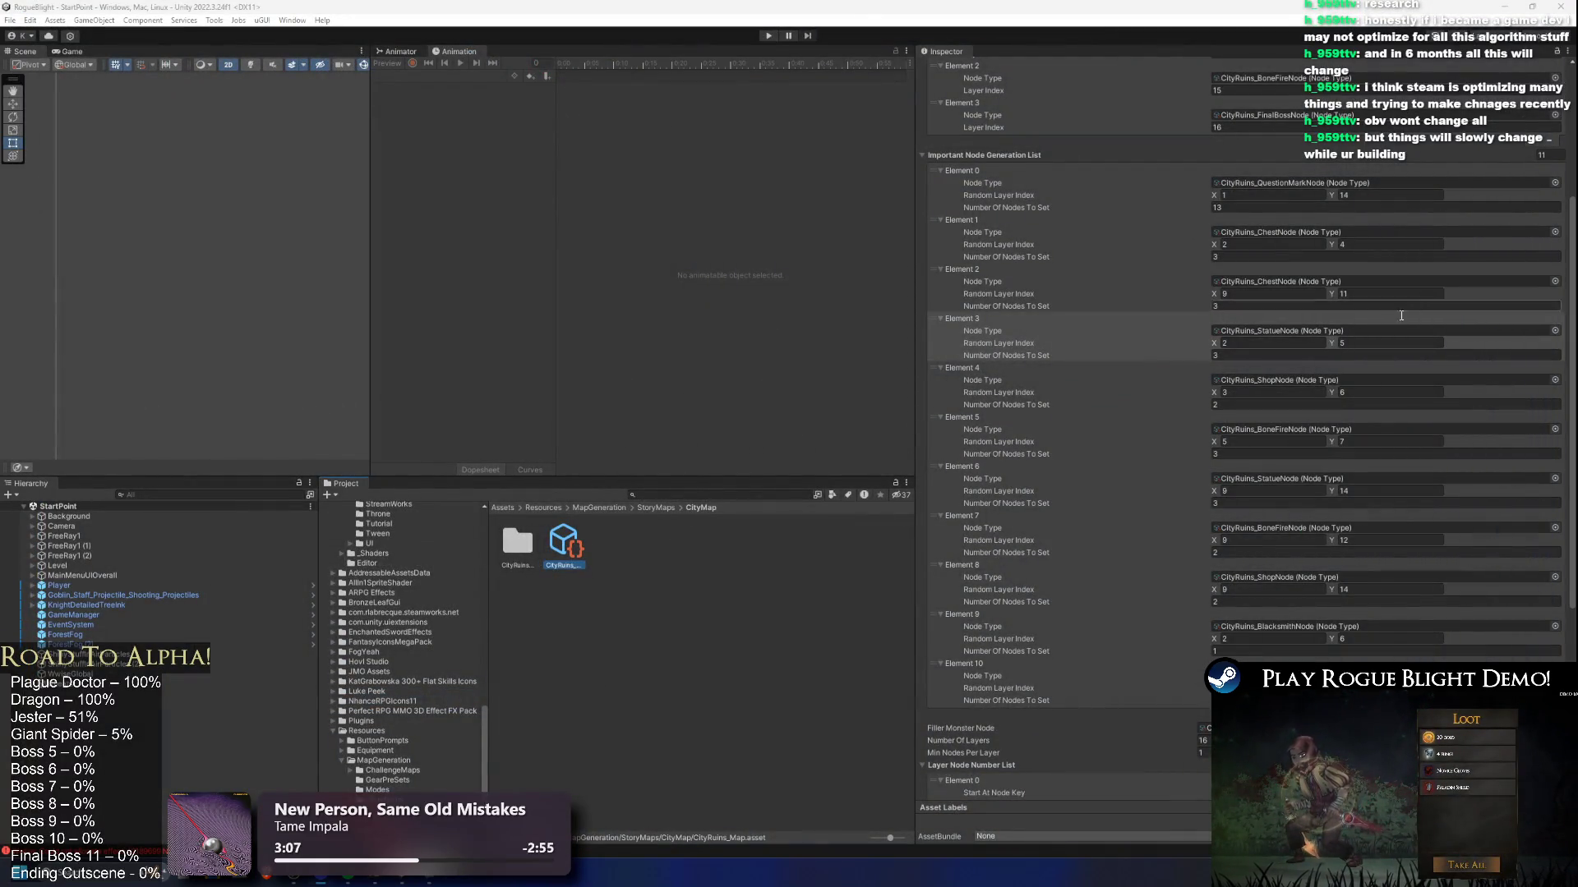
# Step: Scroll through the CityRuins_Map Important Node Generation List settings in the Inspector
pyautogui.scroll(-4, 1397, 312)
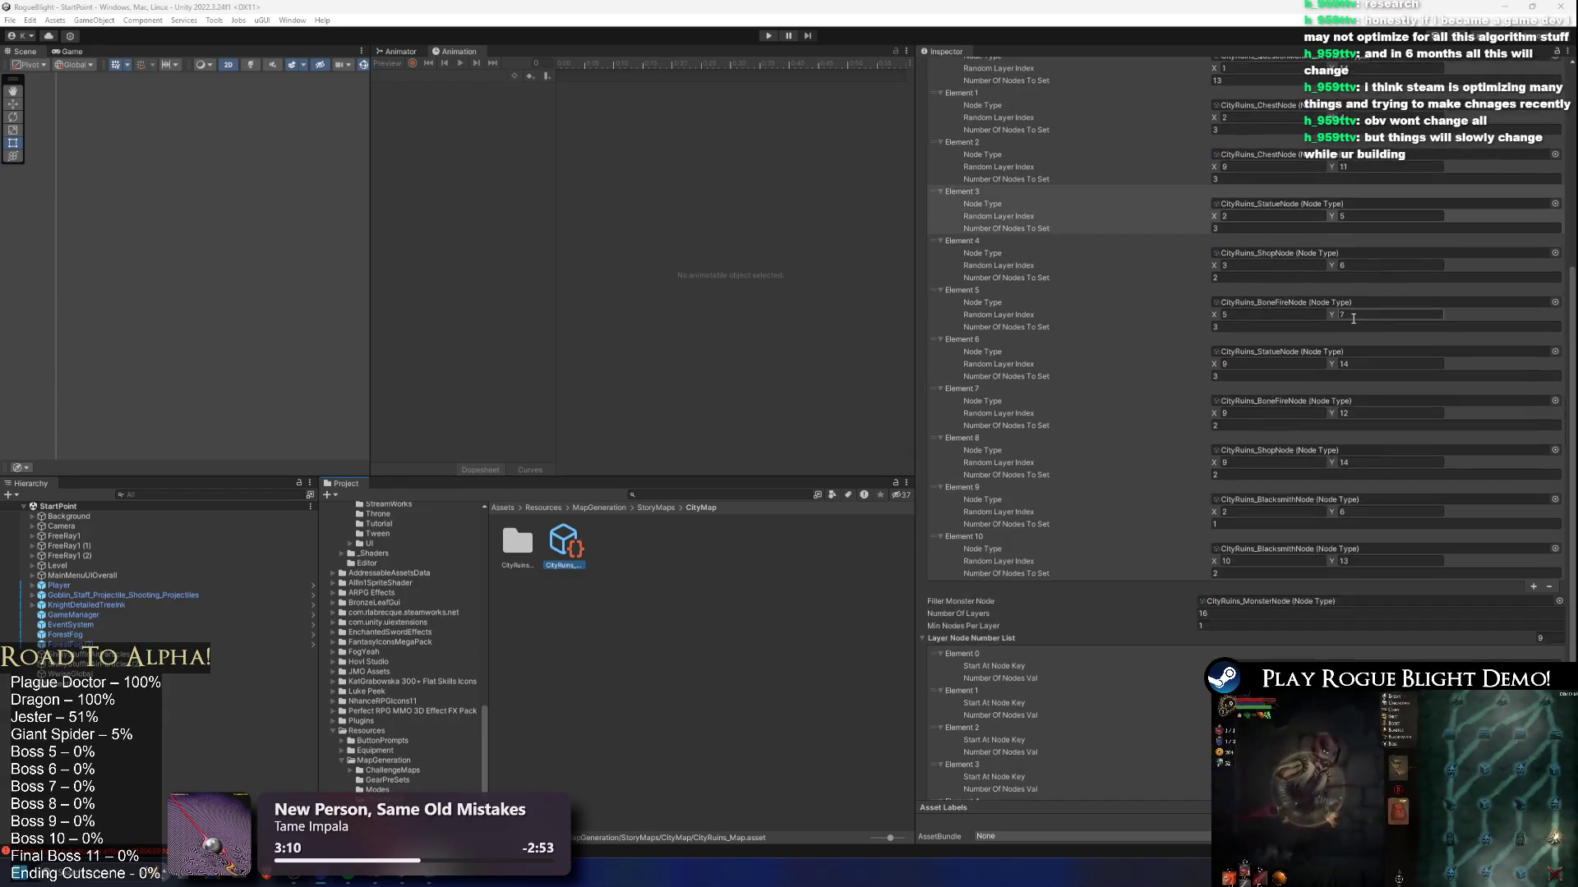
pyautogui.scroll(8, 1451, 387)
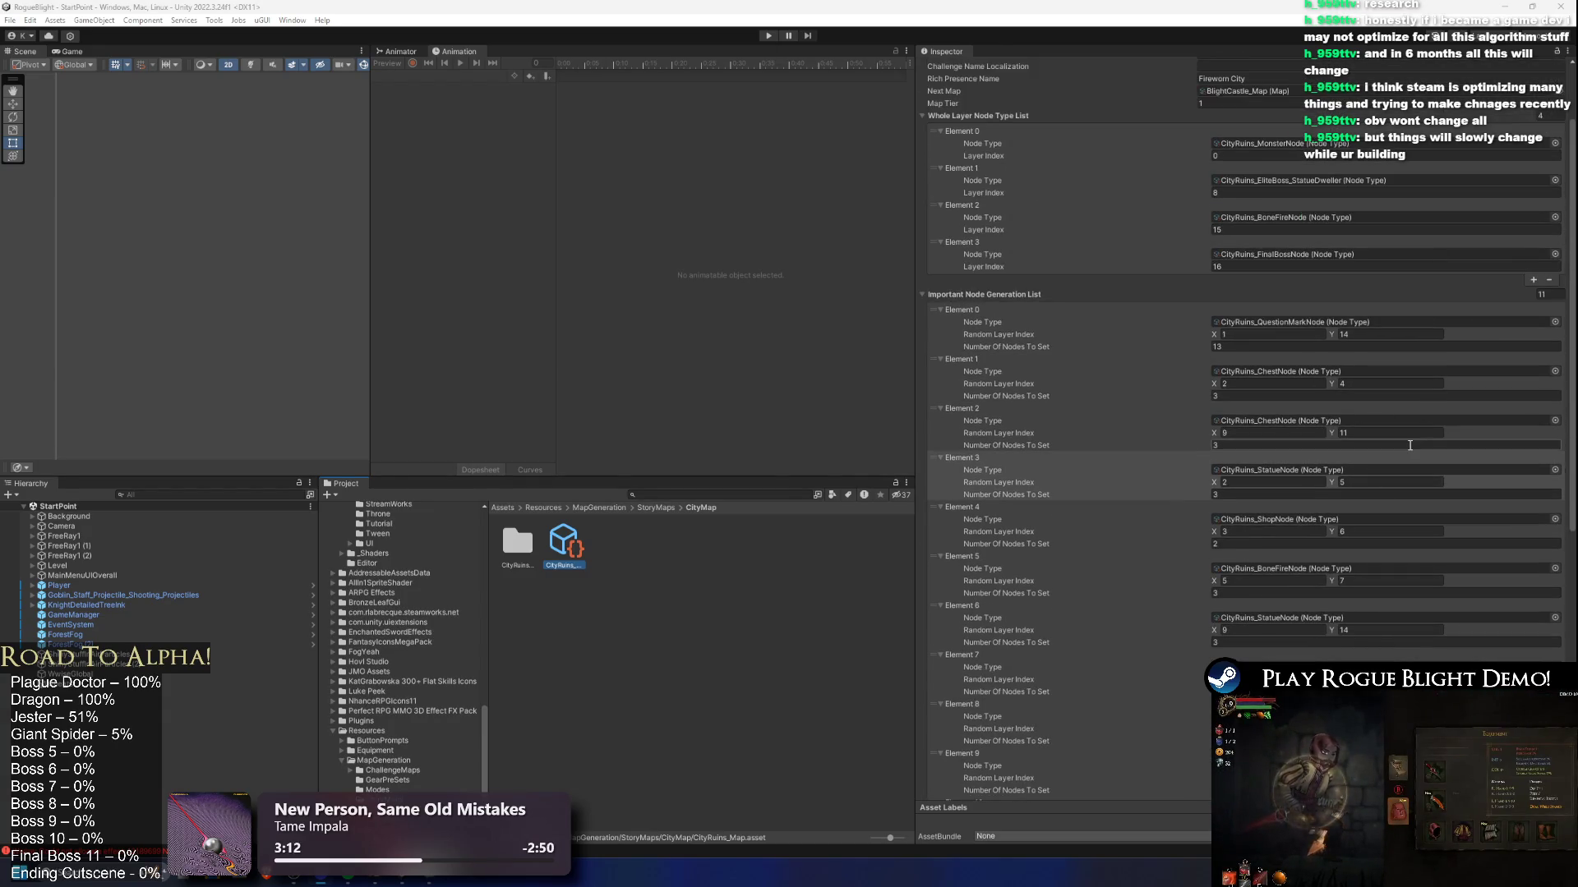
pyautogui.scroll(3, 1410, 444)
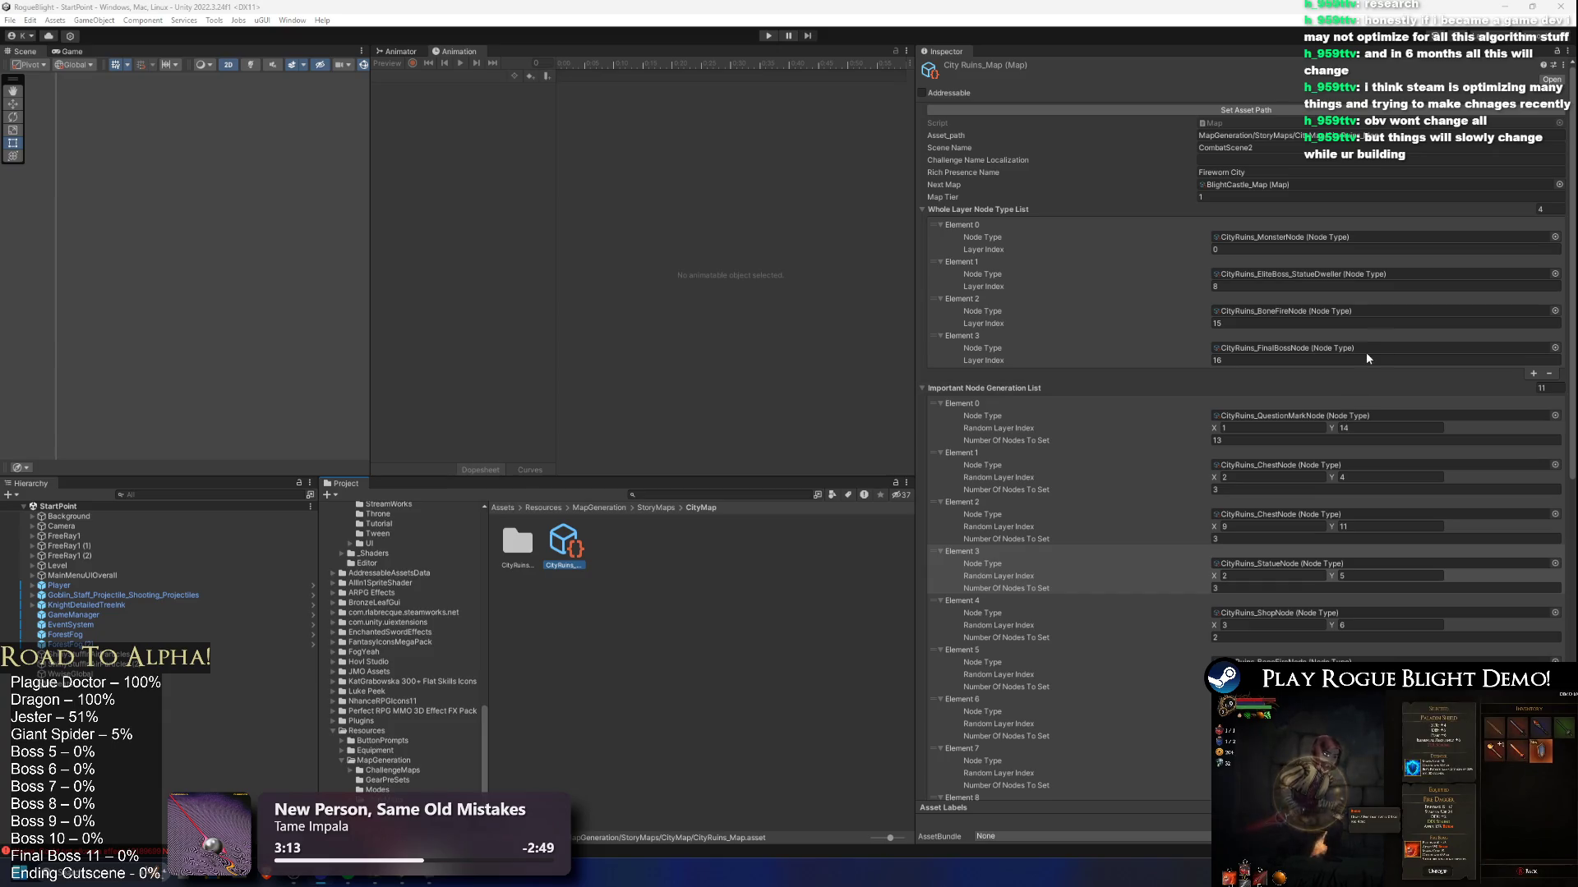
pyautogui.scroll(-6, 1397, 288)
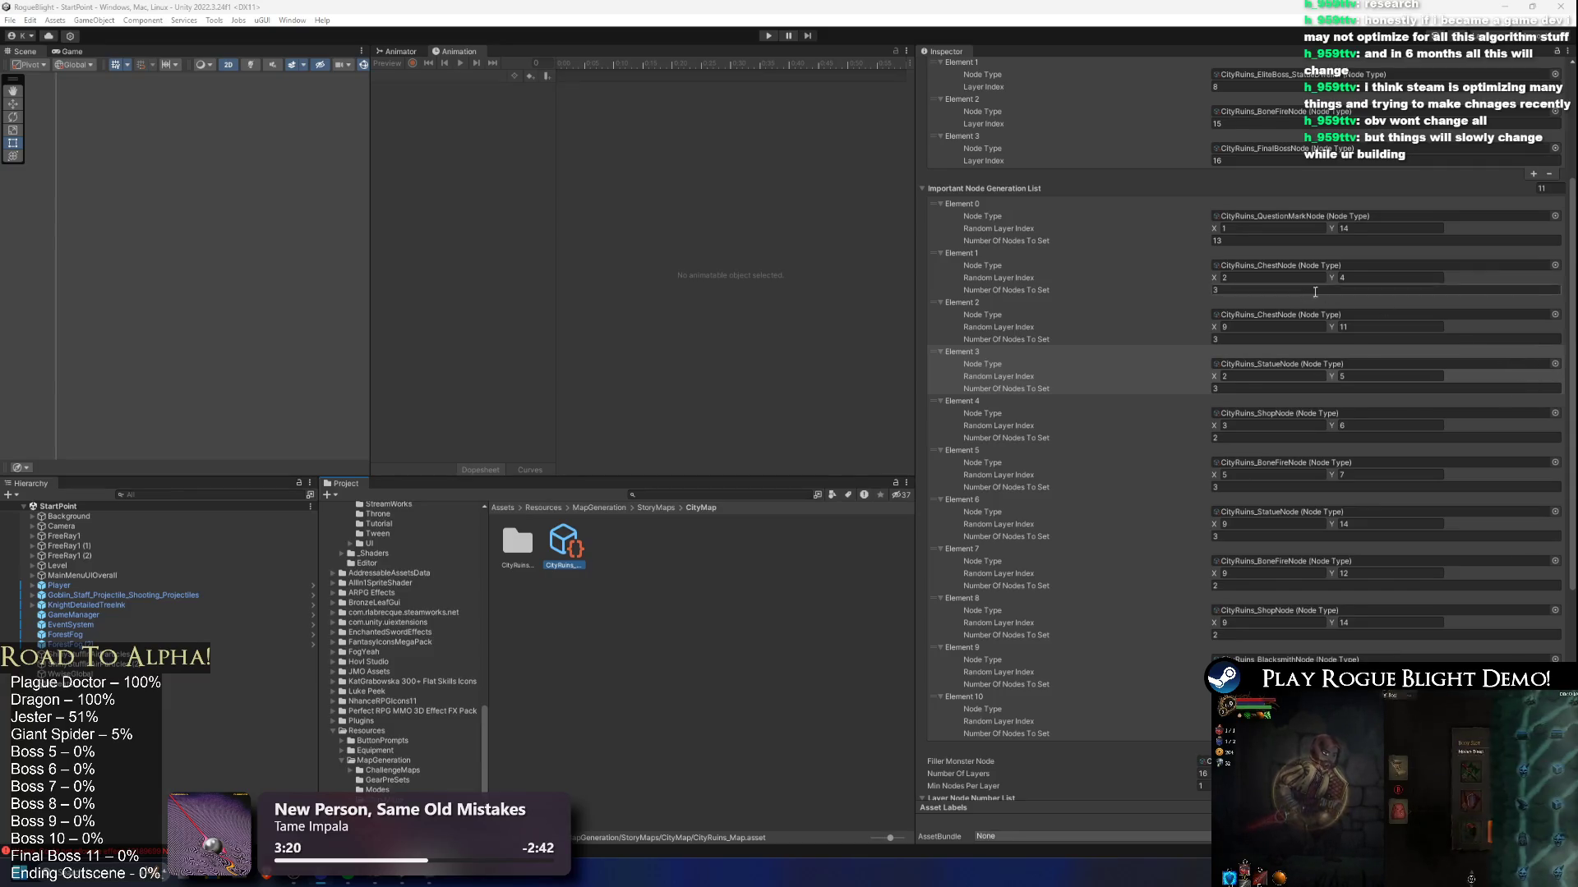
pyautogui.scroll(-5, 1324, 299)
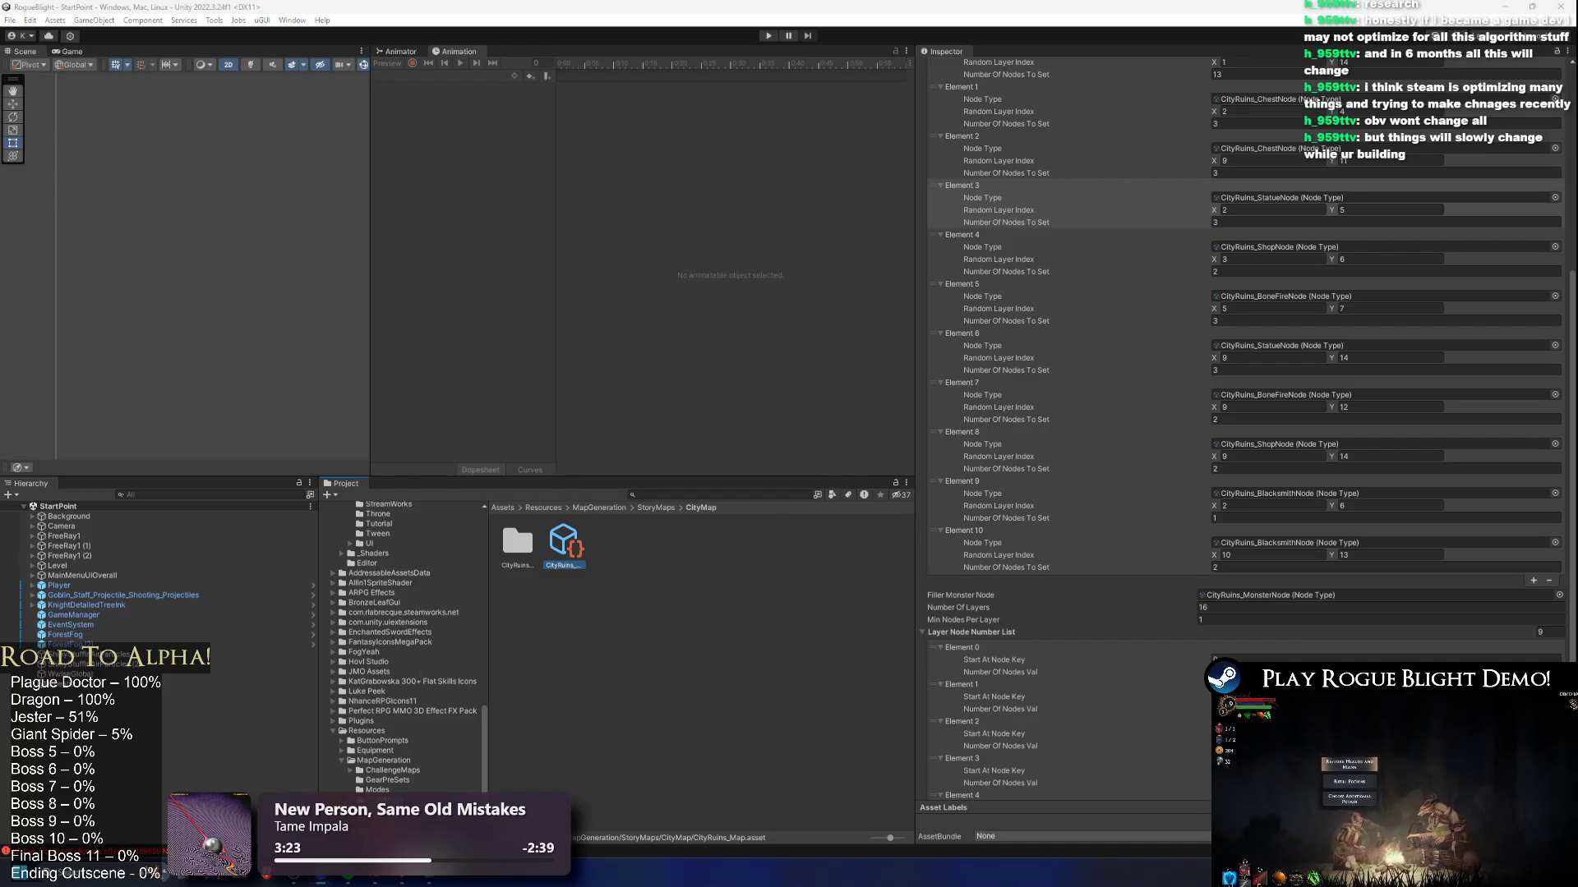
pyautogui.moveTo(206, 320)
pyautogui.mouseDown()
pyautogui.moveTo(1043, 394)
pyautogui.moveTo(1576, 394)
pyautogui.mouseUp()
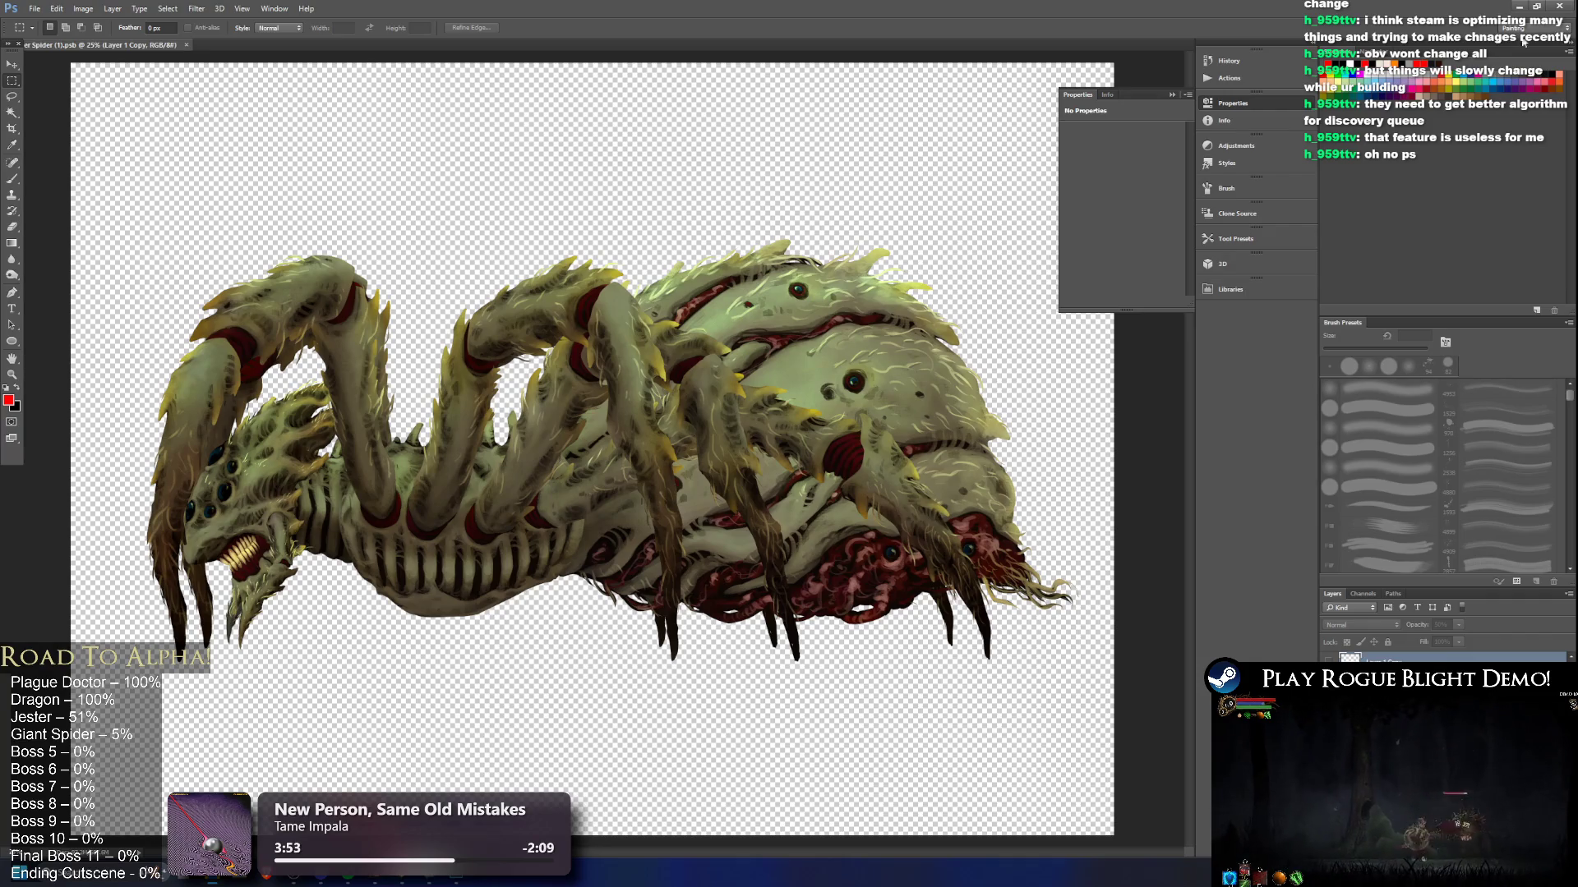
# Step: Return to Unity and expand the _Collective folder in the Project folder tree
pyautogui.hotkey('alt', 'Tab')
pyautogui.click(651, 491)
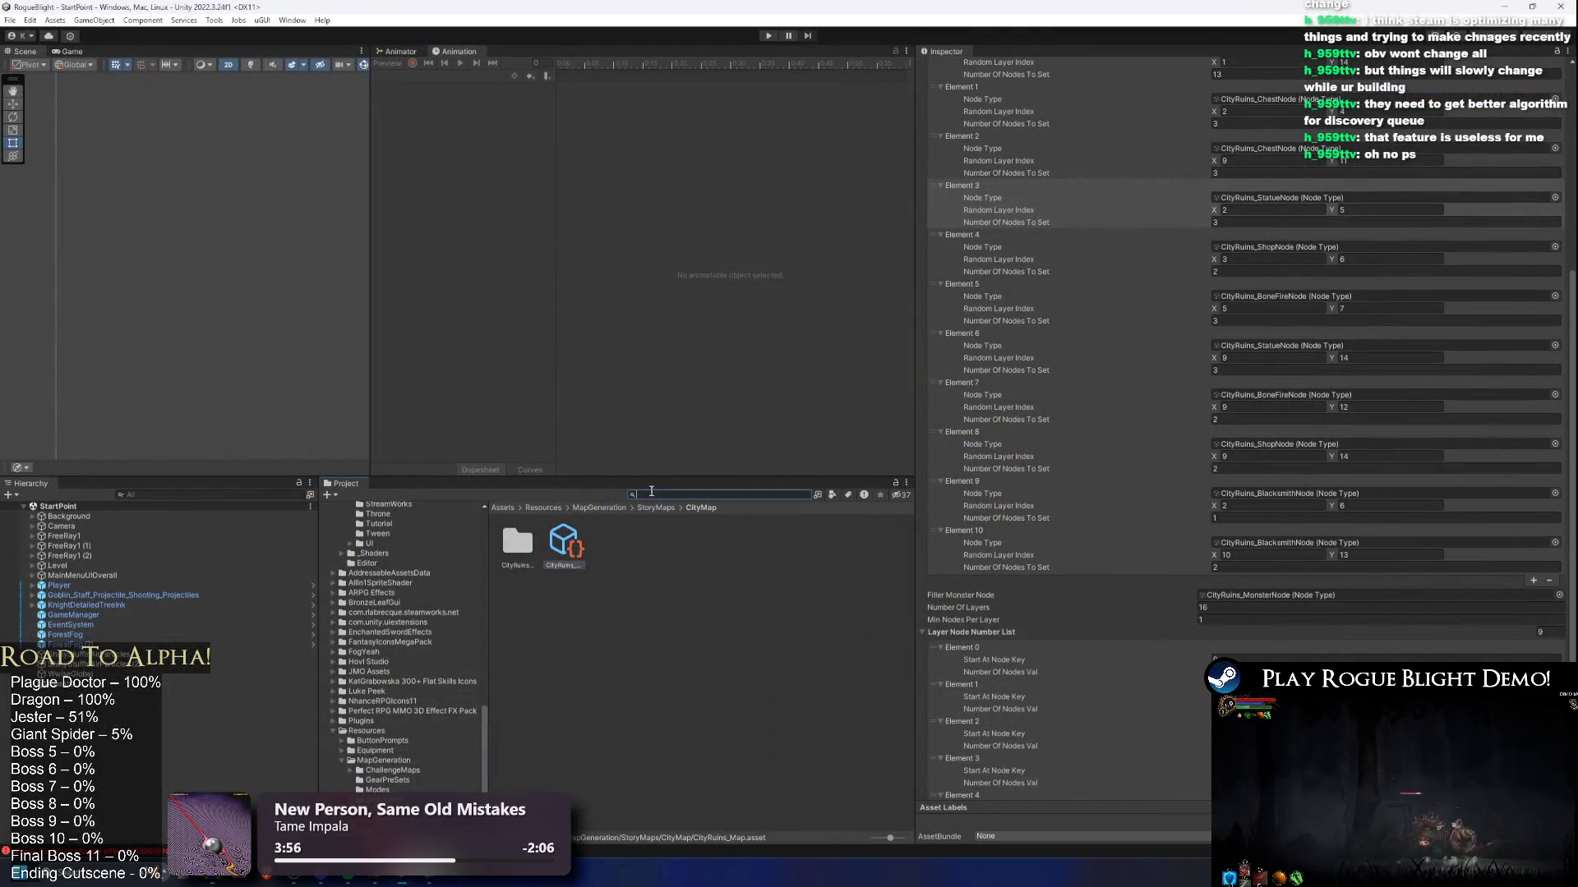
pyautogui.click(604, 508)
pyautogui.scroll(15, 393, 657)
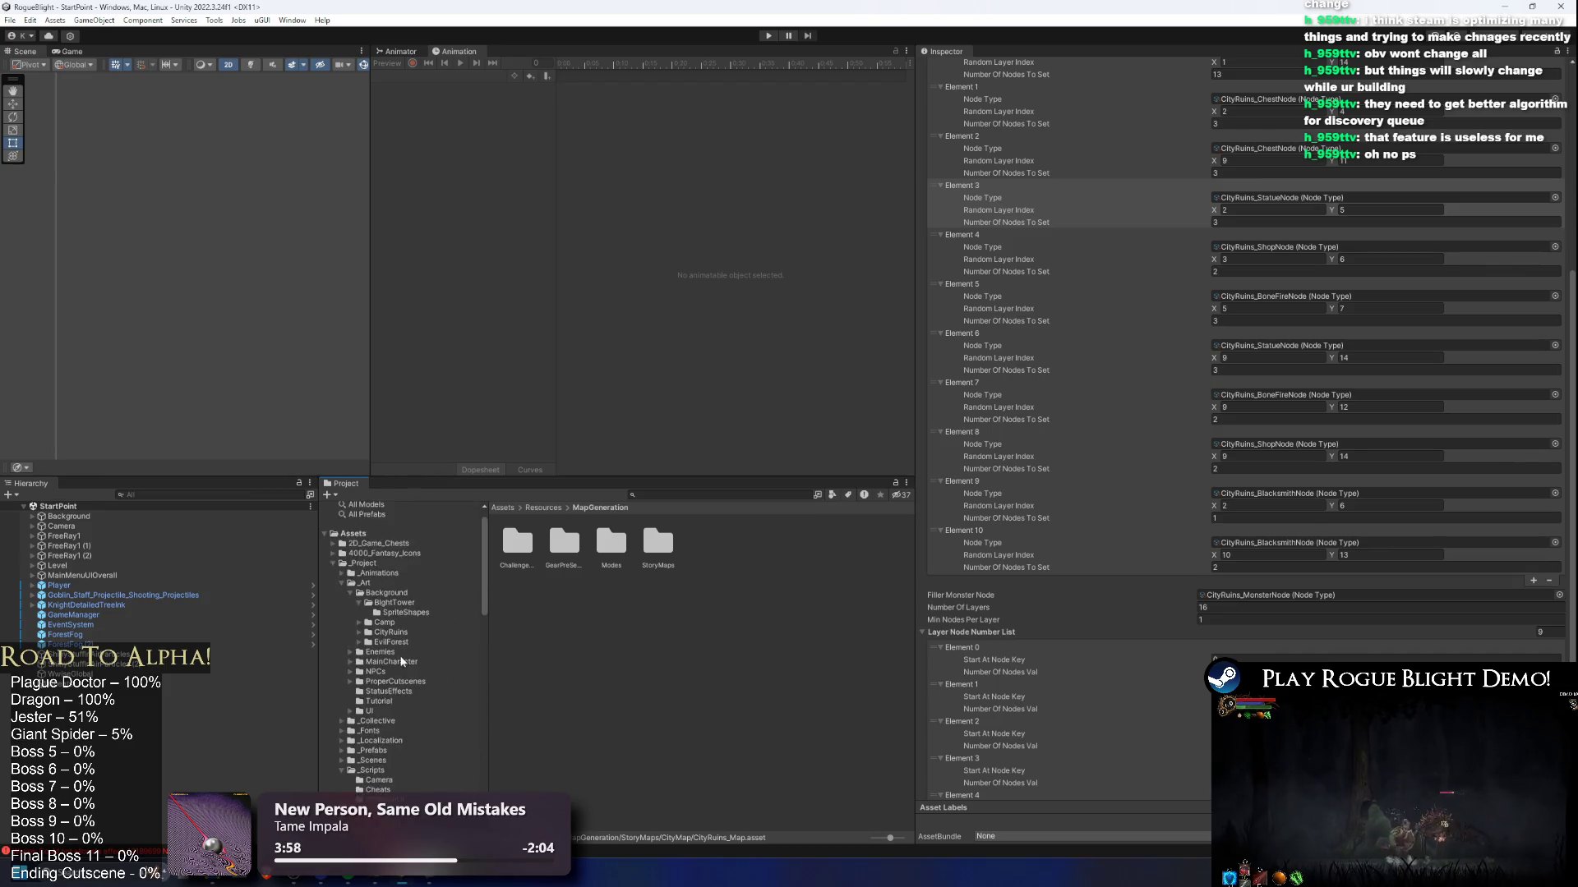
pyautogui.scroll(1, 403, 663)
pyautogui.click(342, 604)
pyautogui.click(386, 585)
pyautogui.click(429, 599)
pyautogui.click(466, 614)
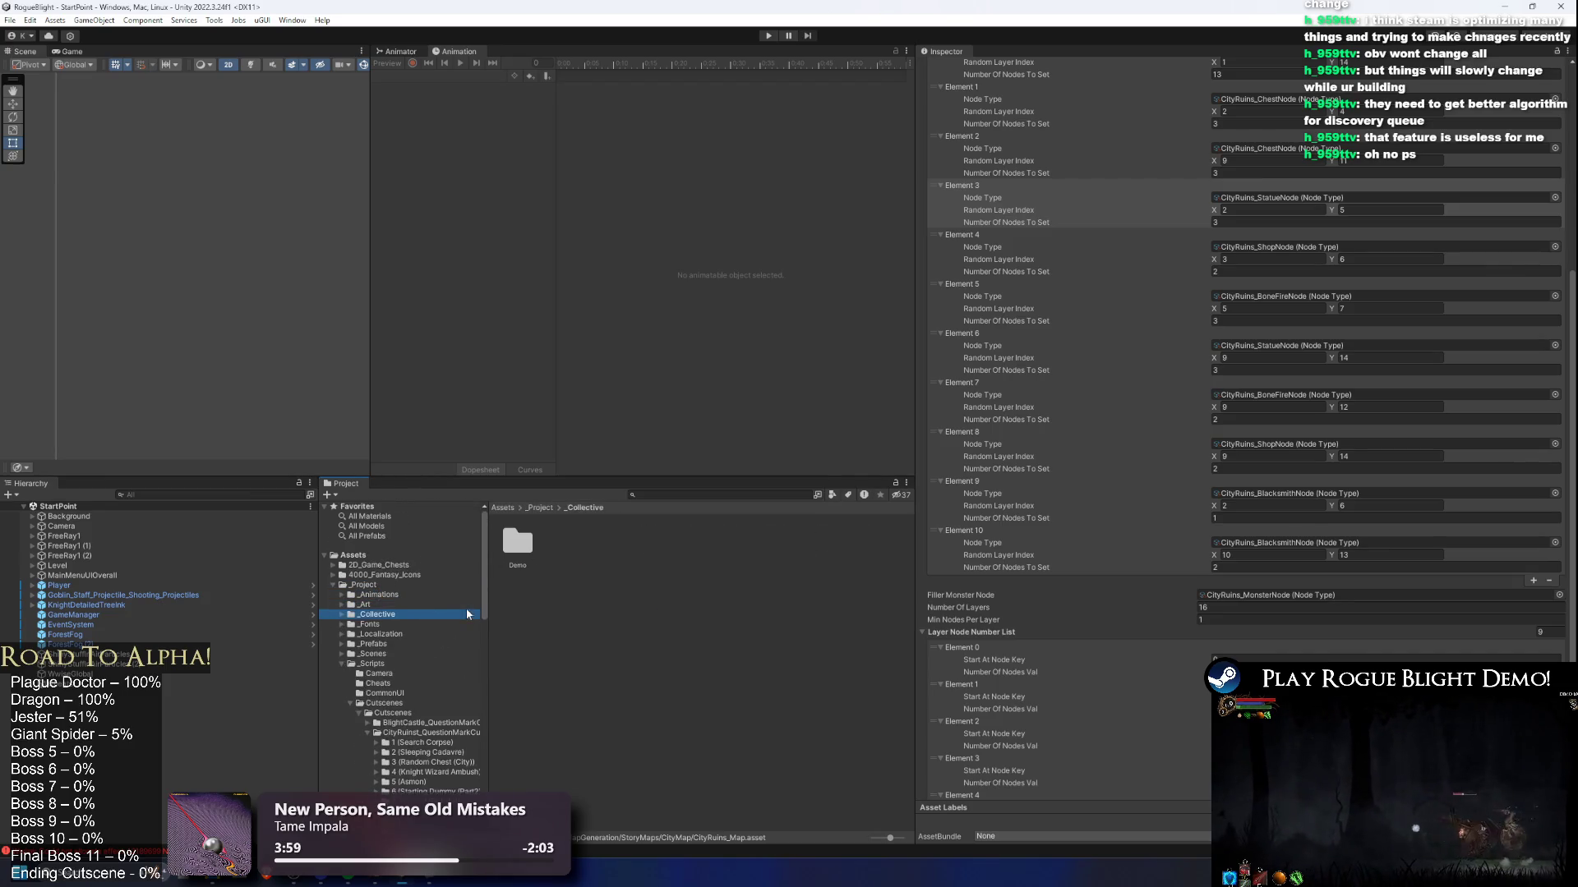
# Step: Collapse _Scripts and _Project, then look into Resources and 4000_Fantasy_Icons' Armor folder
pyautogui.press('Down')
pyautogui.press('Down')
pyautogui.press('Down')
pyautogui.press('Down')
pyautogui.press('Left')
pyautogui.press('Left')
pyautogui.press('Down')
pyautogui.press('Left')
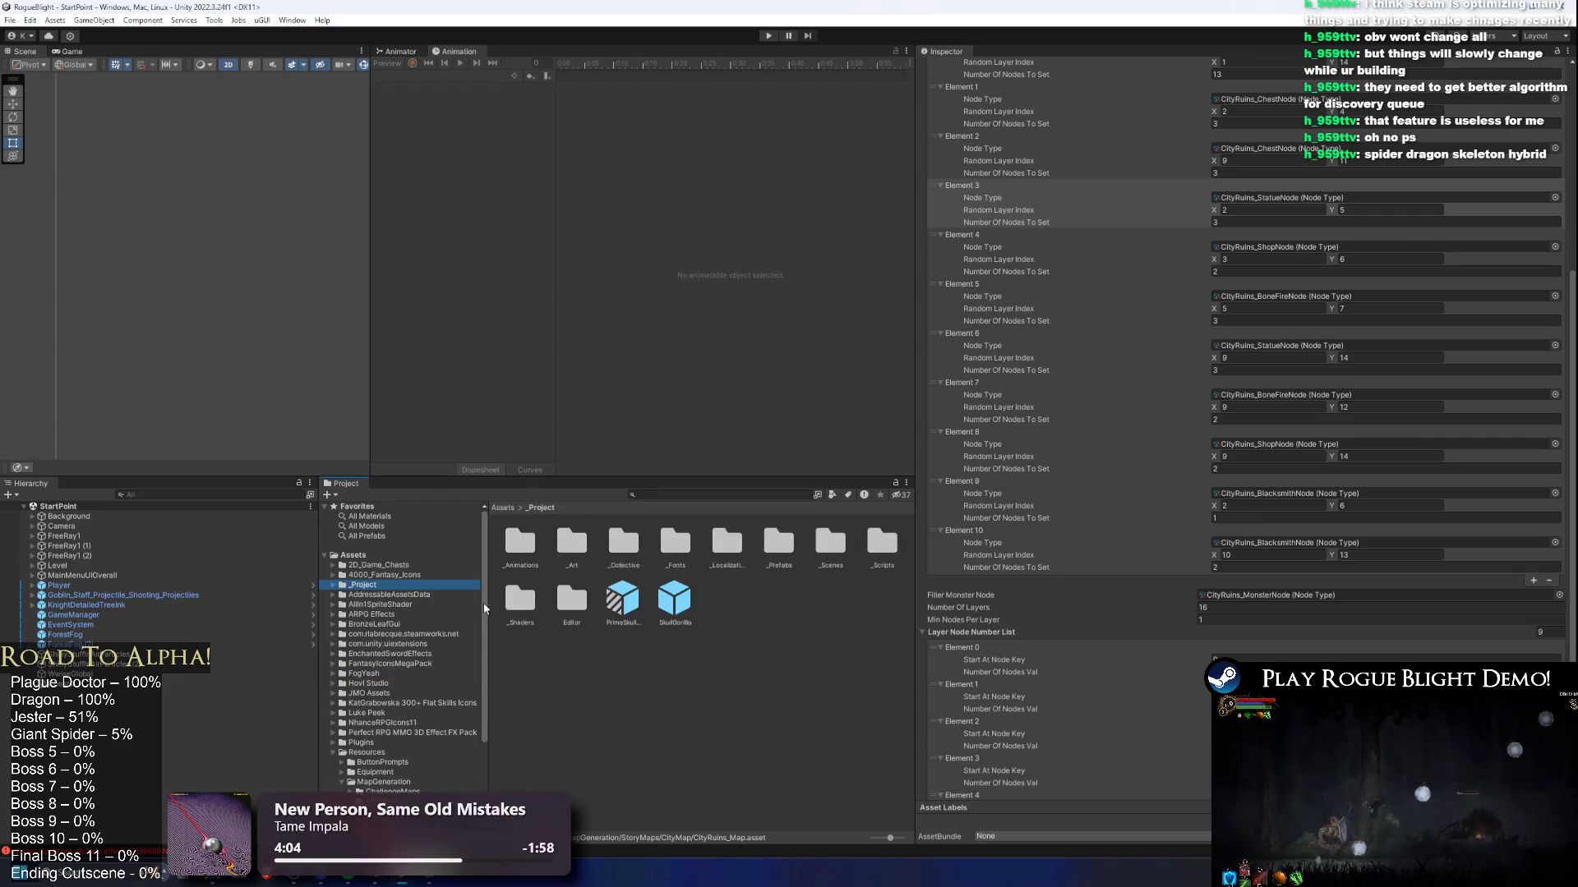
pyautogui.press('Down')
pyautogui.press('Down')
pyautogui.press('Left')
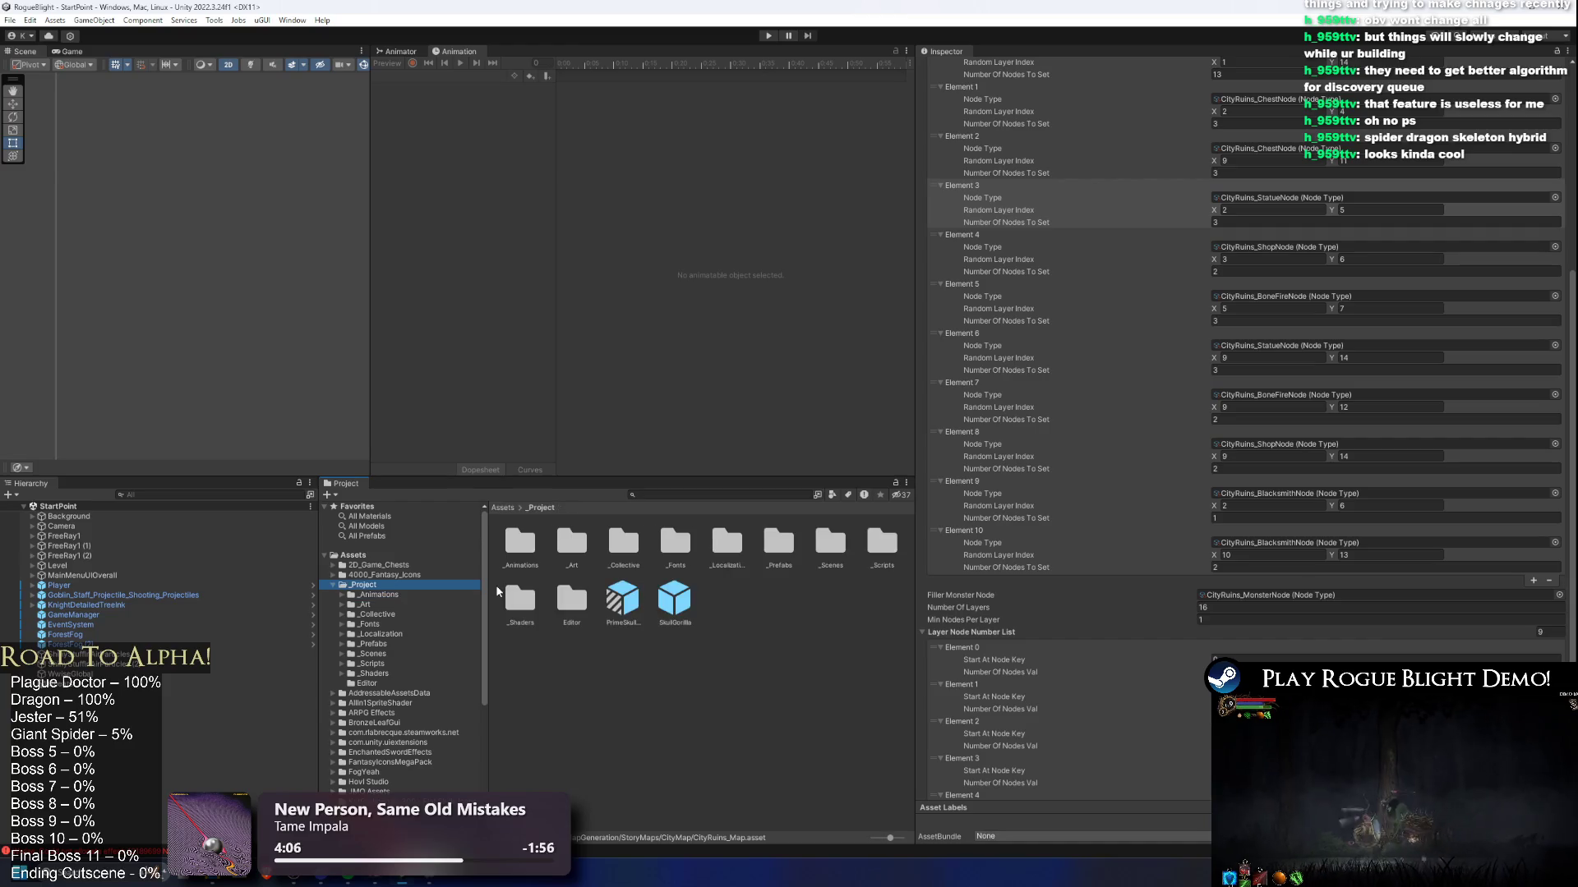
pyautogui.press('Left')
pyautogui.click(383, 782)
pyautogui.press('Left')
pyautogui.press('Left')
pyautogui.press('Left')
pyautogui.click(391, 575)
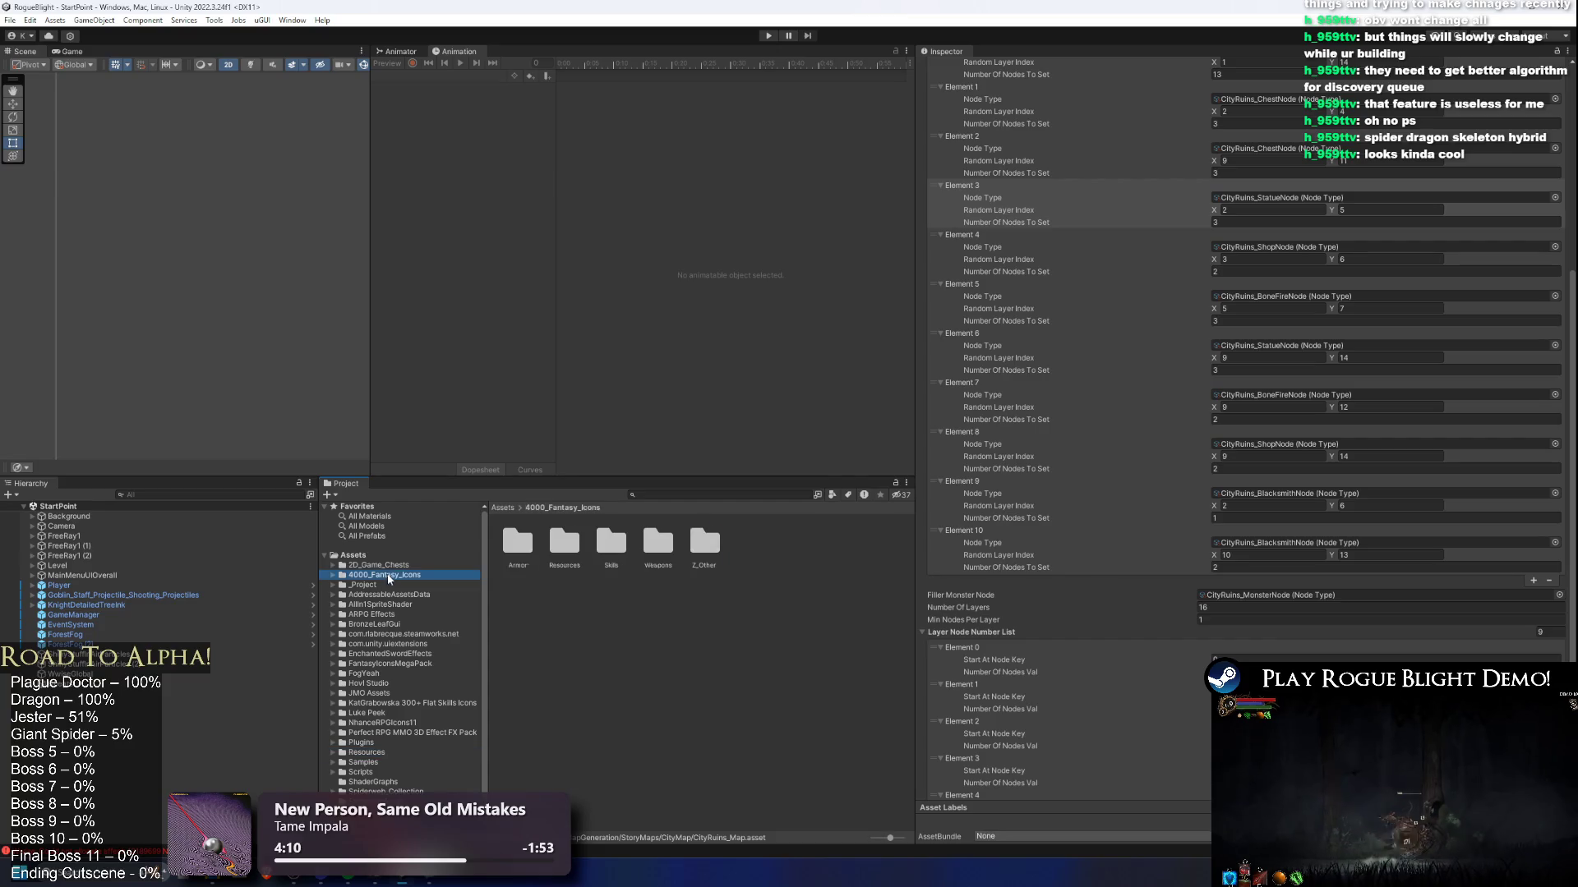
pyautogui.press('Right')
pyautogui.click(480, 584)
pyautogui.press('Left')
pyautogui.press('Left')
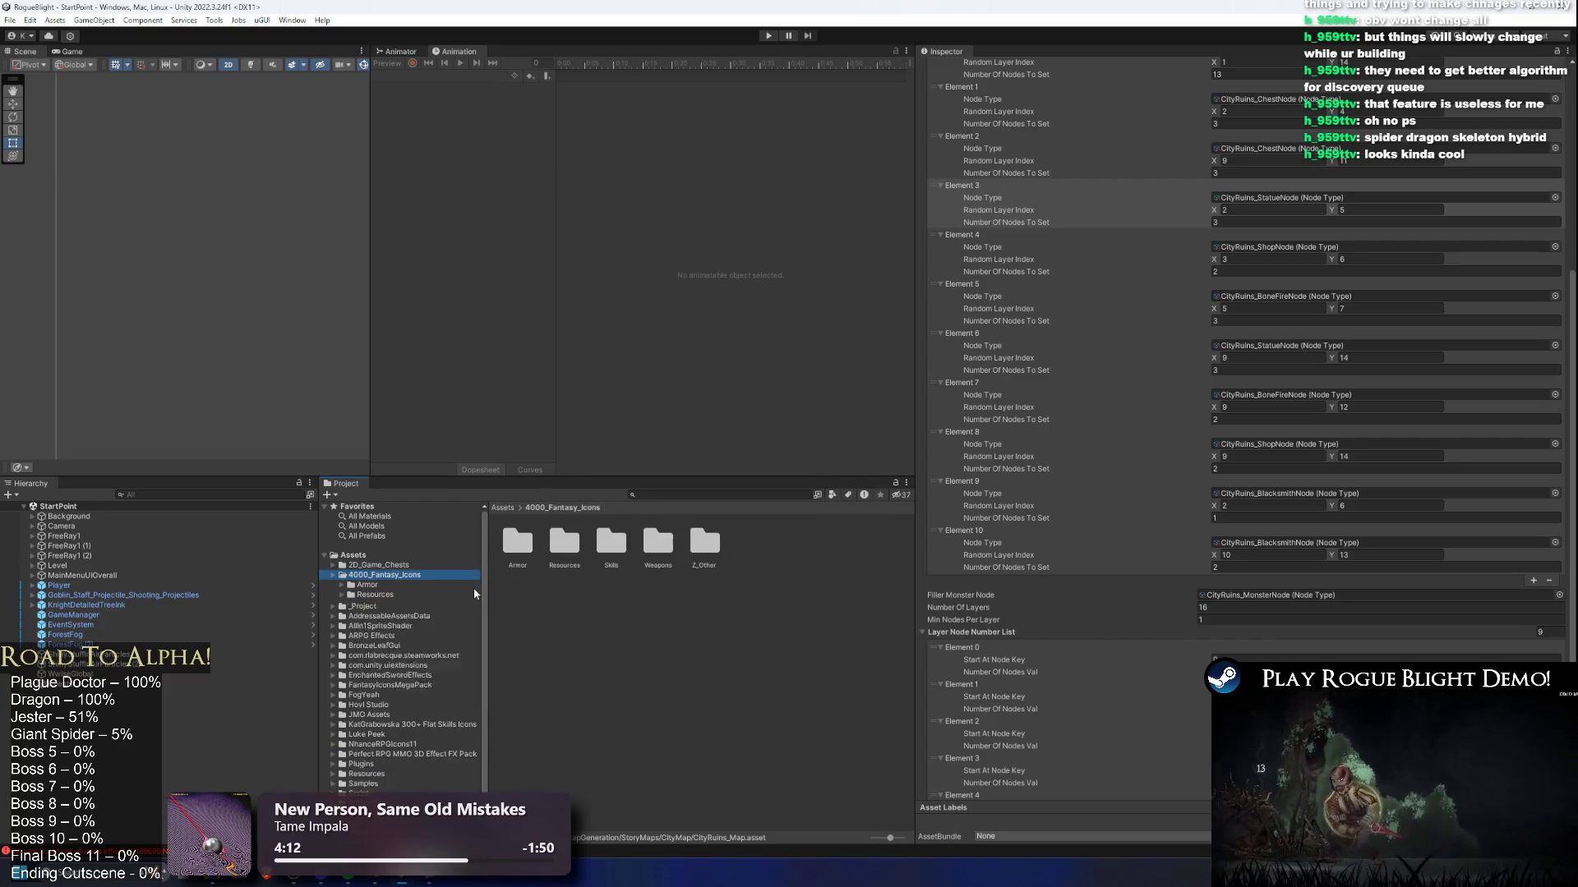
# Step: Reopen _Project/_Art and browse its SpriteShapes, BlightTower, Camp and Background folders
pyautogui.press('Down')
pyautogui.press('Right')
pyautogui.press('Down')
pyautogui.press('Down')
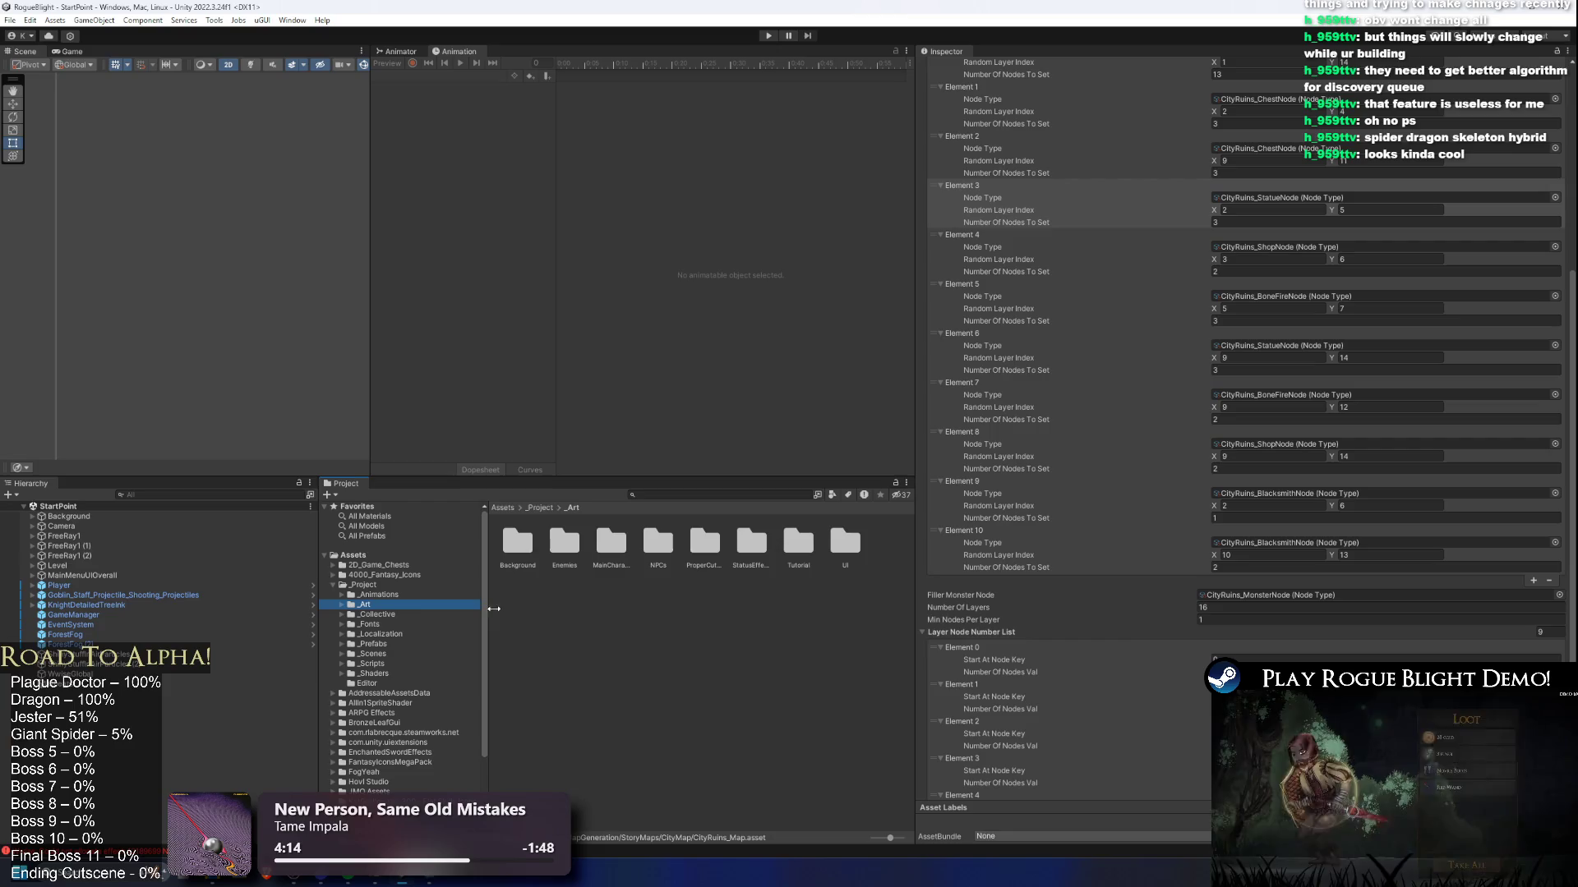
pyautogui.press('Down')
pyautogui.press('Down')
pyautogui.press('Down')
pyautogui.press('Down')
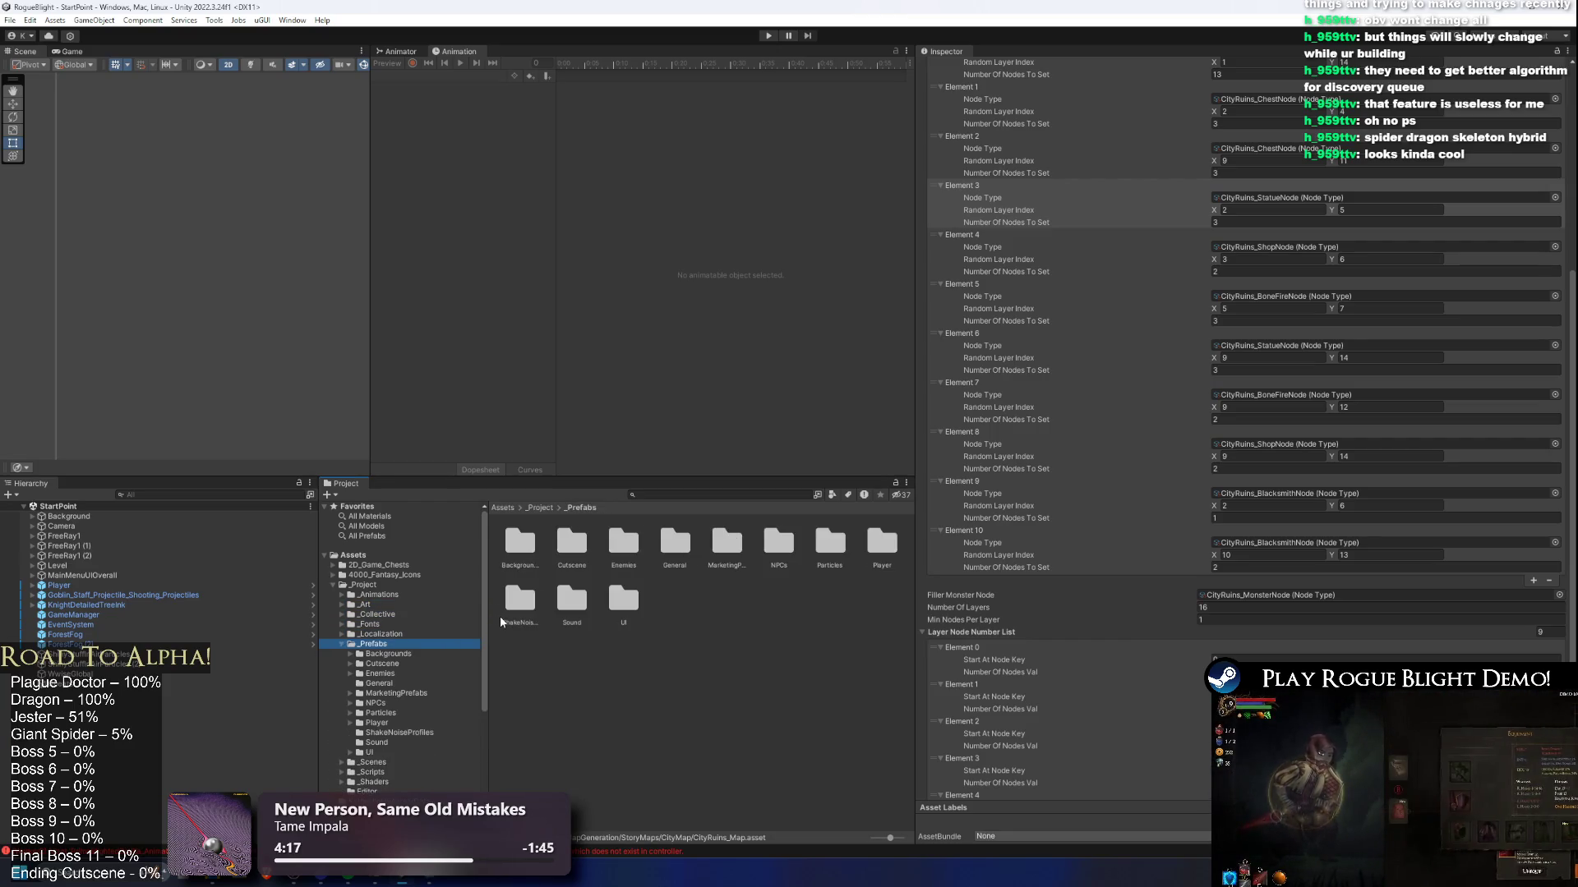
pyautogui.press('Up')
pyautogui.press('Up')
pyautogui.press('Up')
pyautogui.press('Right')
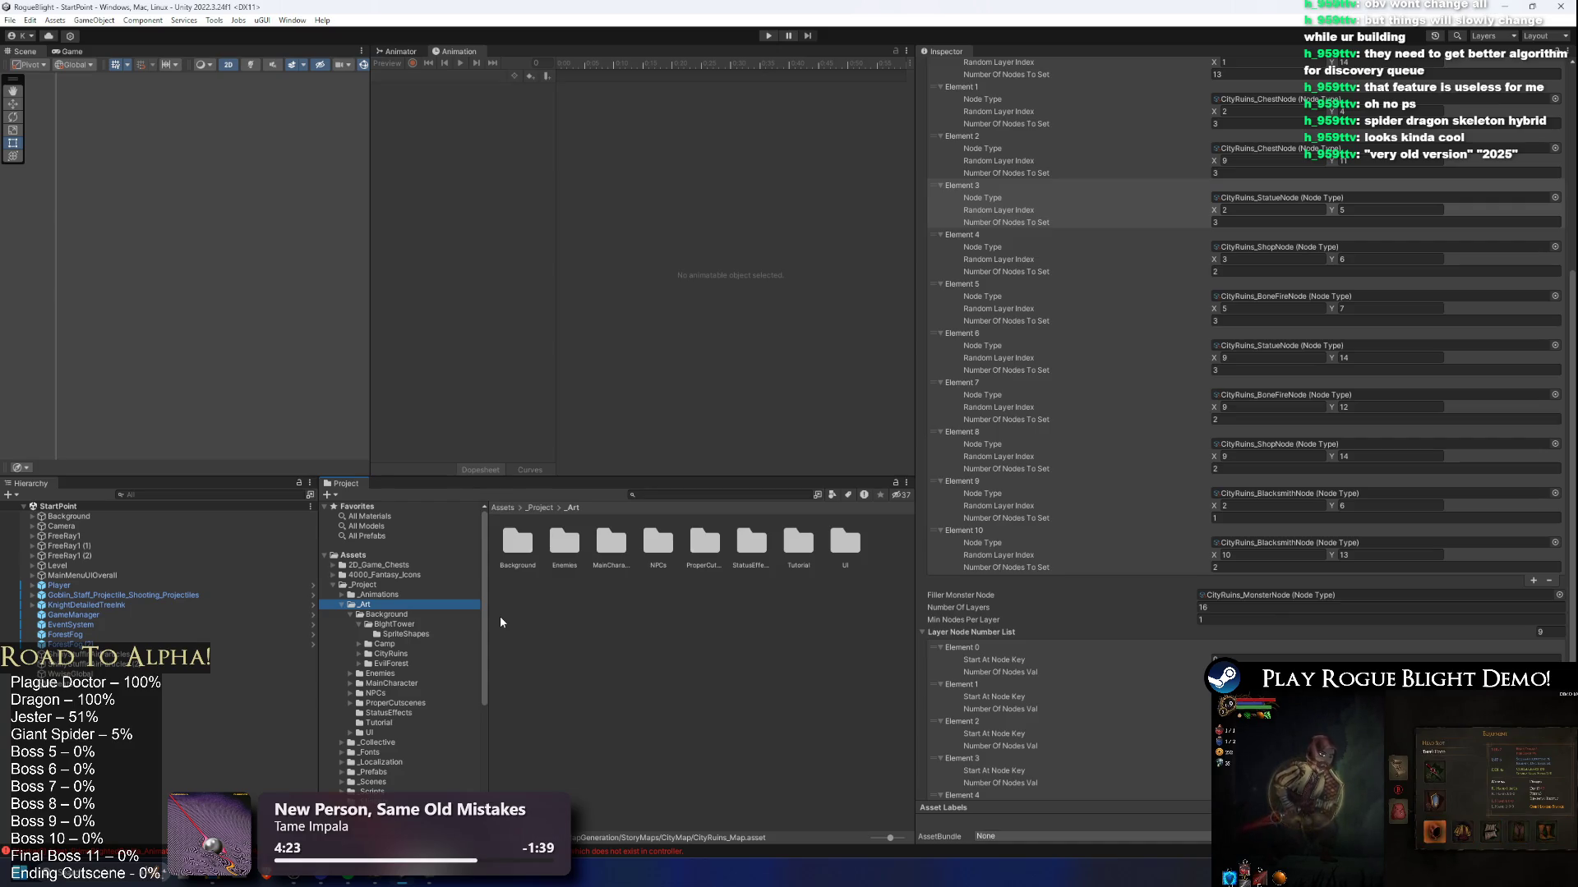
pyautogui.press('Down')
pyautogui.press('Down')
pyautogui.press('Down')
pyautogui.press('Left')
pyautogui.press('Left')
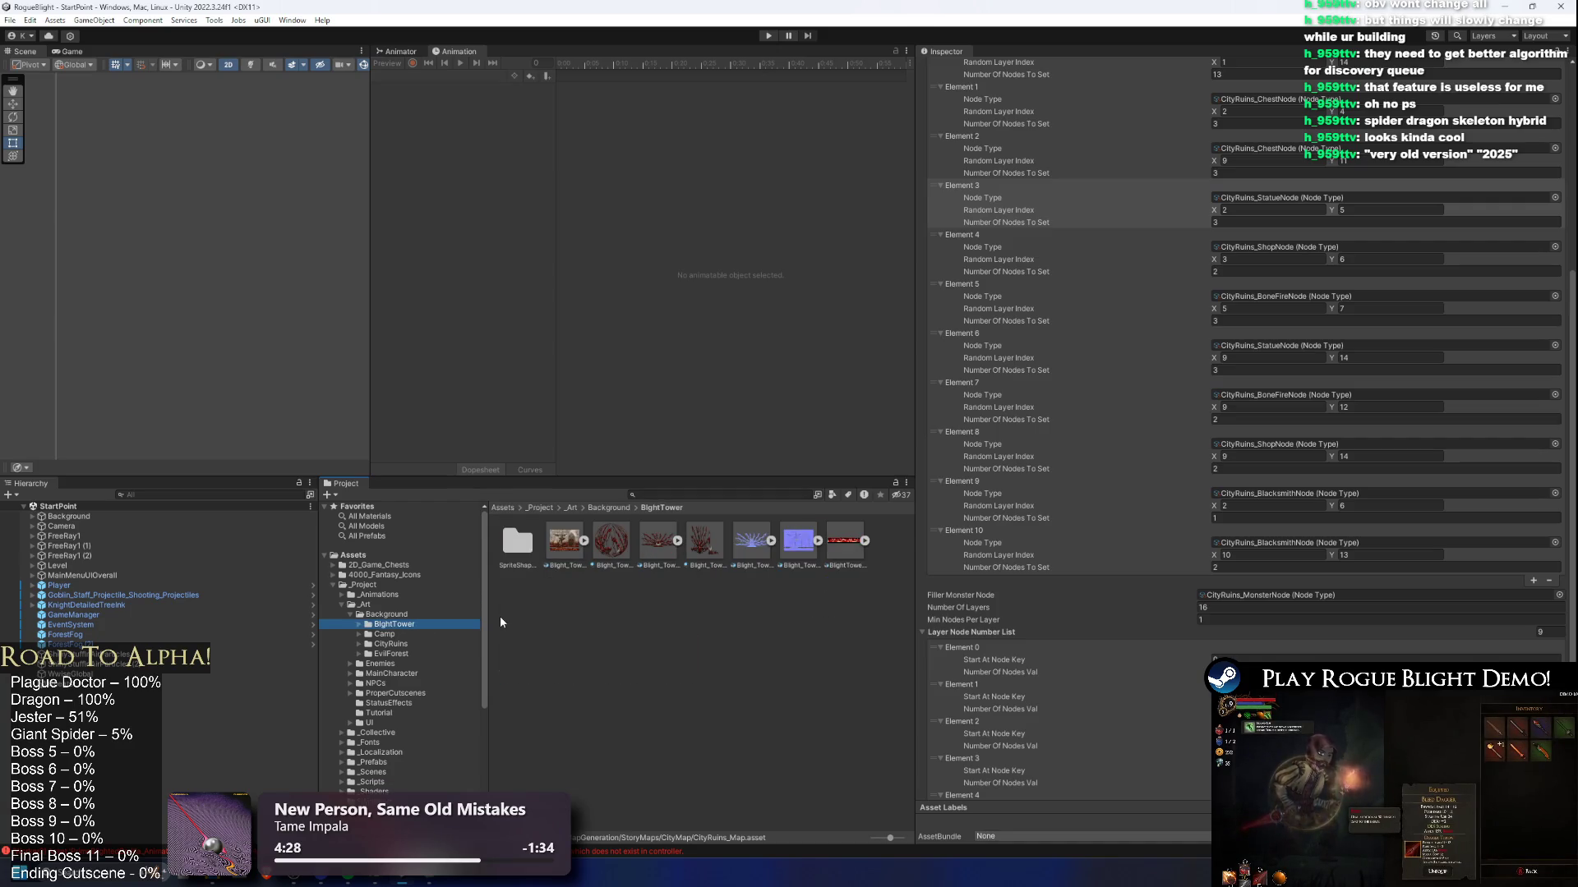
pyautogui.press('Left')
pyautogui.press('Down')
pyautogui.press('Down')
pyautogui.press('Down')
pyautogui.press('Down')
pyautogui.press('Up')
pyautogui.press('Up')
pyautogui.press('Up')
pyautogui.press('Up')
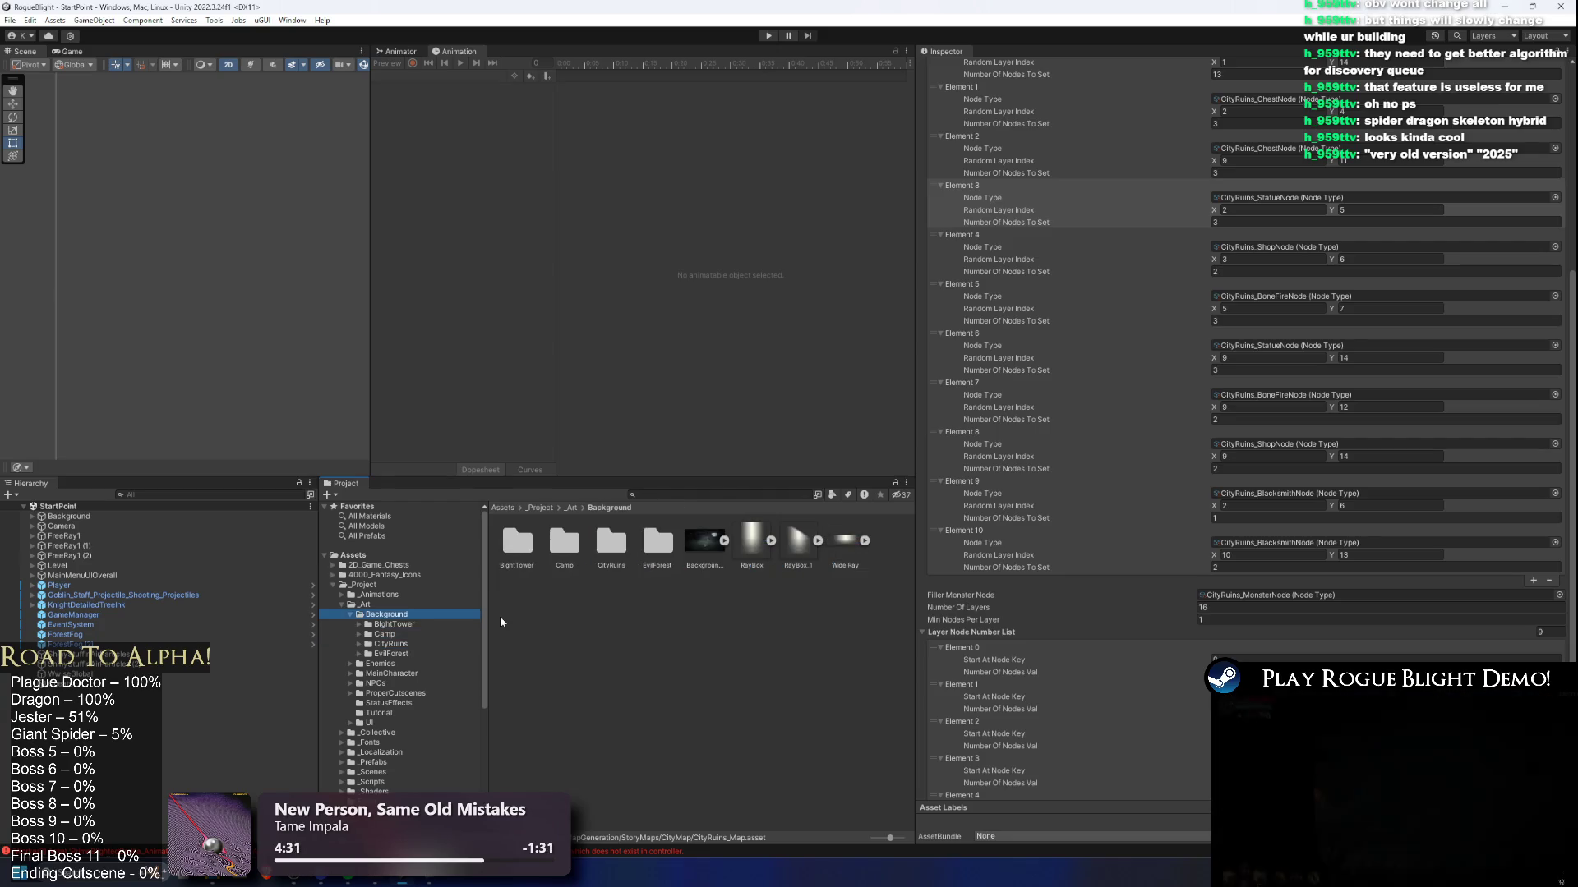
pyautogui.press('Down')
pyautogui.press('Left')
pyautogui.press('Left')
pyautogui.press('Down')
pyautogui.press('Down')
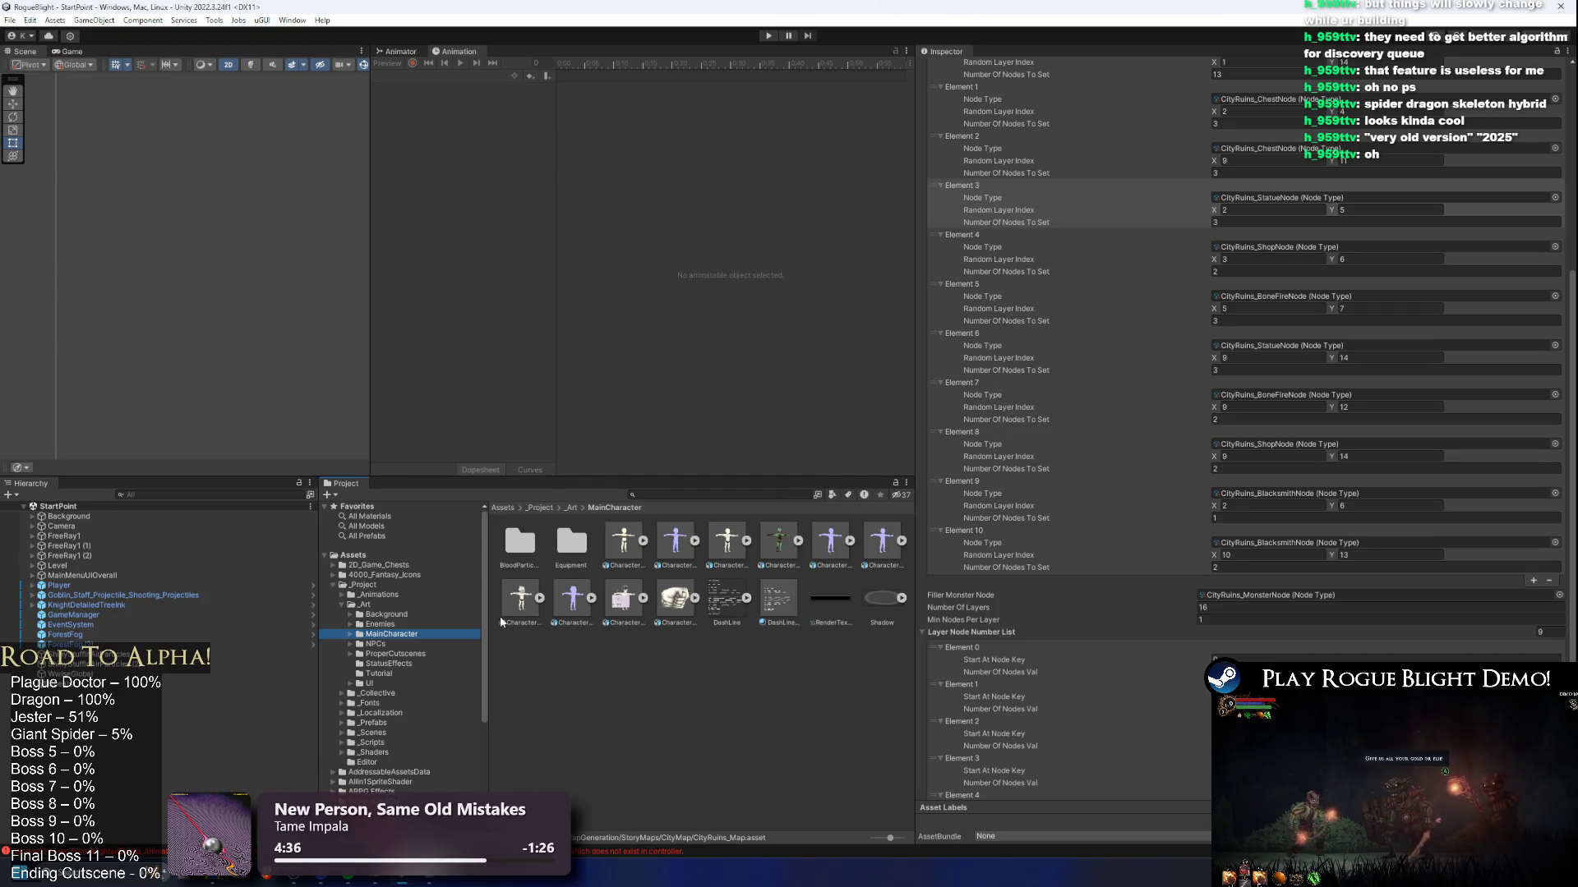
# Step: Open the _Art/Enemies folder to show its per-enemy subfolders such as BlightLady
pyautogui.press('Down')
pyautogui.press('Down')
pyautogui.press('Up')
pyautogui.press('Up')
pyautogui.press('Up')
pyautogui.press('Up')
pyautogui.press('Down')
pyautogui.press('Right')
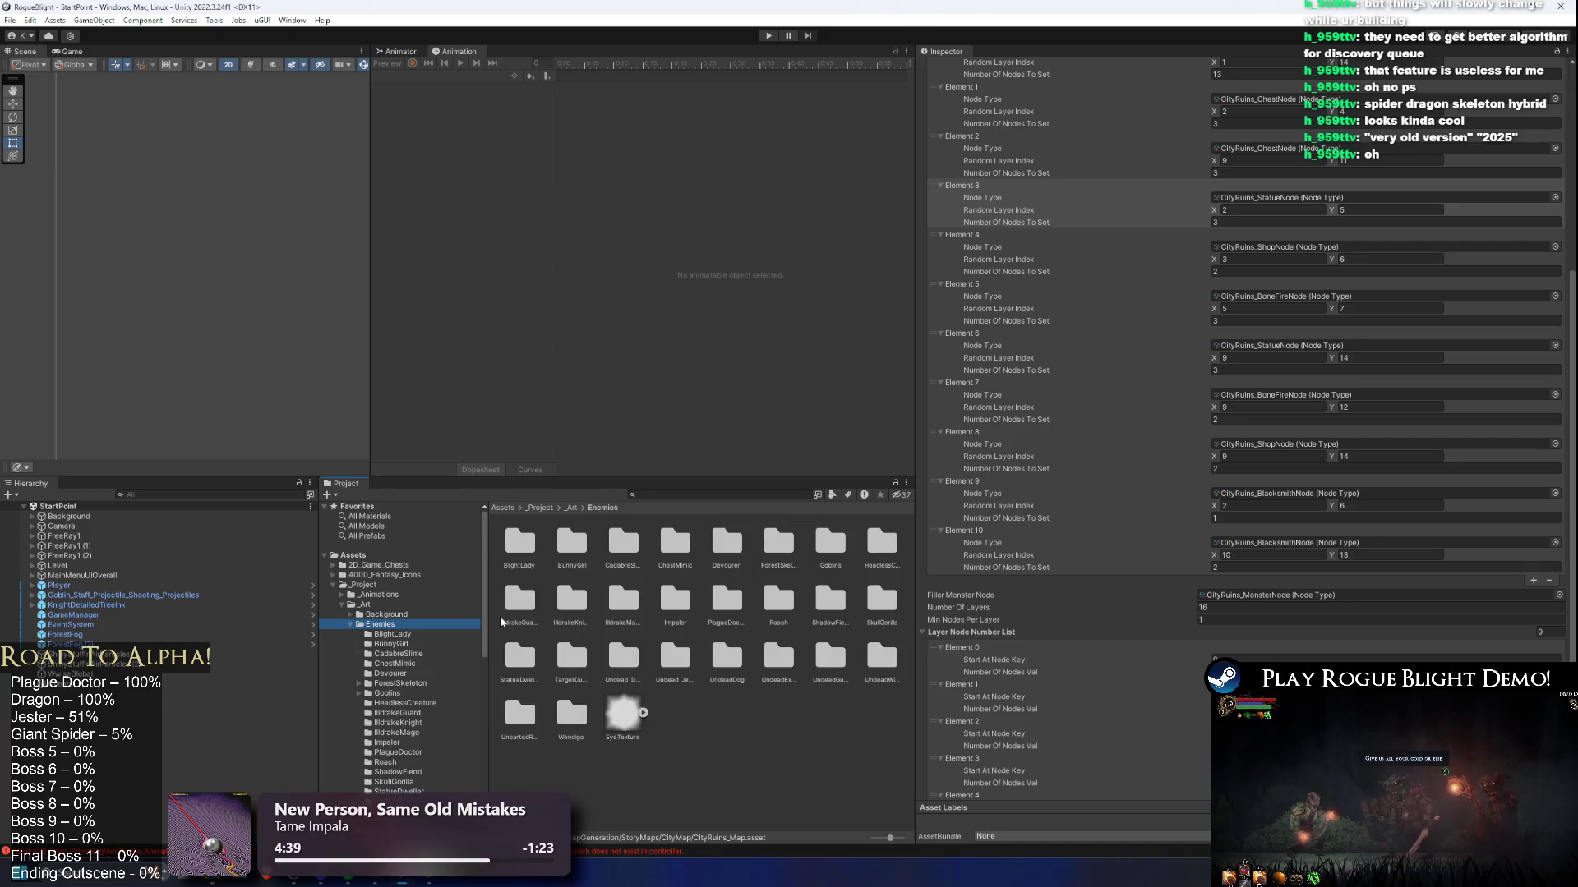
pyautogui.press('Down')
pyautogui.press('Down')
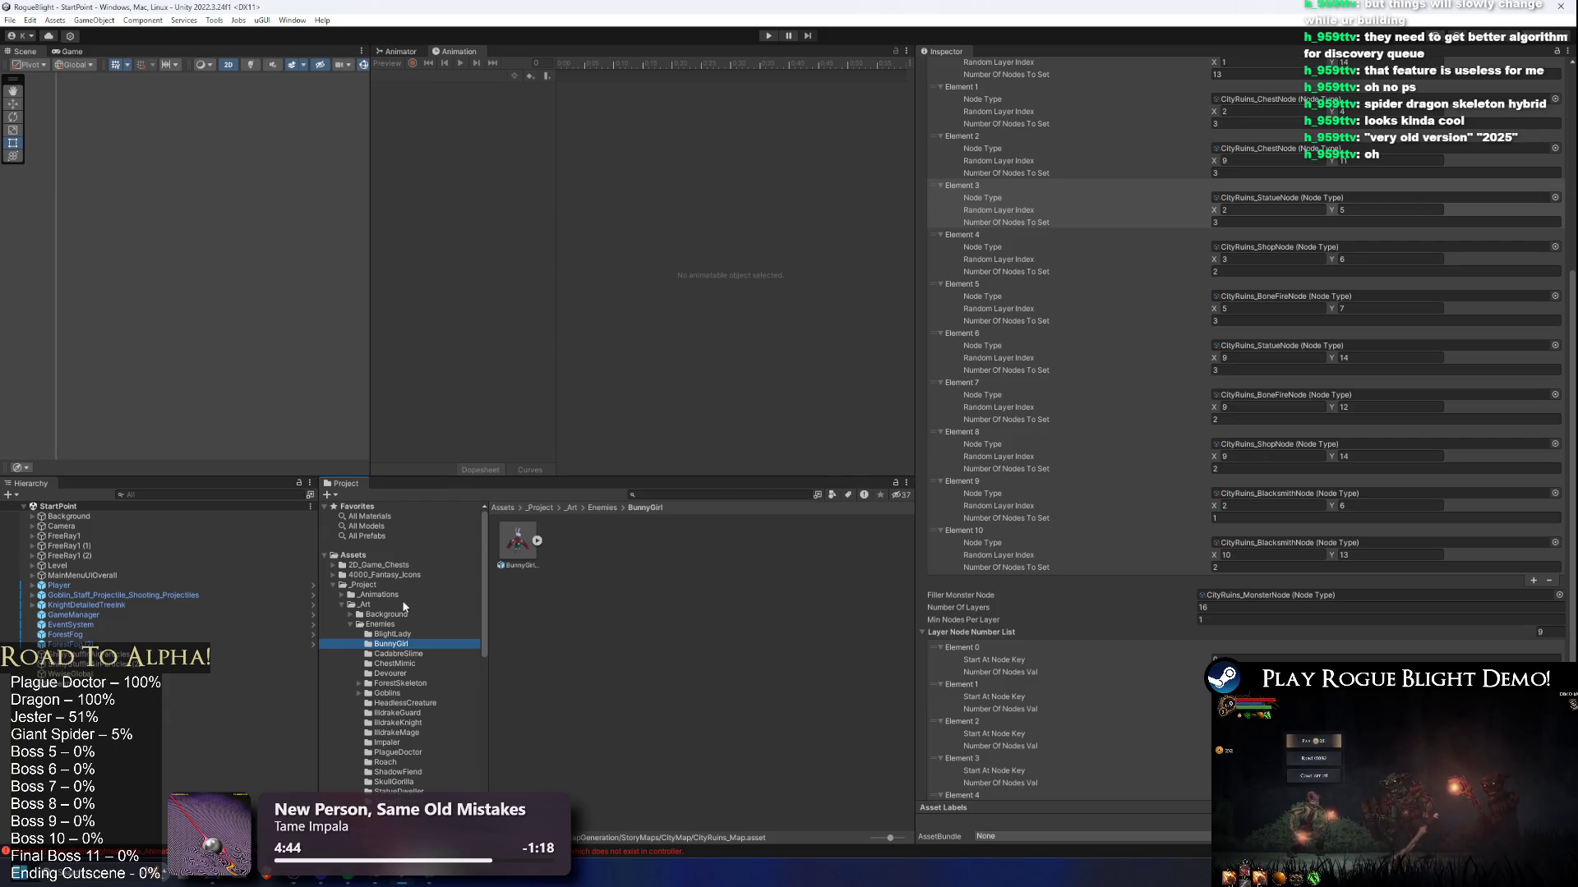
pyautogui.scroll(-2, 403, 621)
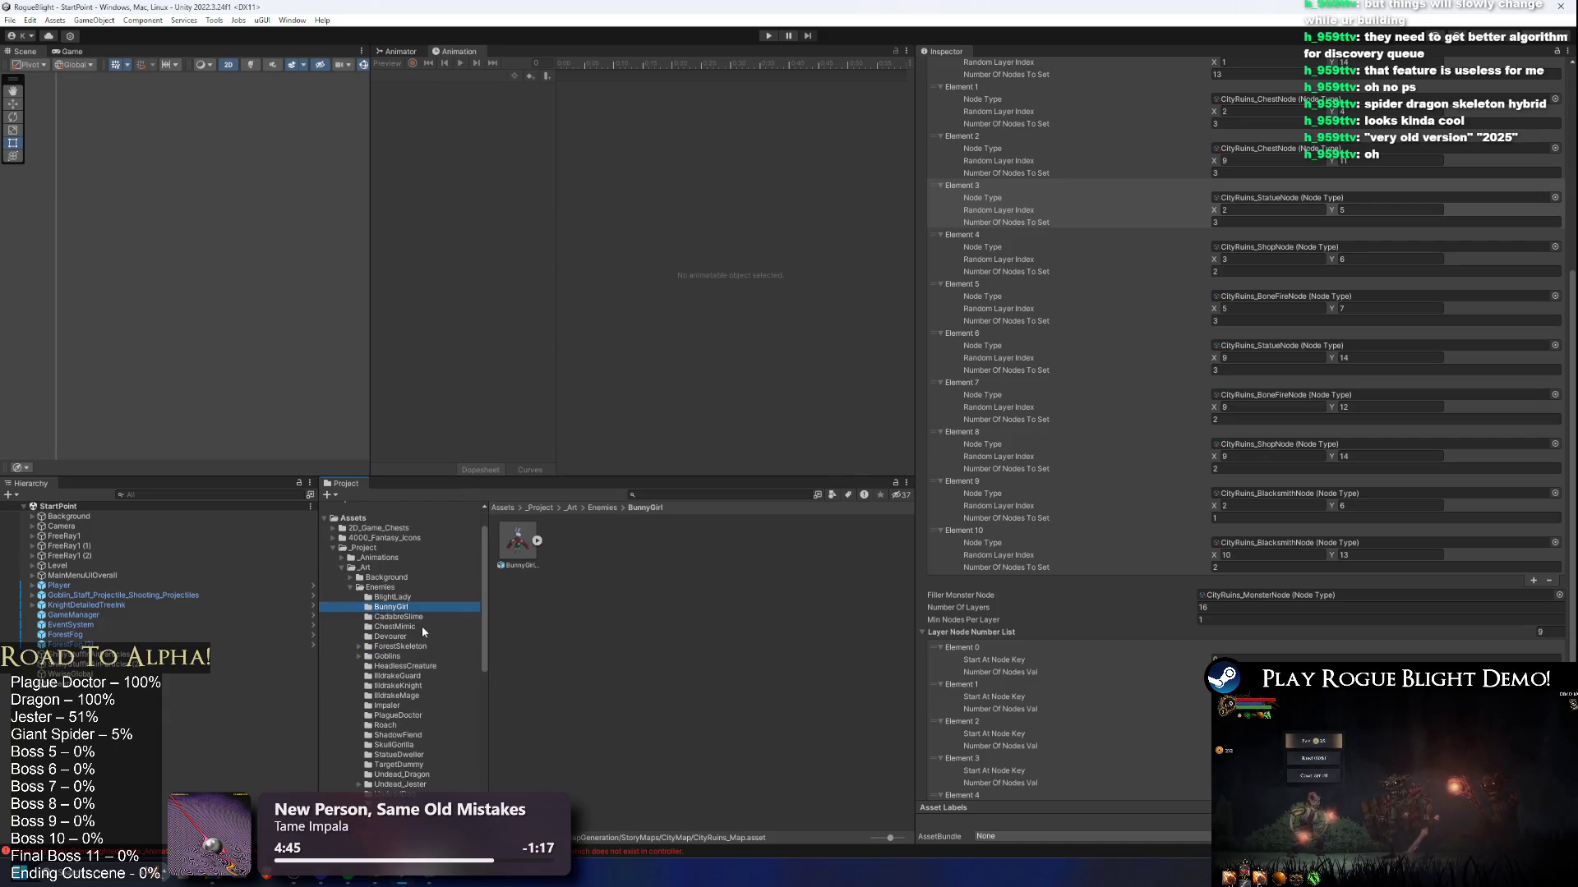
pyautogui.click(381, 588)
pyautogui.scroll(-3, 423, 587)
pyautogui.scroll(2, 444, 603)
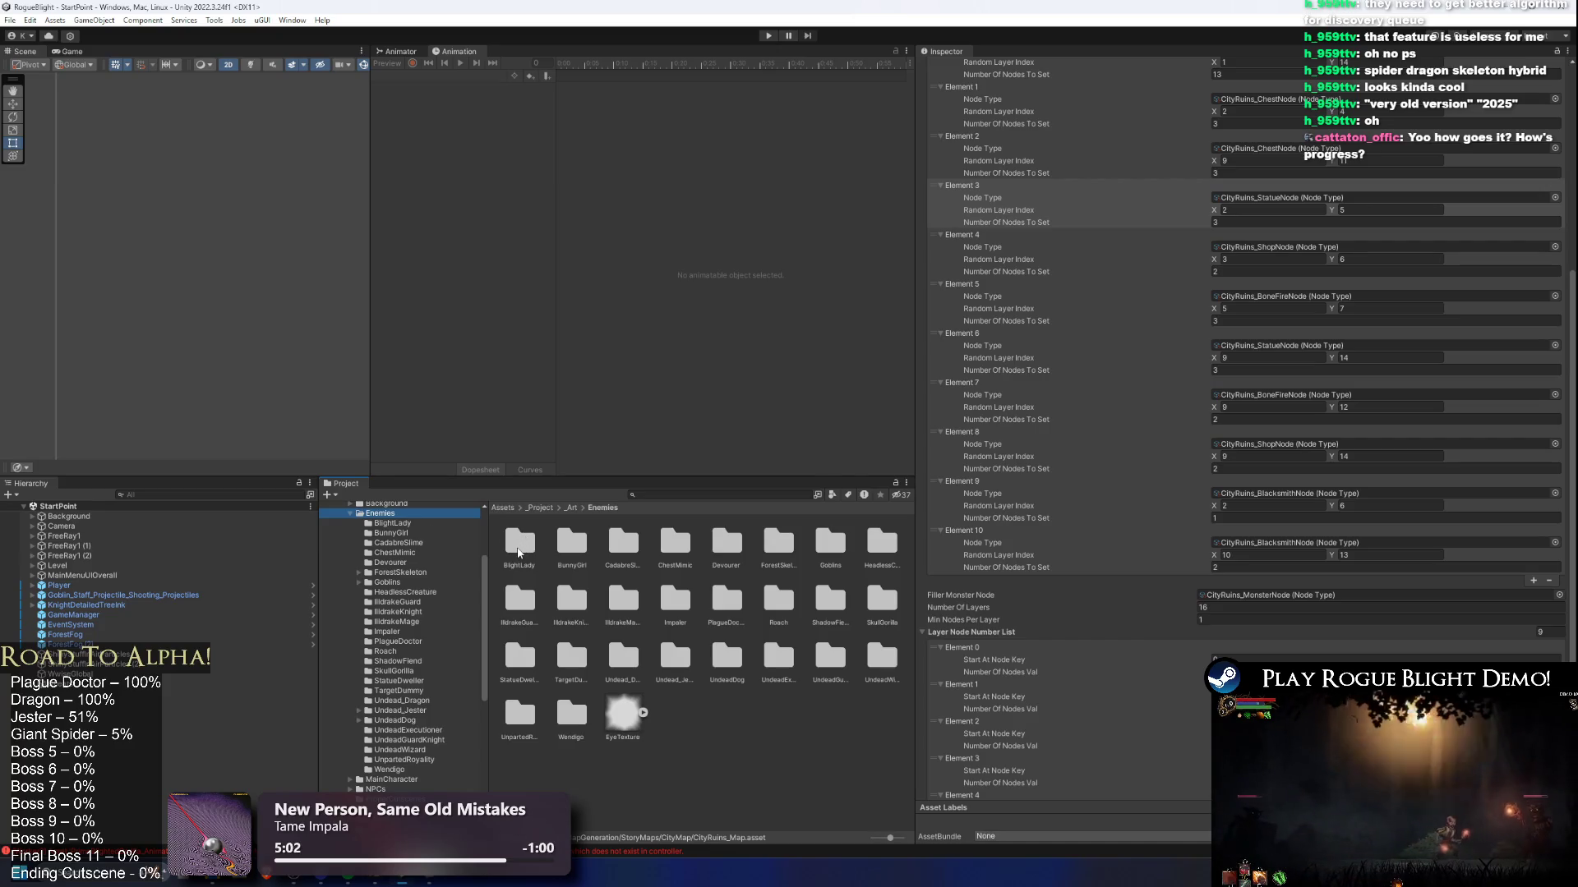
pyautogui.rightClick(508, 558)
# Step: Reveal BlightLady in File Explorer, return to the Enemies folder and maximize the window
pyautogui.click(560, 175)
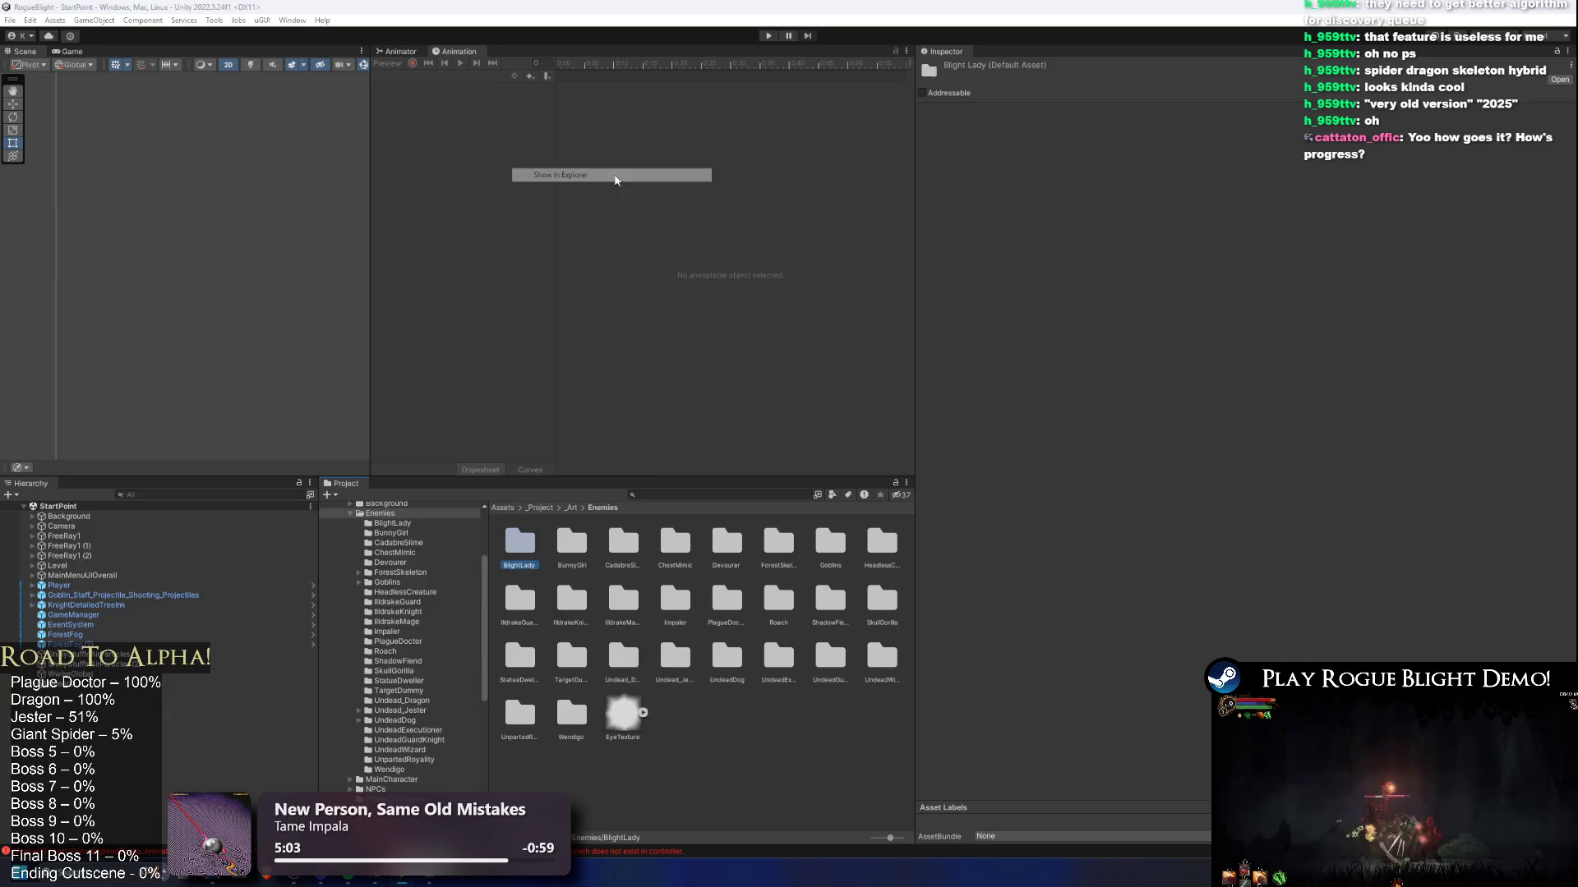
pyautogui.doubleClick(241, 421)
pyautogui.click(476, 349)
pyautogui.click(524, 530)
pyautogui.hotkey('alt', 'Left')
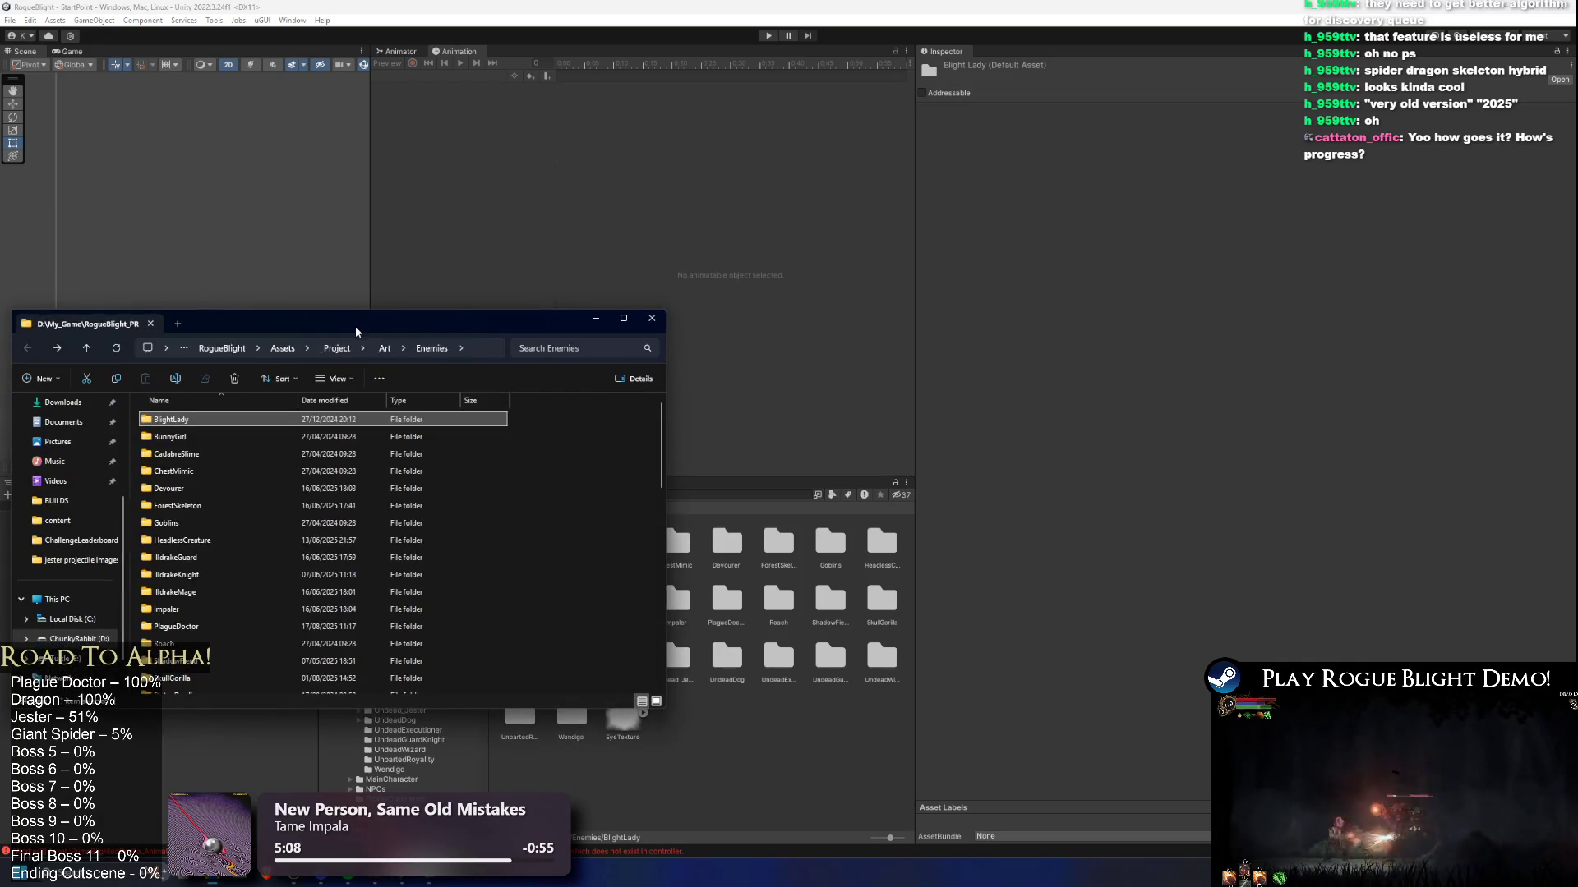
pyautogui.doubleClick(376, 326)
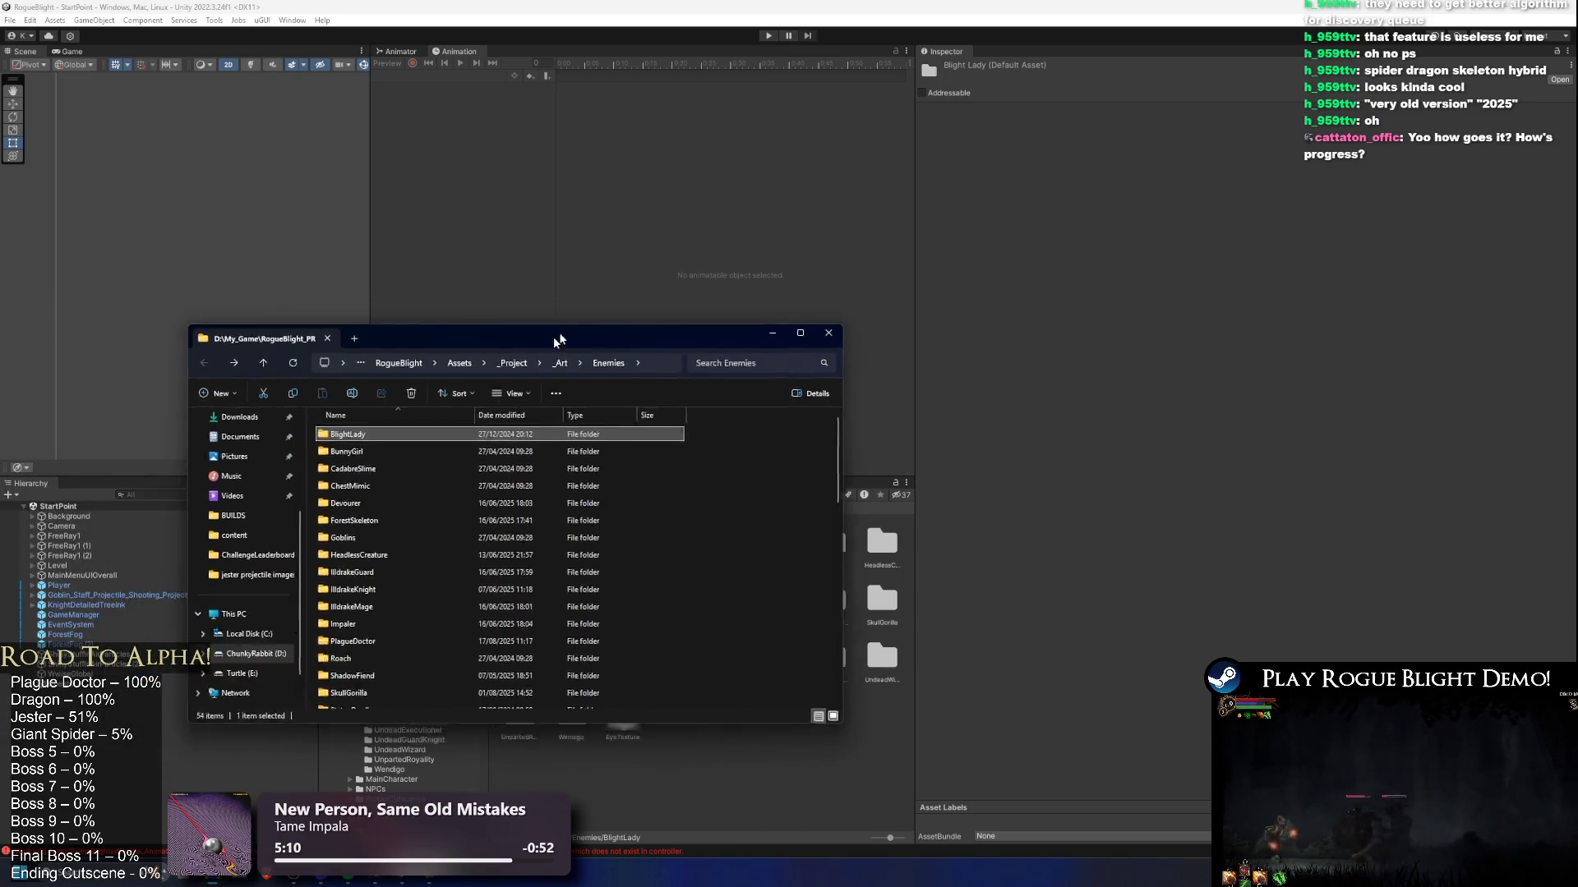
# Step: Create a new folder inside the Enemies folder
pyautogui.rightClick(764, 303)
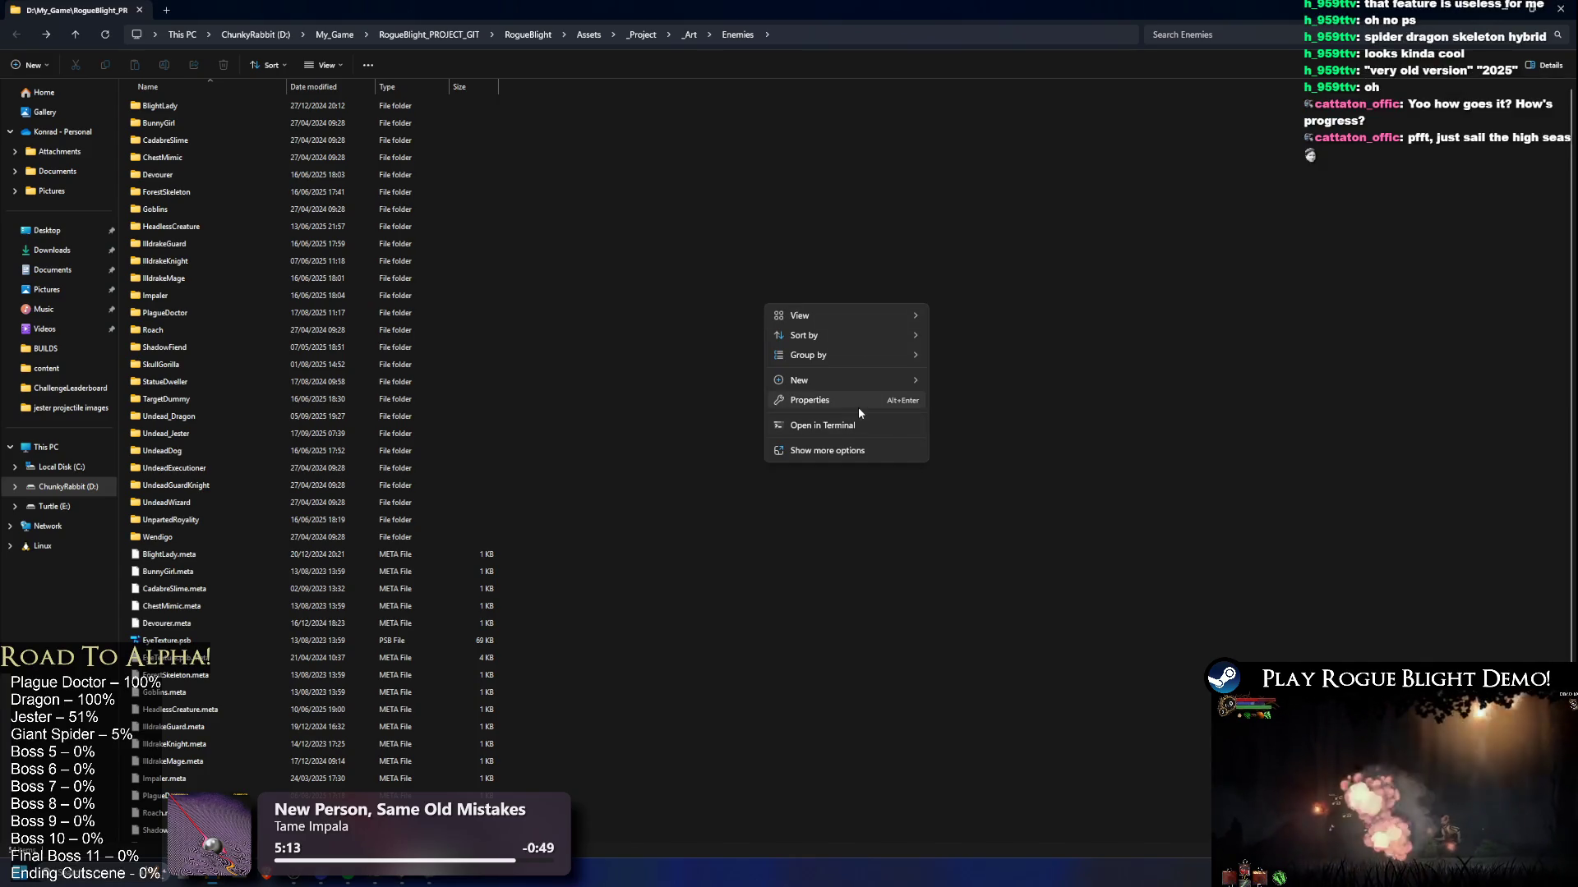
pyautogui.moveTo(875, 385)
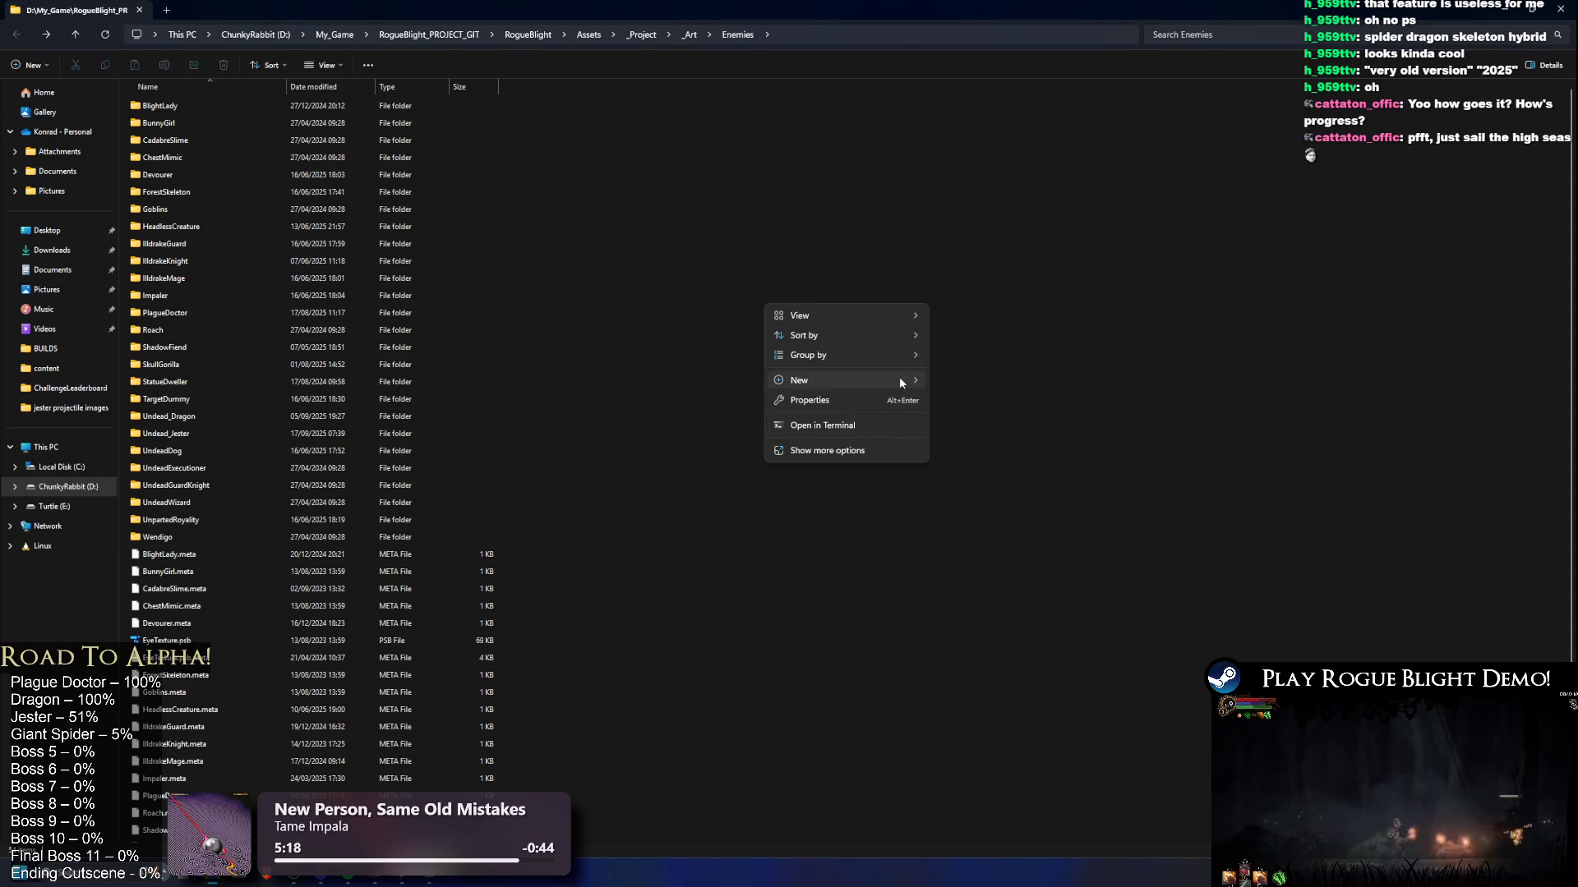
pyautogui.click(1022, 381)
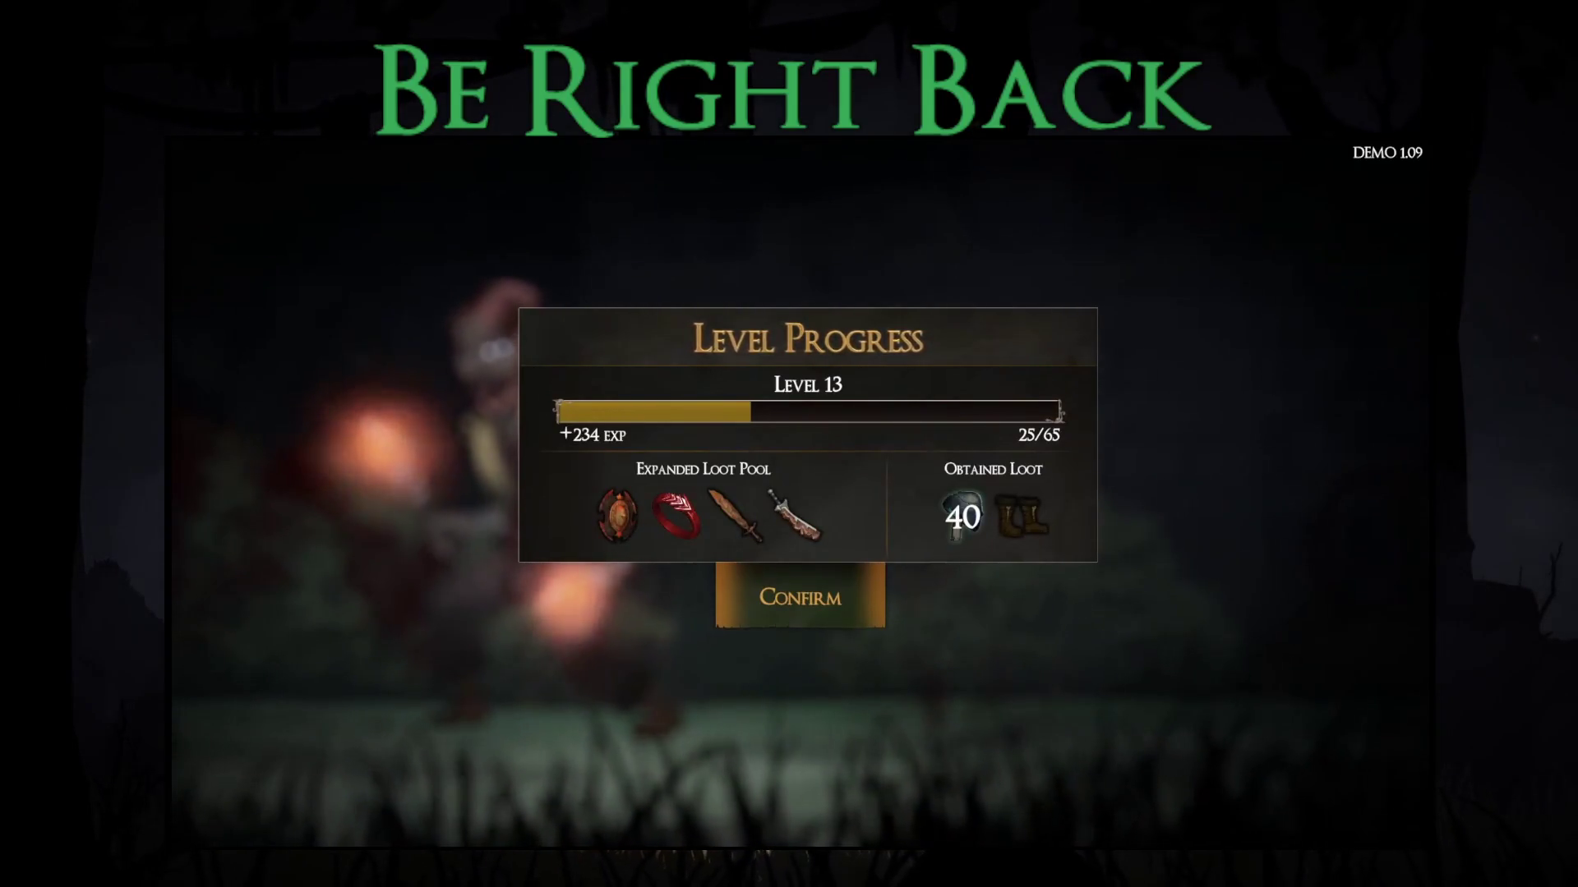
# Step: Confirm the Level Progress summary showing +234 EXP and Level 13
pyautogui.press('Return')
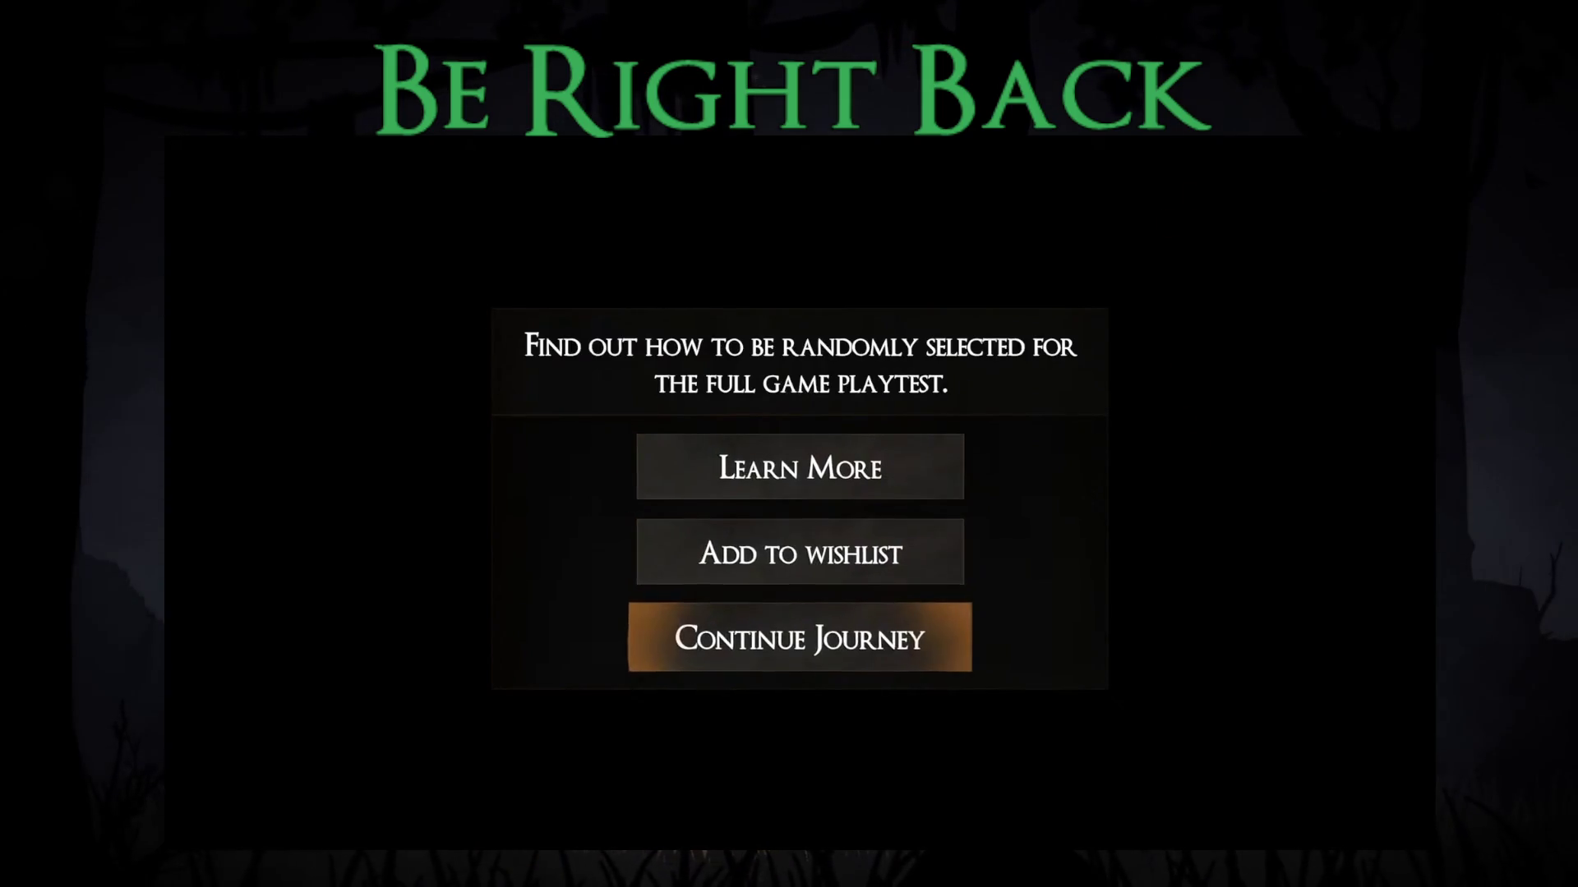
# Step: Continue past the playtest prompt and open the hooded NPC's upgrades menu
pyautogui.click(801, 640)
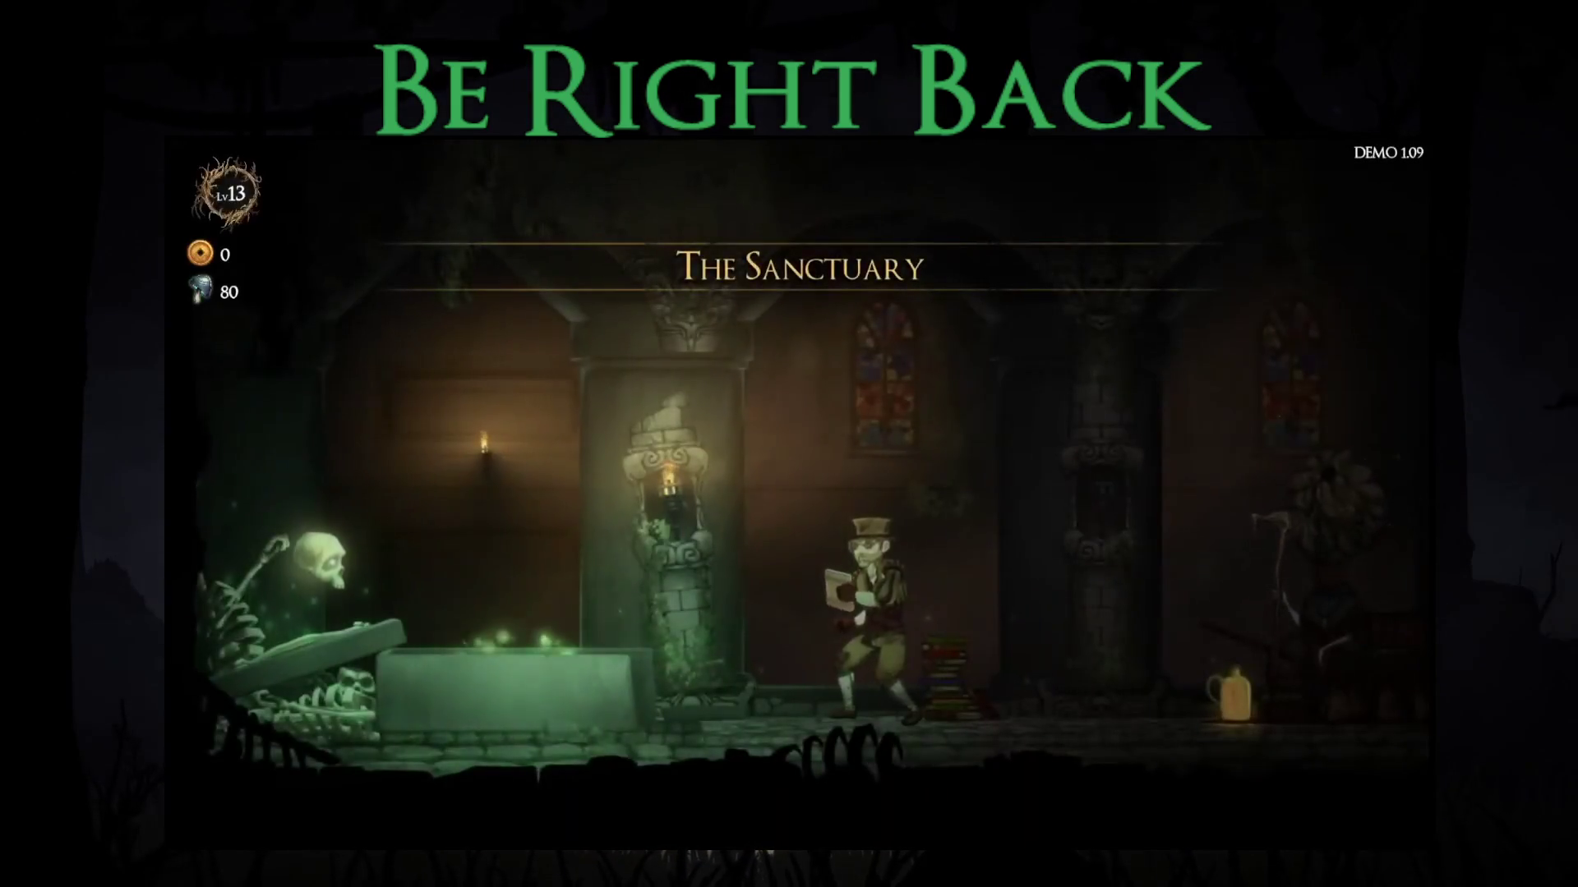
pyautogui.press('Right')
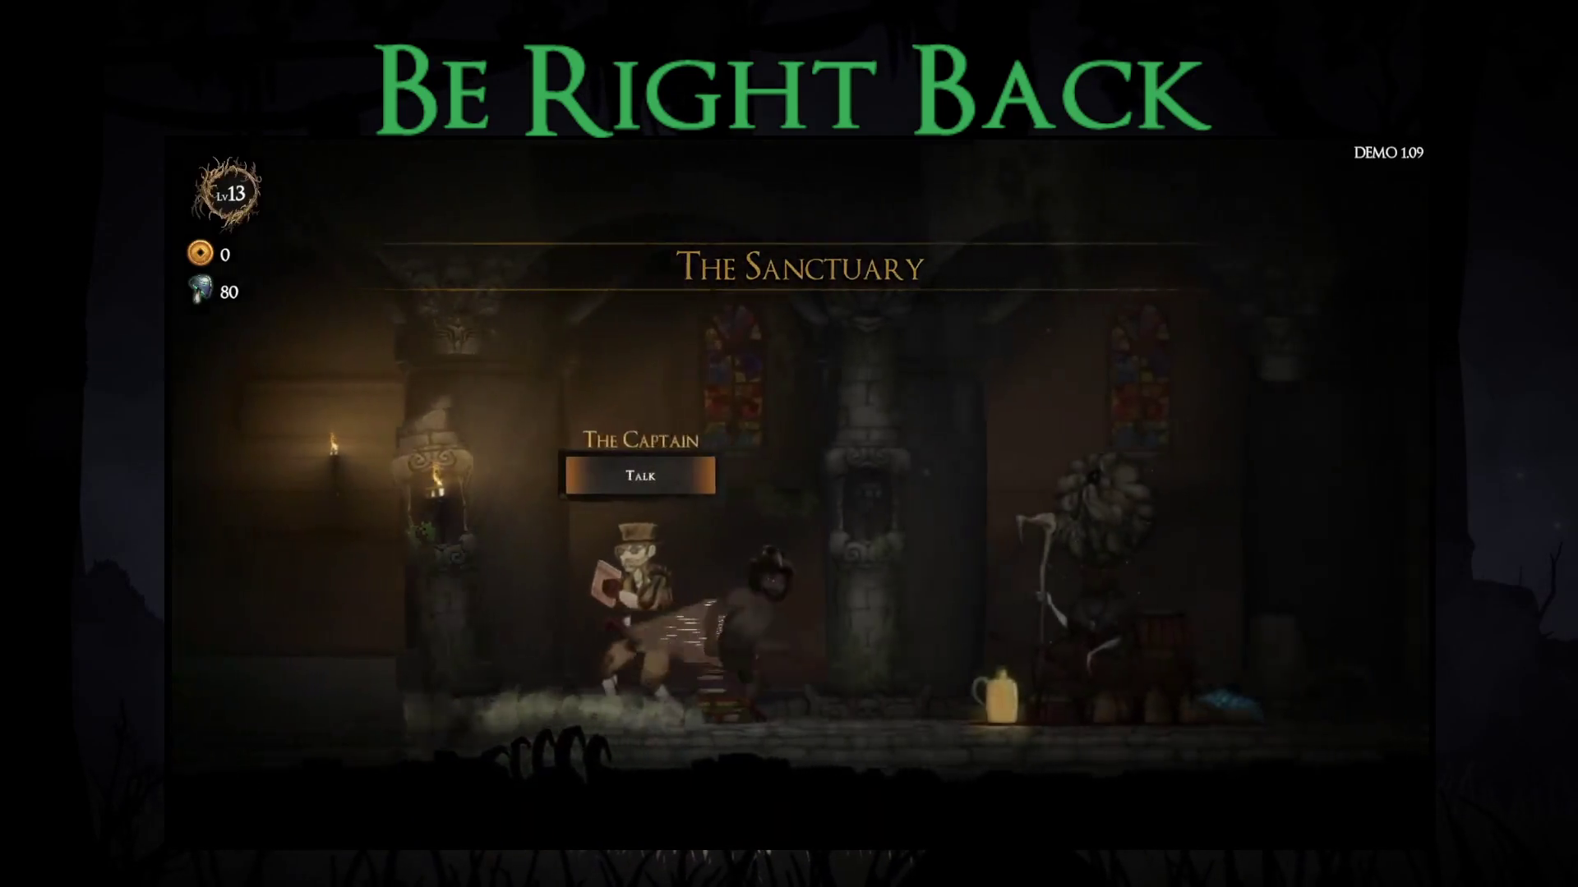
pyautogui.press('Left')
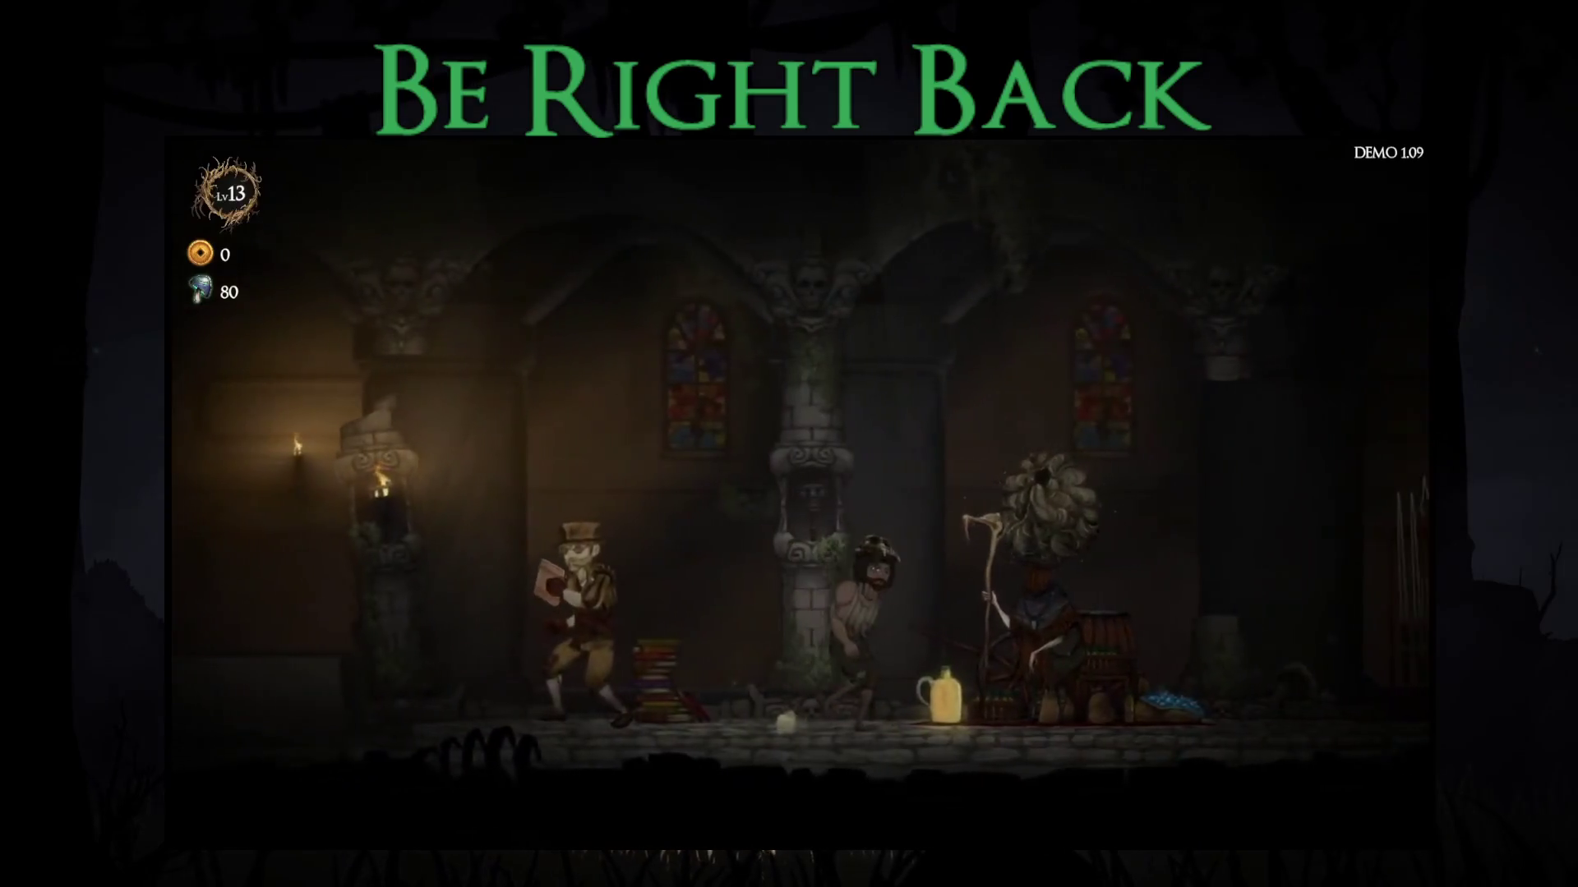
pyautogui.press('Right')
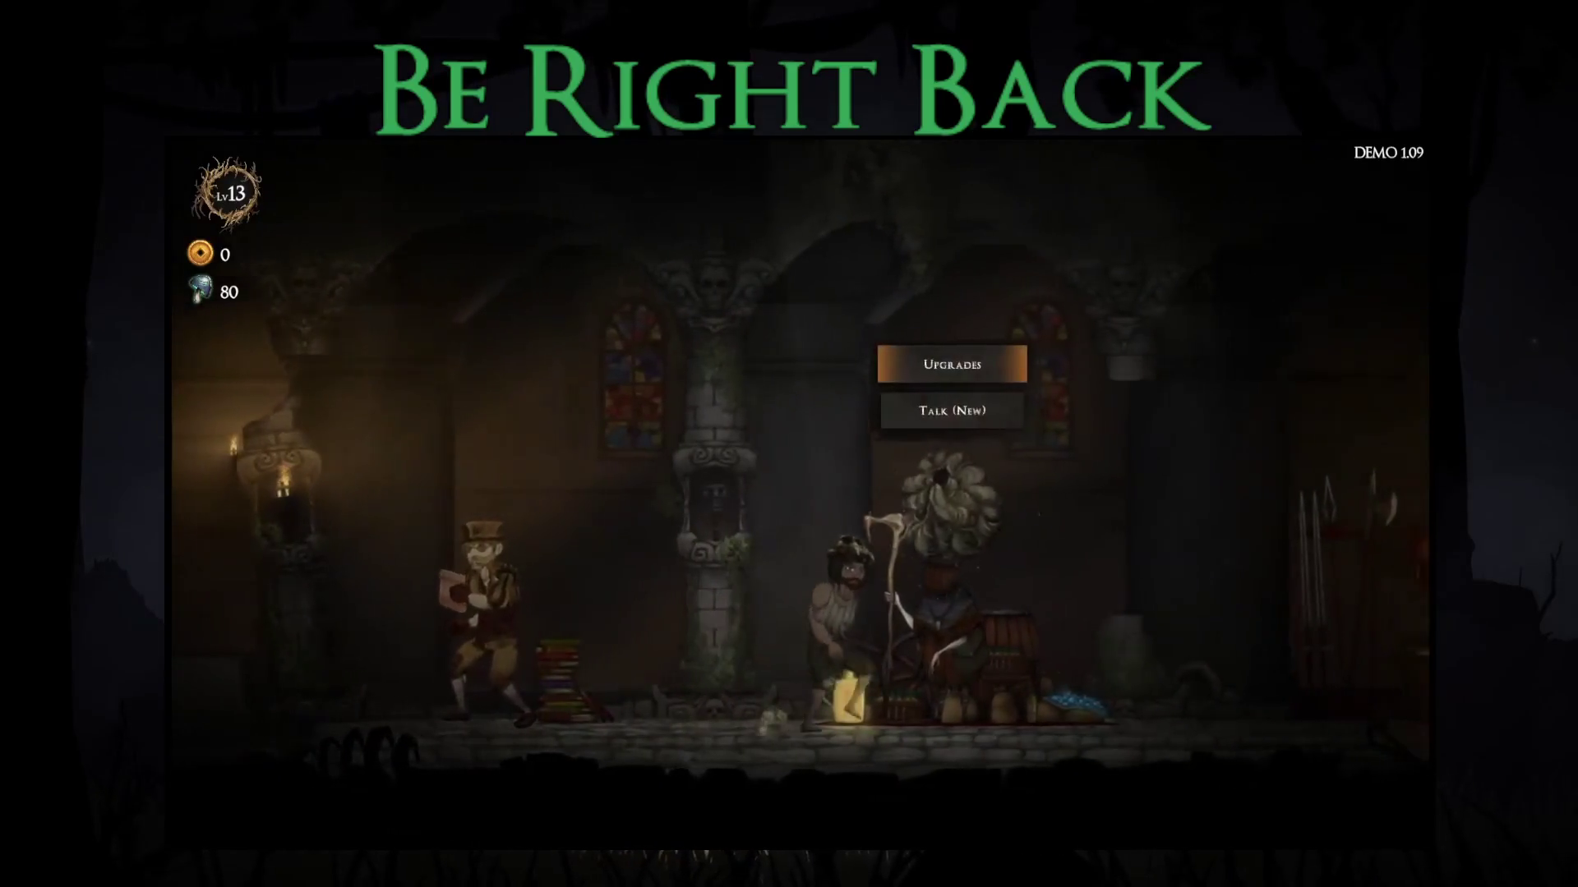
pyautogui.press('Return')
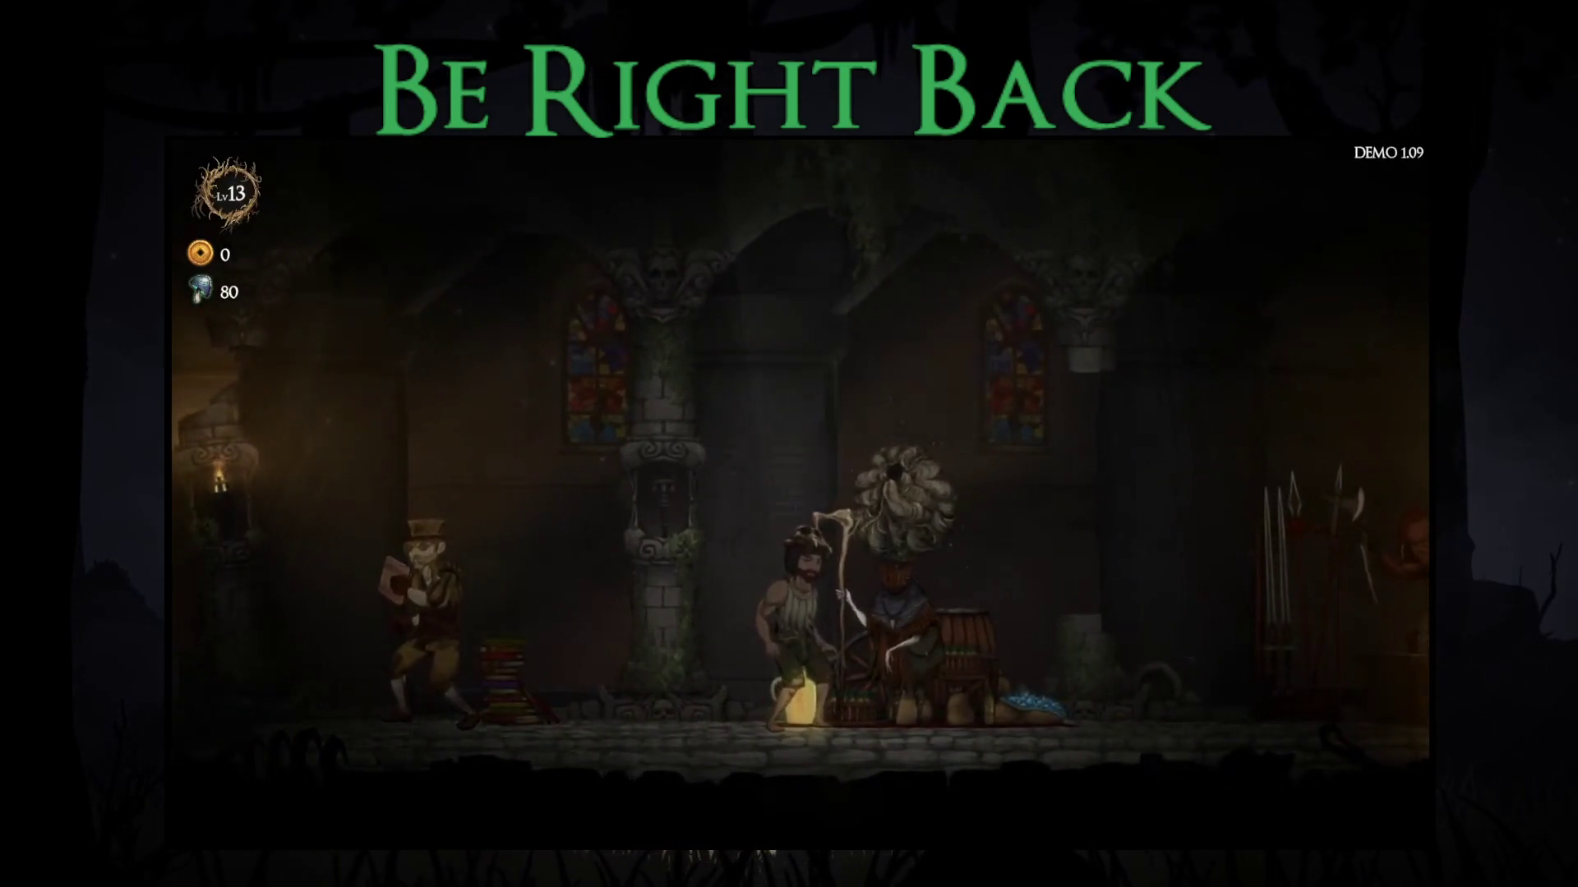
# Step: Buy the Starting Weapon map upgrade twice
pyautogui.press('Up')
pyautogui.press('Right')
pyautogui.press('Up')
pyautogui.press('Left')
pyautogui.press('Down')
pyautogui.press('Up')
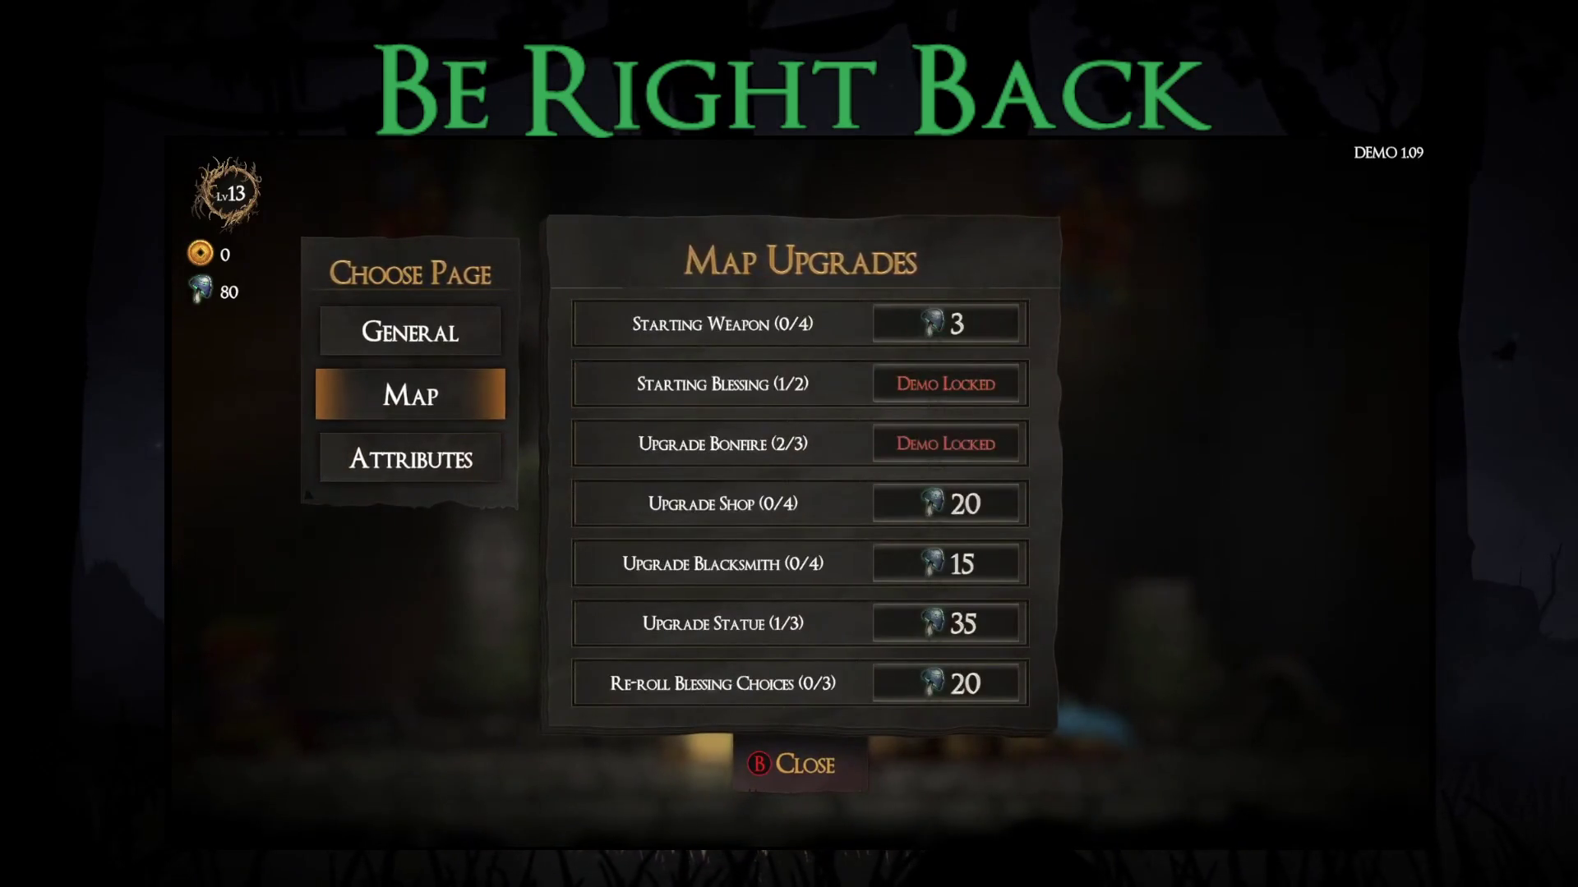
pyautogui.press('Right')
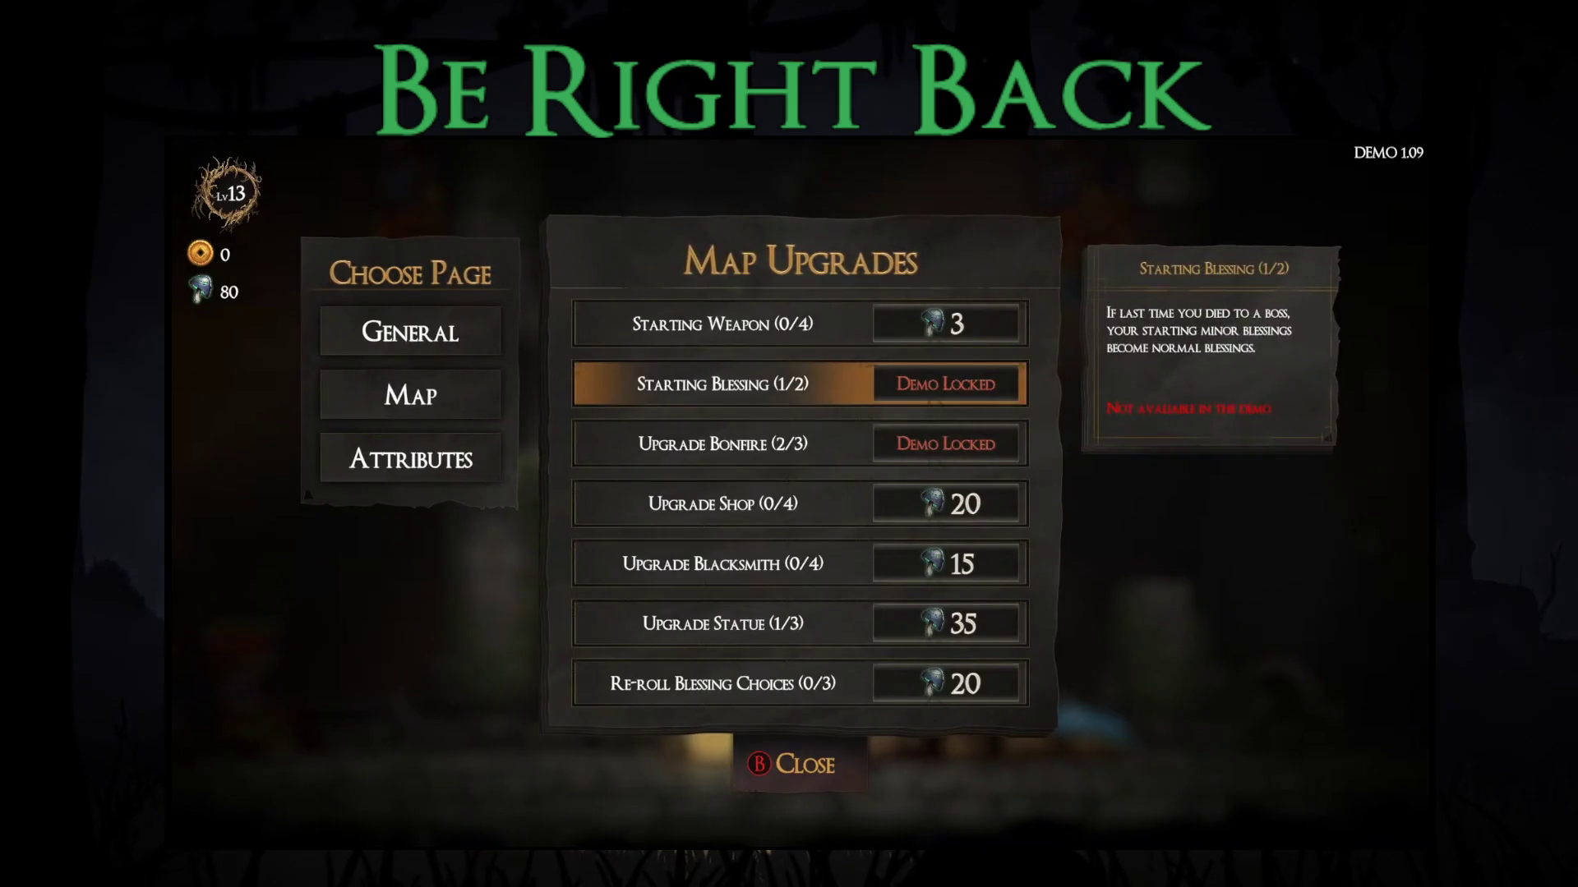
pyautogui.press('Up')
pyautogui.press('Return')
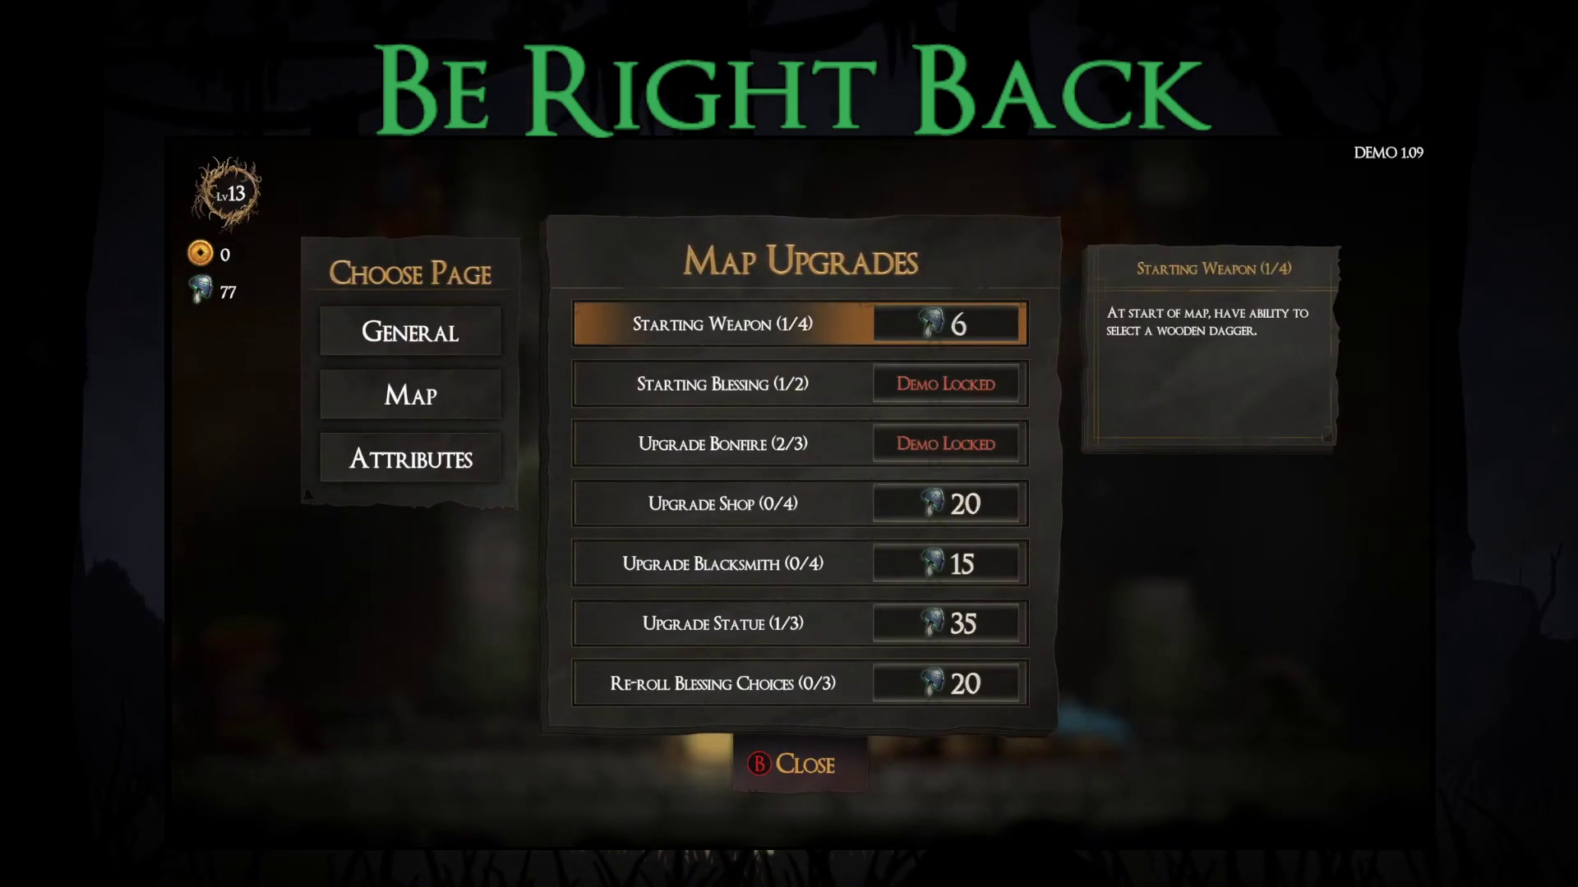
pyautogui.press('Return')
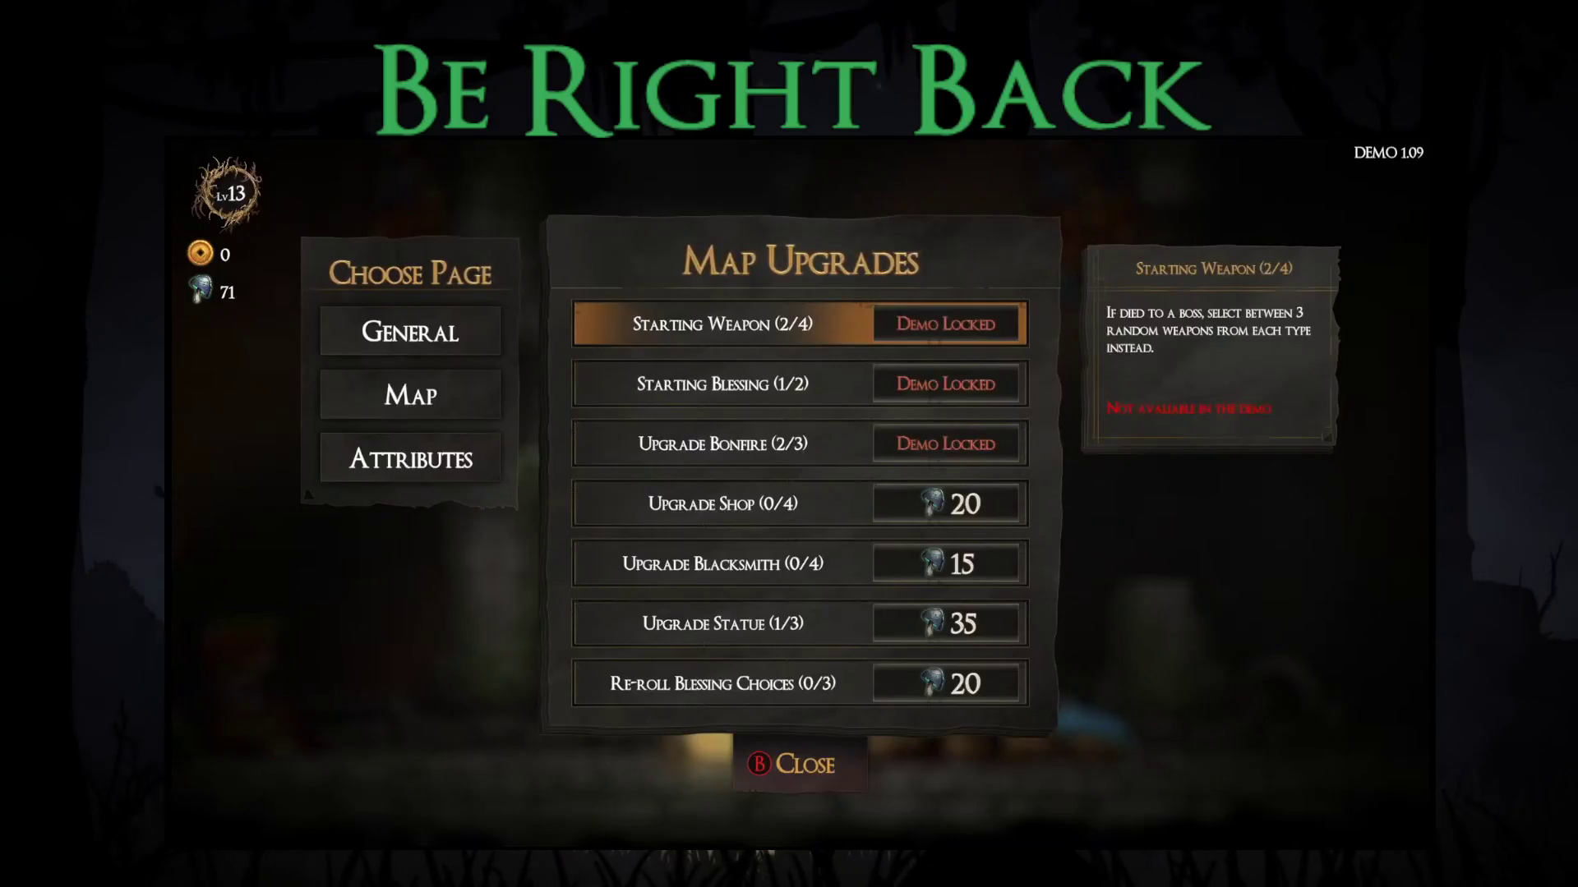
# Step: Buy the Re-roll Blessing Choices and Upgrade Blacksmith upgrades
pyautogui.press('Down')
pyautogui.press('Down')
pyautogui.press('Down')
pyautogui.press('Down')
pyautogui.press('Down')
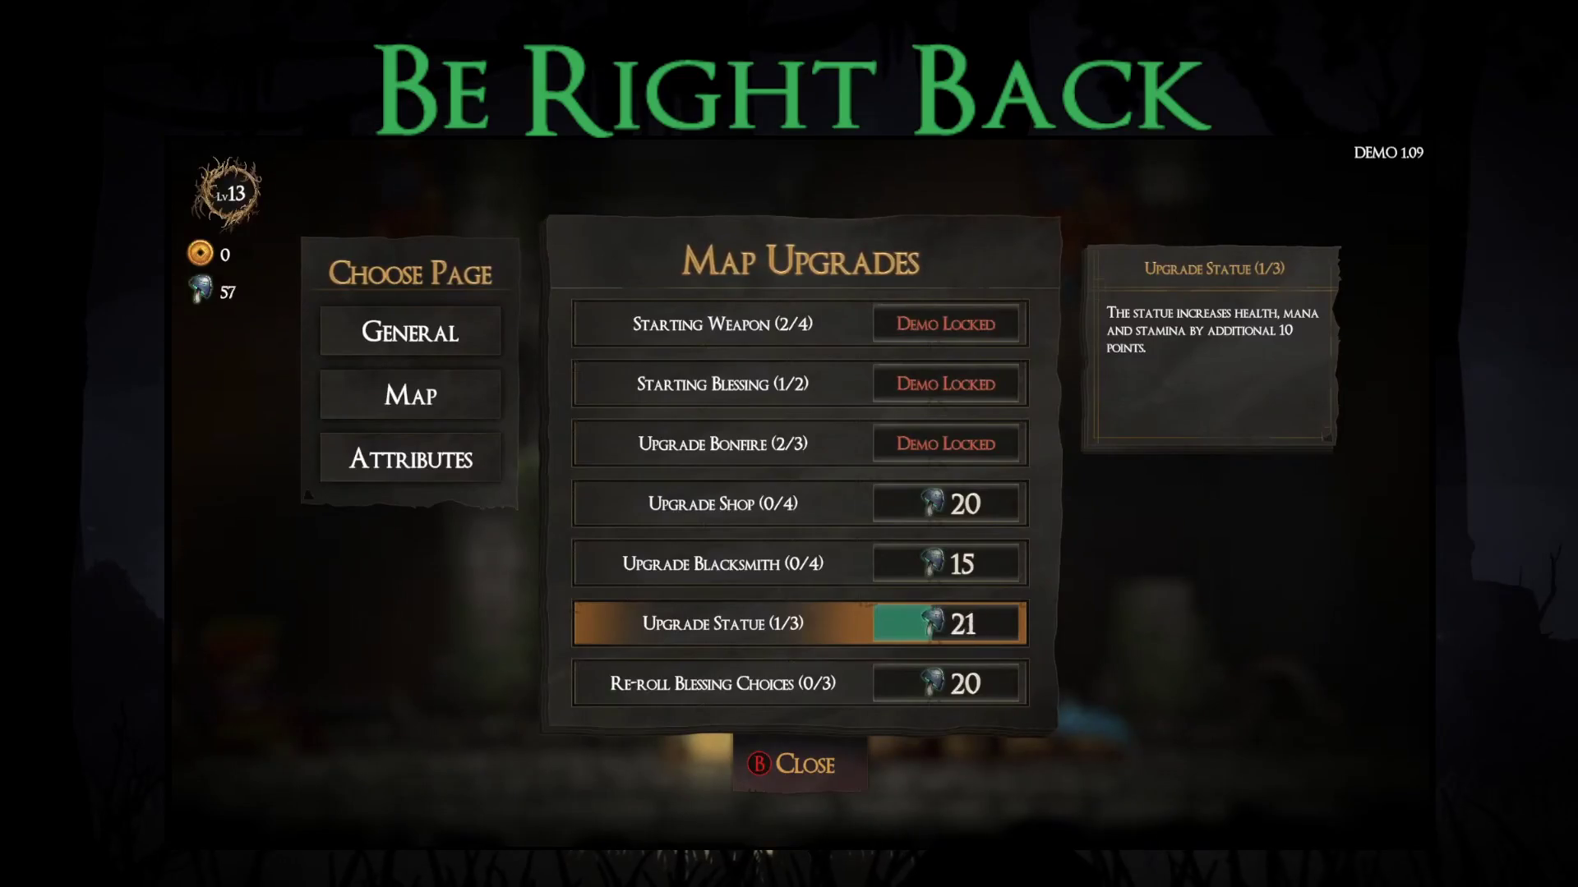
pyautogui.press('Down')
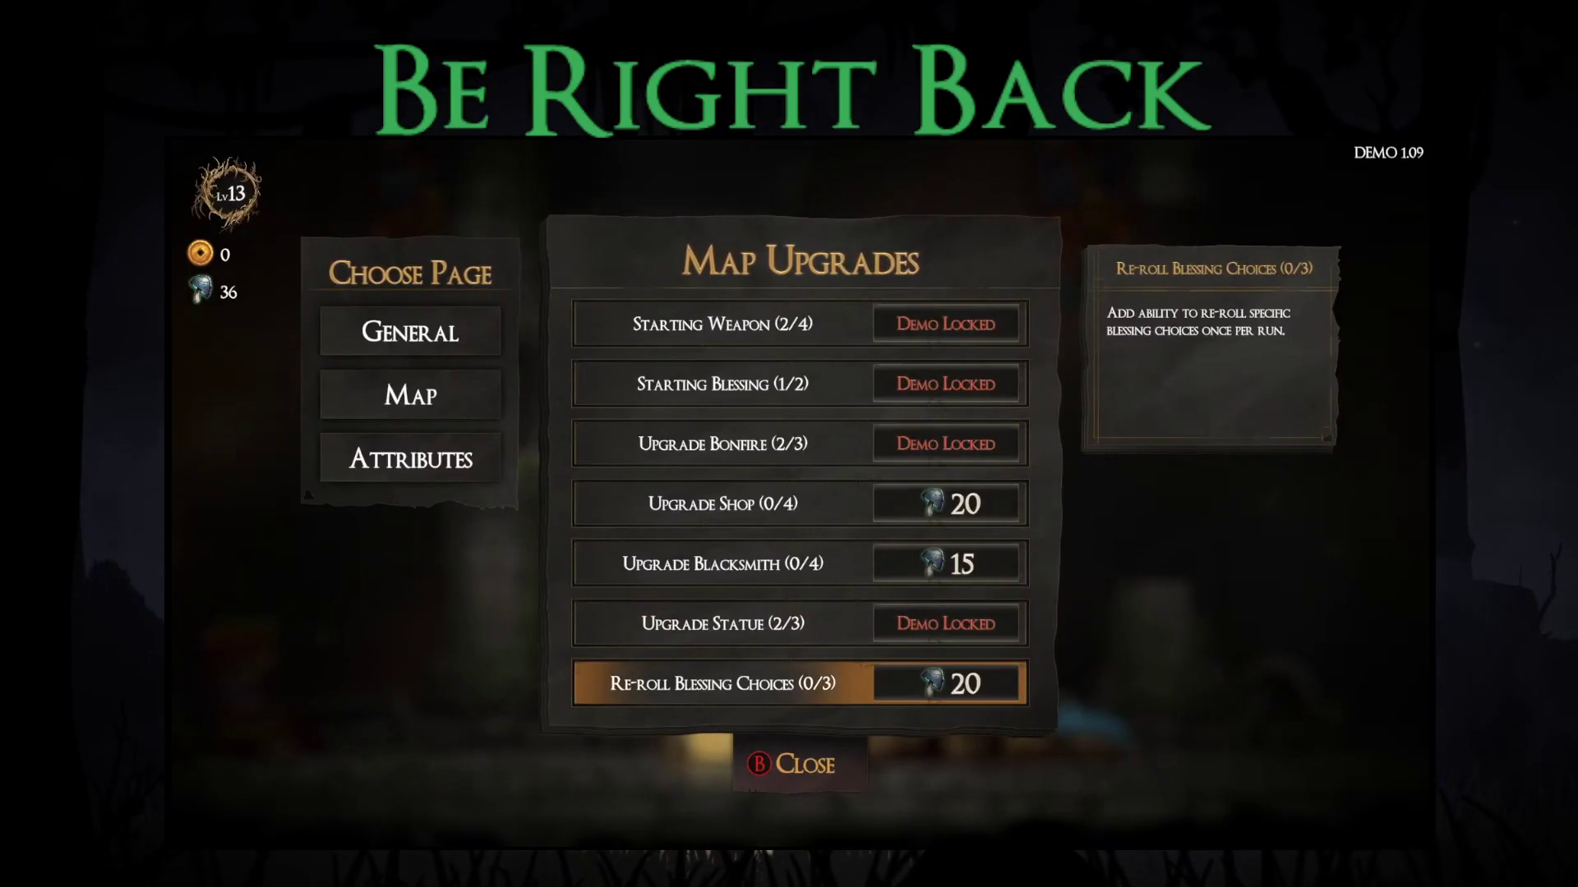
pyautogui.press('Up')
pyautogui.press('Up')
pyautogui.press('Up')
pyautogui.press('Down')
pyautogui.press('Down')
pyautogui.press('Down')
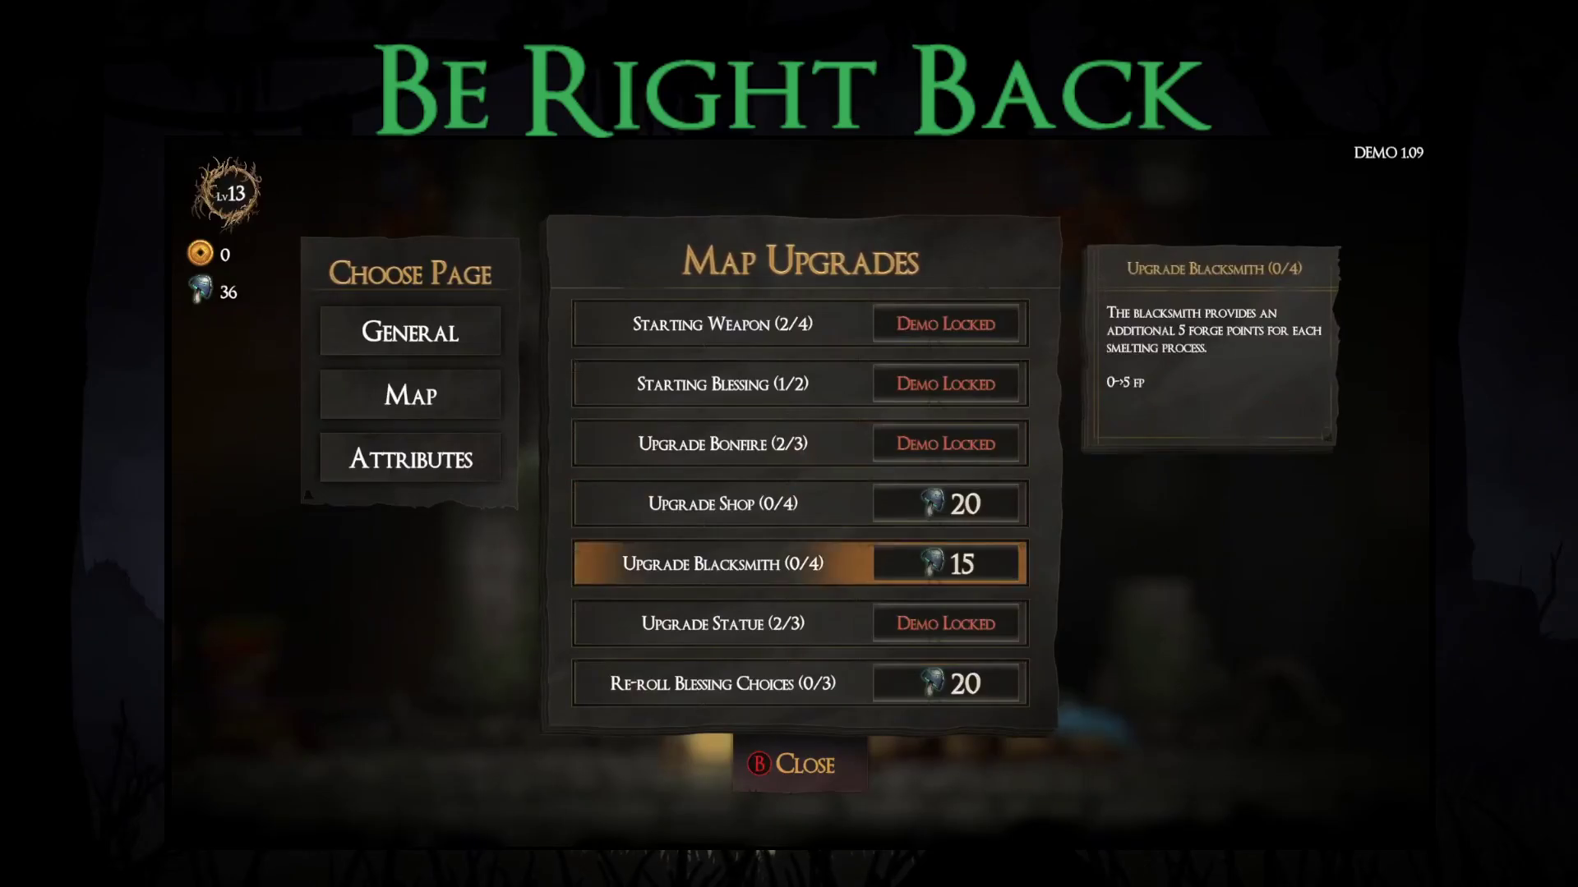
pyautogui.press('Return')
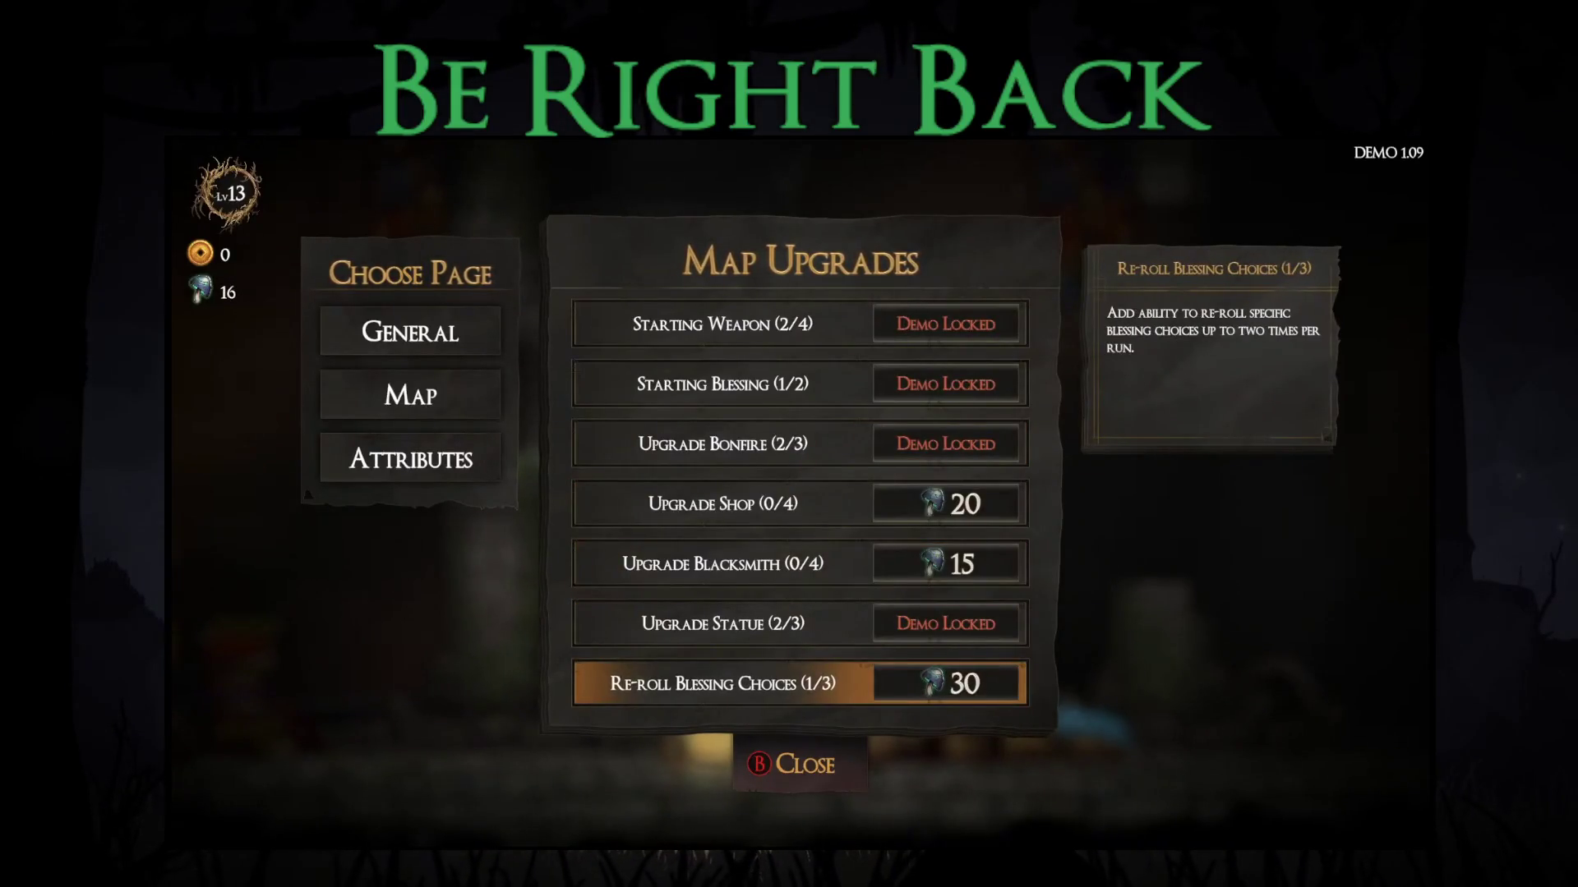
pyautogui.press('Up')
pyautogui.press('Up')
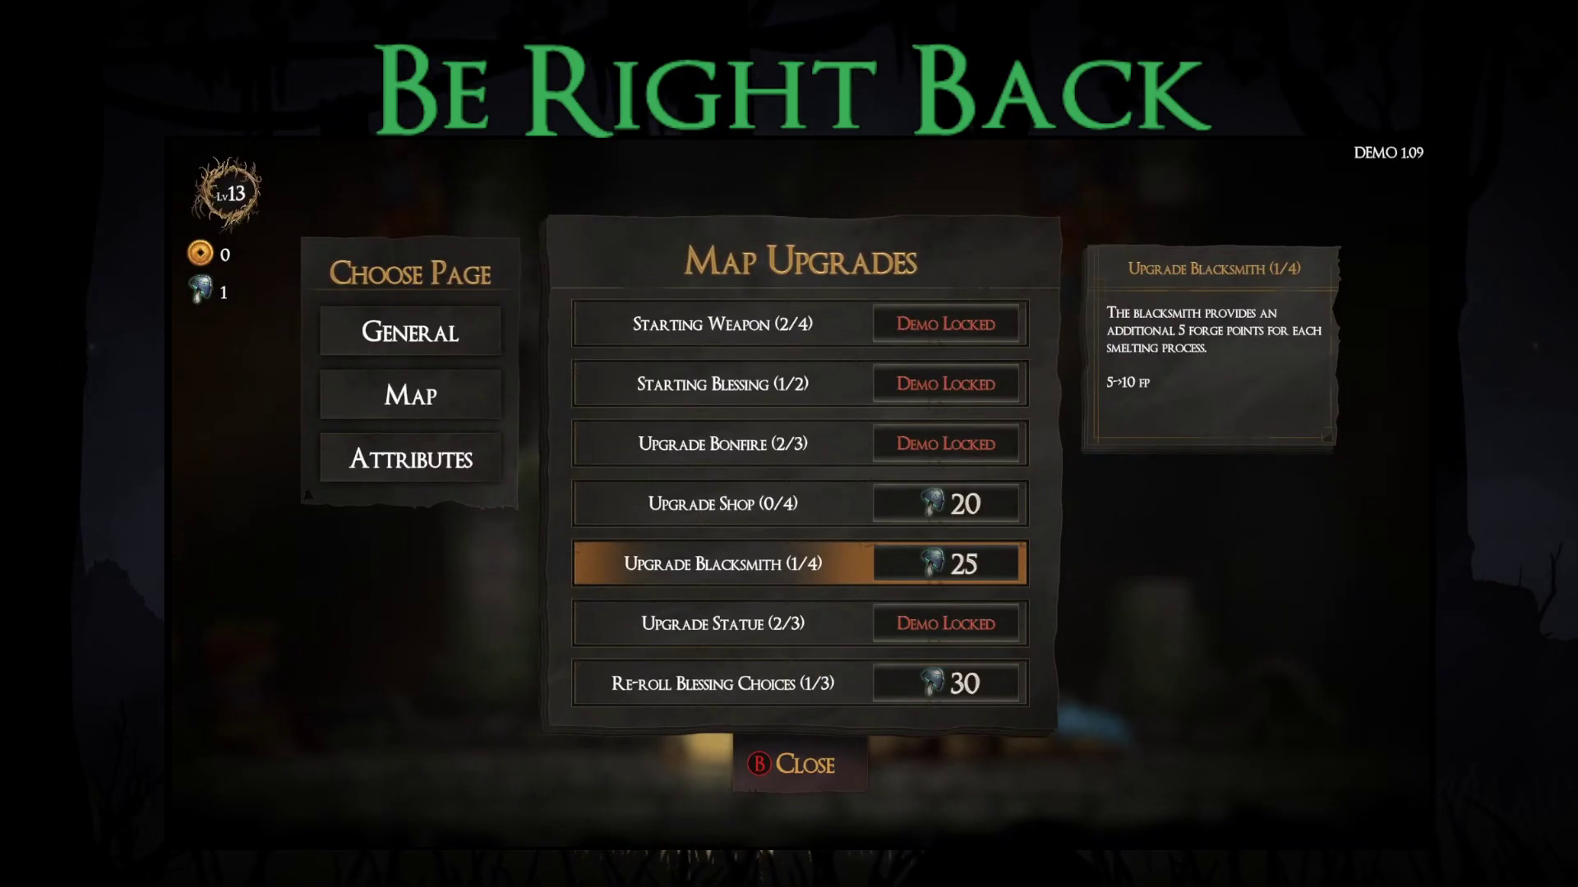
pyautogui.press('Left')
pyautogui.press('Up')
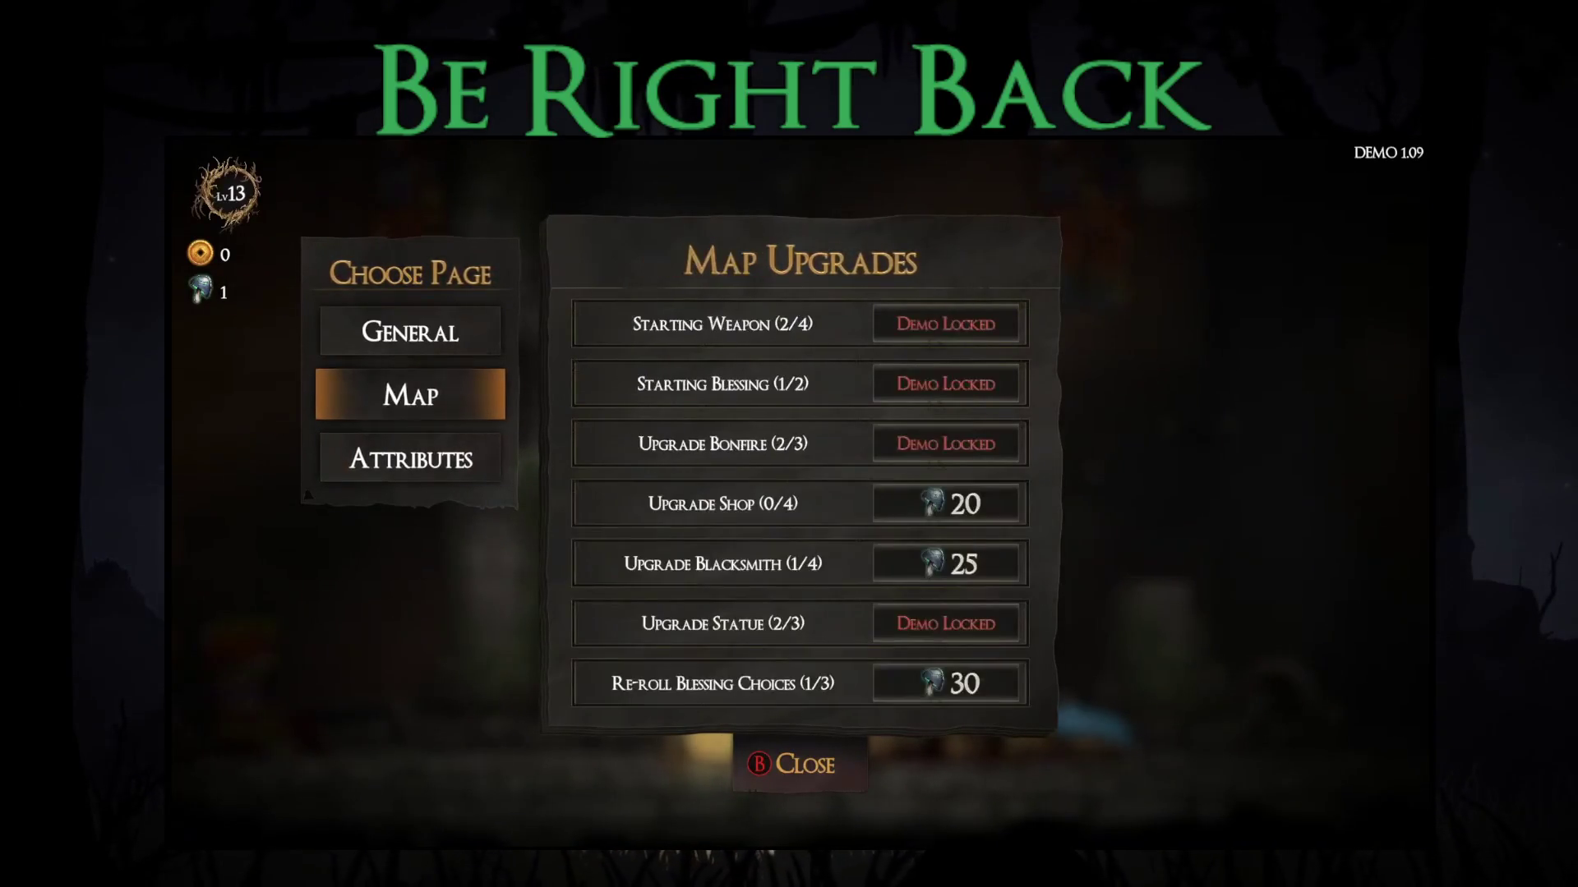
# Step: Leave the upgrades and bring up the blacksmith's Change Starting Gear choices
pyautogui.press('Escape')
pyautogui.press('Left')
pyautogui.press('Right')
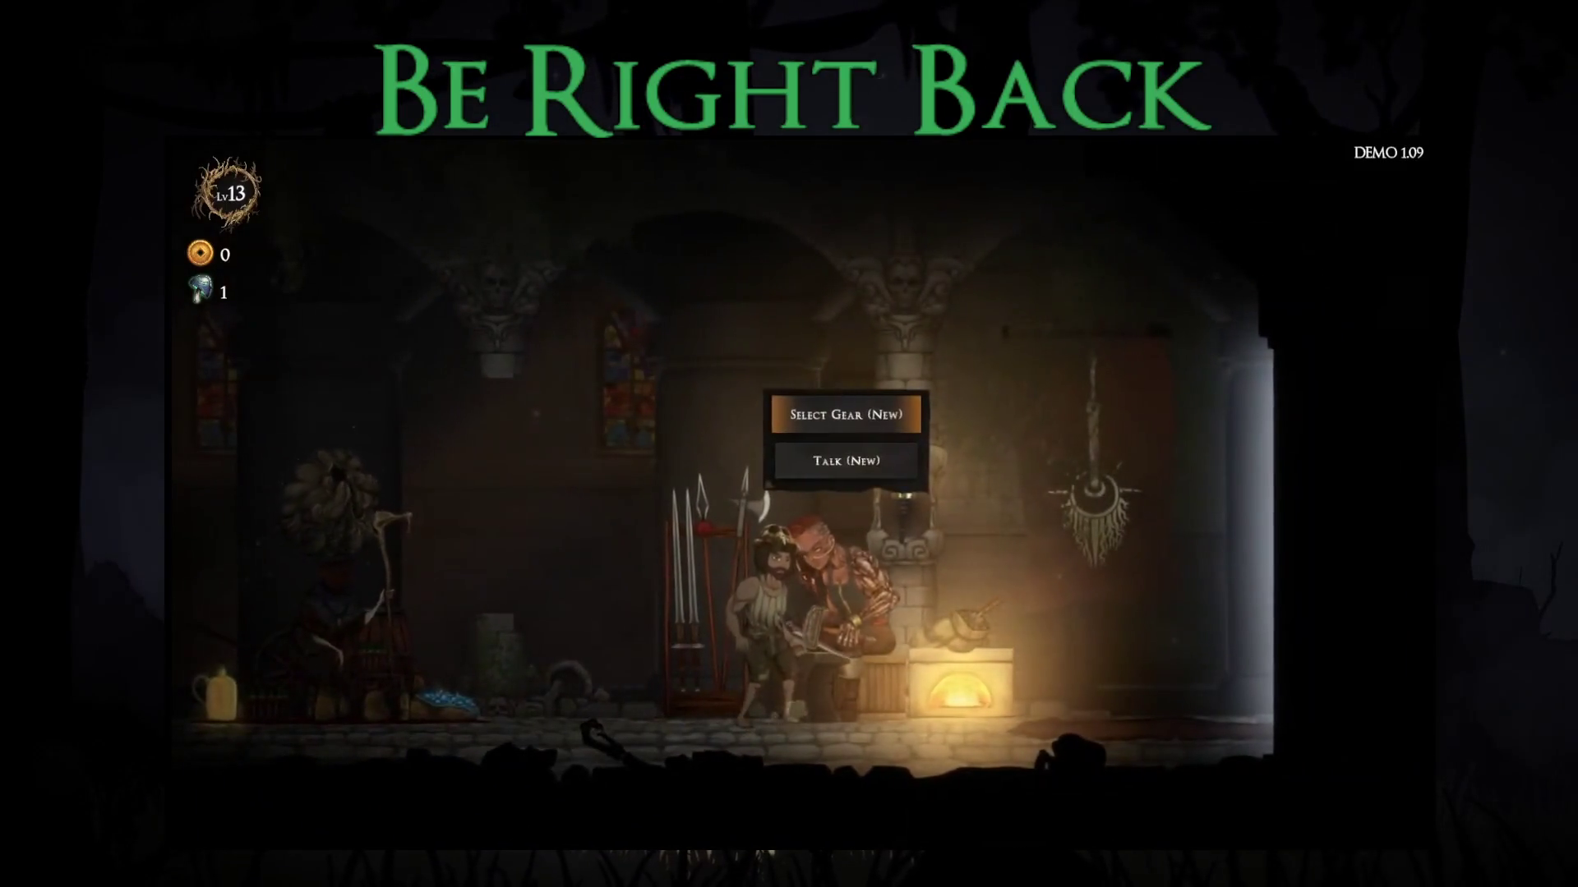
pyautogui.press('Return')
pyautogui.press('Right')
pyautogui.press('Right')
pyautogui.press('Right')
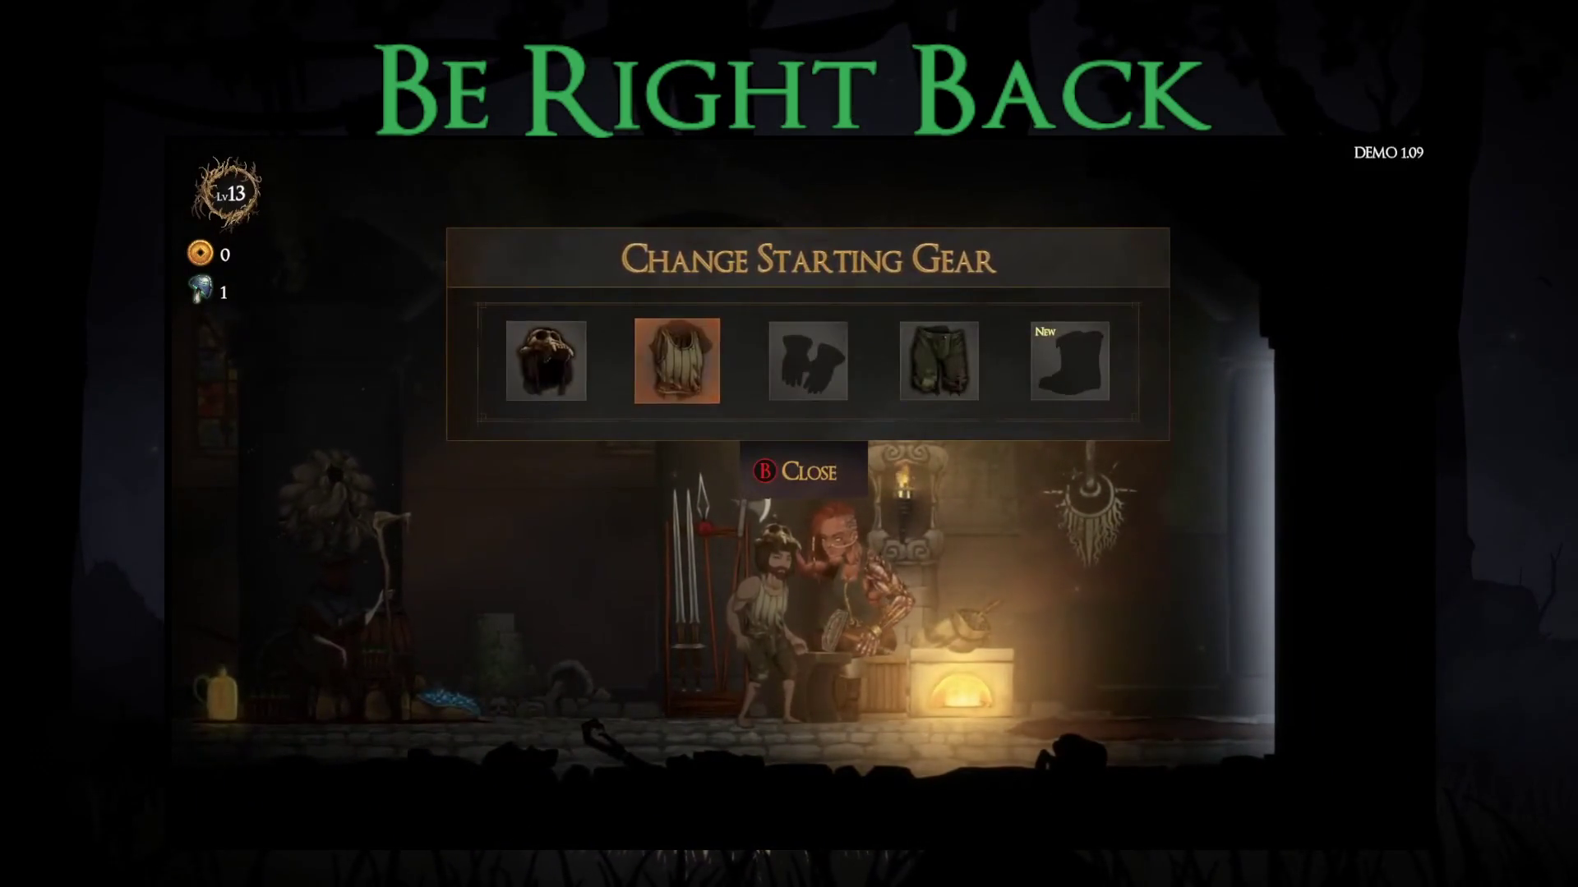
# Step: Equip the newly unlocked boots in the Feet slot
pyautogui.press('Return')
pyautogui.press('Right')
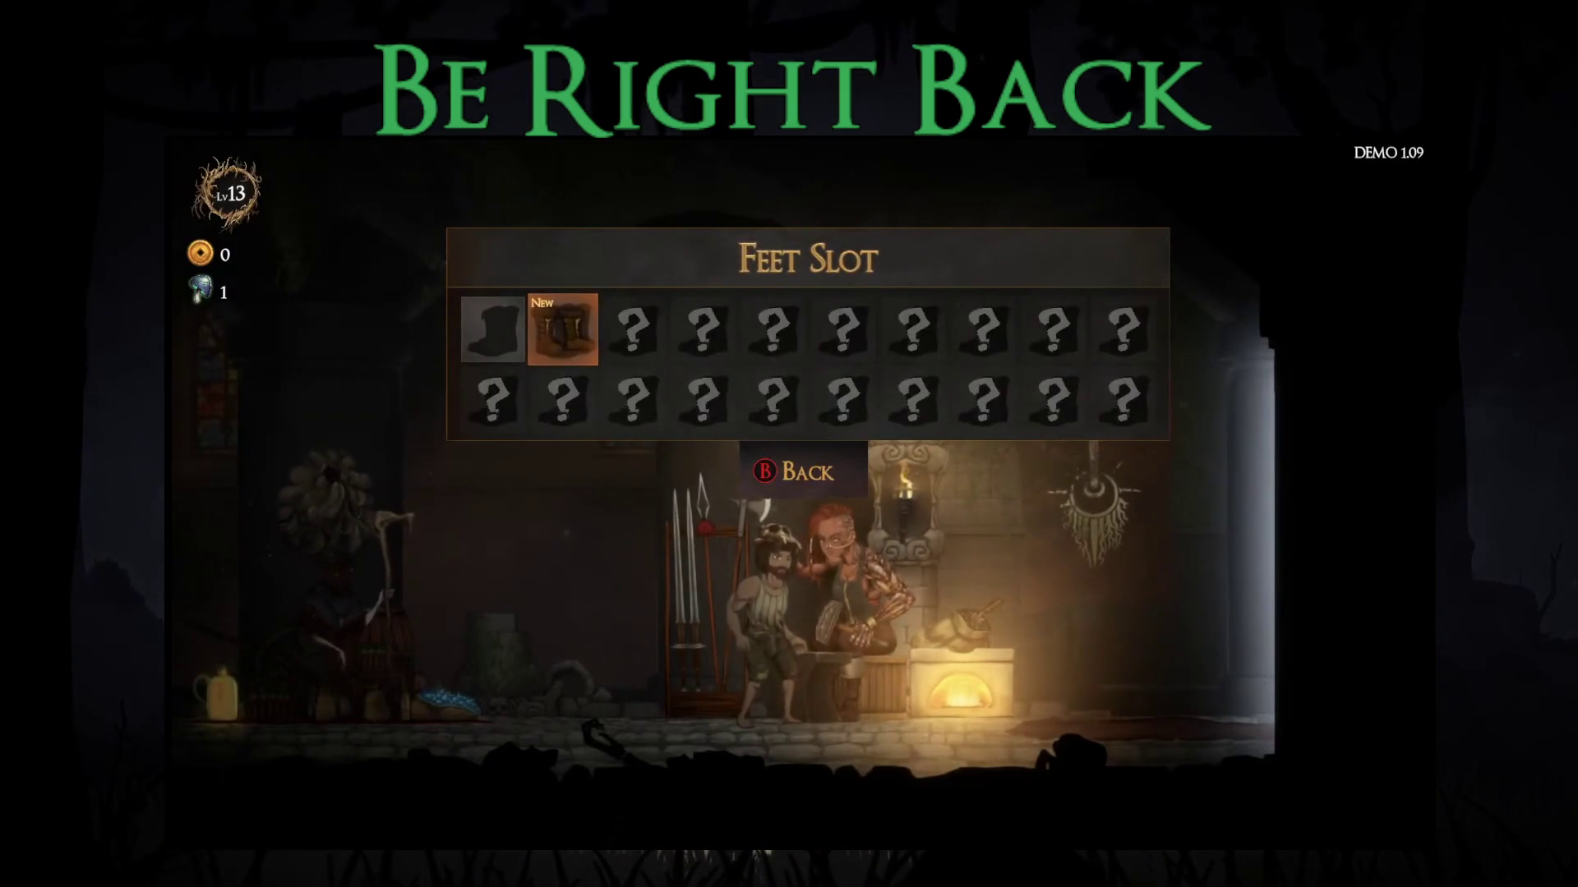
pyautogui.press('Return')
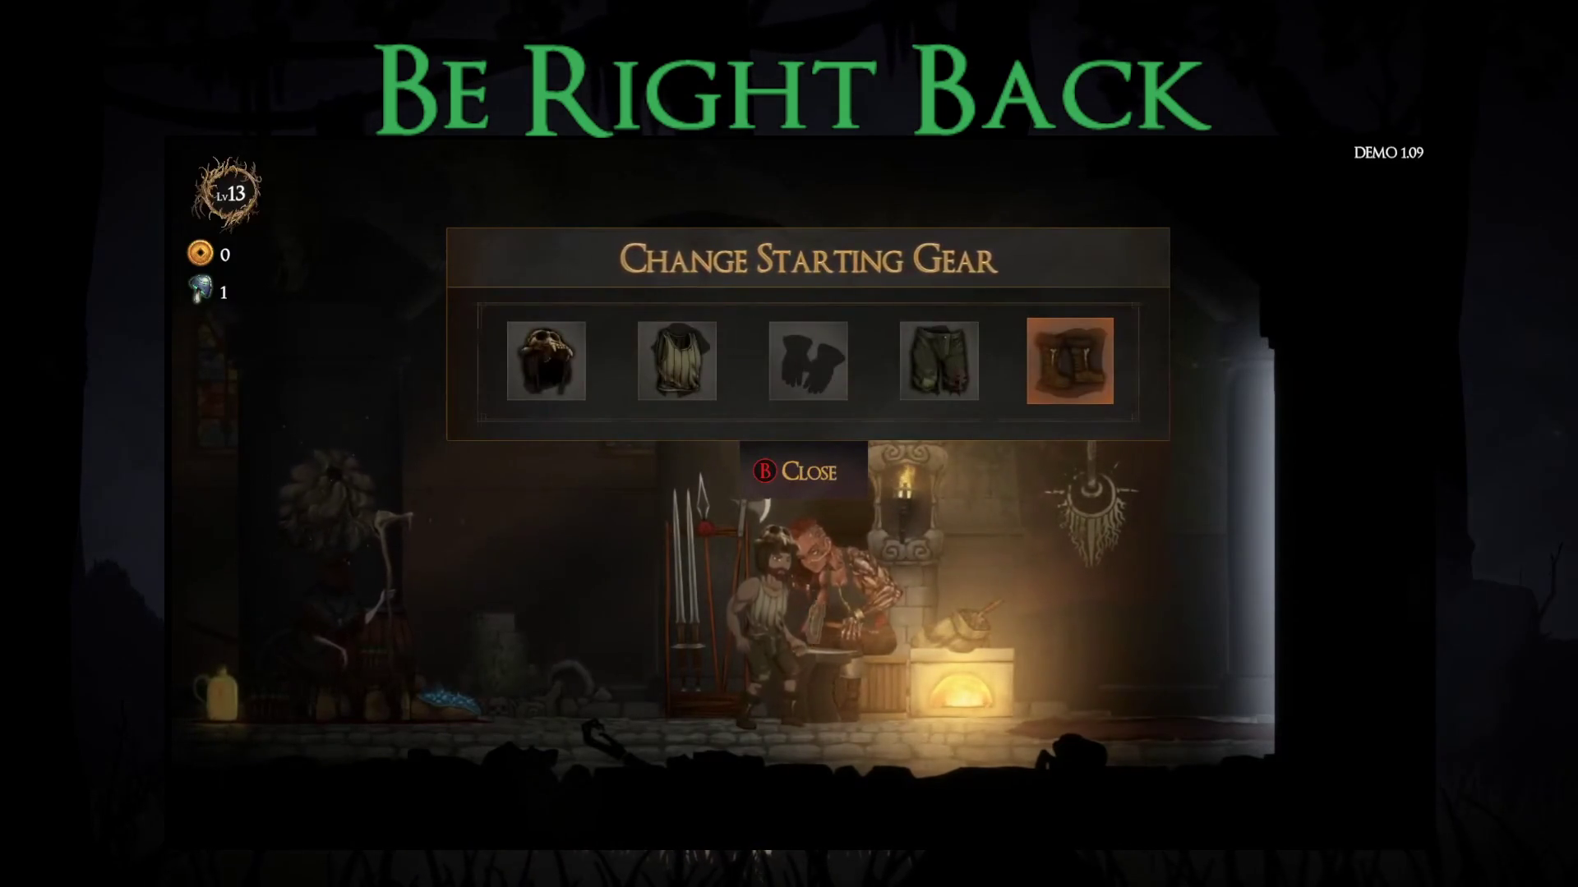
# Step: Close the gear choices, walk right, and bring up the Choose Map dialog
pyautogui.press('Escape')
pyautogui.press('Right')
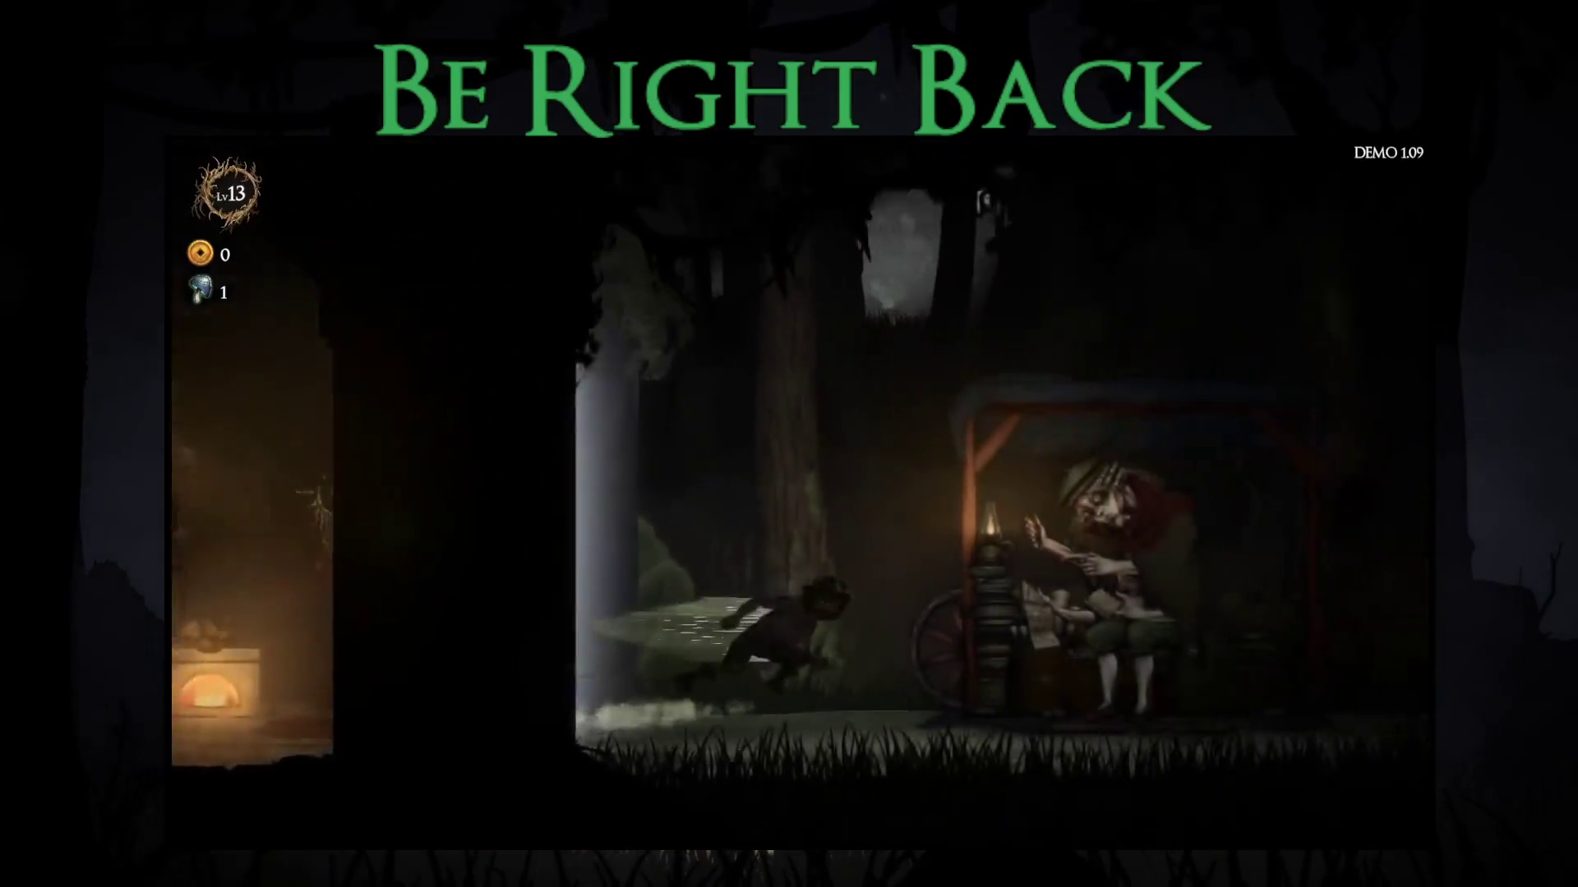
pyautogui.press('Return')
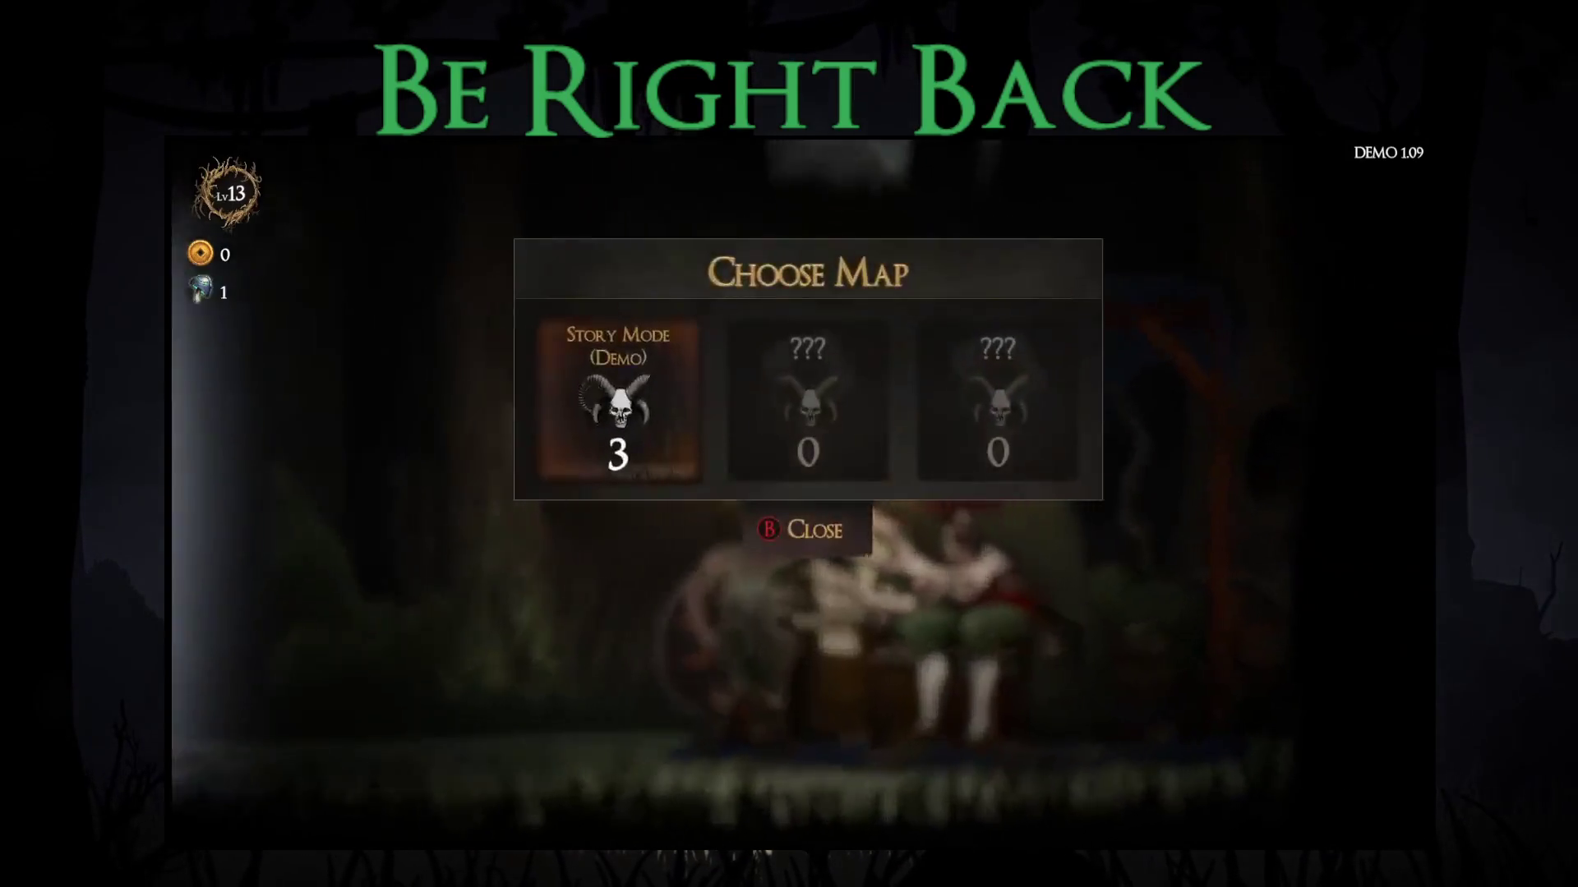
# Step: Pick Story Mode (Demo) at difficulty 3 and start the map in Waywood Forest
pyautogui.press('Return')
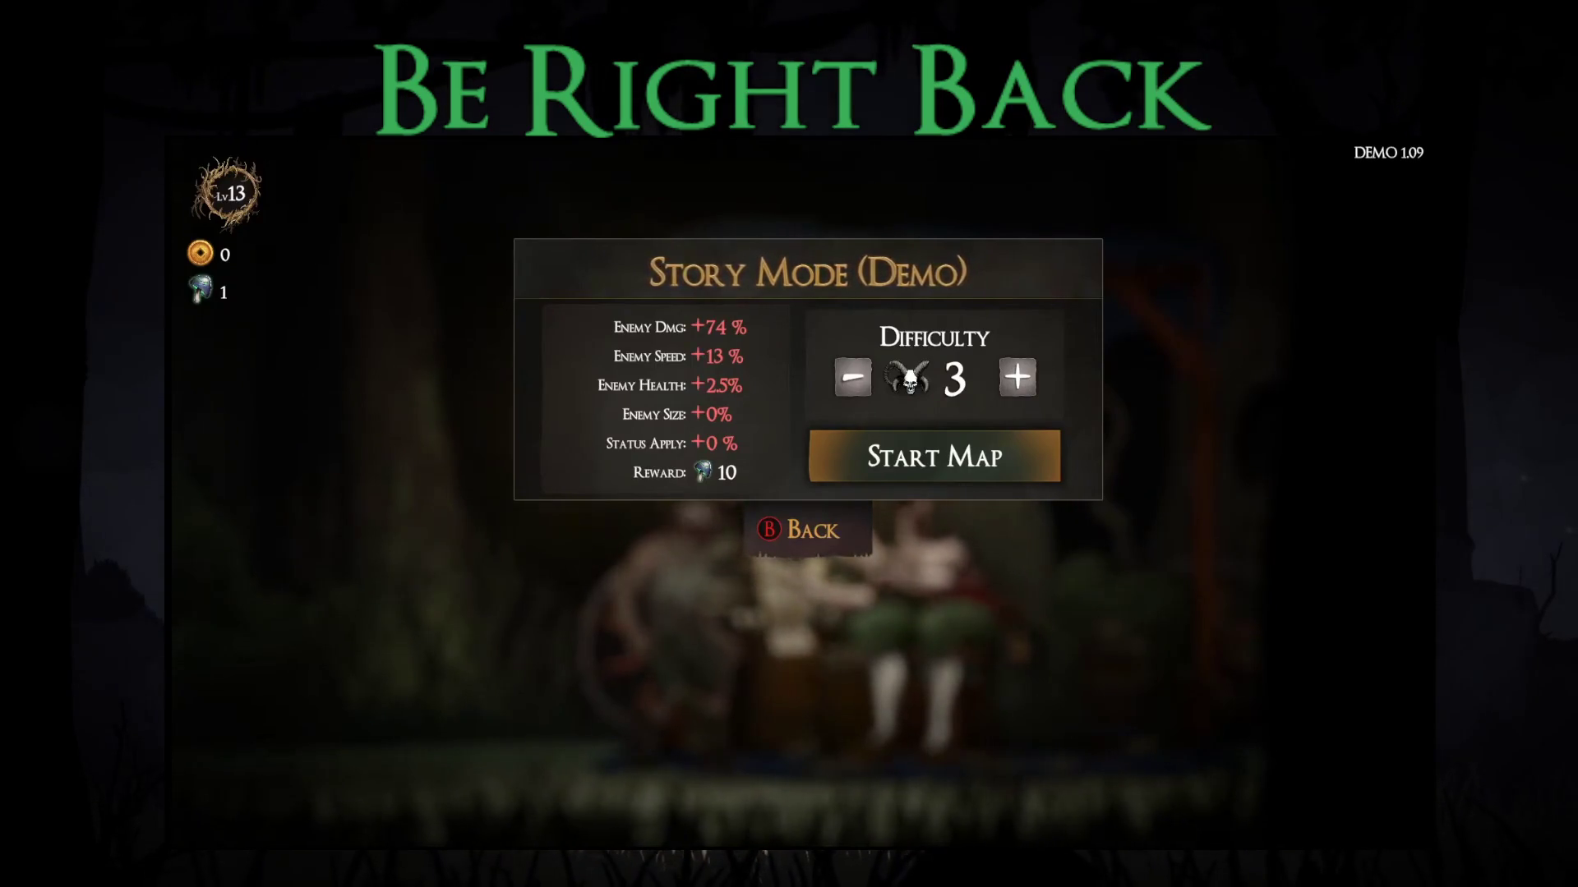
pyautogui.press('Up')
pyautogui.press('Return')
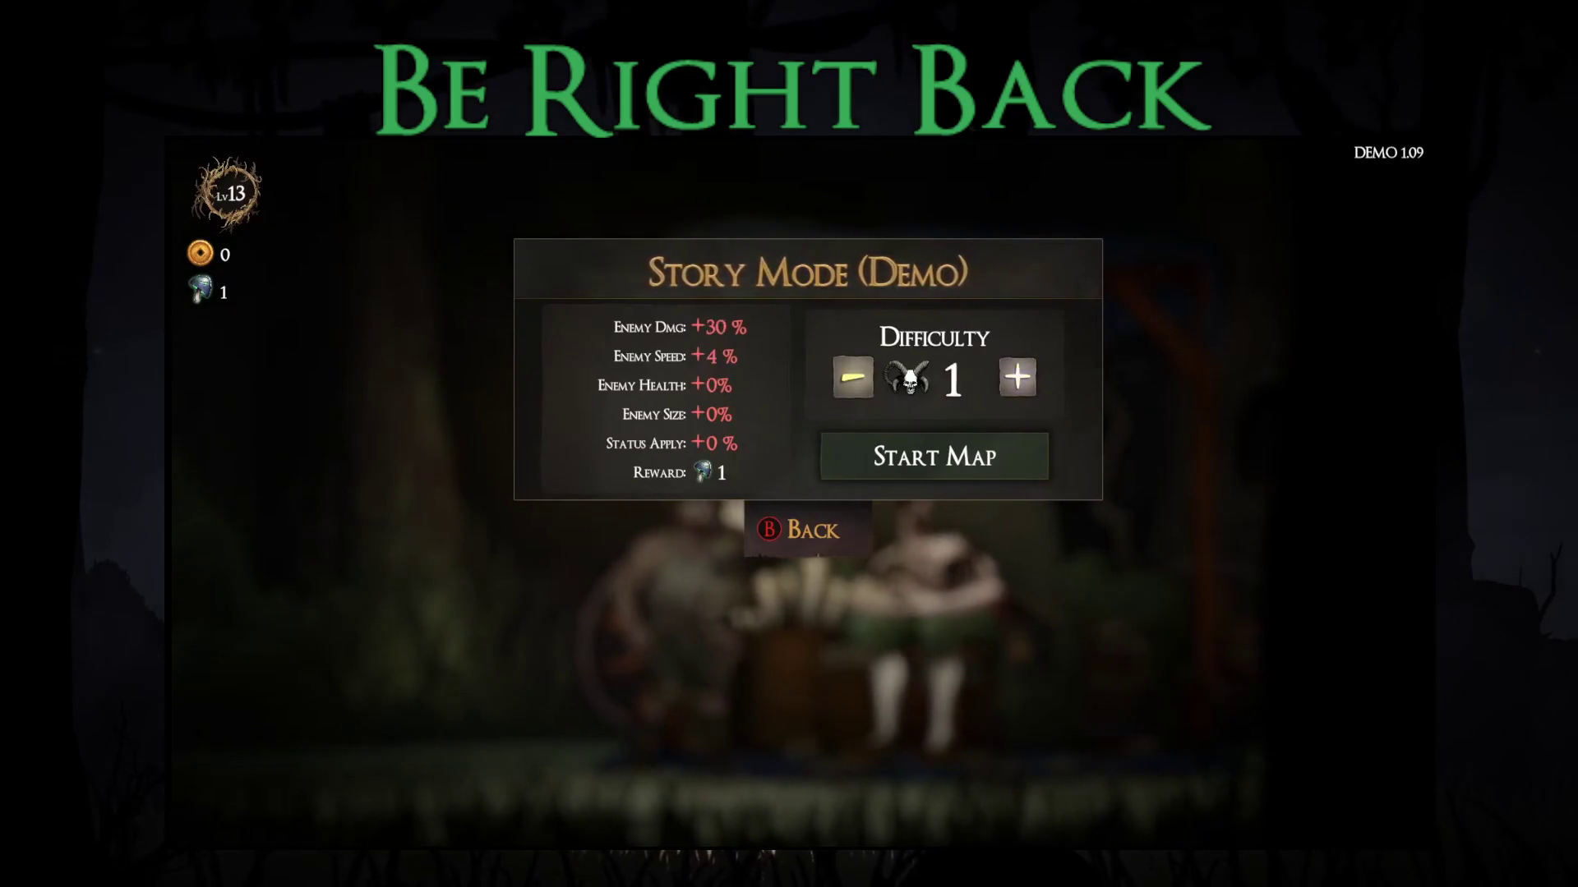
pyautogui.press('Down')
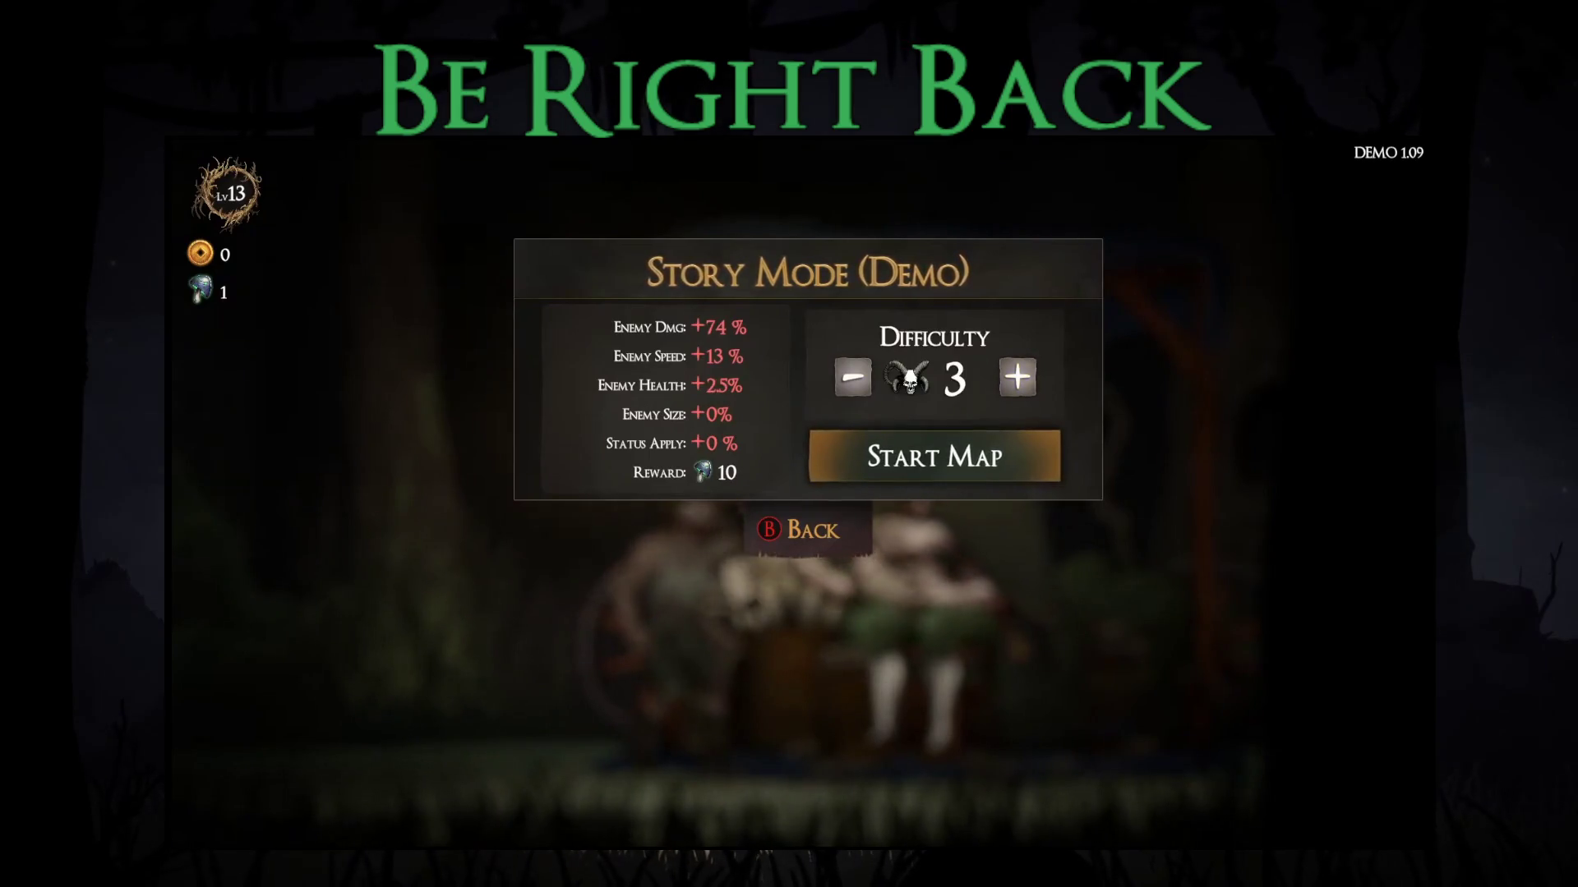
pyautogui.press('Return')
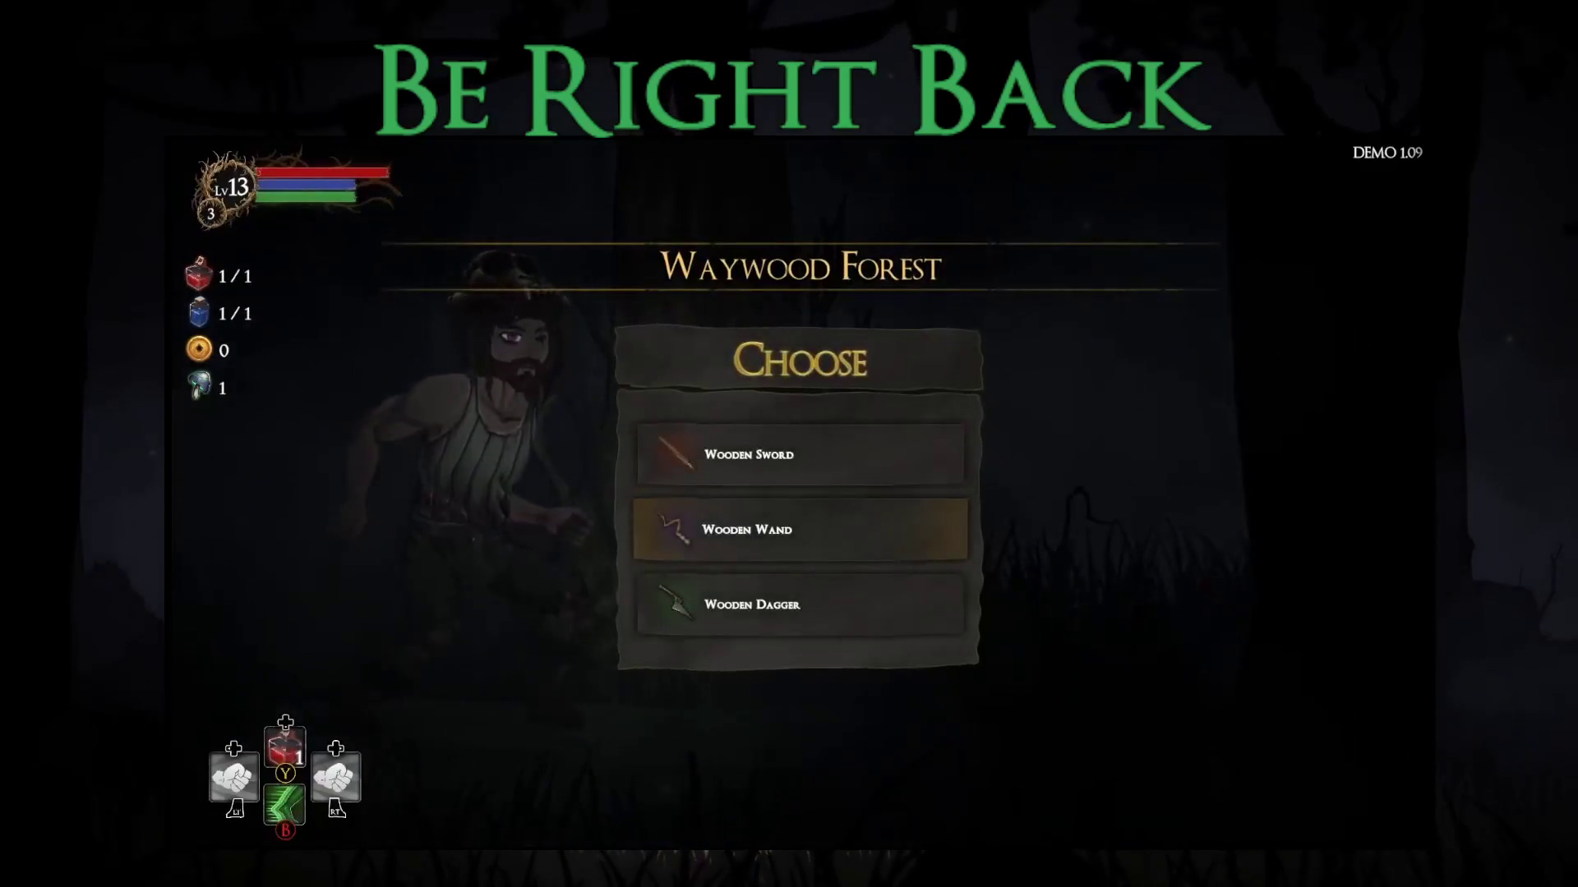
# Step: Compare the Wooden Wand with the Wooden Dagger and take the Wooden Wand as starting weapon
pyautogui.press('Up')
pyautogui.press('Down')
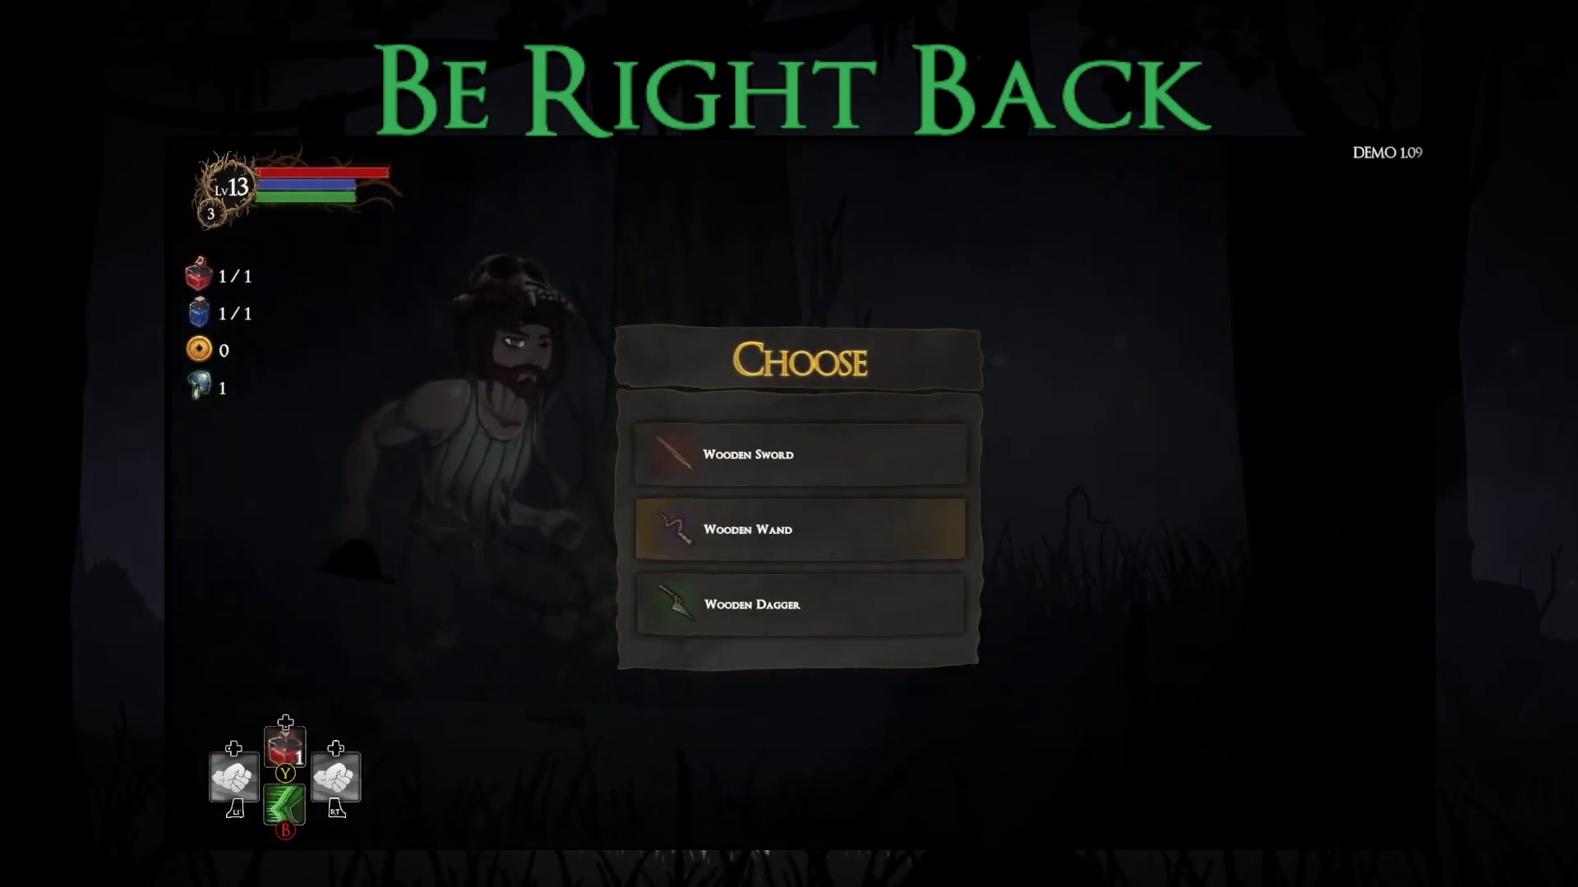
pyautogui.press('Down')
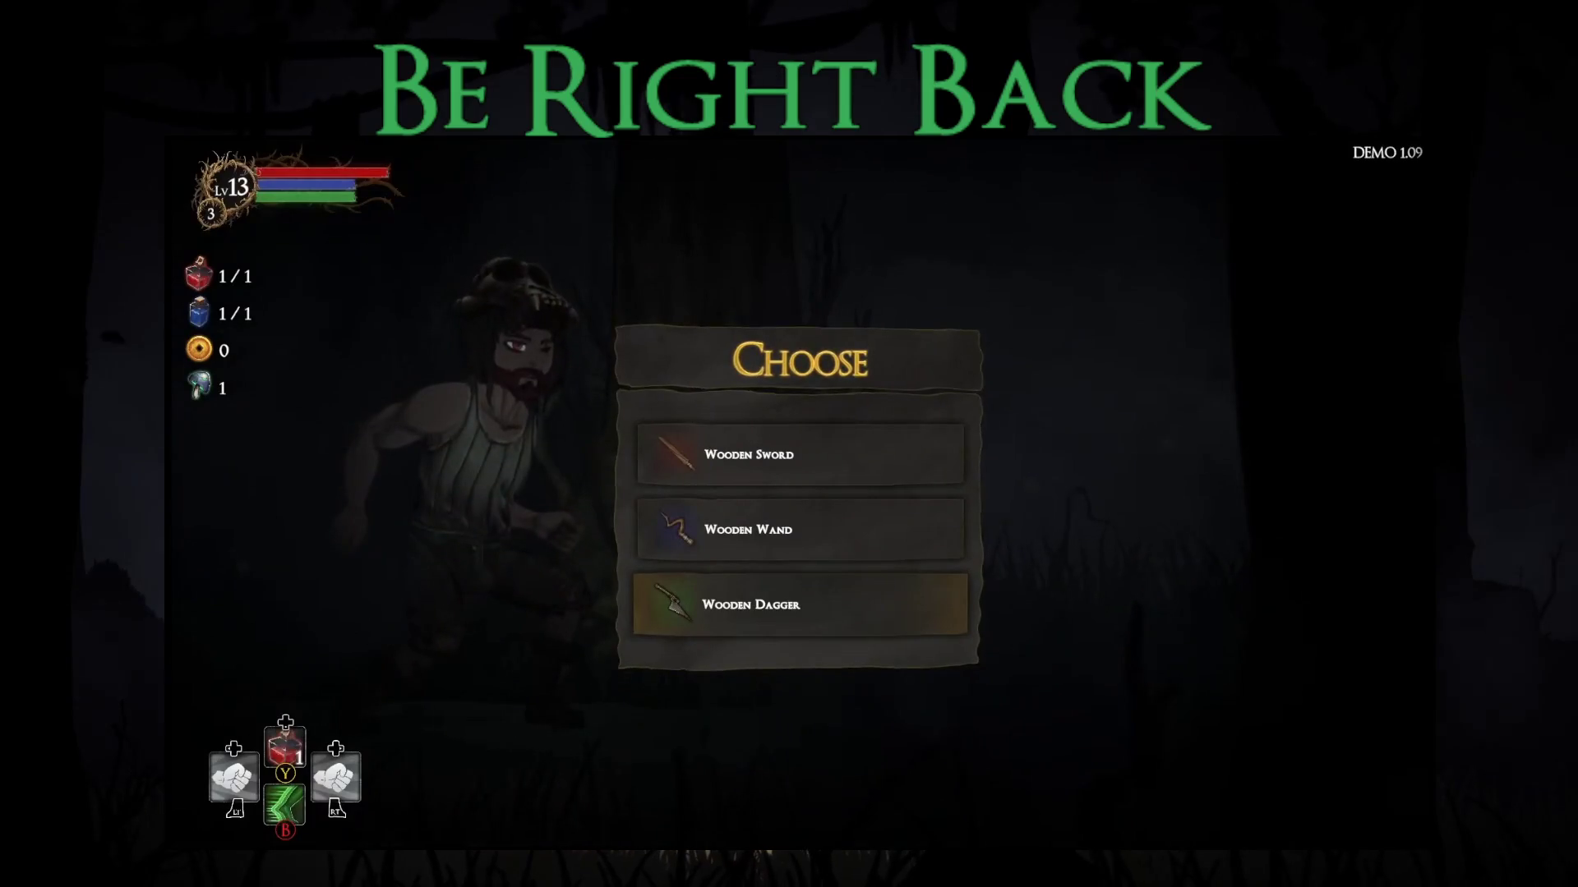
pyautogui.press('Up')
pyautogui.press('Down')
pyautogui.press('Up')
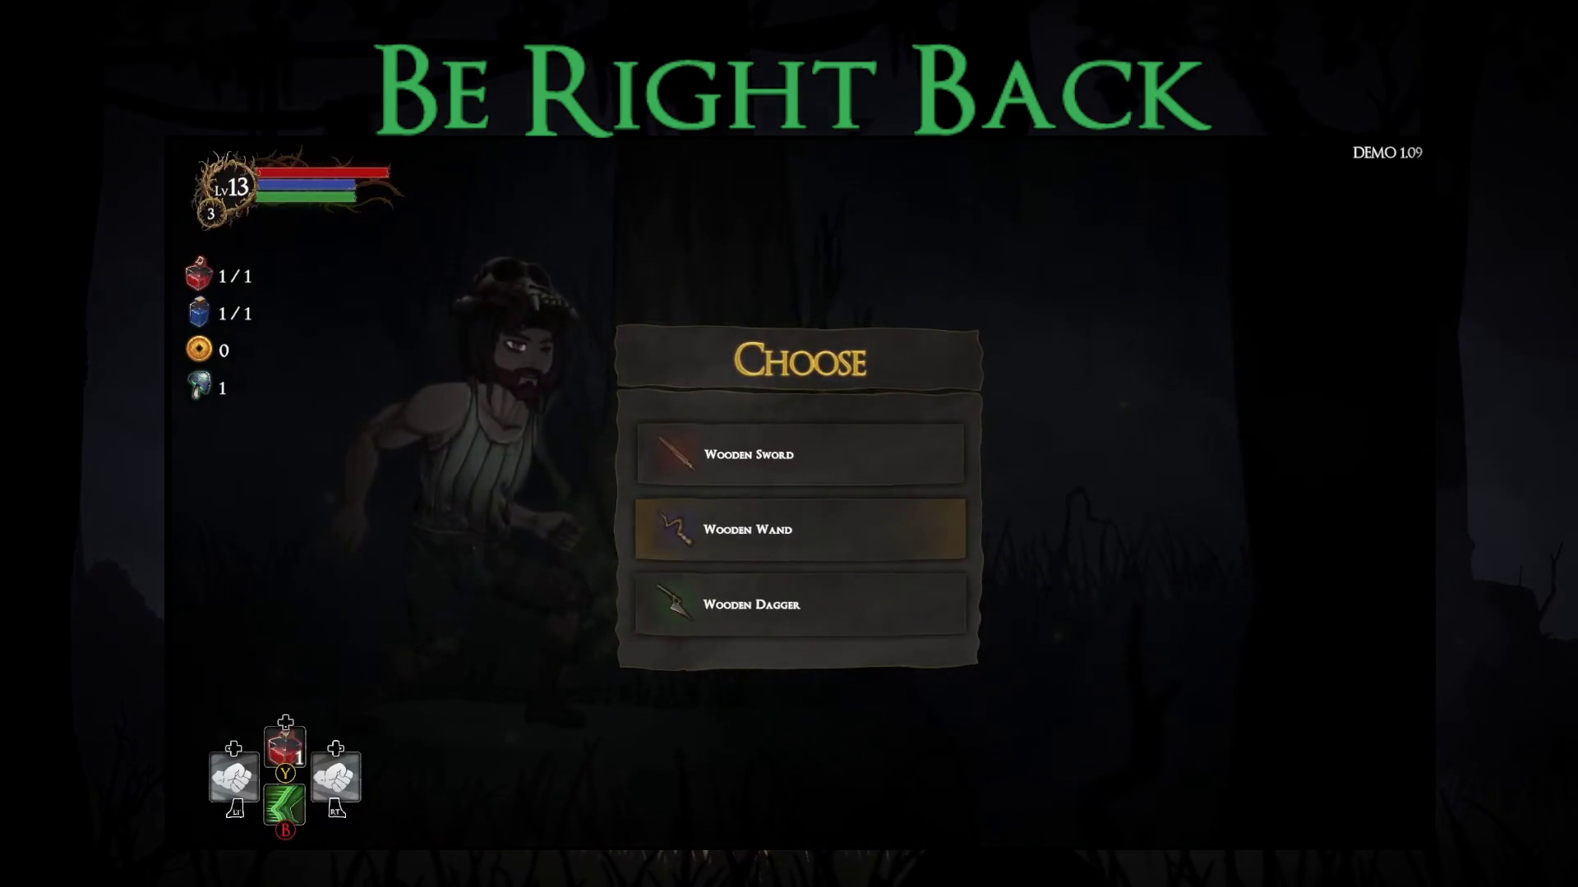
pyautogui.press('Return')
# Step: Compare the blessings, including Feather and Blacksmith's Hammer, and take Small Mana Boost (+12% mana)
pyautogui.press('Down')
pyautogui.press('Up')
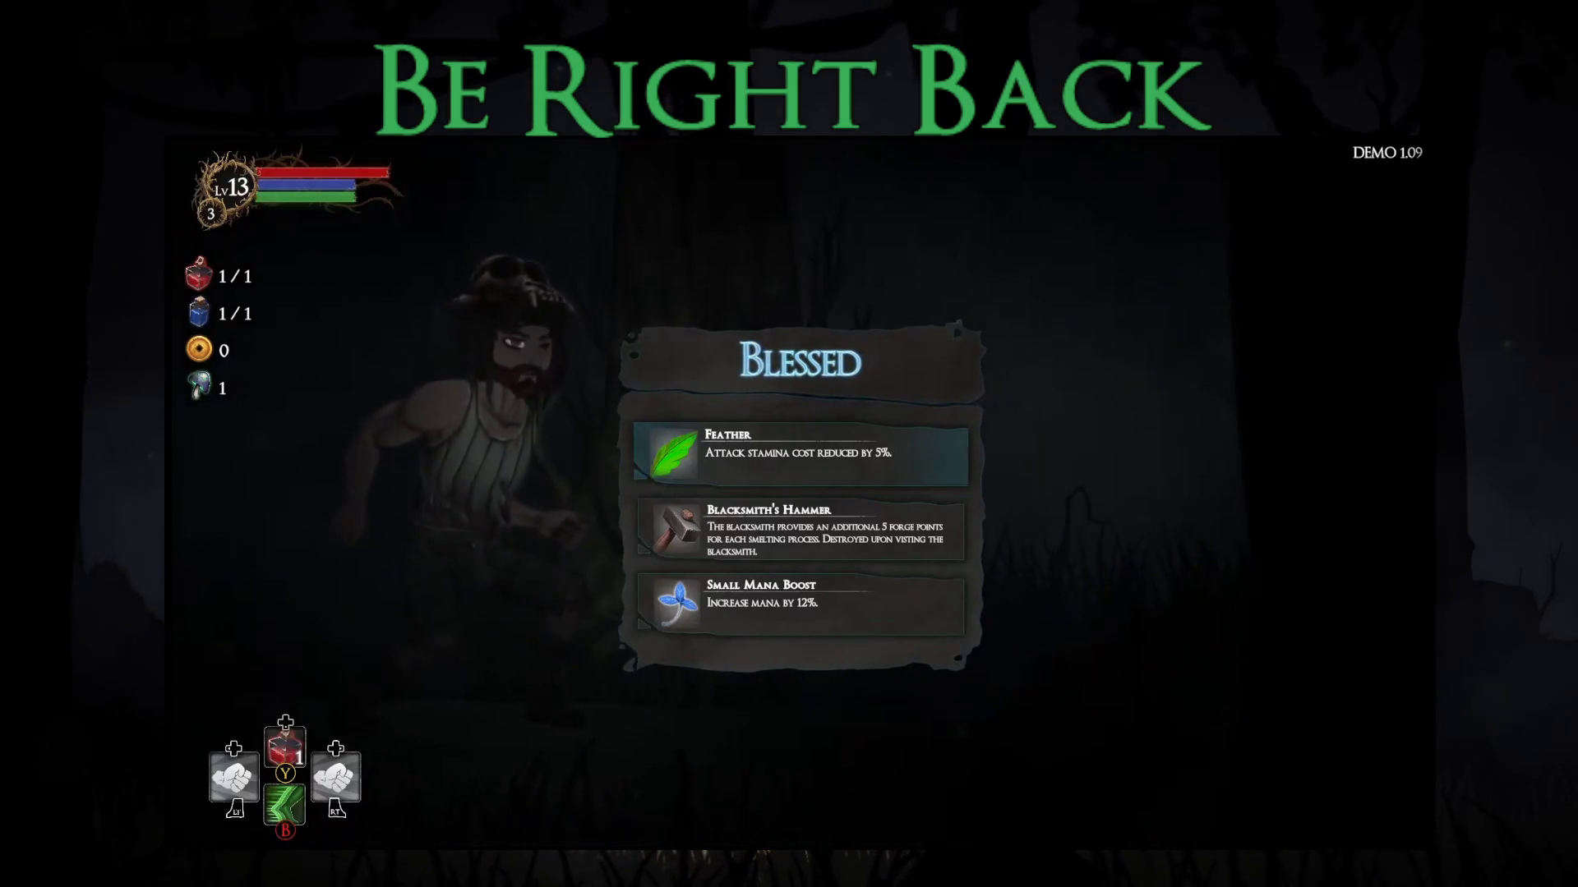
pyautogui.press('Down')
pyautogui.press('Up')
pyautogui.press('Down')
pyautogui.press('Up')
pyautogui.press('Down')
pyautogui.press('Up')
pyautogui.press('Down')
pyautogui.press('Up')
pyautogui.press('Down')
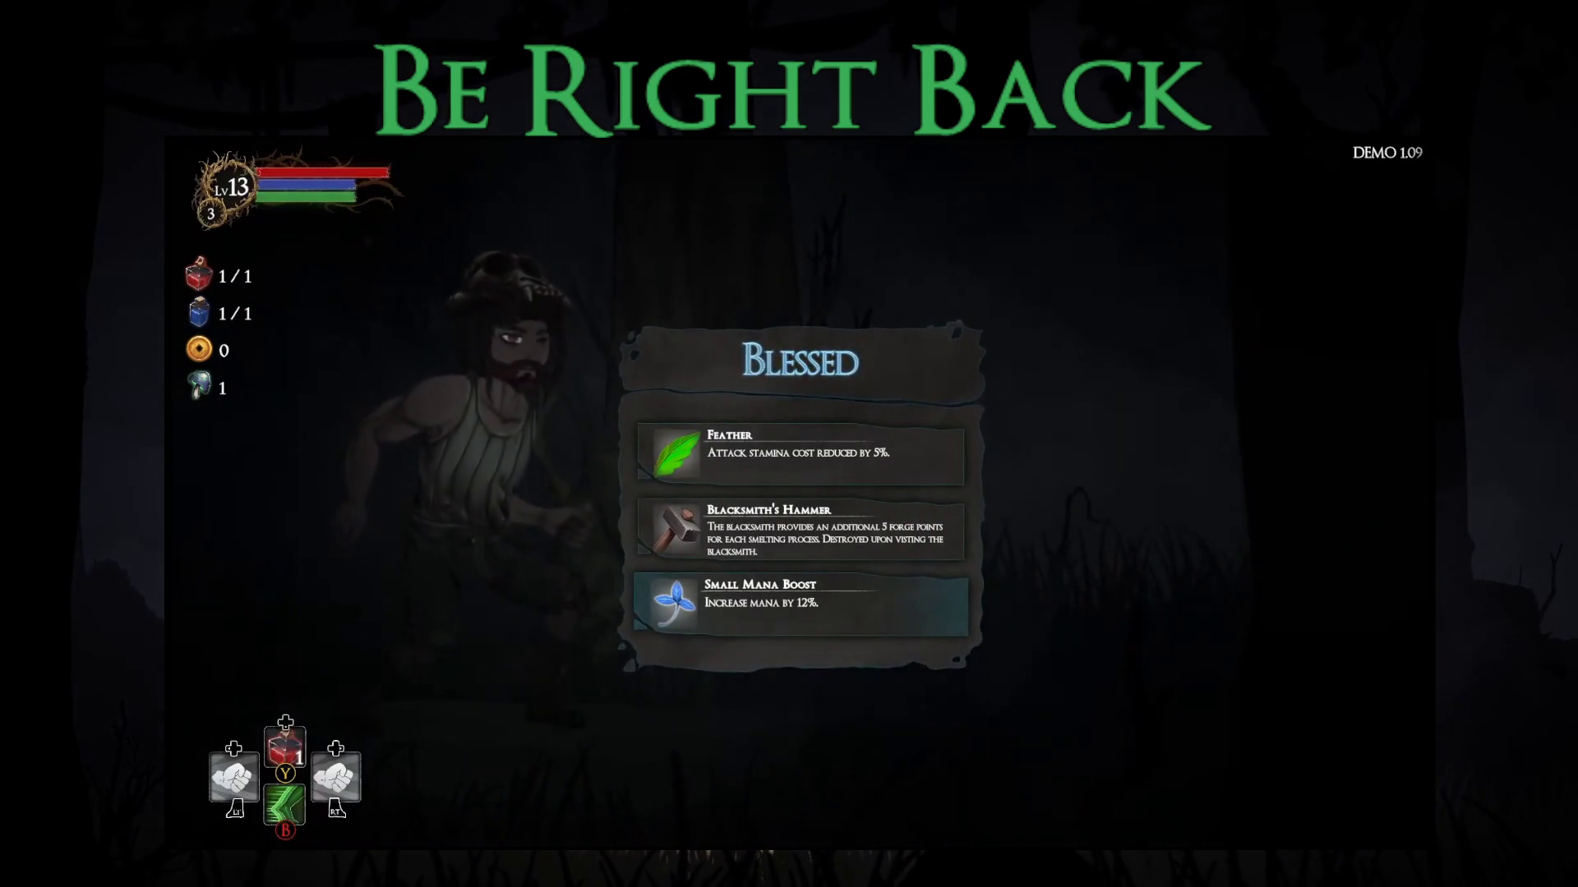
pyautogui.press('Return')
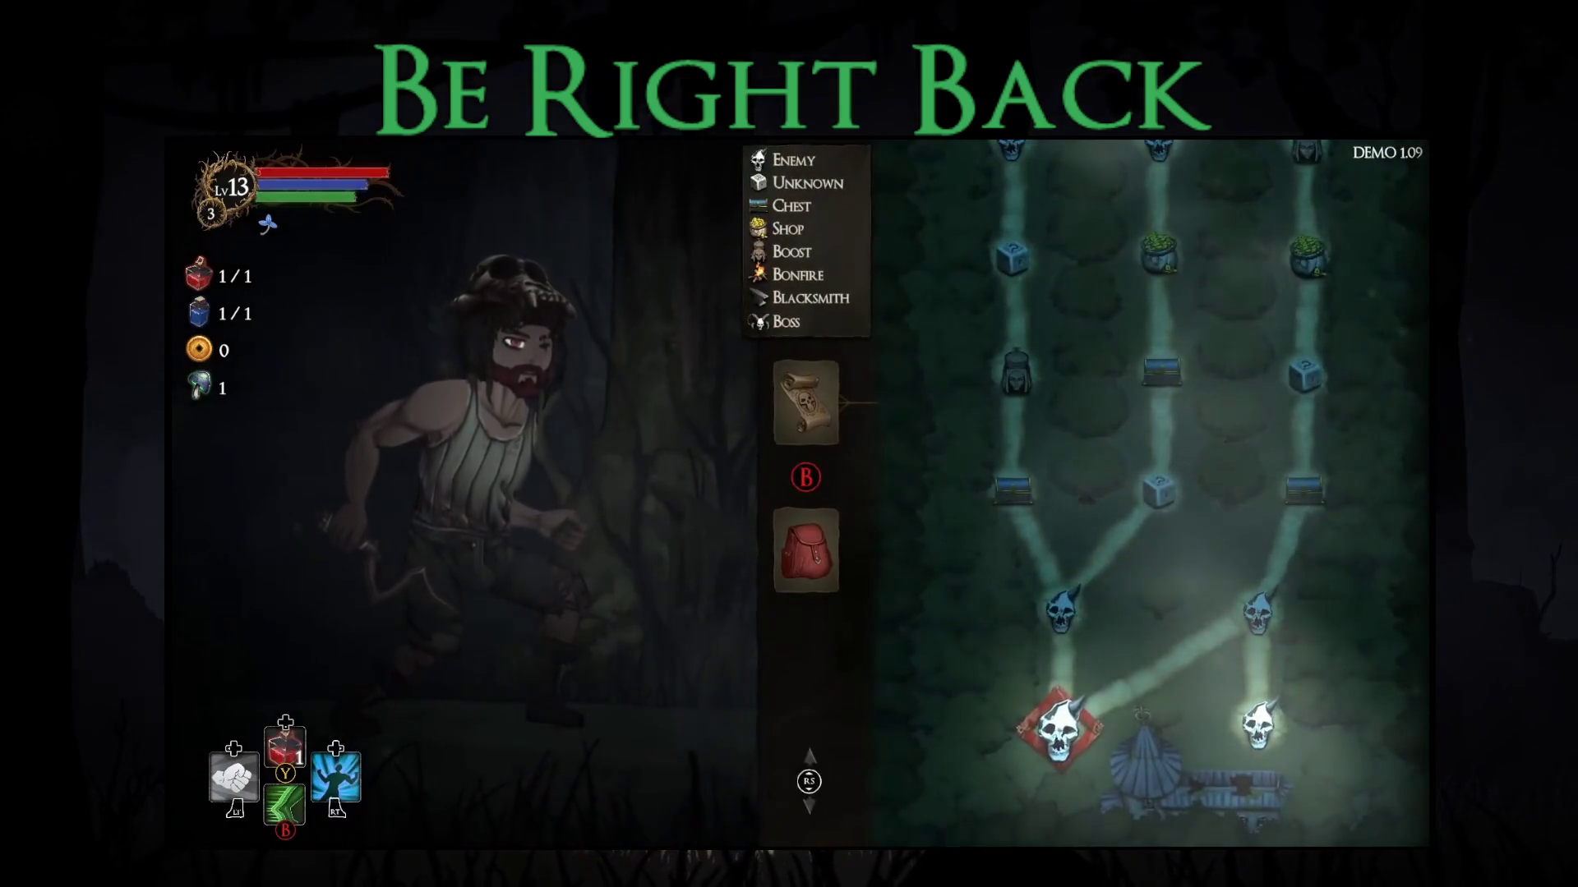
# Step: Resume play, cast a spell at the goblin, retreat right and activate the half-mana-cost skill
pyautogui.press('Return')
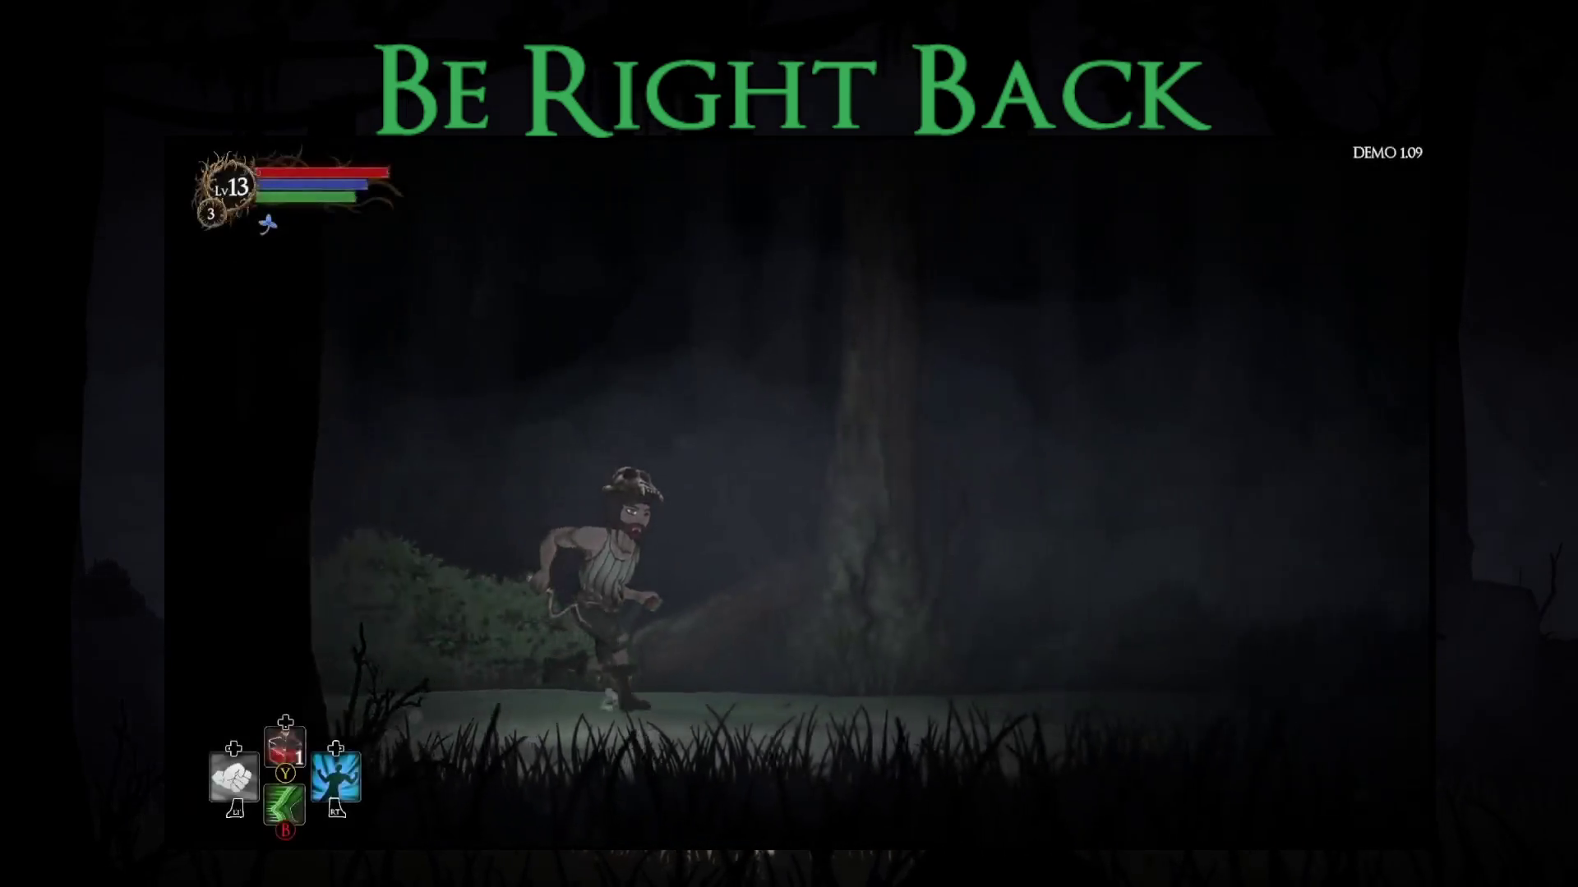
pyautogui.press('Right')
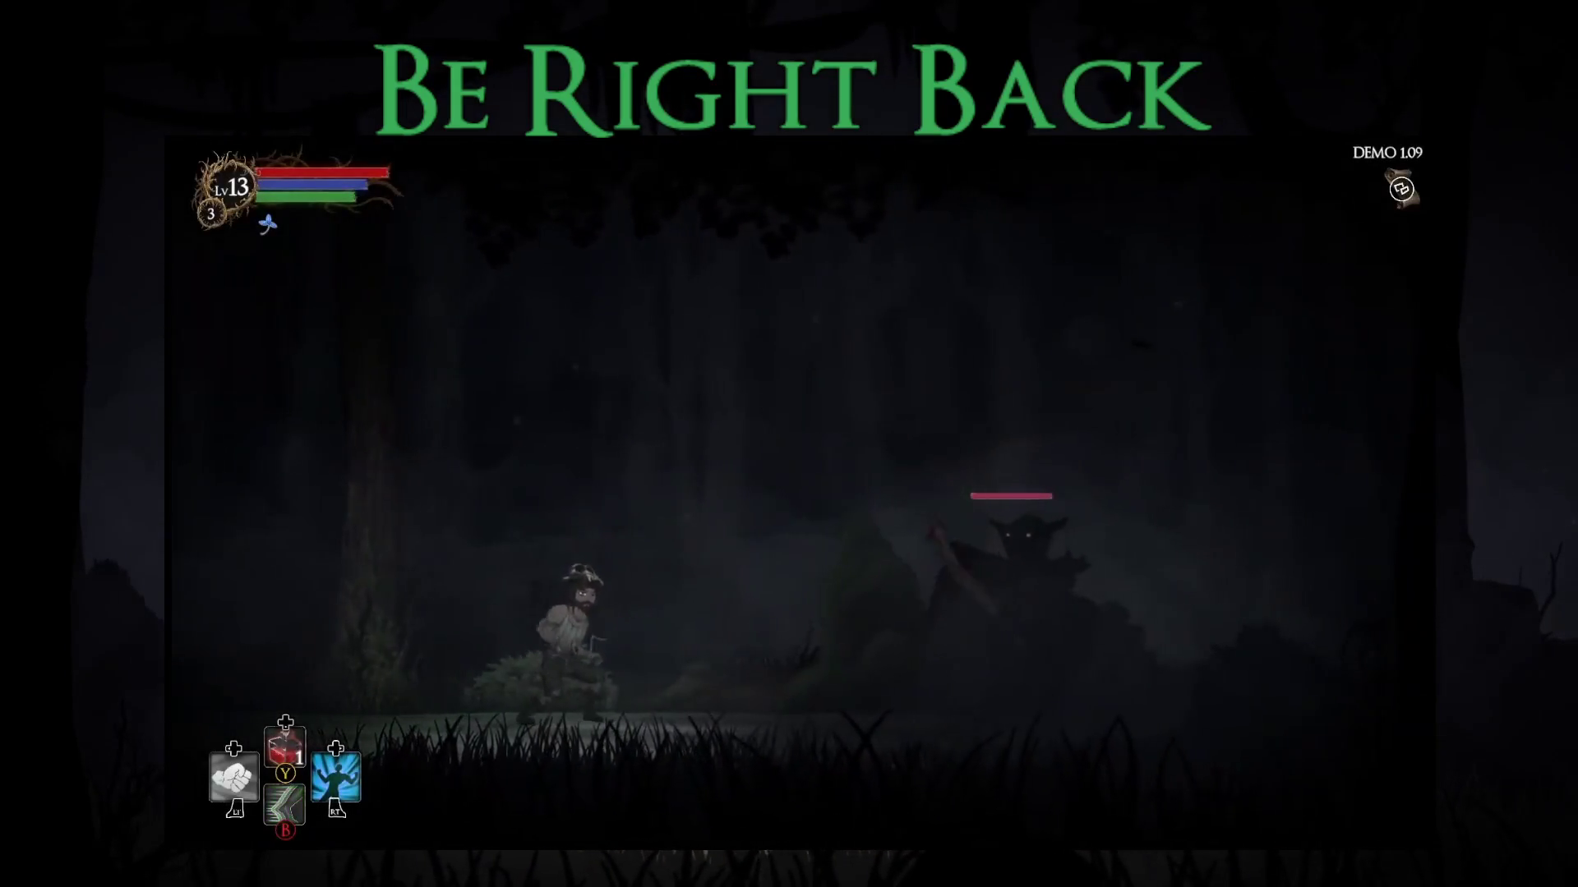
pyautogui.press('b')
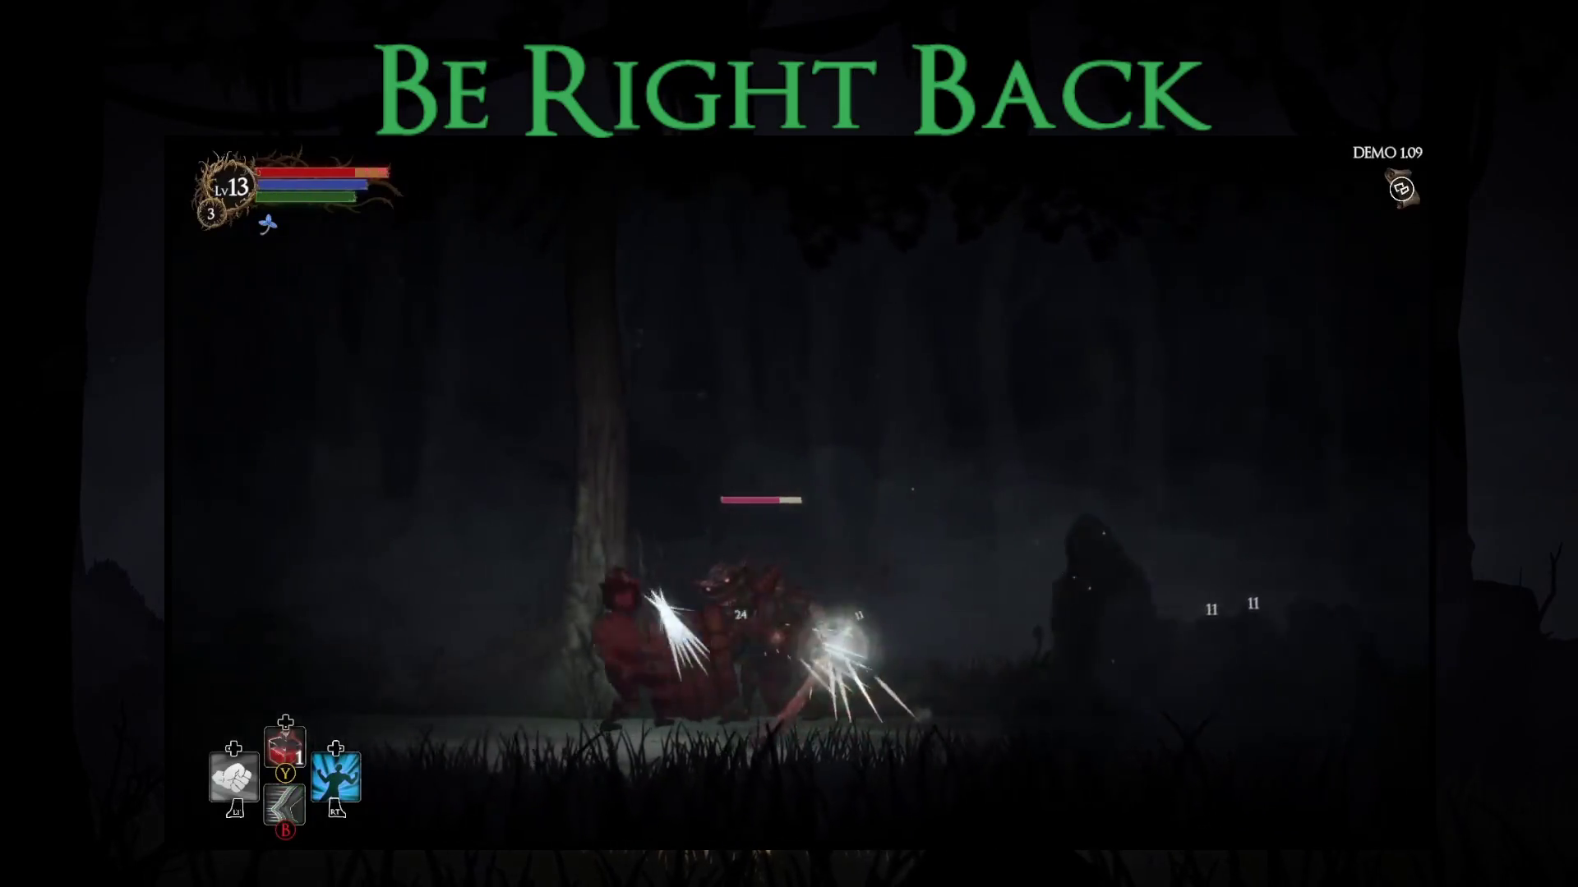
pyautogui.press('Right')
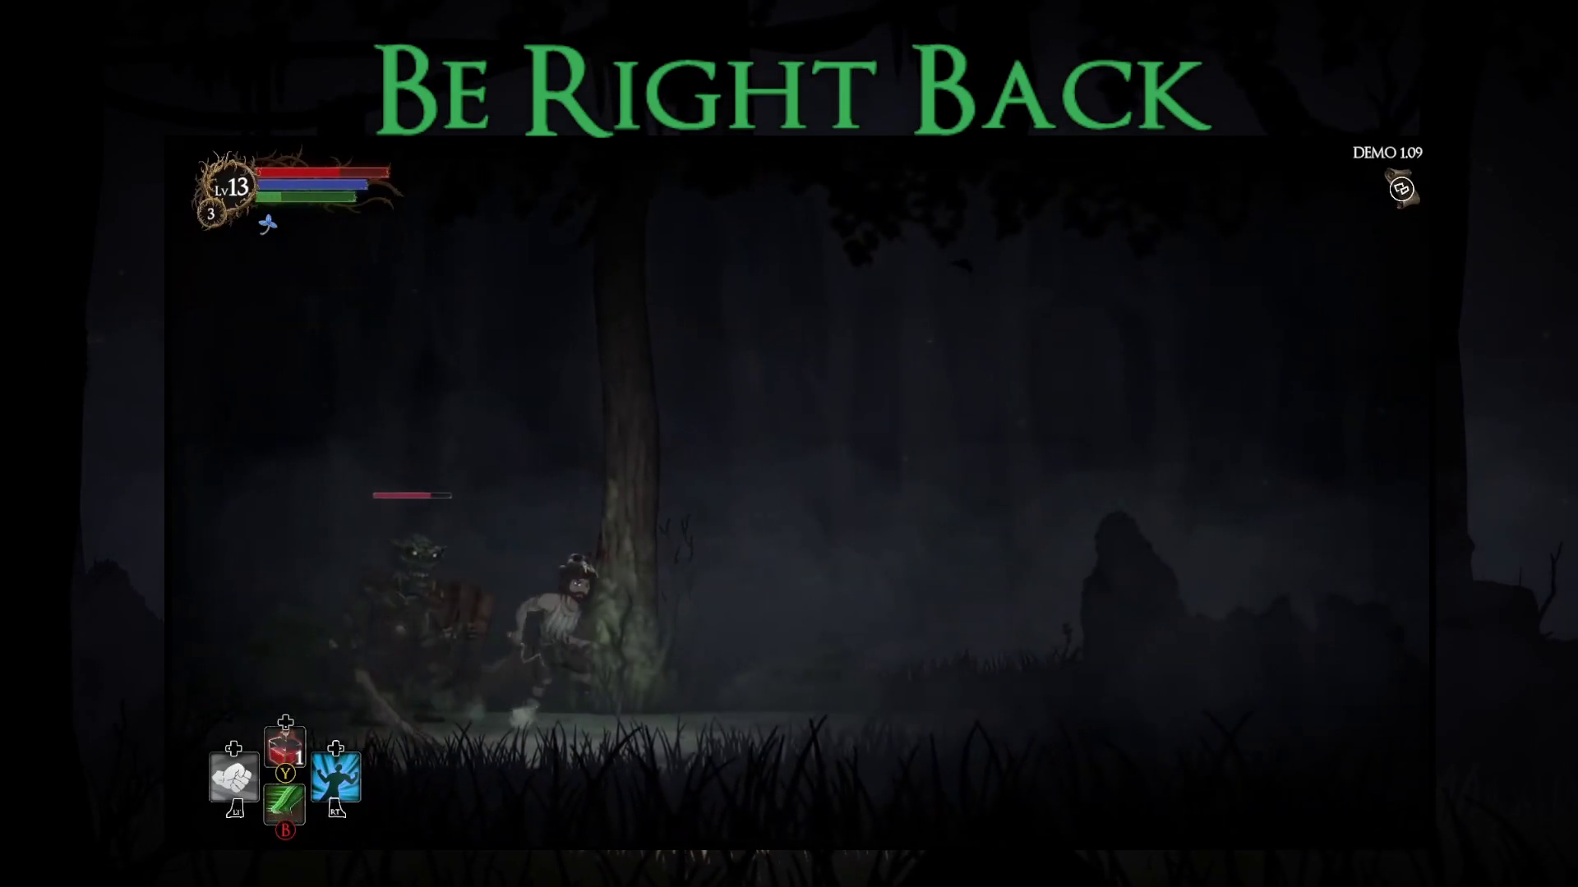
pyautogui.press('Right')
pyautogui.press('r')
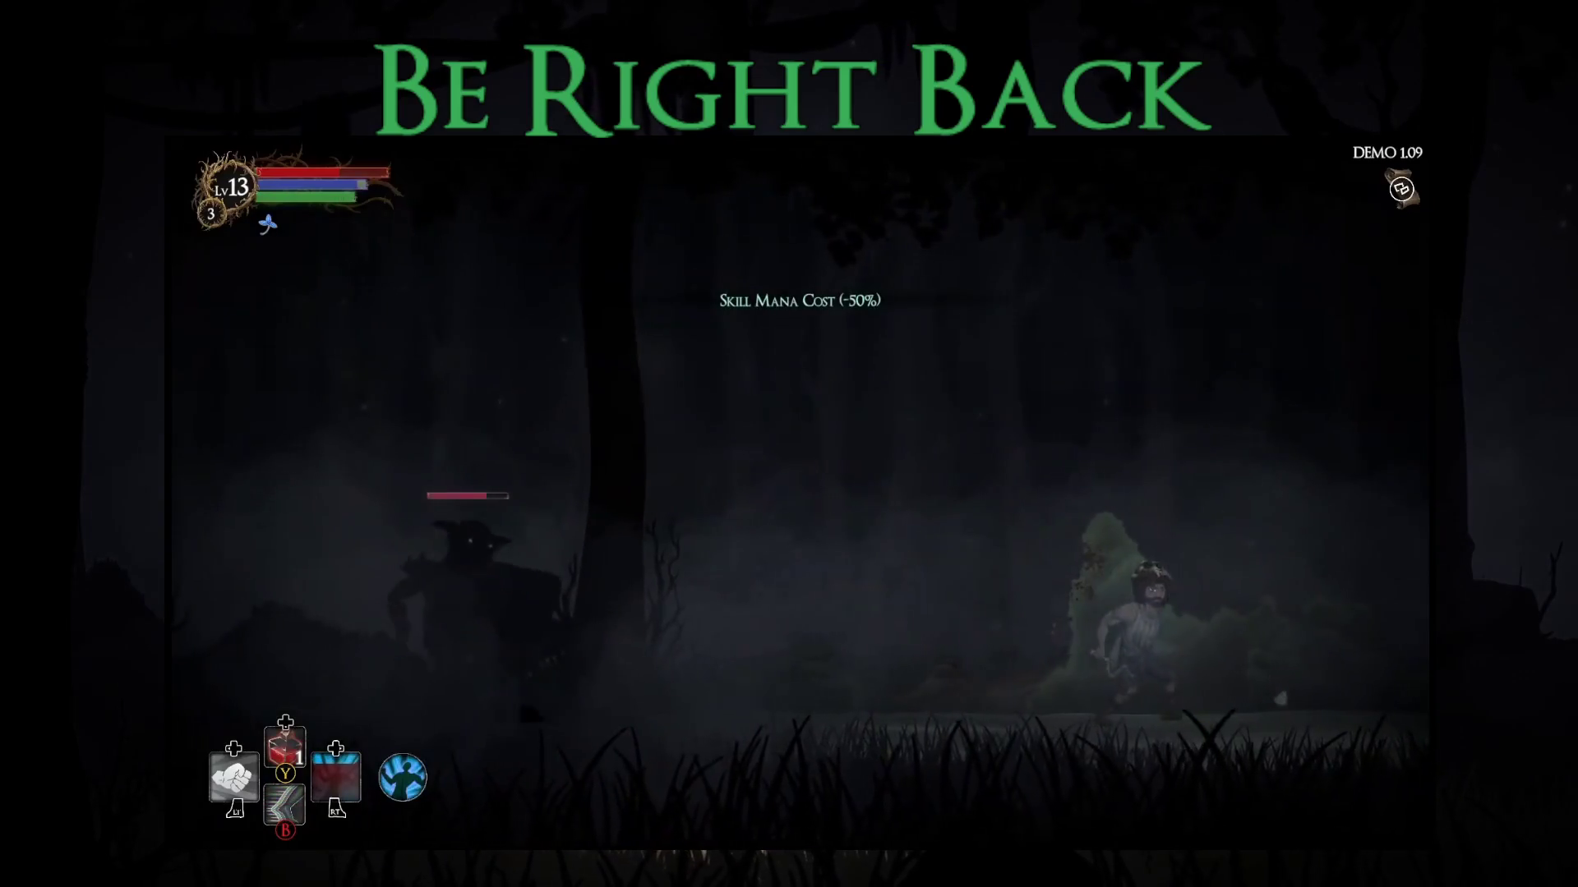
# Step: Turn back and attack the goblin until it dies and drops 20 gold, fungi, Novice Tunic and Piercing Wand
pyautogui.press('Left')
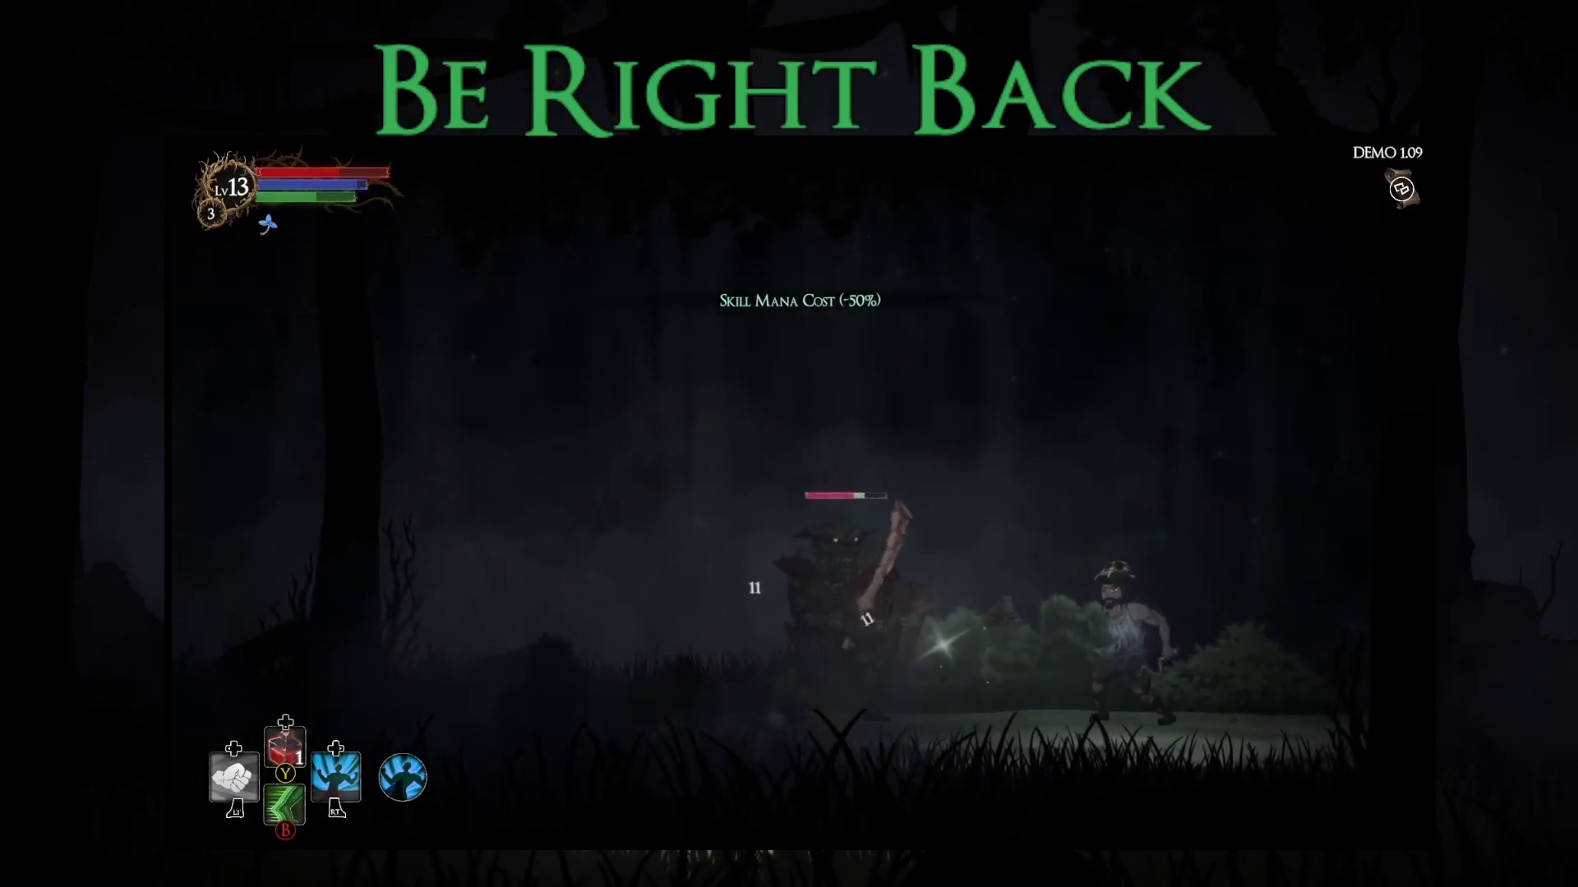
pyautogui.press('b')
pyautogui.press('Left')
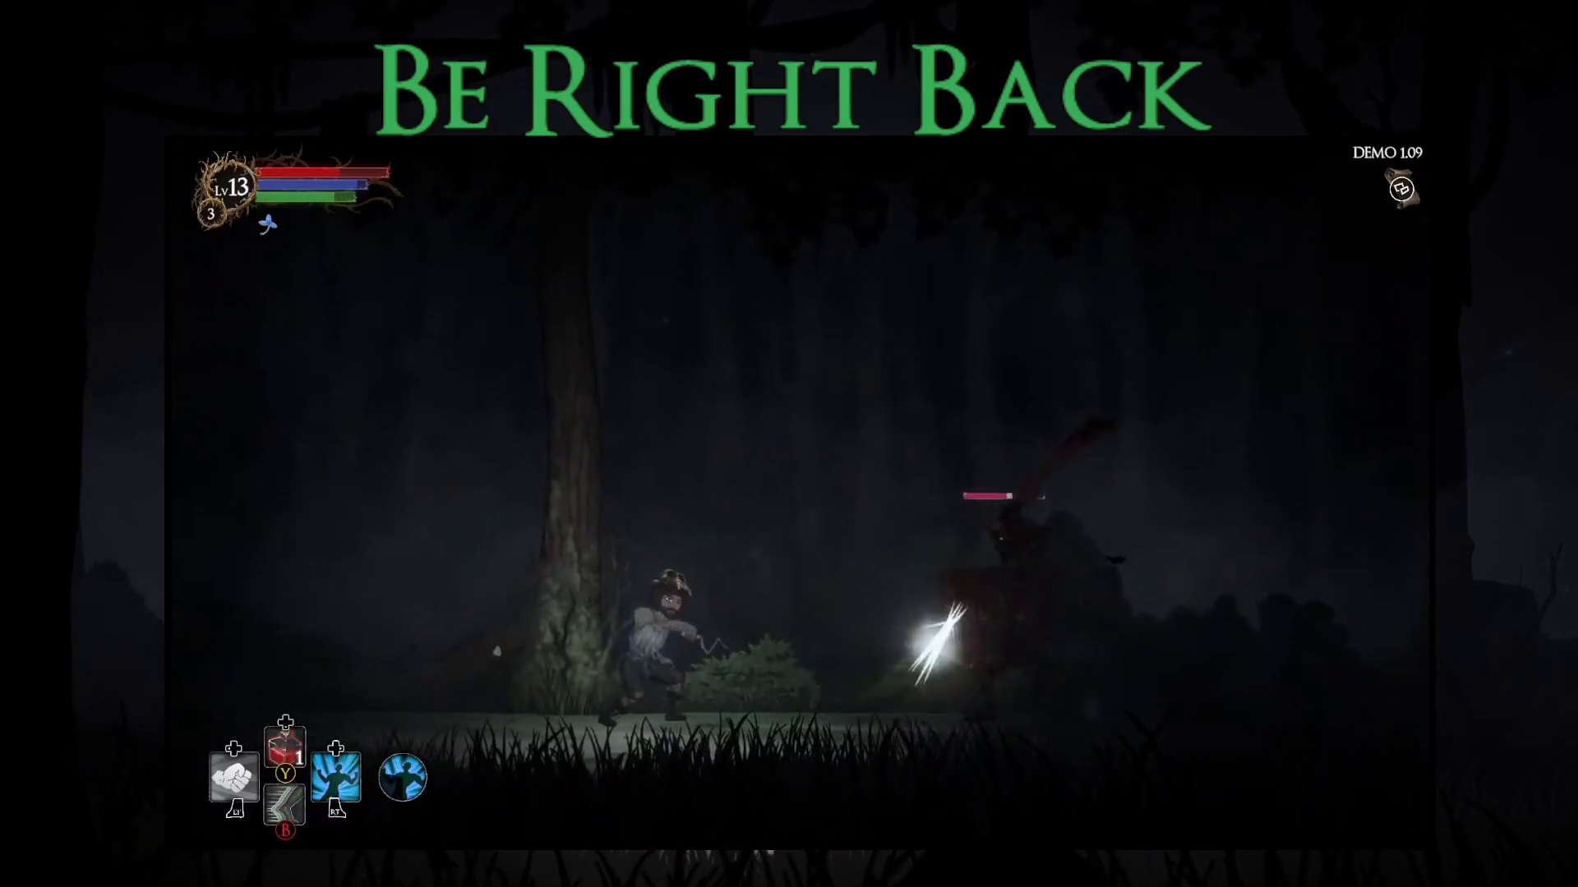
pyautogui.press('Right')
pyautogui.press('b')
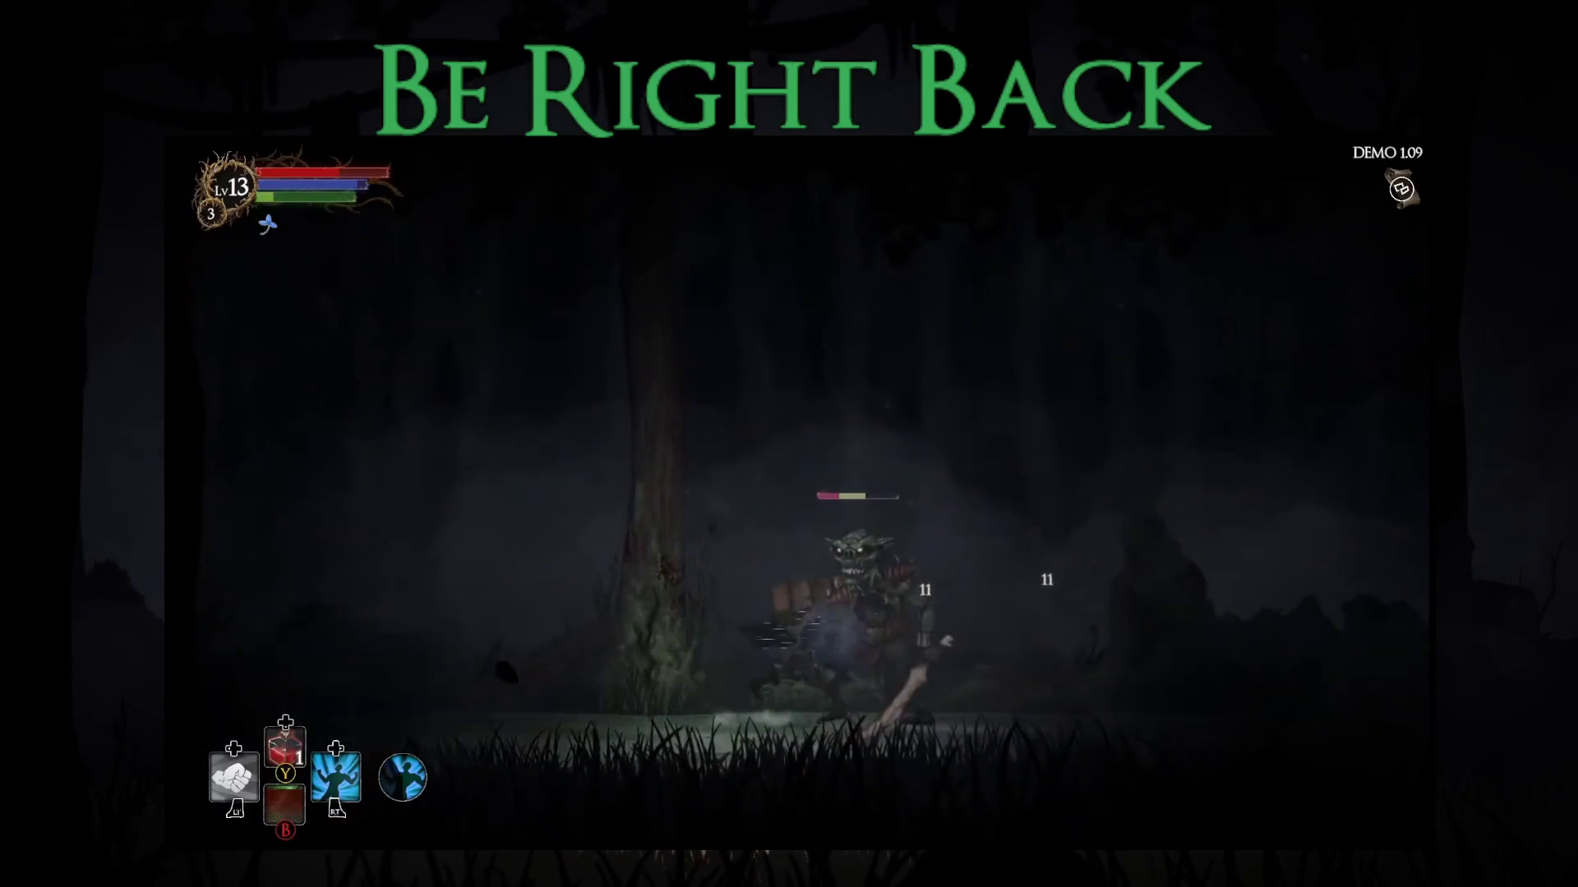
pyautogui.press('Right')
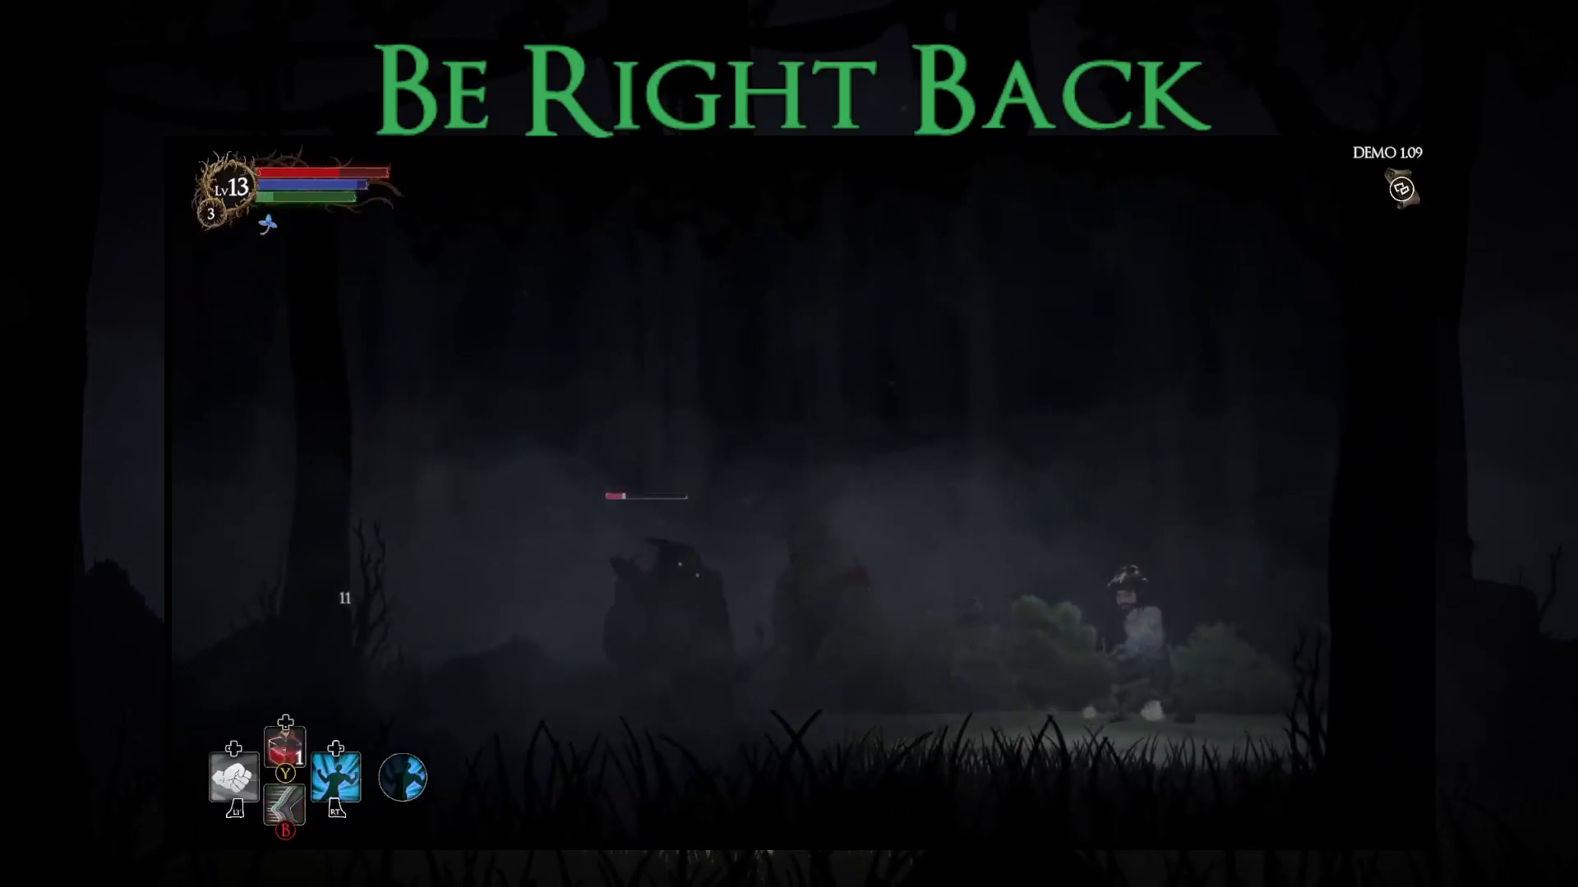
pyautogui.press('b')
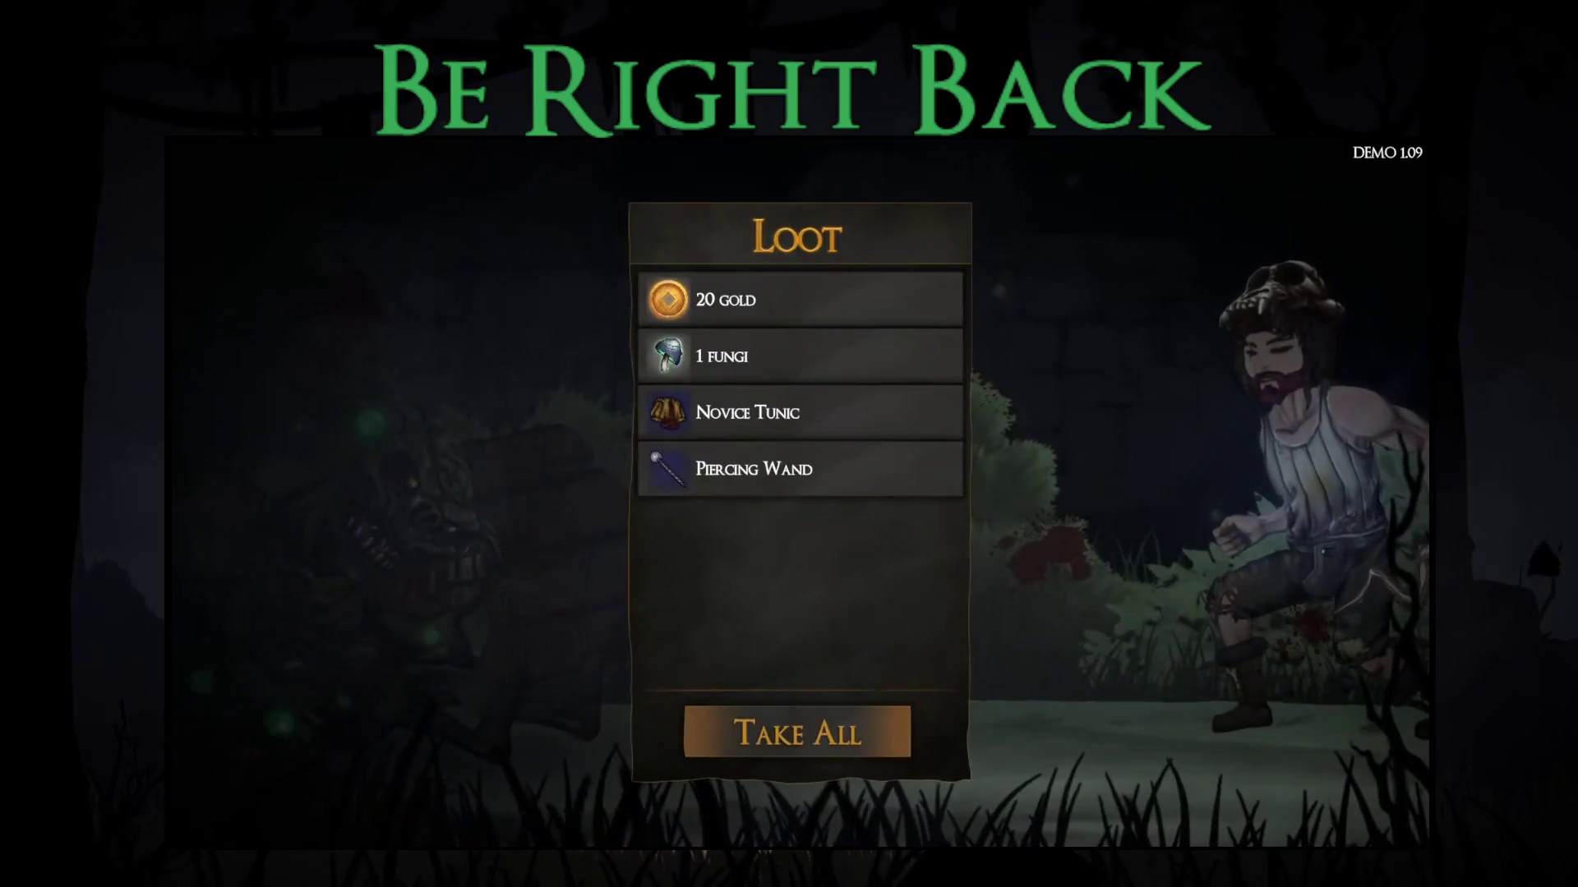
# Step: Take all the loot and equip the Piercing Wand in the weapon slot
pyautogui.click(817, 729)
pyautogui.press('Down')
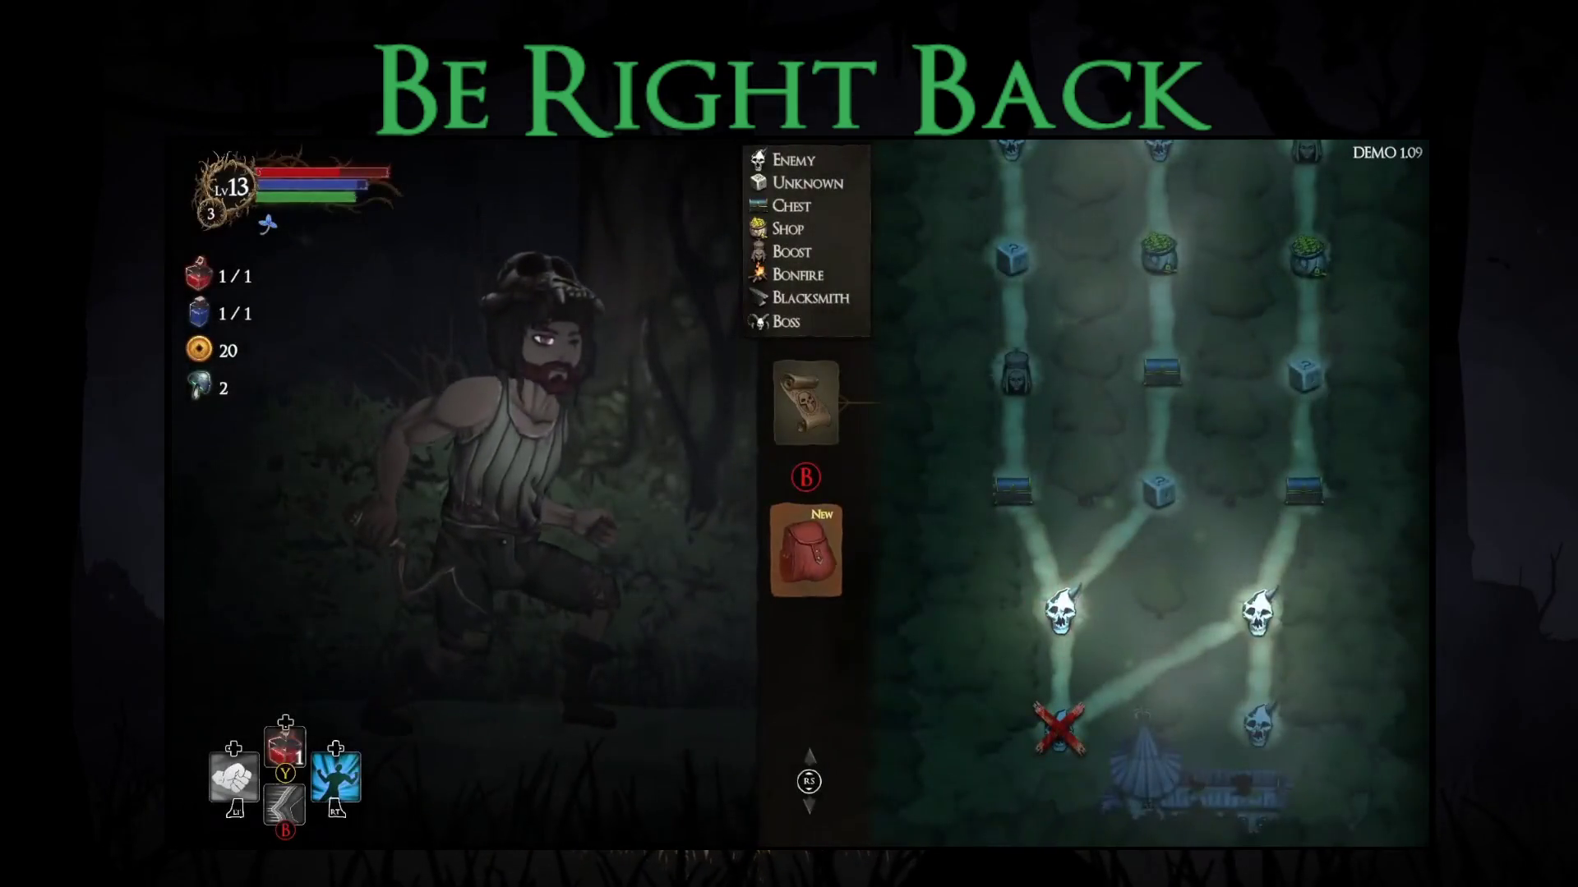
pyautogui.press('Right')
pyautogui.press('Up')
pyautogui.press('Return')
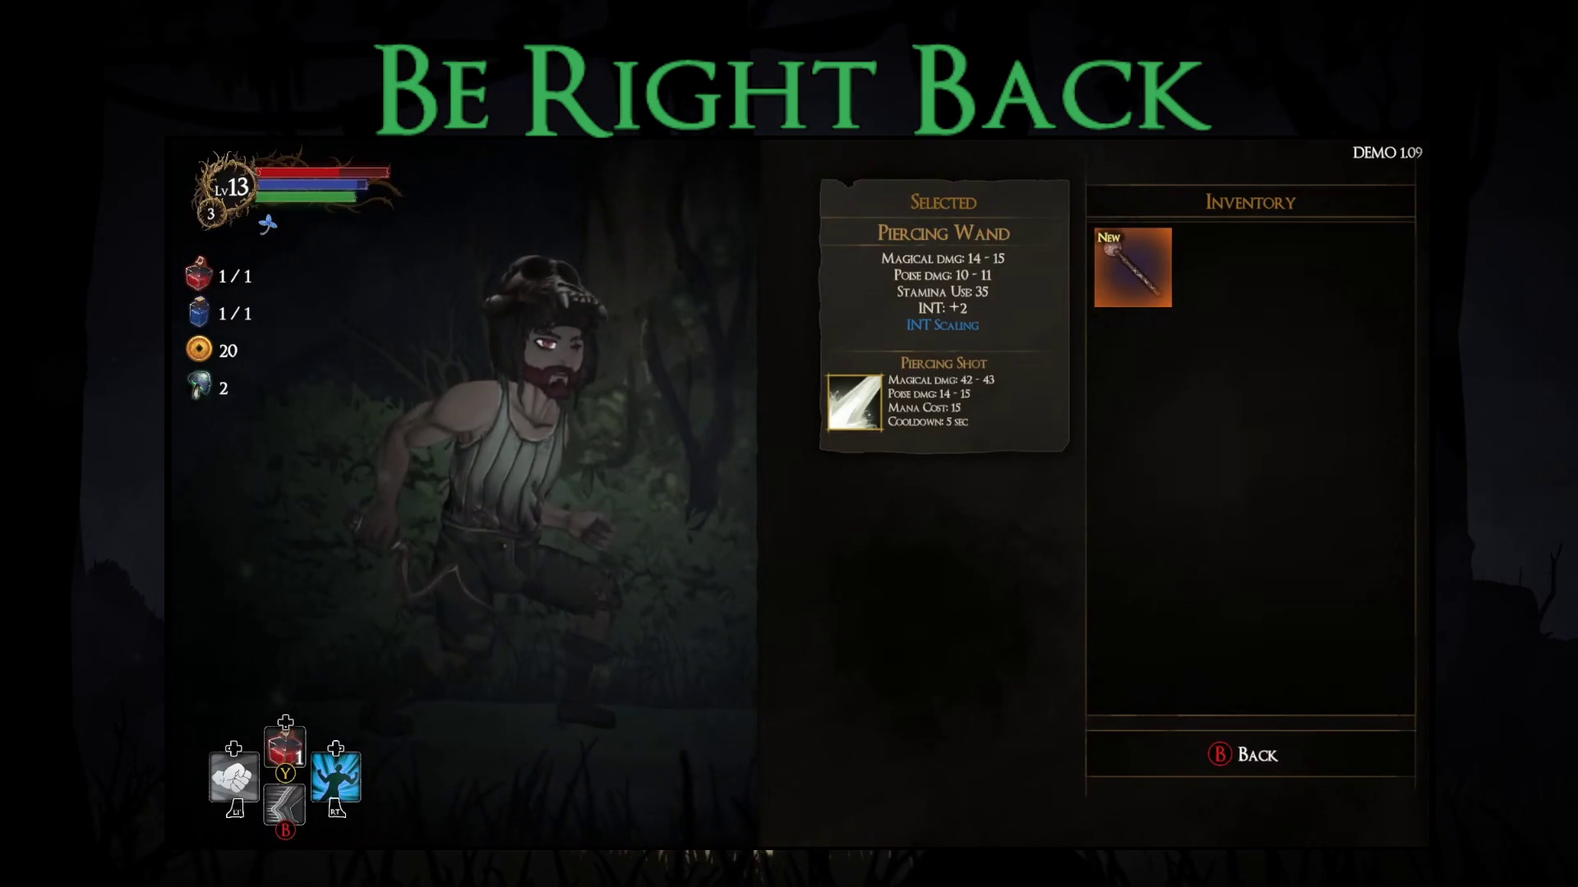
pyautogui.press('Return')
# Step: Equip the Novice Tunic in the body armour slot and move on to the next forest level
pyautogui.press('Down')
pyautogui.press('Right')
pyautogui.press('Return')
pyautogui.press('Return')
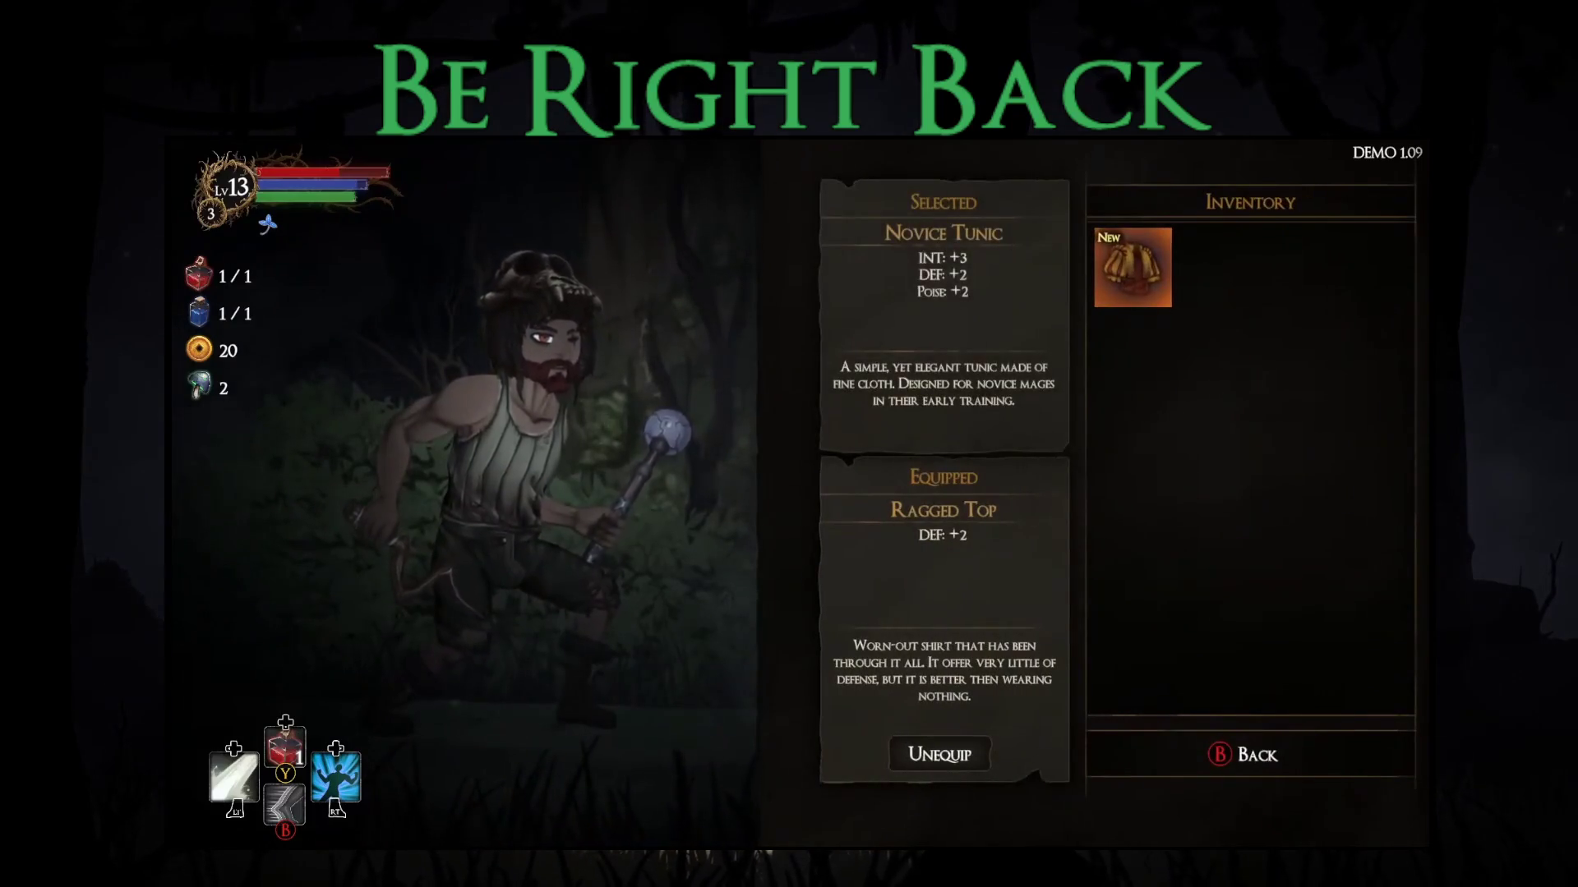
pyautogui.press('Escape')
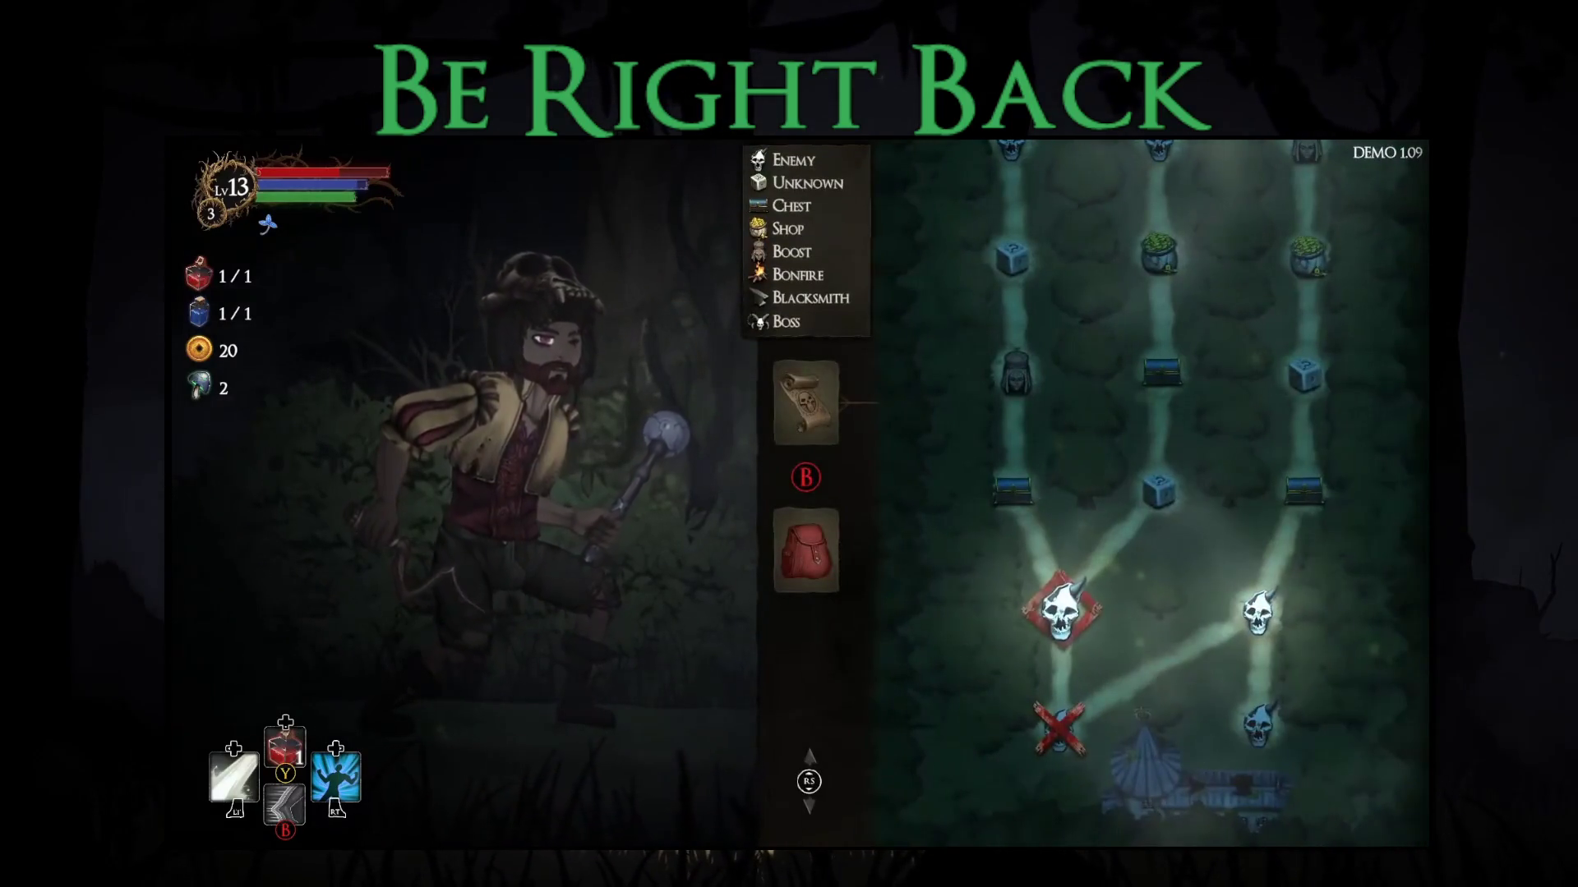
pyautogui.press('Return')
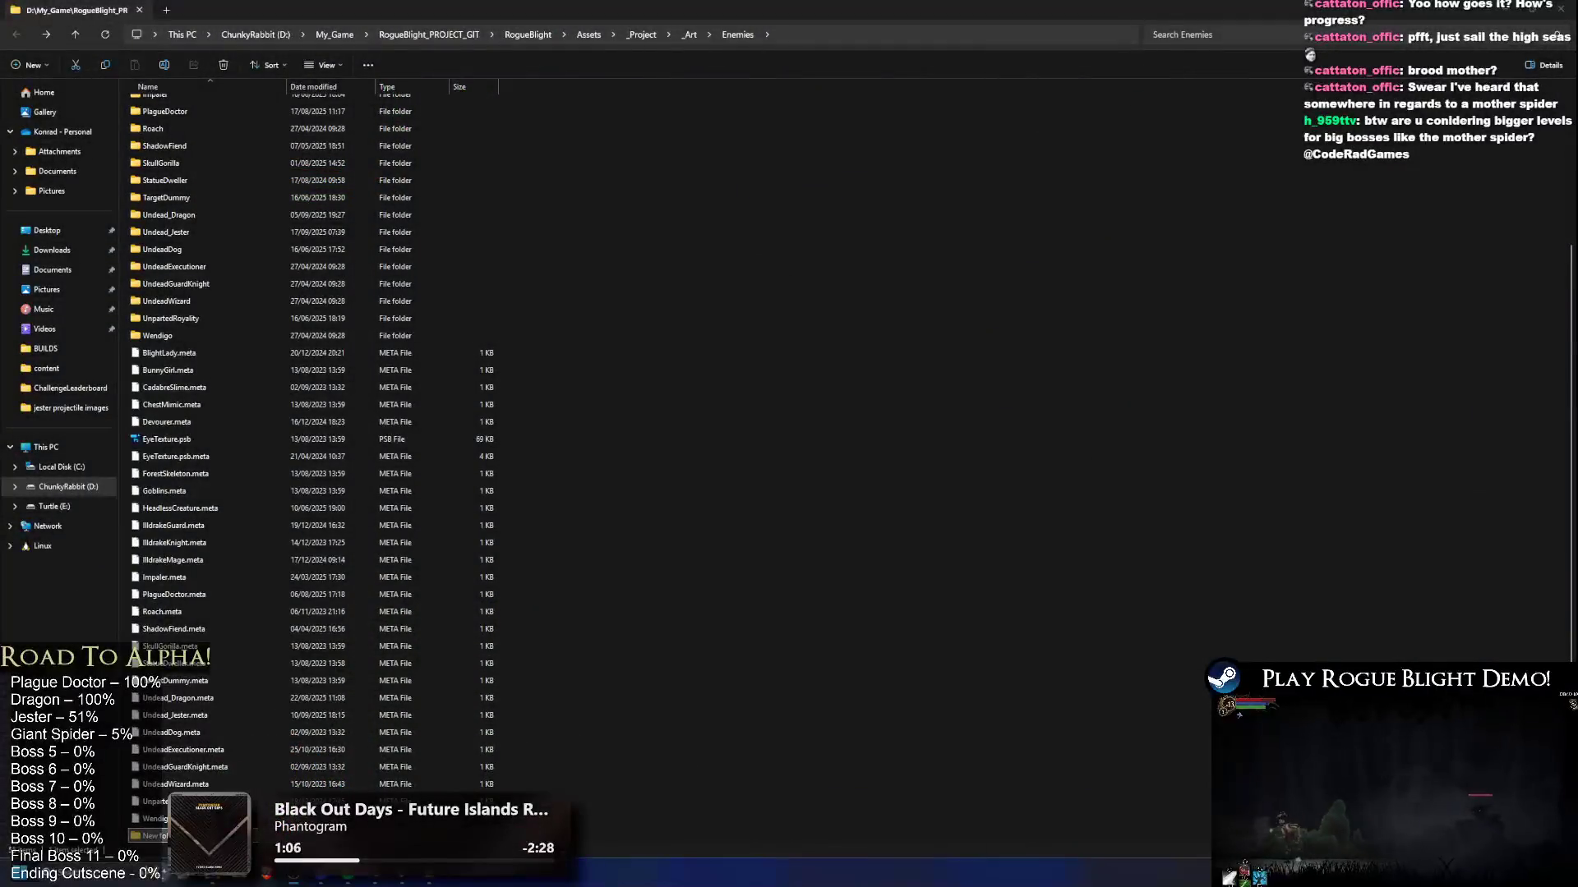
# Step: Launch Chrome from Start search, restore its window, and switch to the Broodmother wiki page
pyautogui.hotkey('alt', 'Tab')
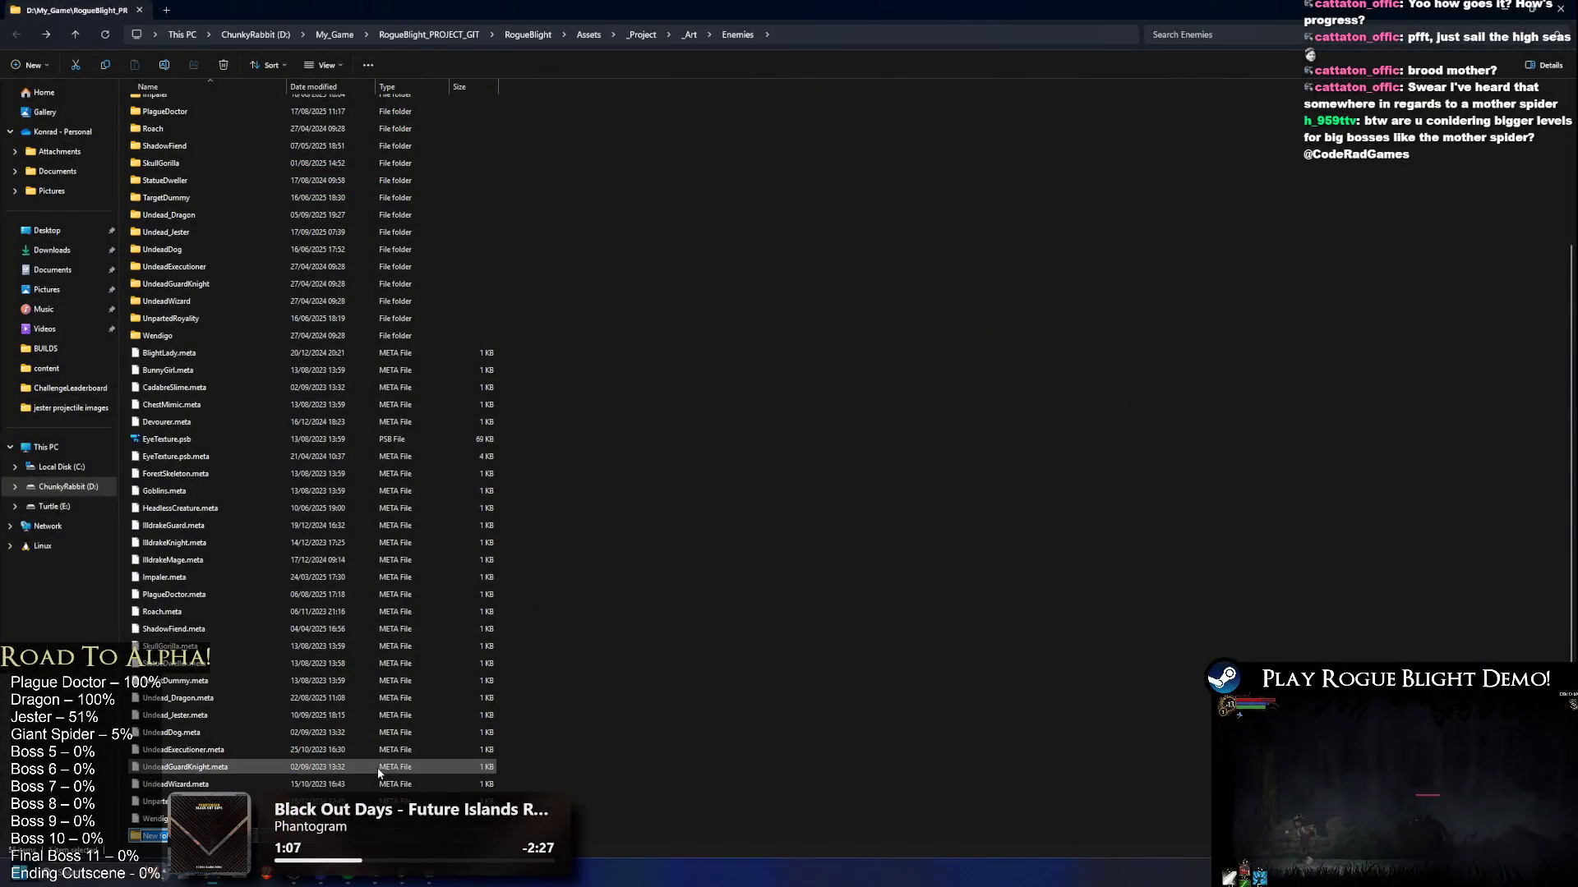
pyautogui.press('super')
pyautogui.write('chrome')
pyautogui.press('Return')
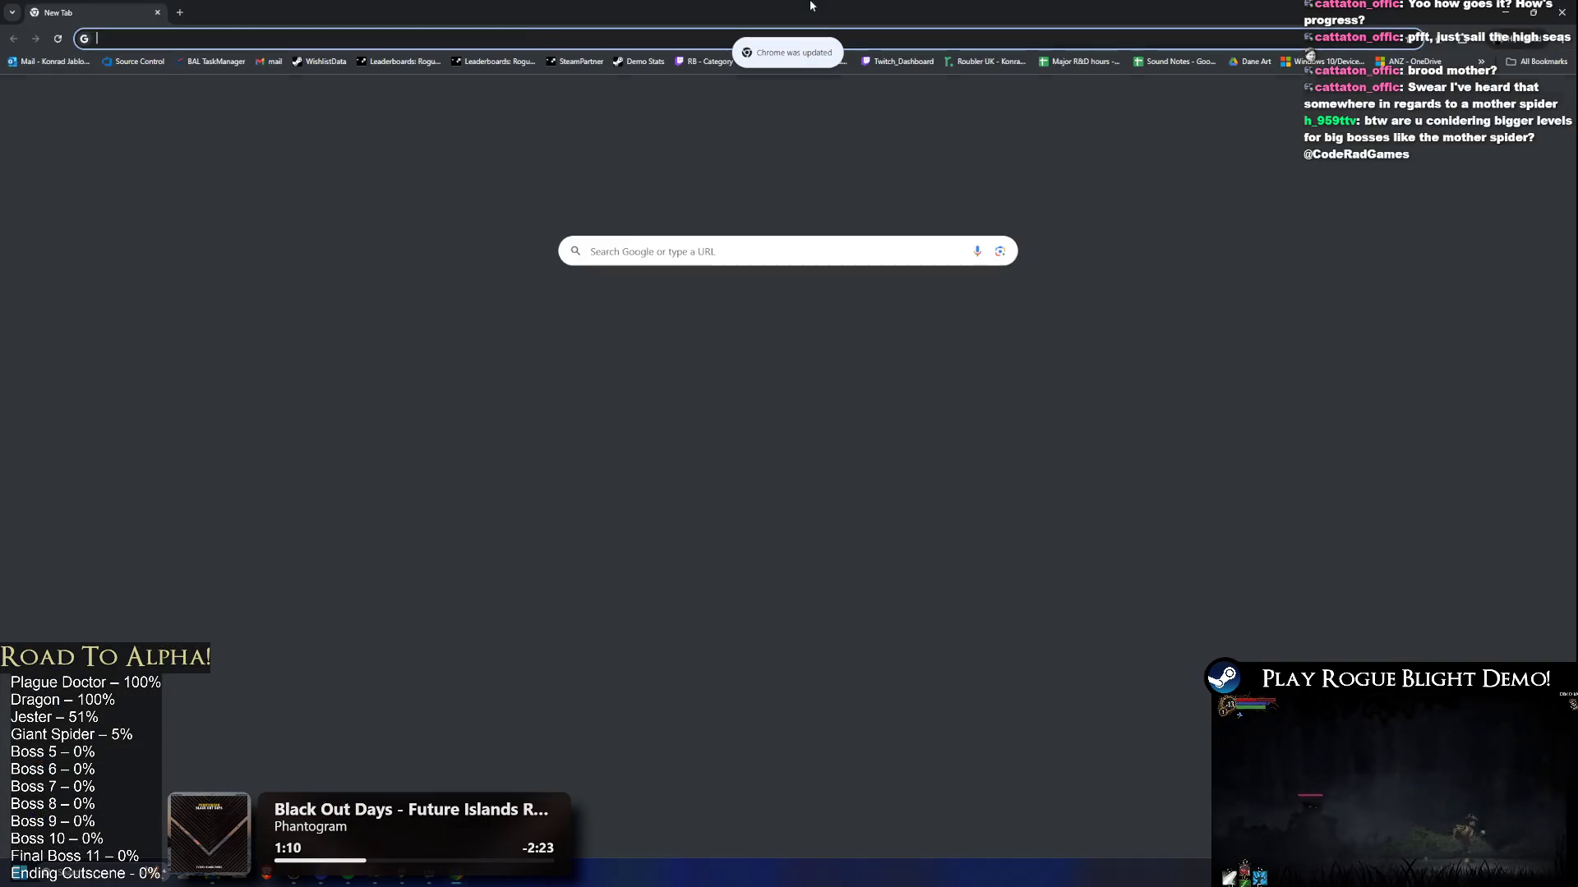
pyautogui.moveTo(810, 4); pyautogui.dragTo(789, 0)
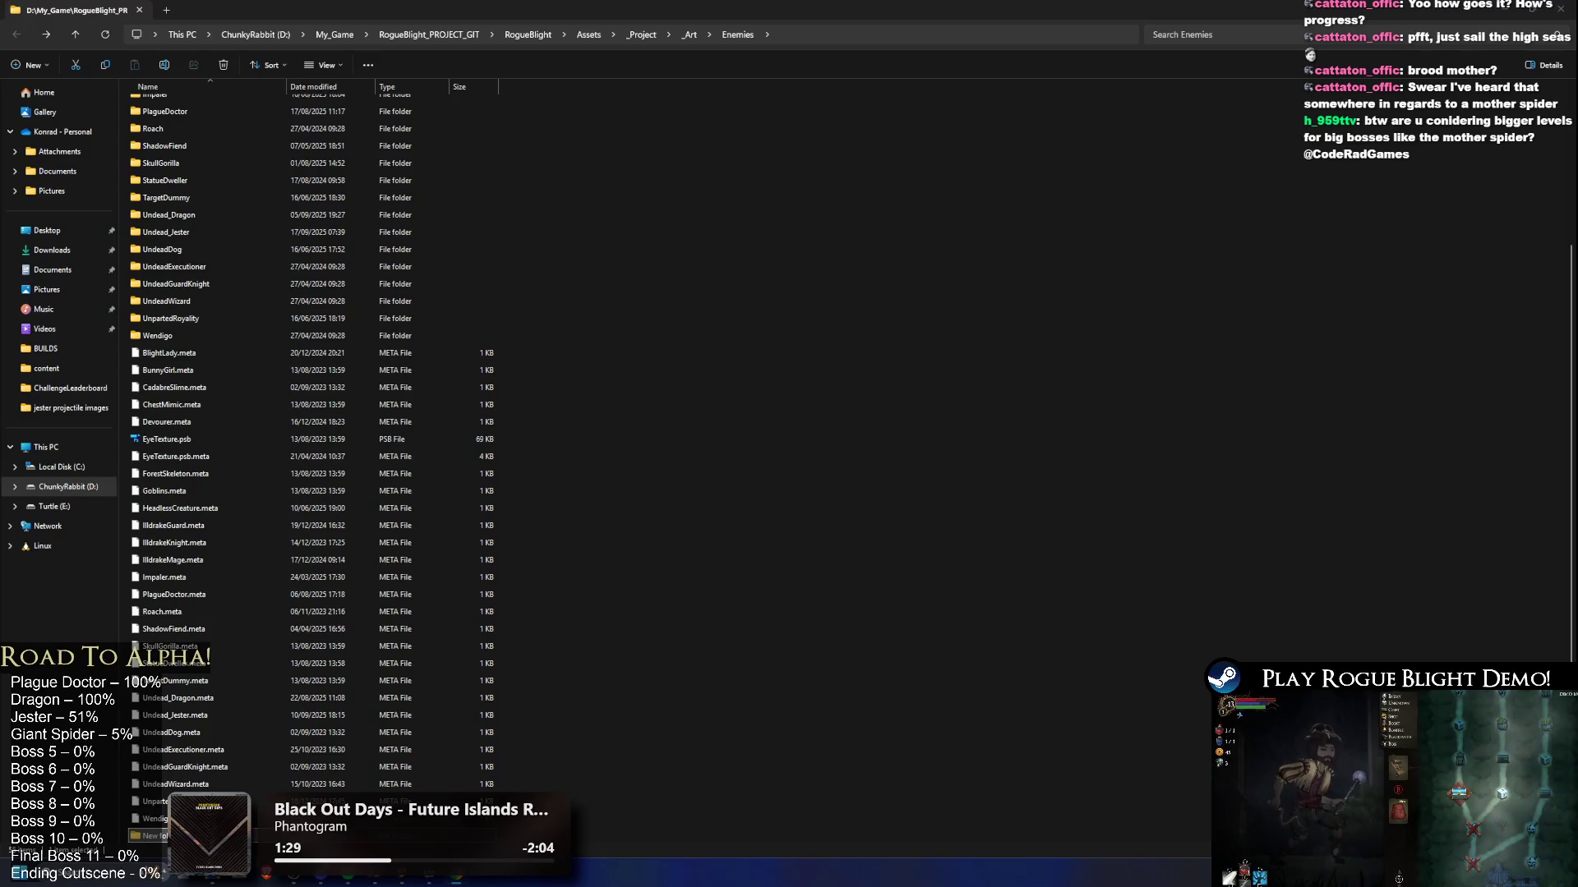
pyautogui.hotkey('alt', 'Tab')
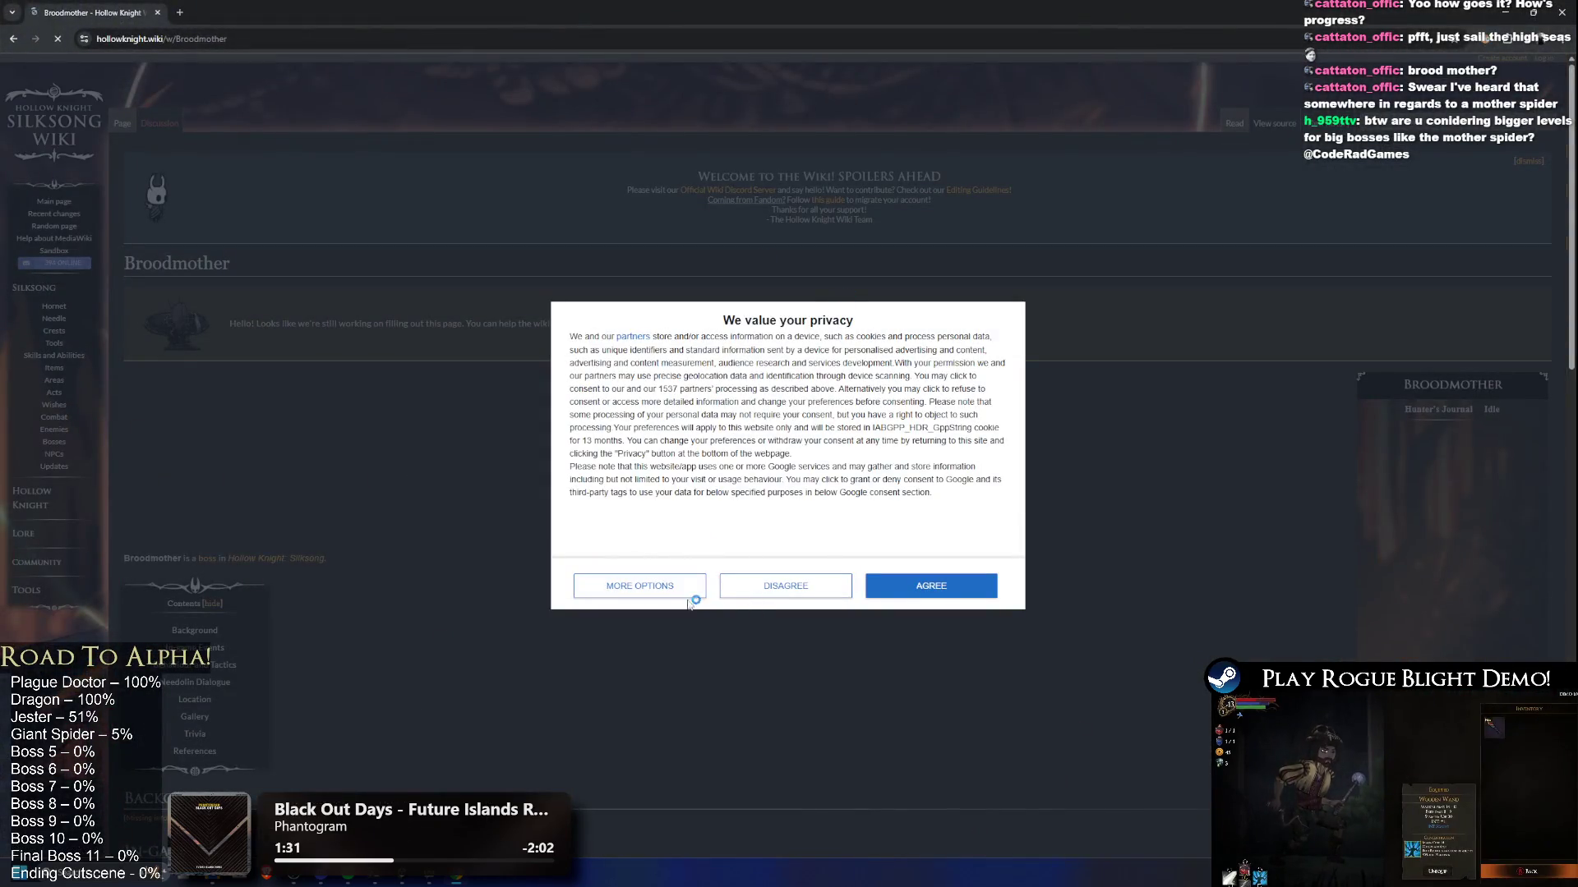
# Step: Scroll the Broodmother wiki page down to its Background section, then return to the Enemies folder
pyautogui.scroll(-5, 611, 379)
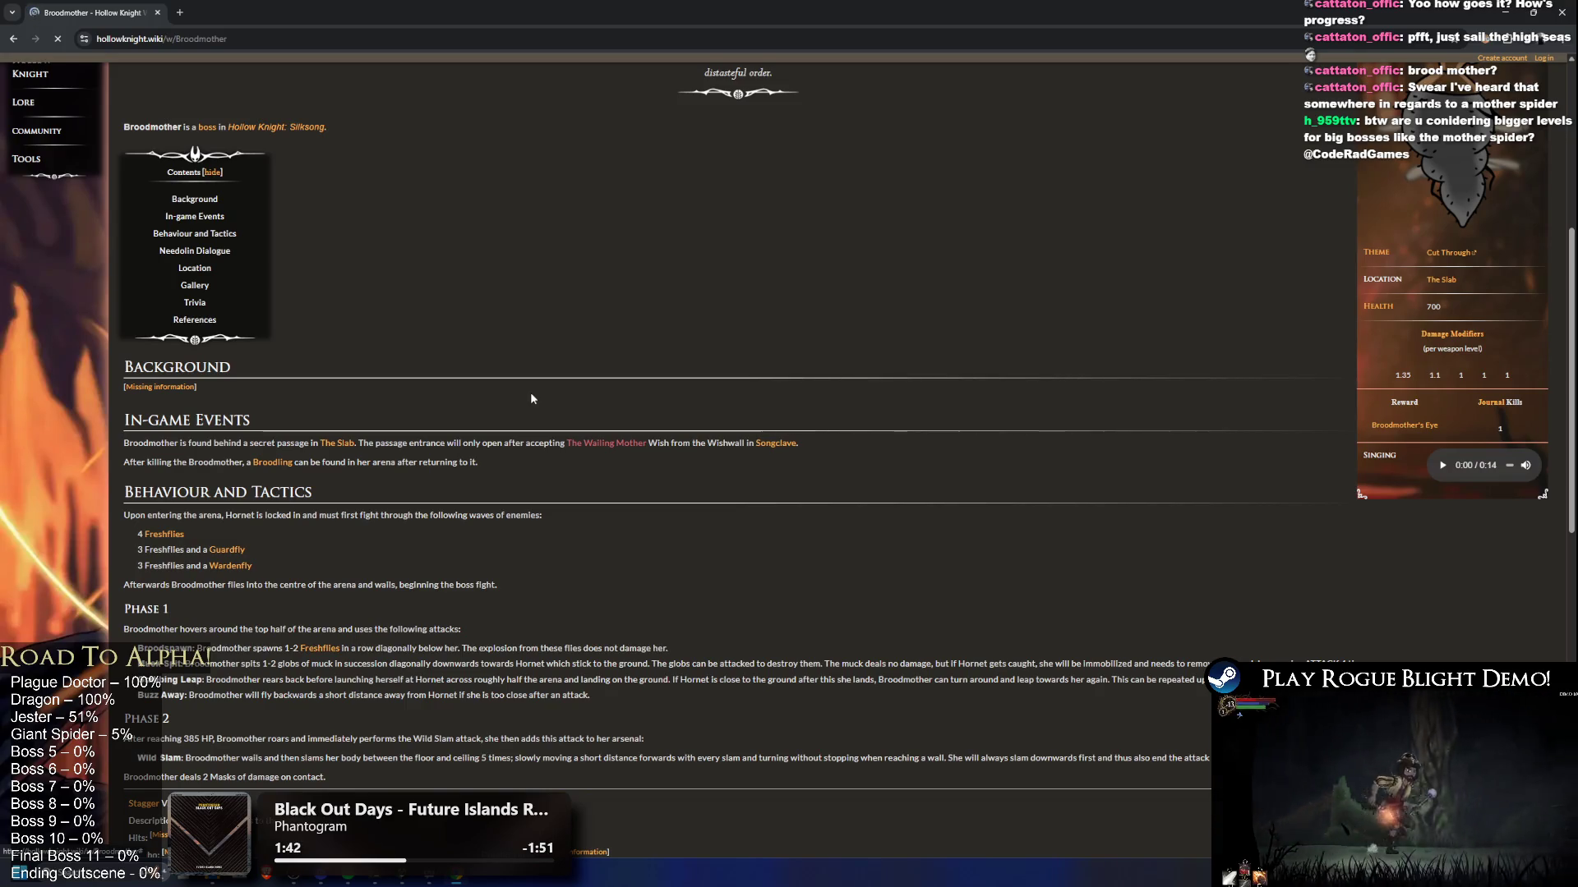
pyautogui.hotkey('alt', 'Tab')
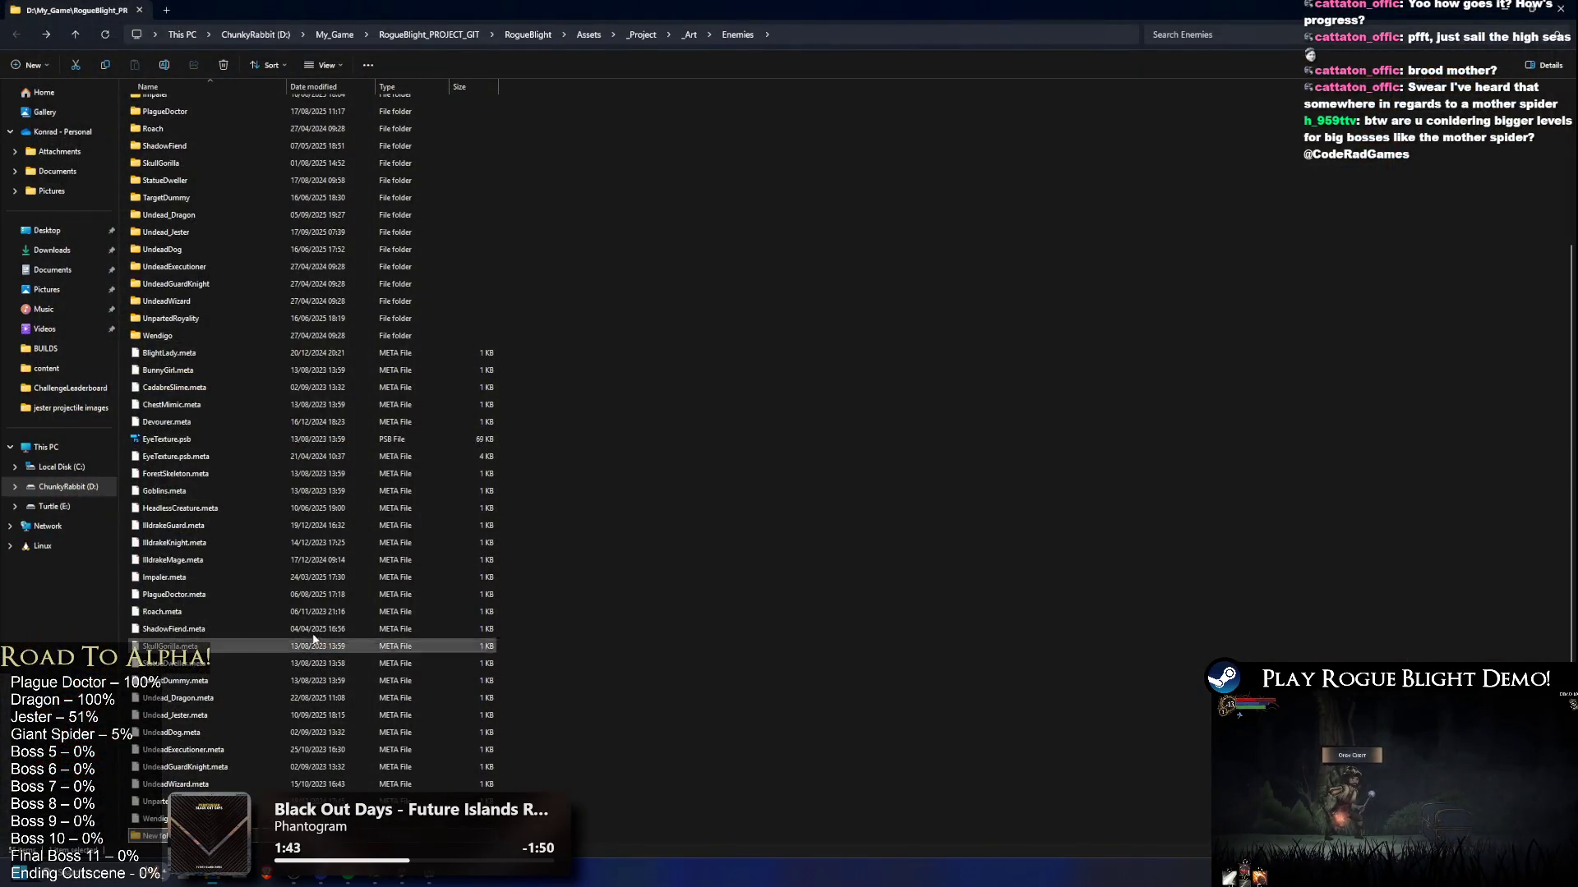
# Step: Name the new Enemies folder 'Broodmother' and restore down Explorer to reveal the Unity editor
pyautogui.scroll(4, 361, 595)
pyautogui.scroll(-4, 395, 575)
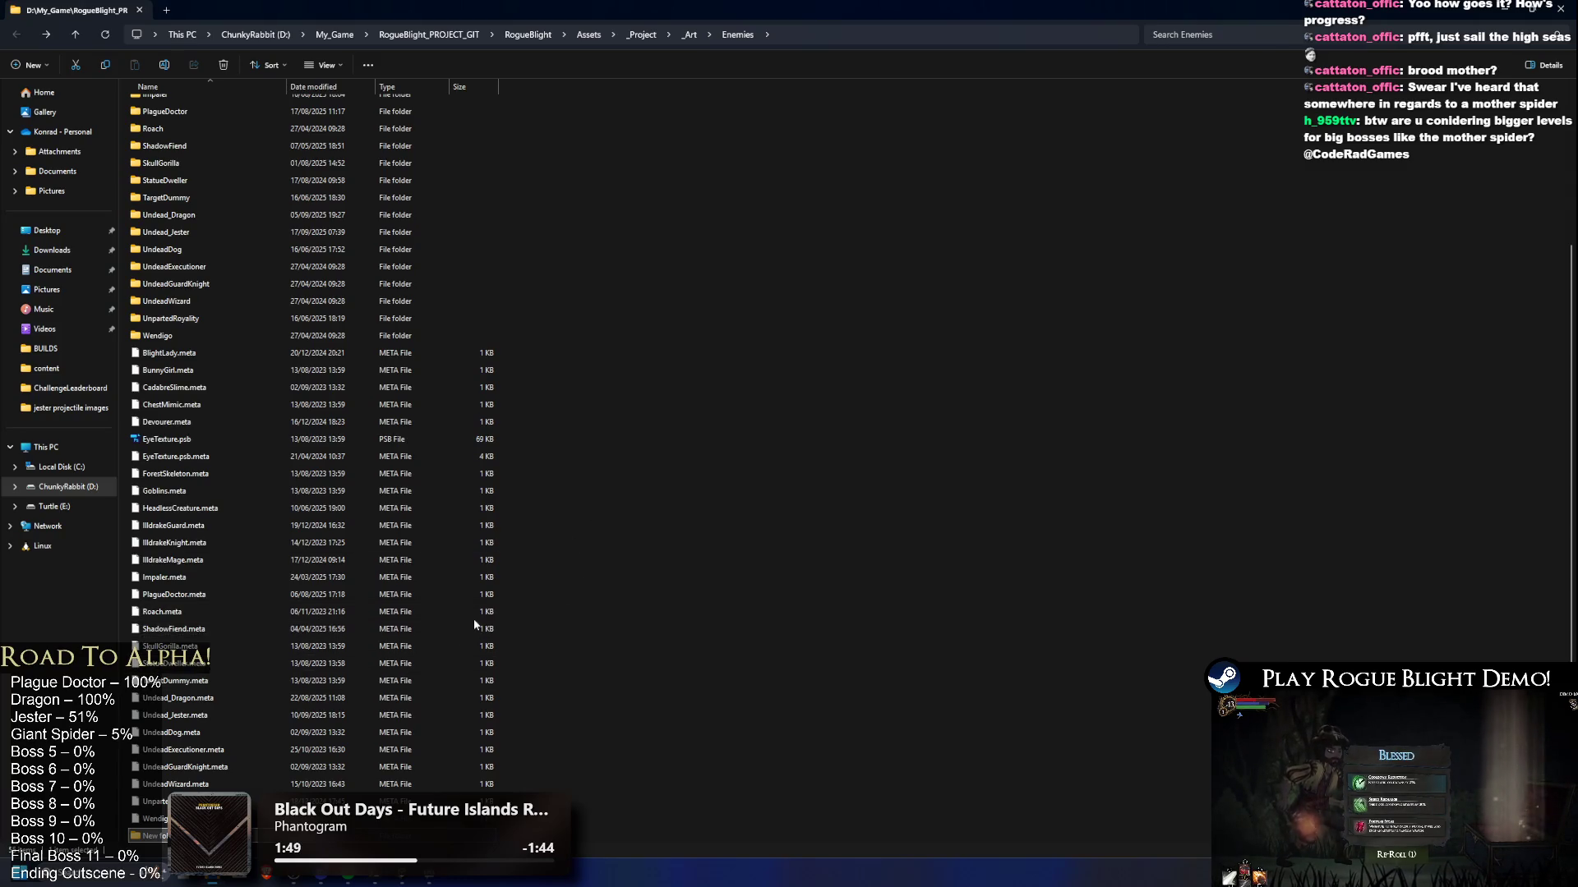
pyautogui.write('Broodm')
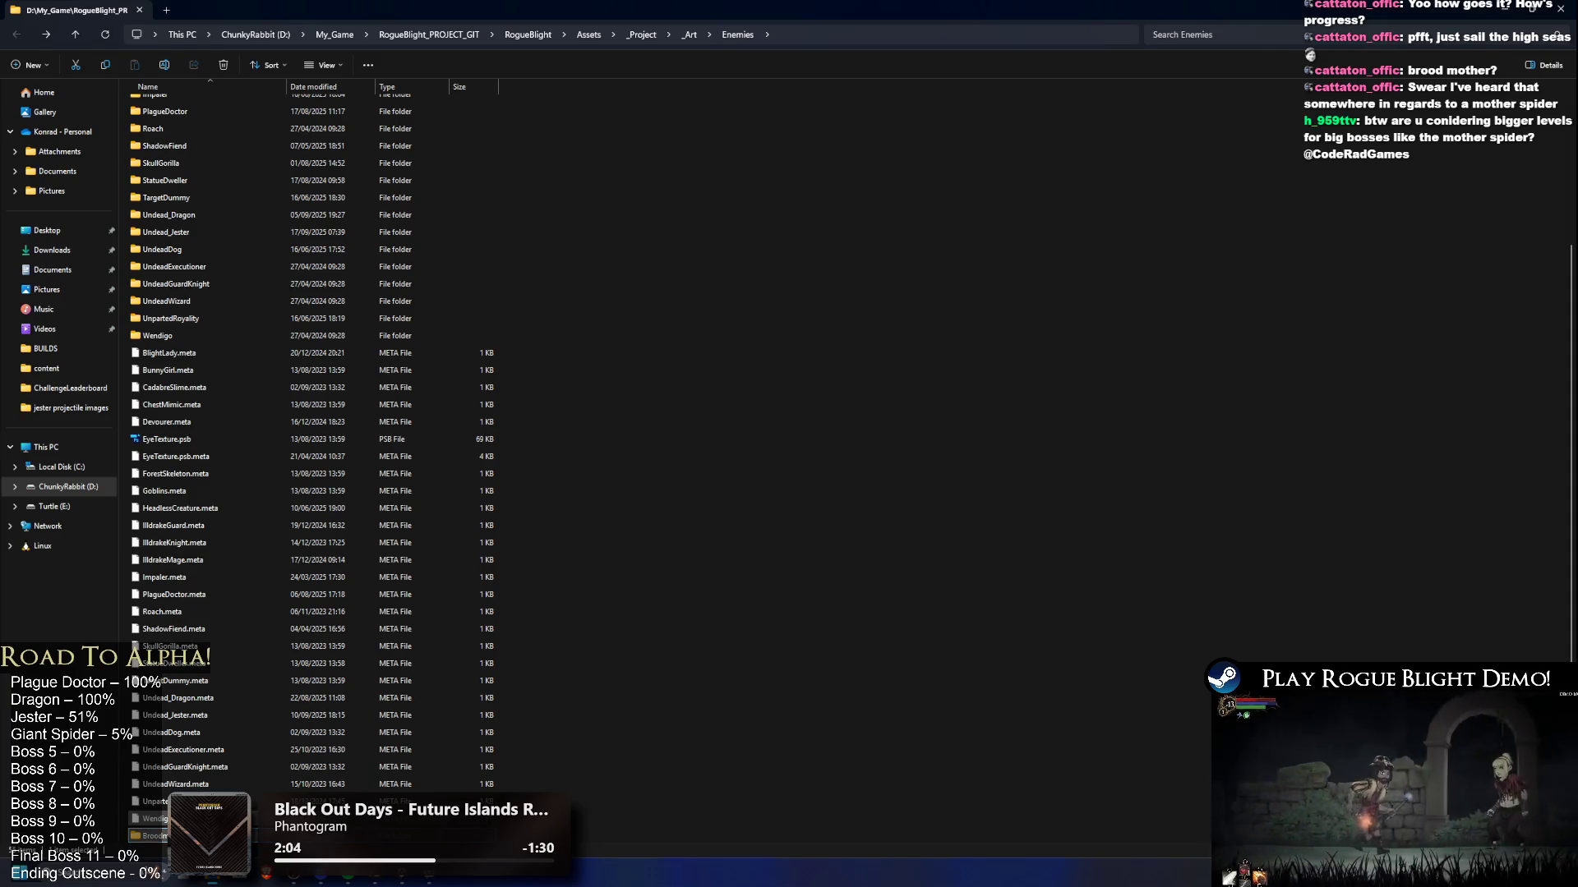
pyautogui.press('super+Down')
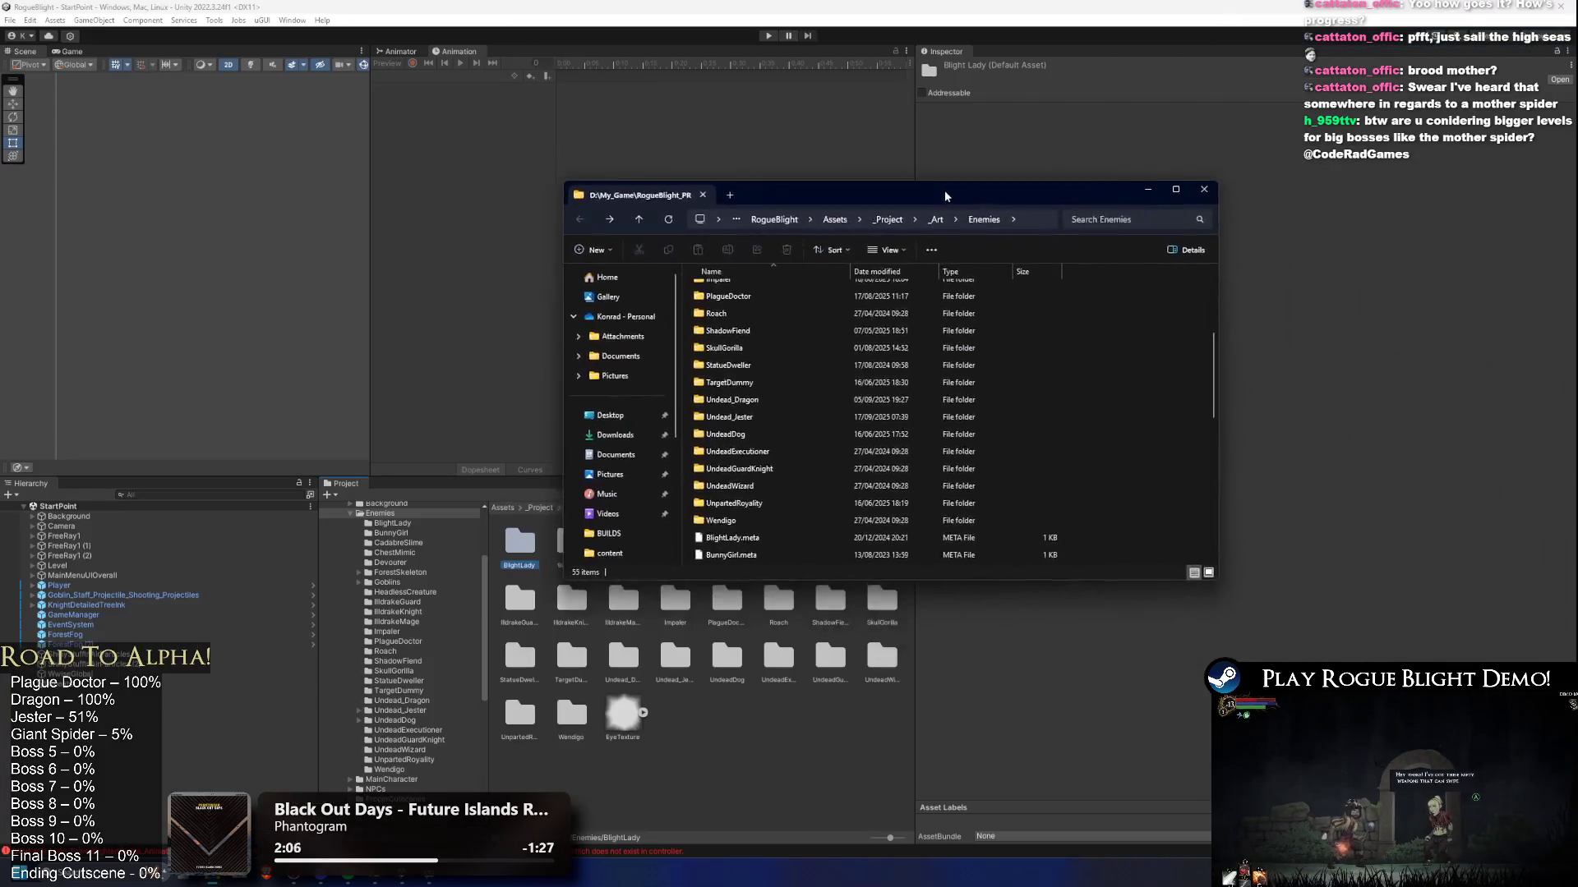
# Step: Open Unity's Broodmother folder in Explorer and paste the first Broodmother image into it
pyautogui.click(762, 783)
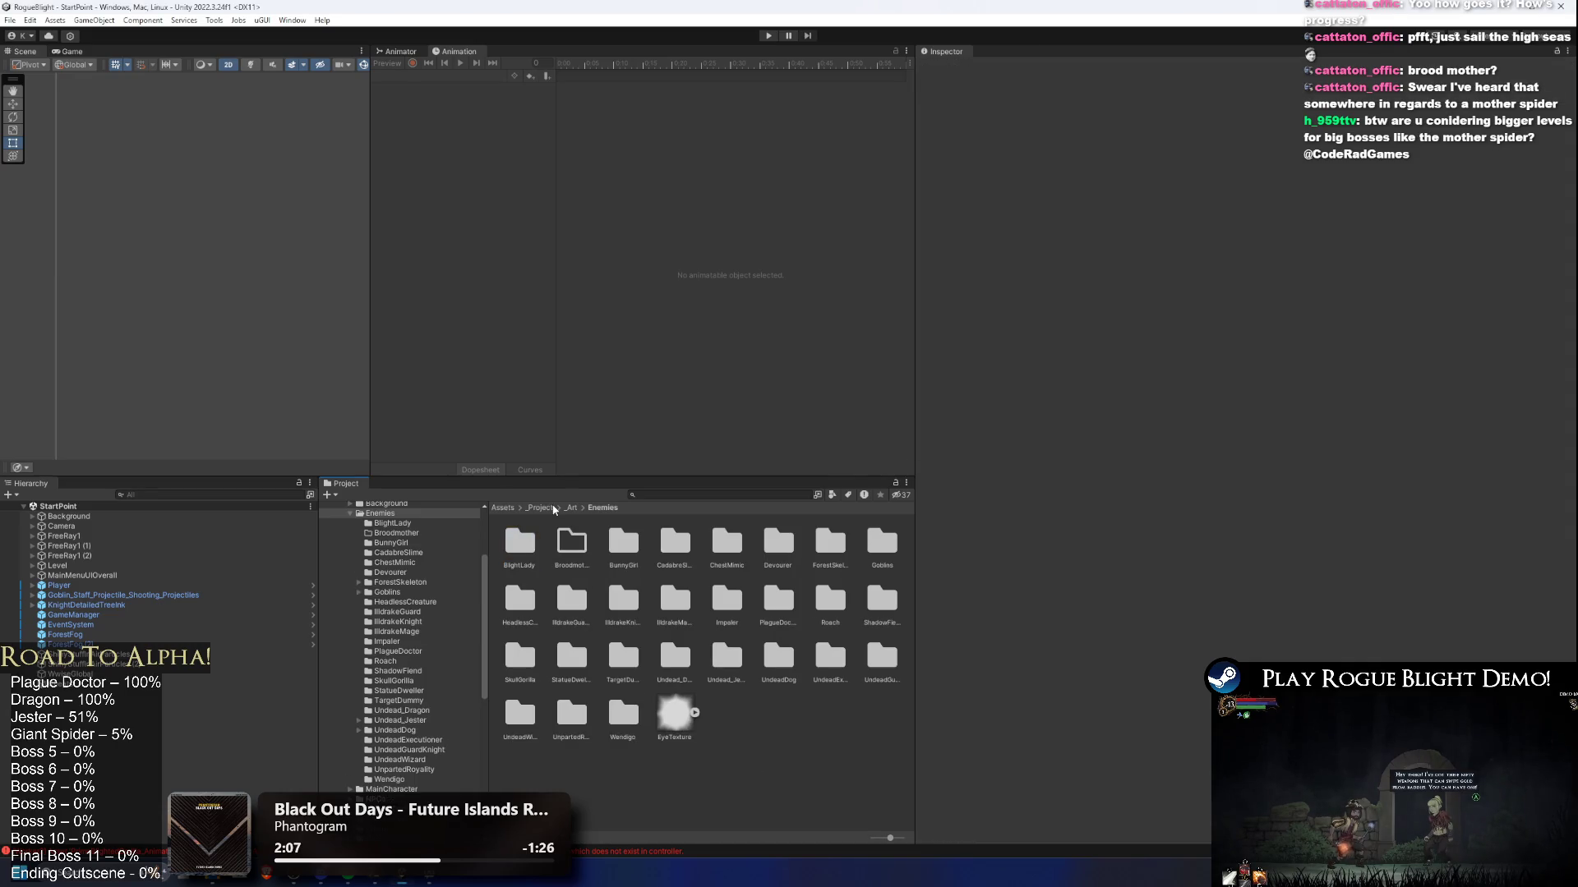
pyautogui.doubleClick(571, 543)
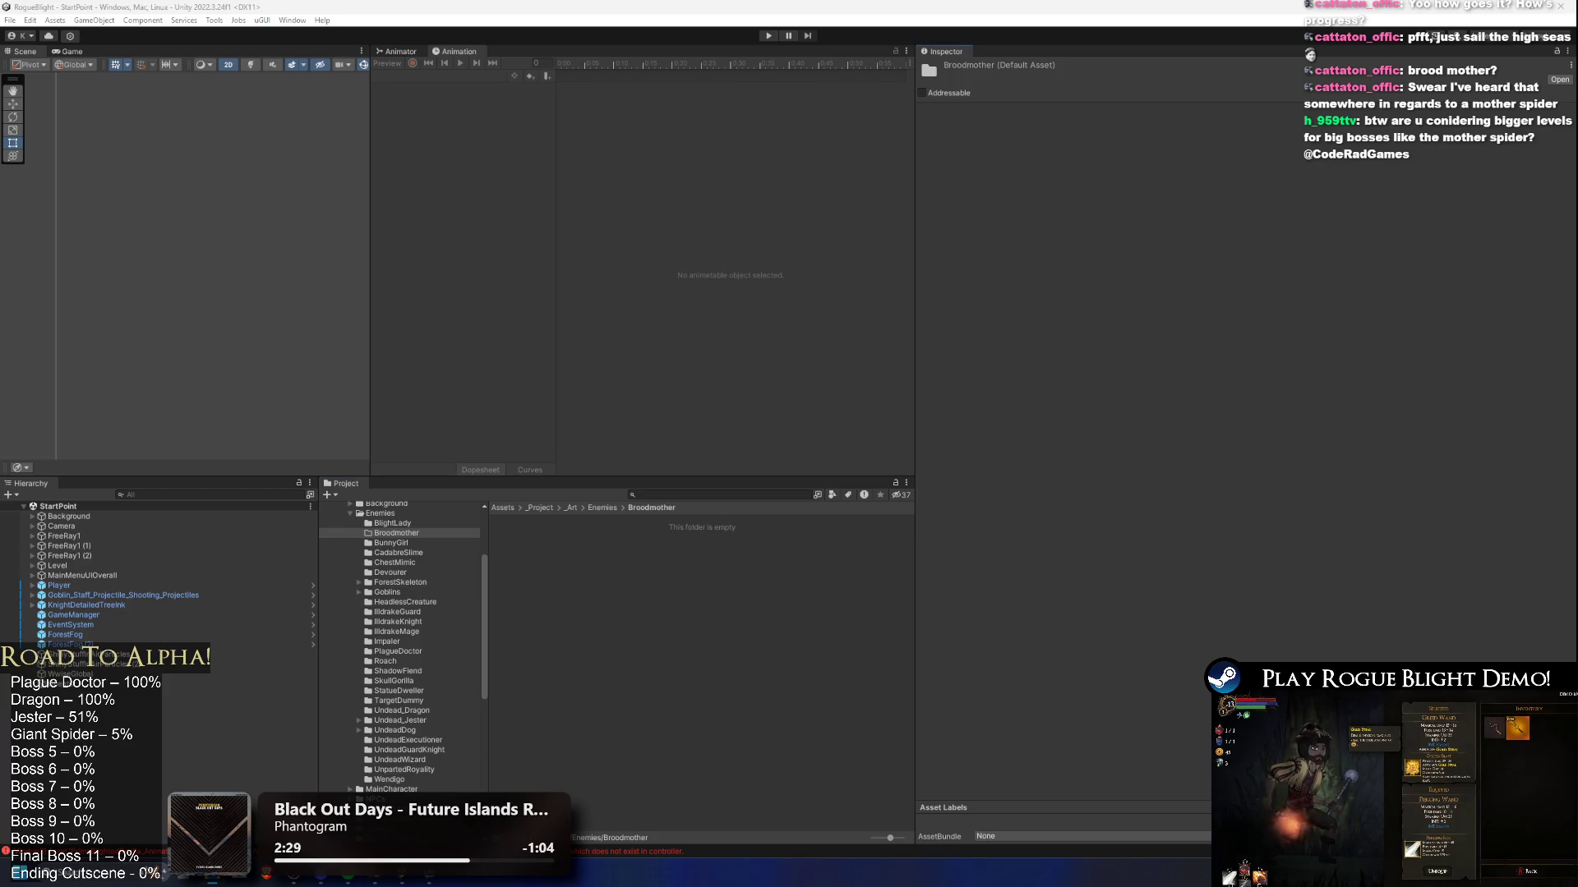
pyautogui.rightClick(662, 580)
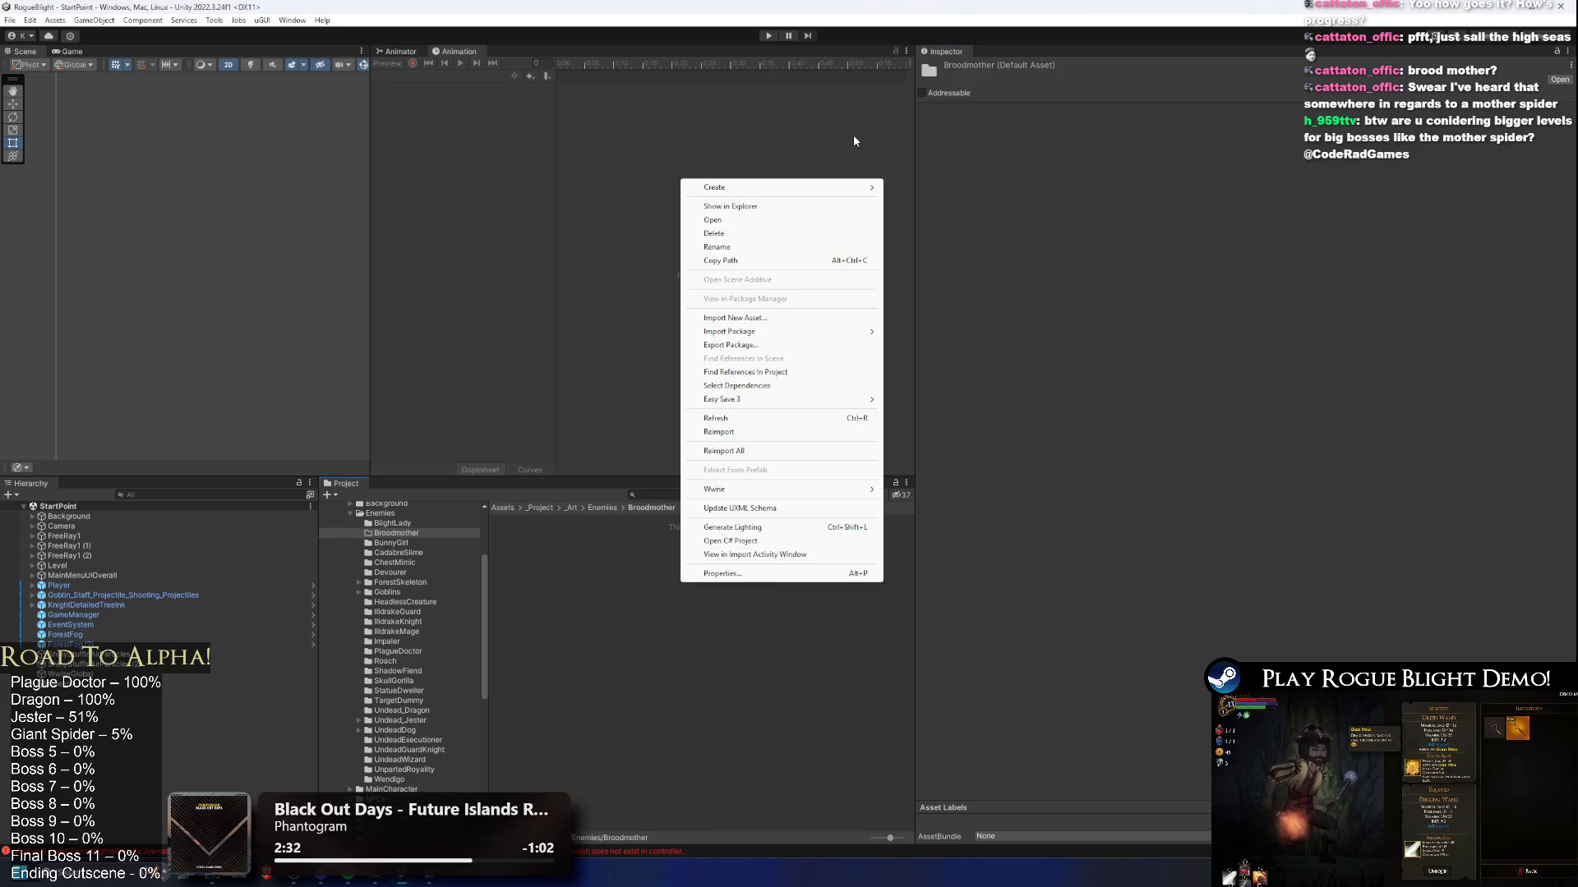
pyautogui.click(776, 205)
pyautogui.doubleClick(716, 545)
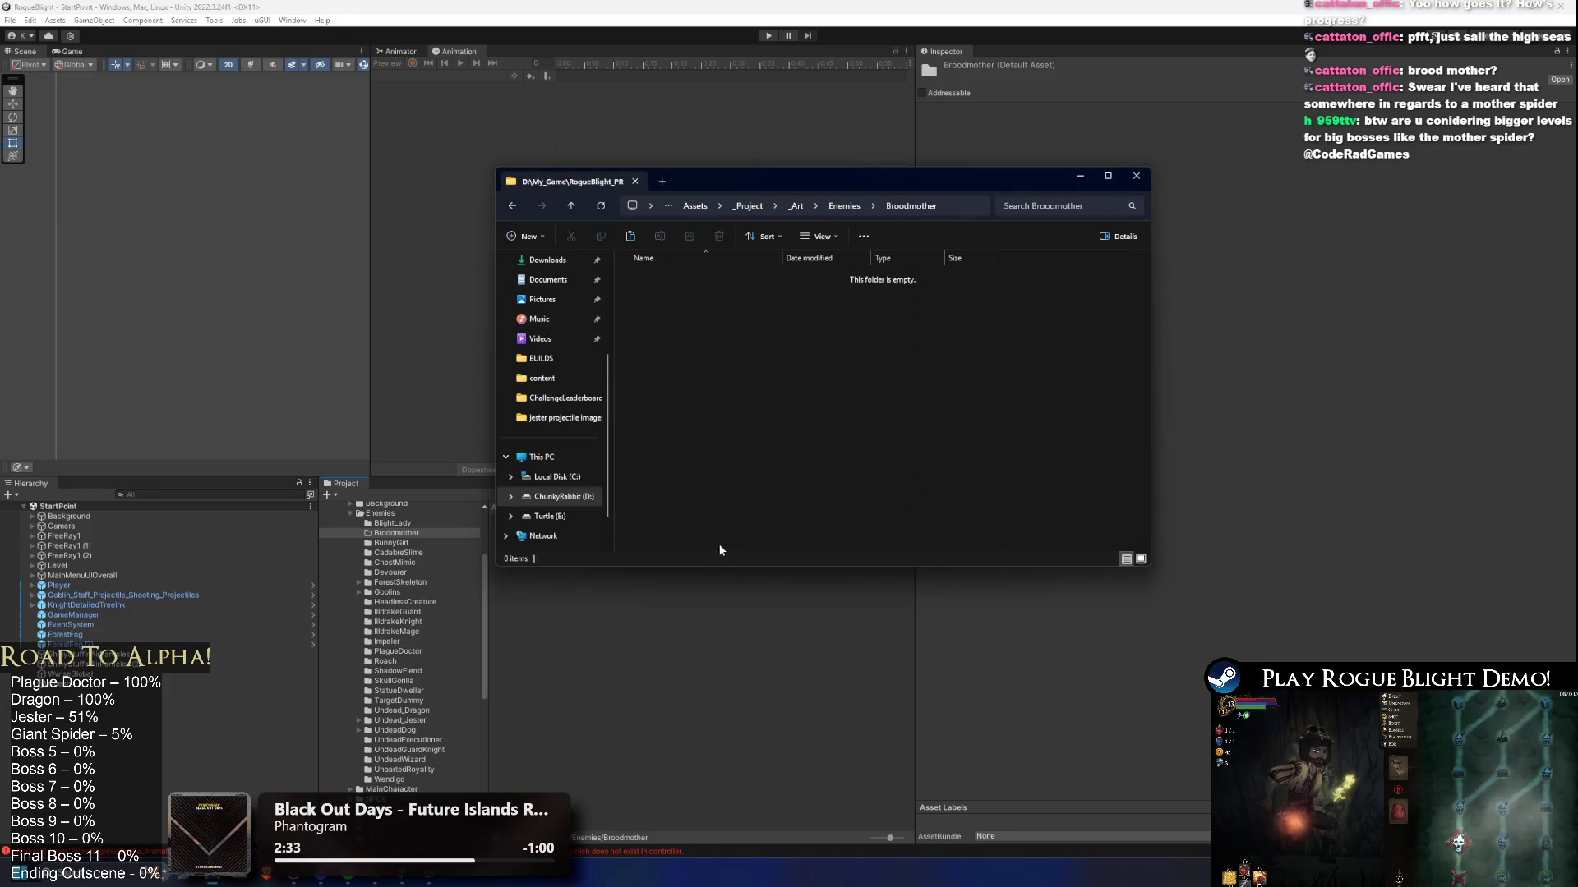
pyautogui.hotkey('ctrl', 'v')
pyautogui.click(743, 715)
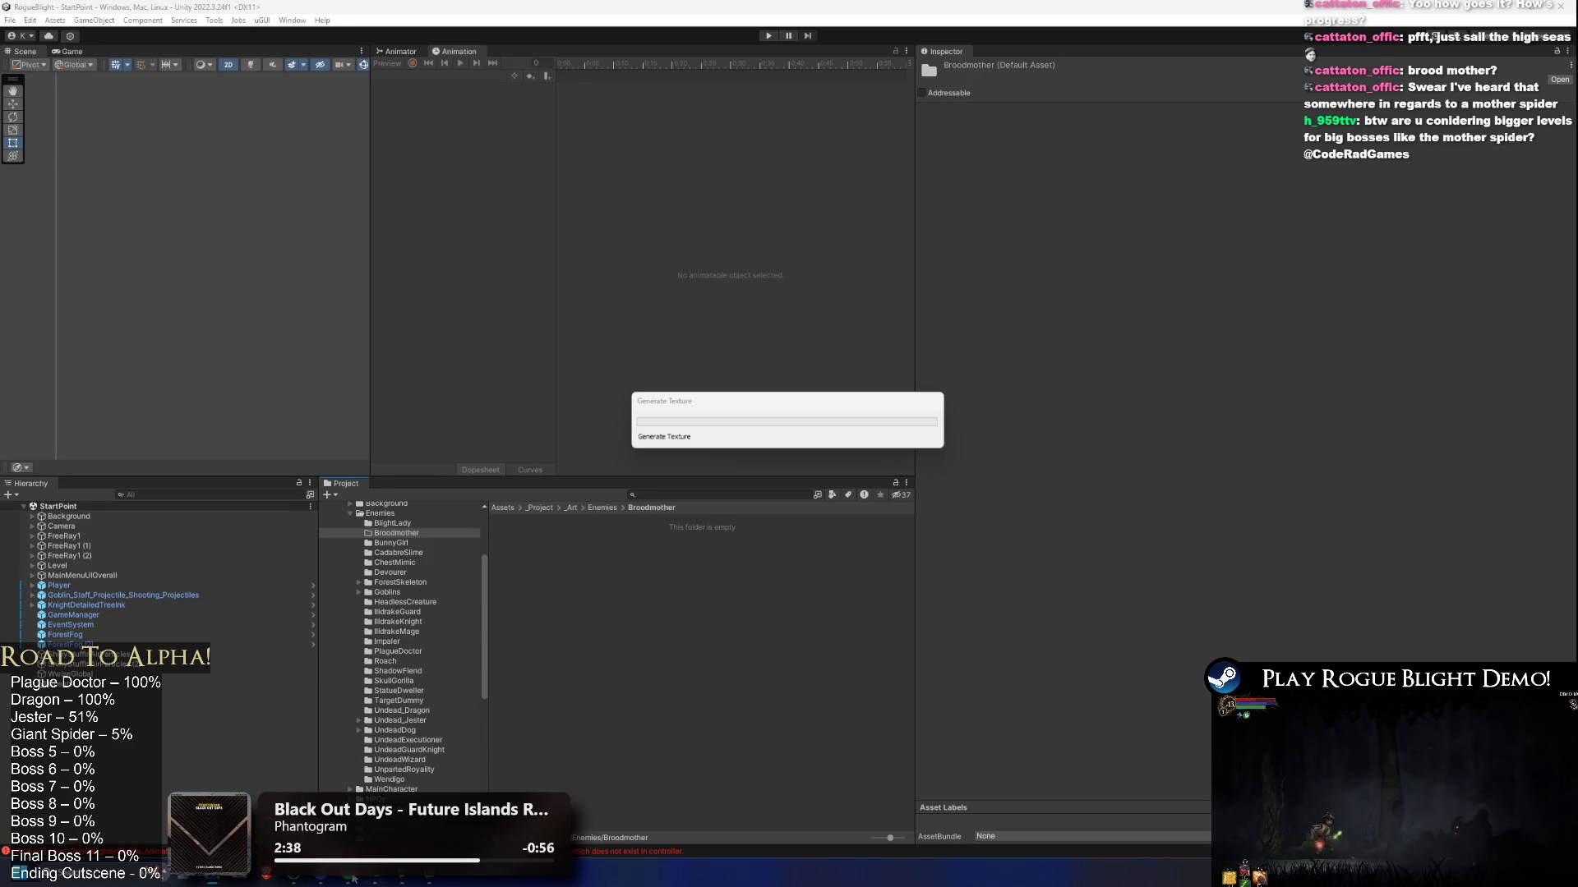
# Step: Launch Google Chrome from the Start search
pyautogui.press('super')
pyautogui.write('chrome')
pyautogui.press('Return')
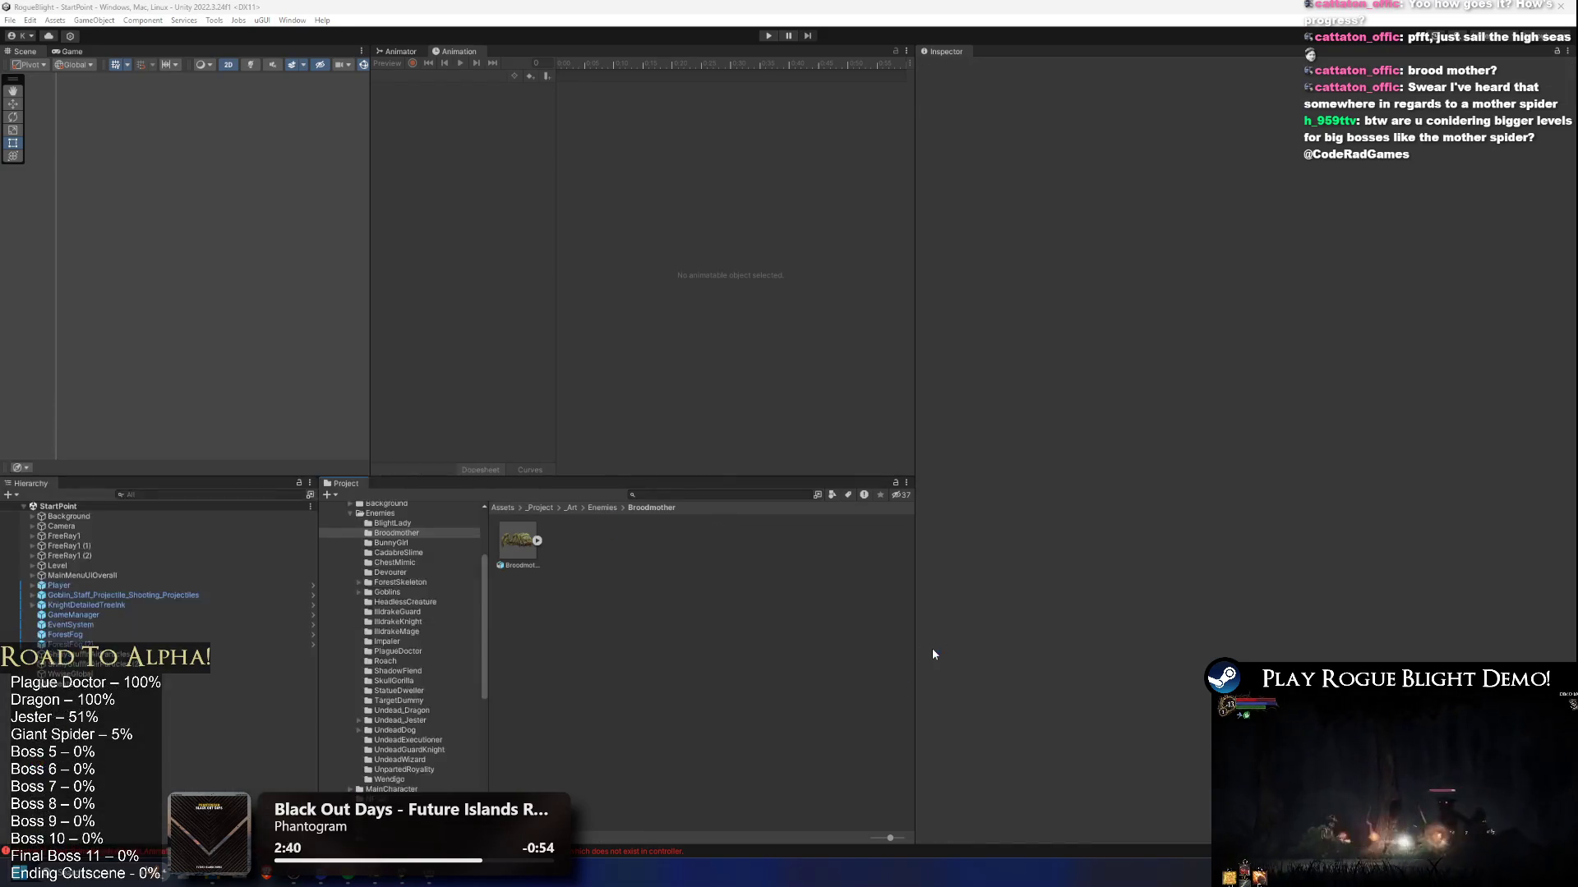
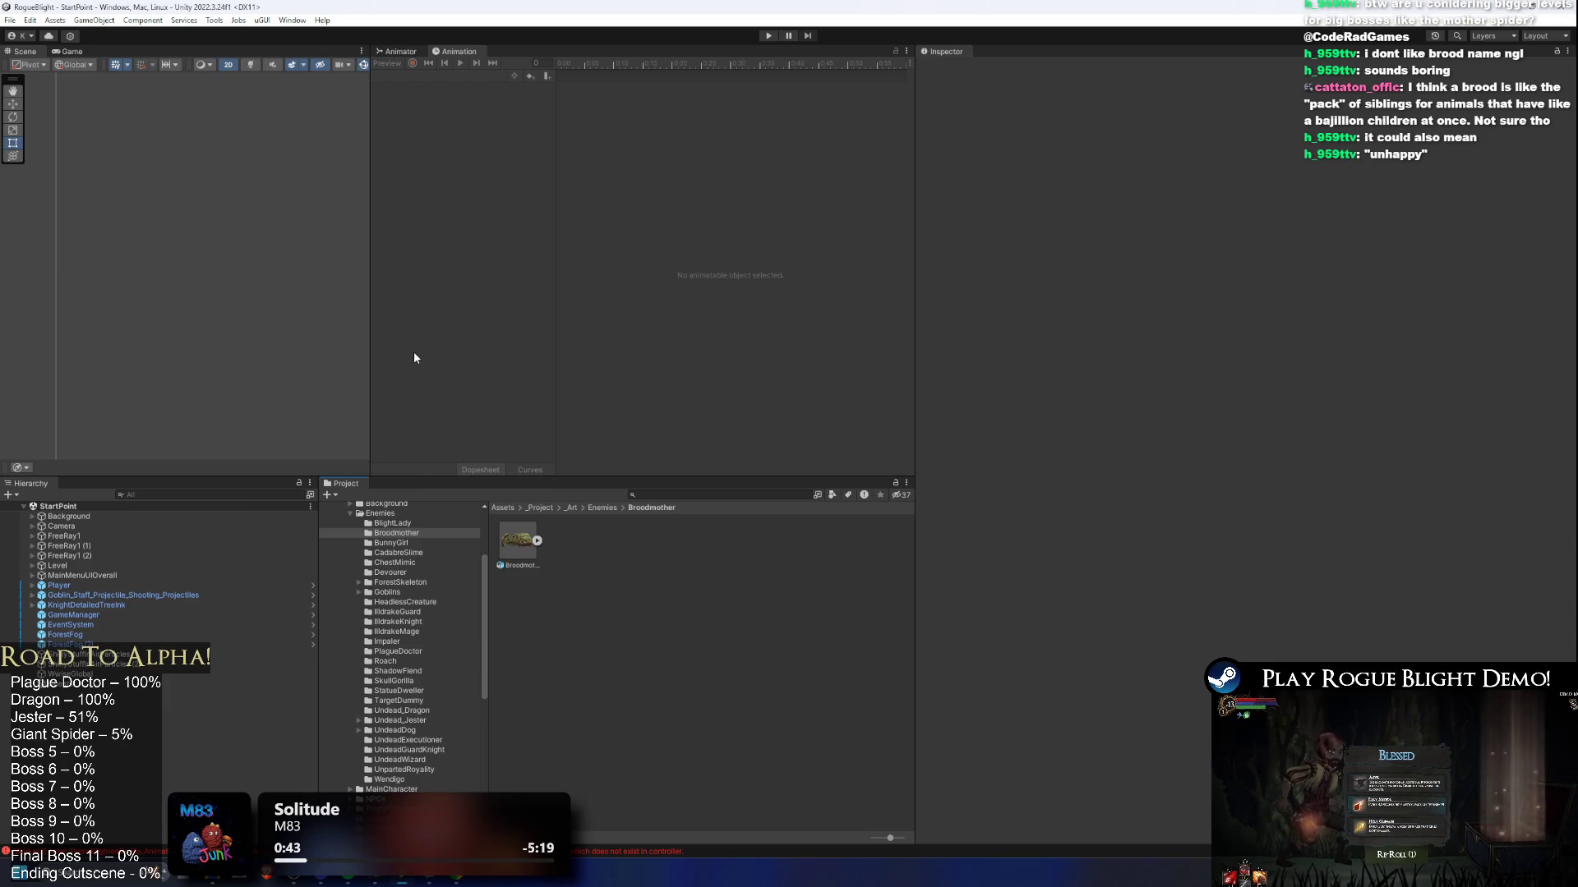
# Step: Select the Broodmother_Art PSD and set its Pixels Per Unit to 3500
pyautogui.click(526, 551)
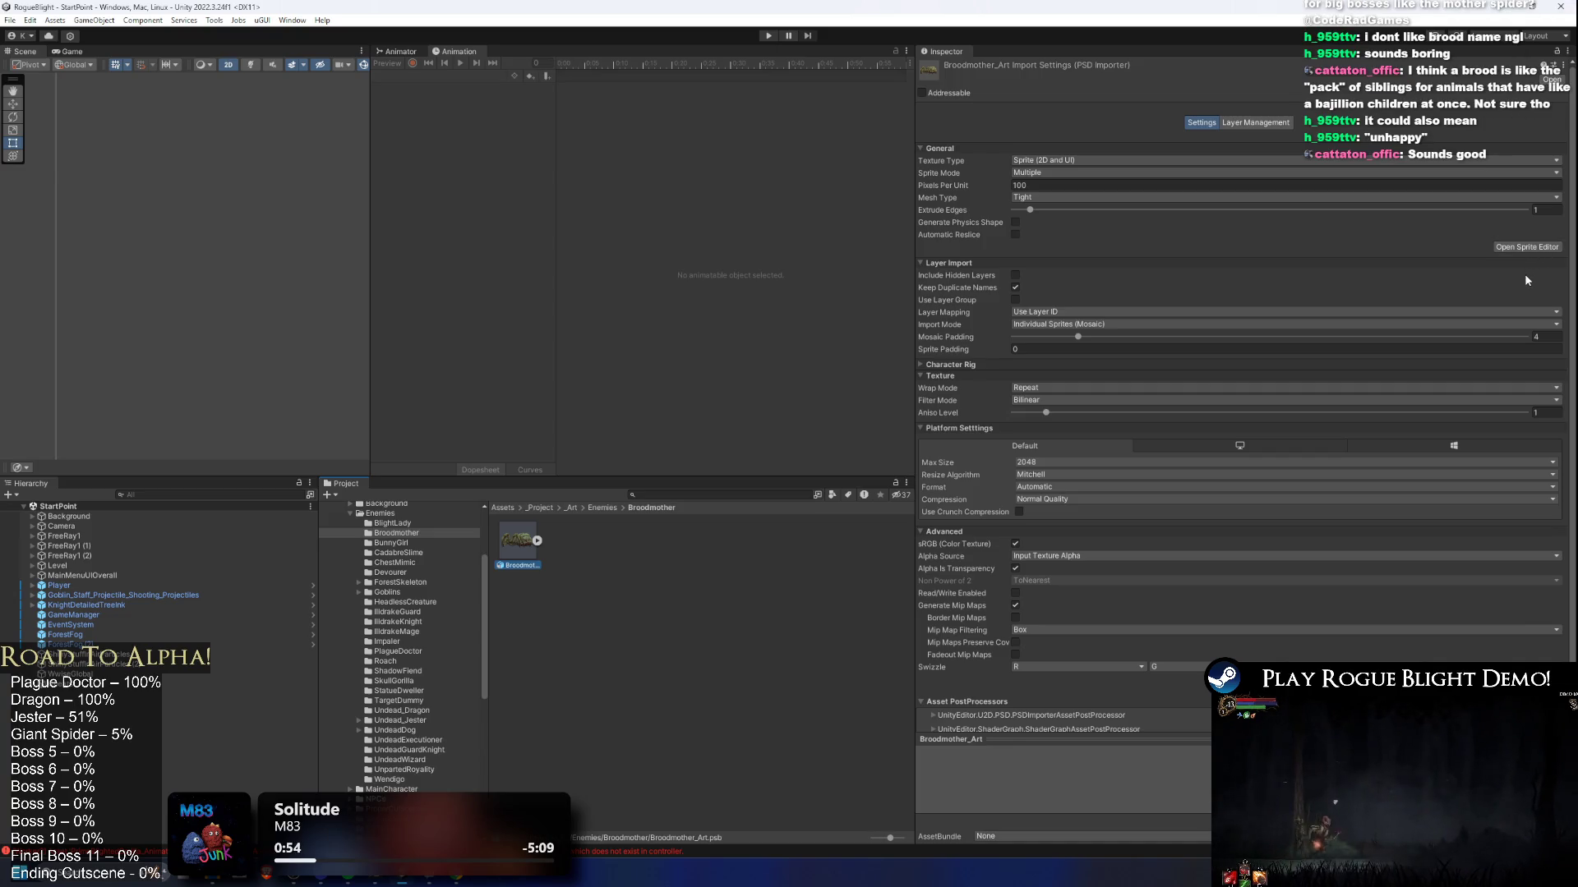
pyautogui.scroll(-2, 1371, 335)
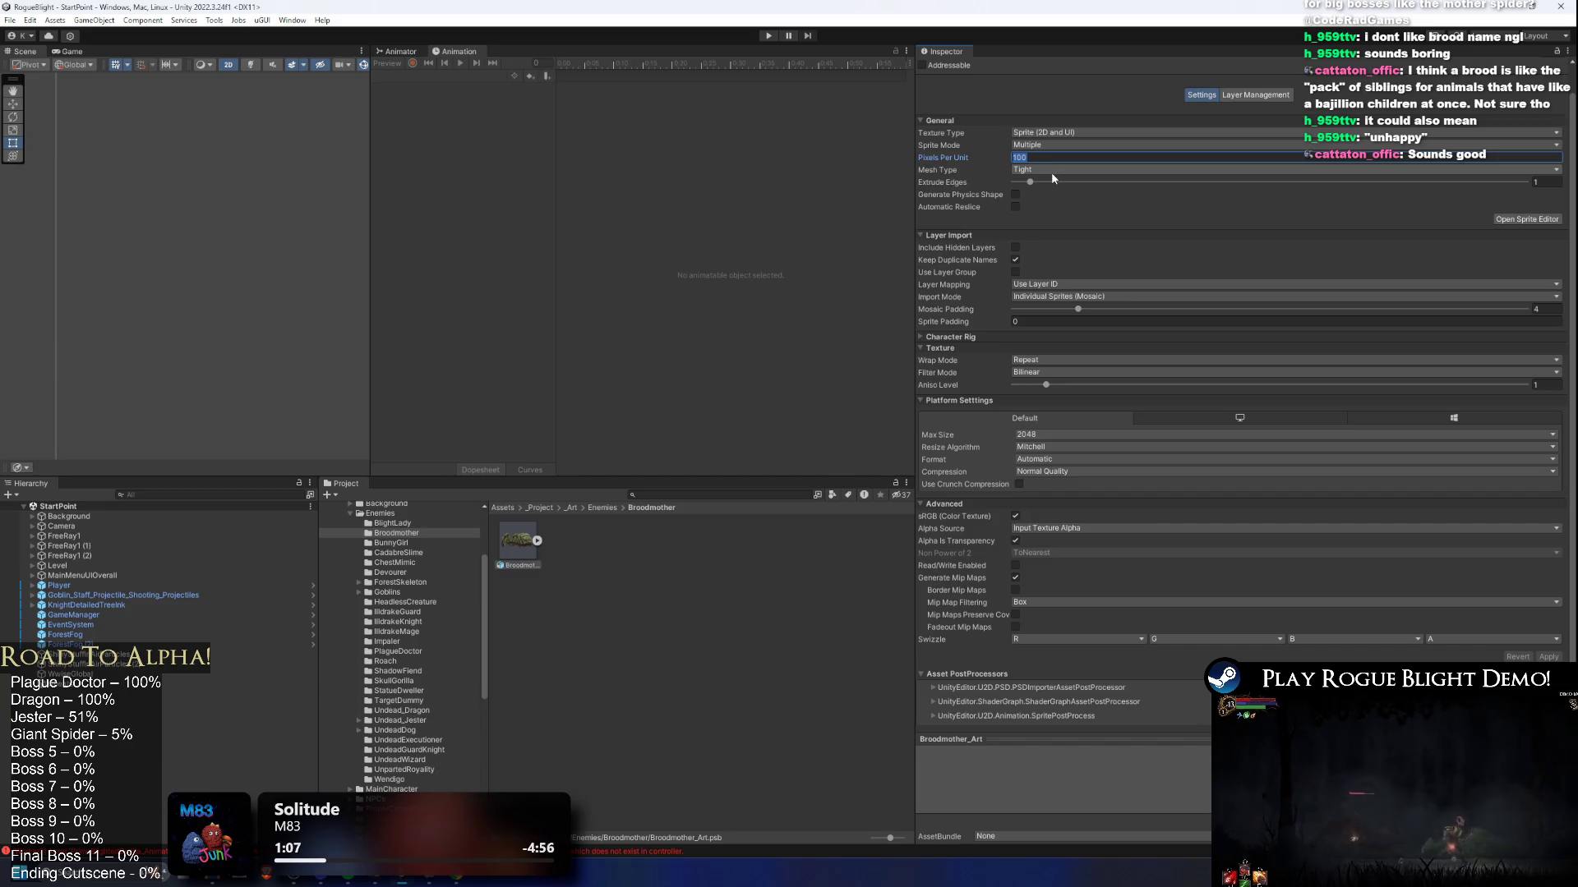
pyautogui.moveTo(517, 543); pyautogui.dragTo(234, 304)
pyautogui.hotkey('ctrl', 'z')
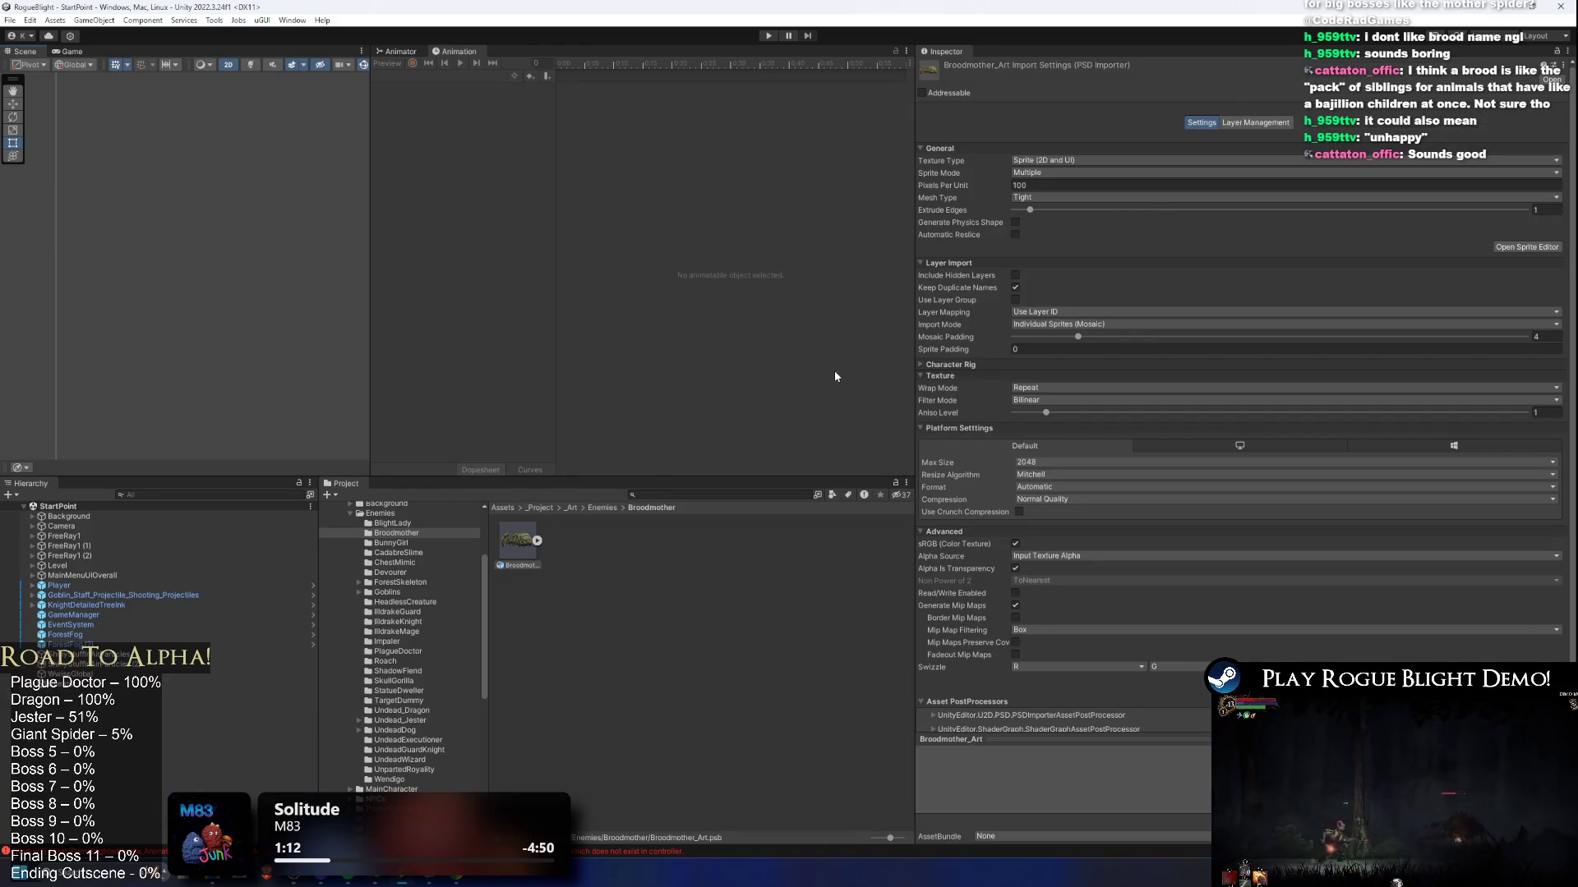
pyautogui.click(1049, 186)
pyautogui.write('3')
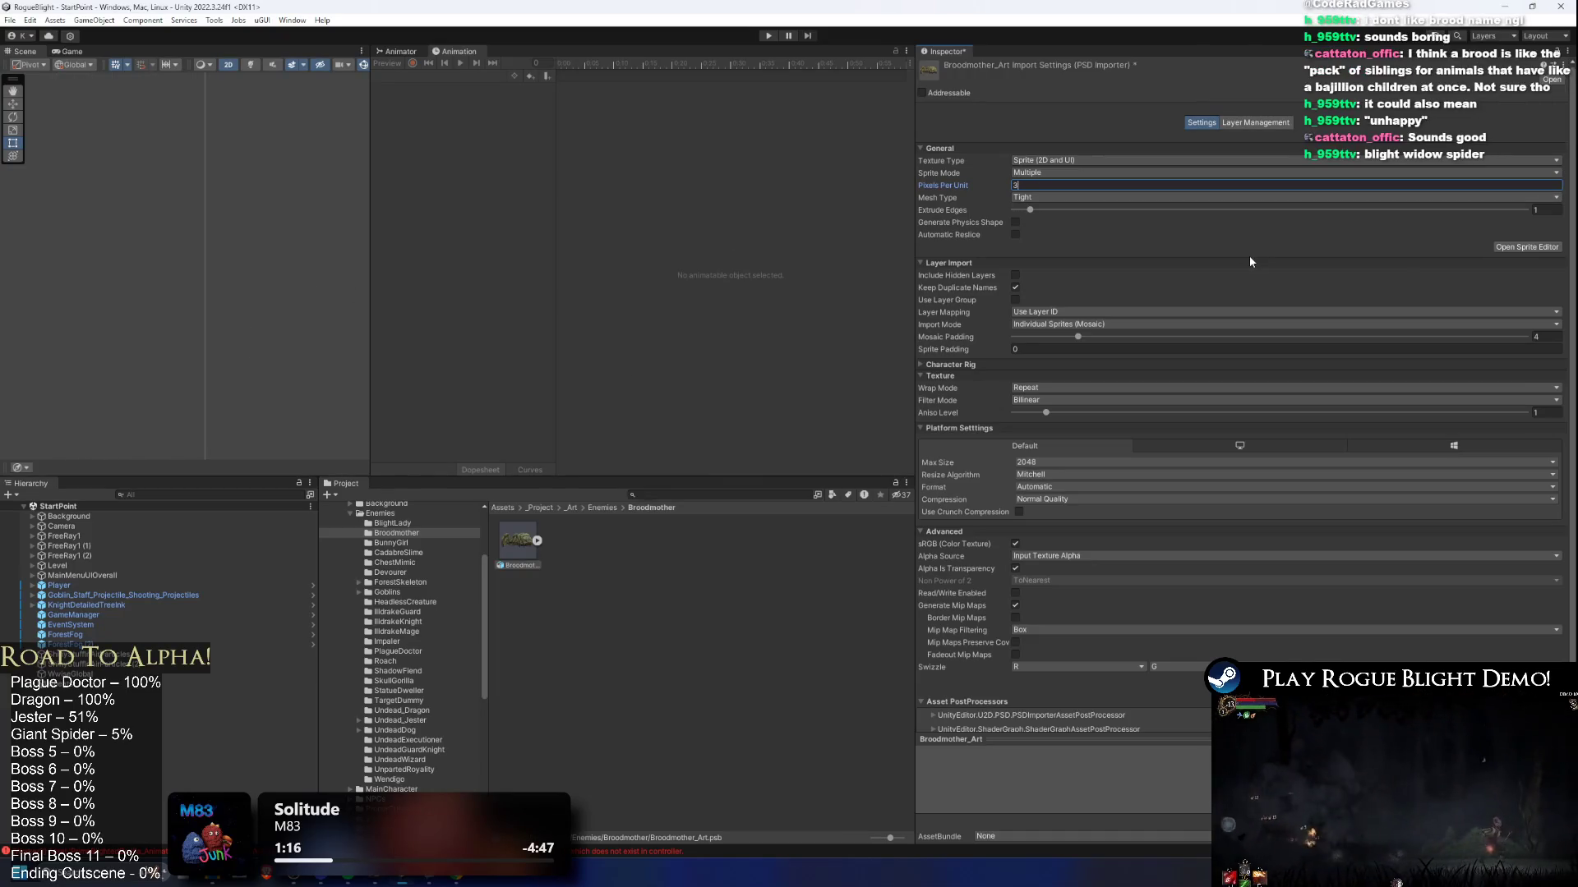
pyautogui.write('5000')
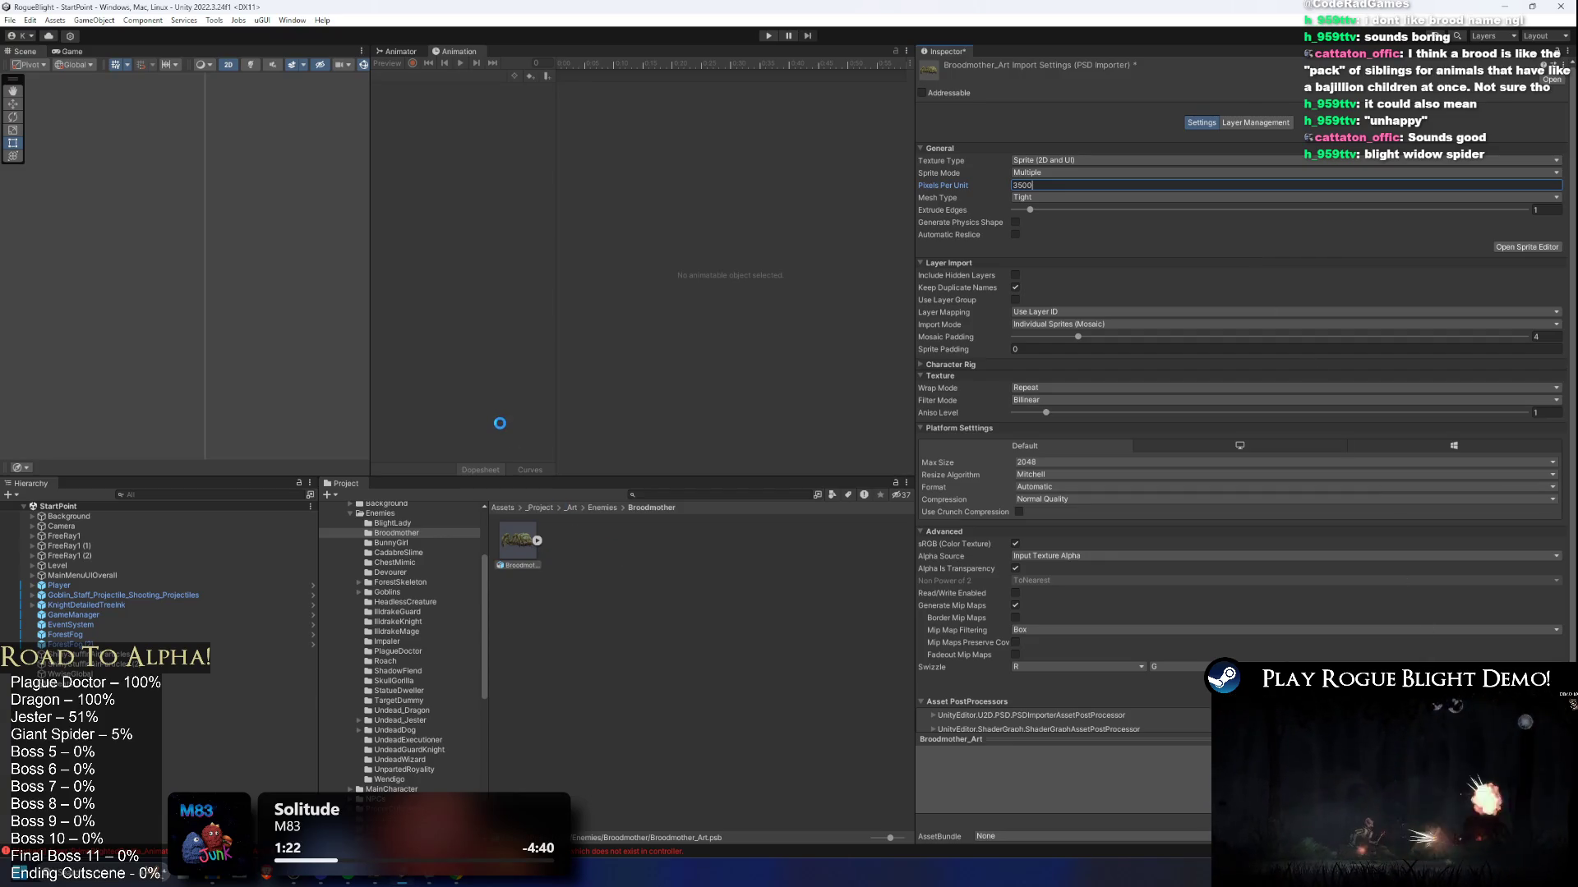
# Step: Test the sprite's size in the scene, undo it, and check its slices in the Sprite Editor
pyautogui.moveTo(129, 310)
pyautogui.mouseDown()
pyautogui.moveTo(191, 270)
pyautogui.moveTo(253, 294)
pyautogui.mouseUp()
pyautogui.hotkey('ctrl', 'z')
pyautogui.click(537, 541)
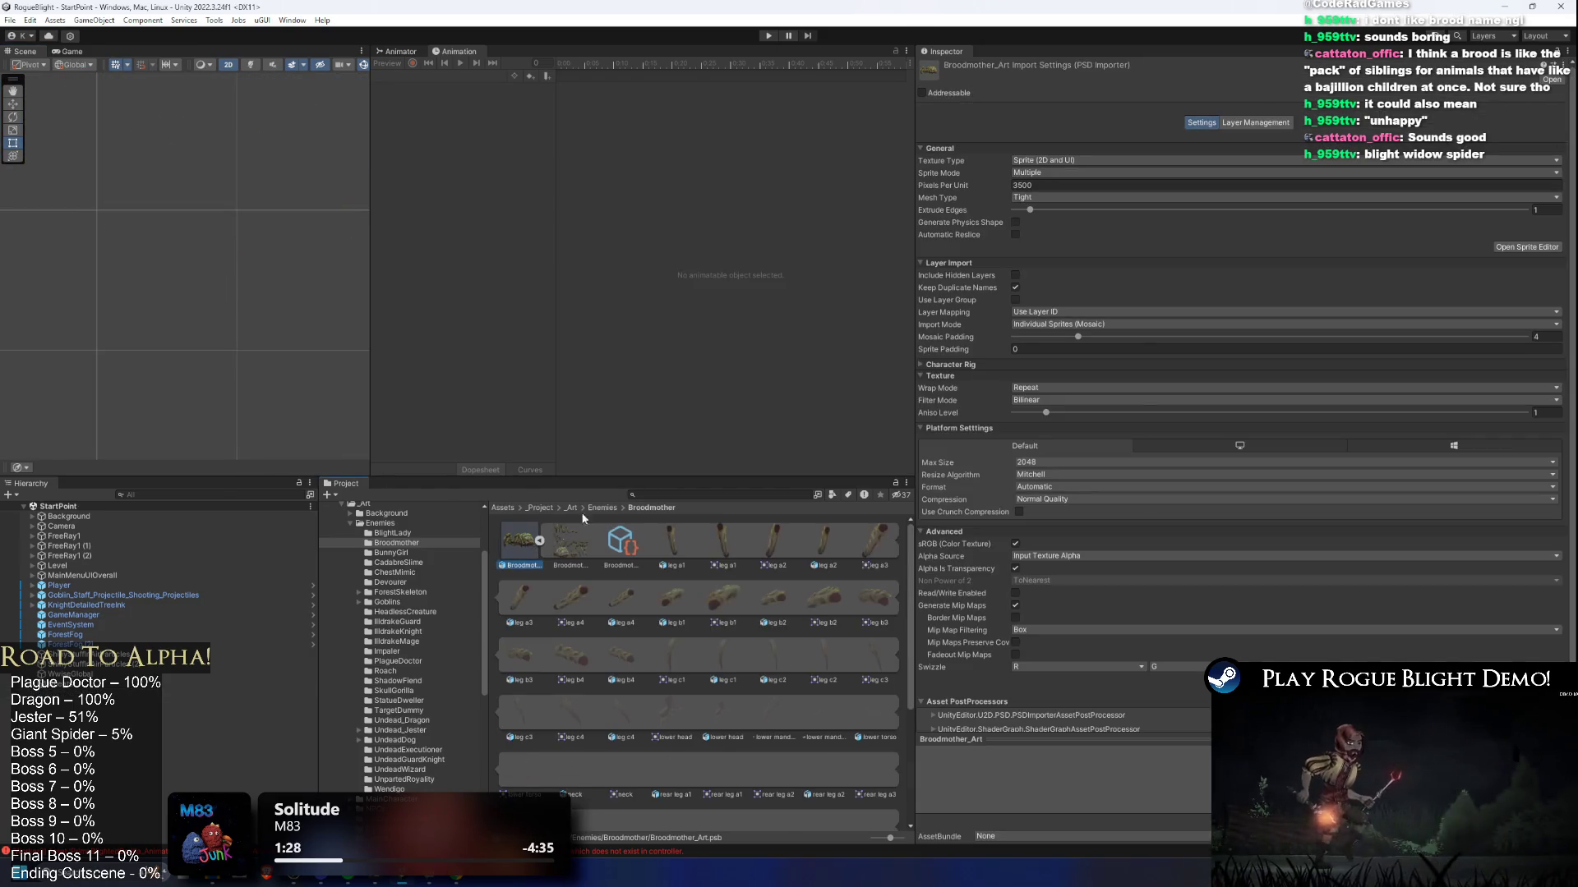
pyautogui.click(537, 541)
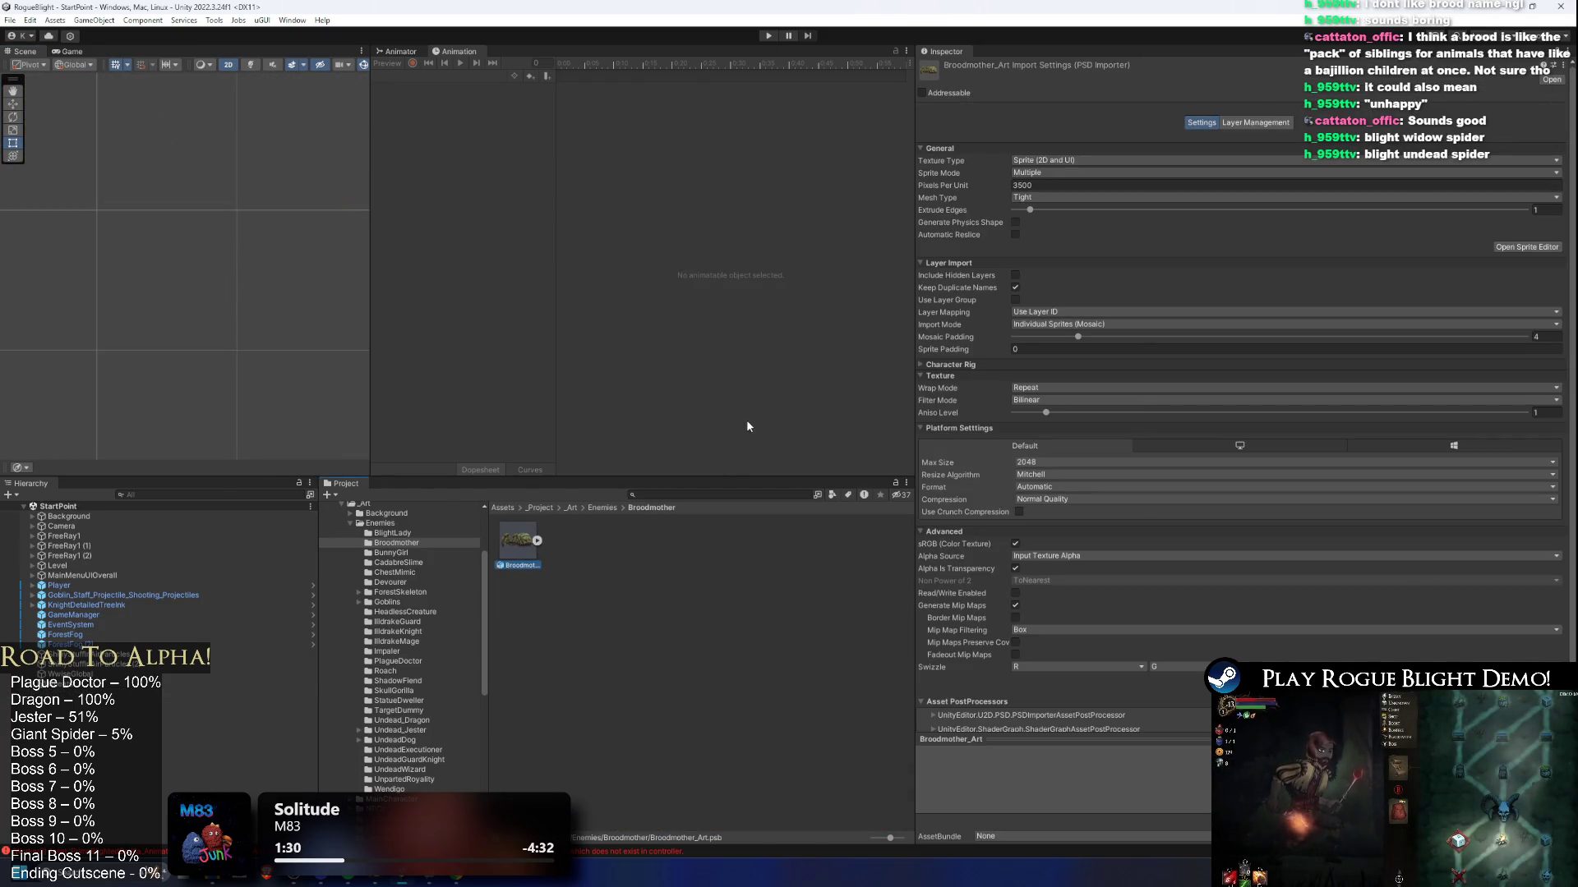
pyautogui.click(1527, 246)
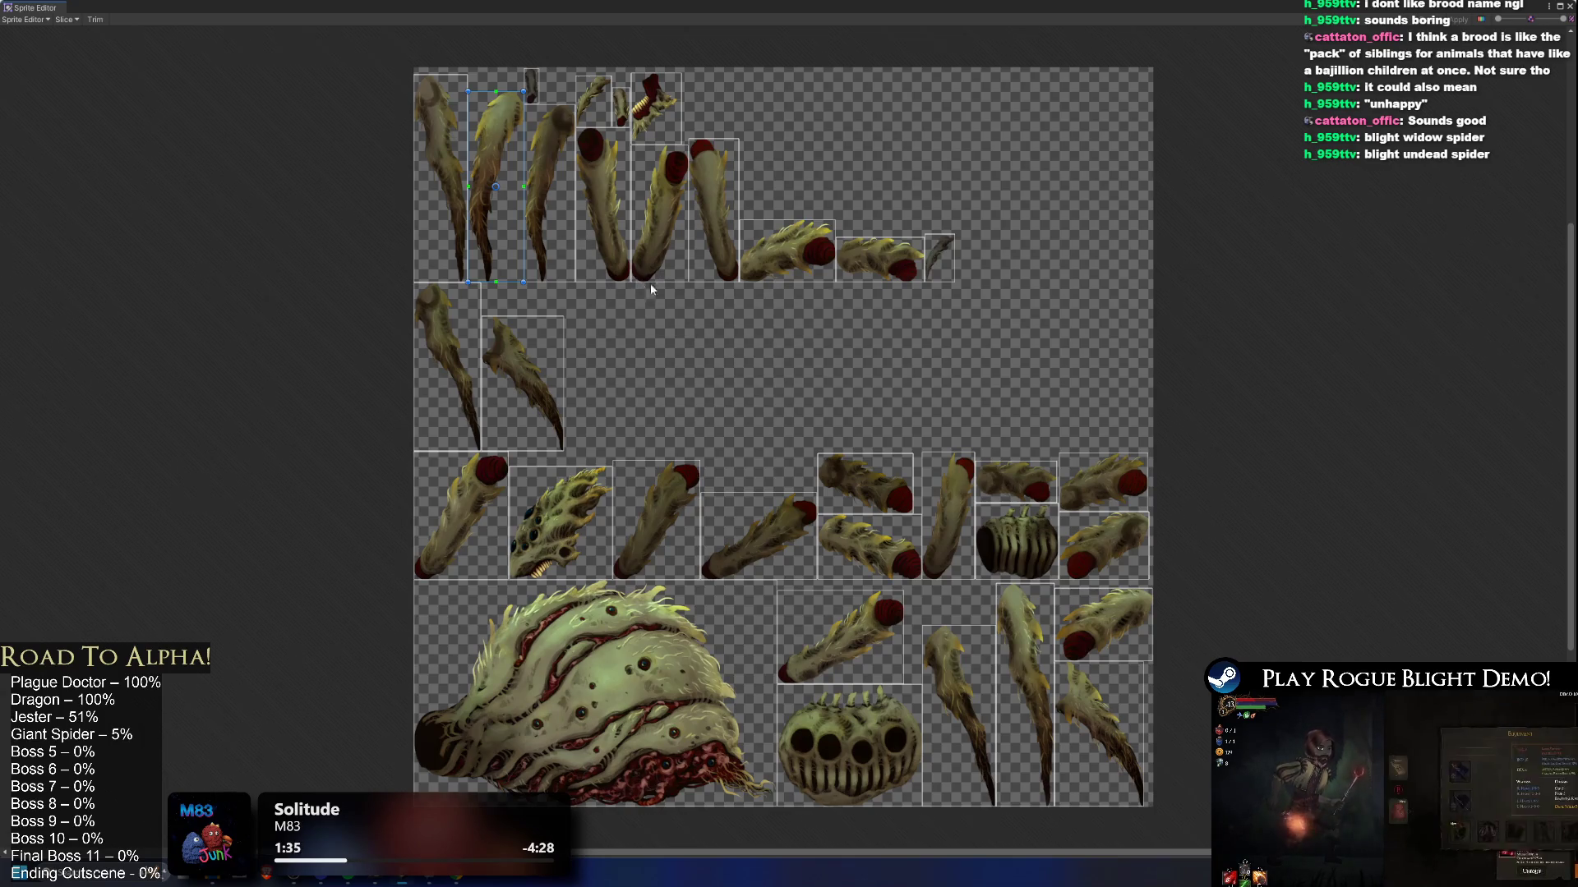
pyautogui.hotkey('alt', 'Tab')
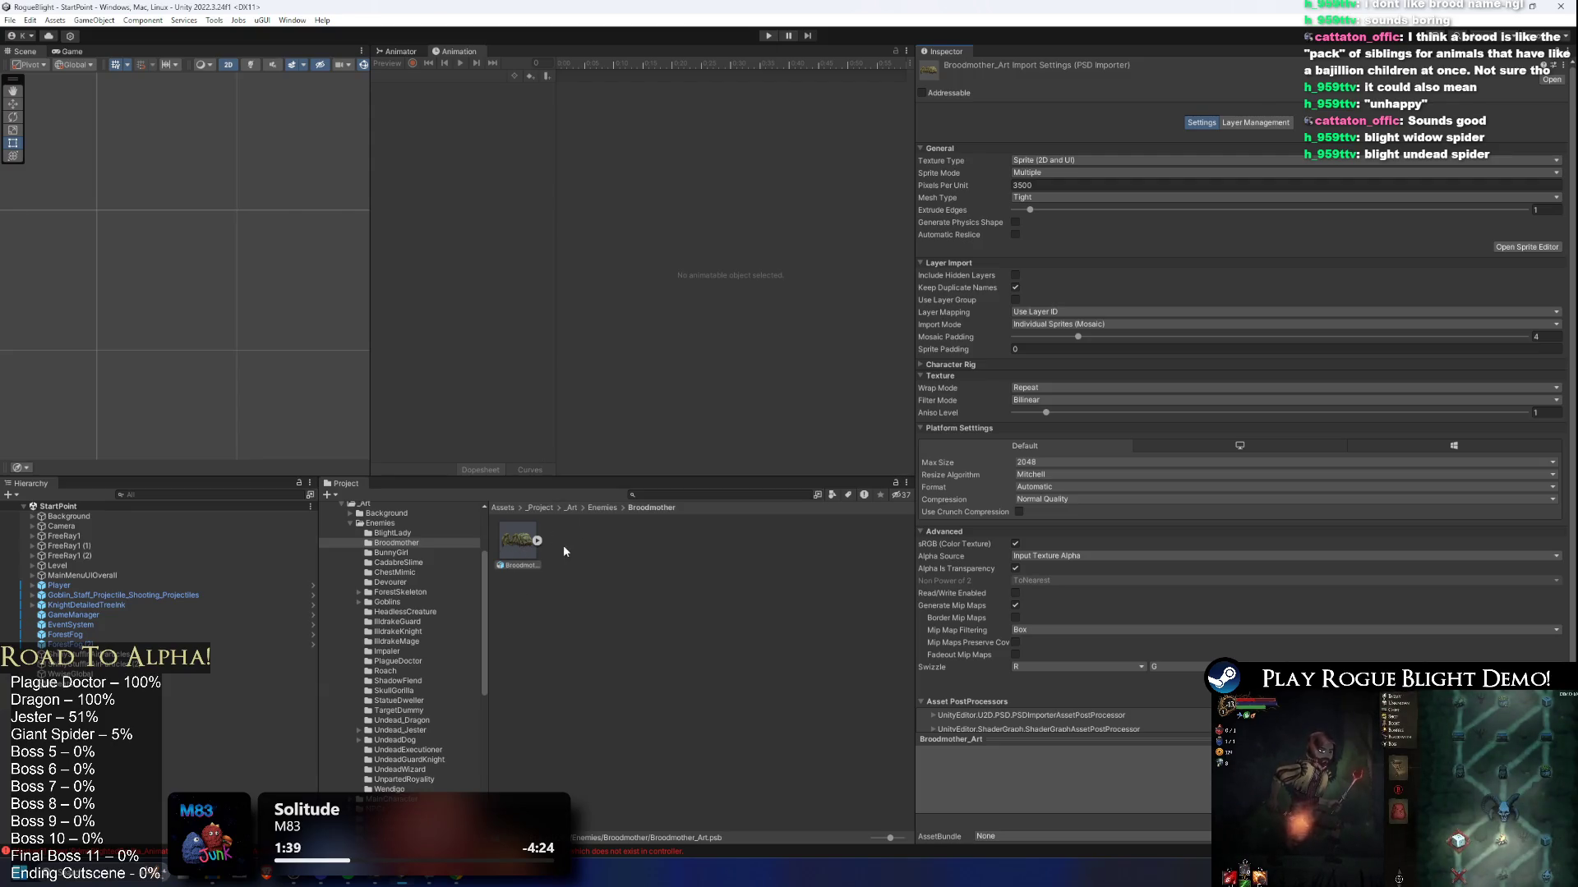
# Step: Open the Broodmother art in Photoshop and flip the canvas horizontally
pyautogui.doubleClick(520, 541)
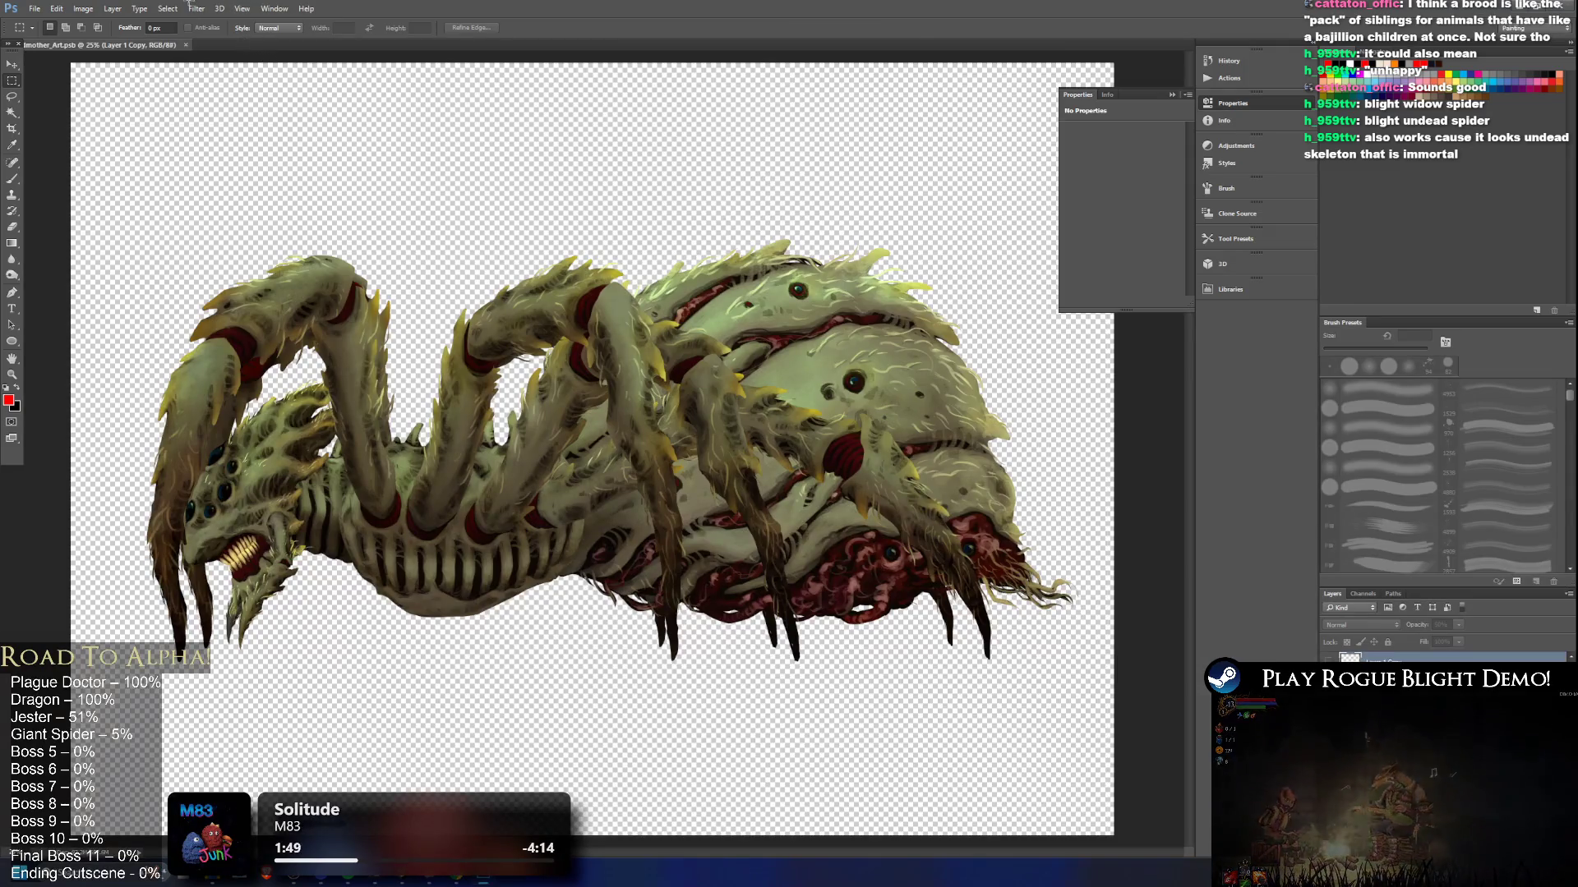
pyautogui.click(139, 8)
pyautogui.click(139, 8)
pyautogui.click(83, 8)
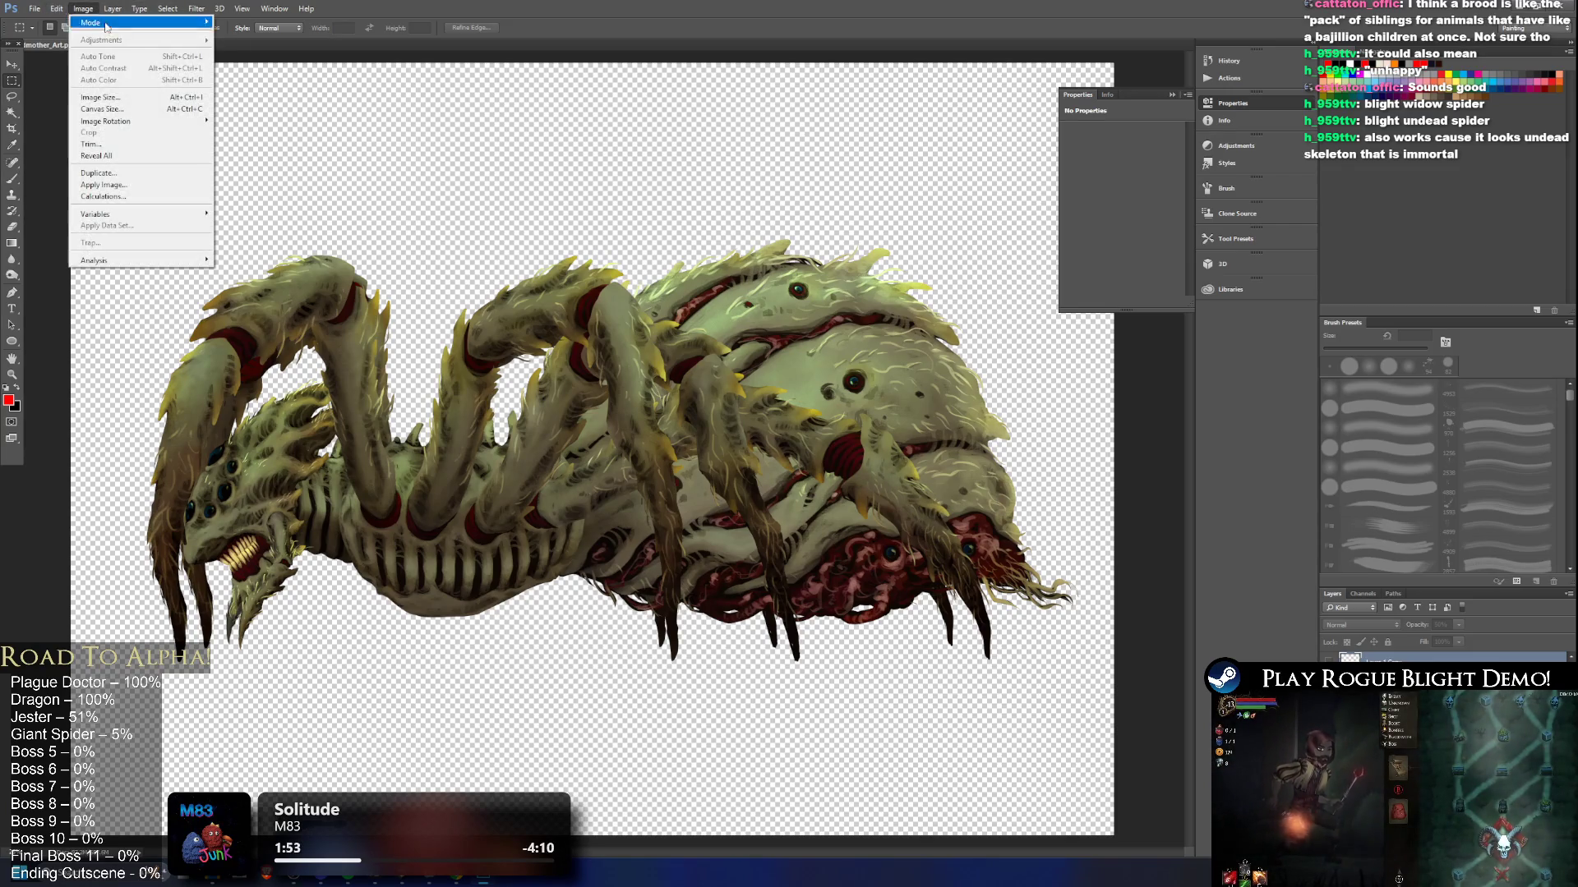
pyautogui.moveTo(161, 123)
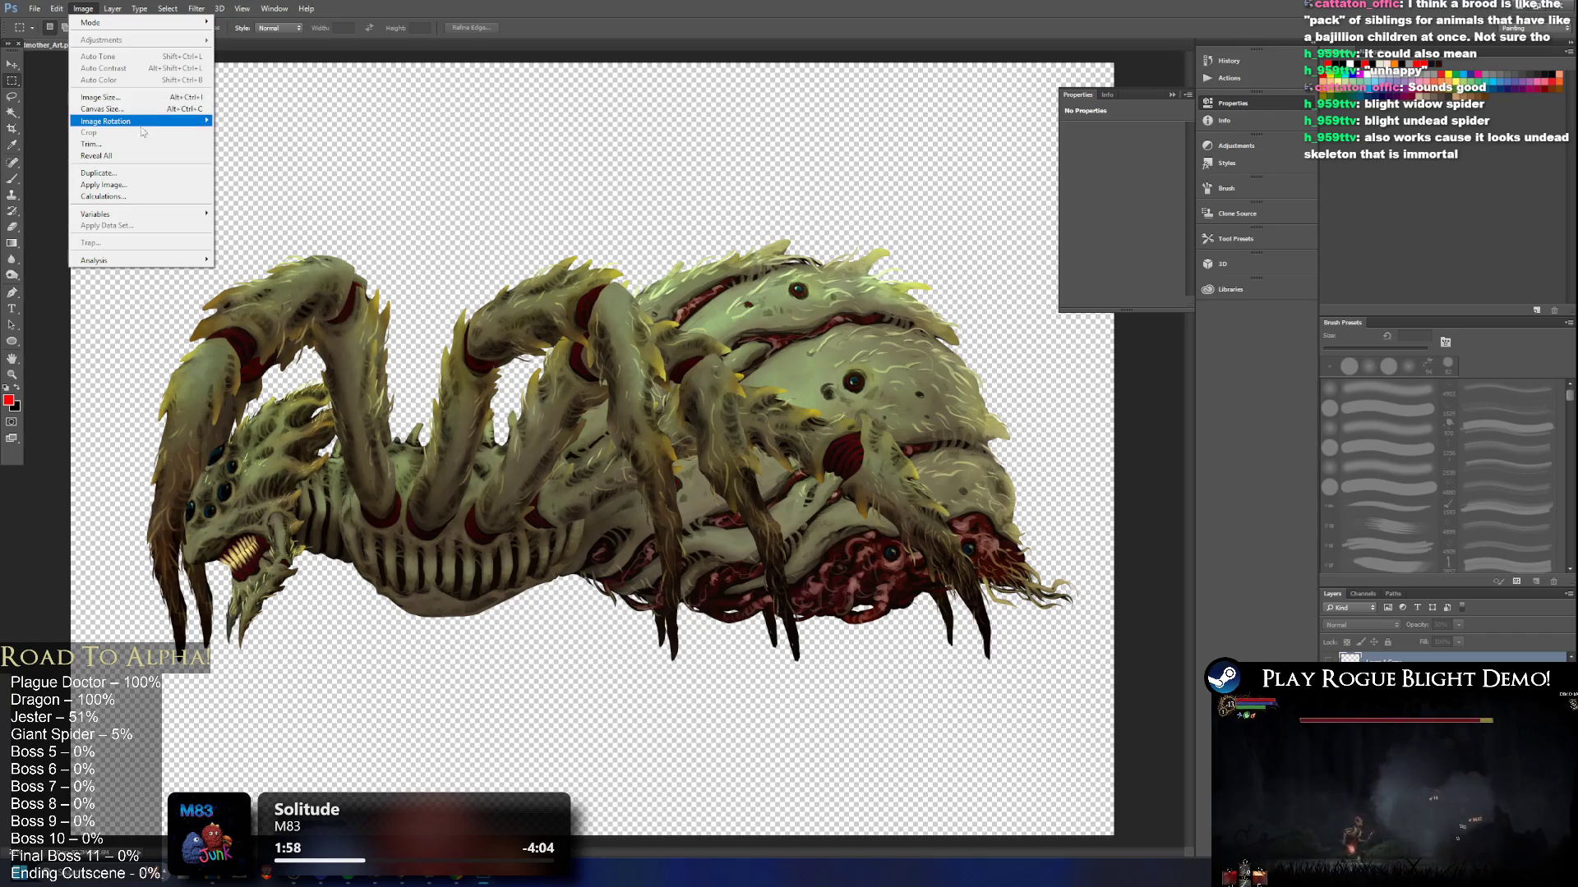
pyautogui.moveTo(210, 121)
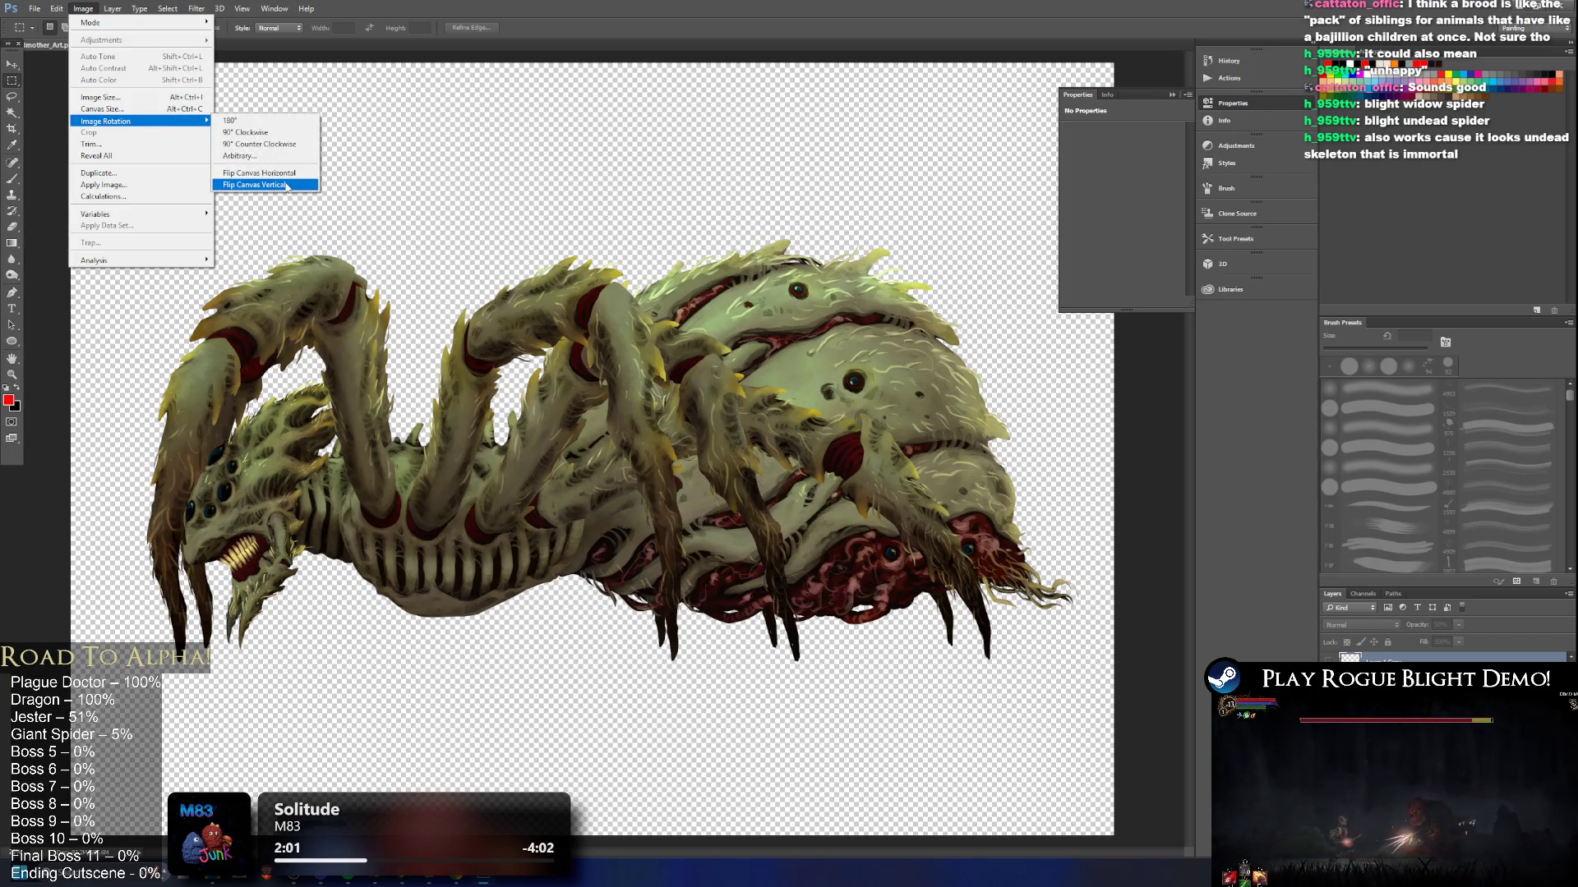
pyautogui.click(281, 173)
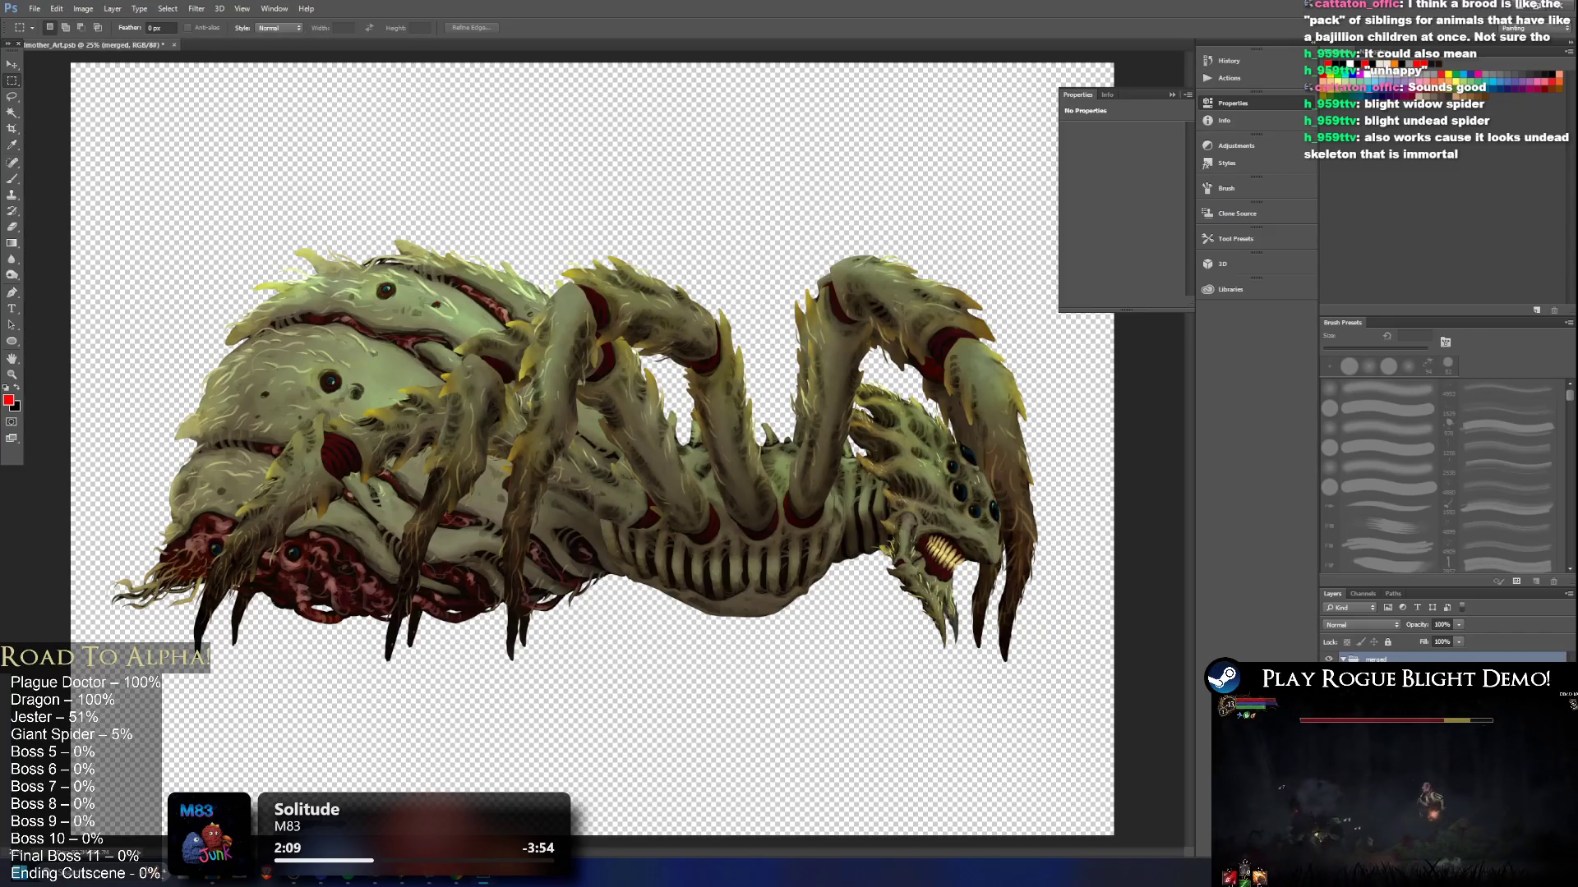
# Step: Close the Broodmother document, saving the flipped artwork
pyautogui.hotkey('alt', '[')
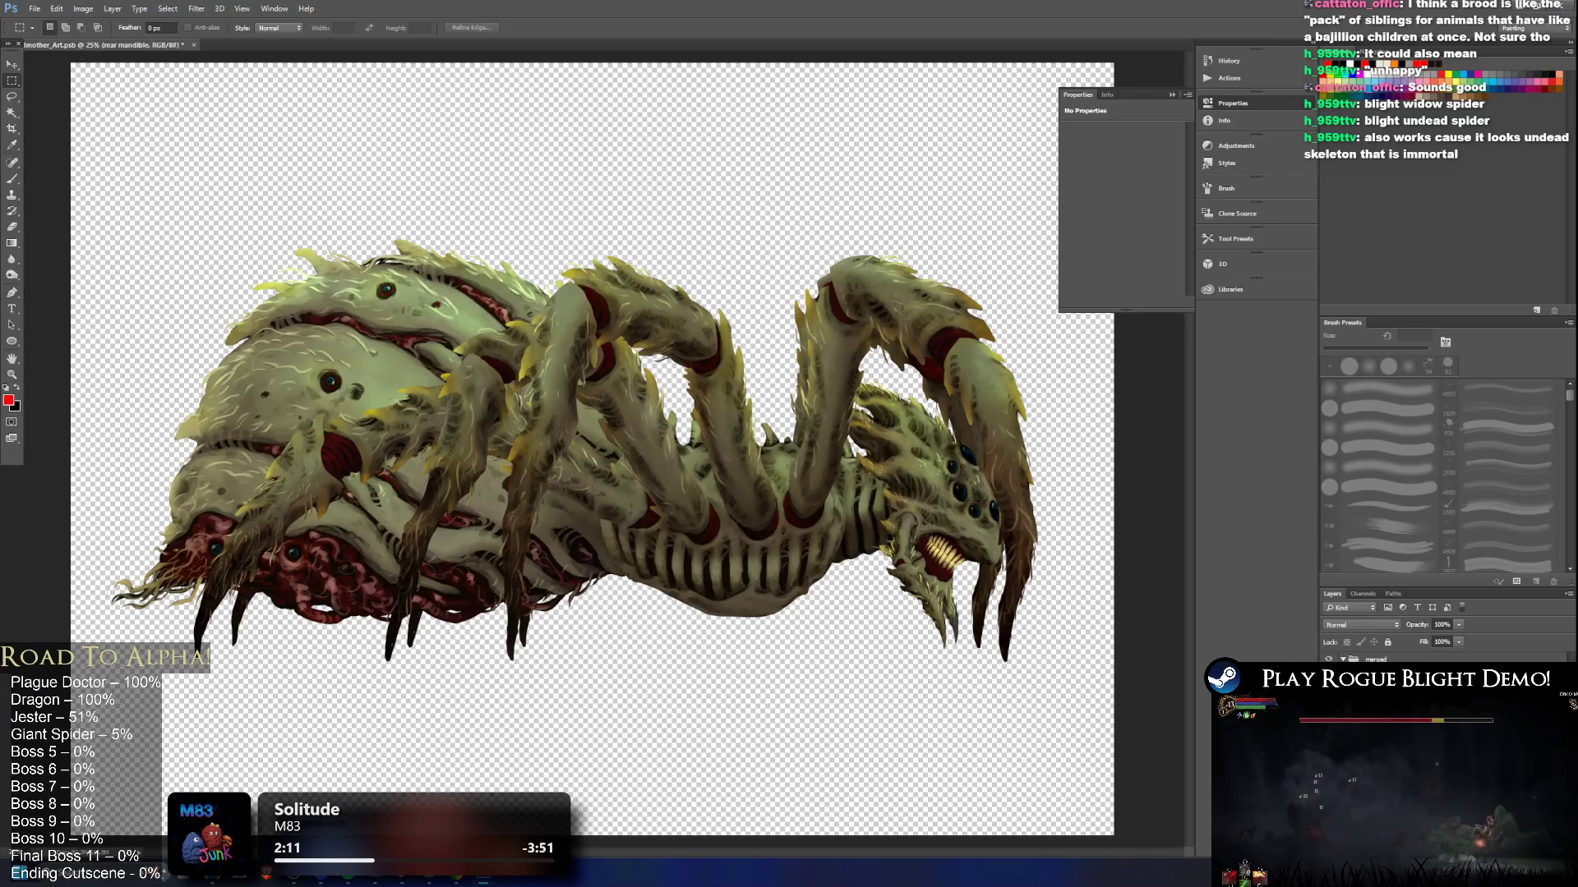
pyautogui.click(1567, 15)
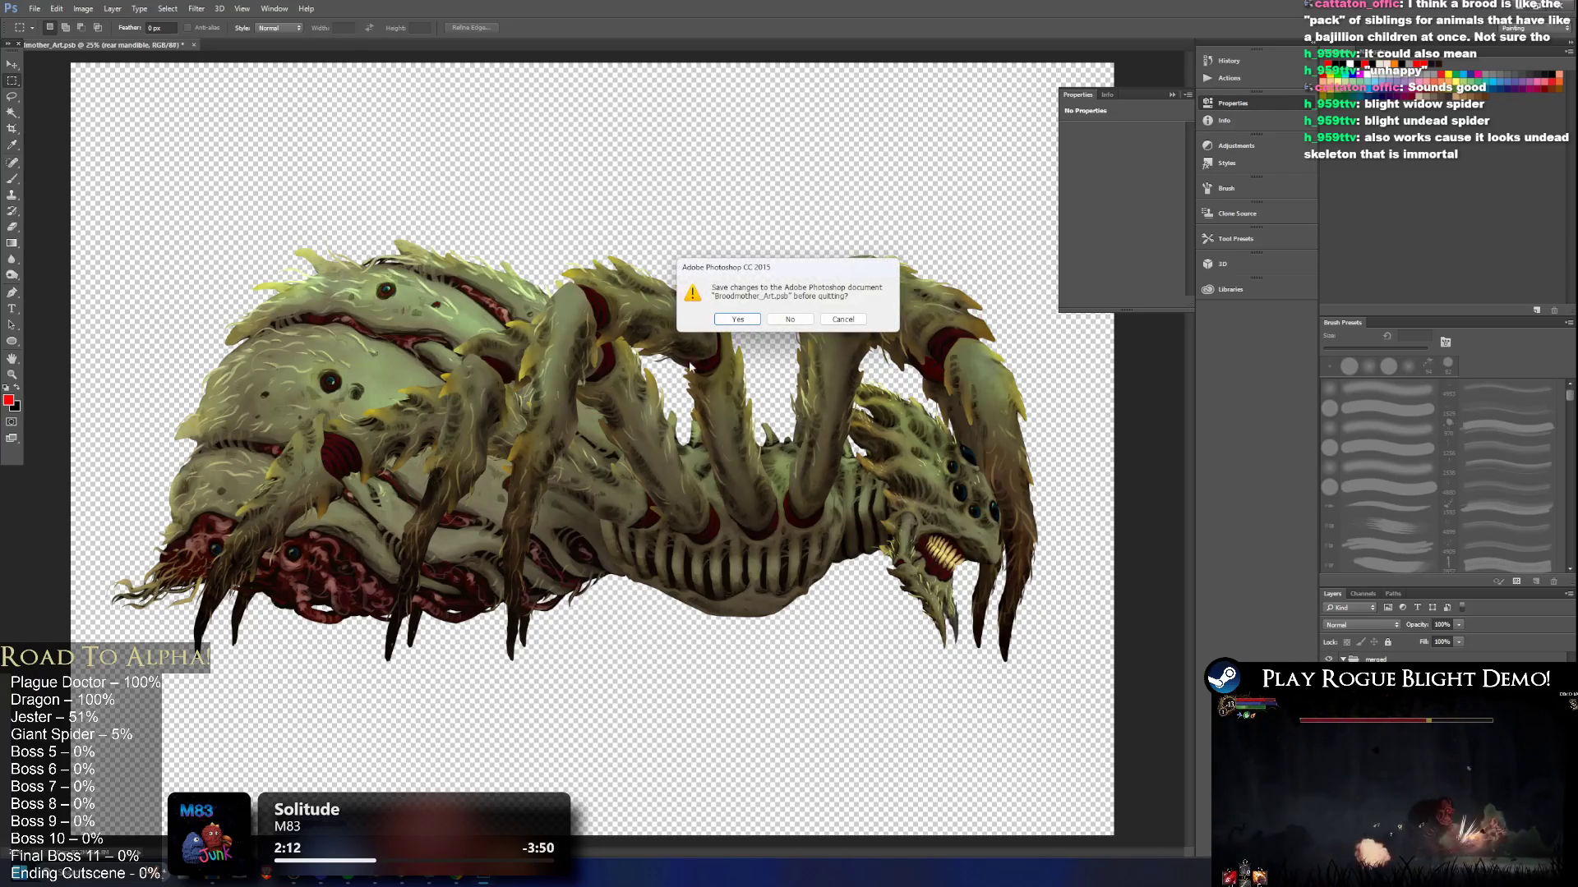
pyautogui.click(737, 321)
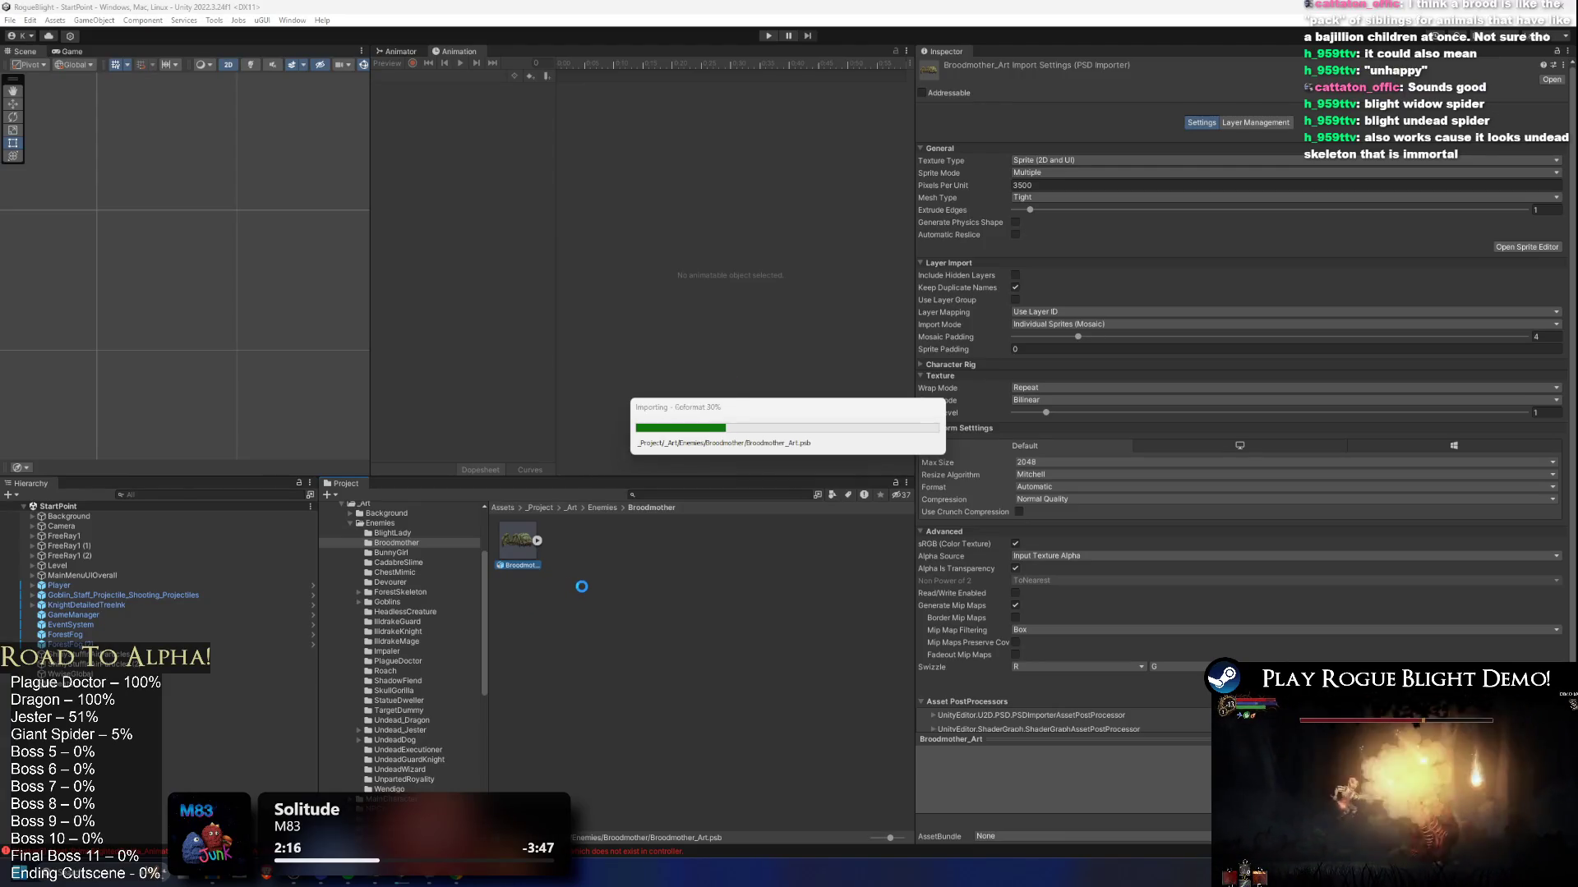
# Step: Give Broodmother_Art High Quality compression and a 4096 max size, then enter Play mode
pyautogui.click(524, 561)
pyautogui.click(1060, 500)
pyautogui.click(1067, 509)
pyautogui.click(1050, 462)
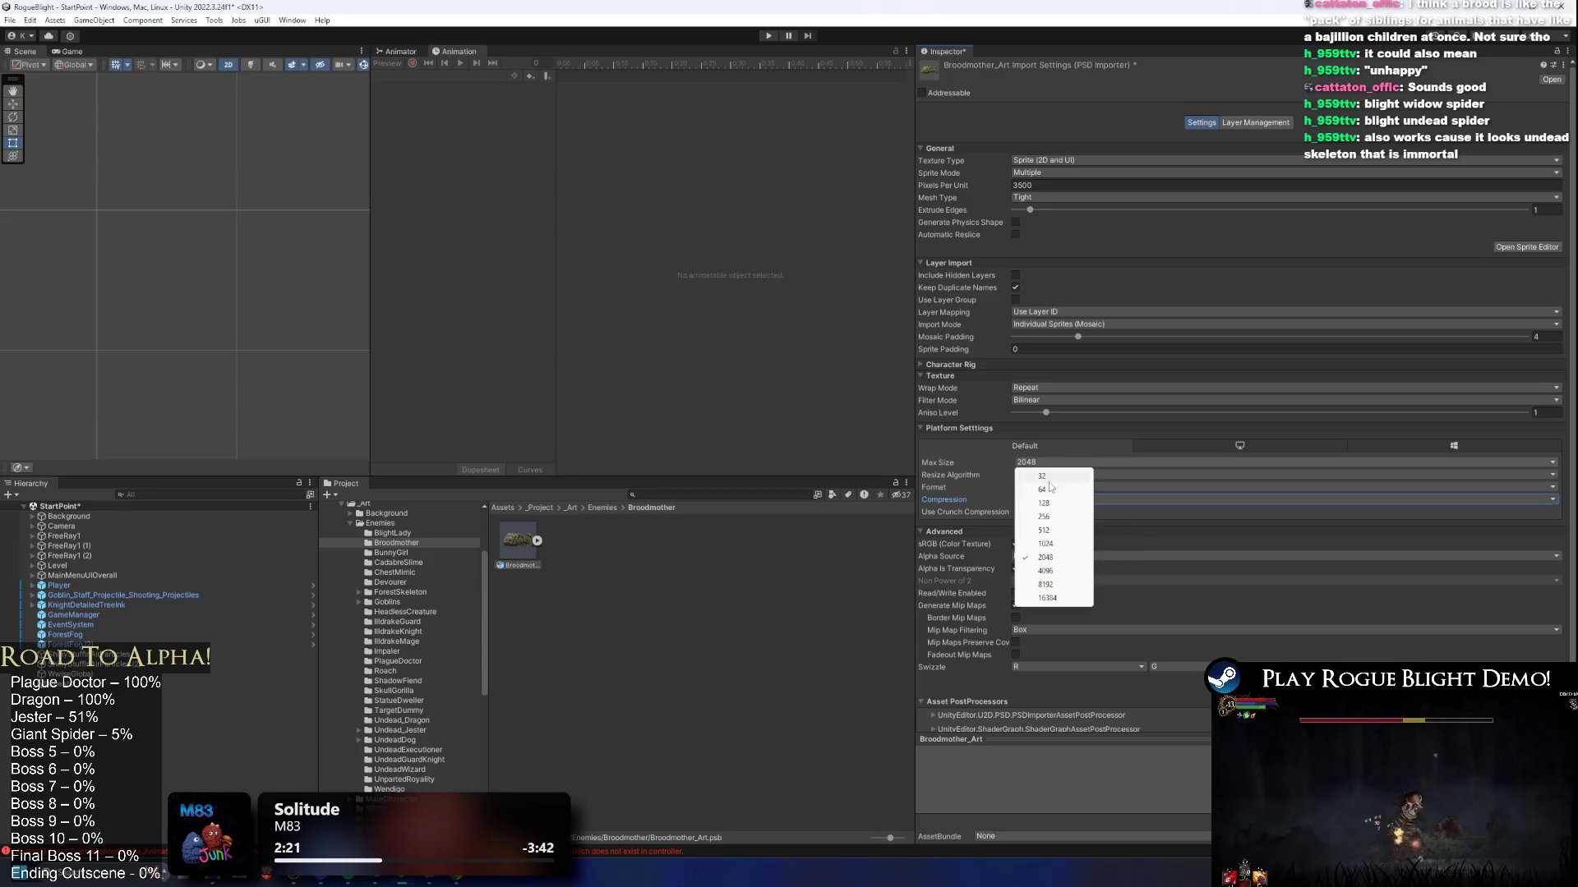
pyautogui.click(1048, 572)
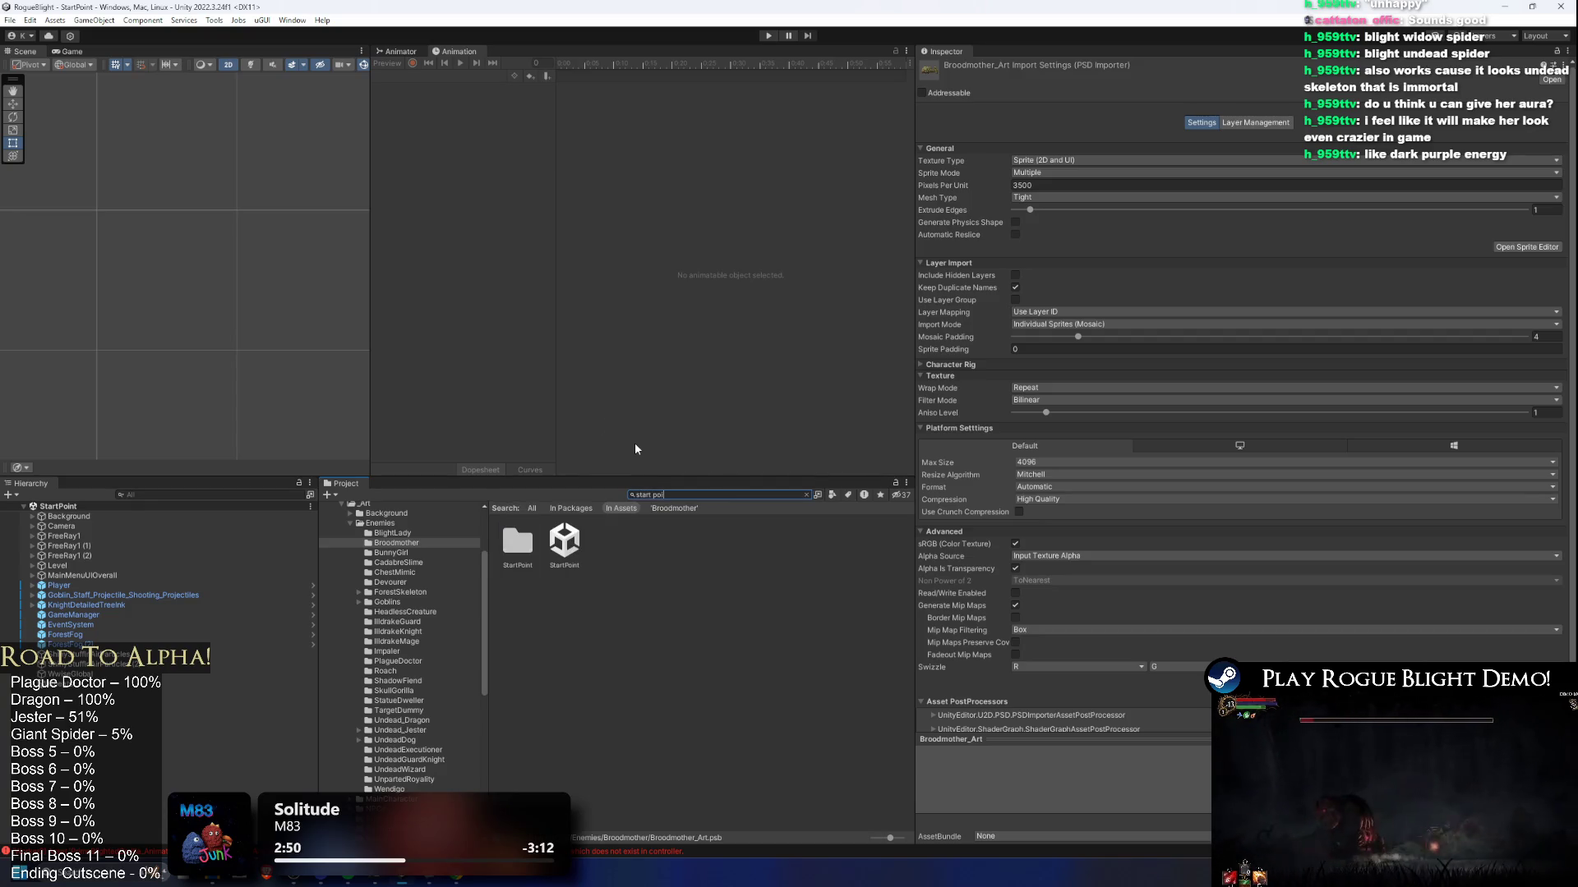
pyautogui.click(768, 36)
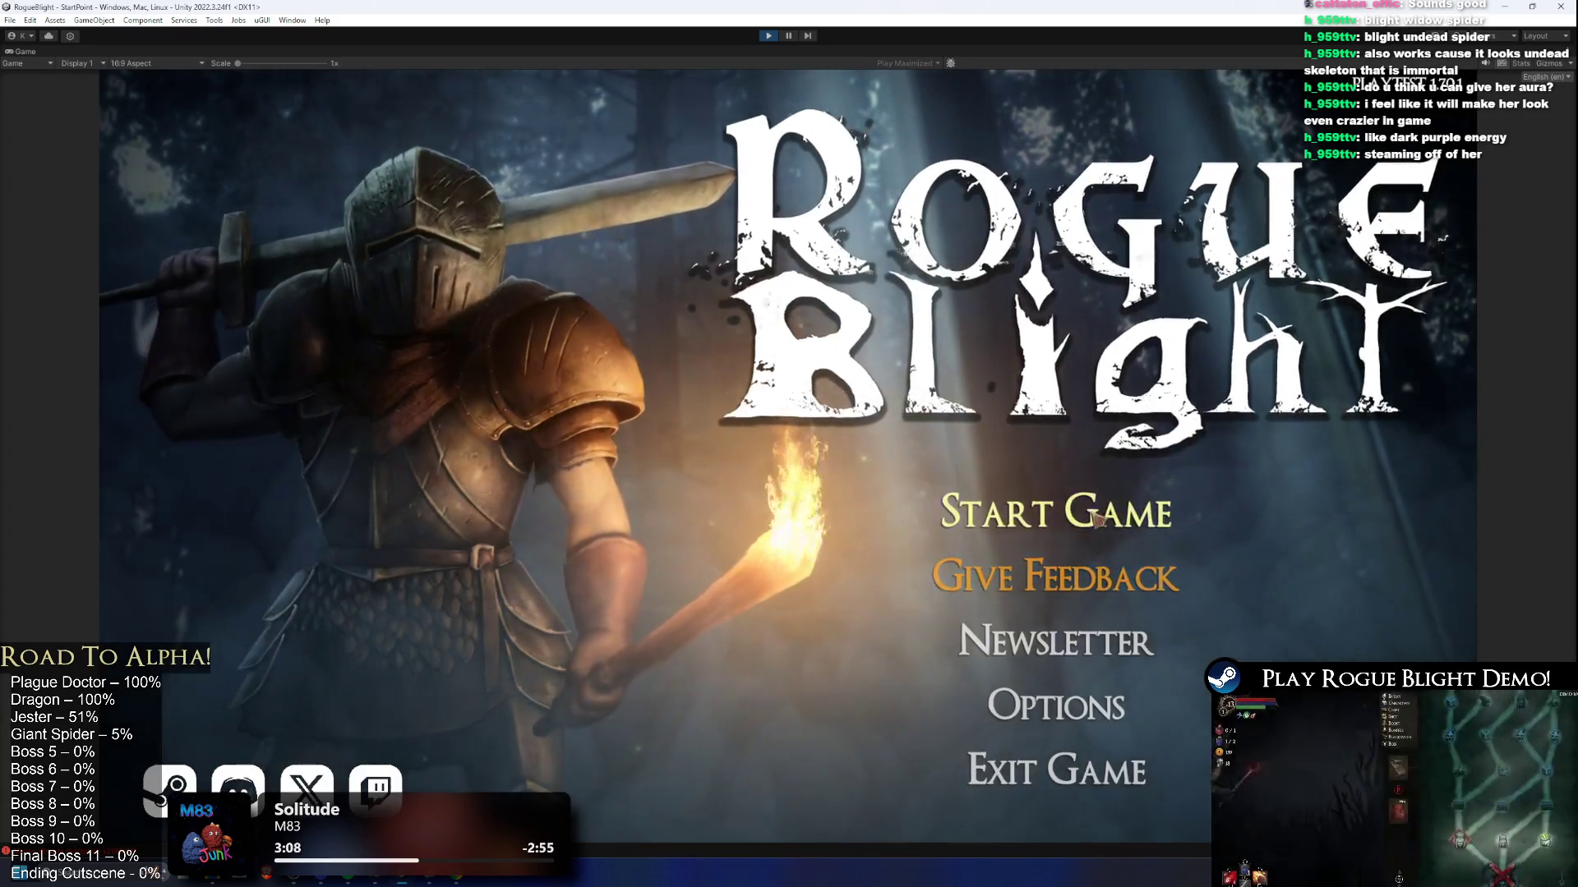
# Step: Load the existing save slot and abandon the current run from the pause menu
pyautogui.click(1068, 514)
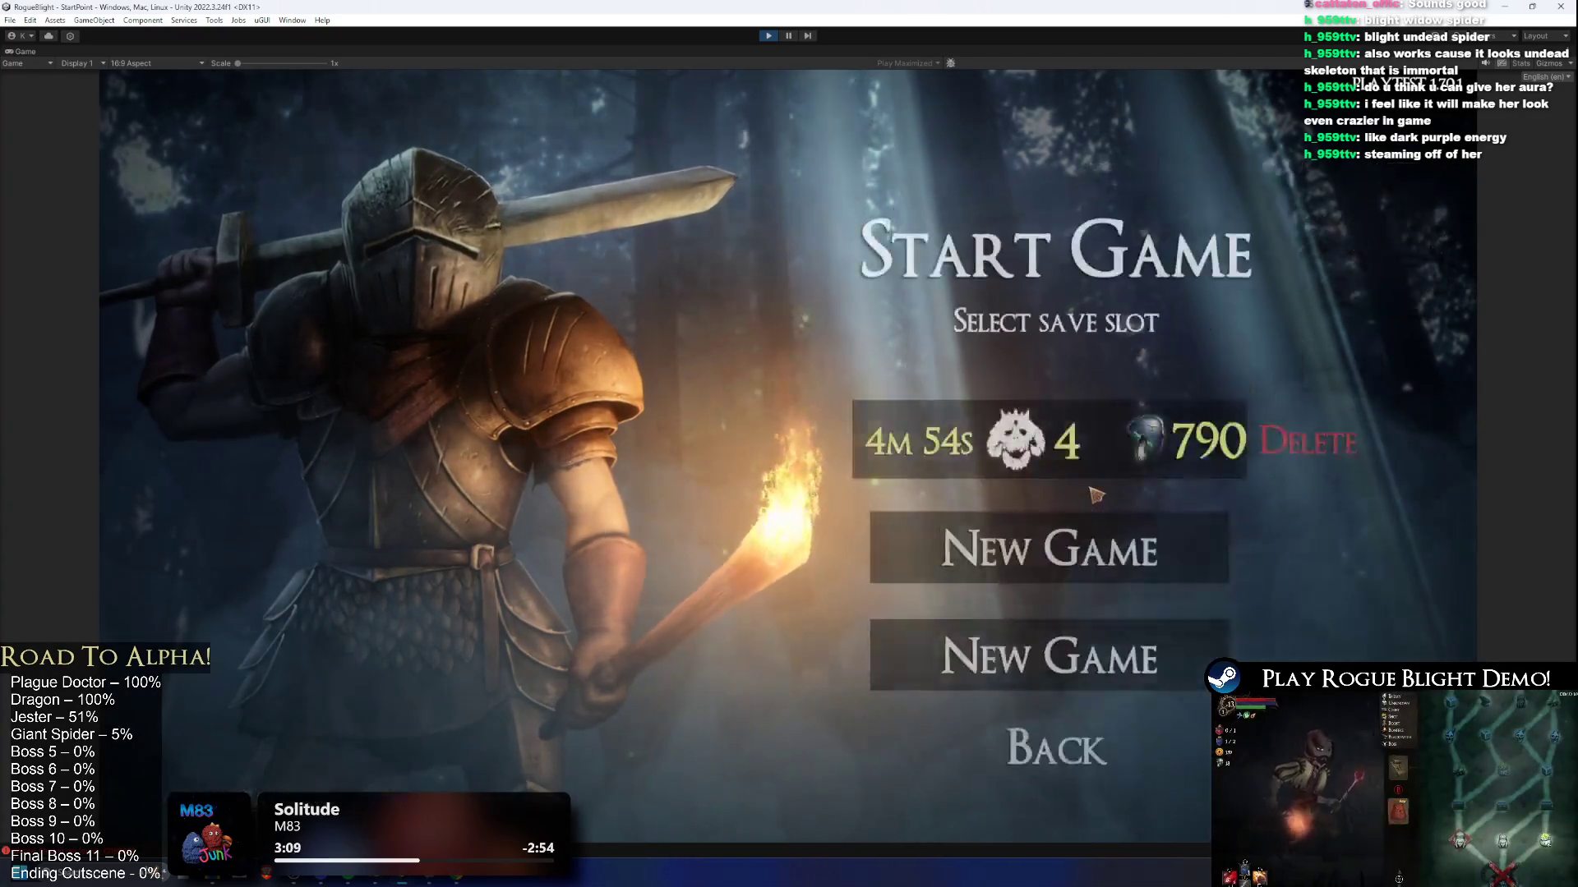
pyautogui.click(1092, 444)
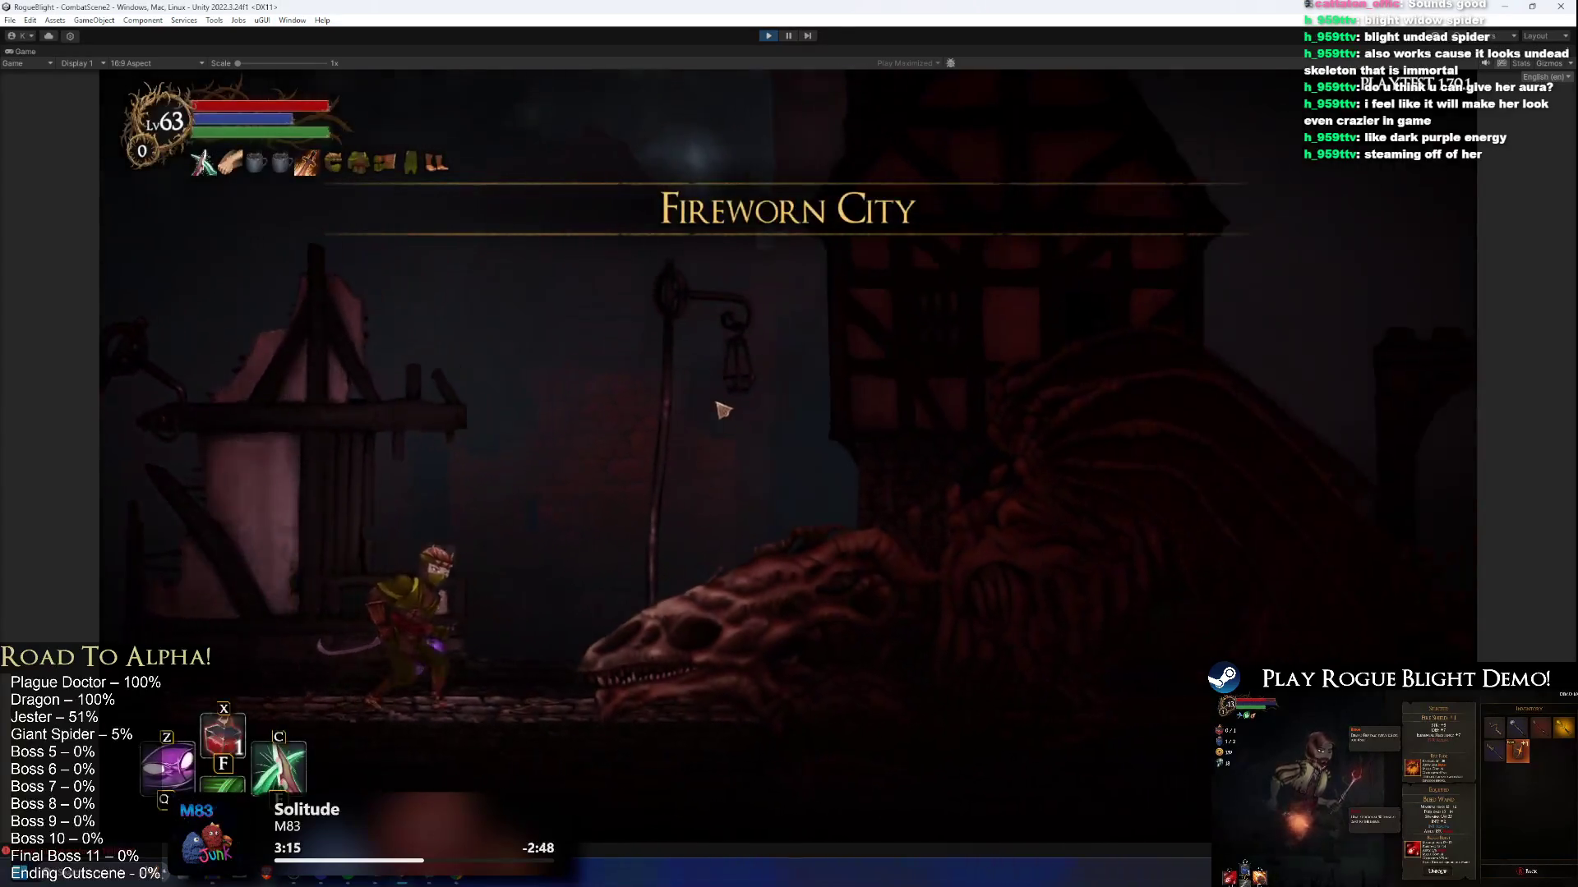
pyautogui.press('Escape')
pyautogui.click(818, 474)
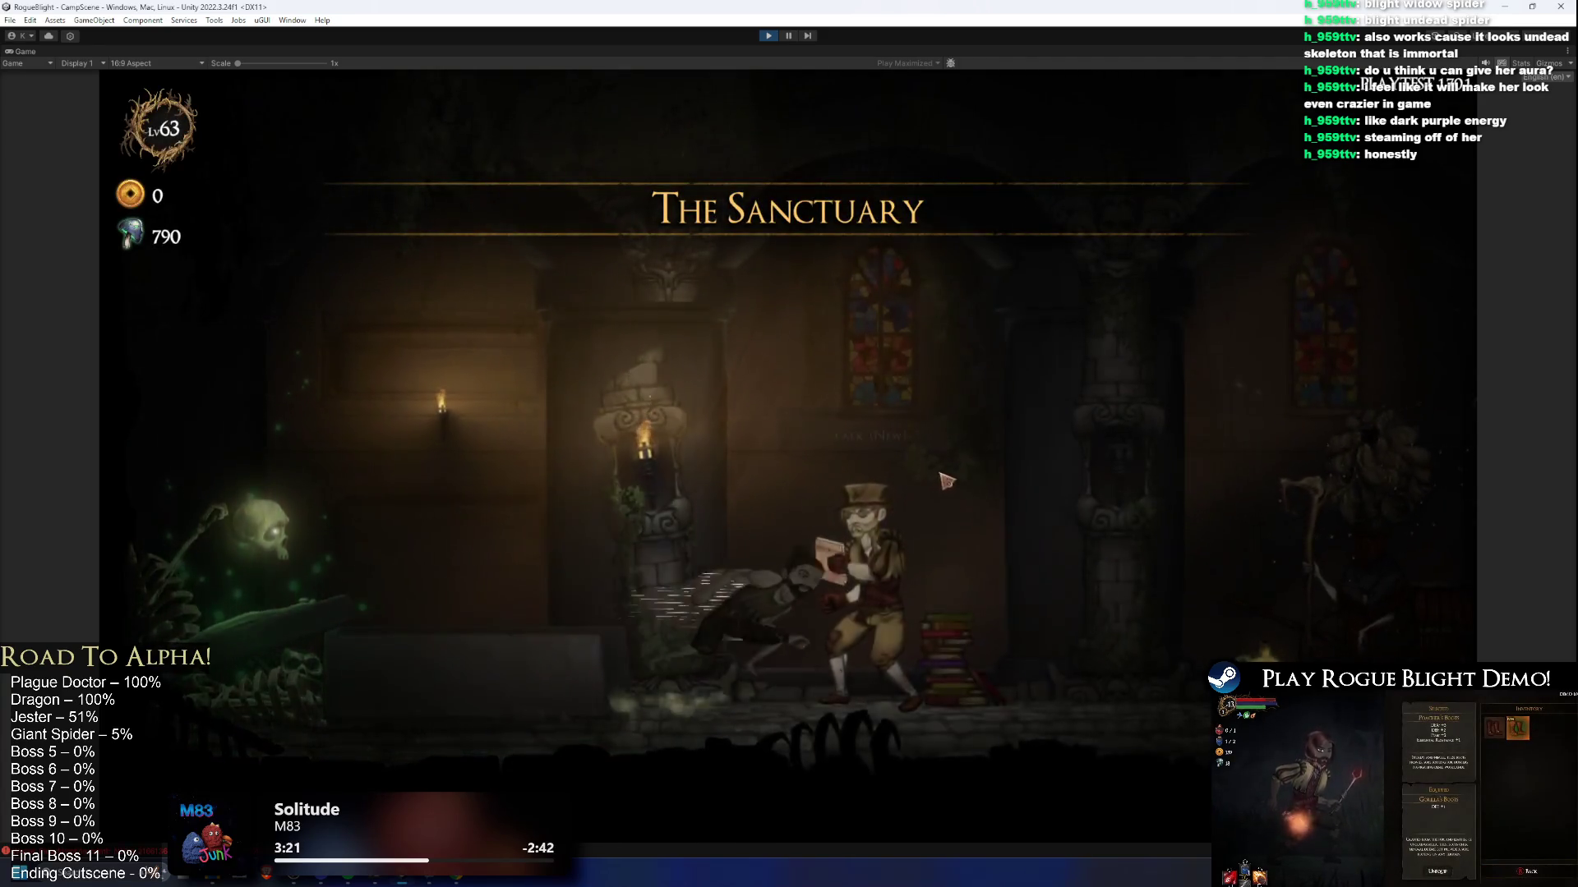
# Step: Walk to the map merchant, choose a map, and lower the difficulty to 0
pyautogui.press('a')
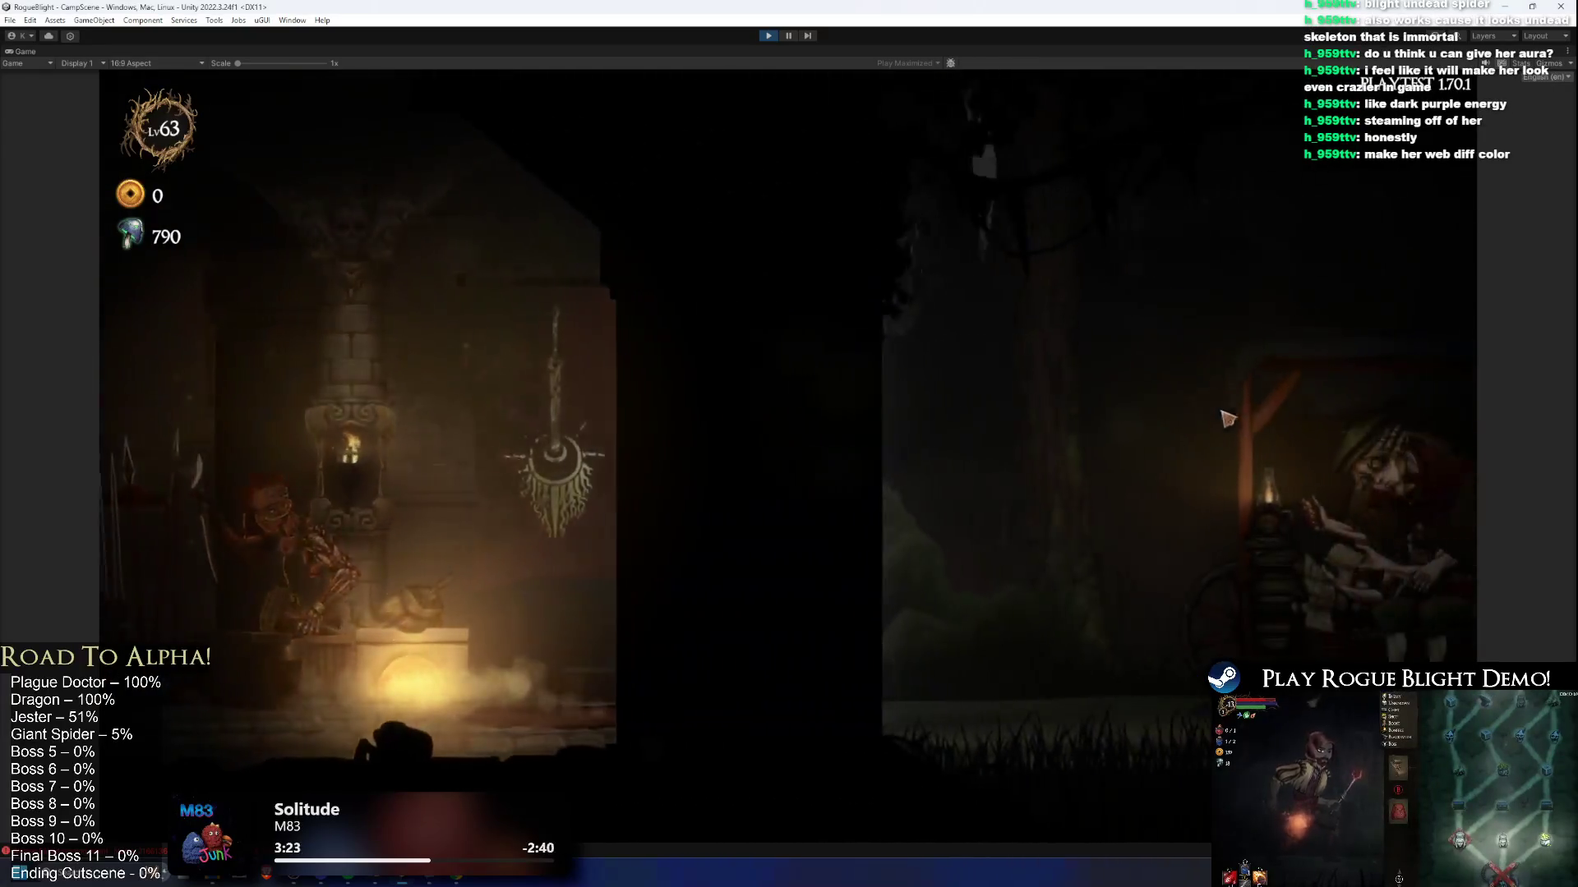
pyautogui.press('e')
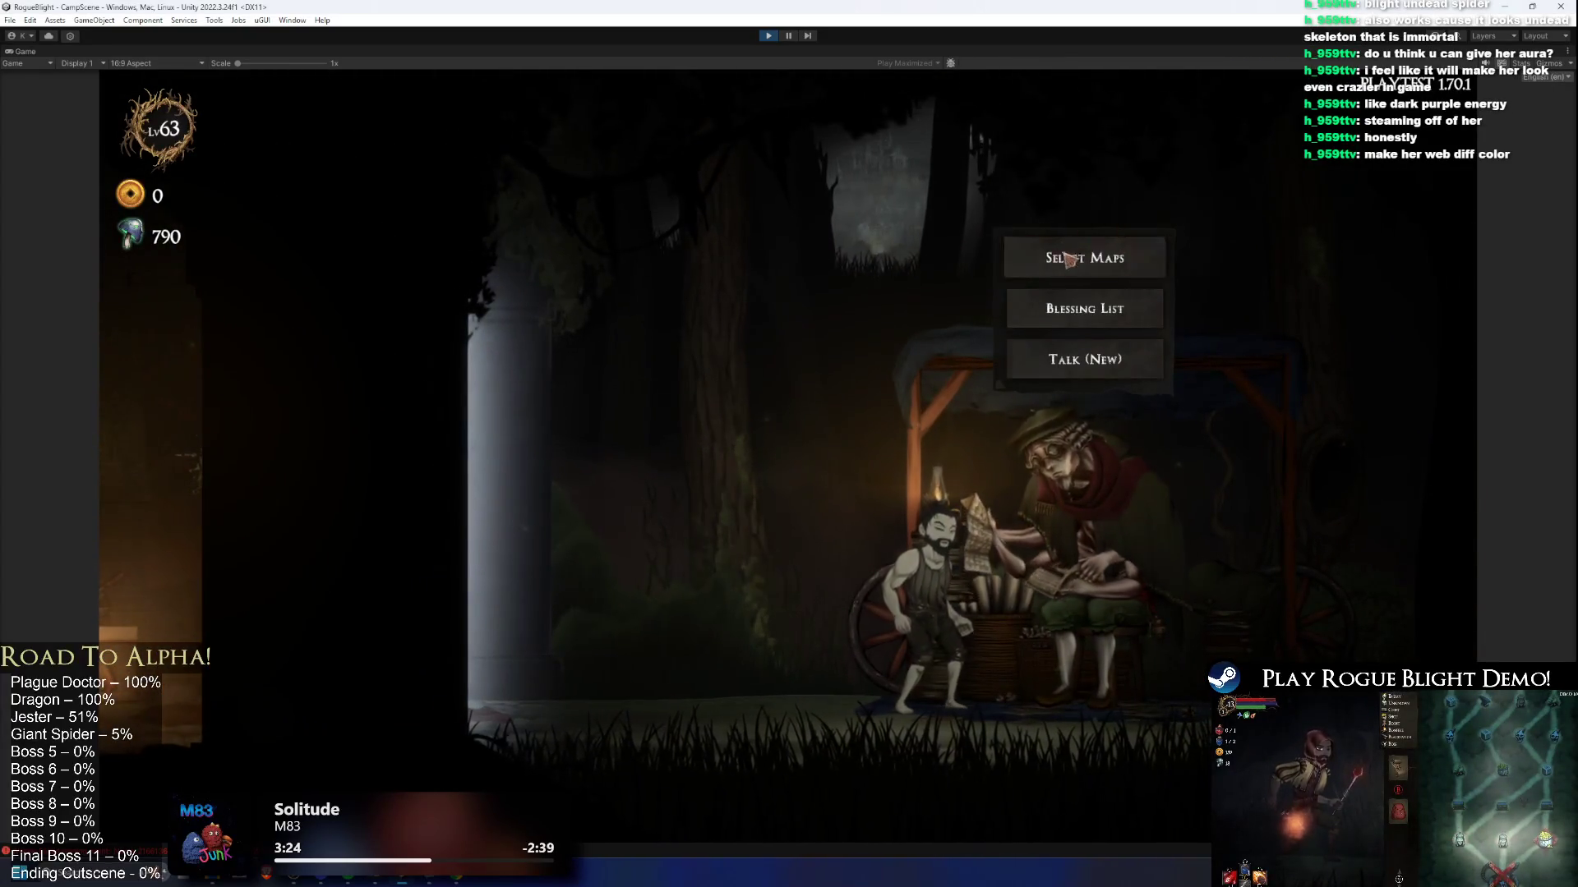
pyautogui.click(1079, 256)
pyautogui.click(606, 263)
pyautogui.click(845, 330)
pyautogui.click(845, 331)
pyautogui.click(845, 330)
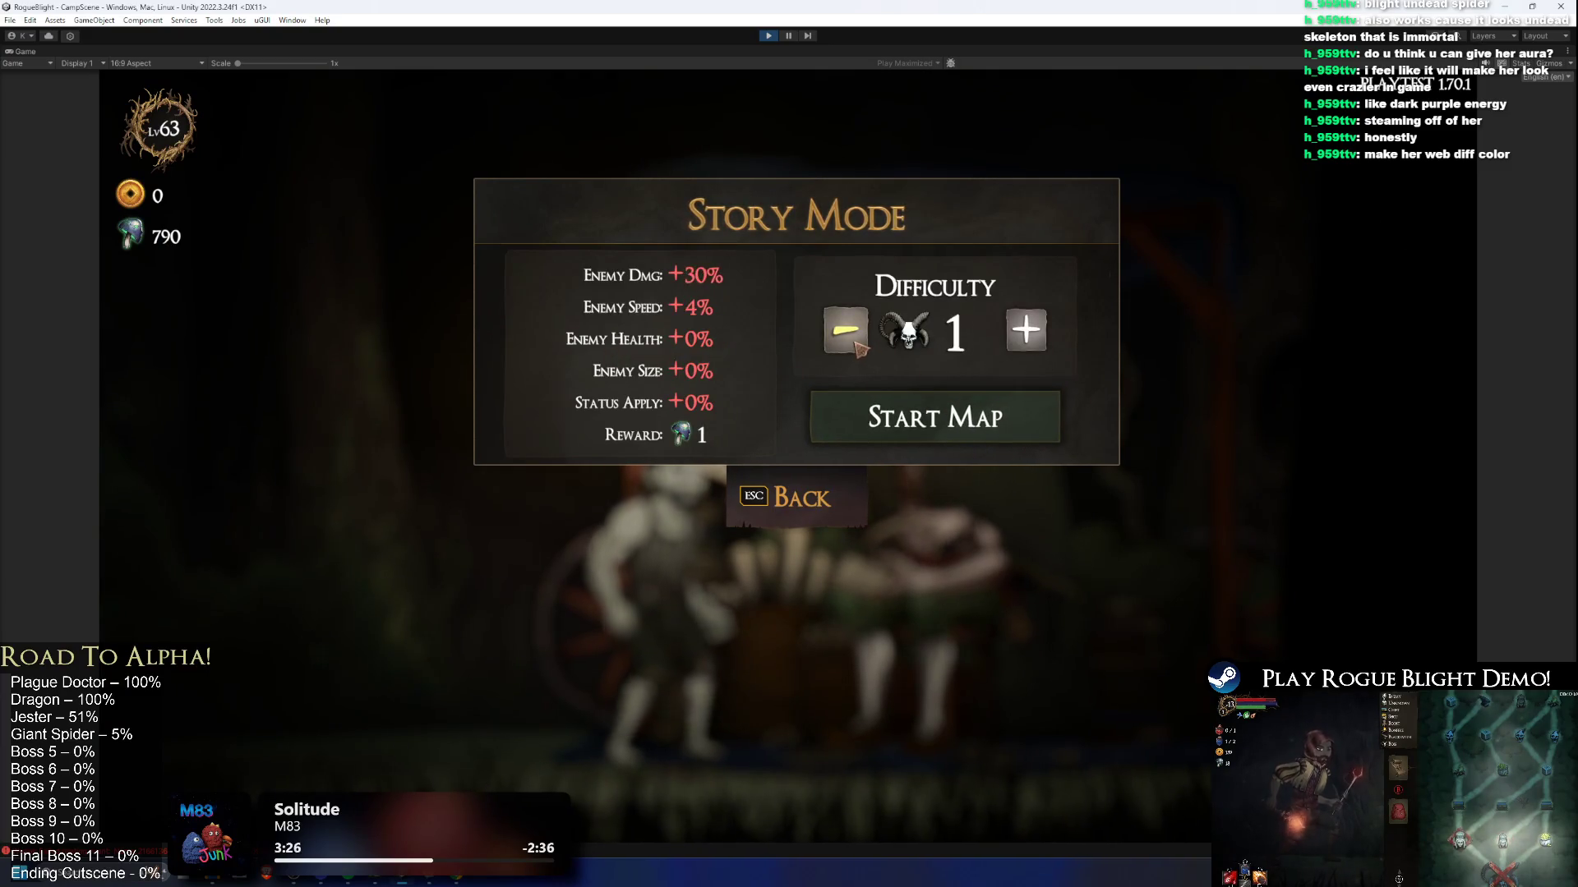
pyautogui.click(855, 345)
# Step: Save and quit to the main menu, reload the slot, and save and quit again
pyautogui.press('Escape')
pyautogui.press('Escape')
pyautogui.press('Escape')
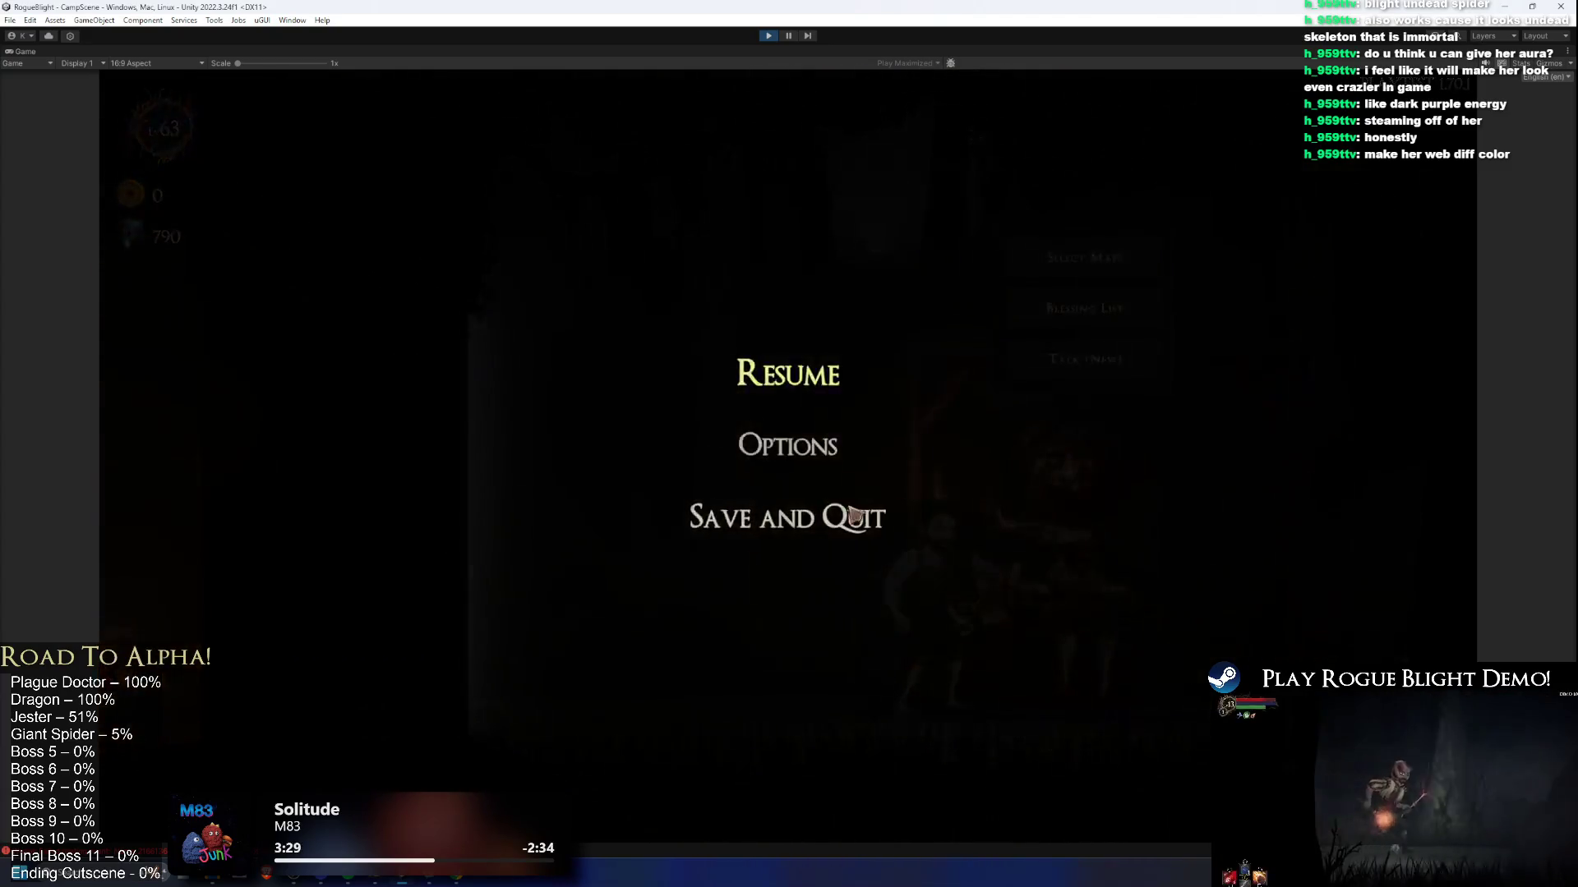
pyautogui.click(871, 518)
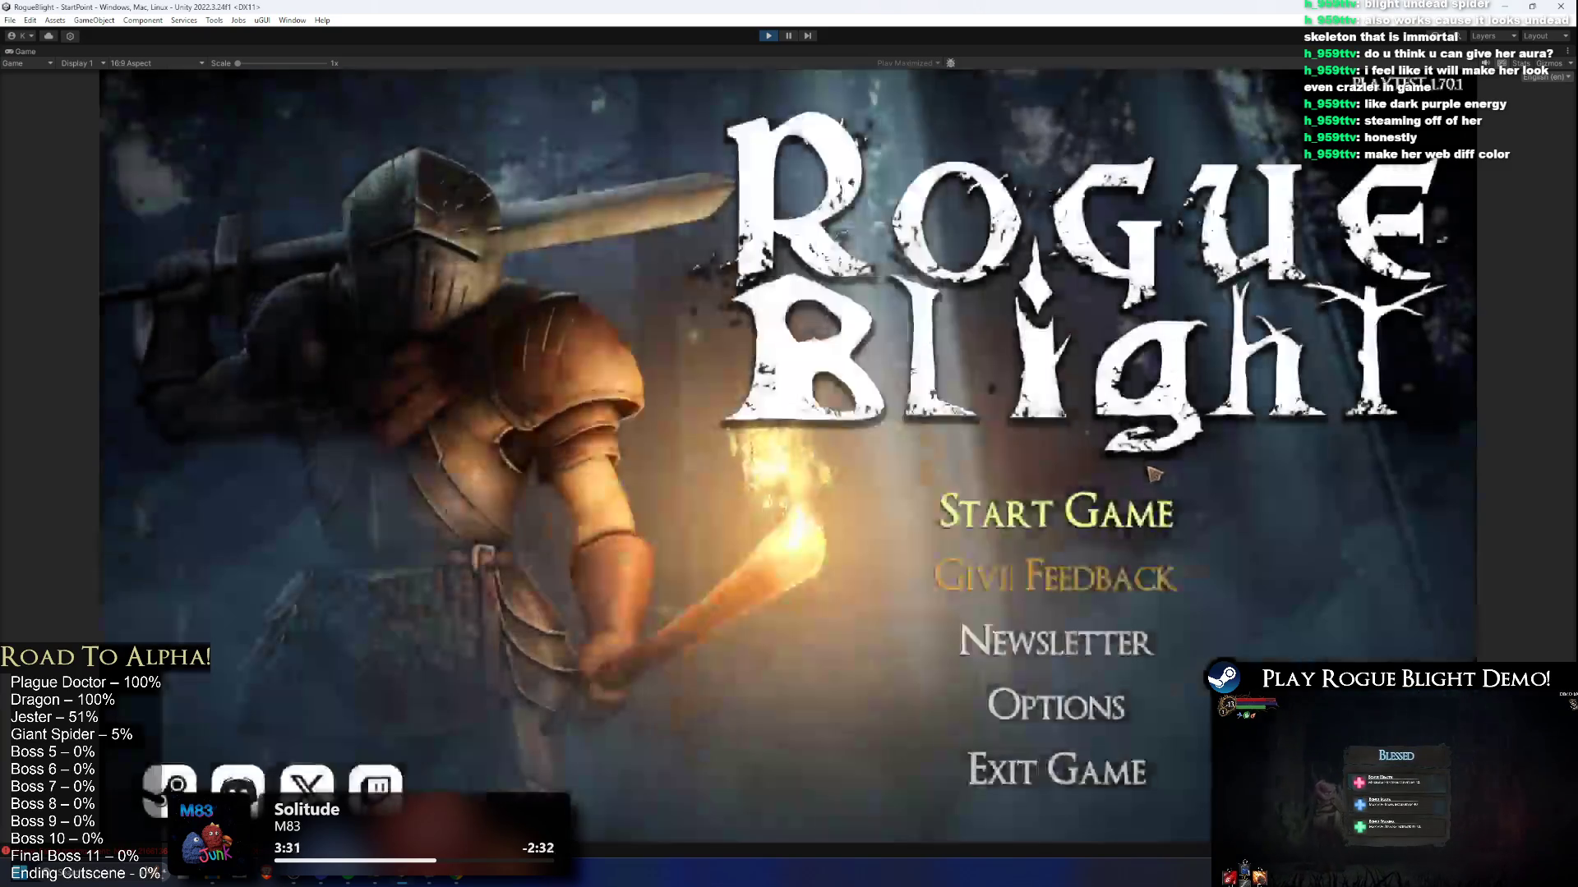
pyautogui.click(1056, 513)
pyautogui.click(1126, 634)
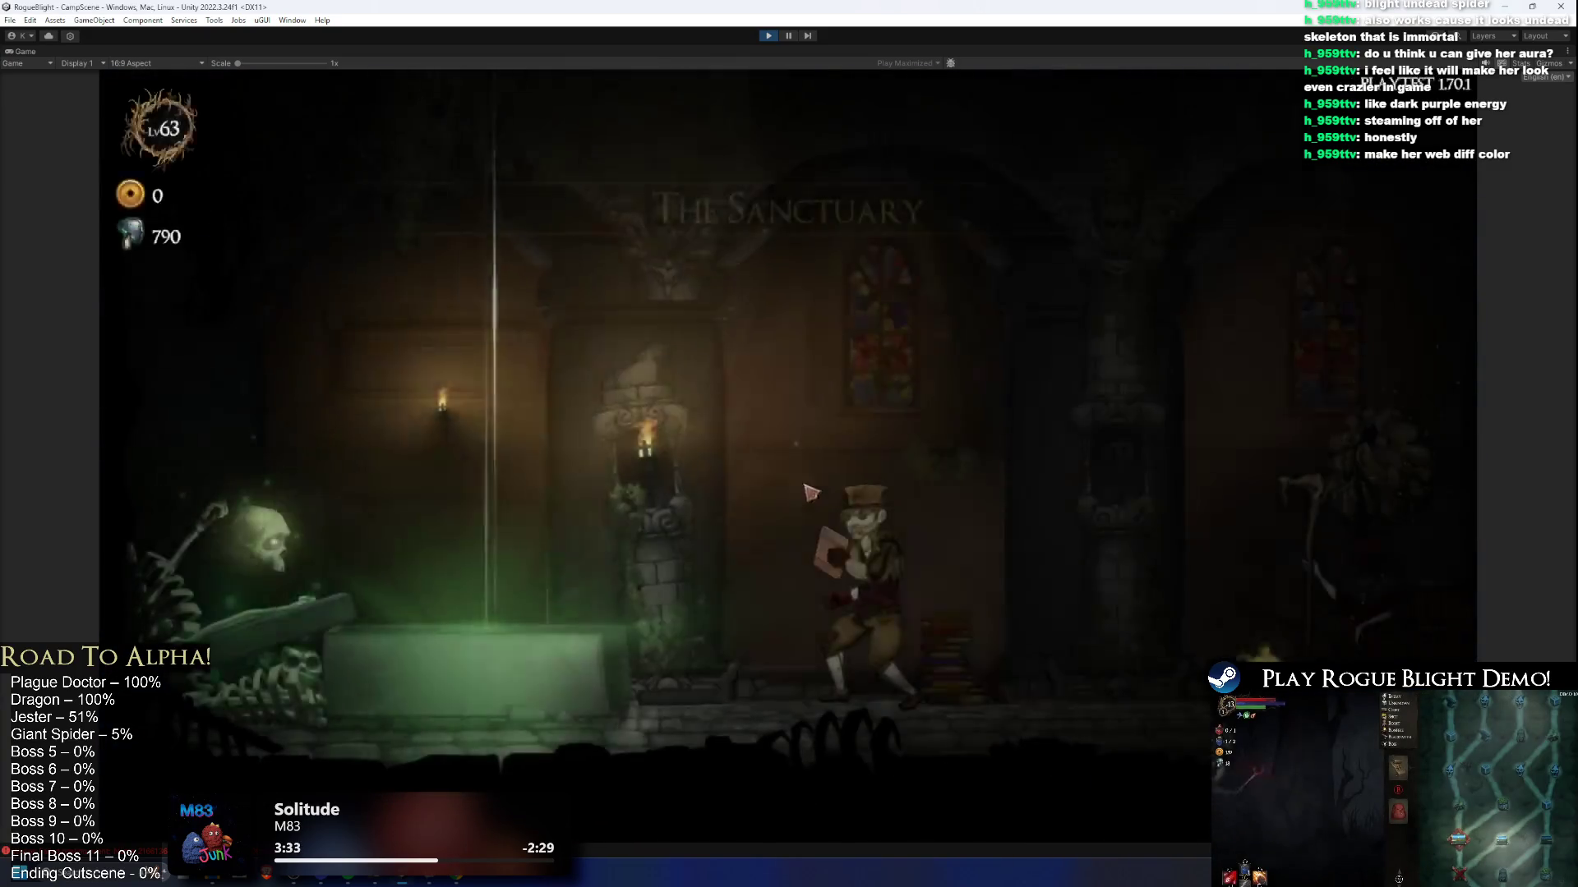
pyautogui.press('Escape')
pyautogui.click(812, 532)
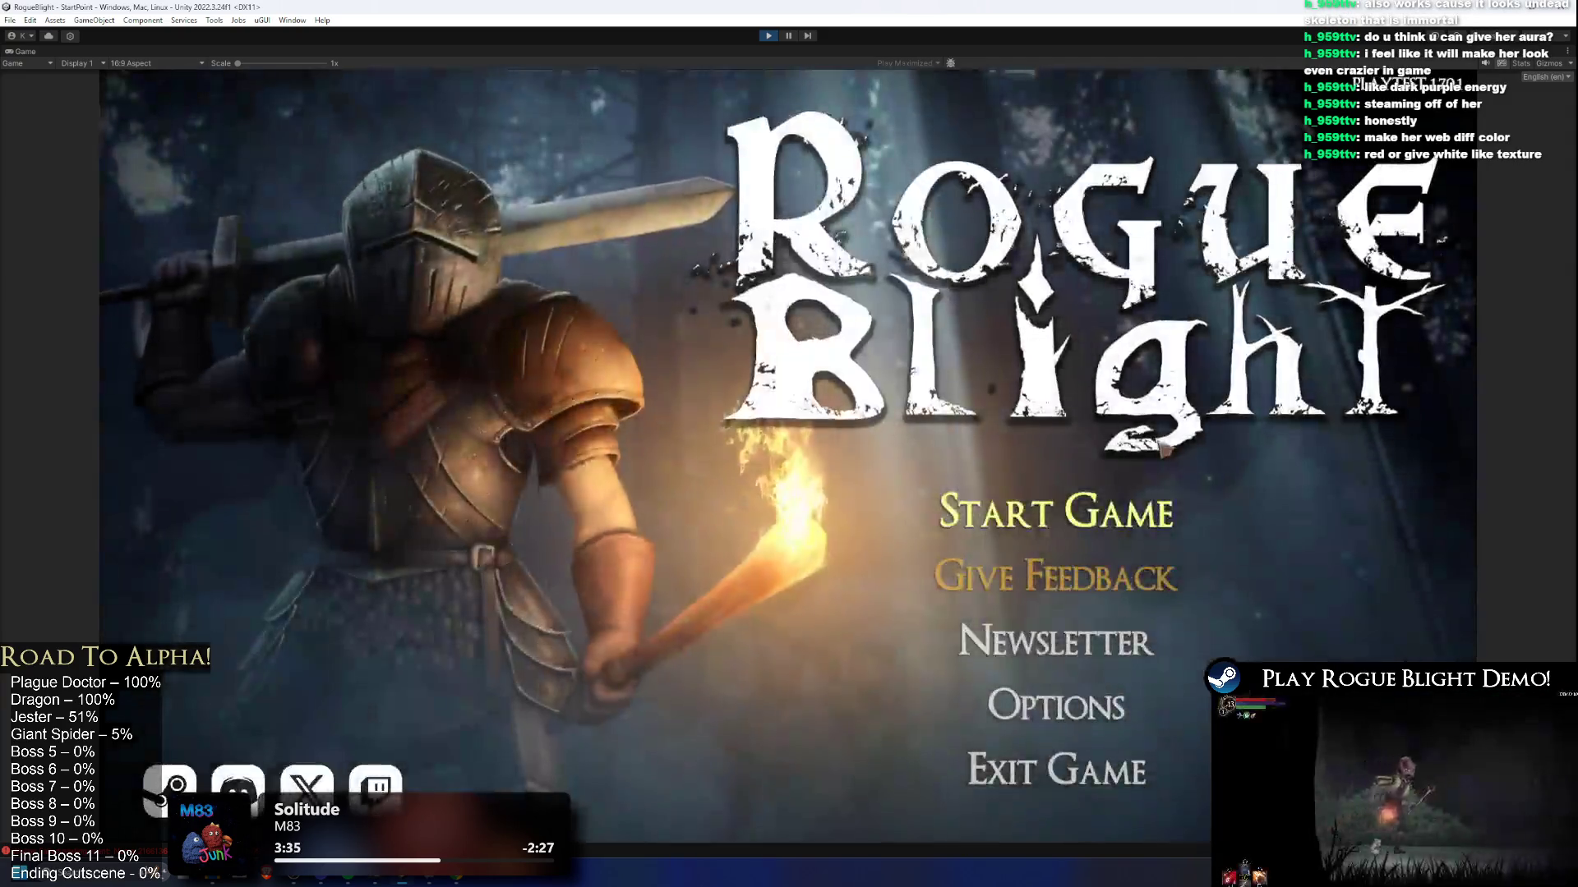
# Step: Delete the save slot, start a new game, and begin the journey
pyautogui.click(1058, 505)
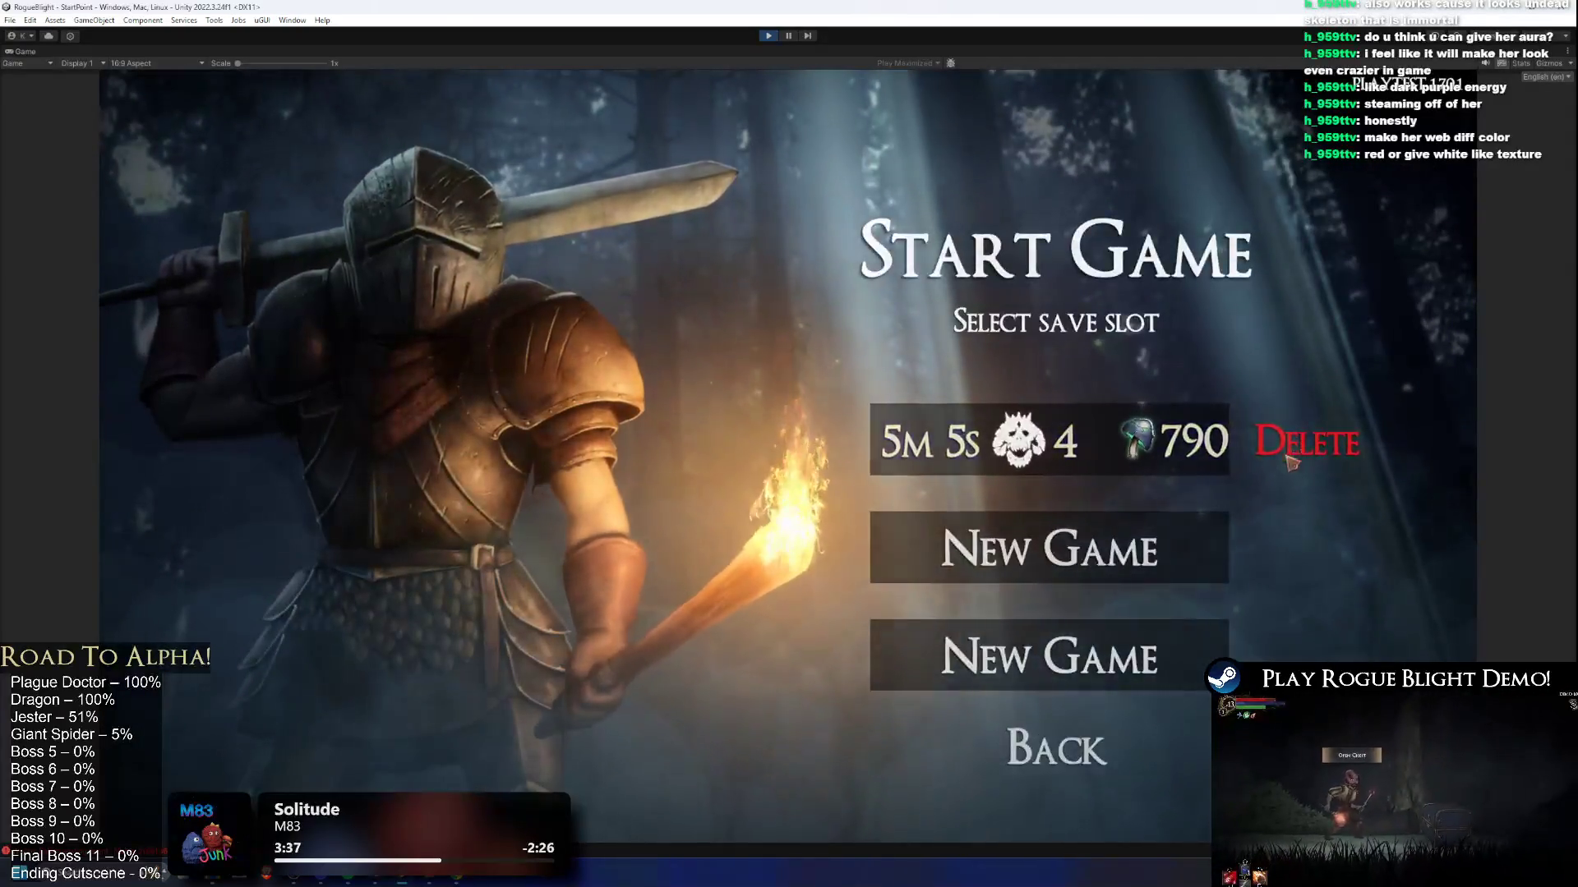
pyautogui.click(1299, 460)
pyautogui.click(1034, 391)
pyautogui.click(1042, 443)
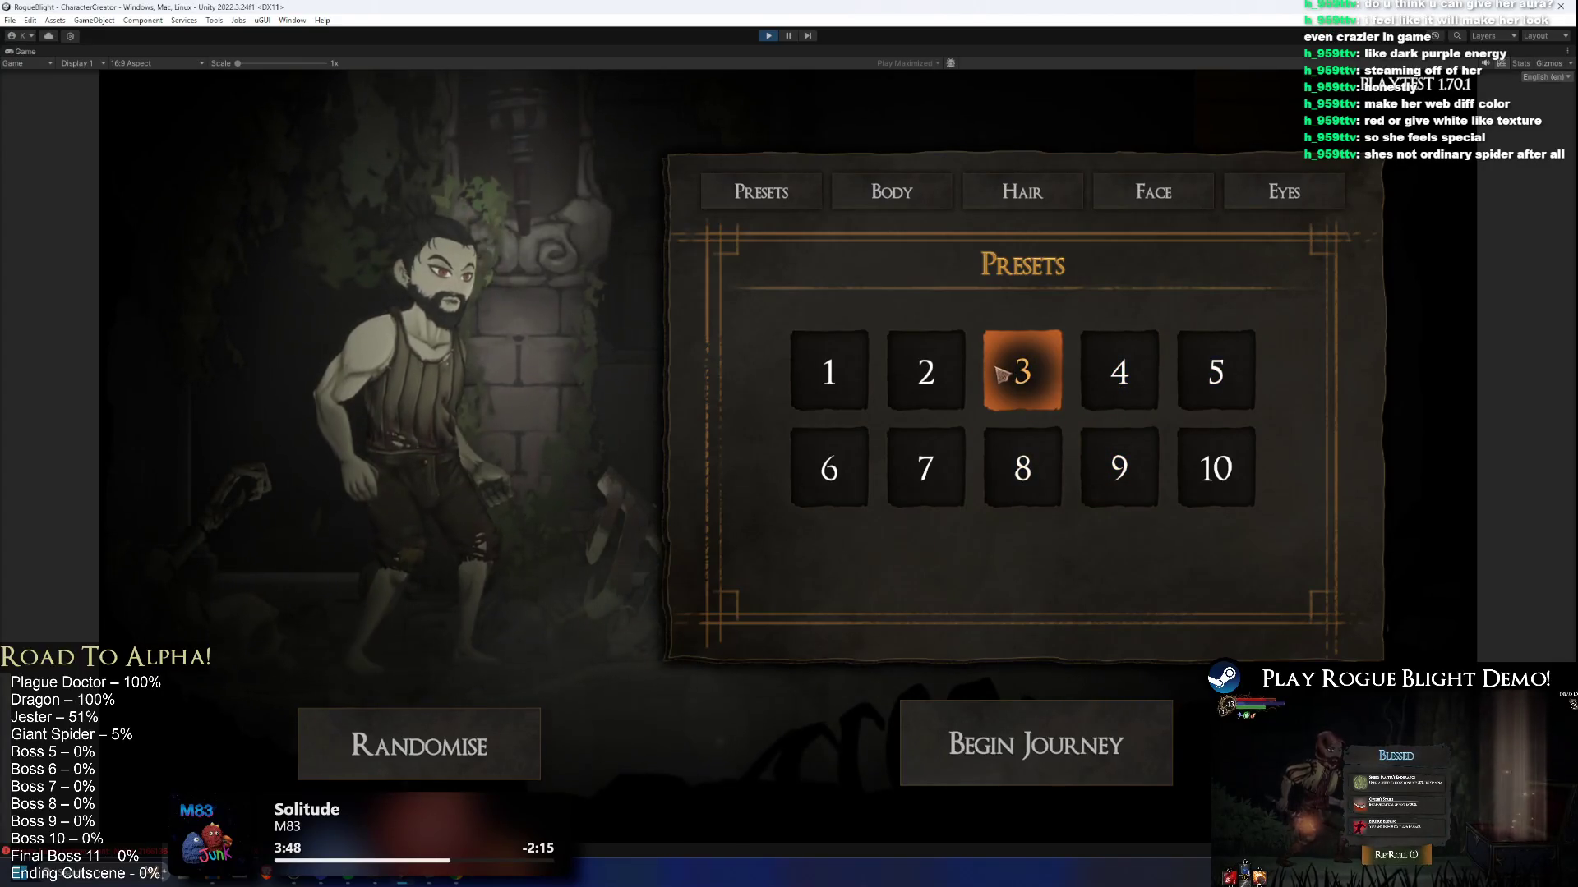
pyautogui.click(1100, 727)
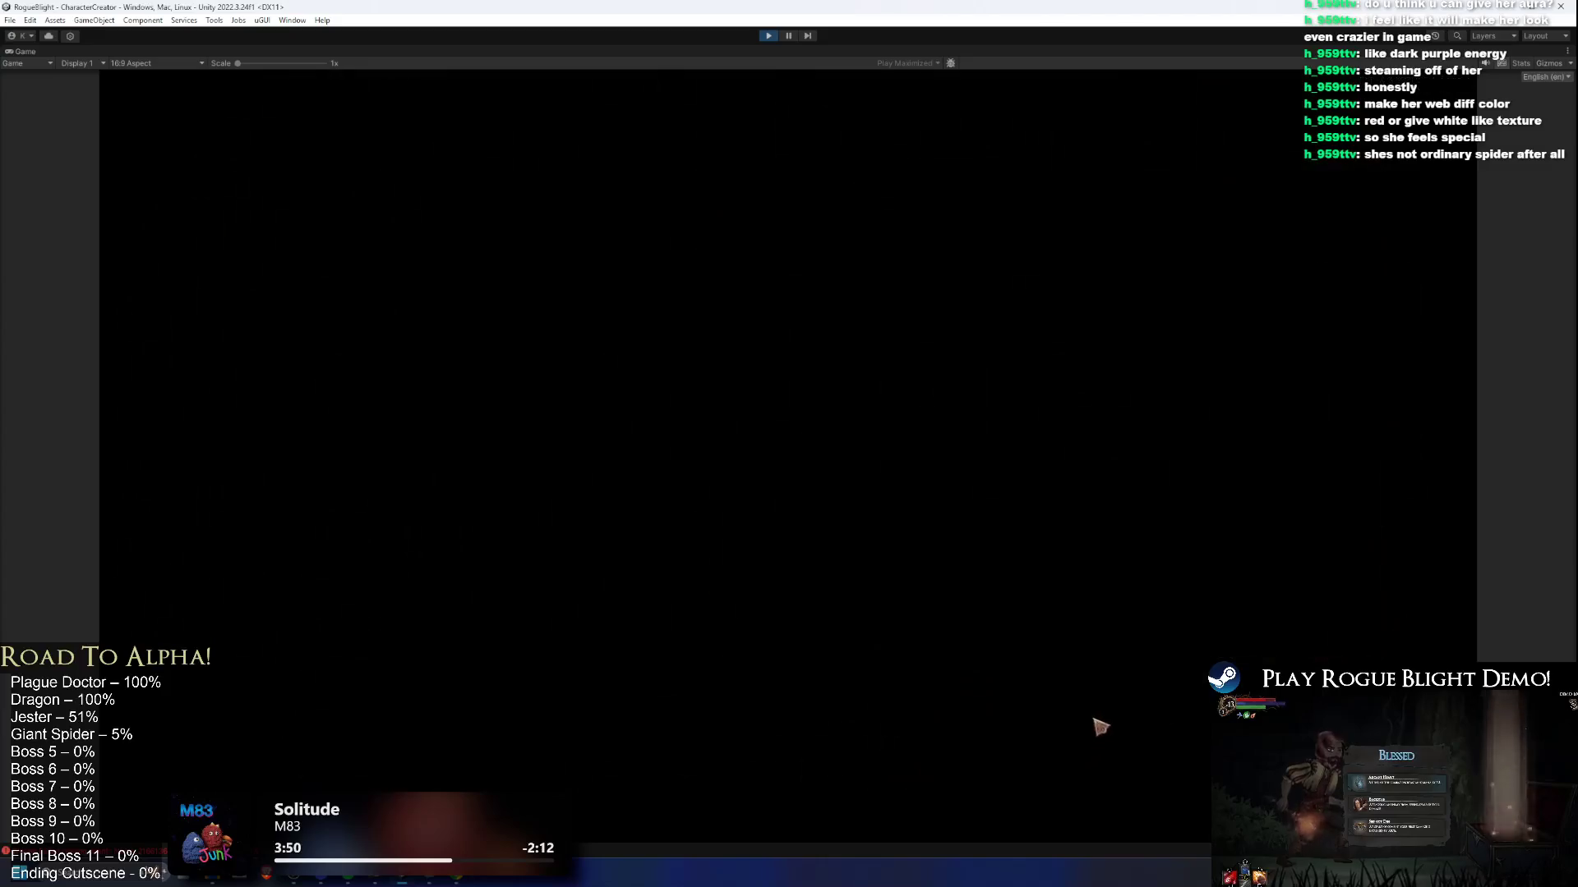
# Step: End the tutorial, pick the Wooden Sword, and enter the first map node into Waywood Forest
pyautogui.press('Escape')
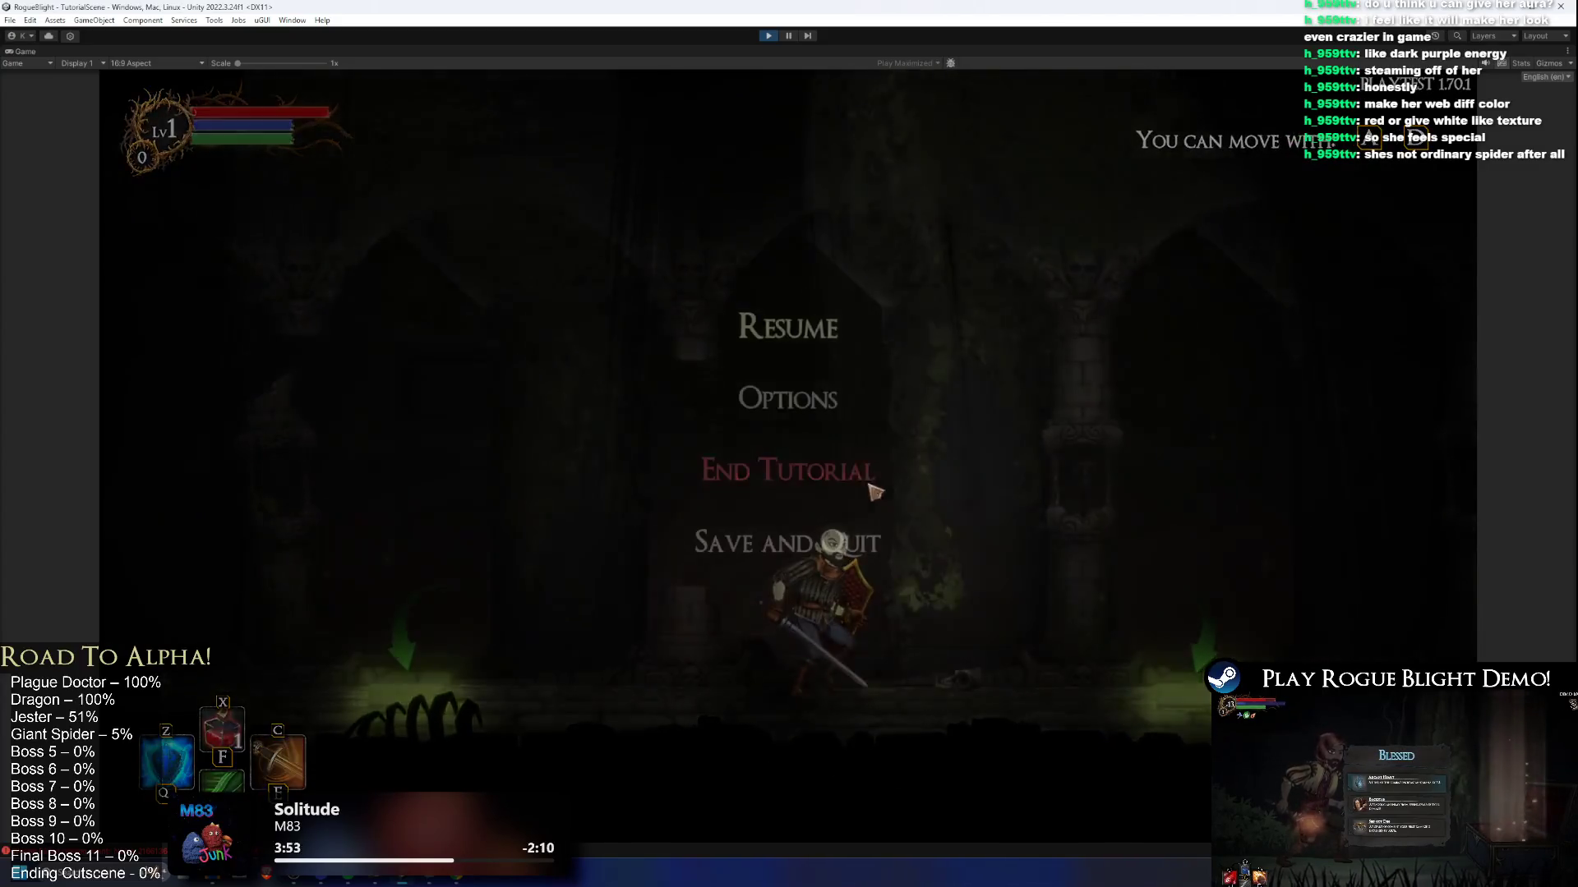
pyautogui.click(786, 480)
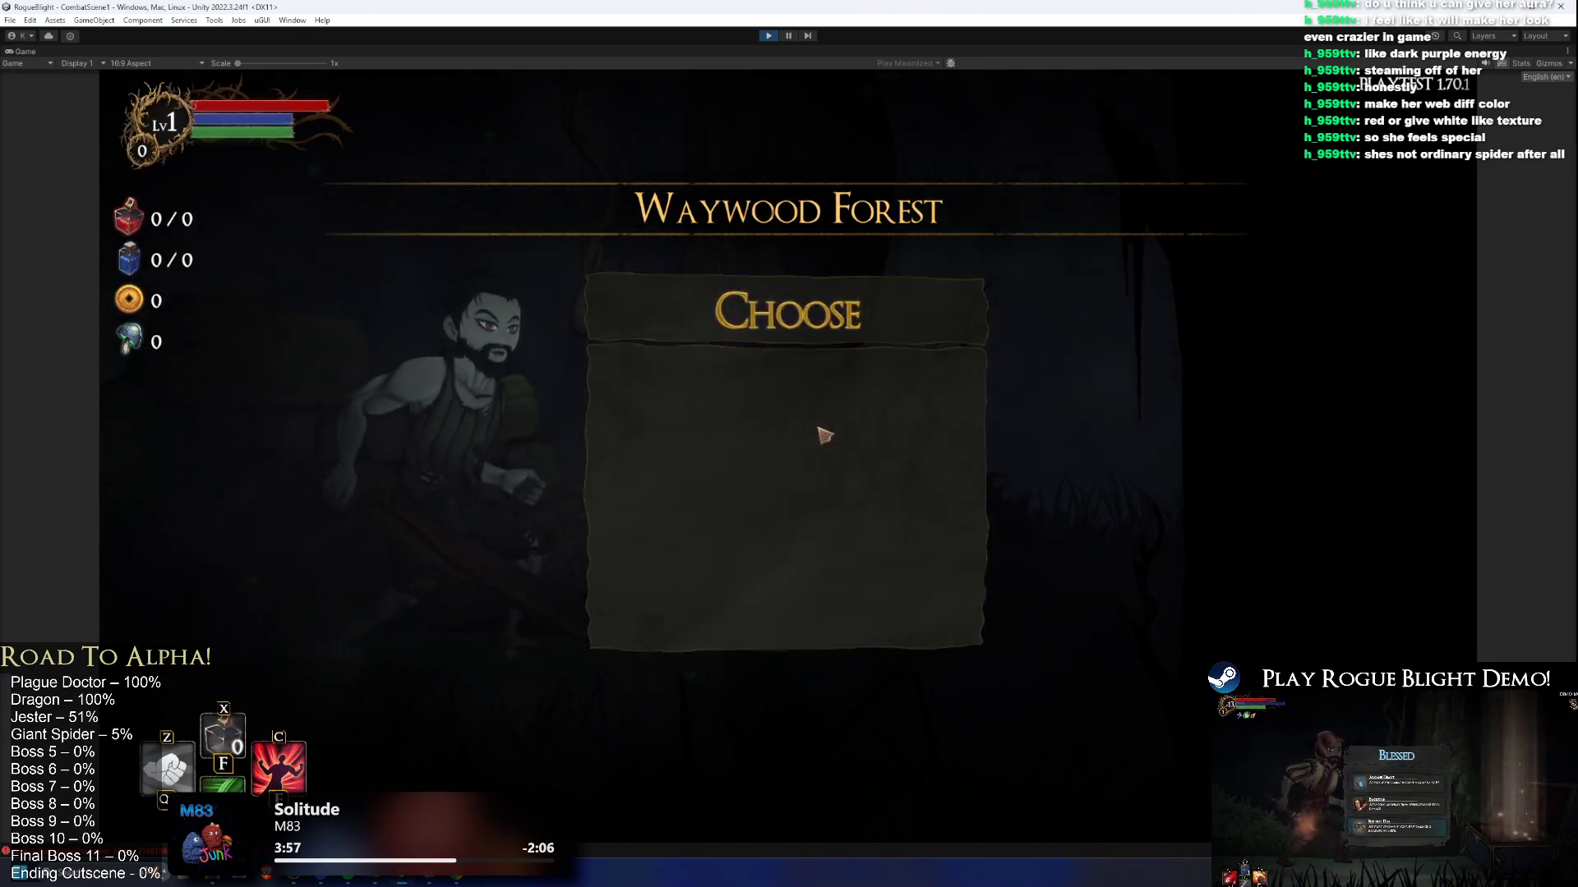
pyautogui.click(821, 430)
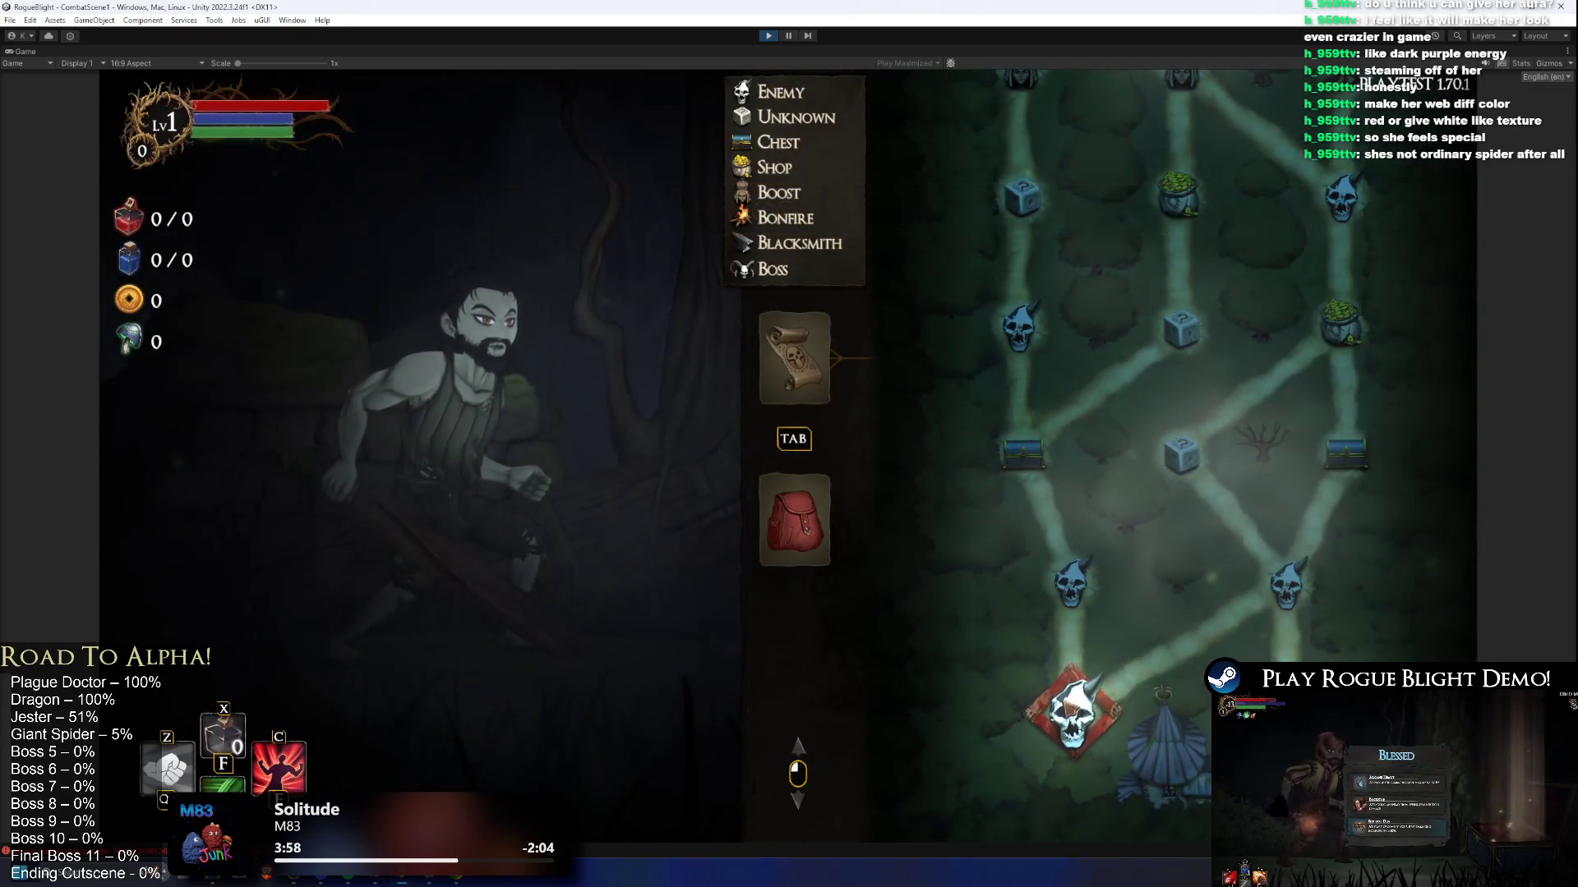
pyautogui.click(774, 557)
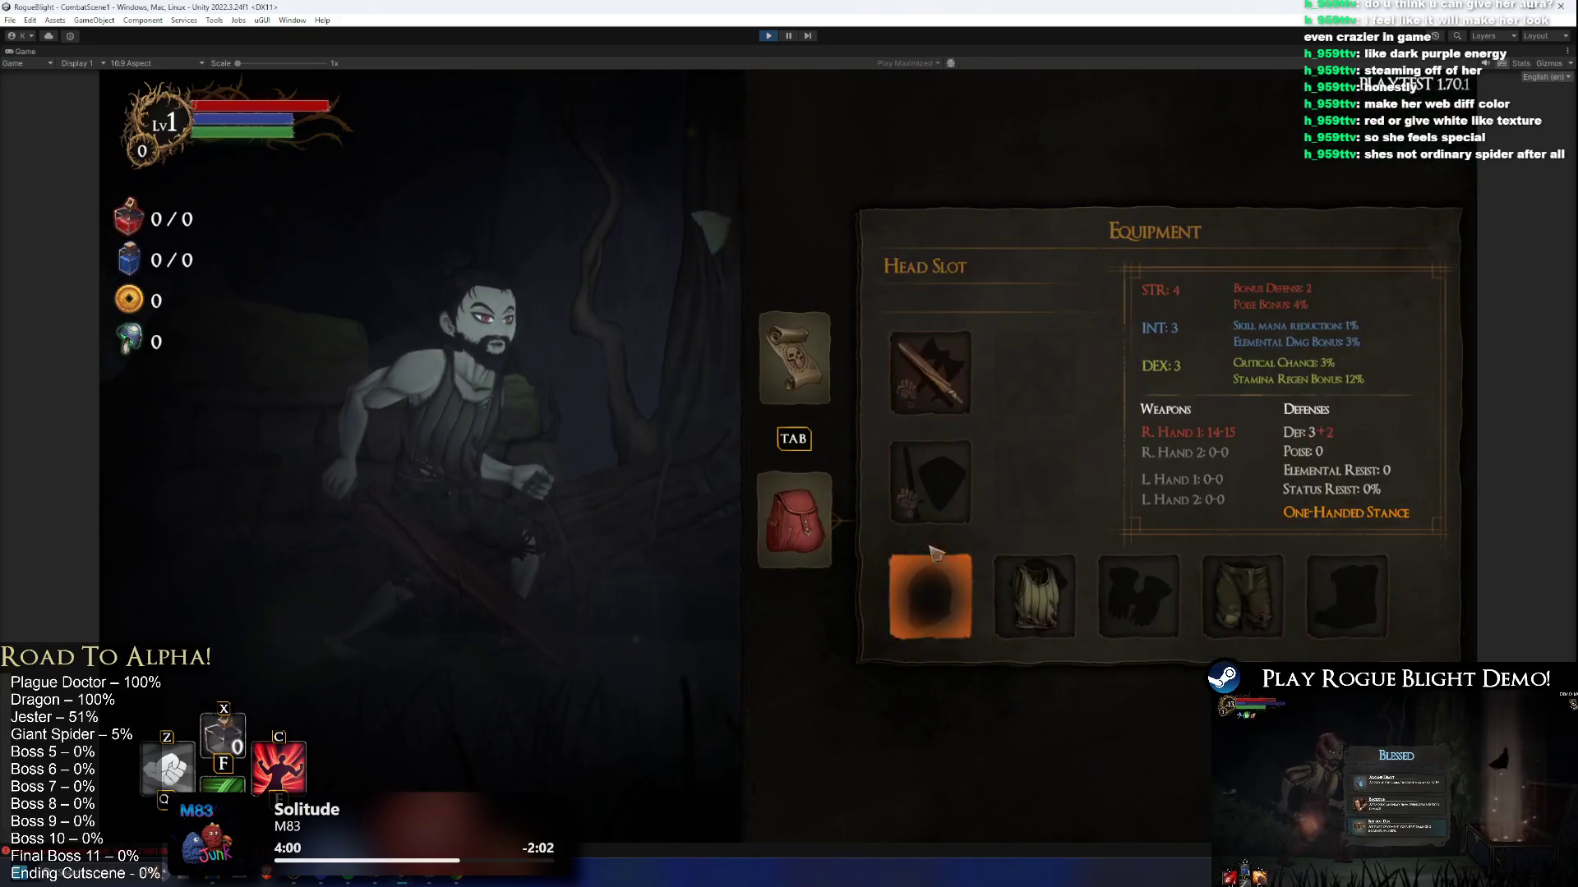
pyautogui.click(774, 557)
pyautogui.click(1077, 695)
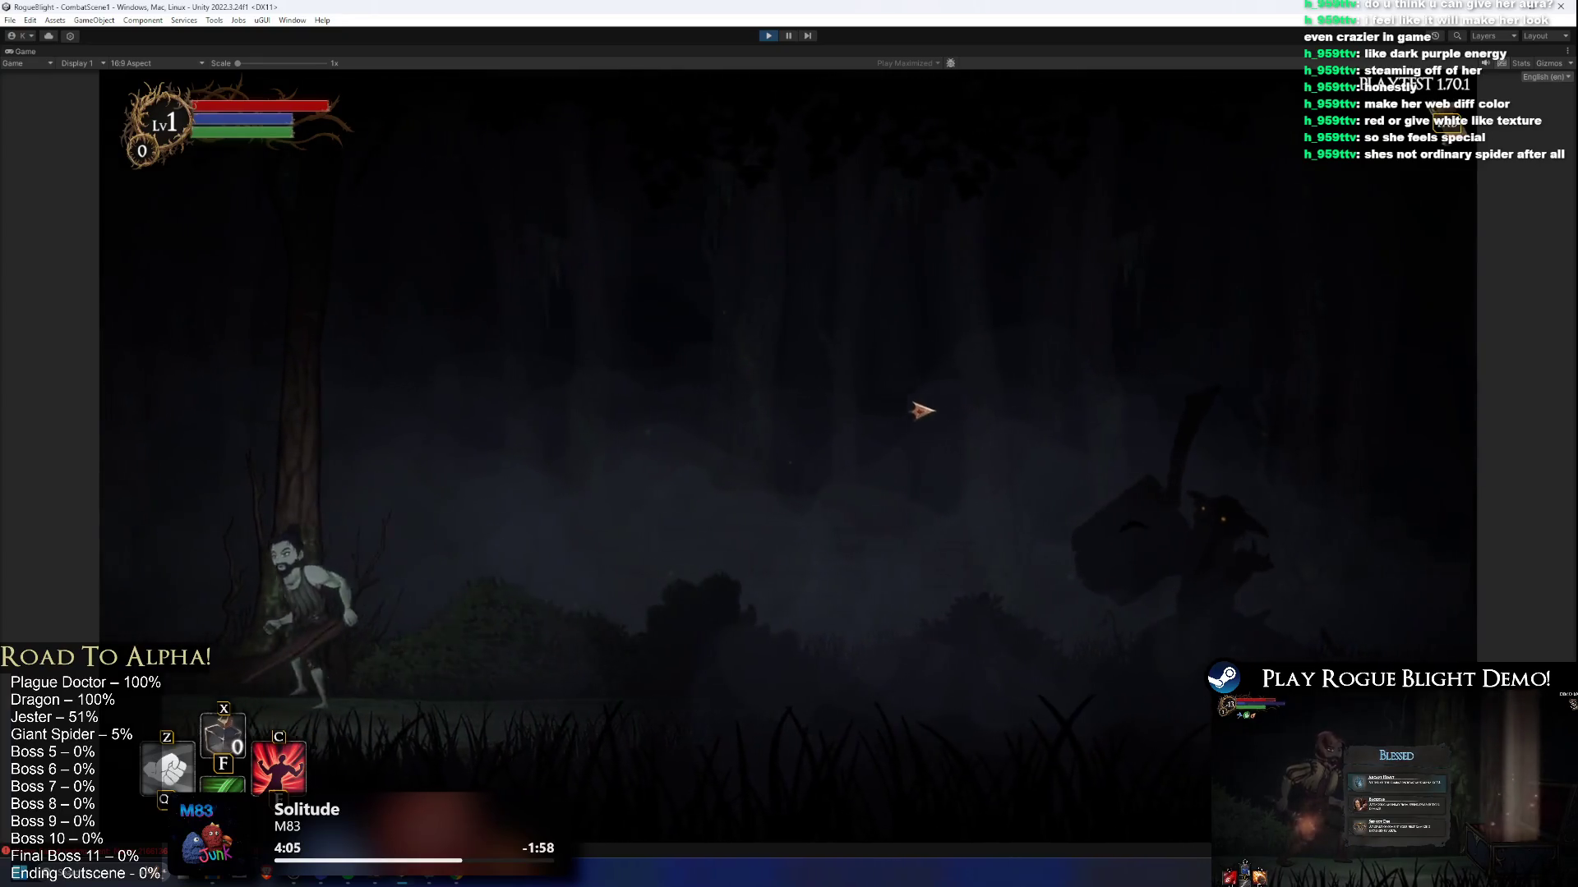
# Step: Stop the game and open CombatScene1 by searching 'combat 1' in the Project
pyautogui.click(768, 35)
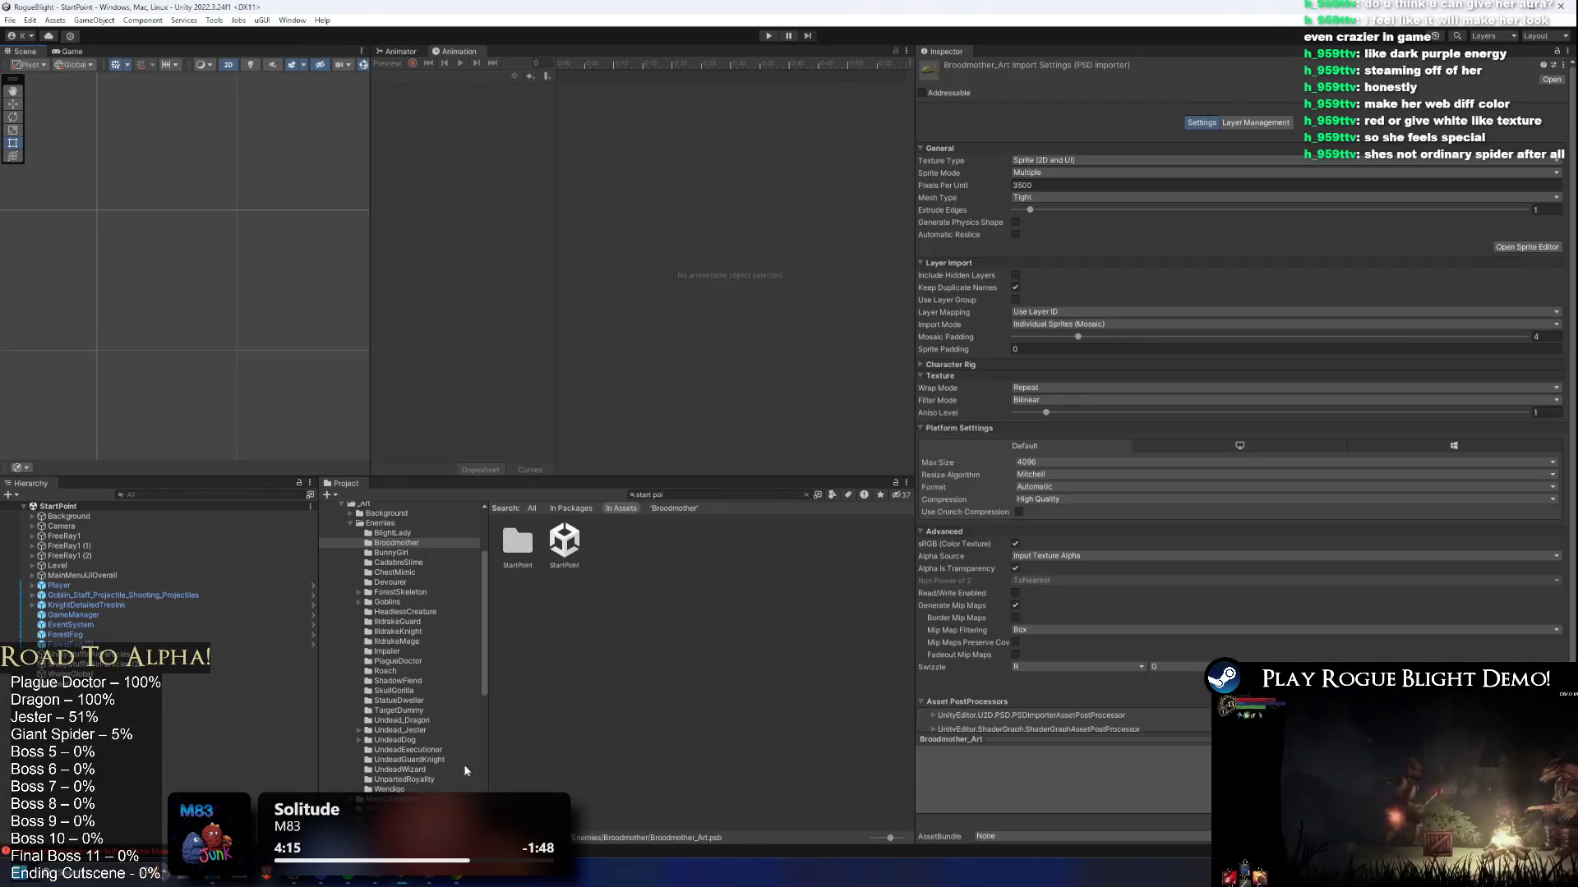
pyautogui.write('combat 1')
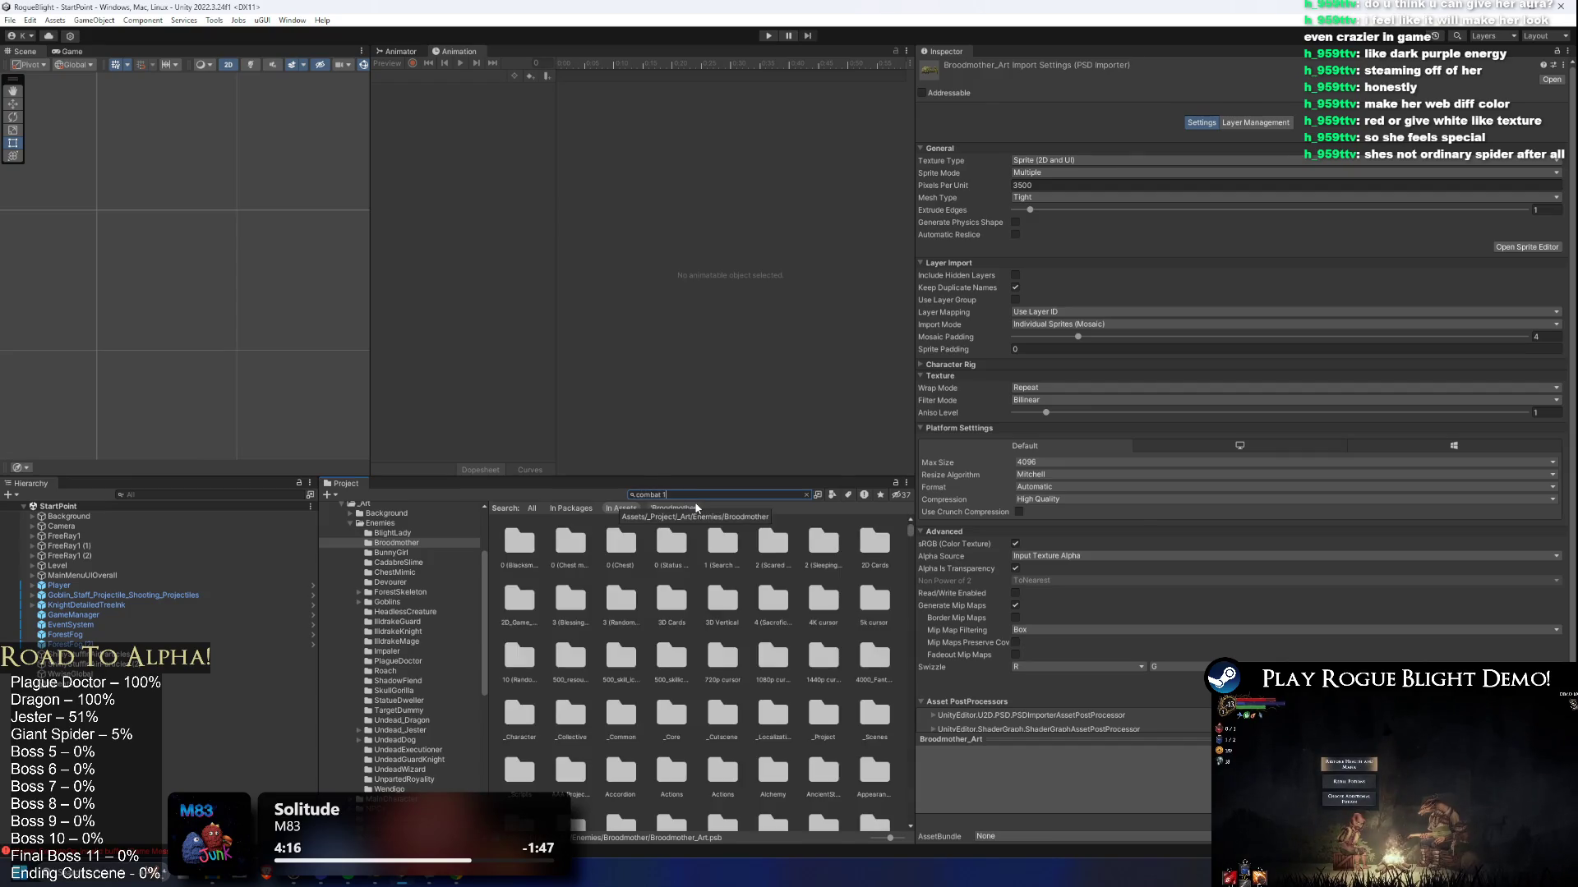
pyautogui.press('Down')
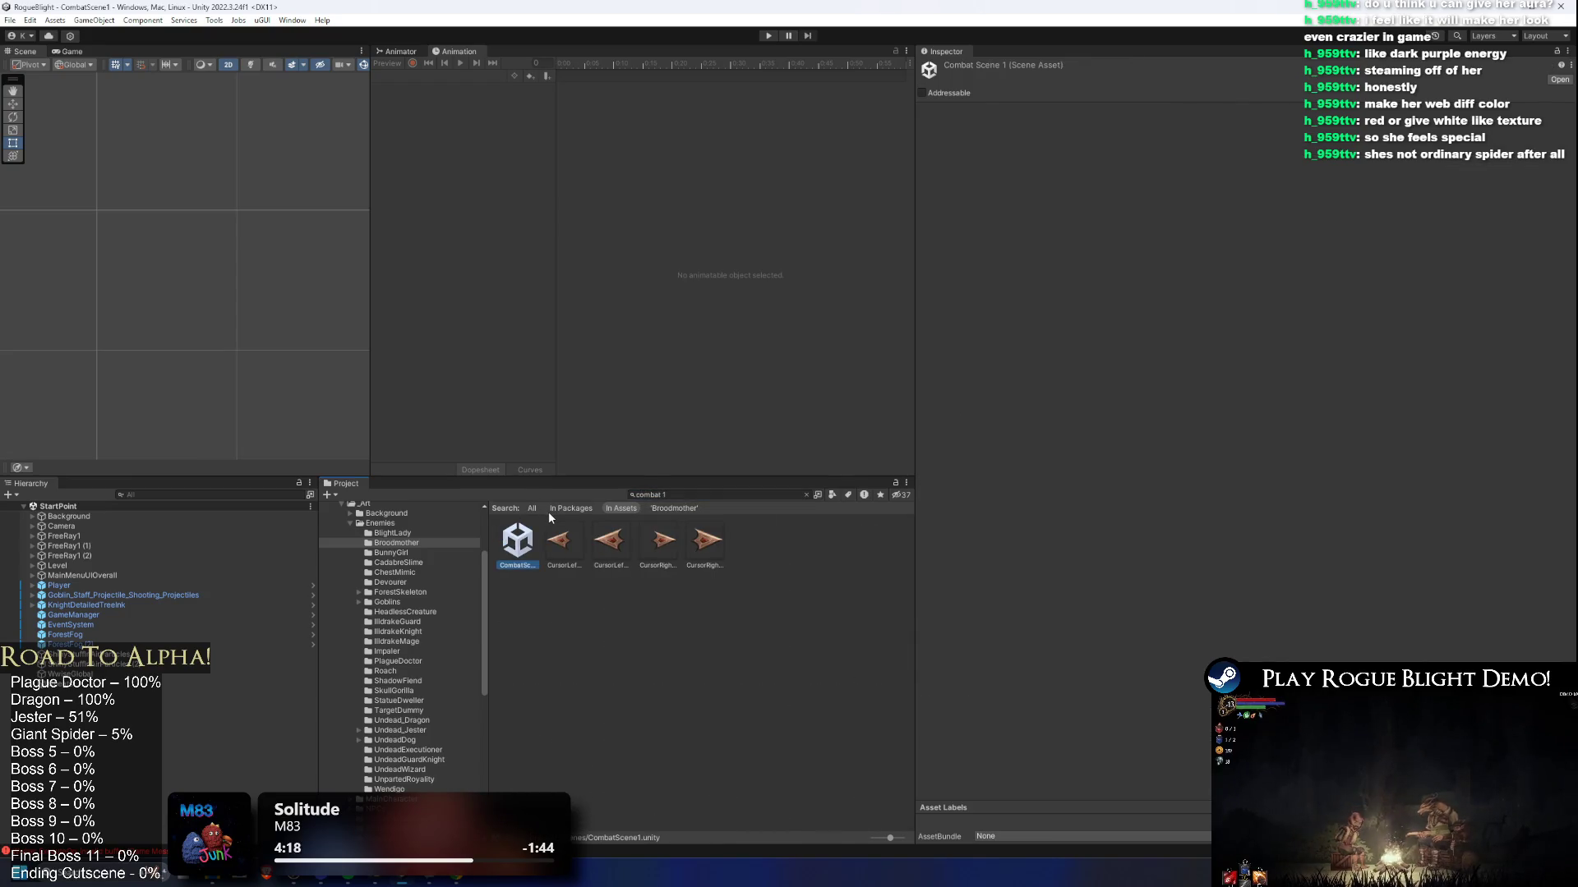
pyautogui.press('Return')
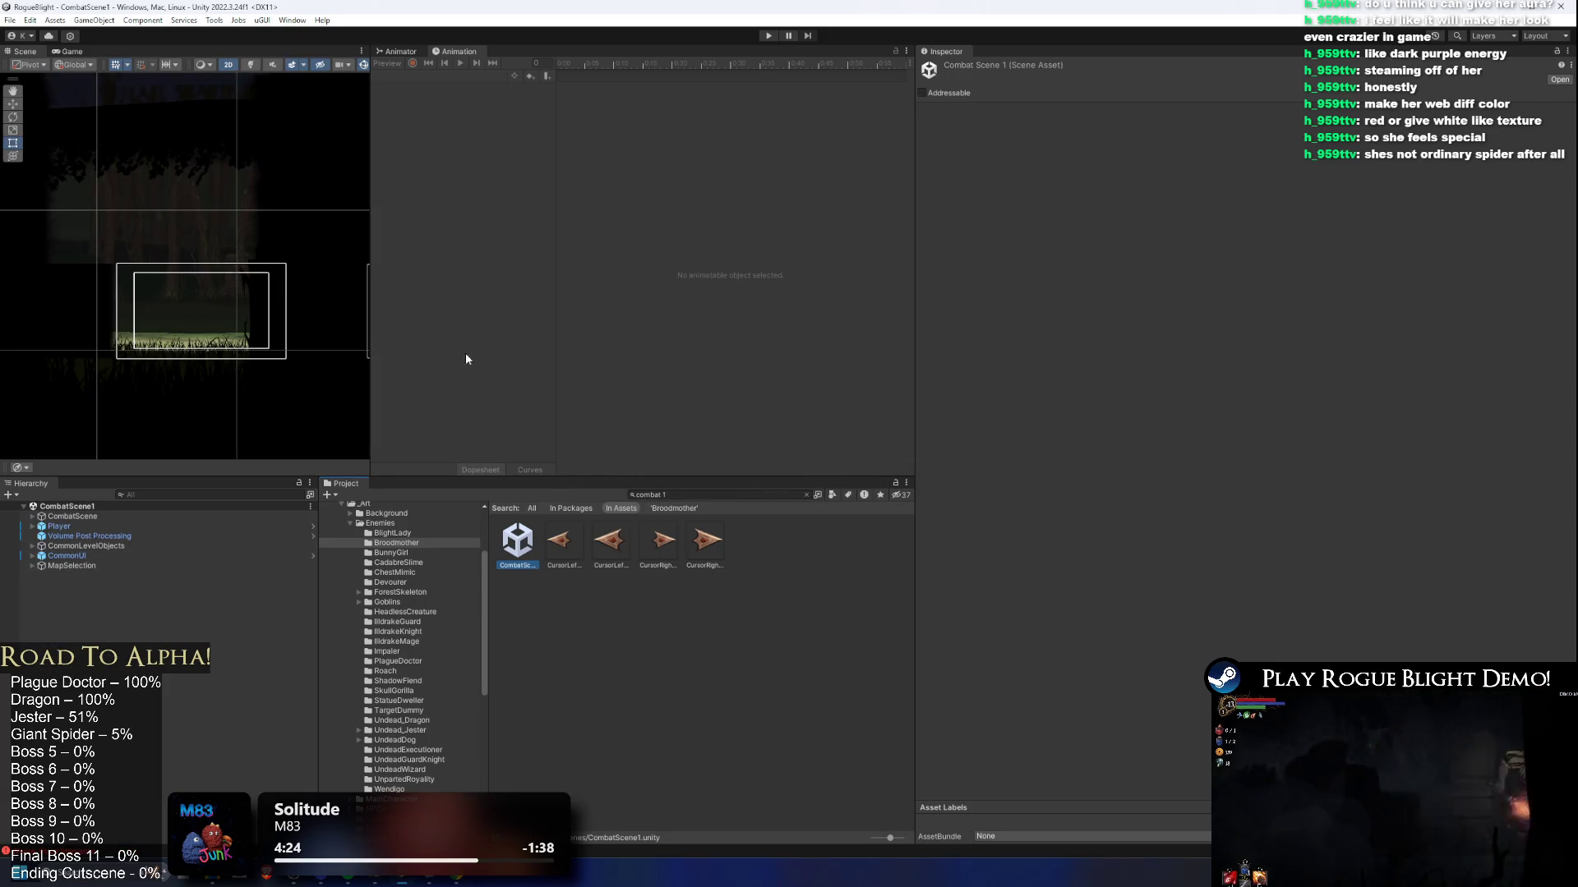
# Step: Filter the Project for 'brood', pan onto the terrain, and play the combat scene
pyautogui.click(686, 494)
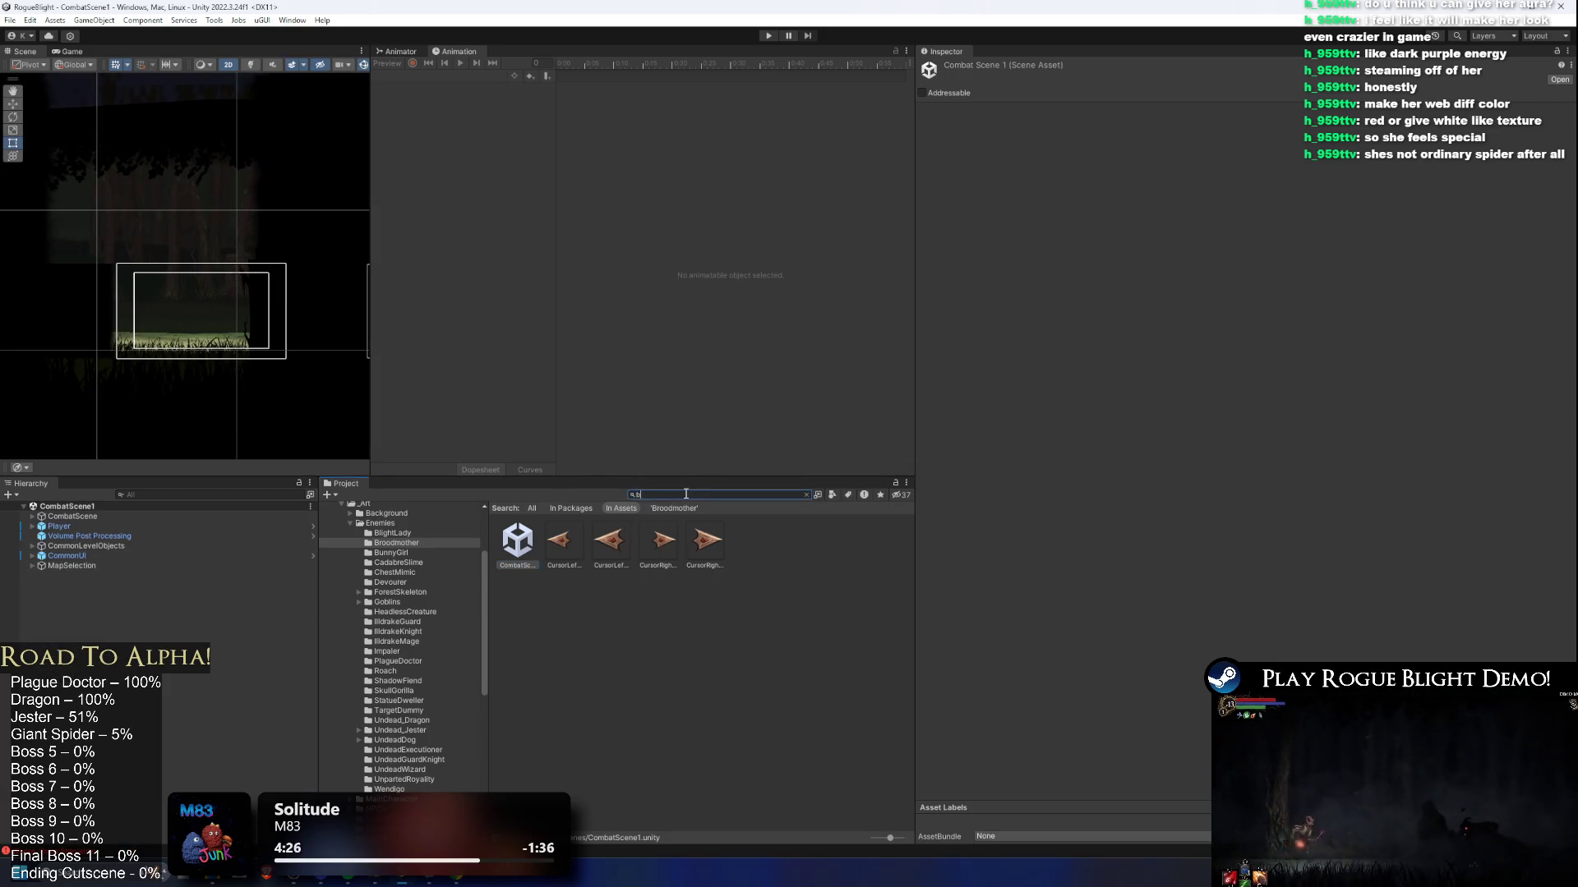
pyautogui.write('rood')
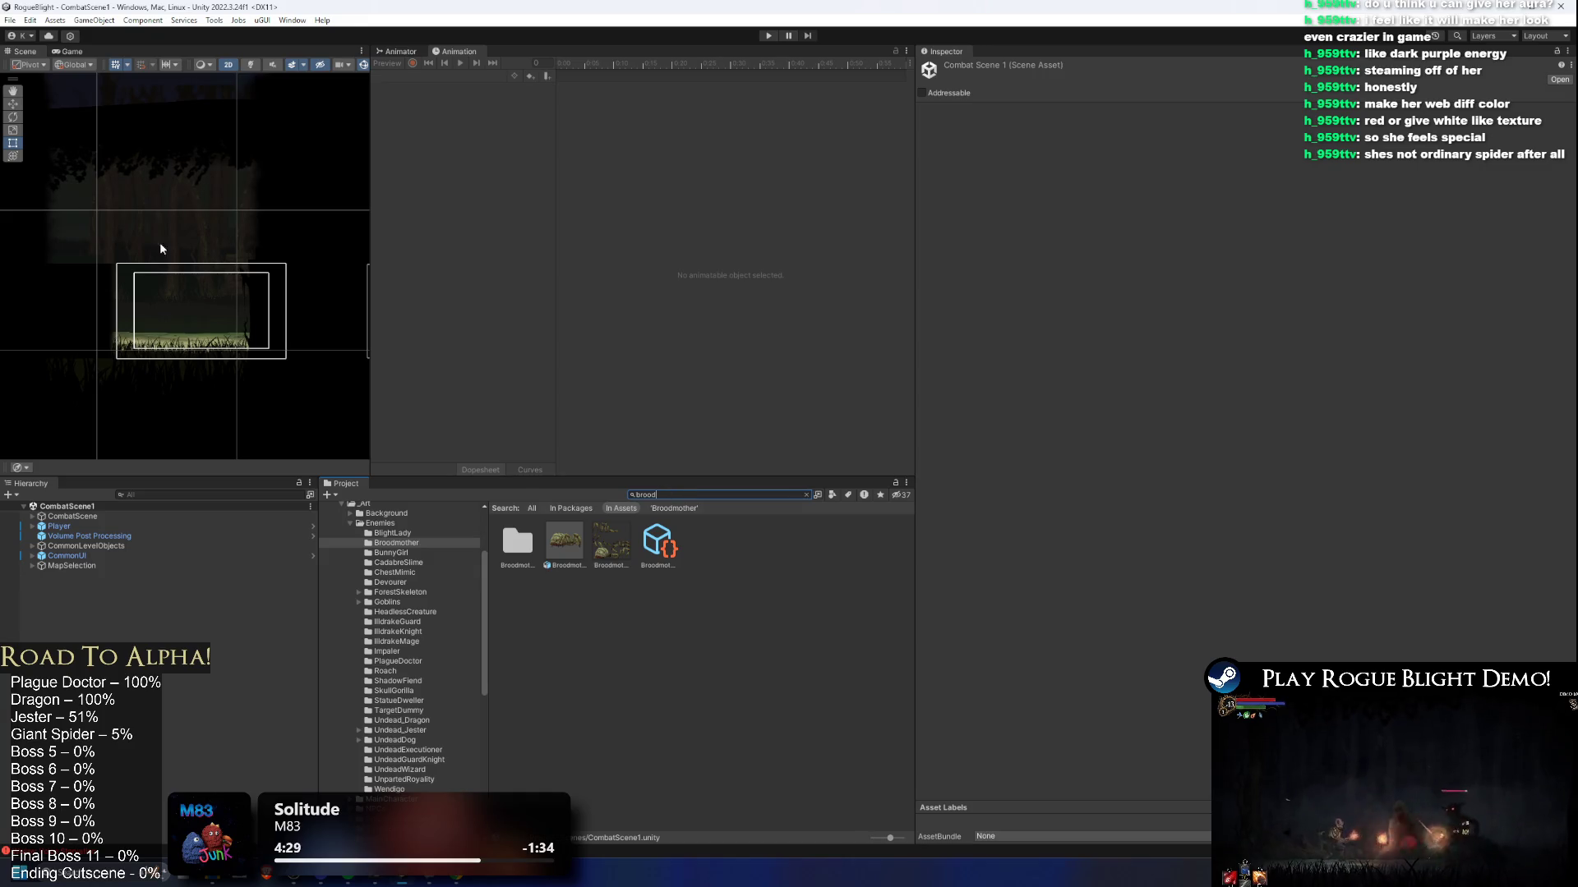
pyautogui.scroll(-3, 273, 205)
pyautogui.scroll(5, 206, 204)
pyautogui.moveTo(206, 205); pyautogui.dragTo(255, 198)
pyautogui.click(768, 36)
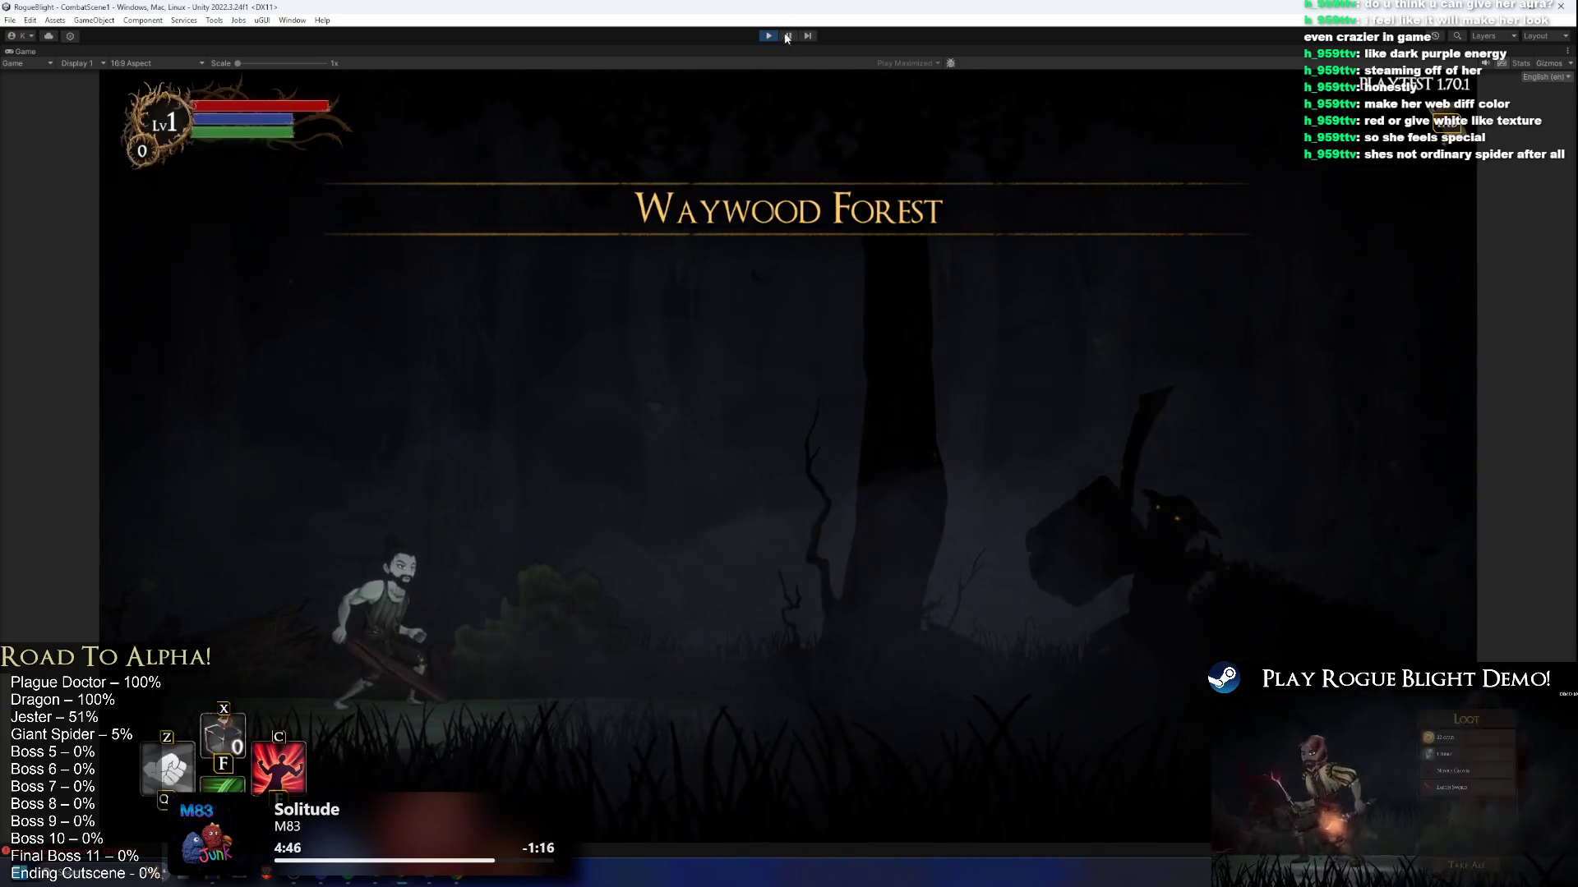
# Step: Pause play and switch the Game view from Play Maximized to Play Focused, returning to the Scene view
pyautogui.click(788, 36)
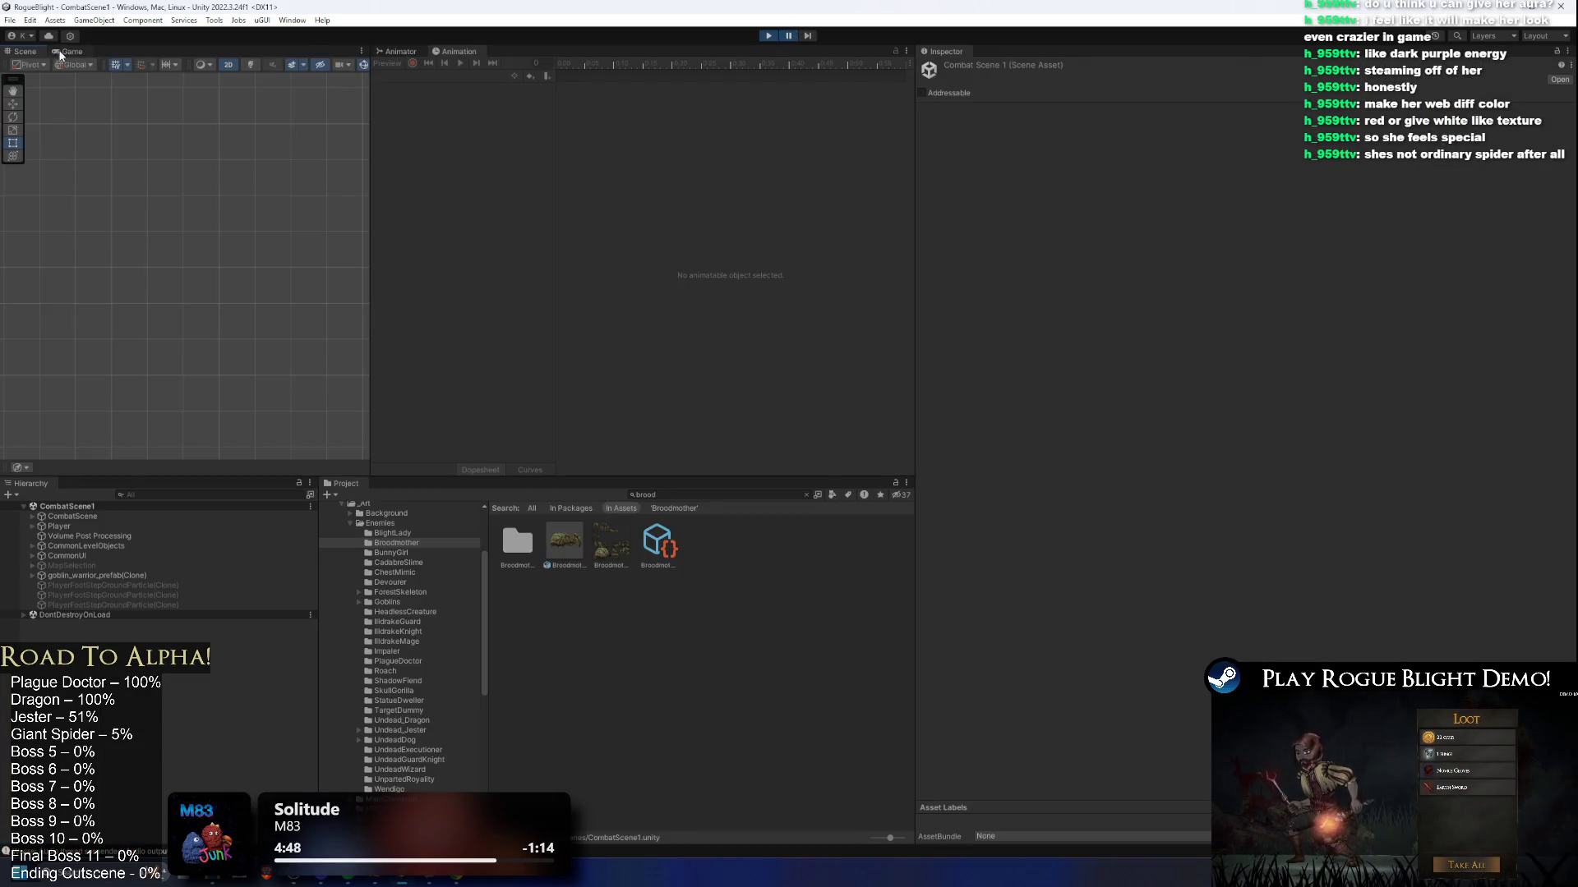
pyautogui.click(60, 54)
pyautogui.click(140, 64)
pyautogui.click(317, 64)
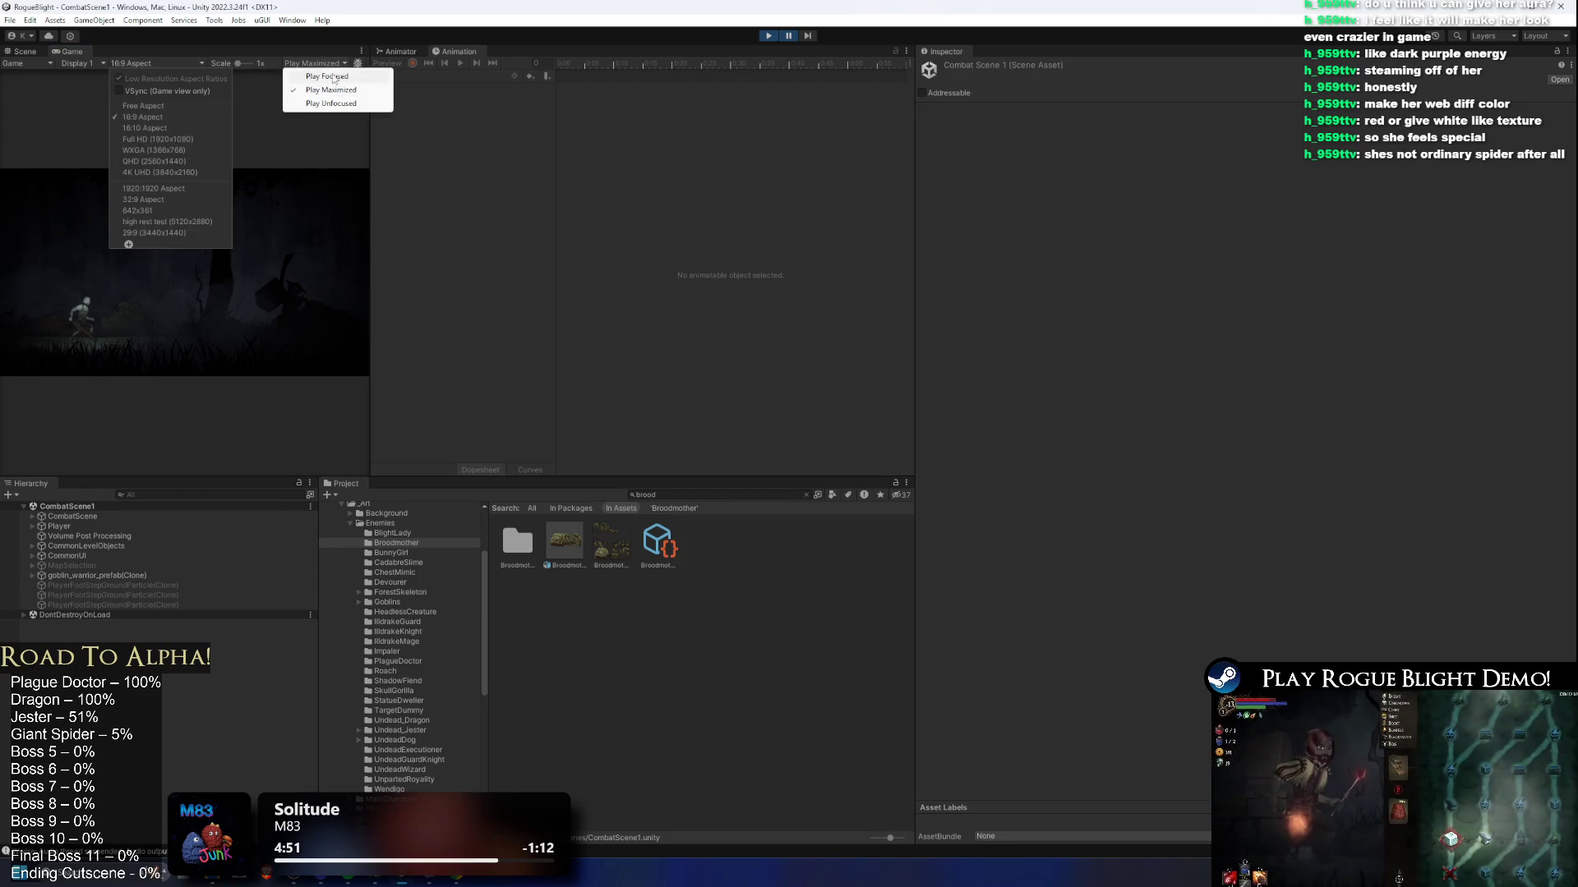
pyautogui.click(329, 76)
pyautogui.click(25, 51)
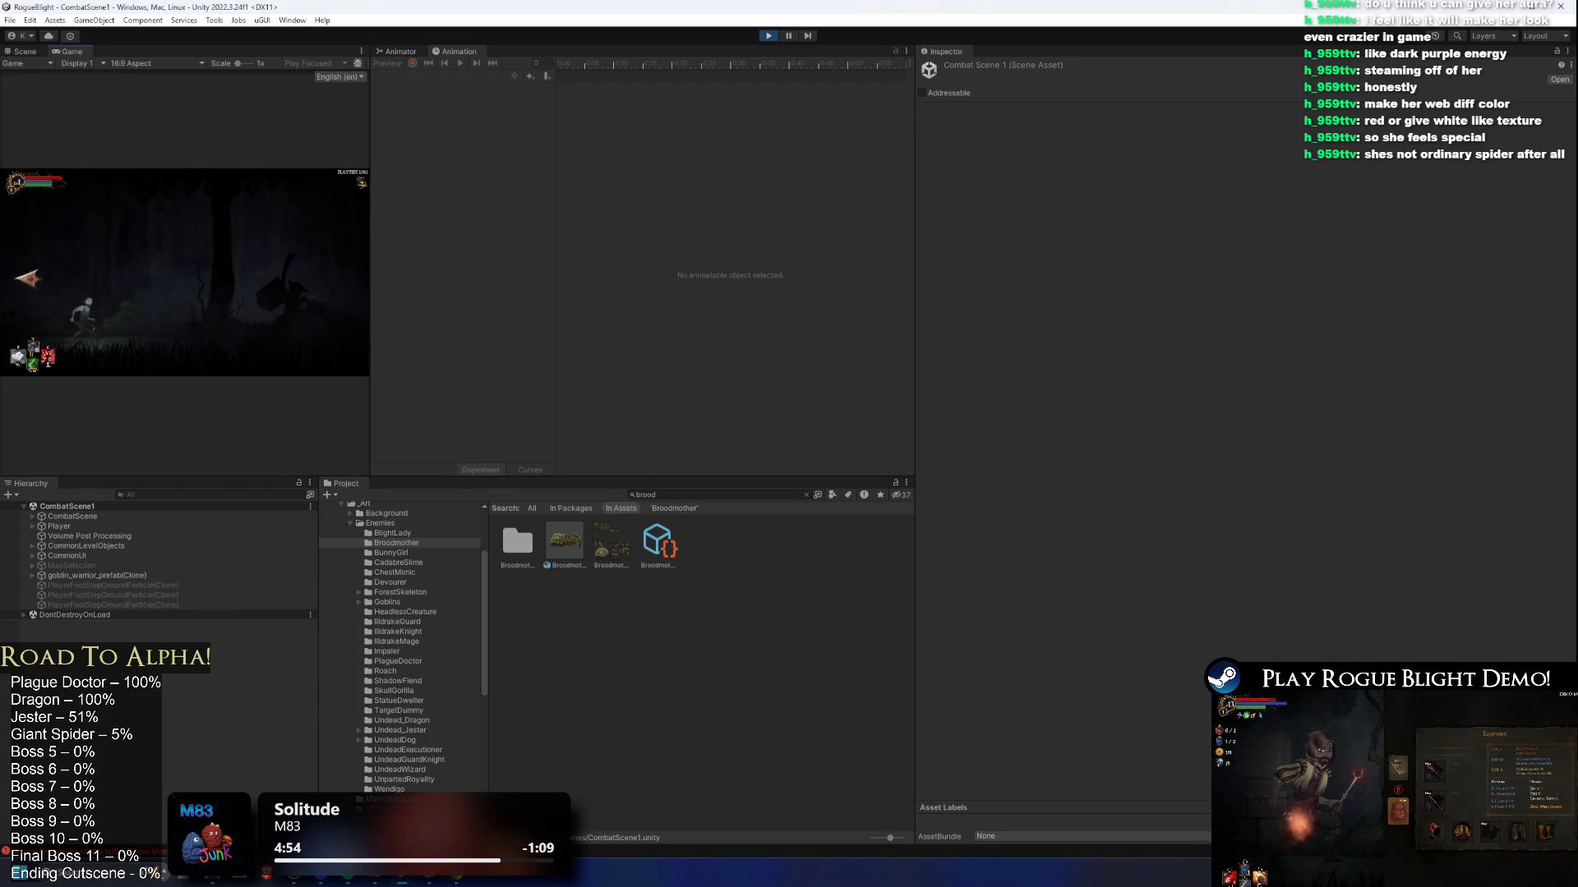
pyautogui.click(24, 51)
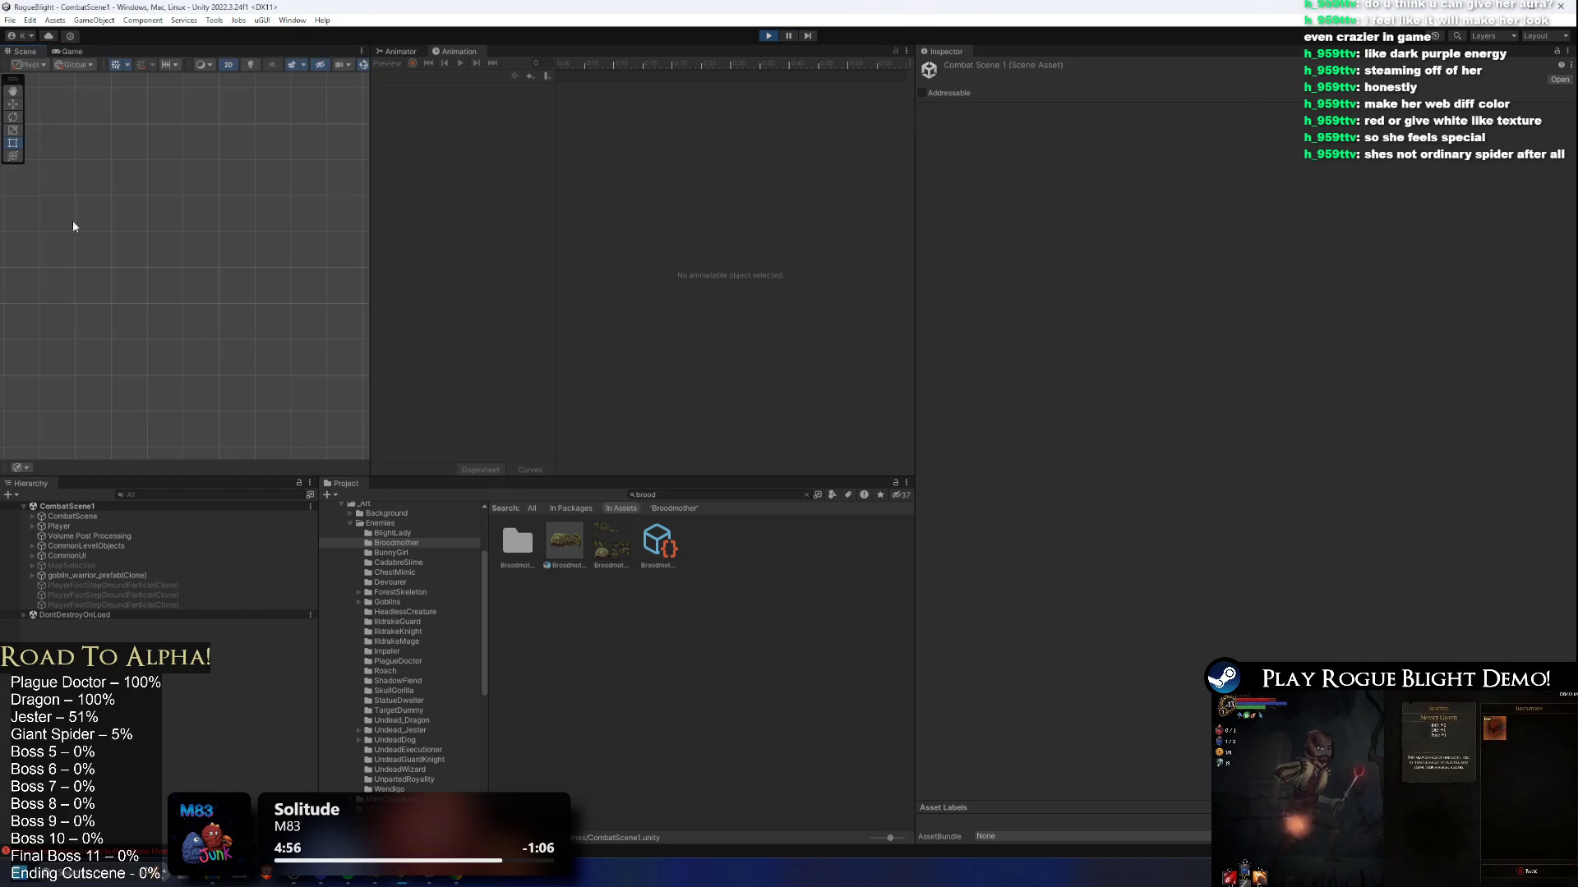
# Step: Frame the CombatScene object and place the Broodmother art into the arena
pyautogui.click(73, 516)
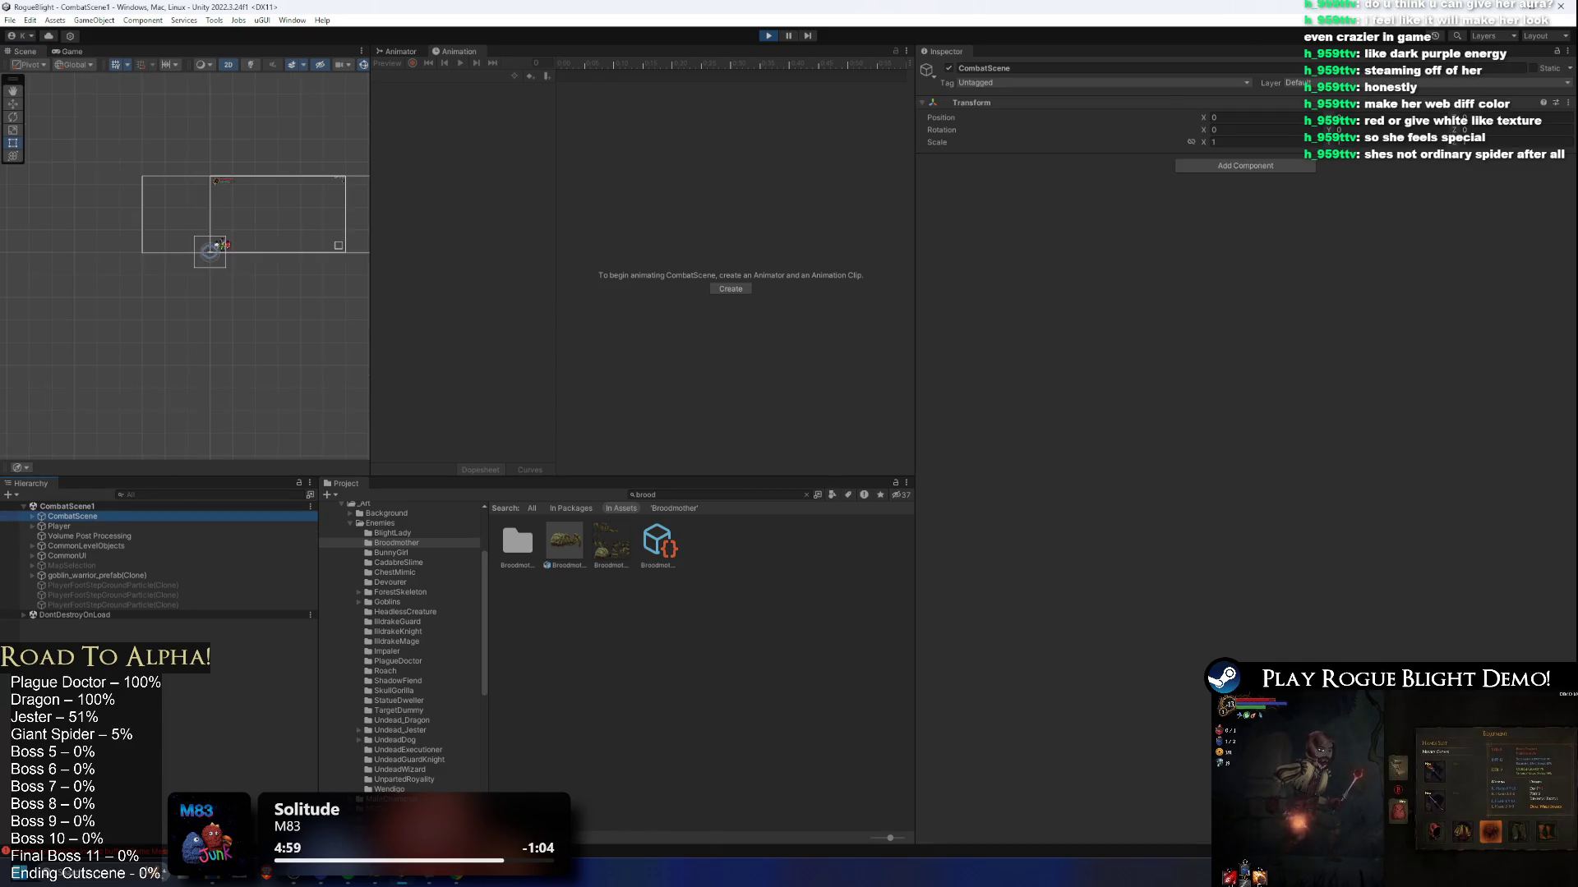
pyautogui.press('f')
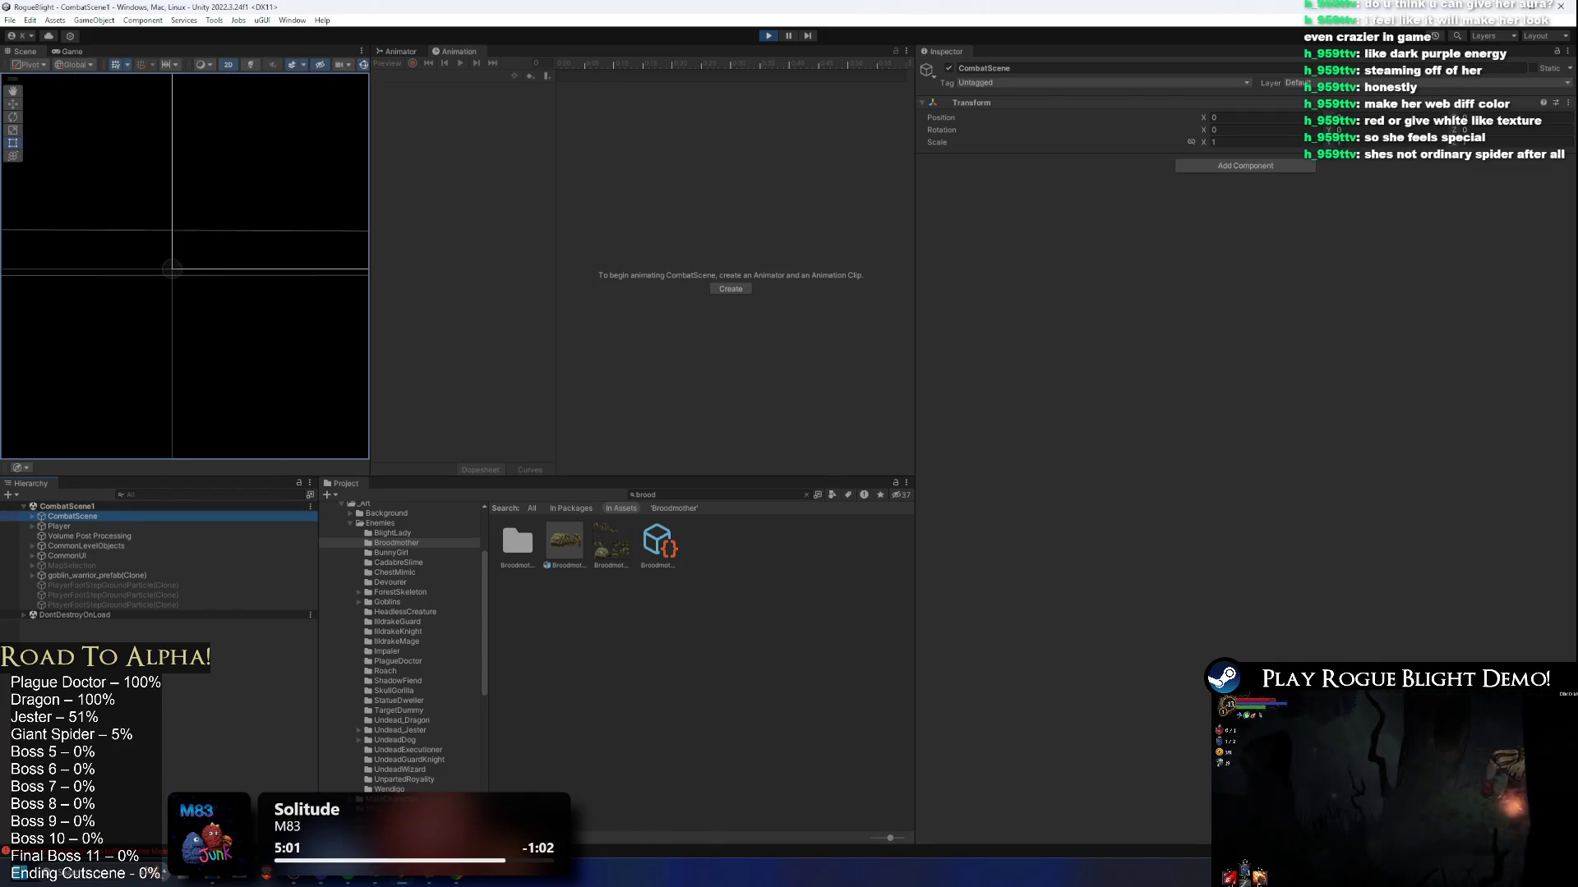
pyautogui.scroll(-10, 238, 281)
pyautogui.scroll(3, 190, 216)
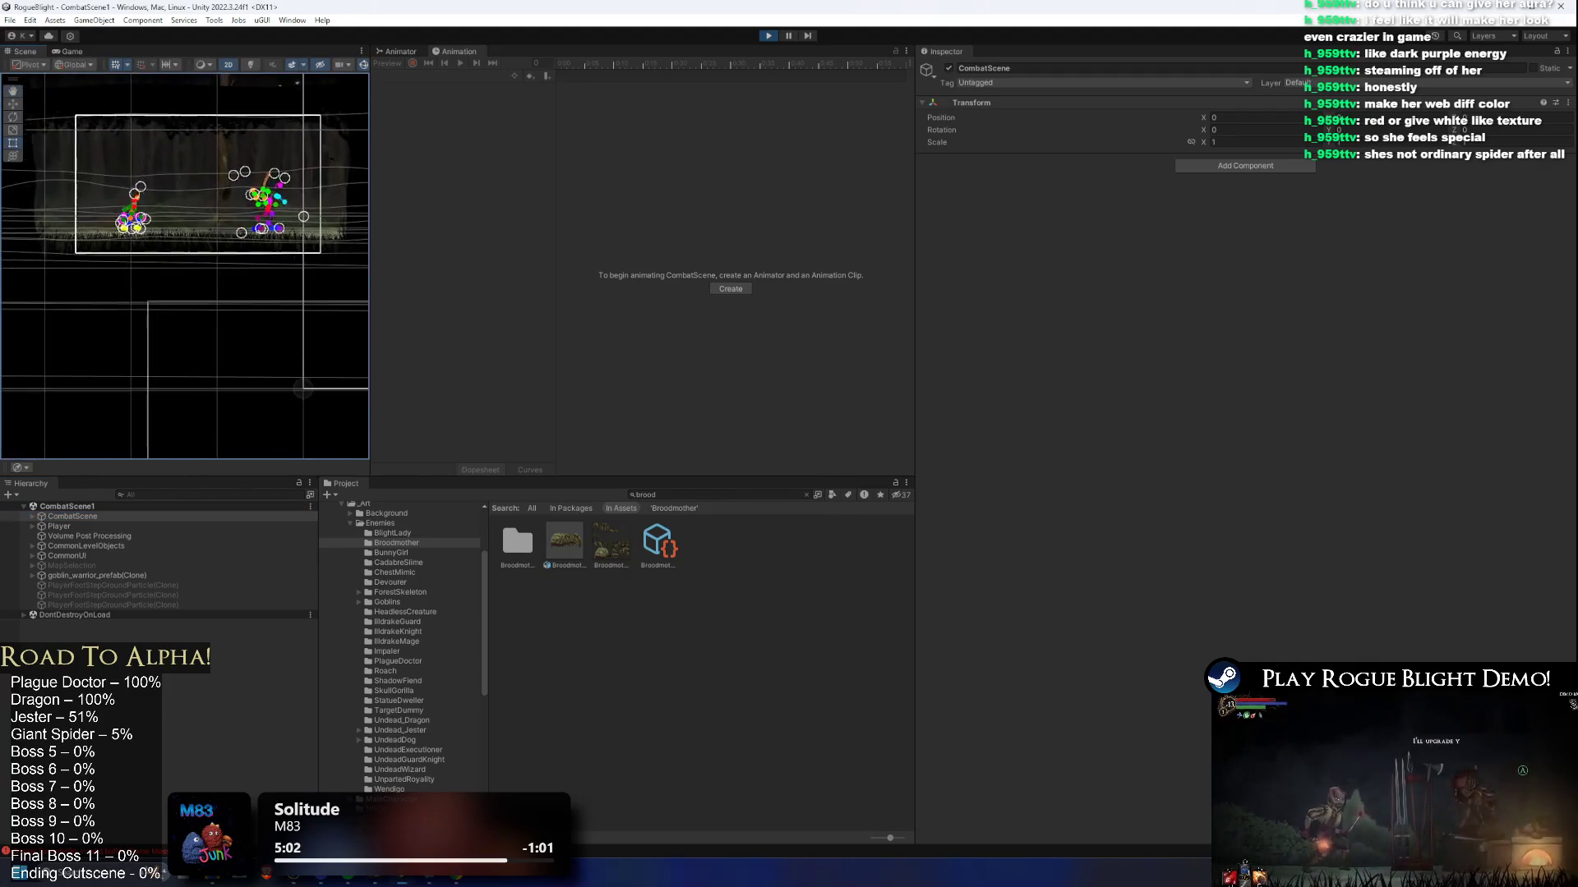
pyautogui.scroll(2, 225, 282)
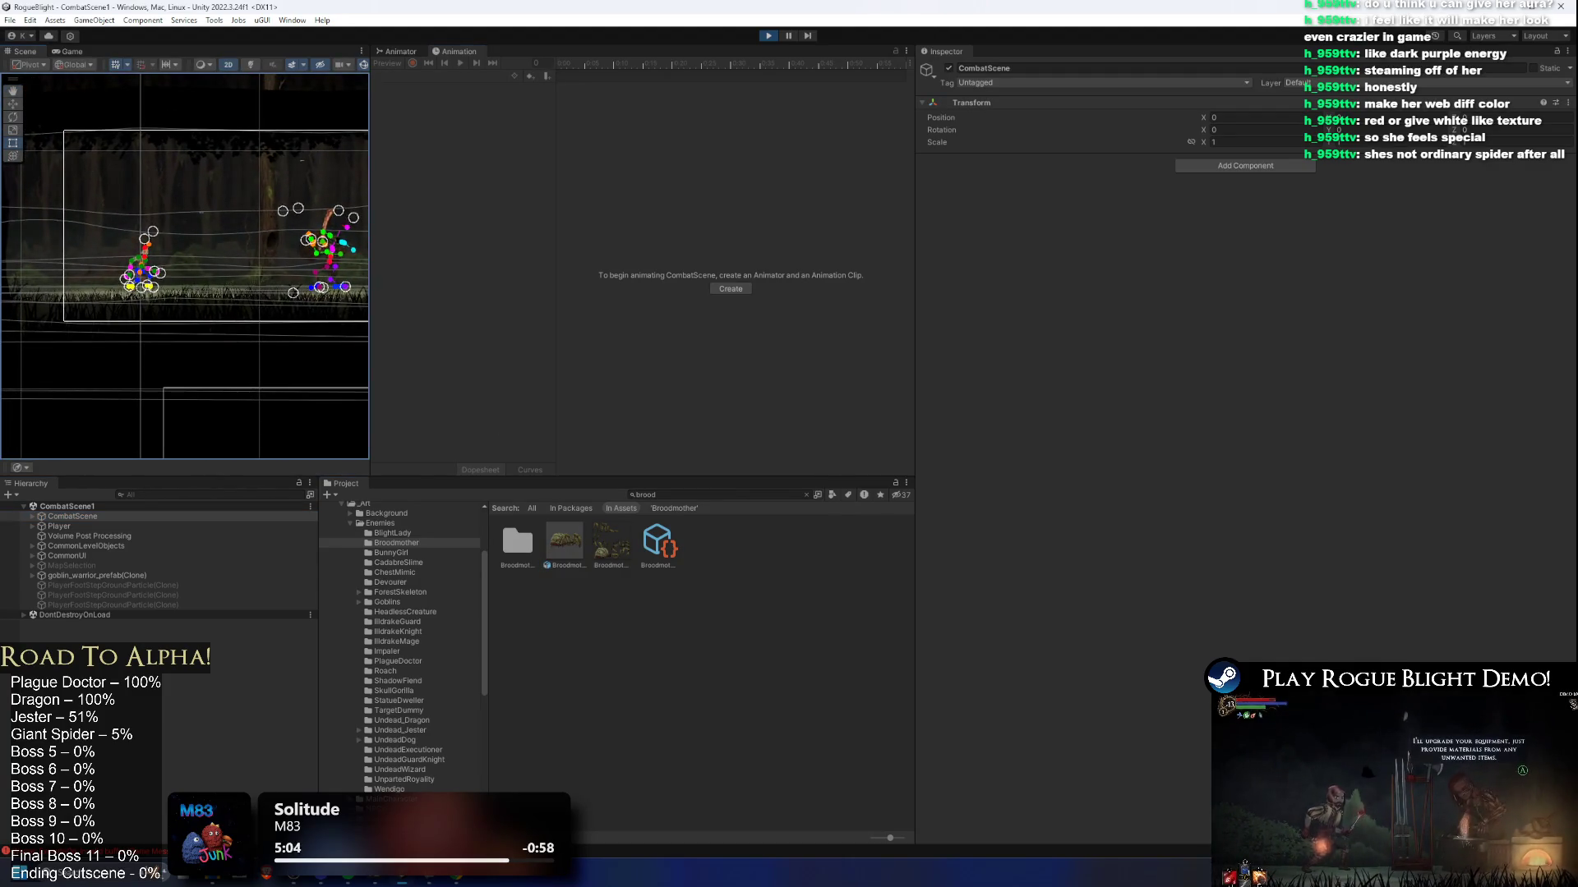
pyautogui.click(214, 266)
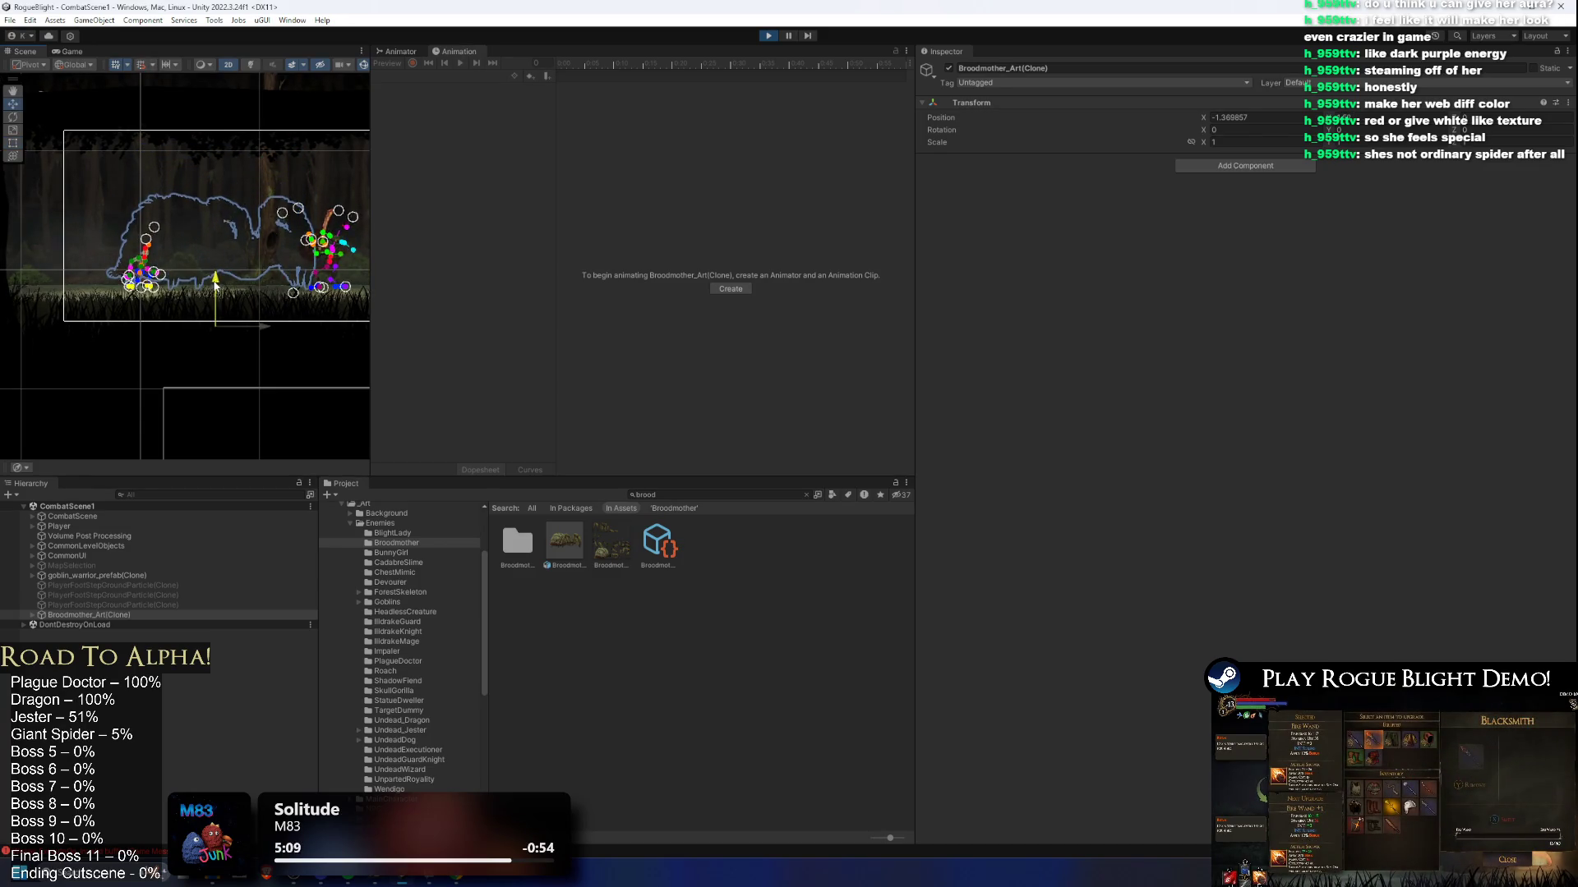
# Step: Select spider parts leg c1 through rear leg c1 and set their Sorting Layer to EnemyBack1
pyautogui.click(32, 615)
pyautogui.press('Down')
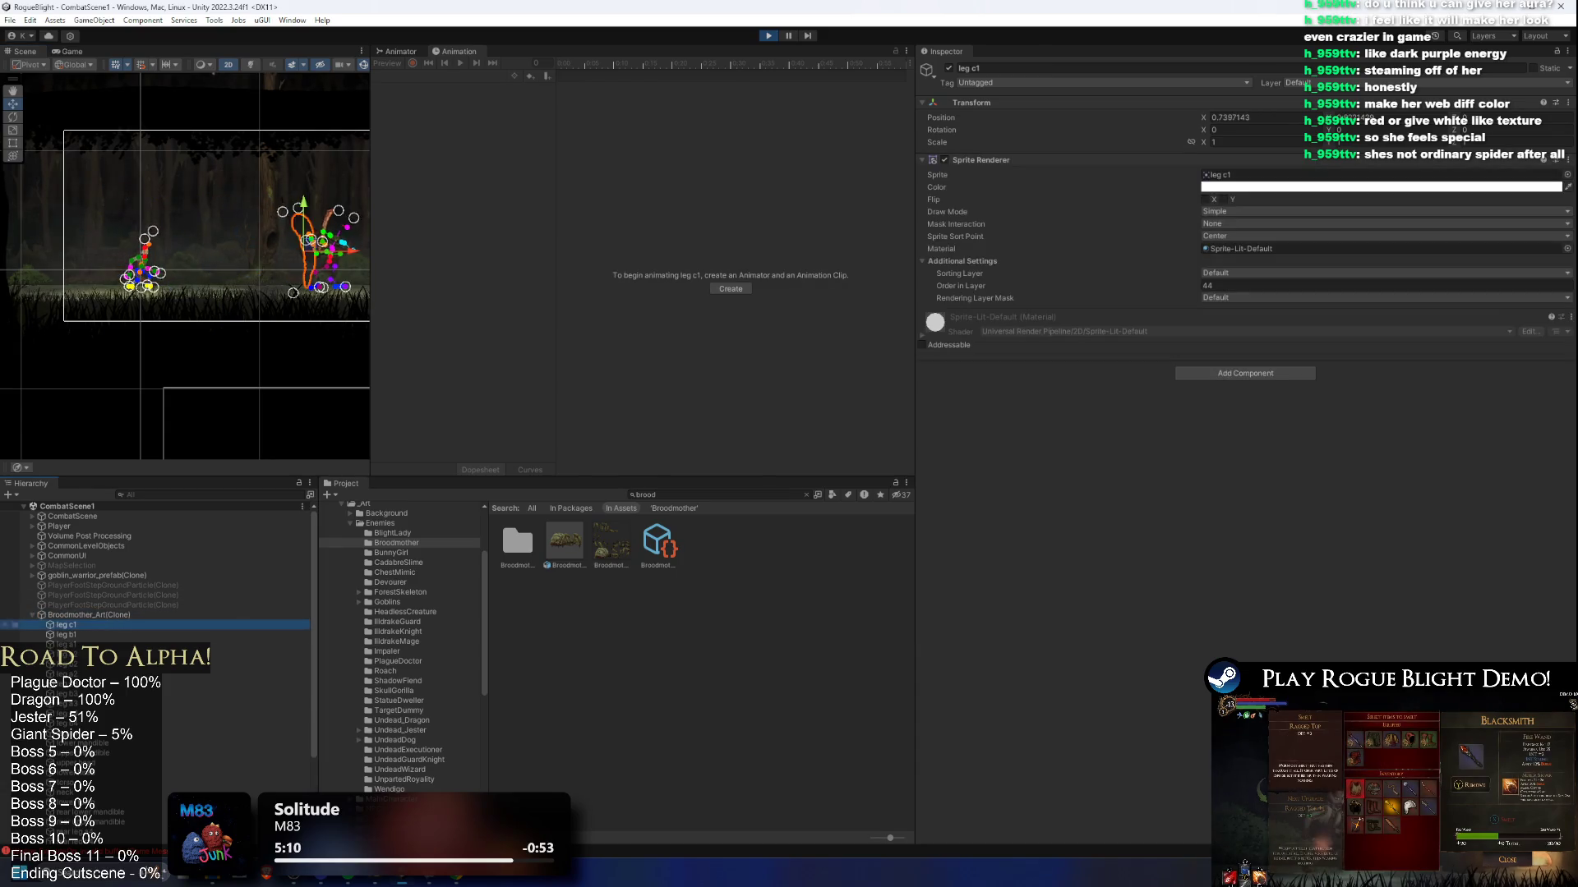
pyautogui.scroll(-3, 194, 592)
pyautogui.keyDown('shift'); pyautogui.click(74, 829); pyautogui.keyUp('shift')
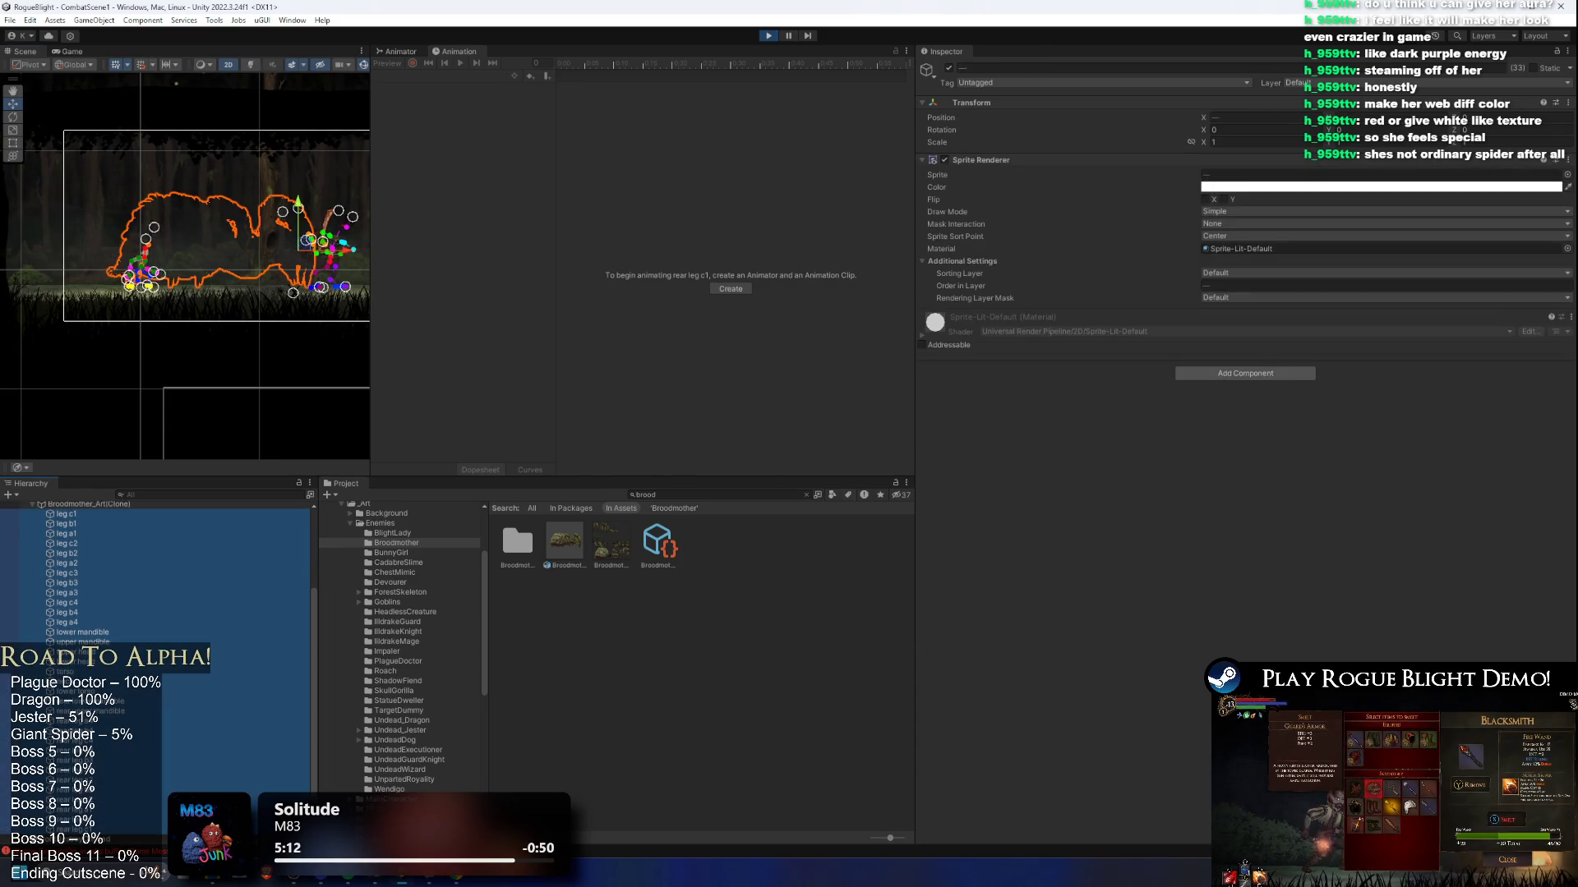
pyautogui.click(1233, 261)
pyautogui.click(1233, 261)
pyautogui.click(1250, 273)
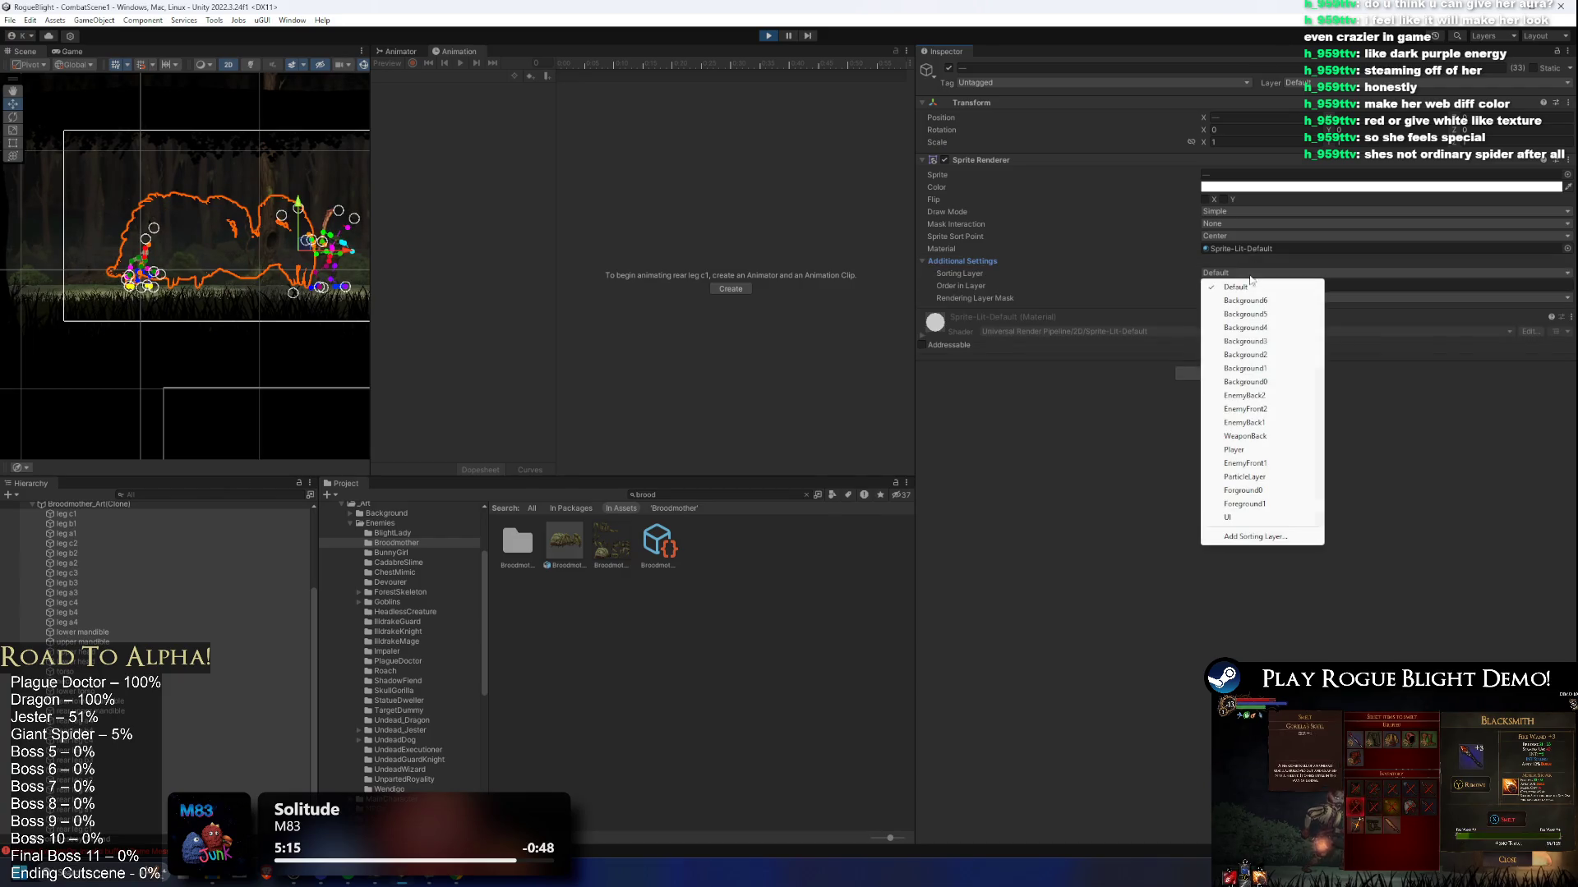
pyautogui.click(1244, 422)
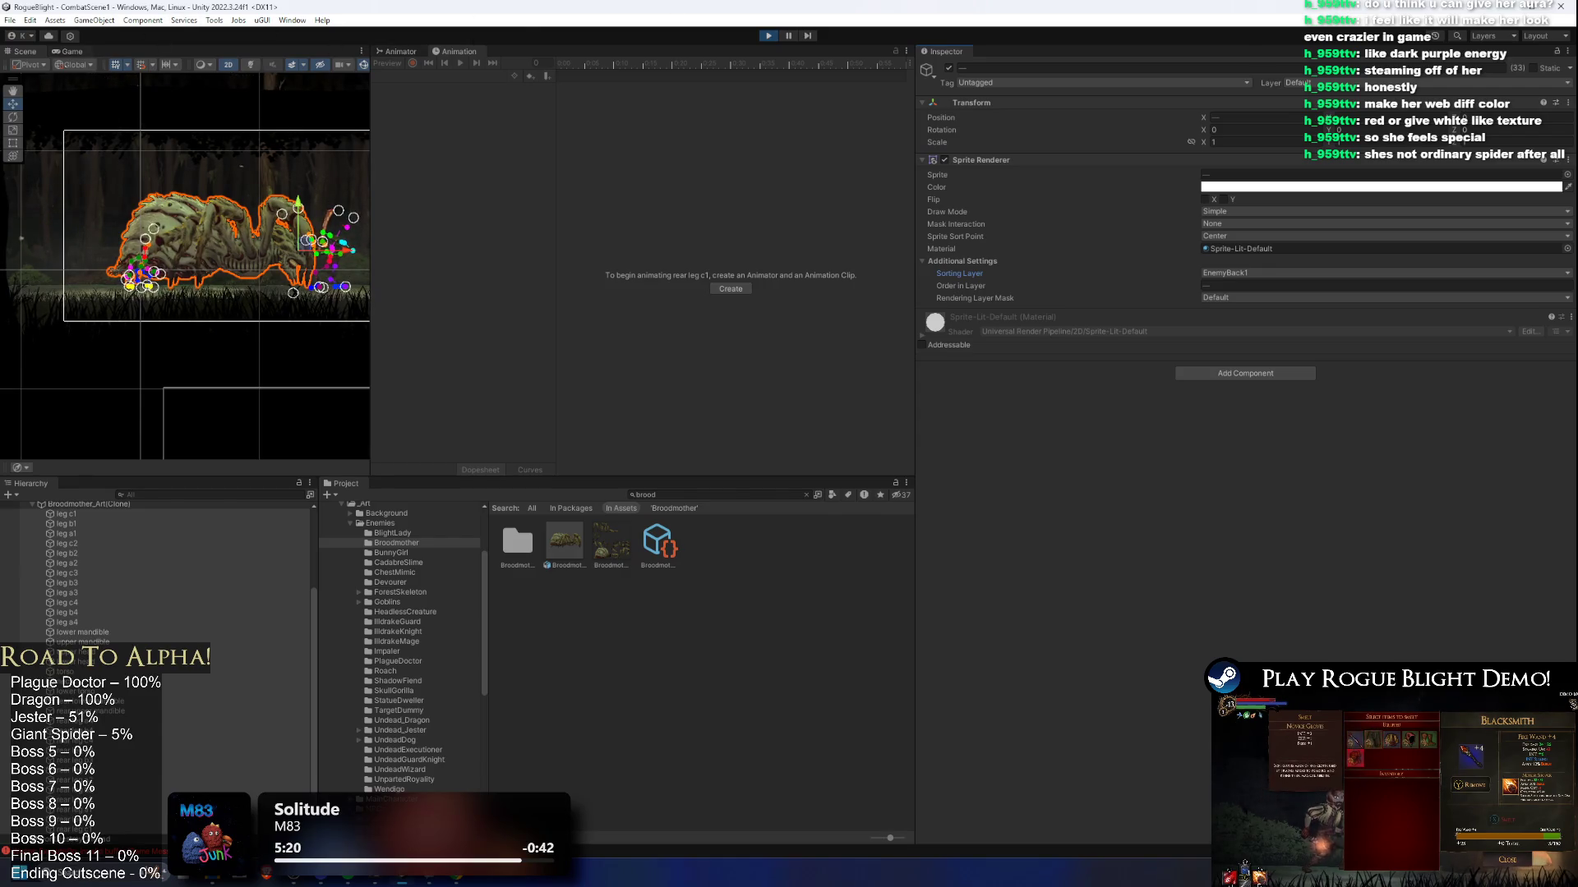
pyautogui.click(69, 52)
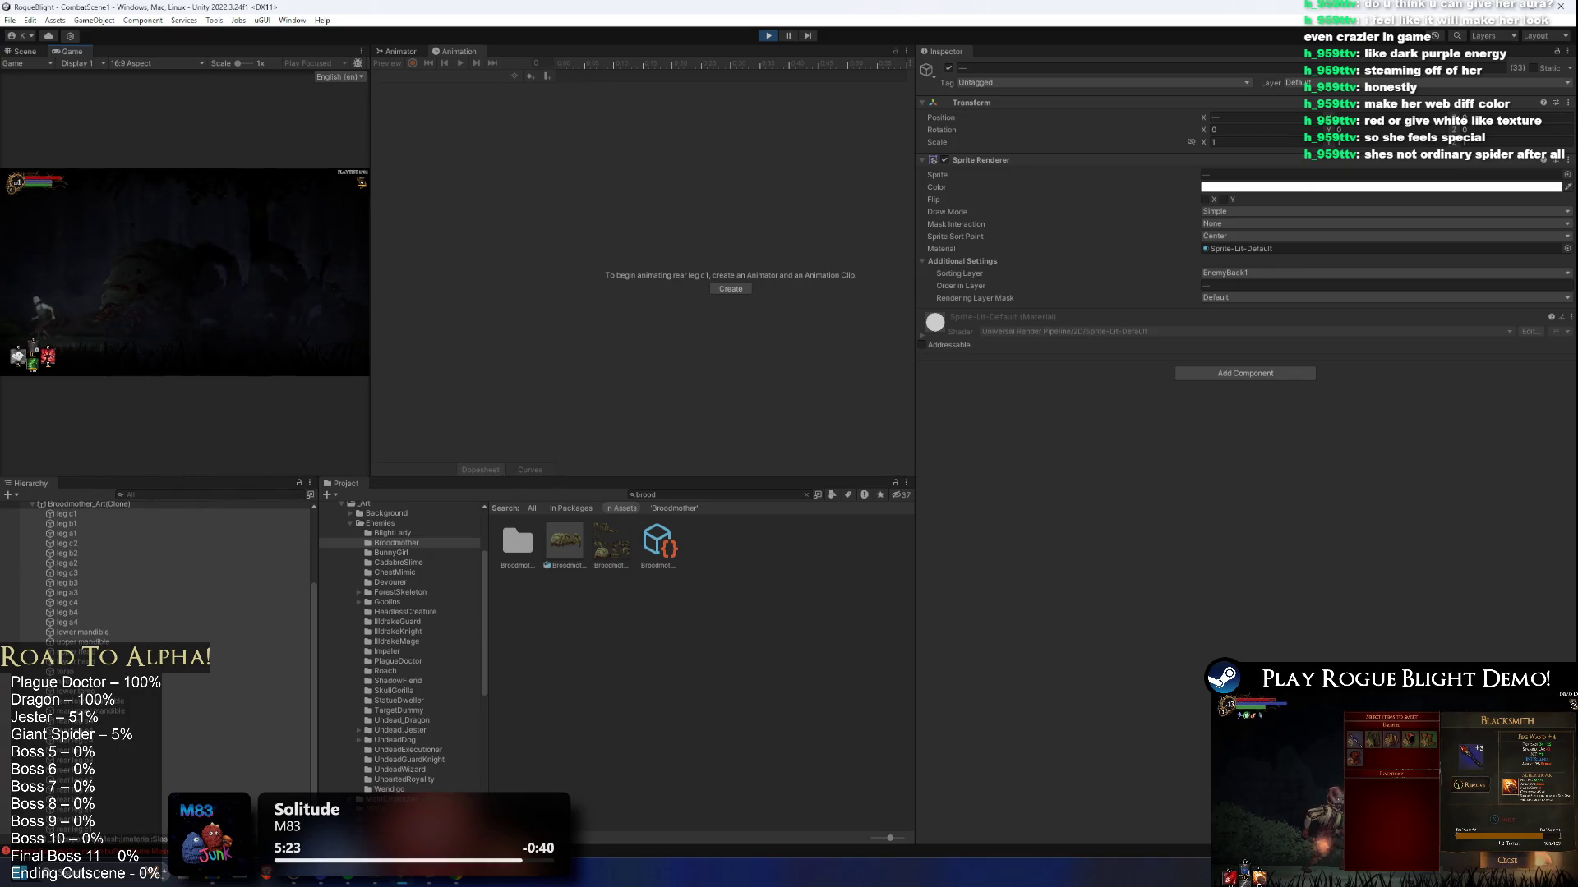
# Step: Keep the 16:9 aspect, set the Game view to Play Maximized, and resume play
pyautogui.click(189, 63)
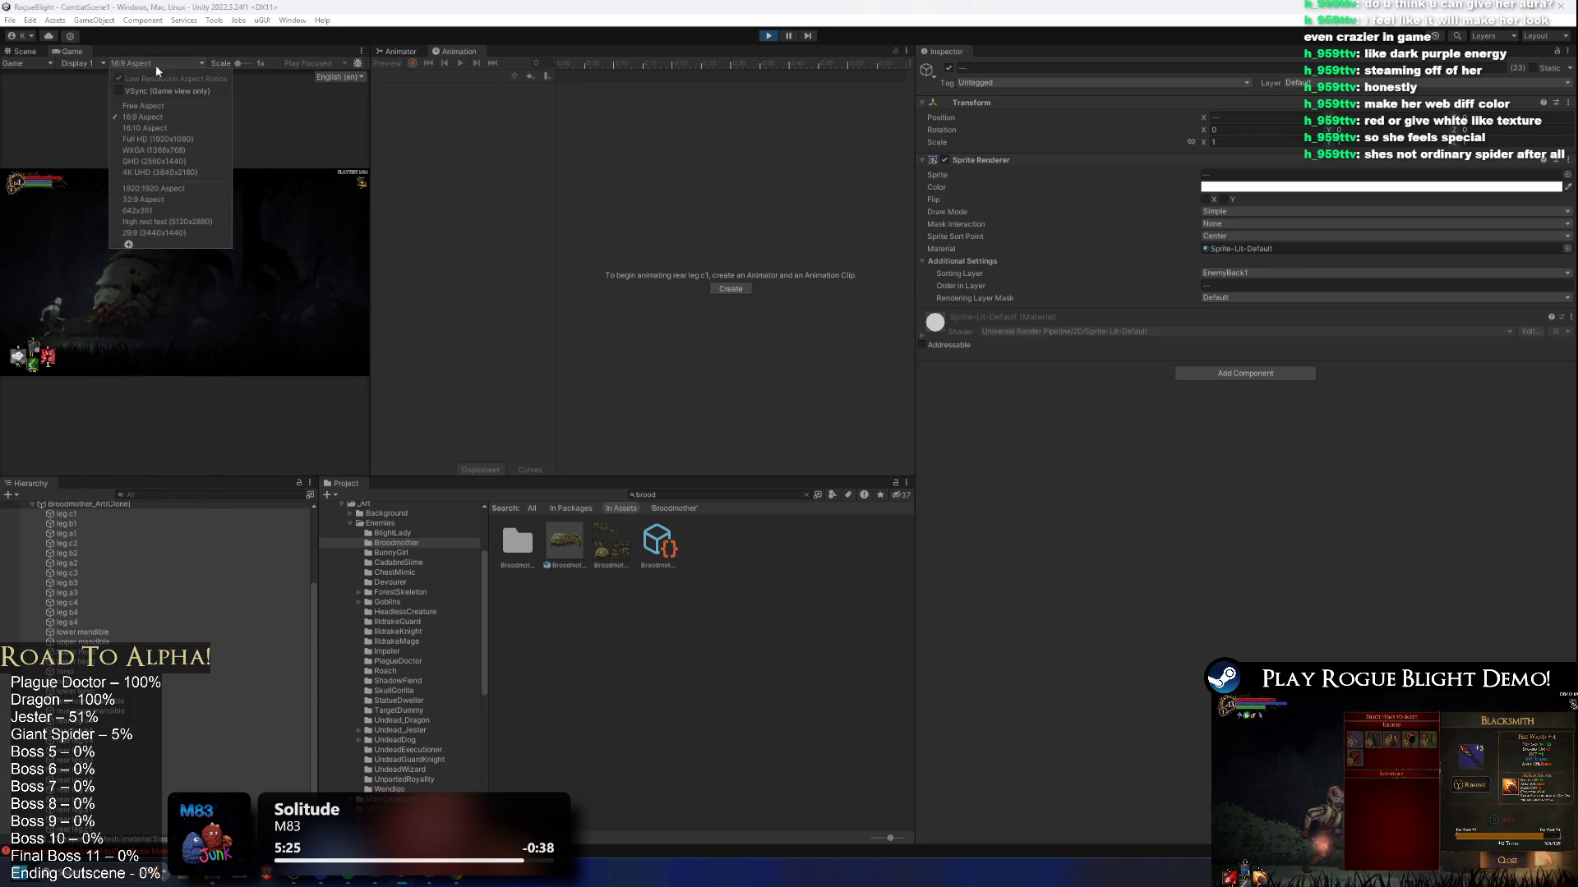
pyautogui.click(142, 65)
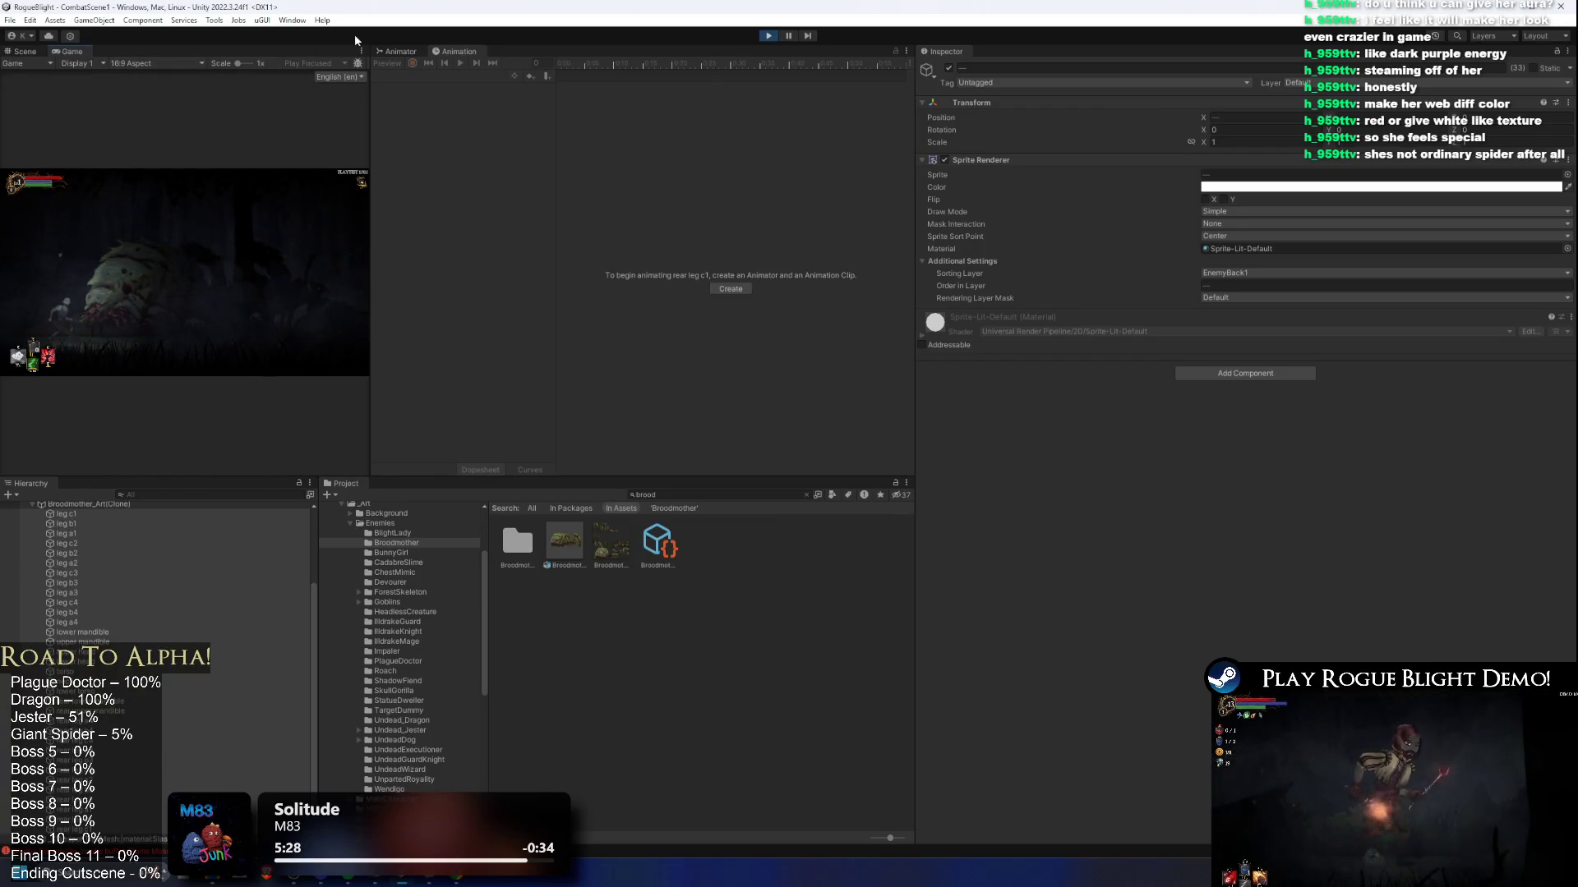
pyautogui.click(810, 38)
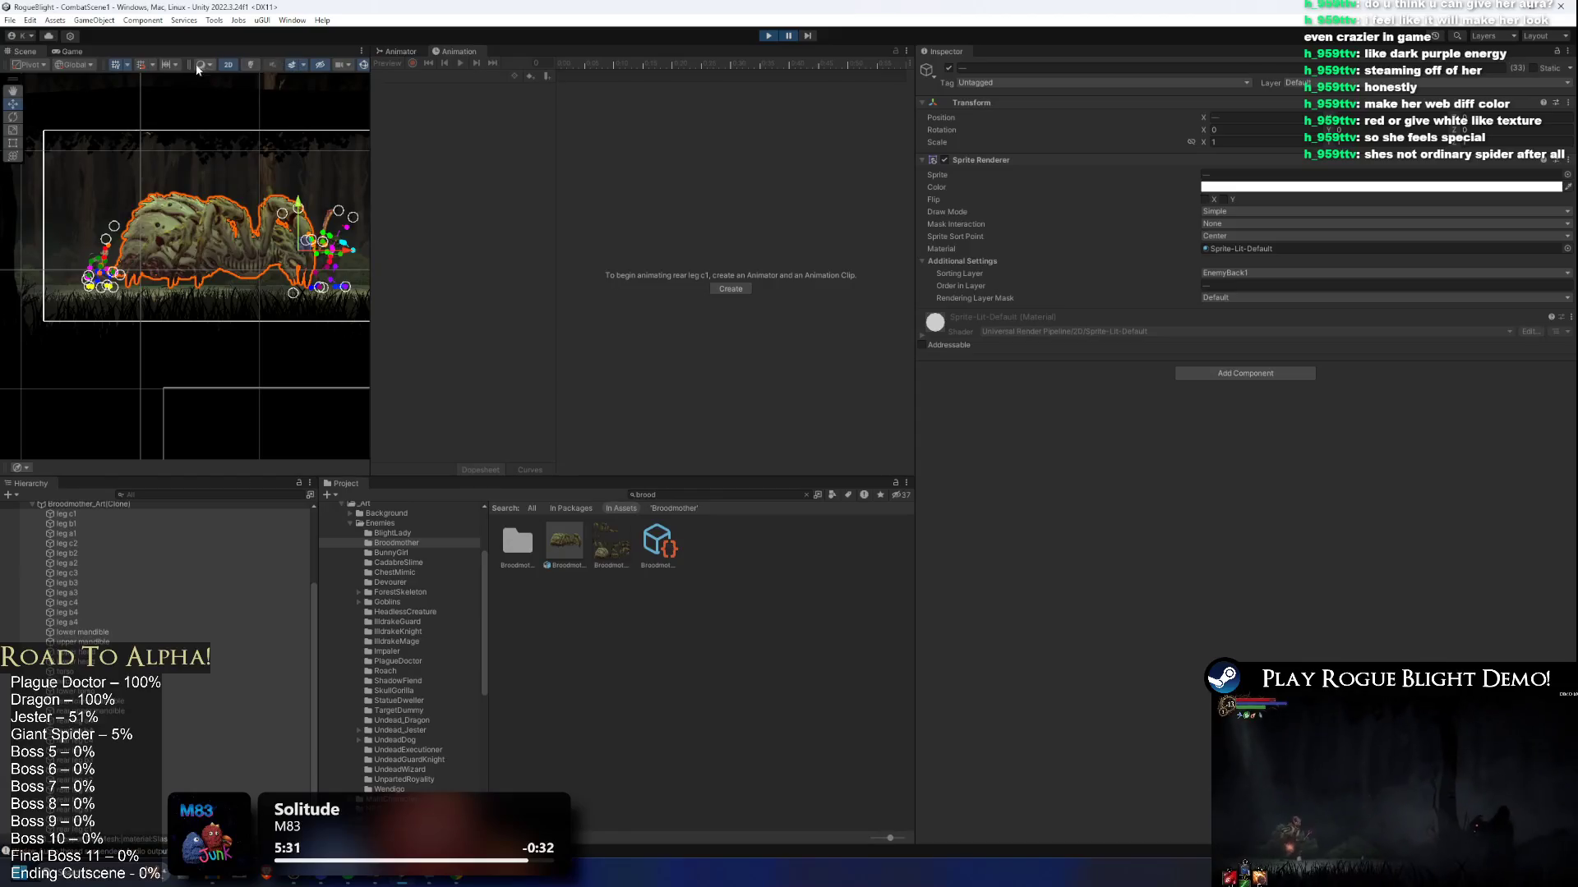
pyautogui.click(72, 51)
pyautogui.click(314, 63)
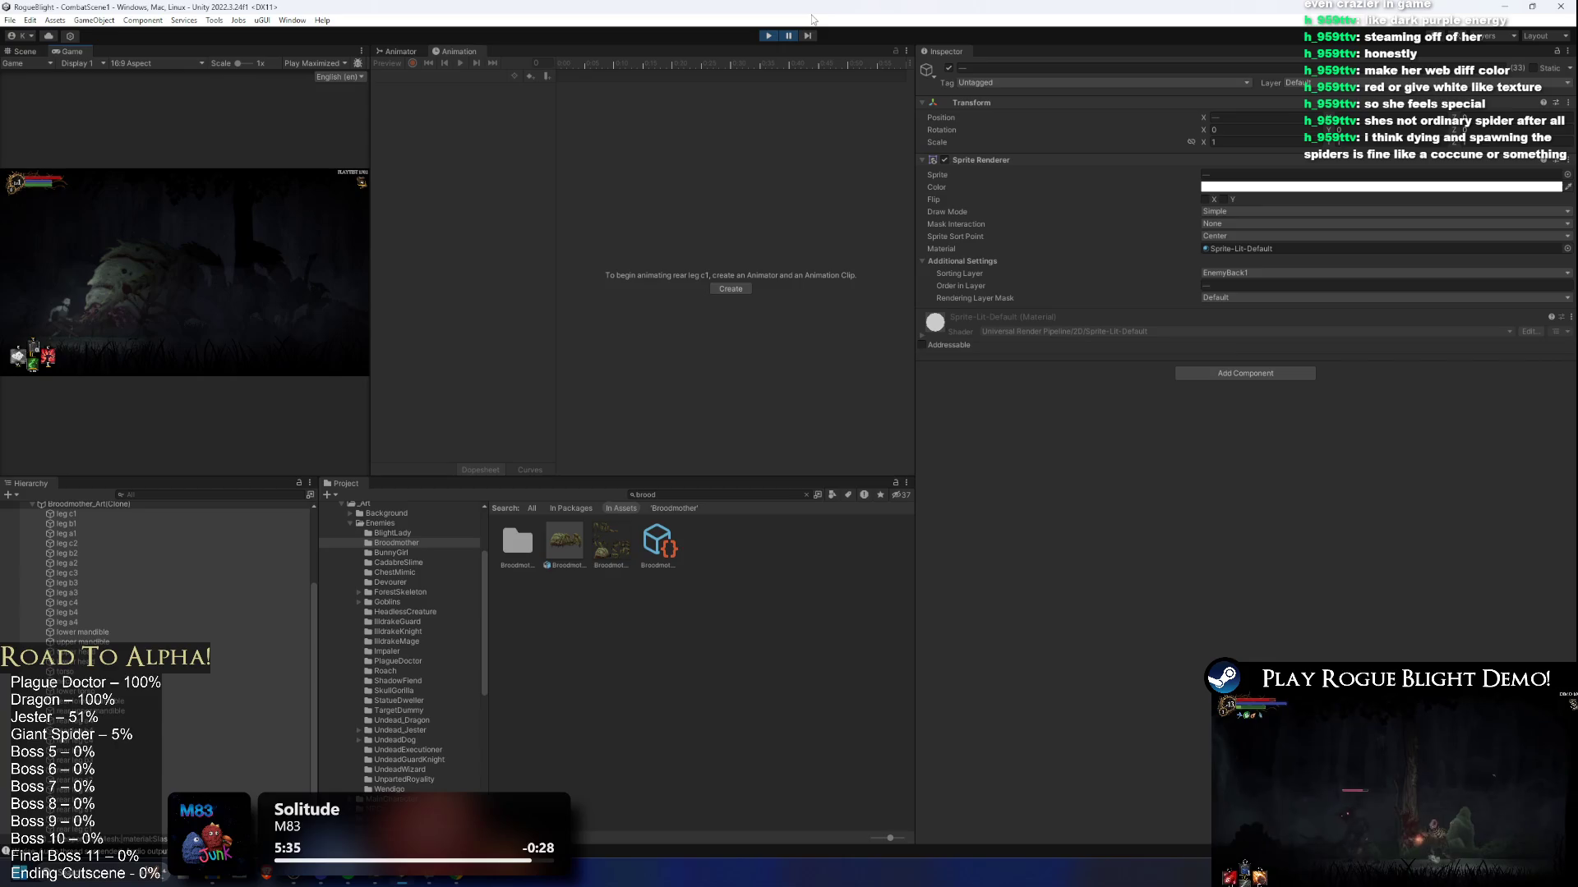
pyautogui.click(789, 36)
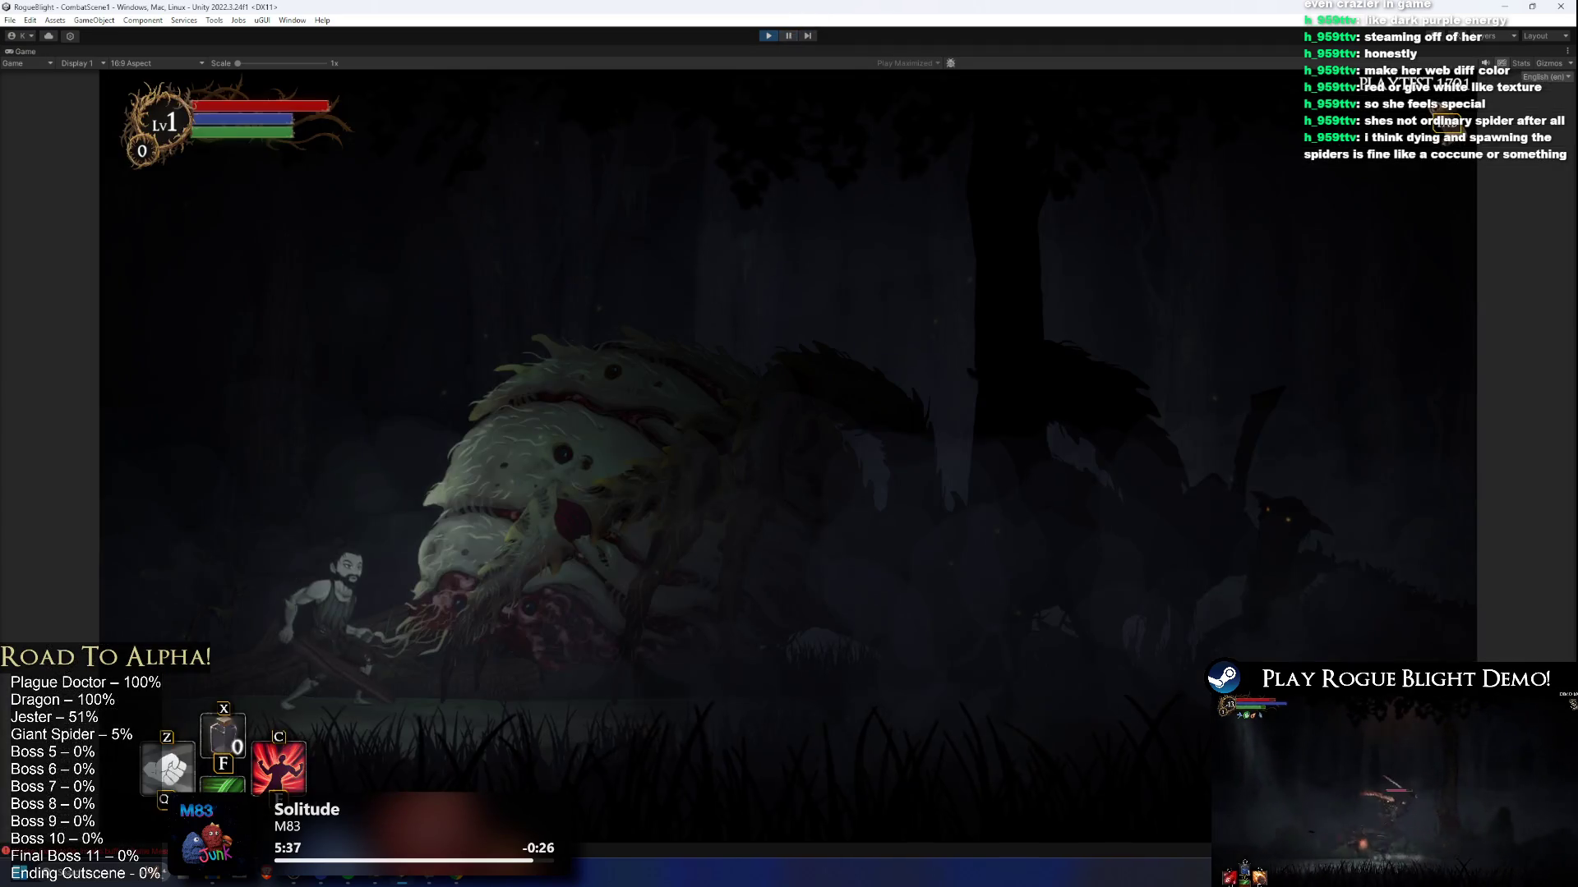
# Step: Playtest the spider fight, running left and right beneath it and jumping onto it, then pause
pyautogui.press('d')
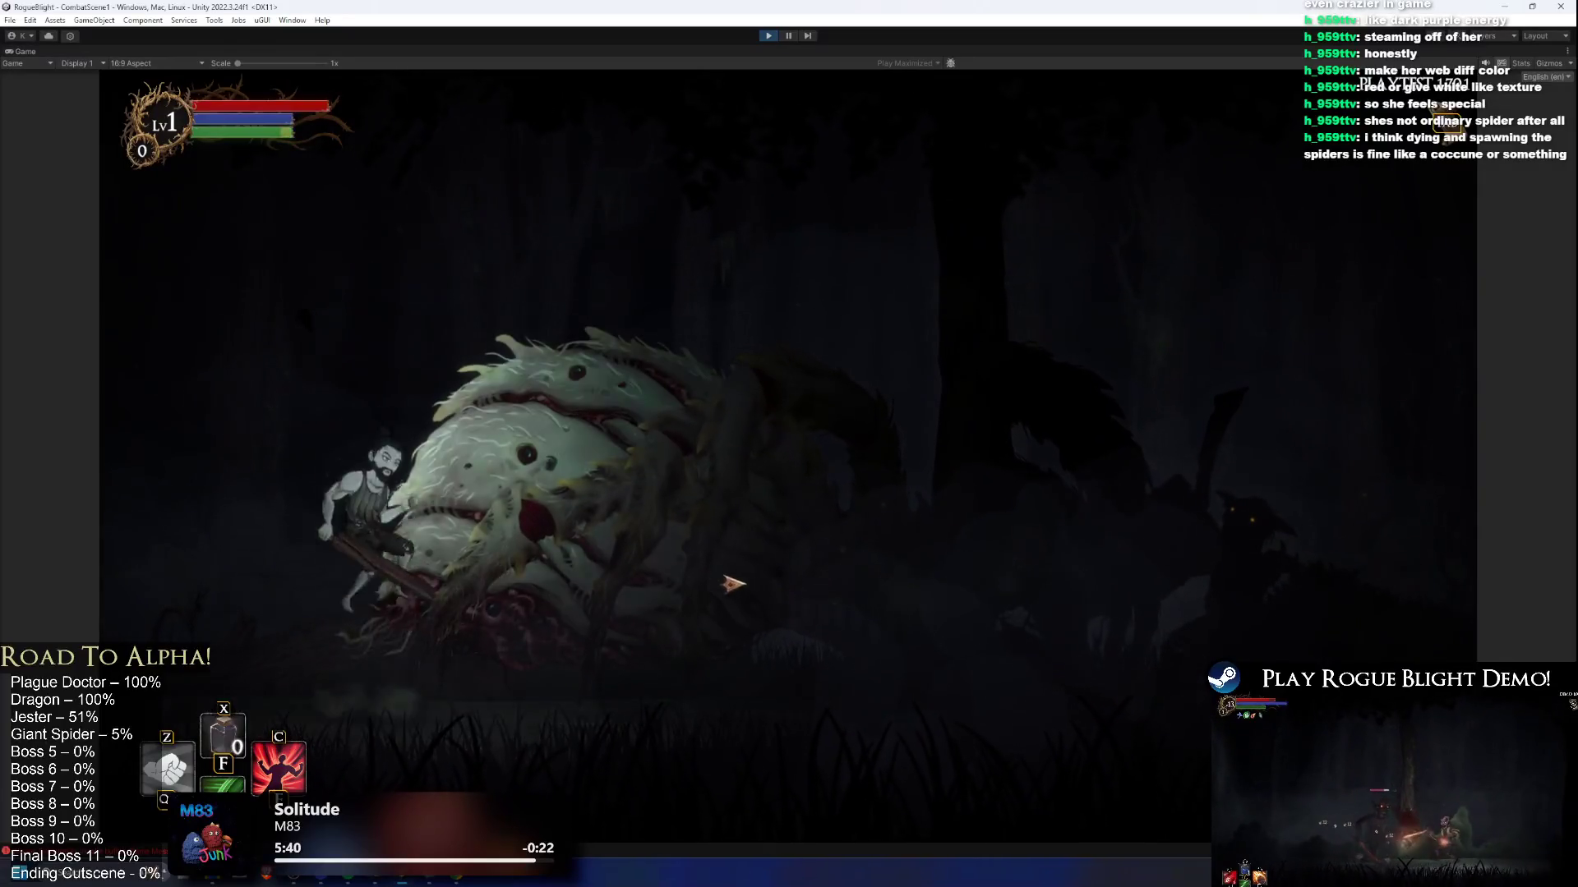
pyautogui.press('a')
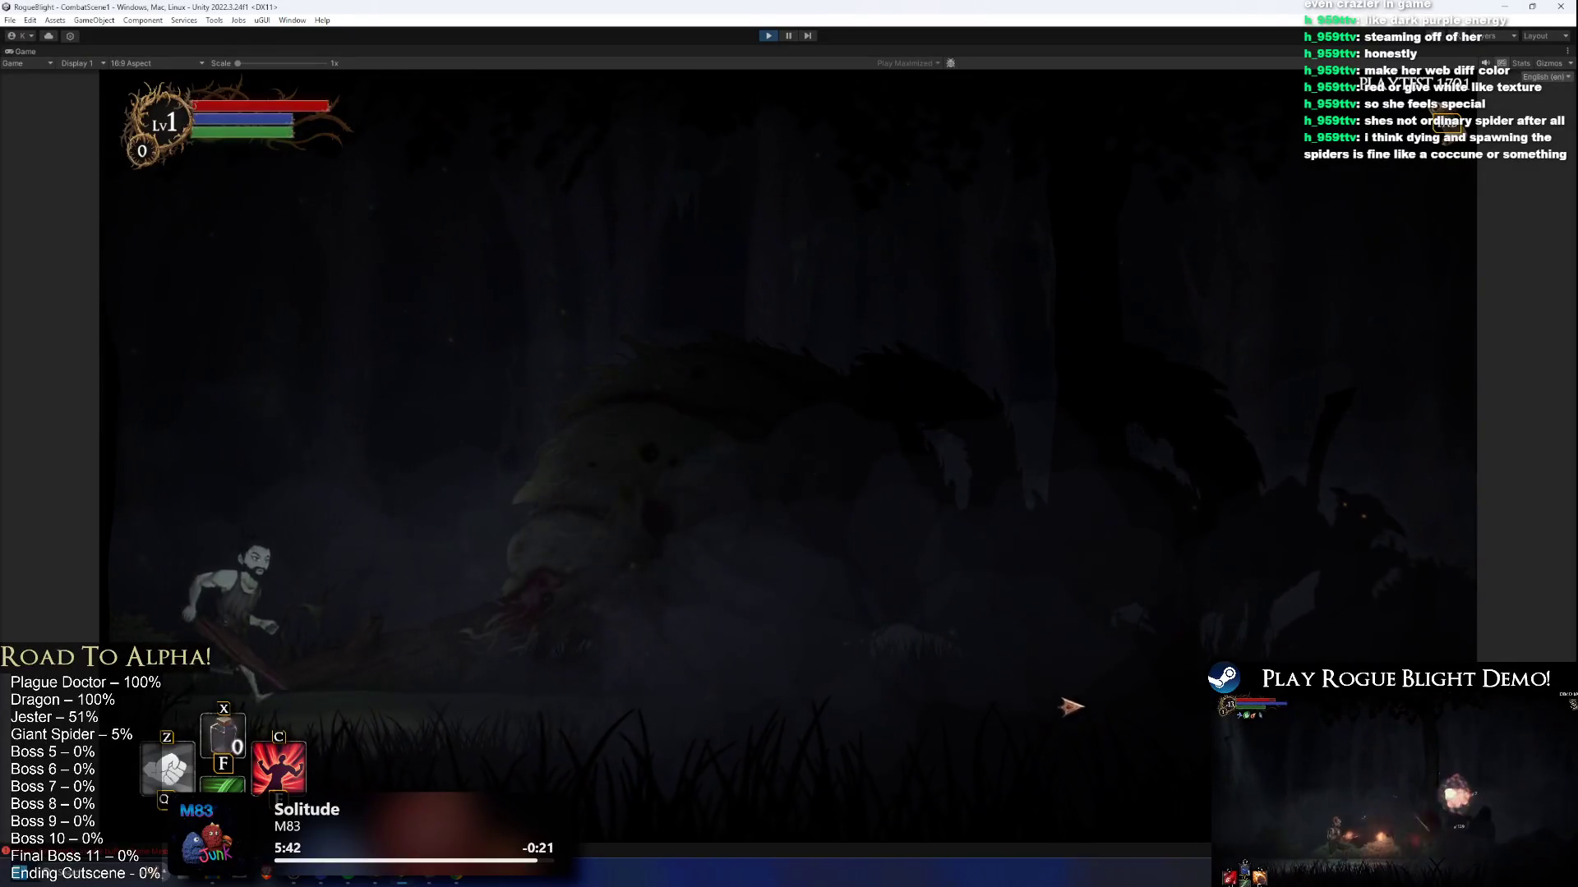
pyautogui.press('d')
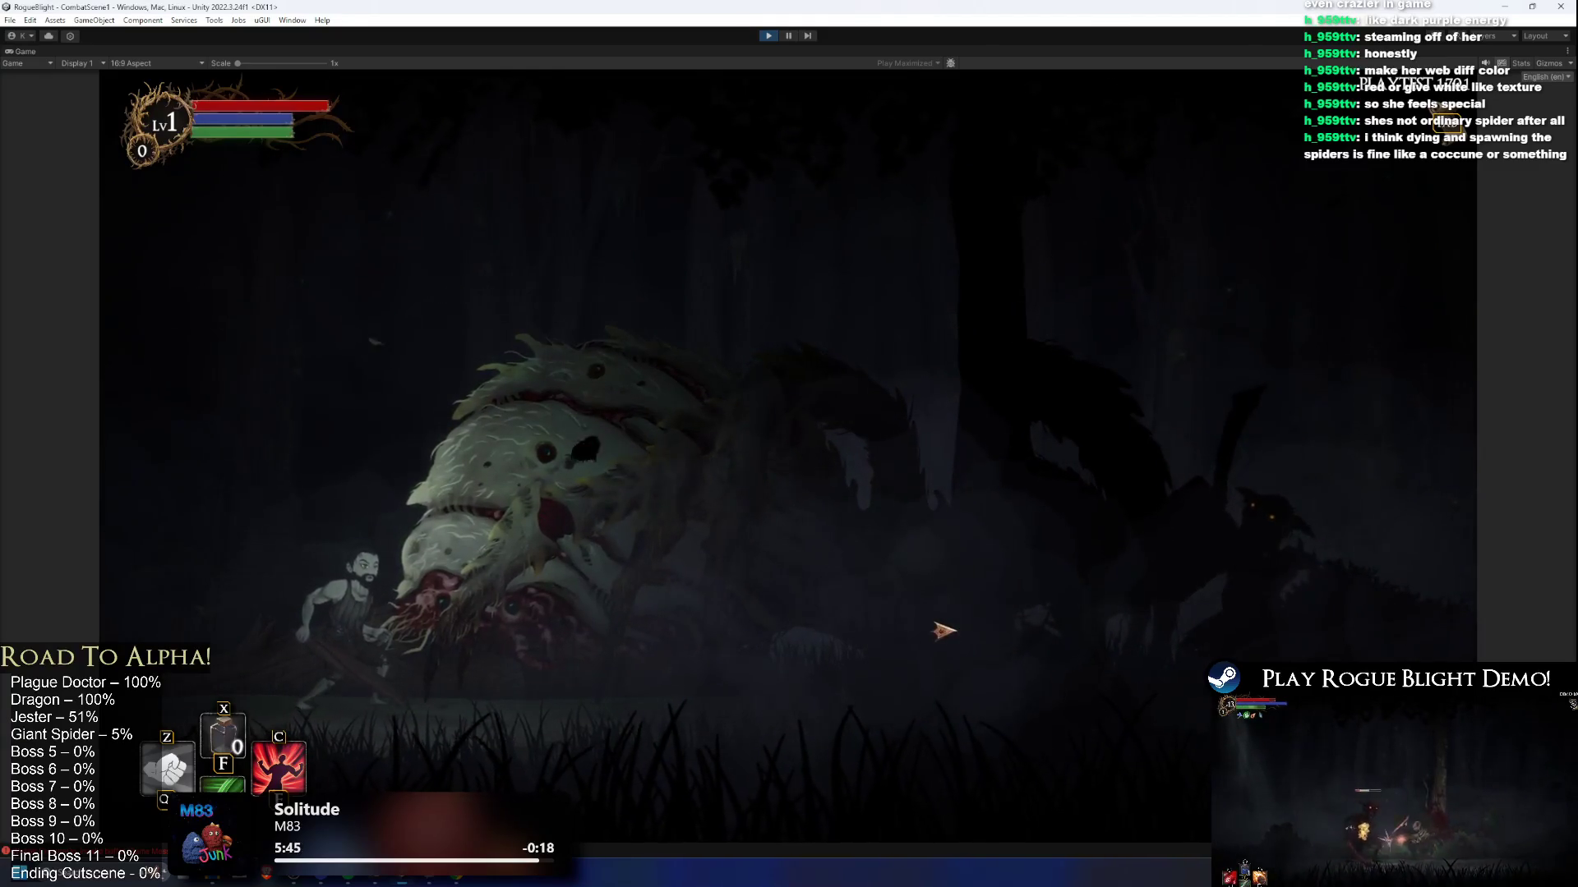
pyautogui.press('d')
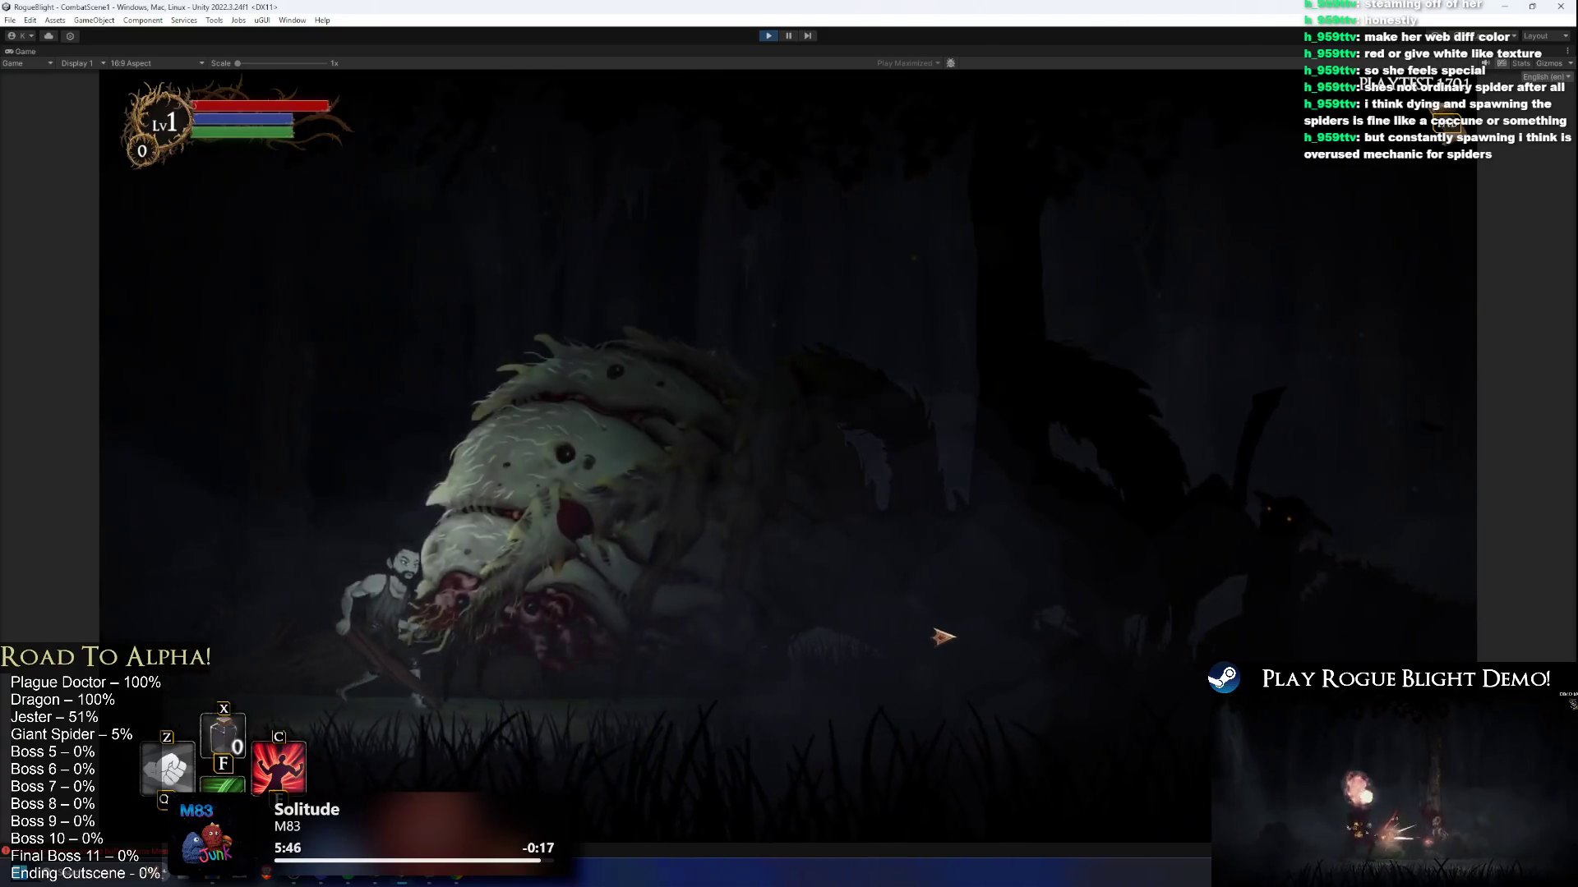
pyautogui.press('d')
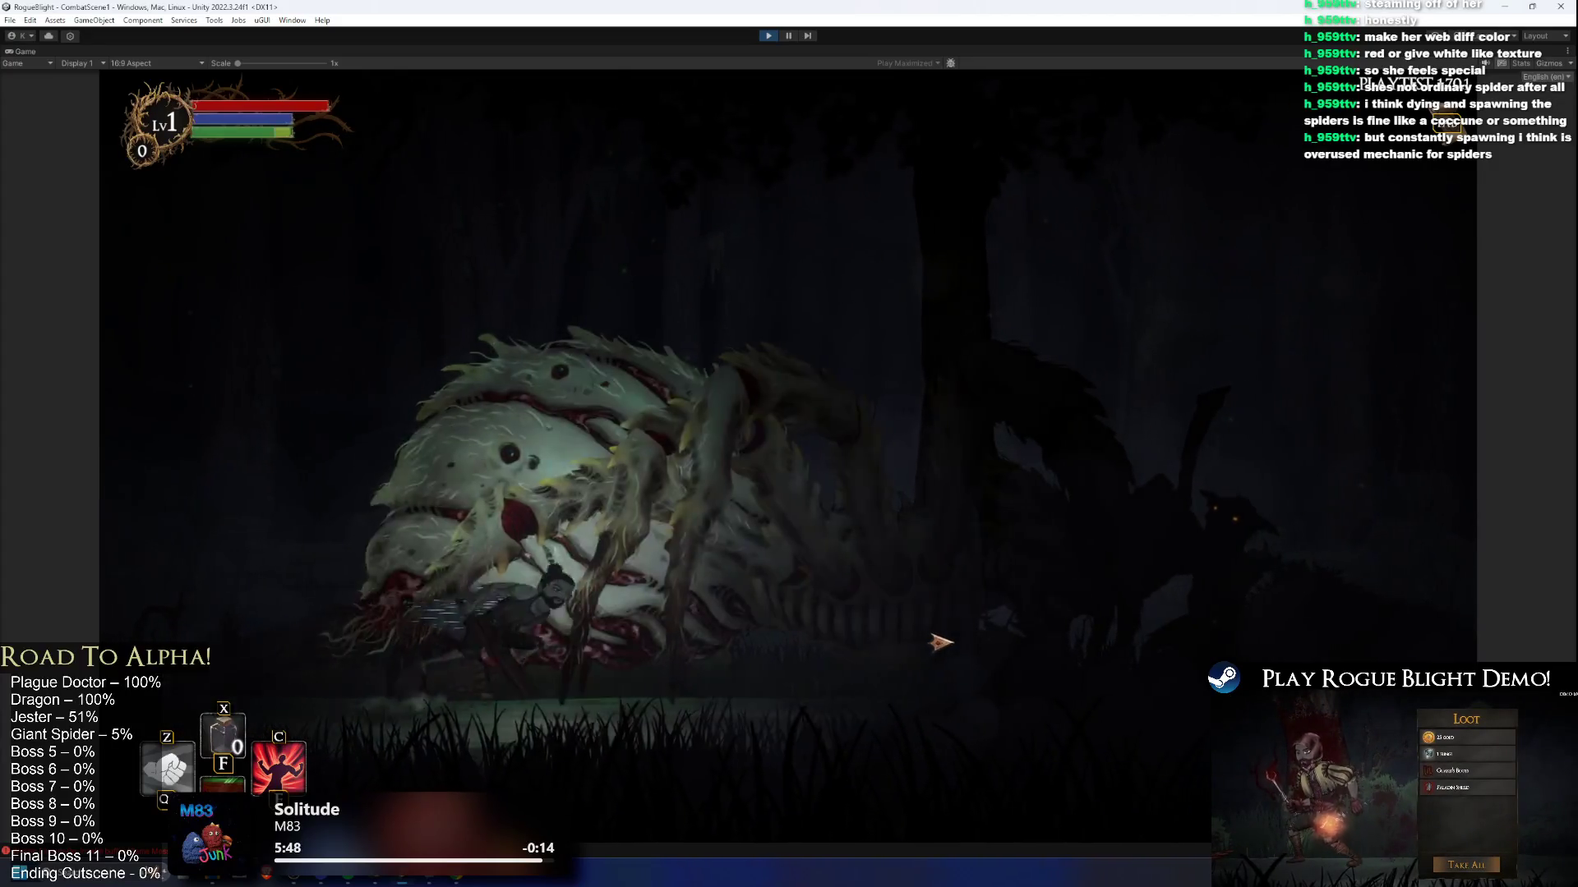
pyautogui.press('d')
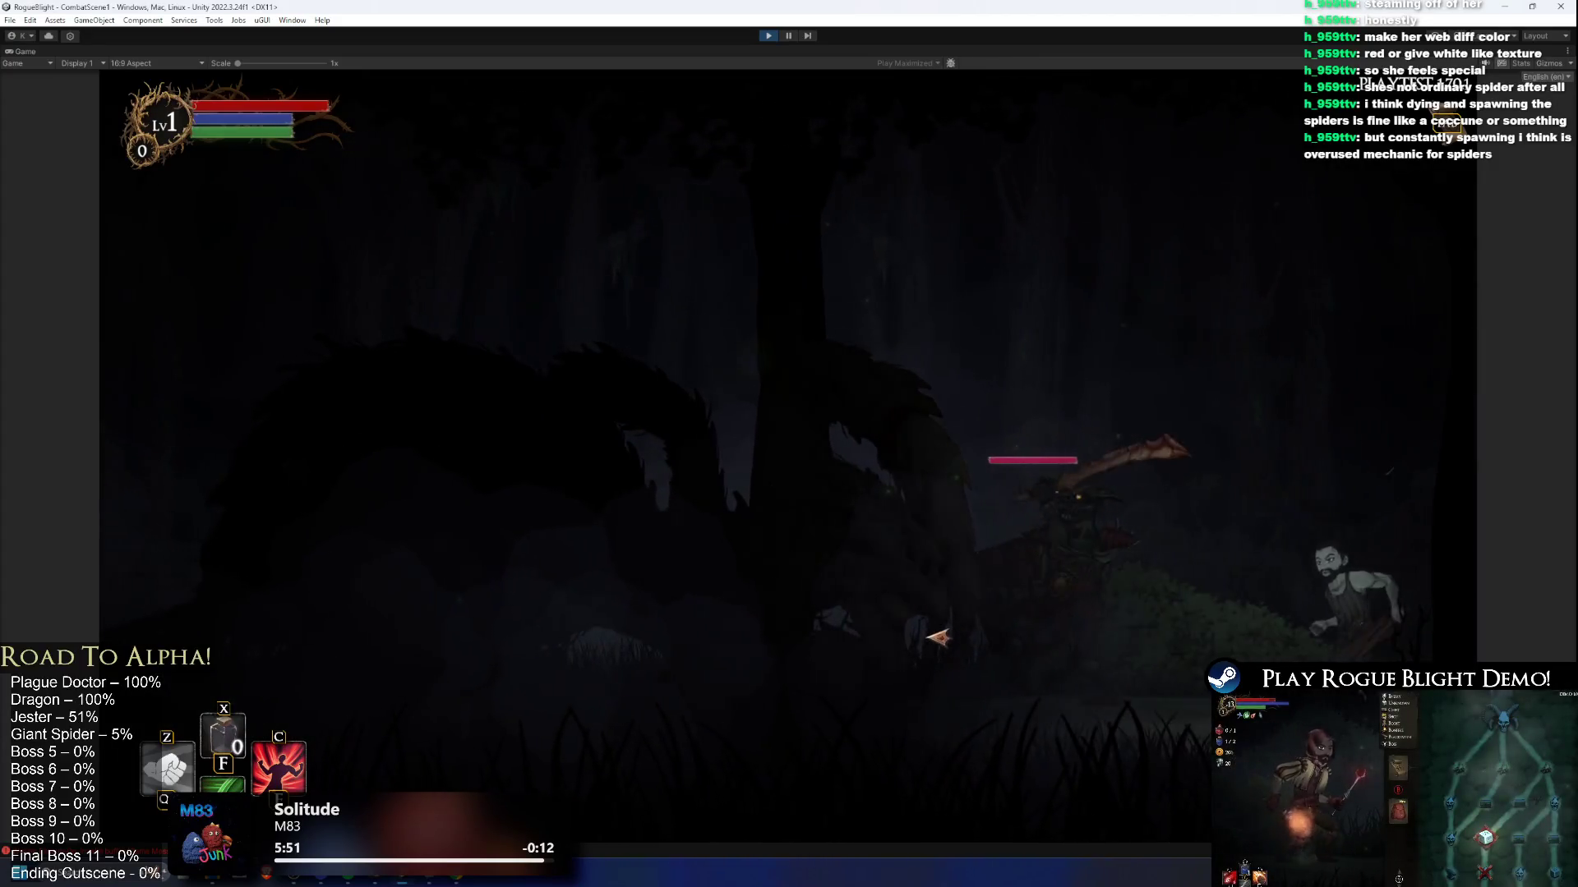
pyautogui.press('a')
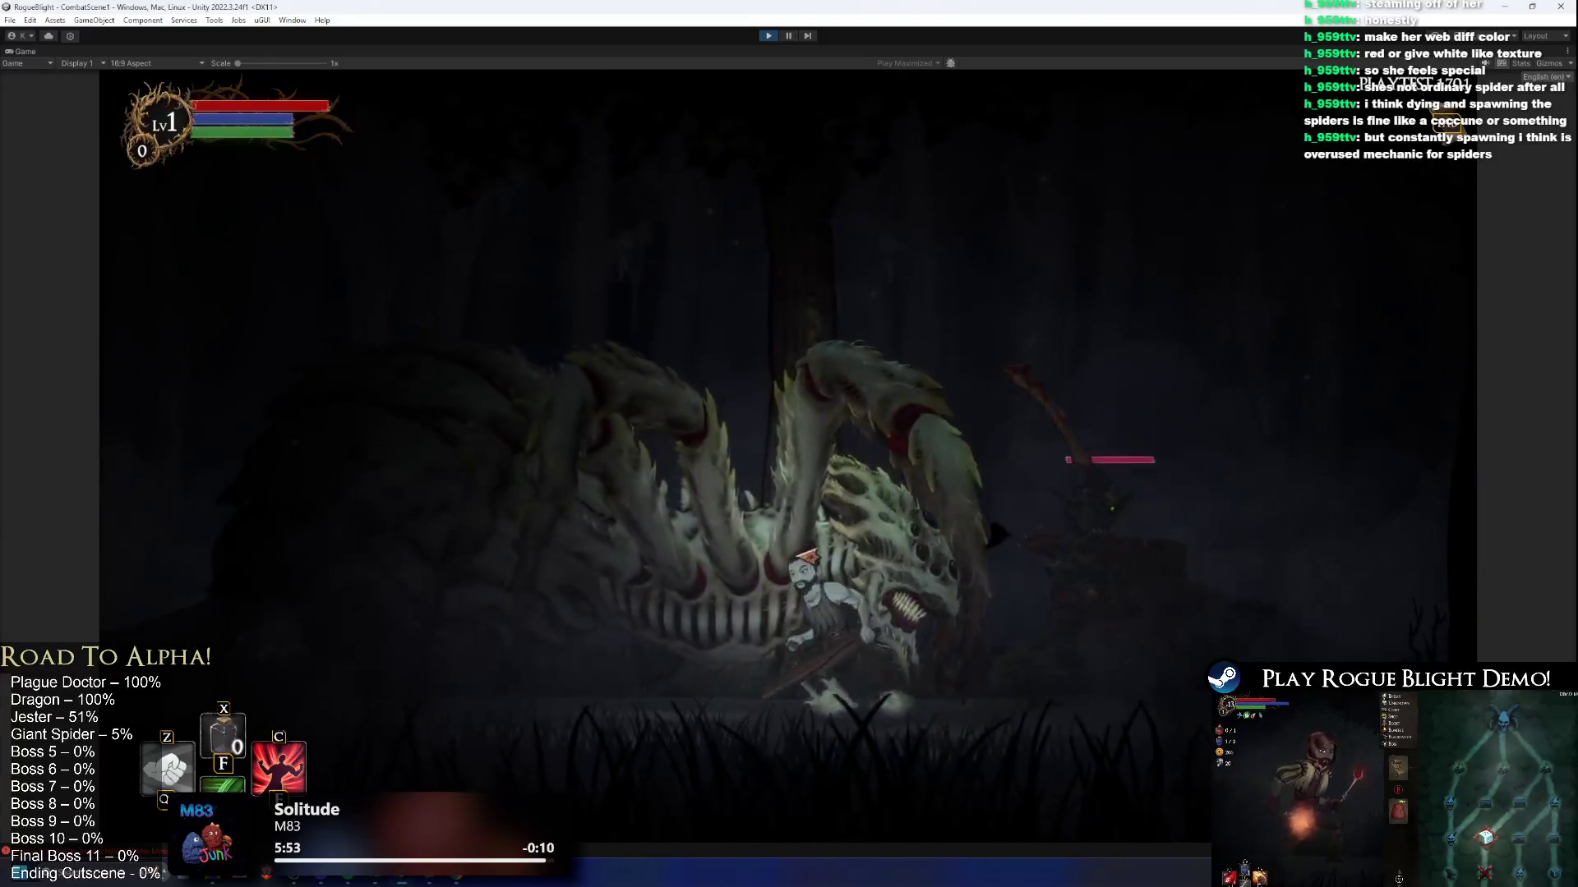
pyautogui.press('space')
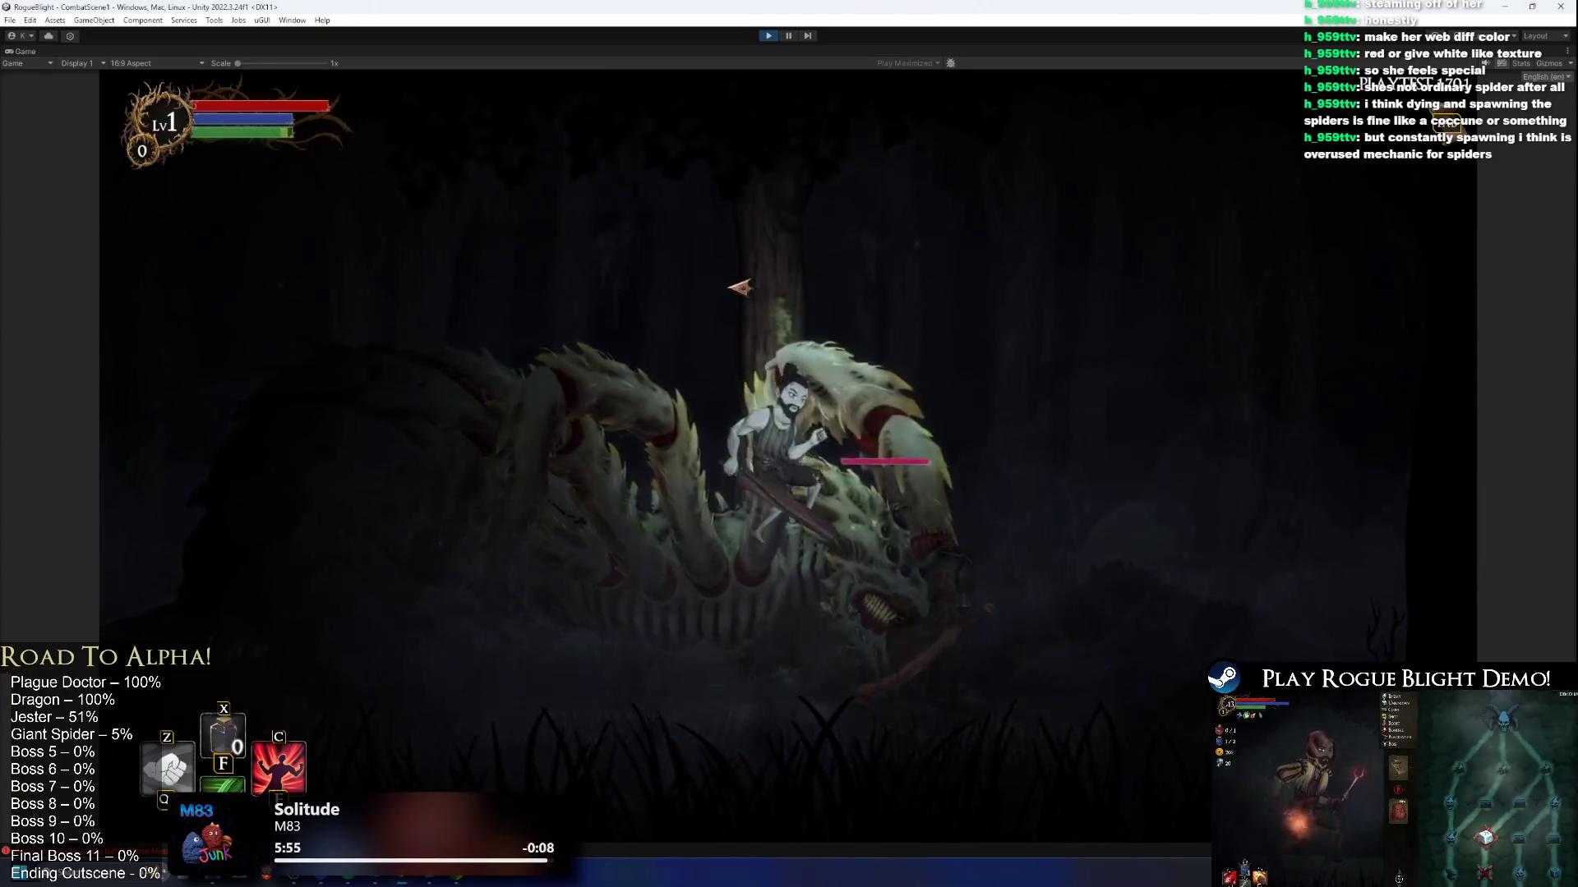
pyautogui.press('a')
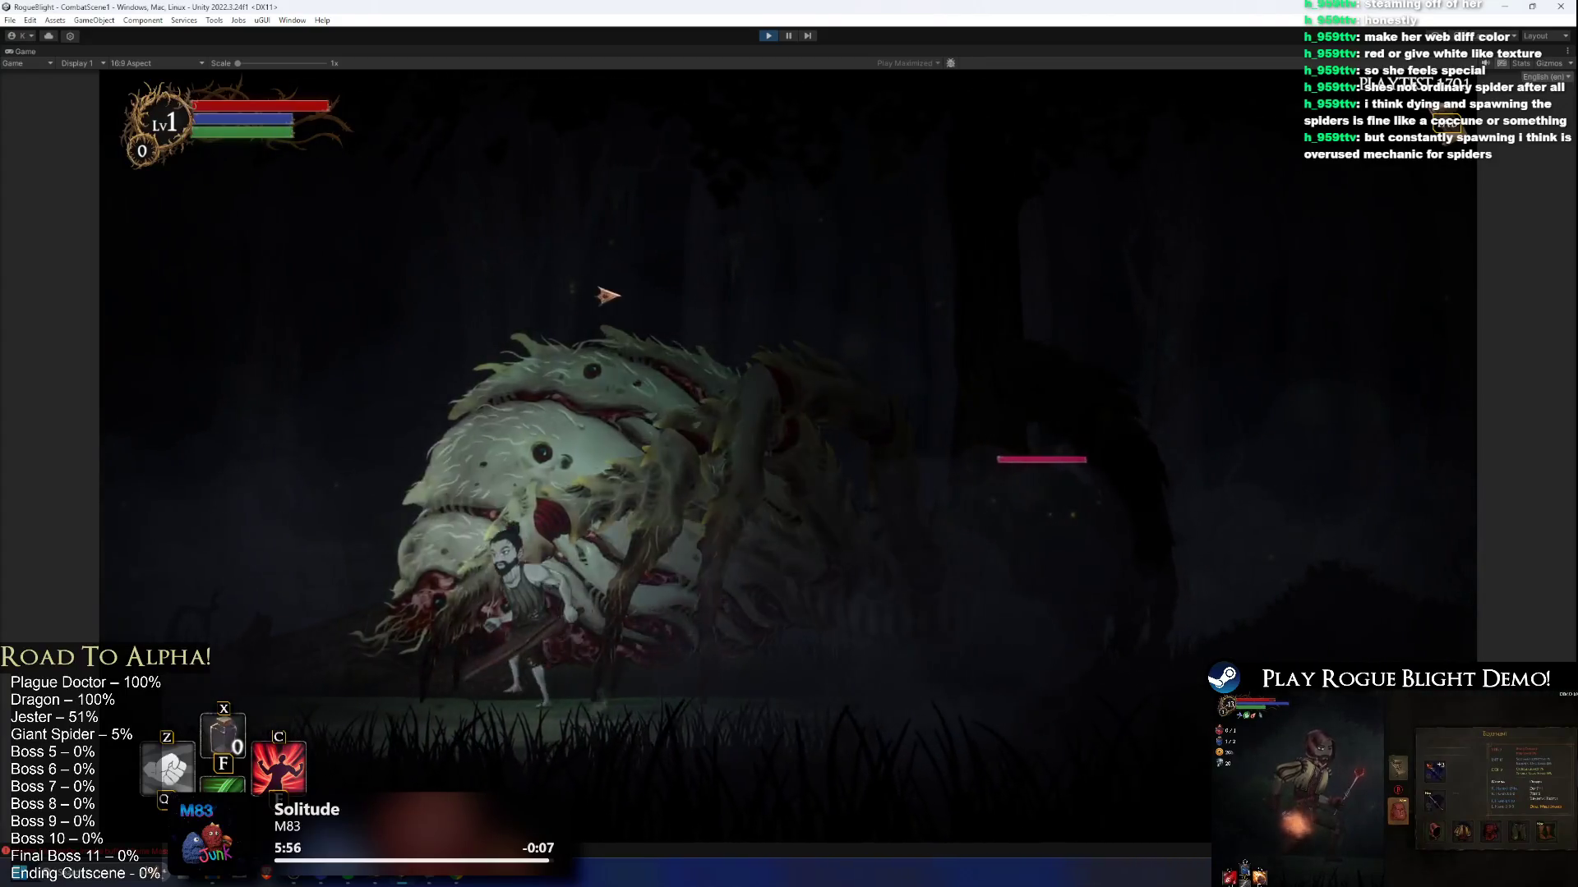
pyautogui.press('a')
pyautogui.press('space')
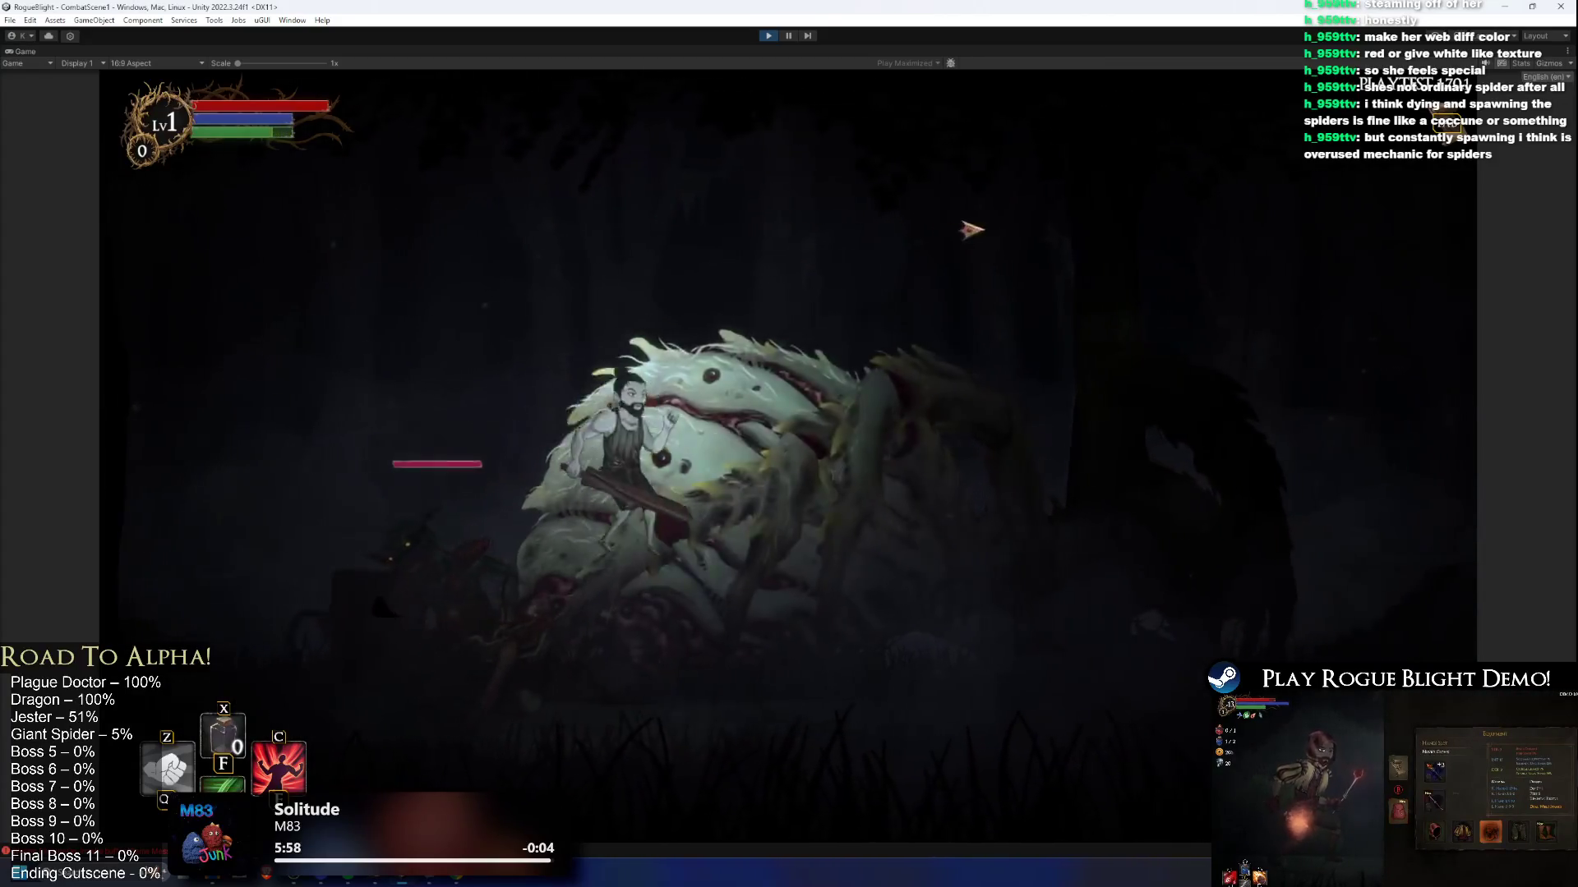
pyautogui.press('d')
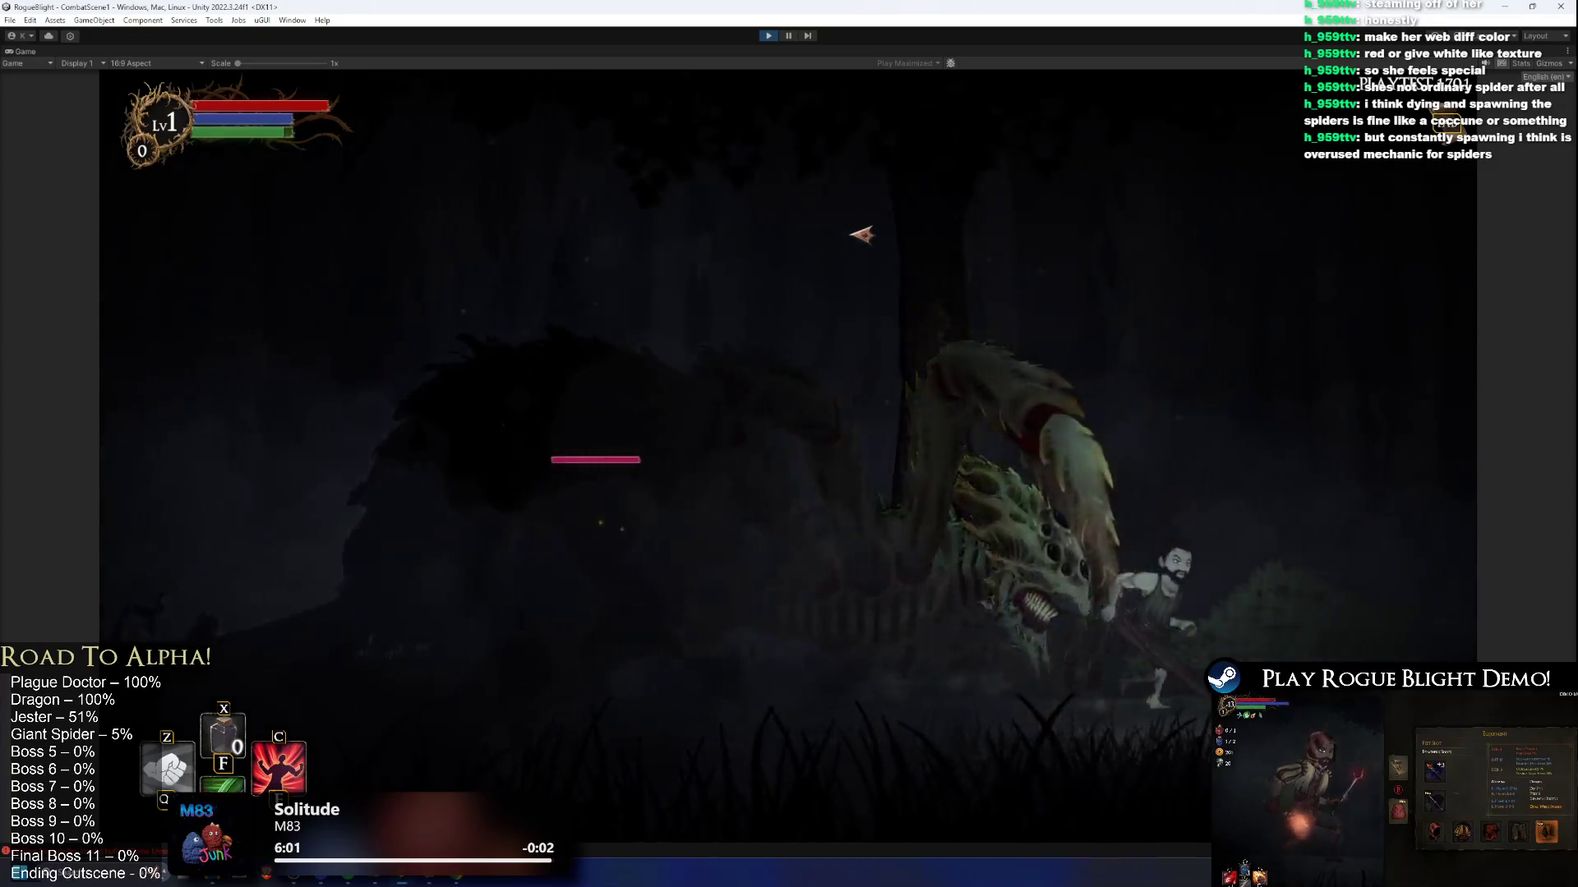
pyautogui.press('a')
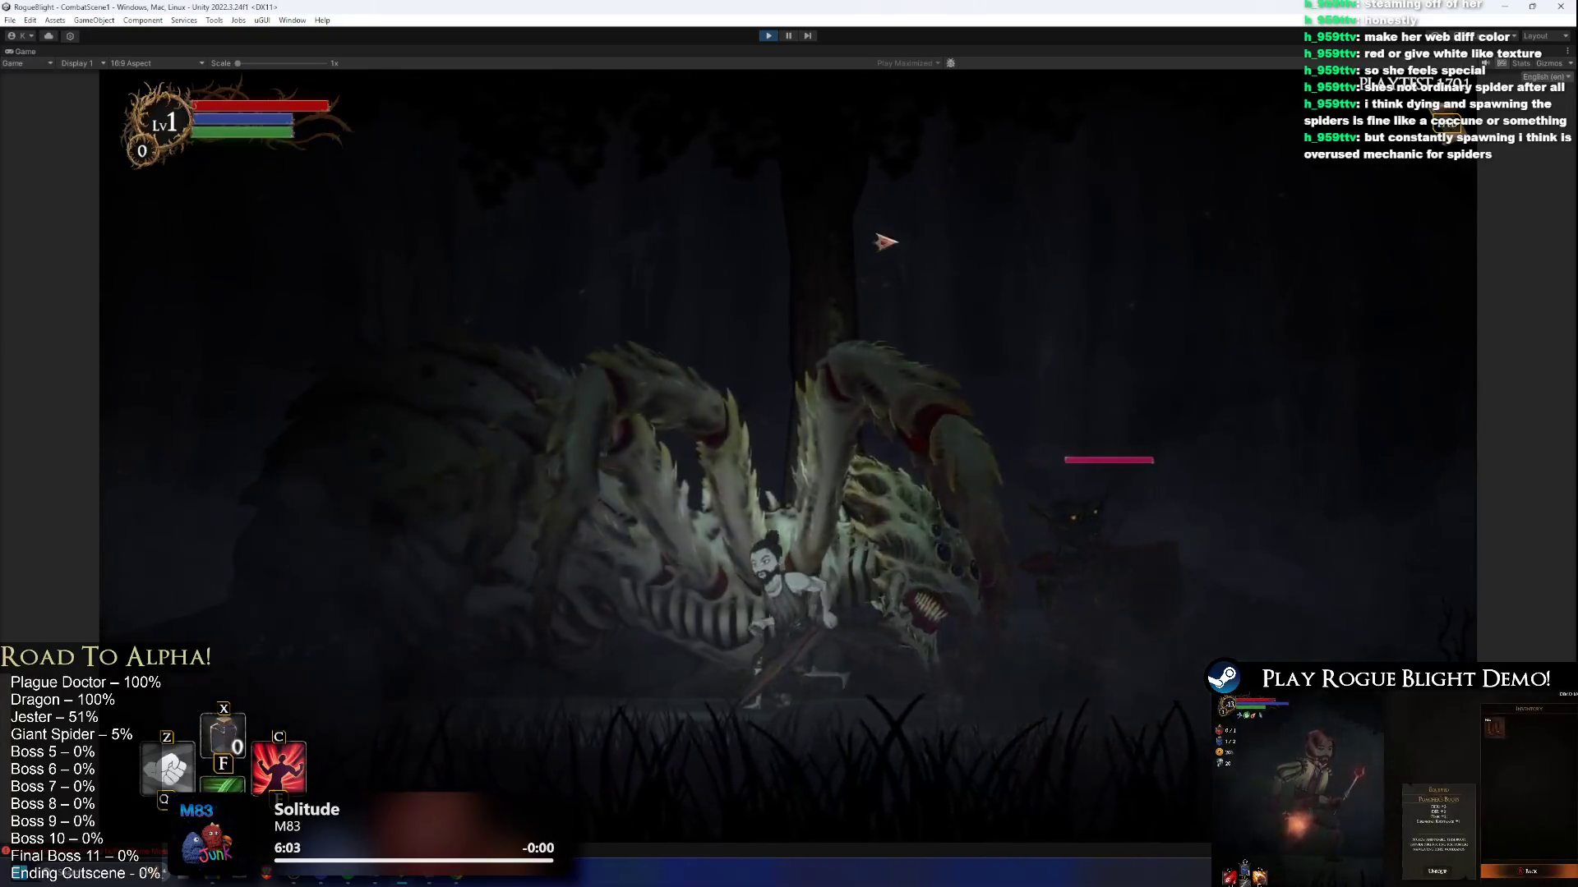
pyautogui.press('a')
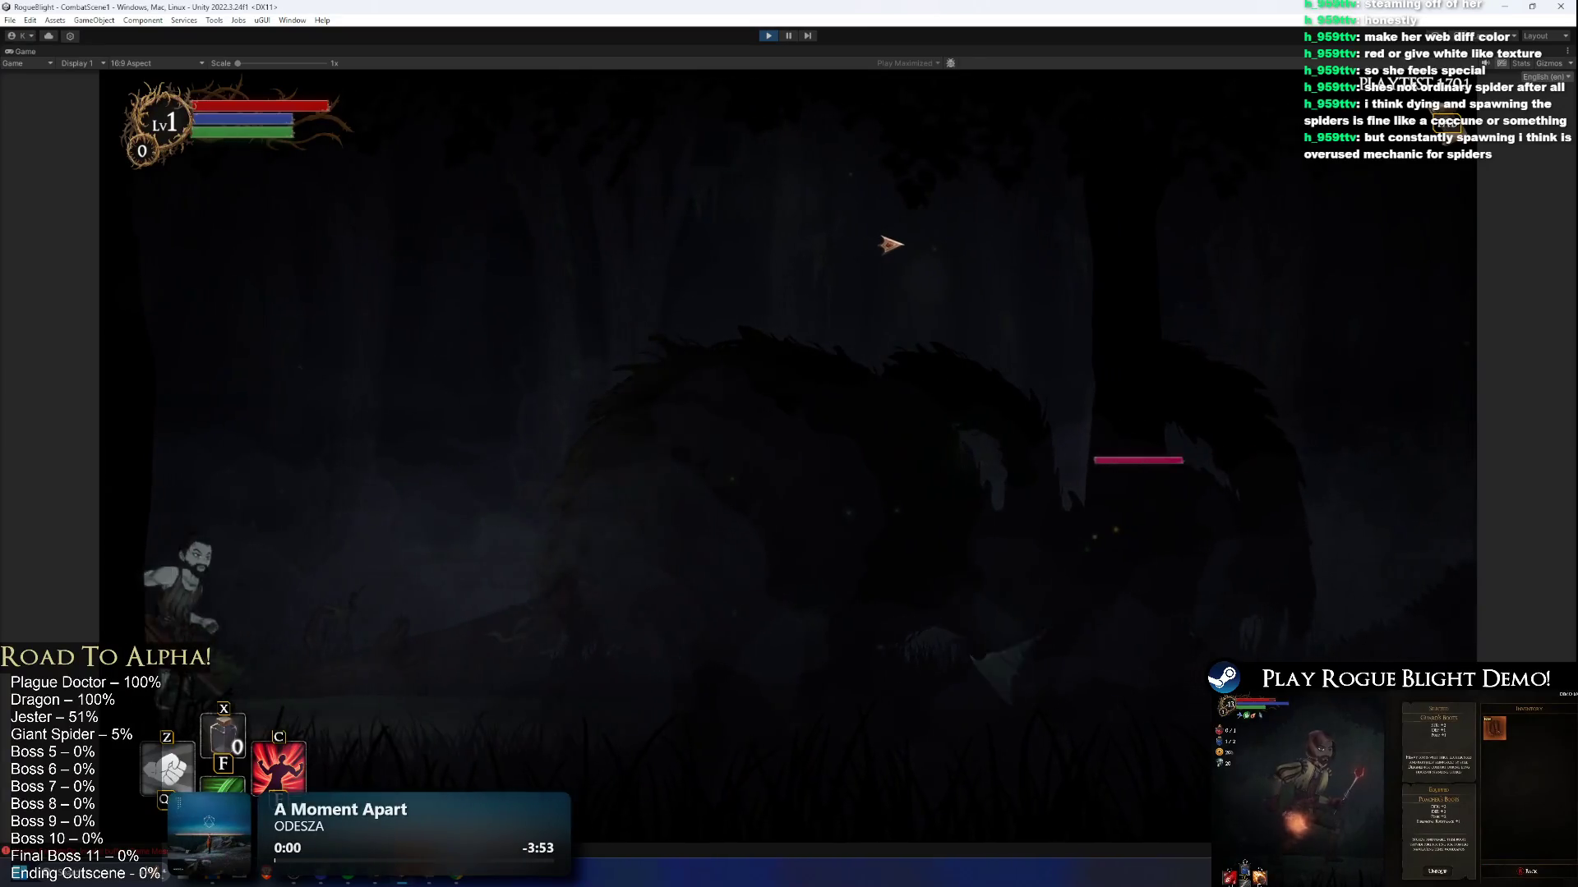
pyautogui.press('d')
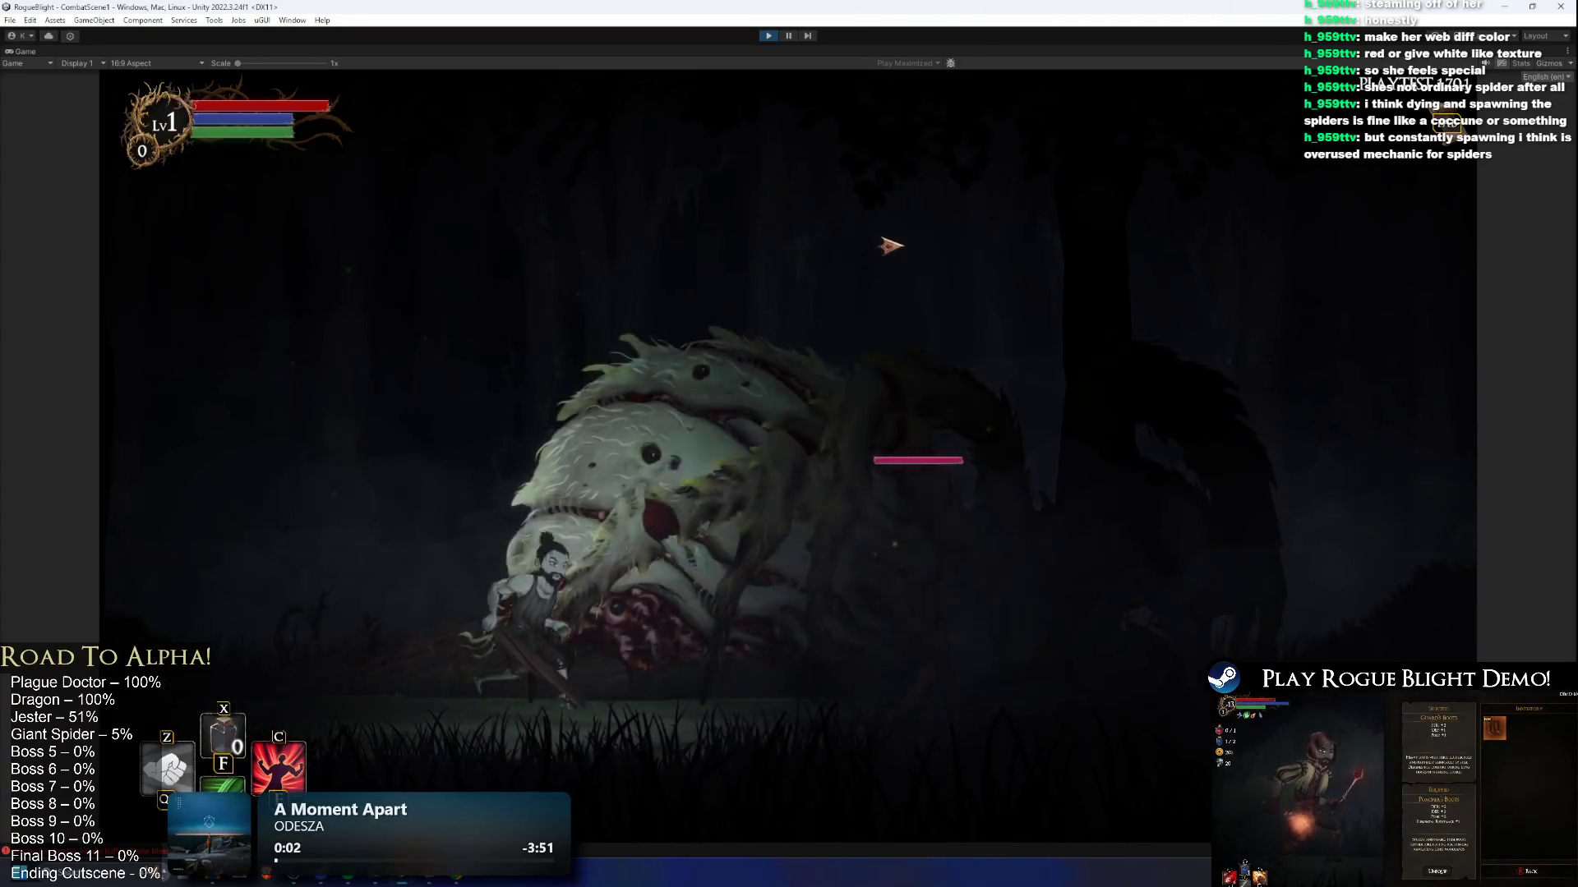
pyautogui.press('d')
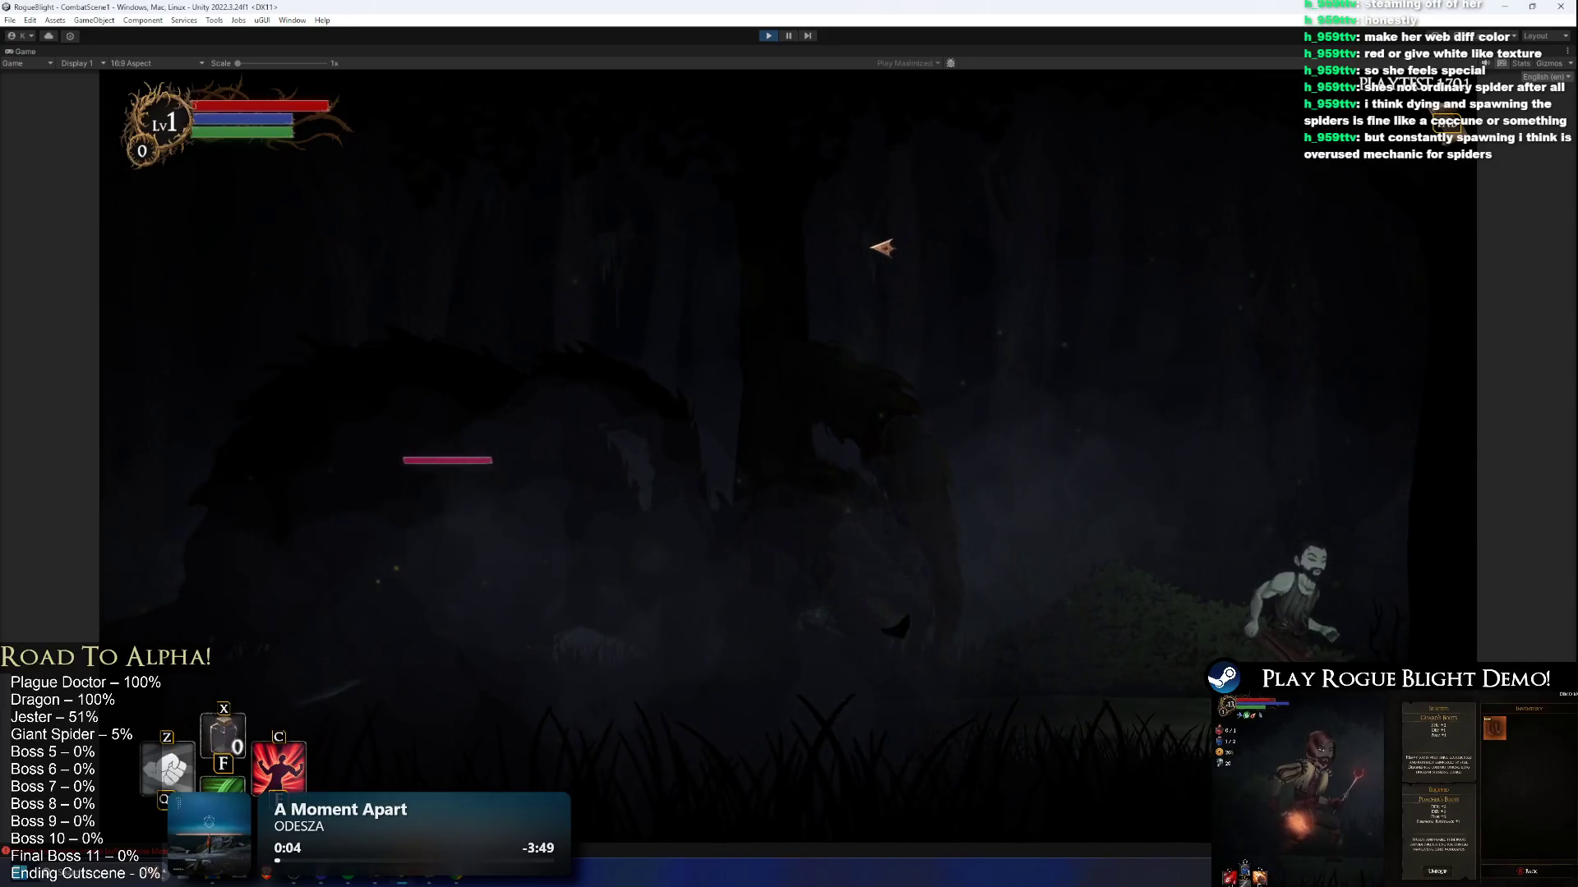
pyautogui.press('d')
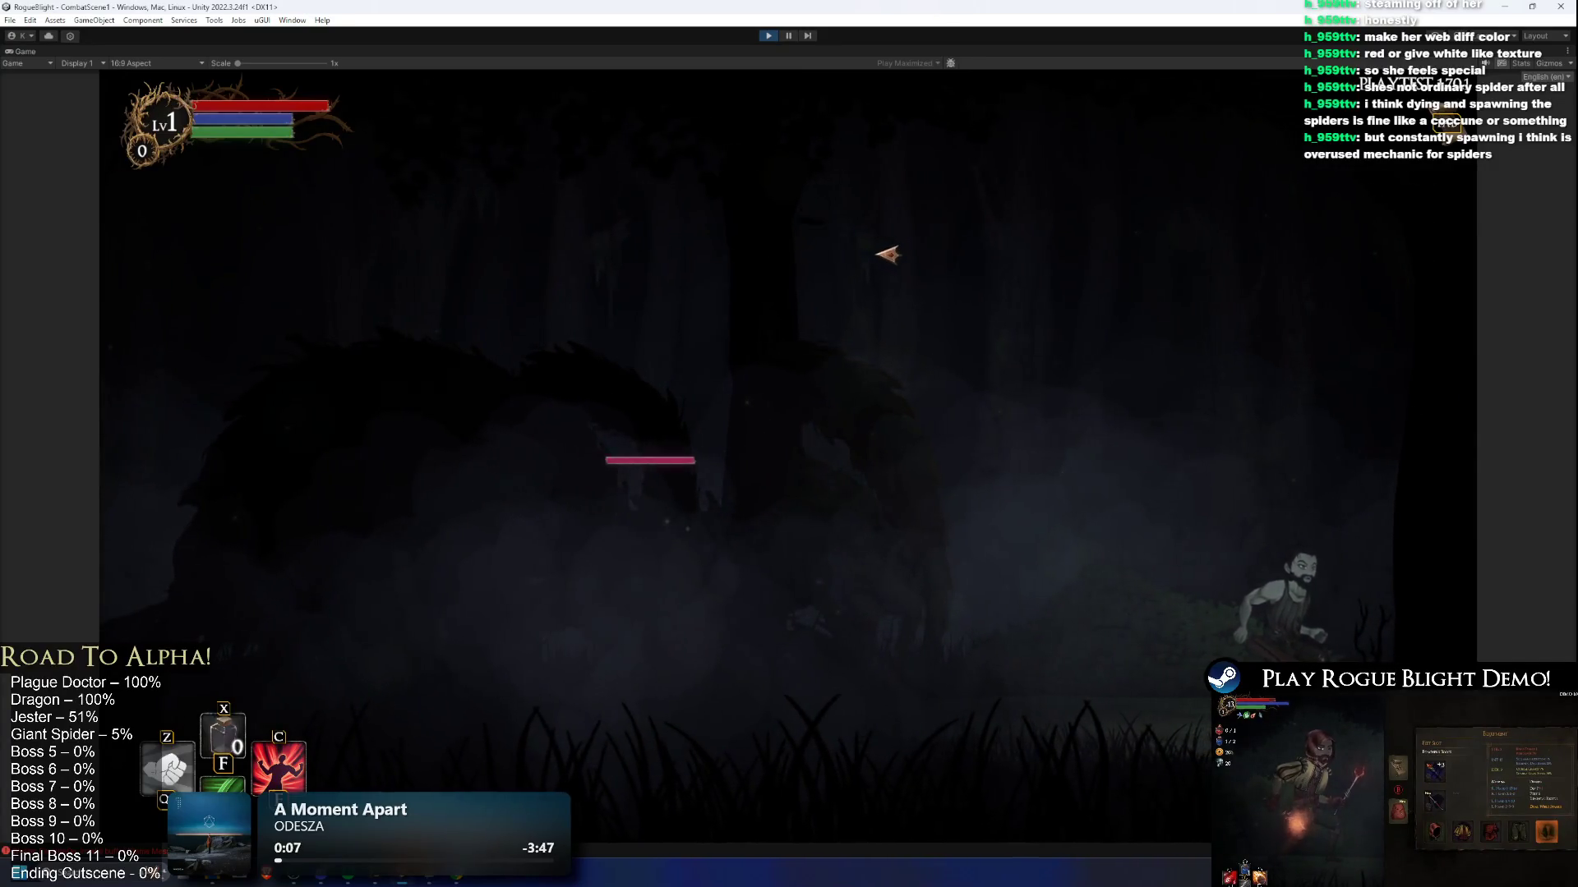
pyautogui.press('a')
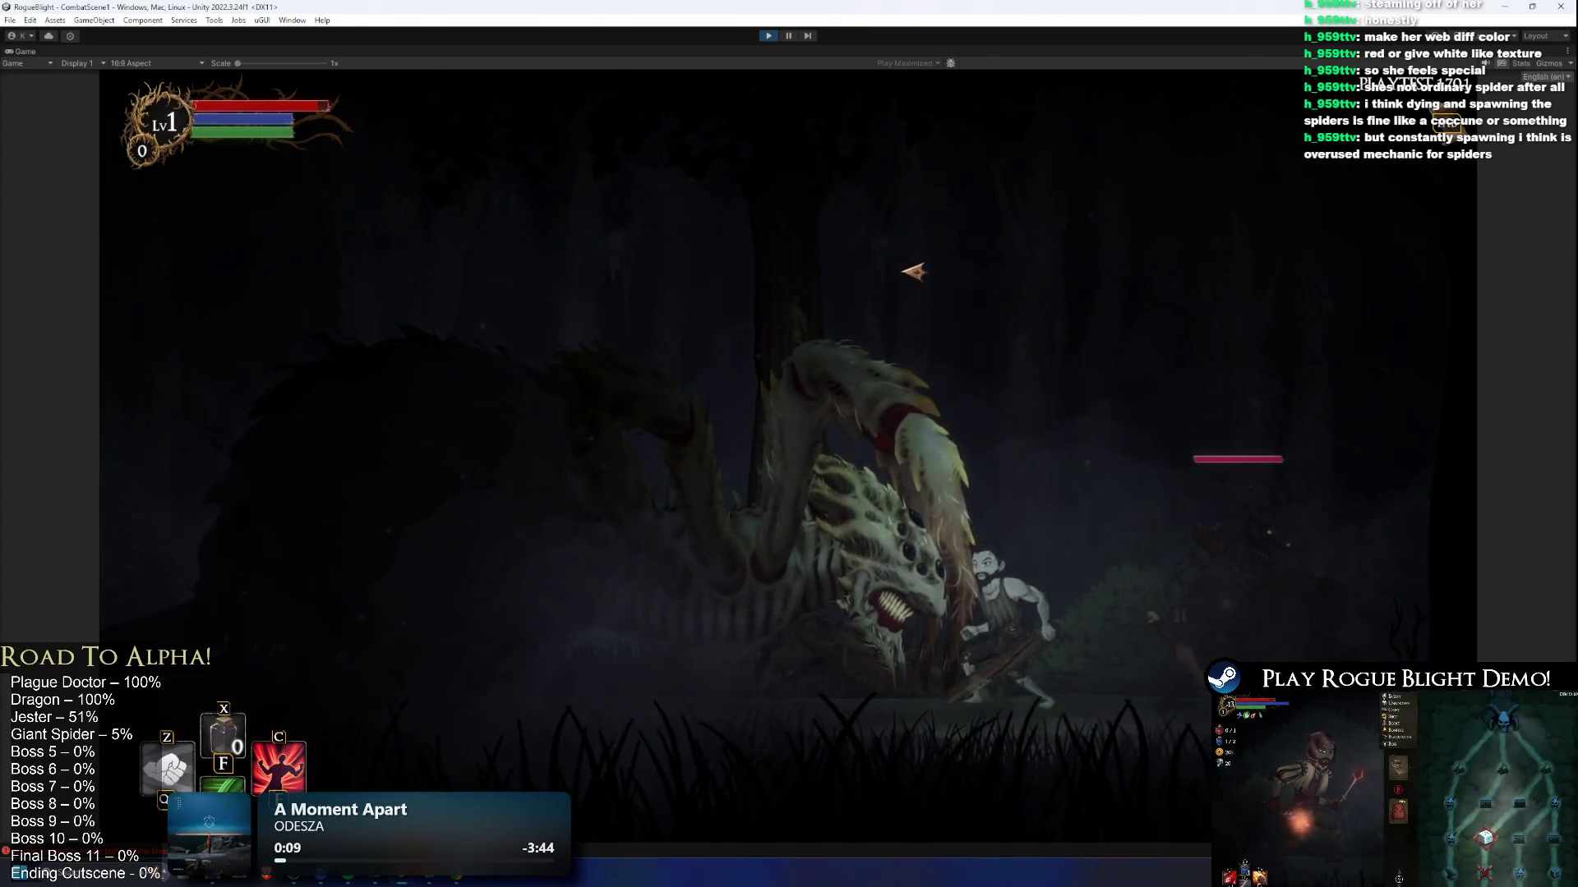
pyautogui.press('a')
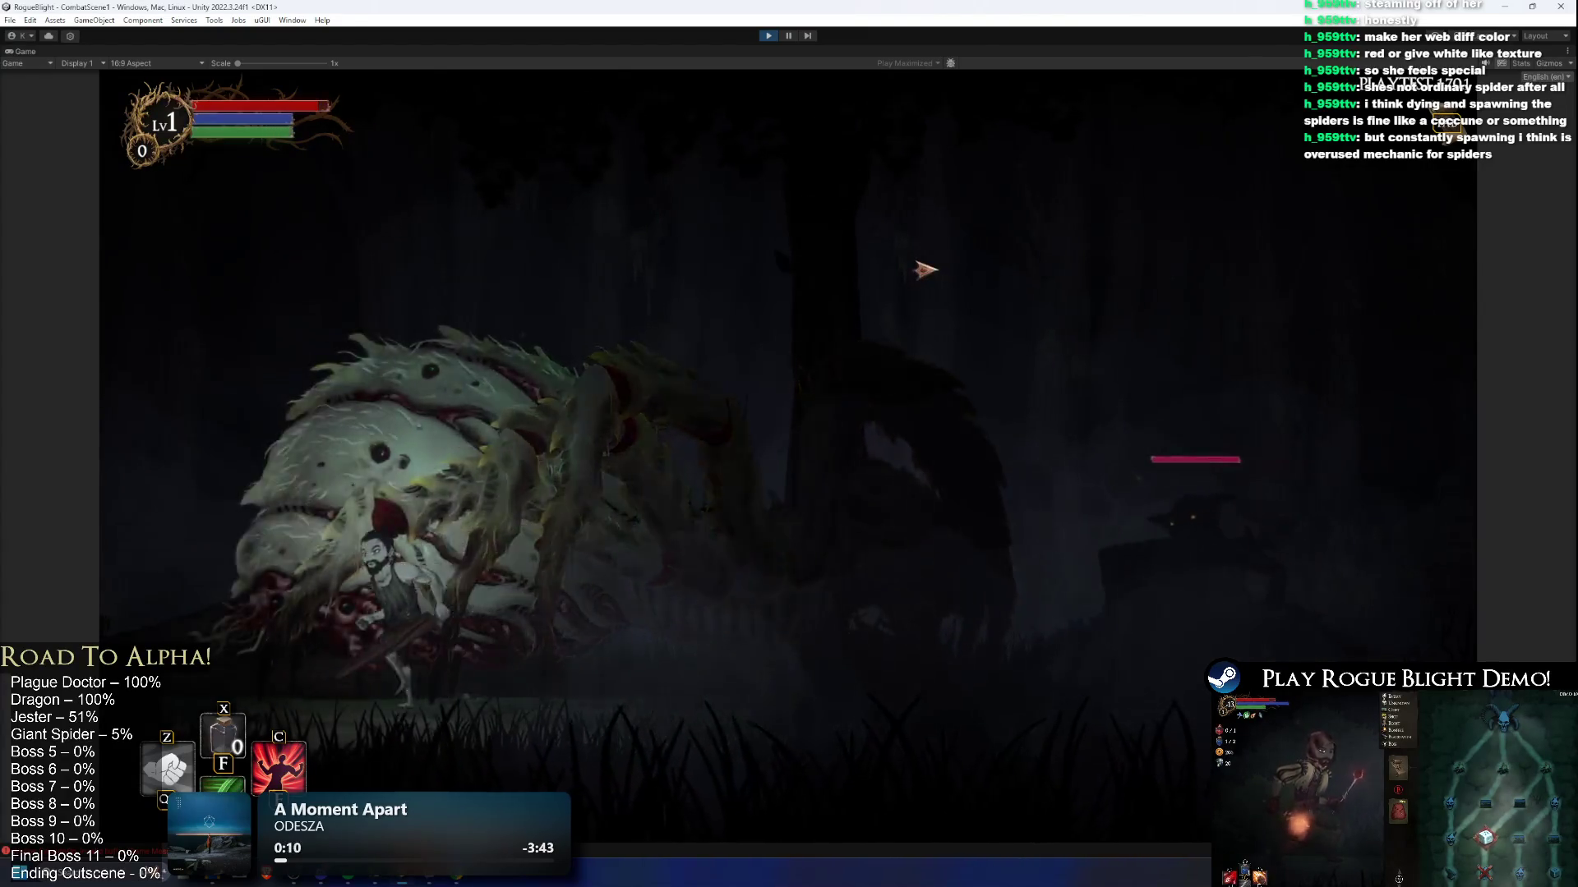
pyautogui.click(786, 37)
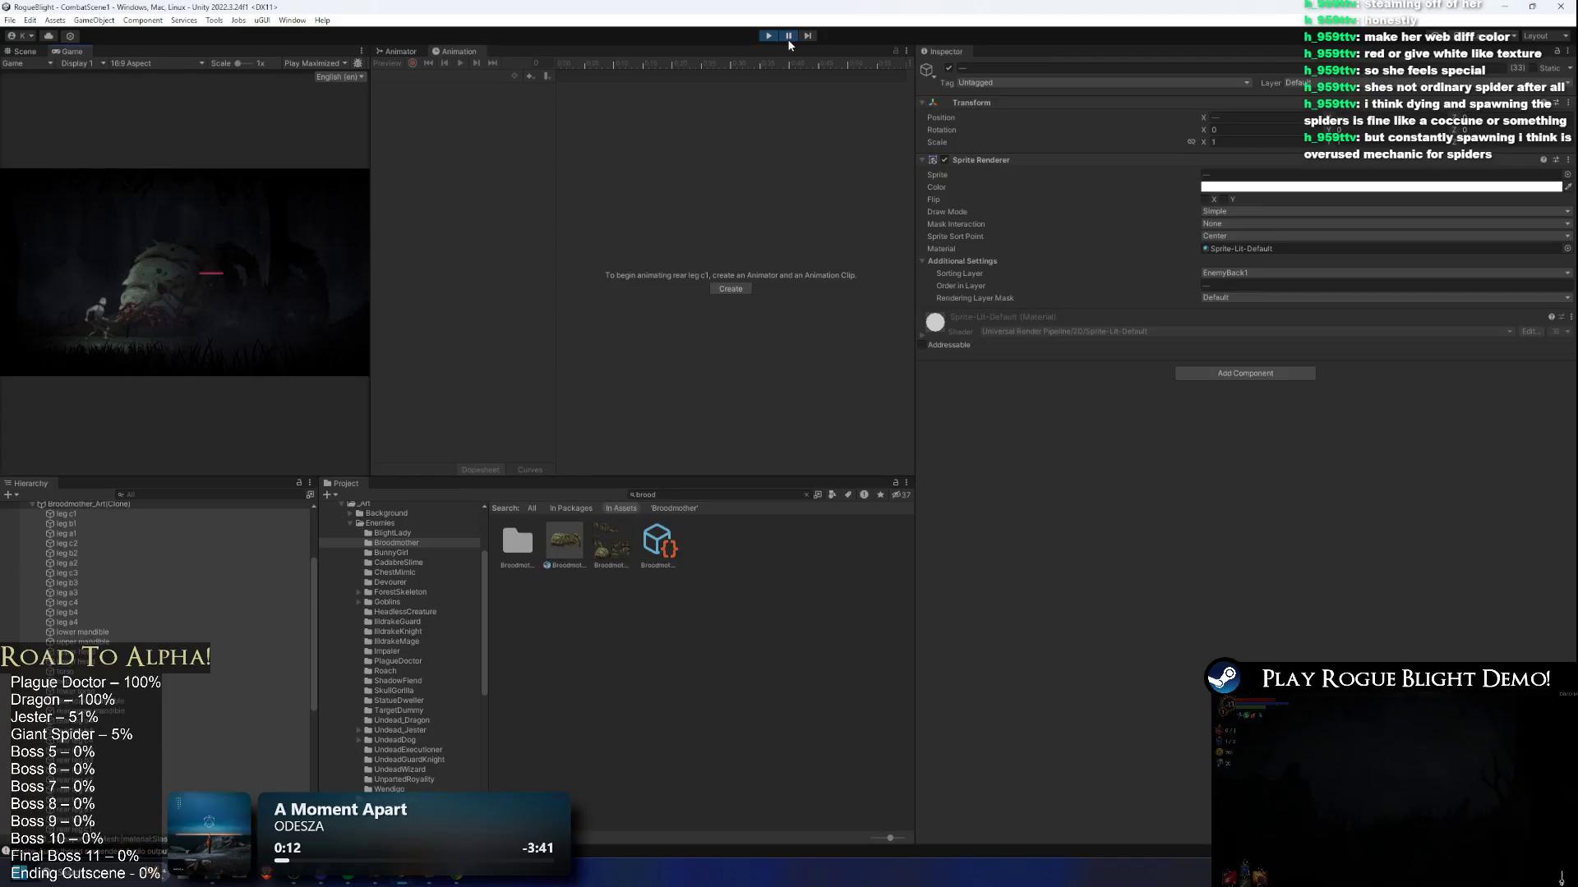
# Step: Enter 300 in Broodmother_Art's import settings and delete the old spider instance
pyautogui.click(574, 542)
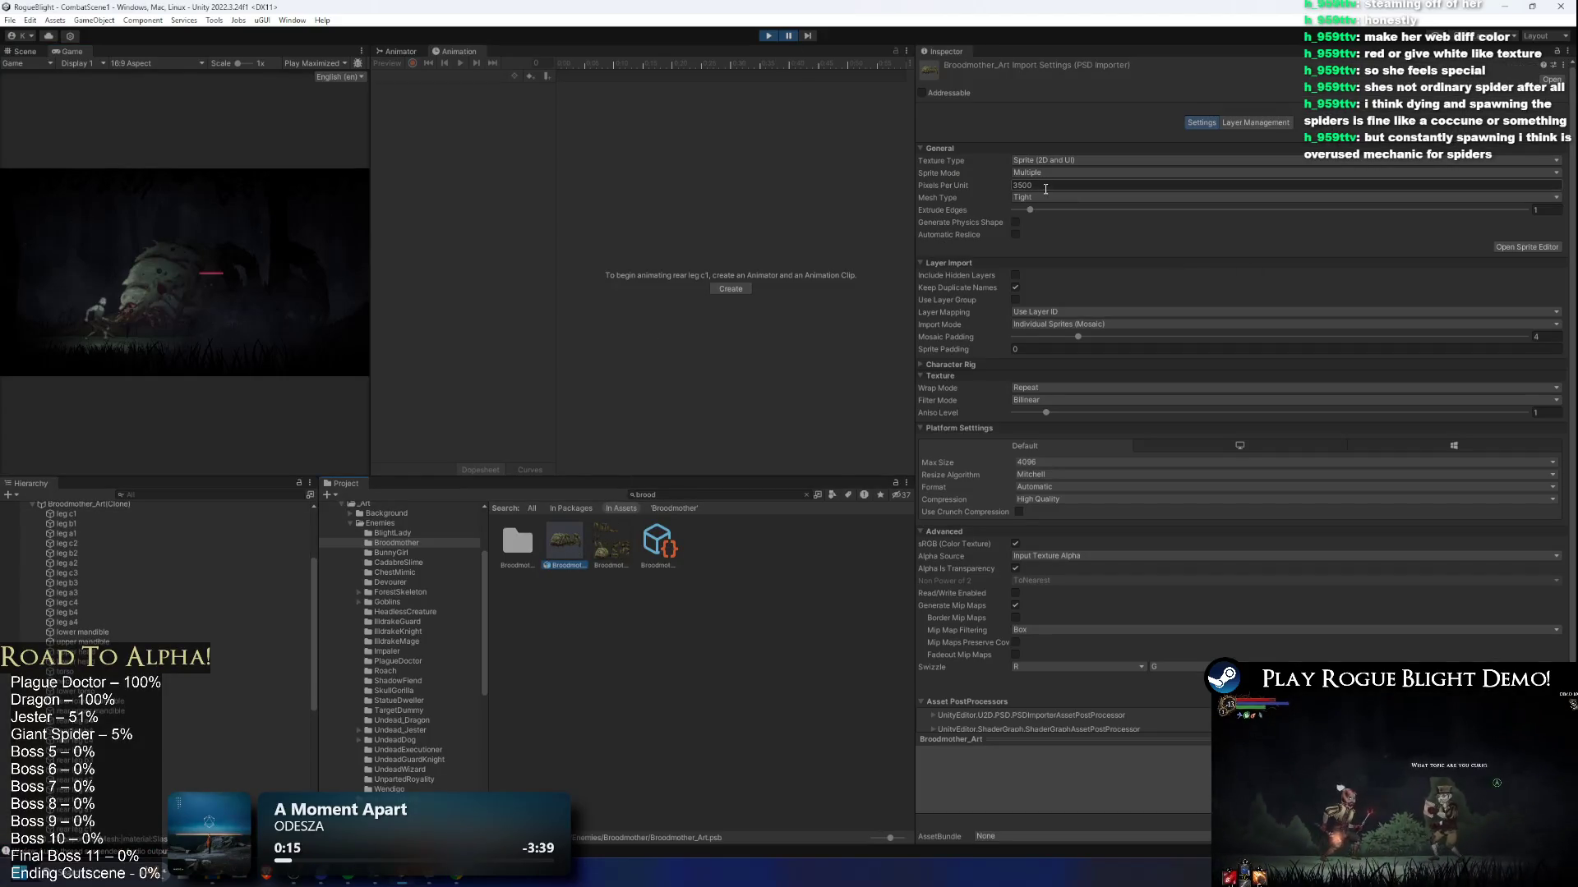
pyautogui.write('300')
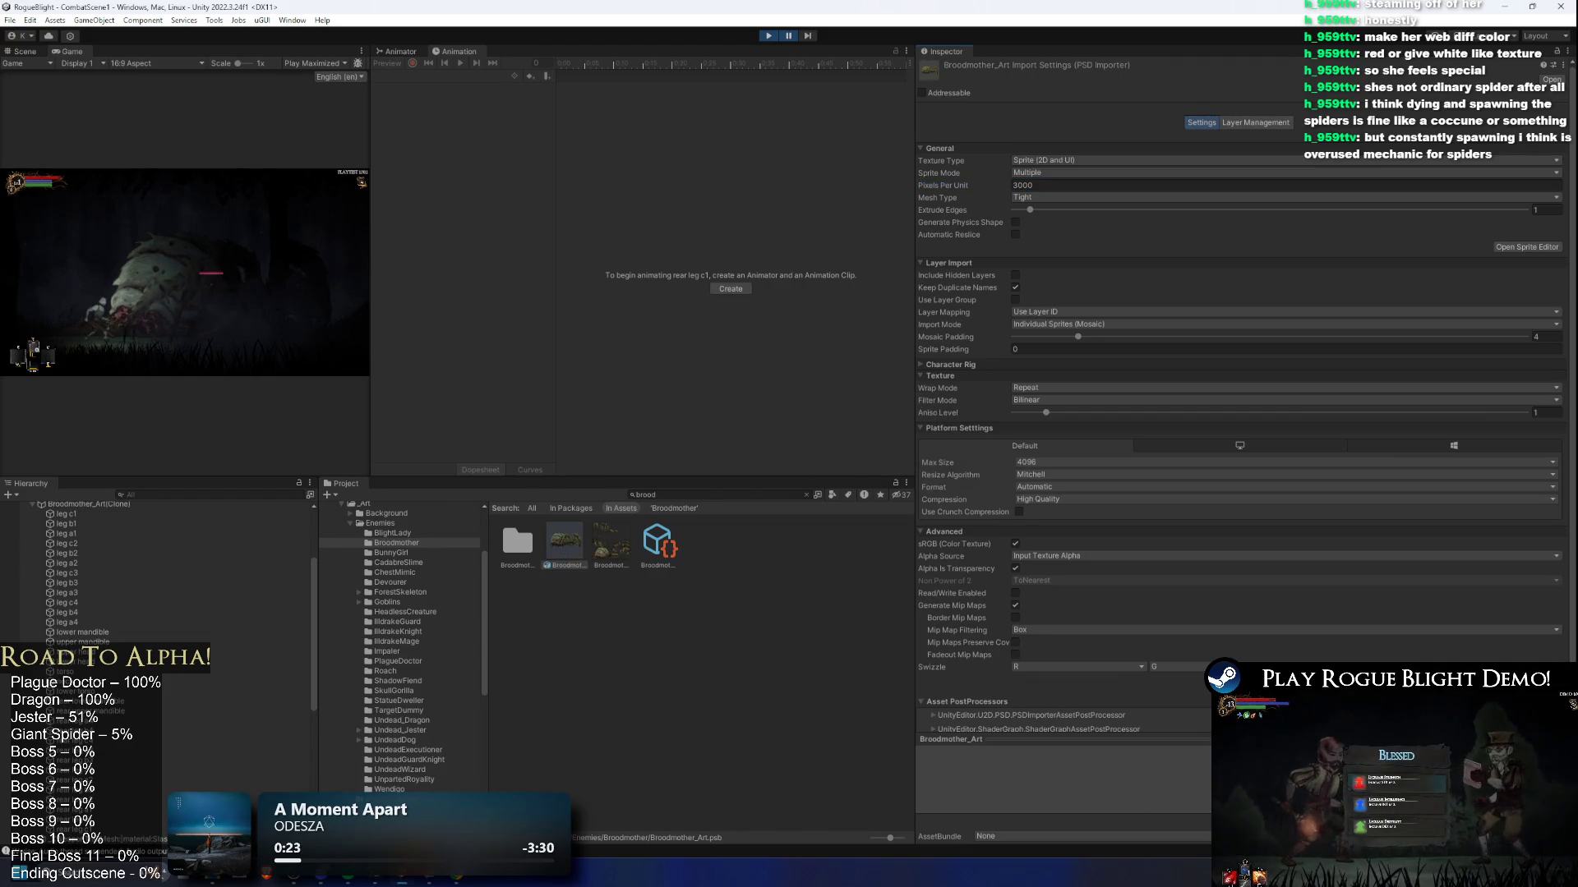
pyautogui.scroll(3, 92, 605)
pyautogui.press('Delete')
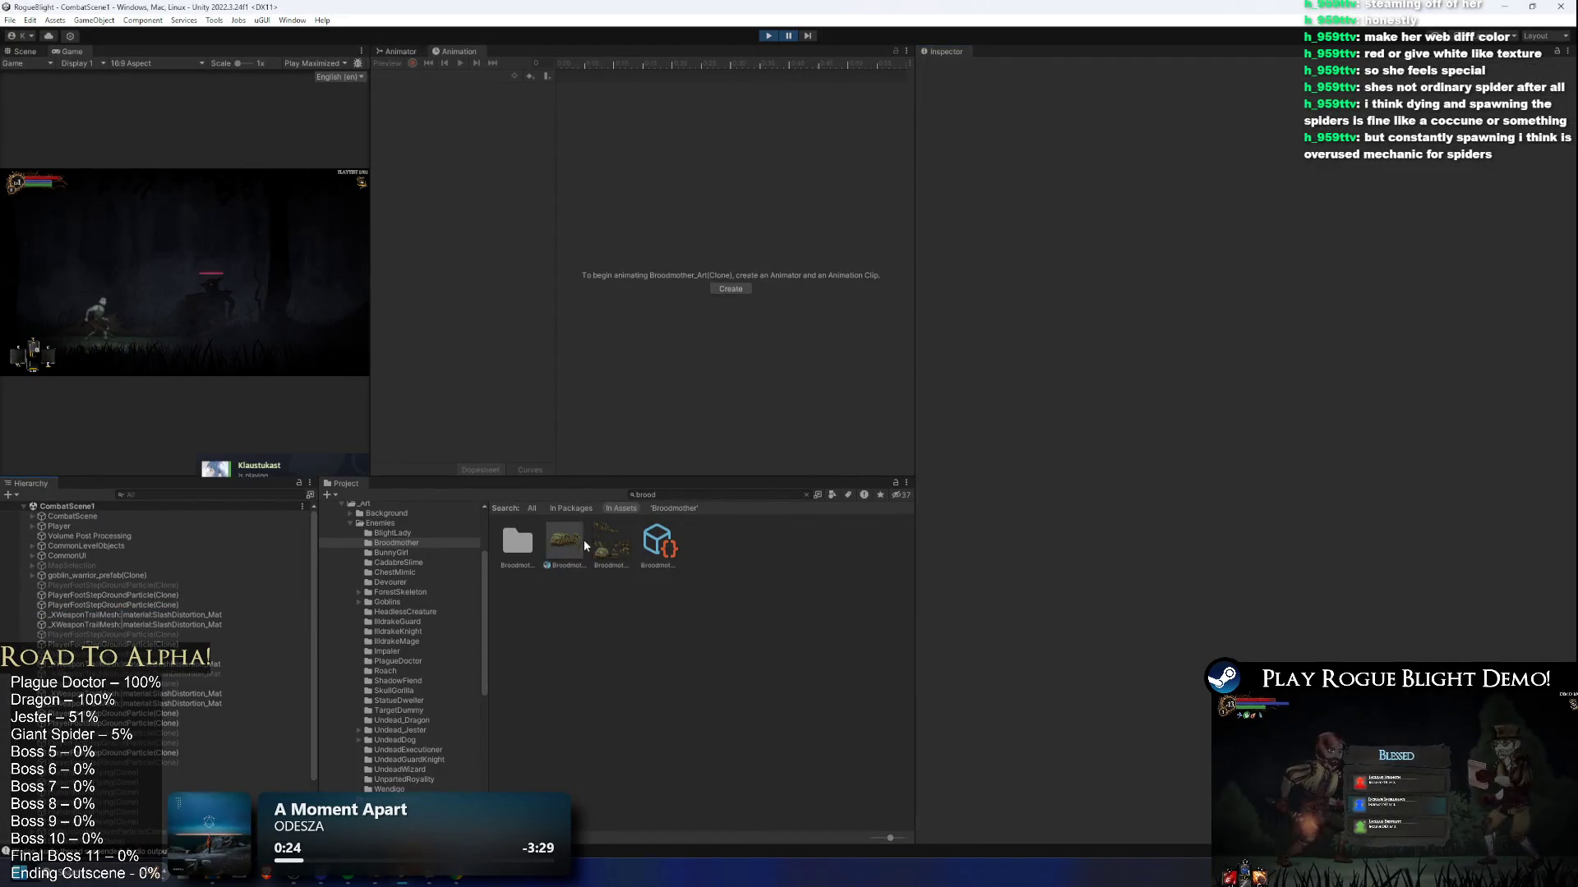
pyautogui.moveTo(585, 535); pyautogui.dragTo(185, 313)
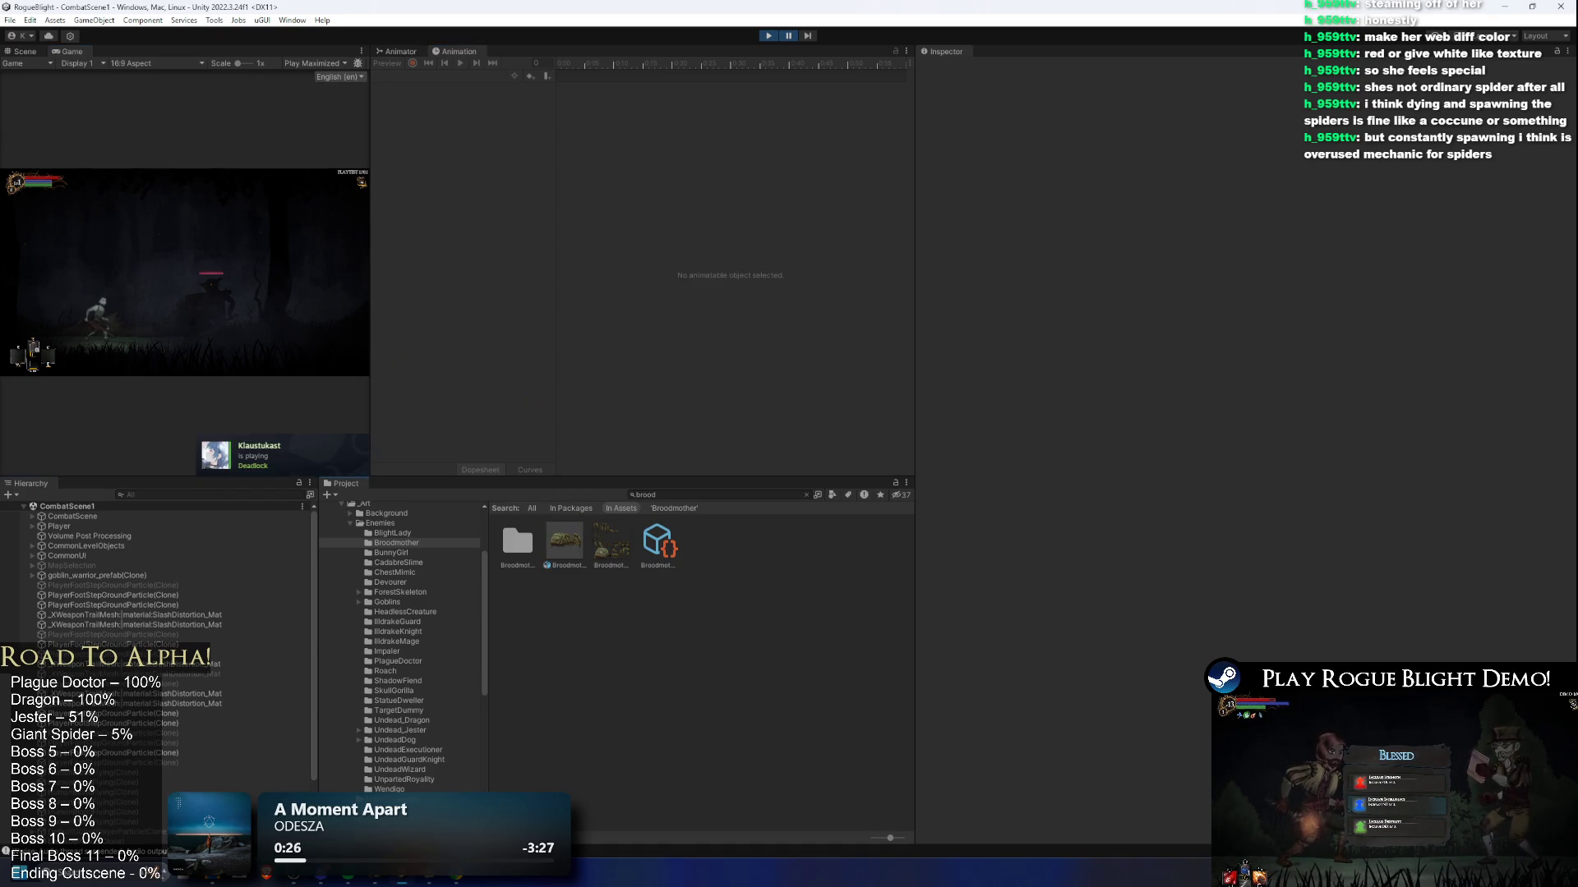
# Step: Place a fresh Broodmother in the scene, slide it right, and mirror it with Scale X -1
pyautogui.click(34, 49)
pyautogui.moveTo(567, 552)
pyautogui.mouseDown()
pyautogui.moveTo(250, 299)
pyautogui.moveTo(243, 248)
pyautogui.moveTo(226, 288)
pyautogui.mouseUp()
pyautogui.press('w')
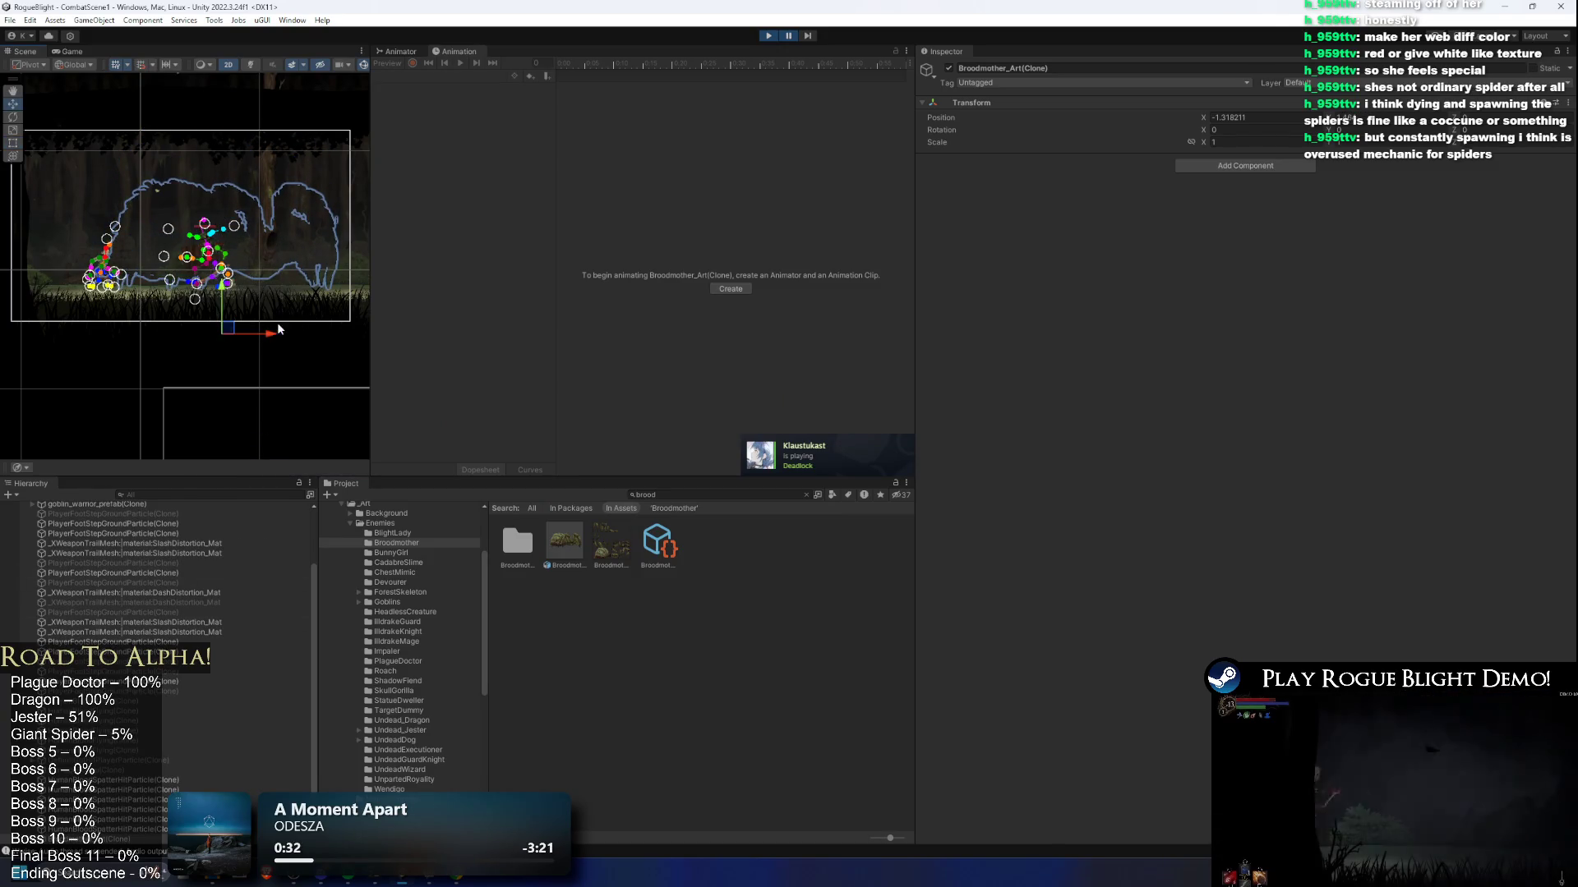
pyautogui.scroll(-1, 162, 756)
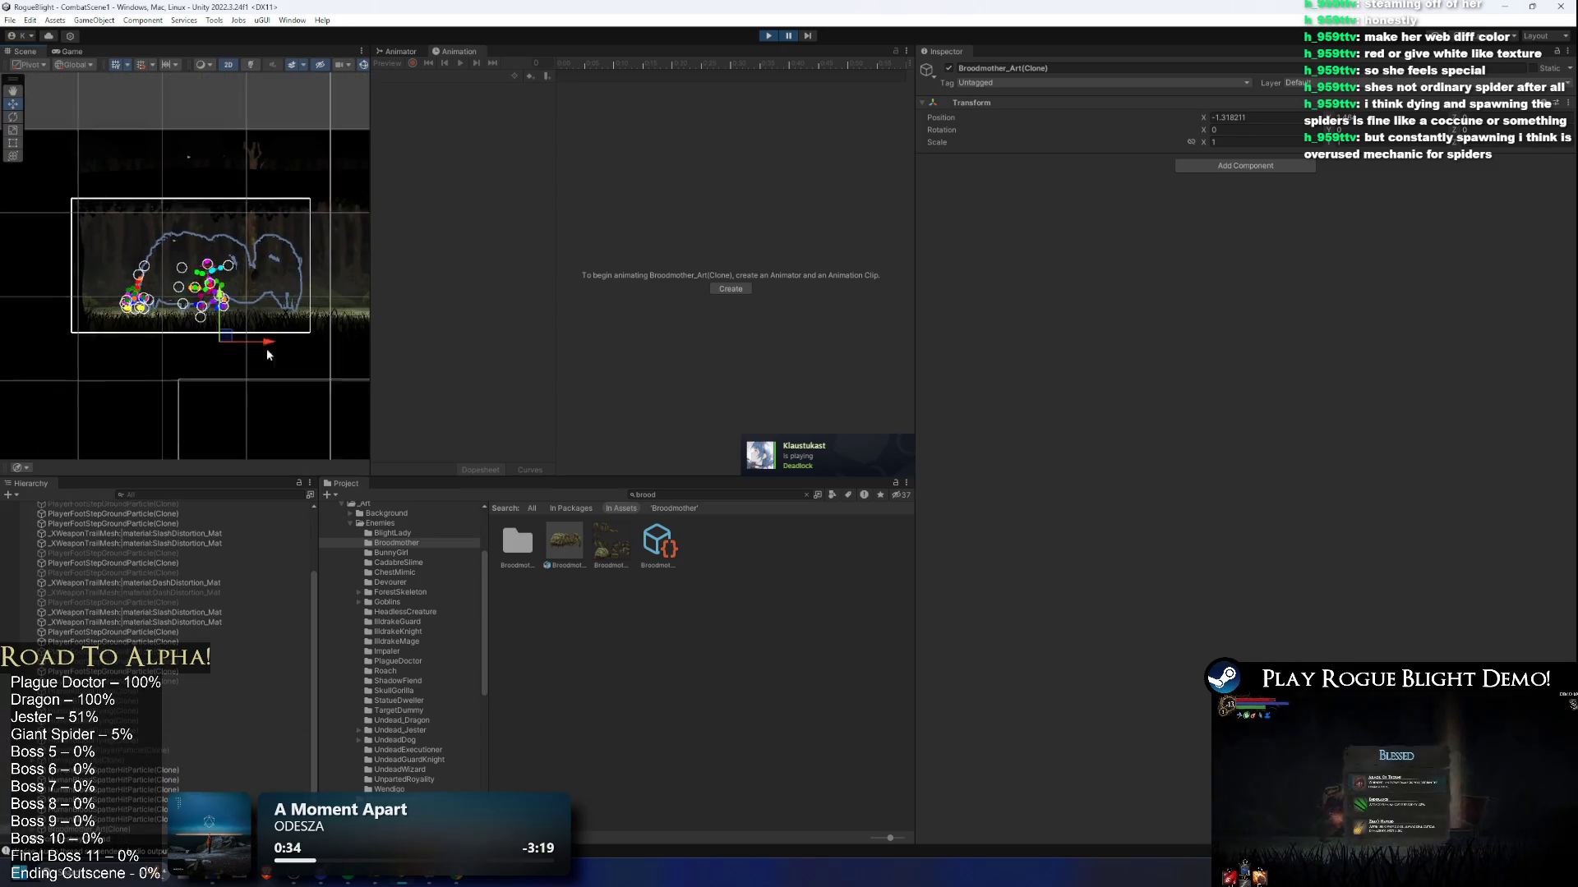
pyautogui.scroll(-3, 259, 347)
pyautogui.moveTo(156, 323)
pyautogui.mouseDown()
pyautogui.moveTo(256, 324)
pyautogui.moveTo(226, 324)
pyautogui.mouseUp()
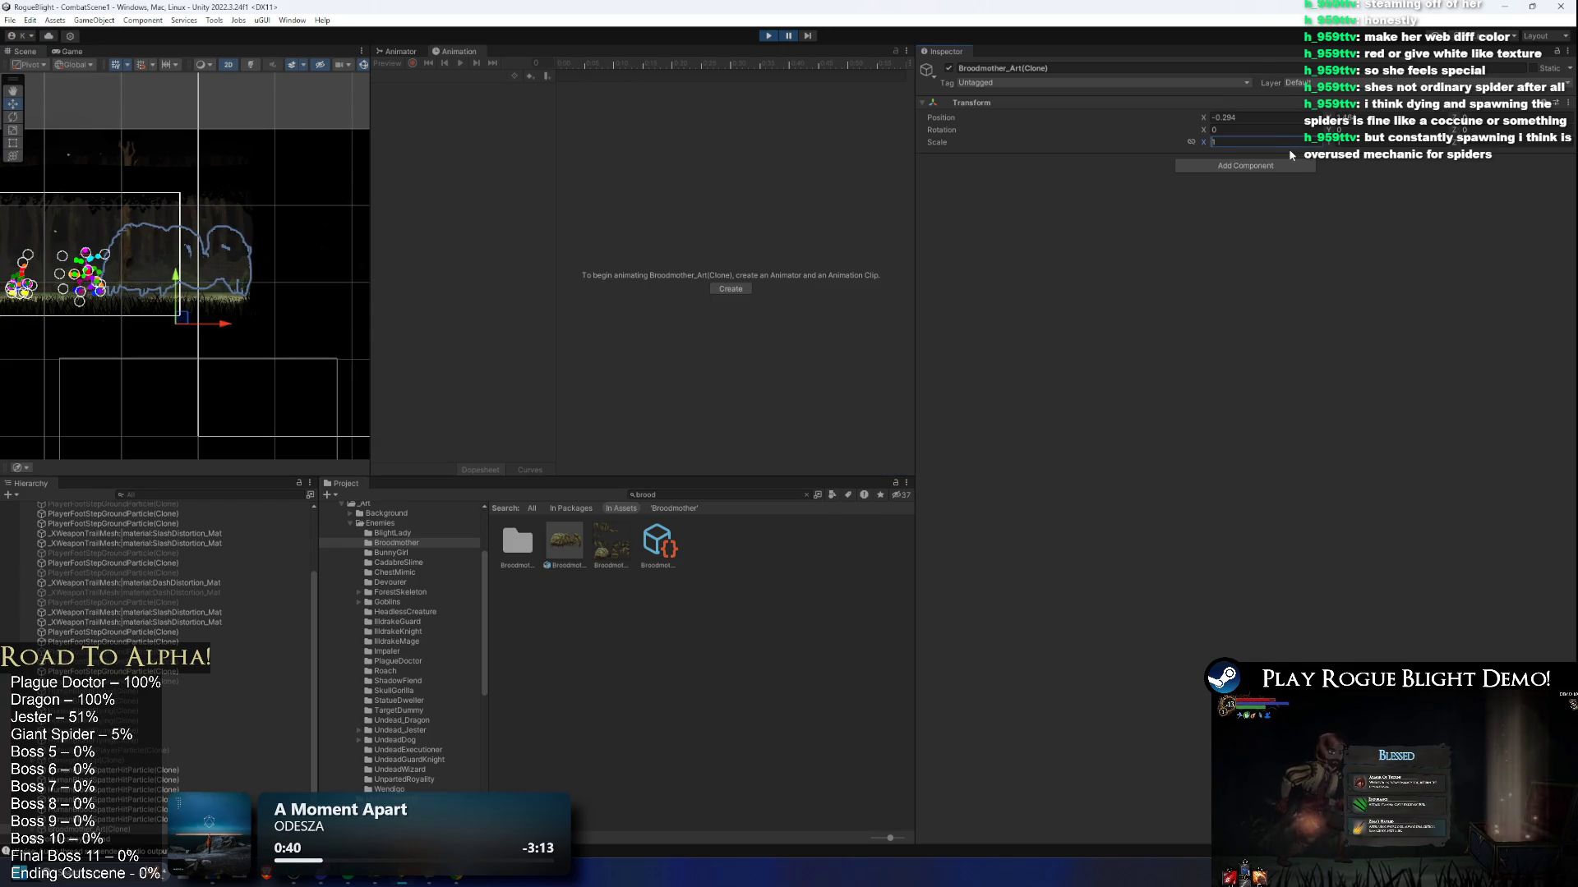
pyautogui.write('-1f')
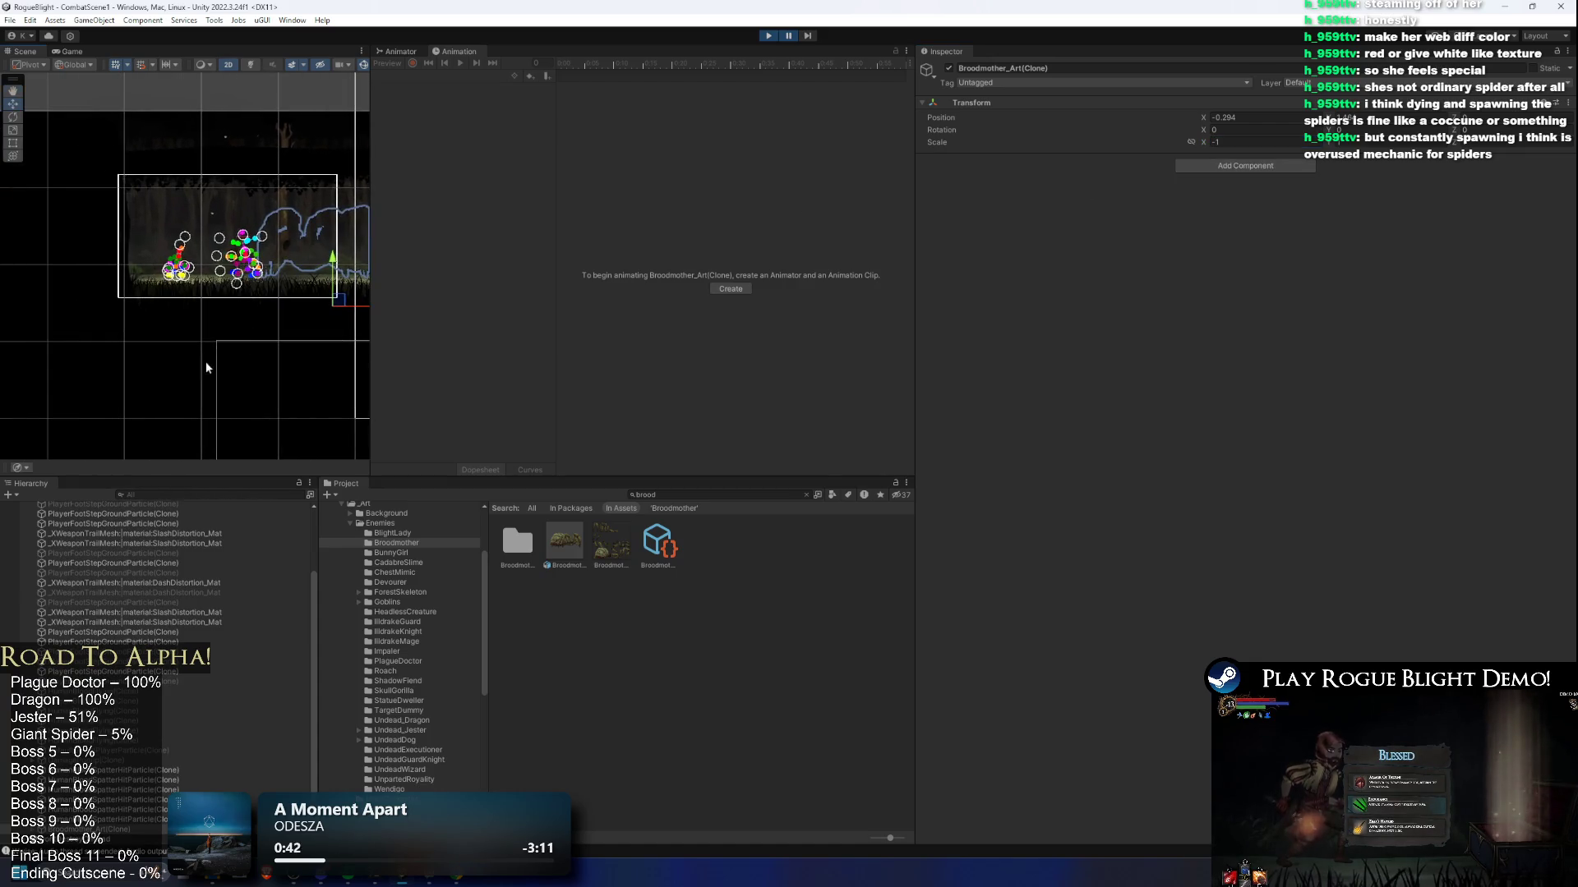
# Step: Select leg c1 through the last Broodmother part and set their Sorting Layer to EnemyBack1
pyautogui.scroll(-5, 122, 842)
pyautogui.press('Down')
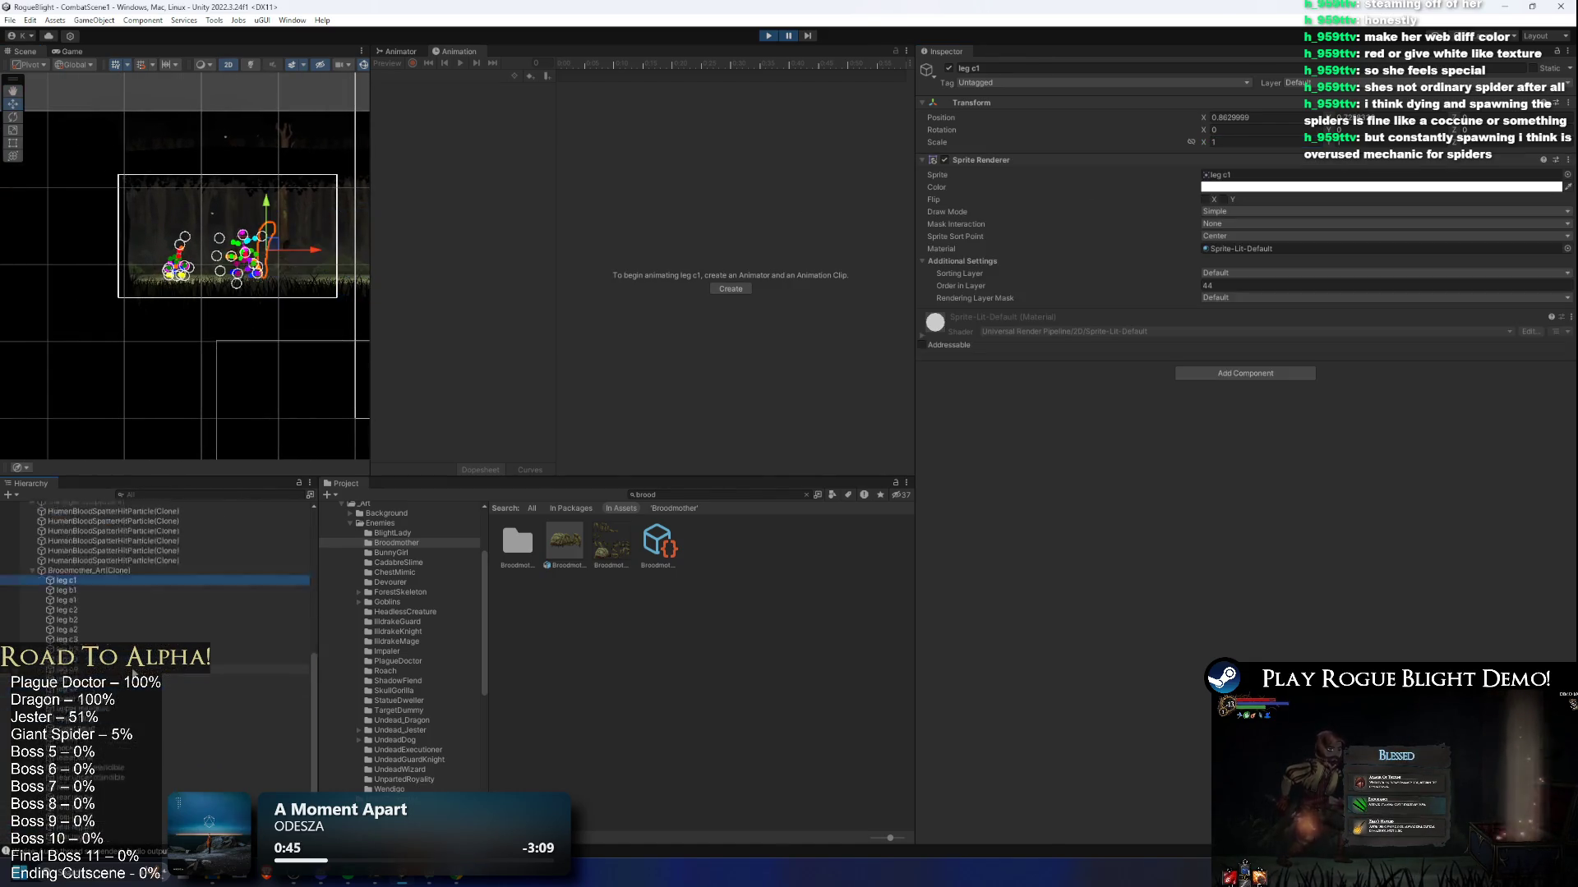
pyautogui.hotkey('shift', 'End')
pyautogui.click(1218, 274)
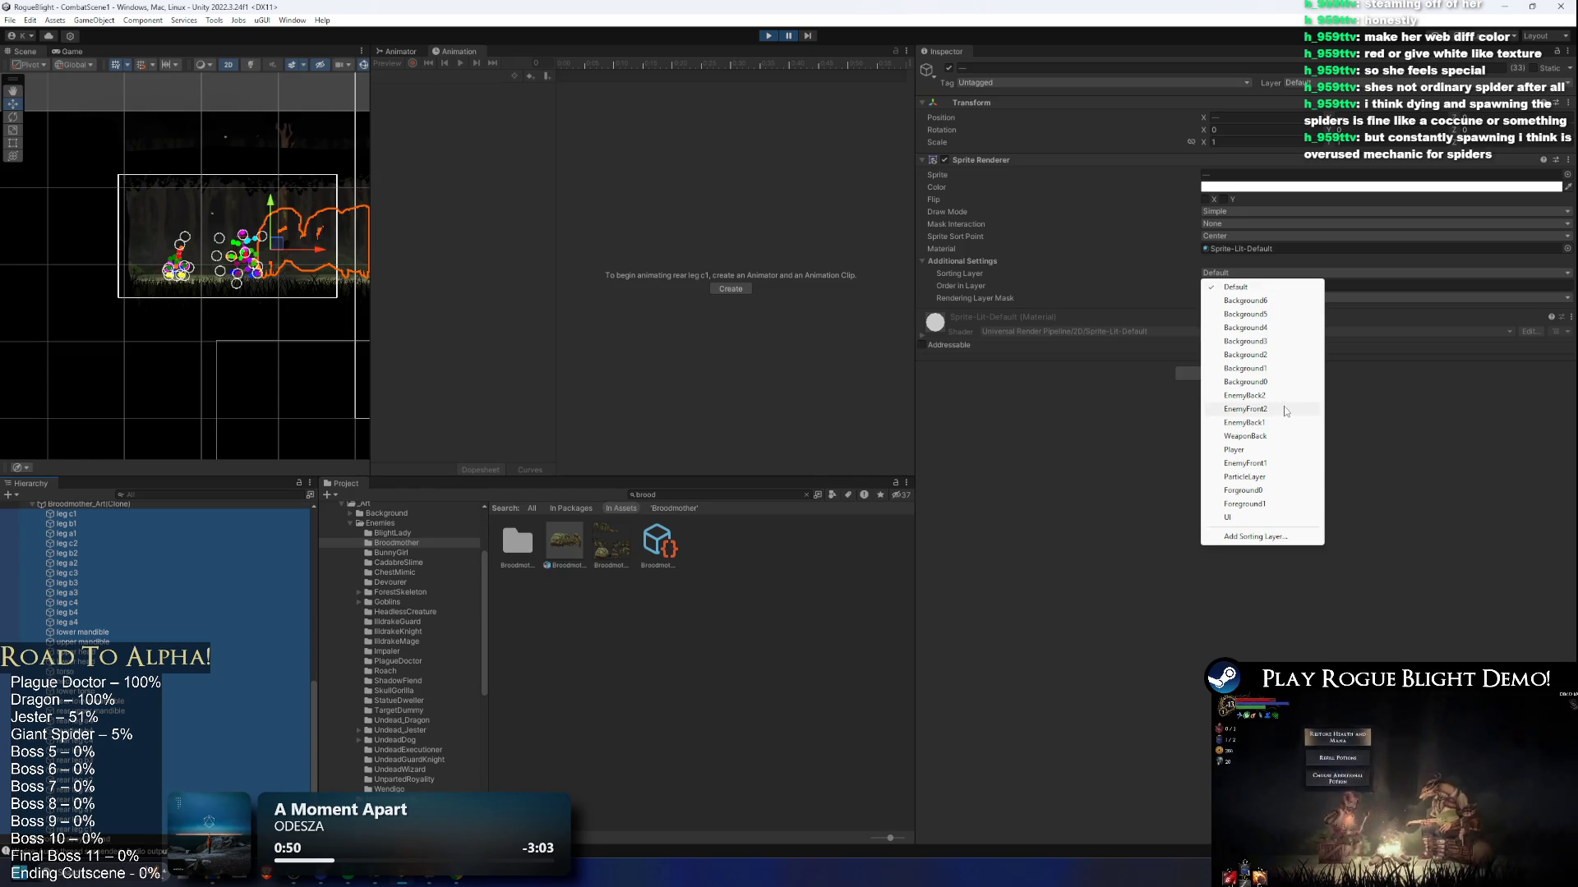
pyautogui.click(1280, 422)
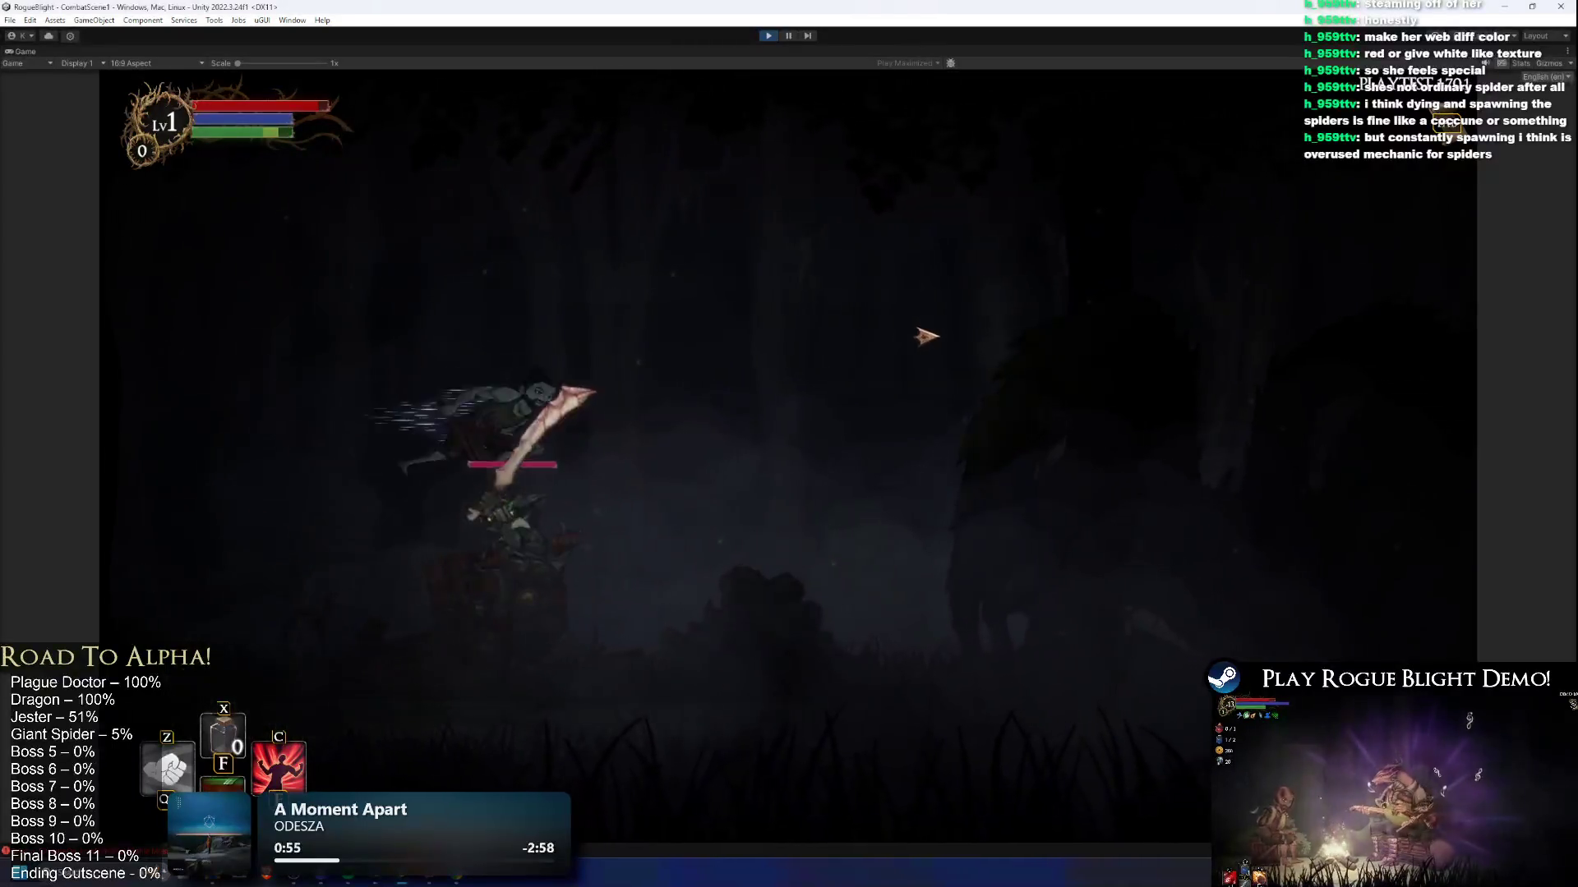
# Step: Run, dodge and jump around the spider boss in the dark forest arena
pyautogui.press('d')
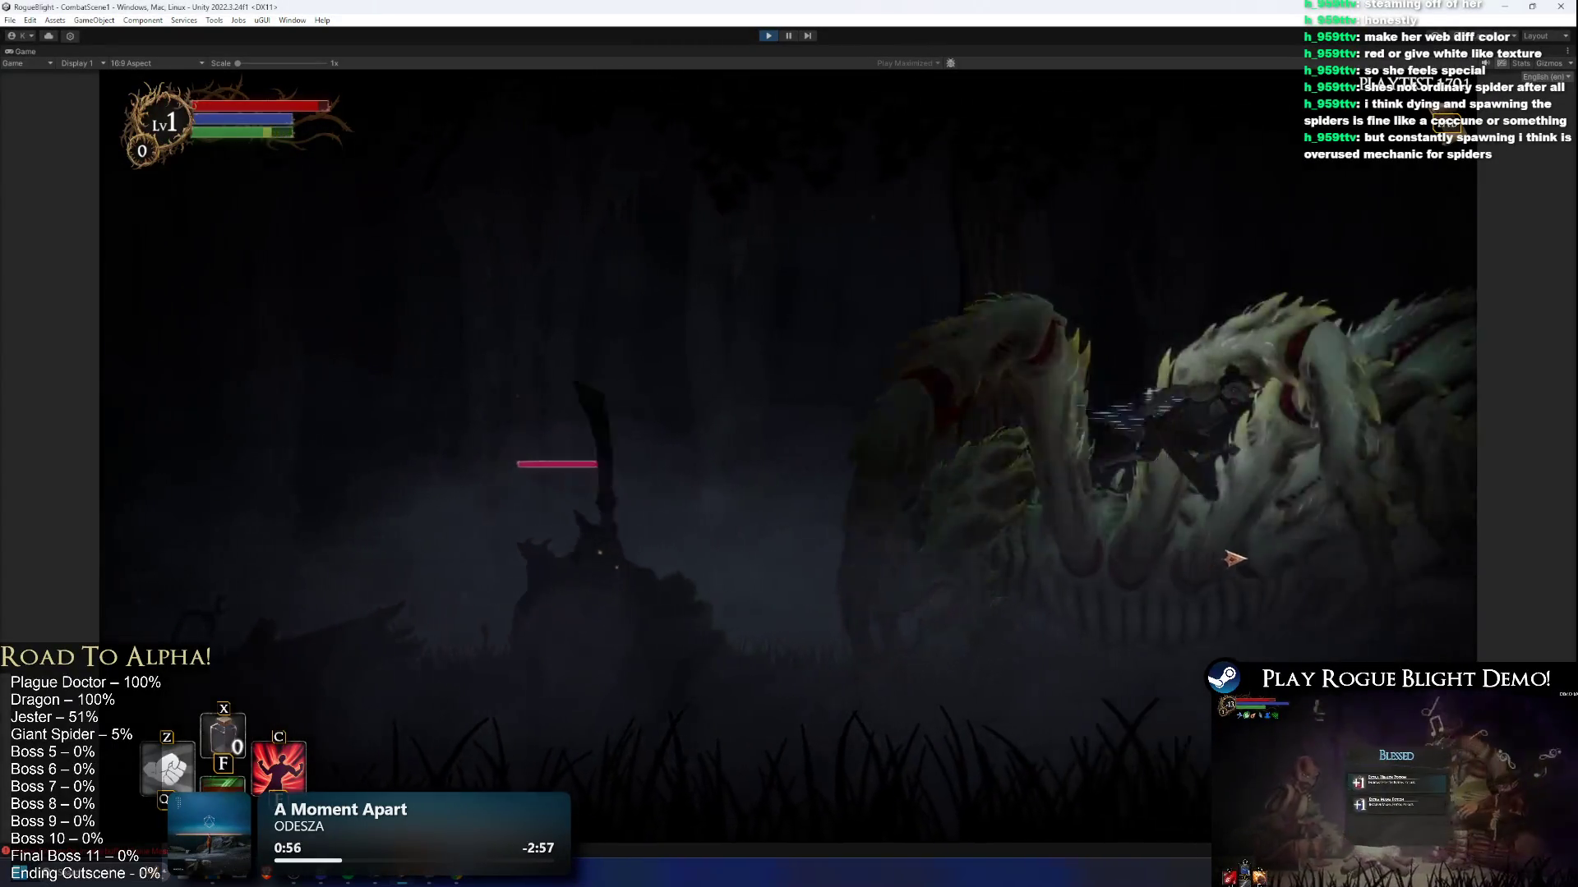
pyautogui.press('a')
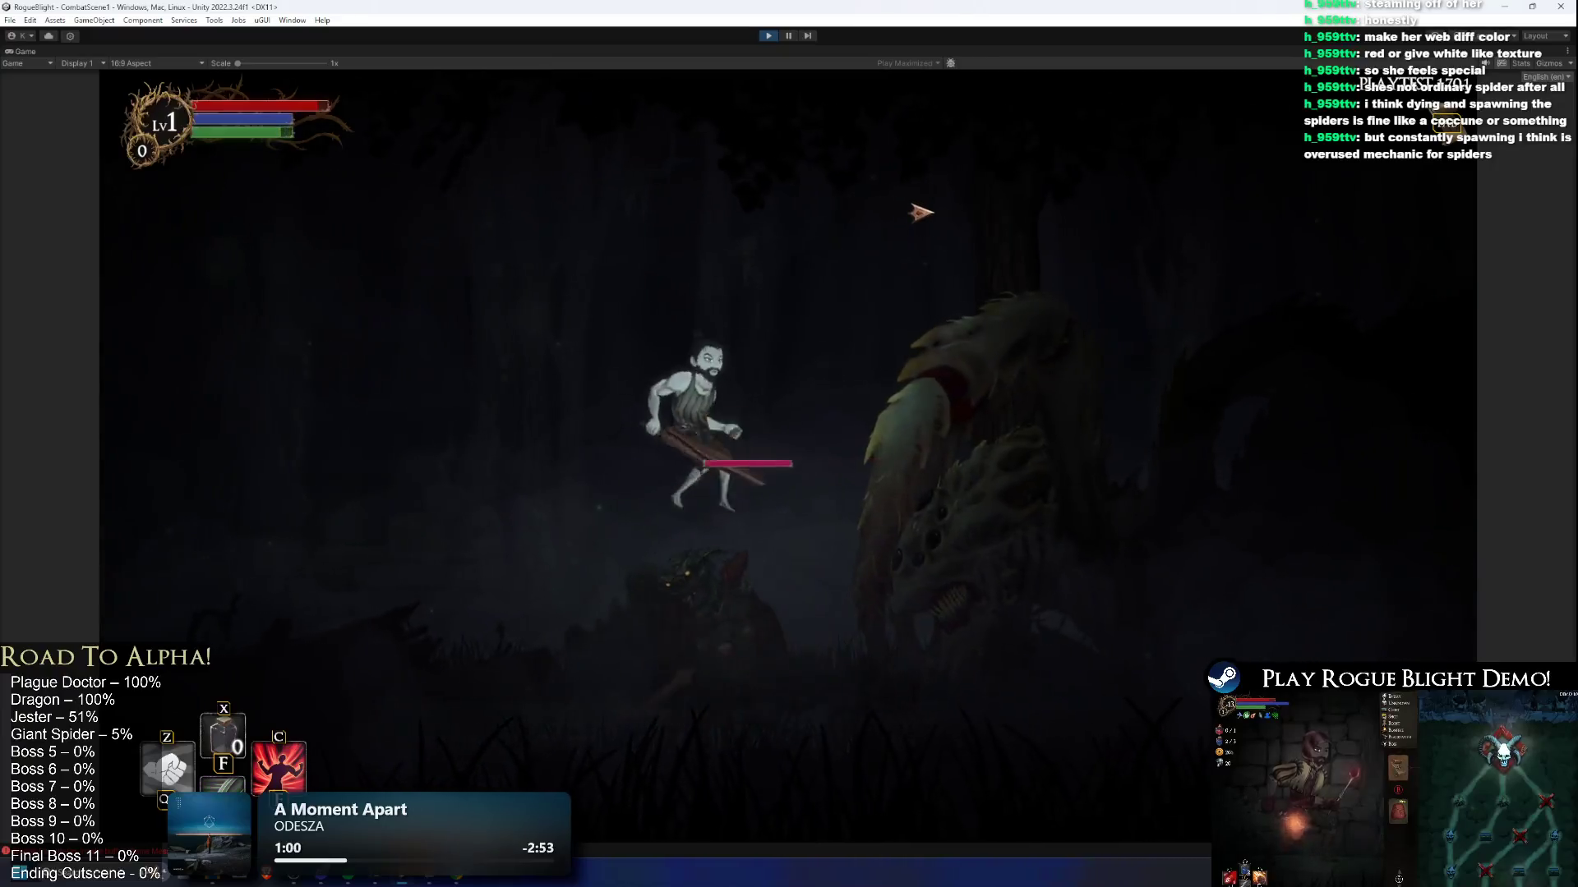
pyautogui.press('d')
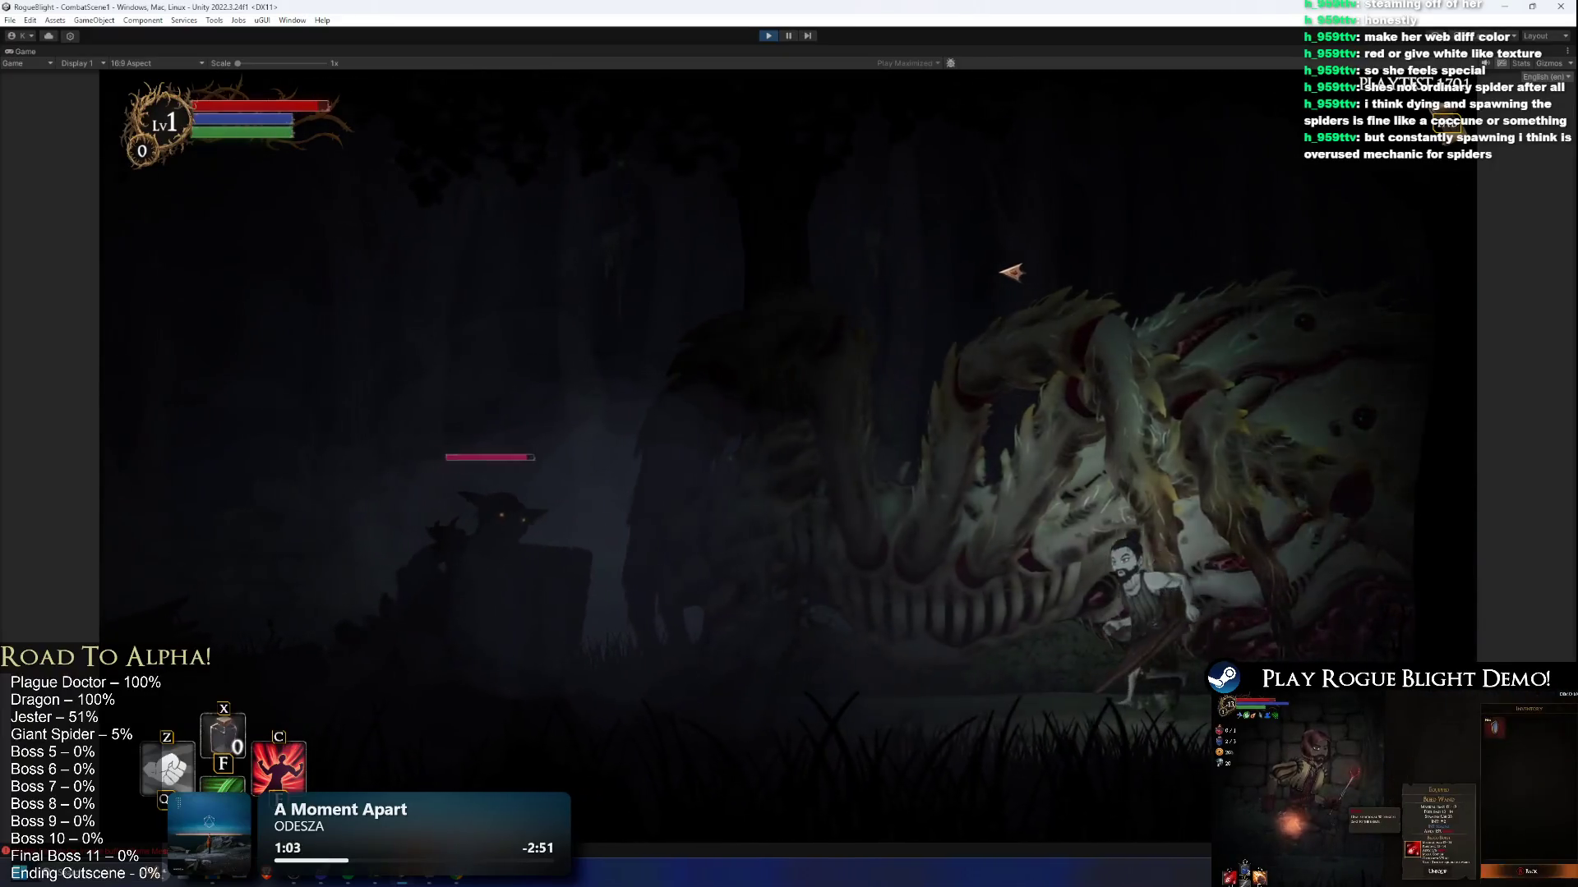
pyautogui.press('a')
pyautogui.press('d')
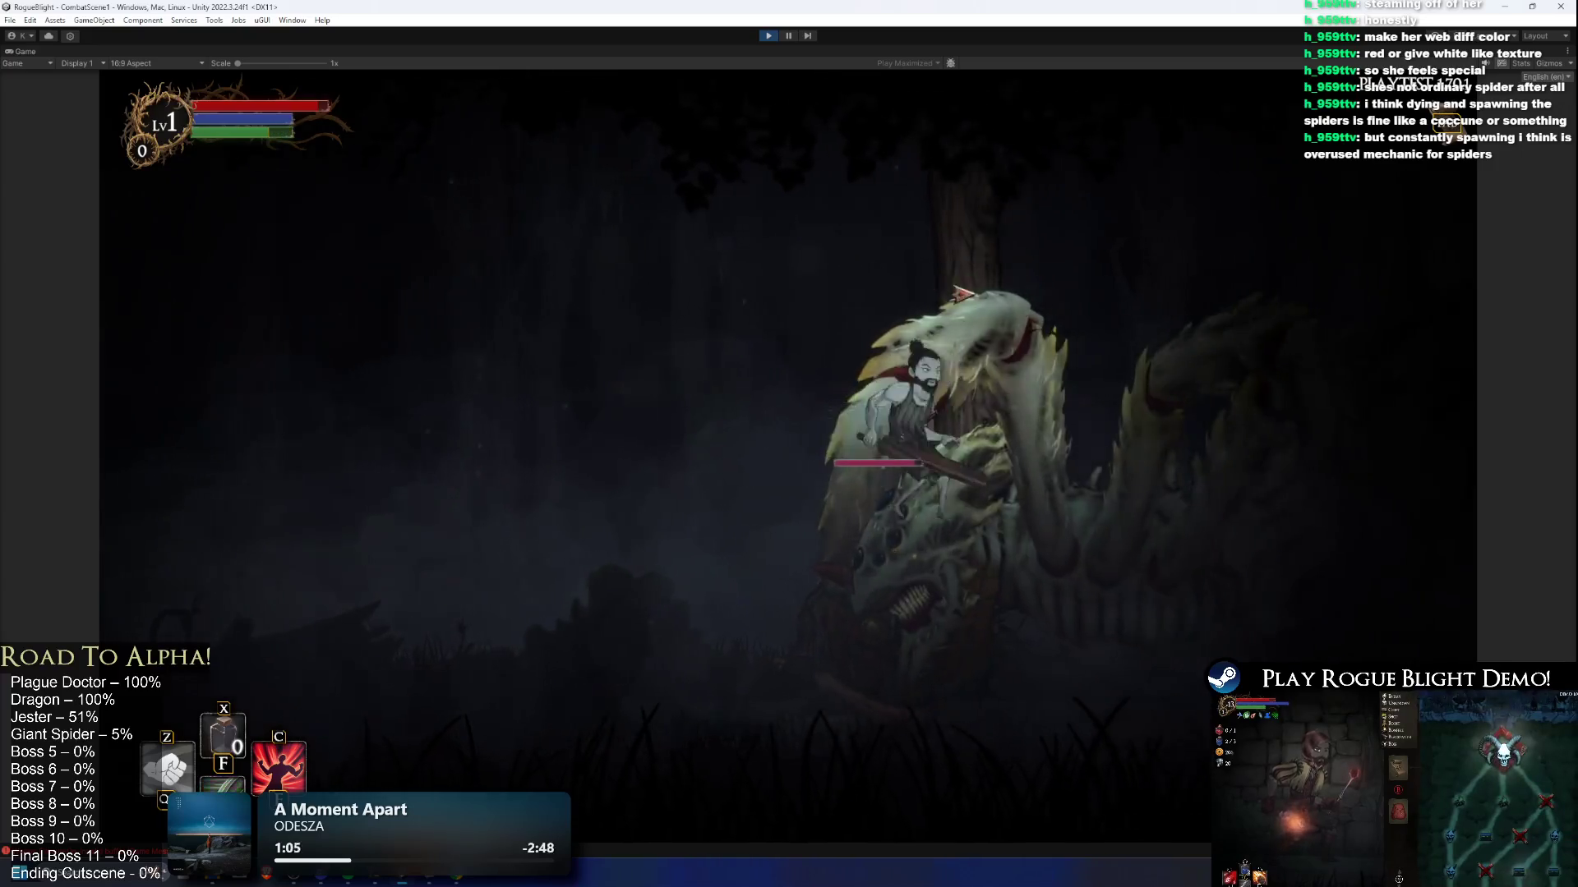
pyautogui.press('a')
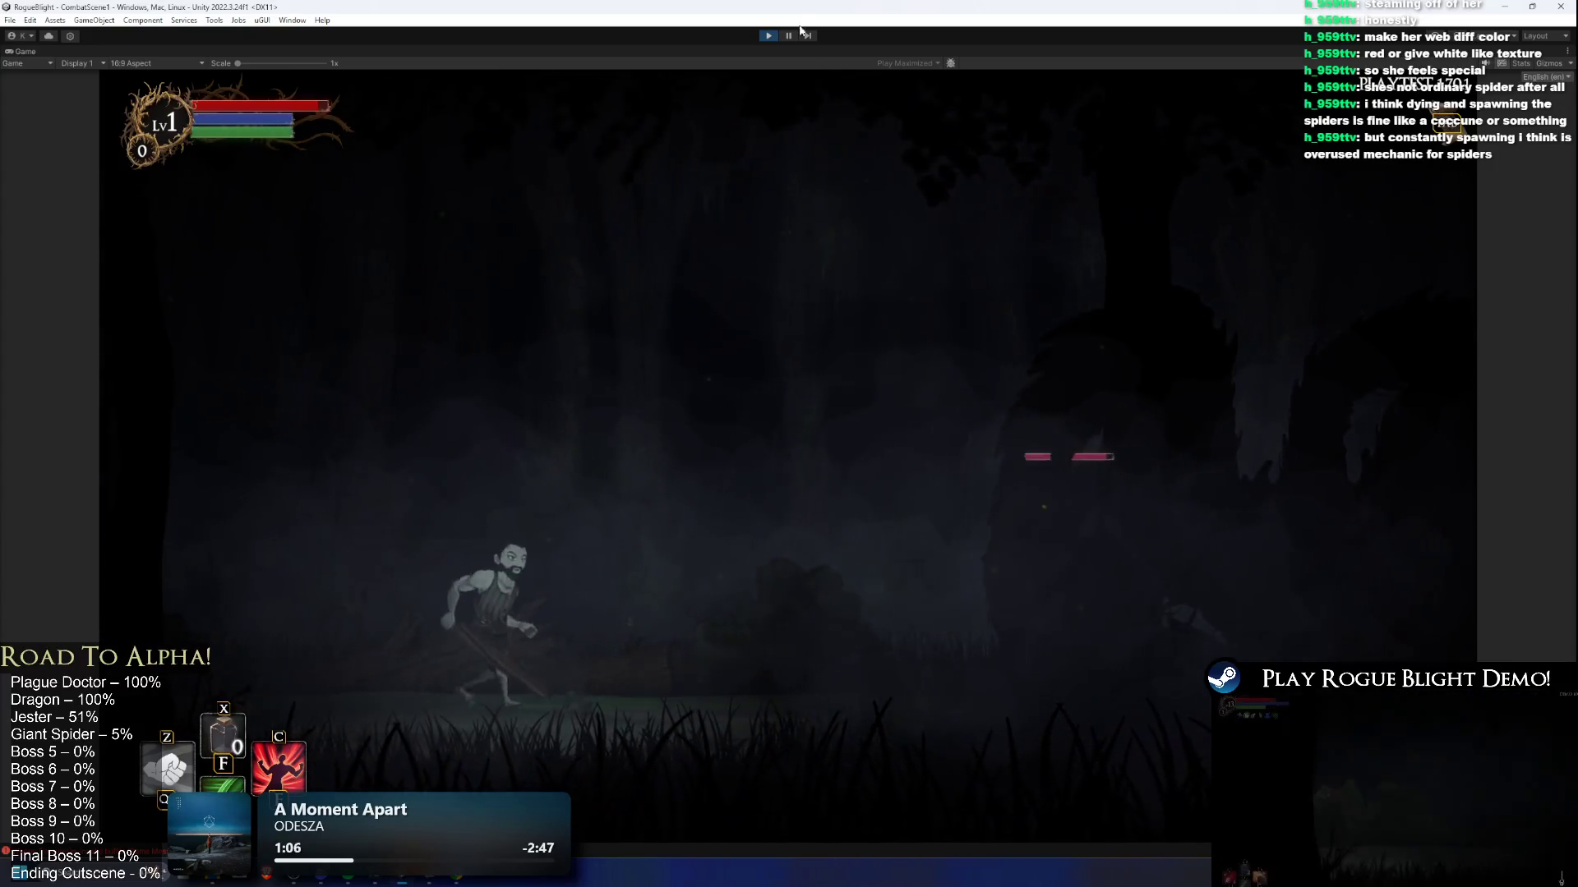
pyautogui.press('a')
pyautogui.press('space')
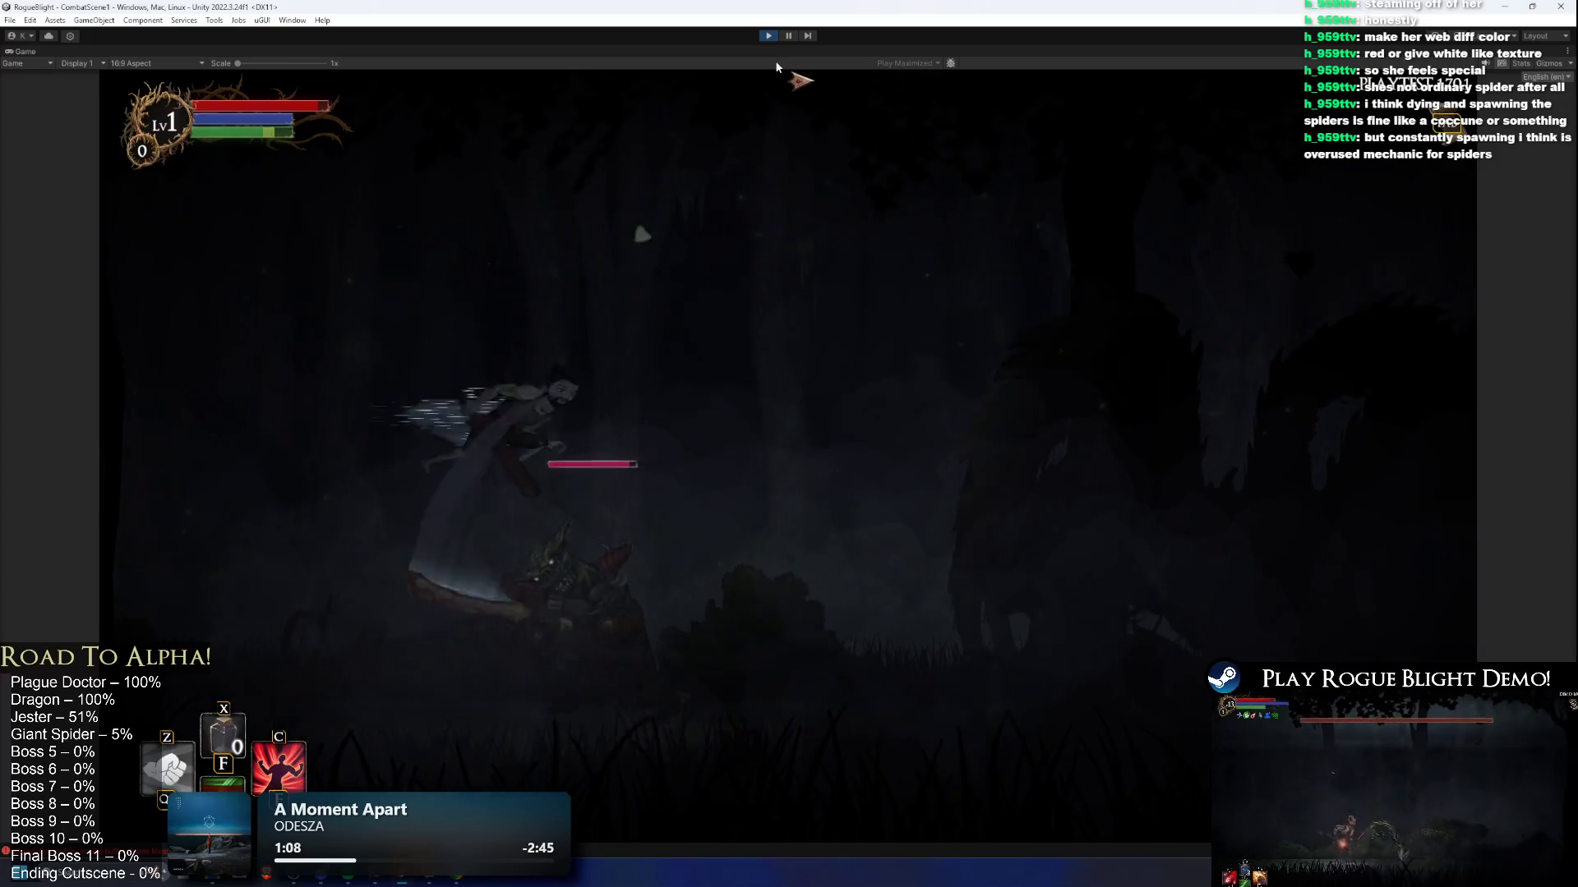
pyautogui.press('d')
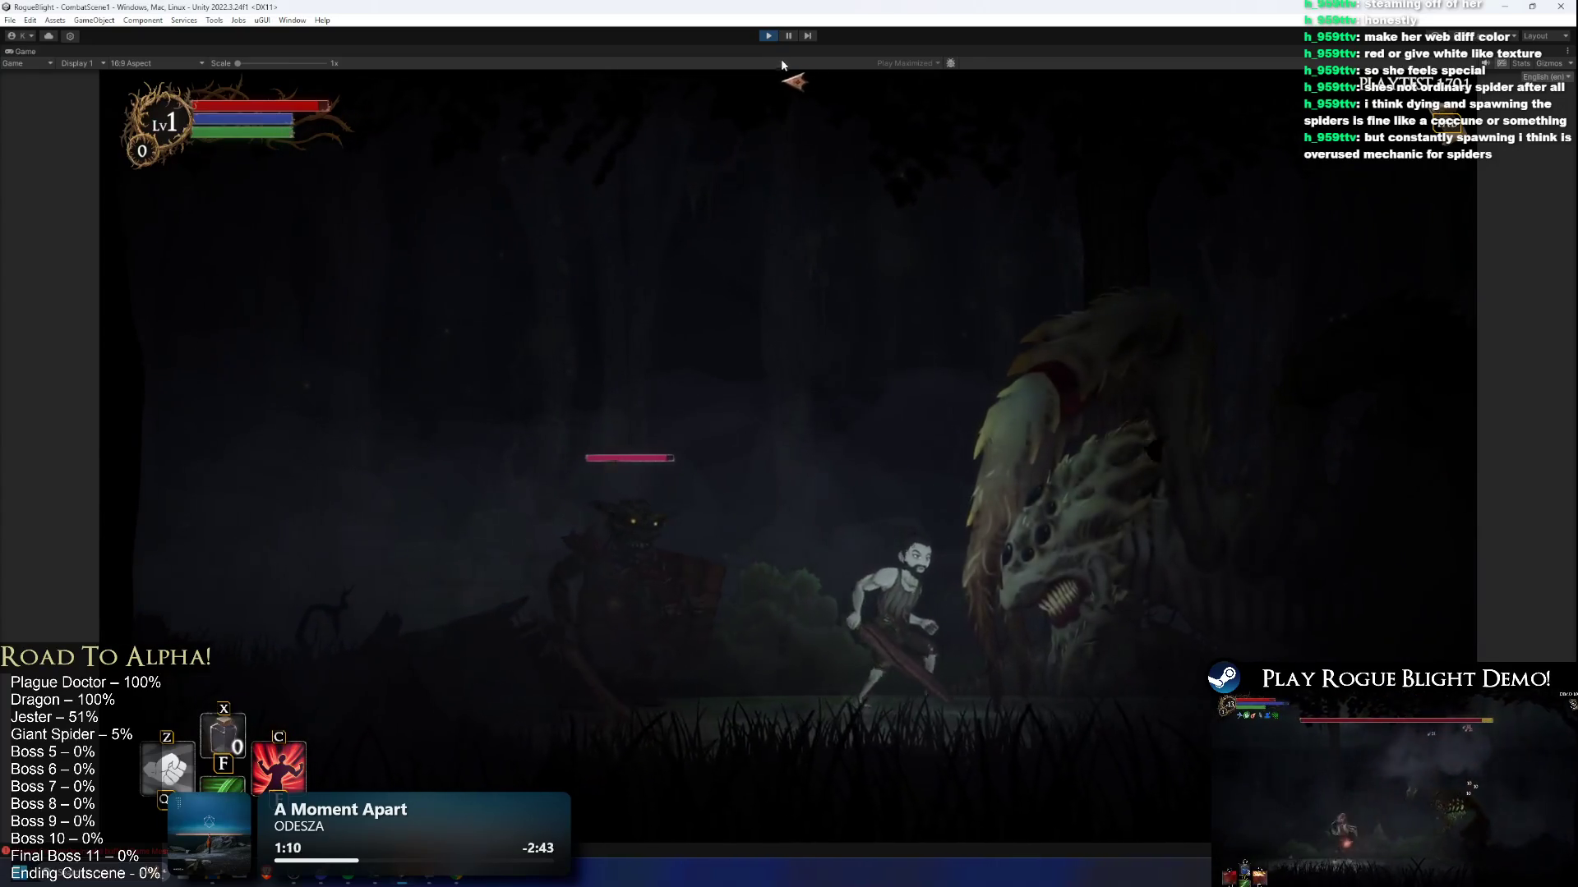
pyautogui.press('d')
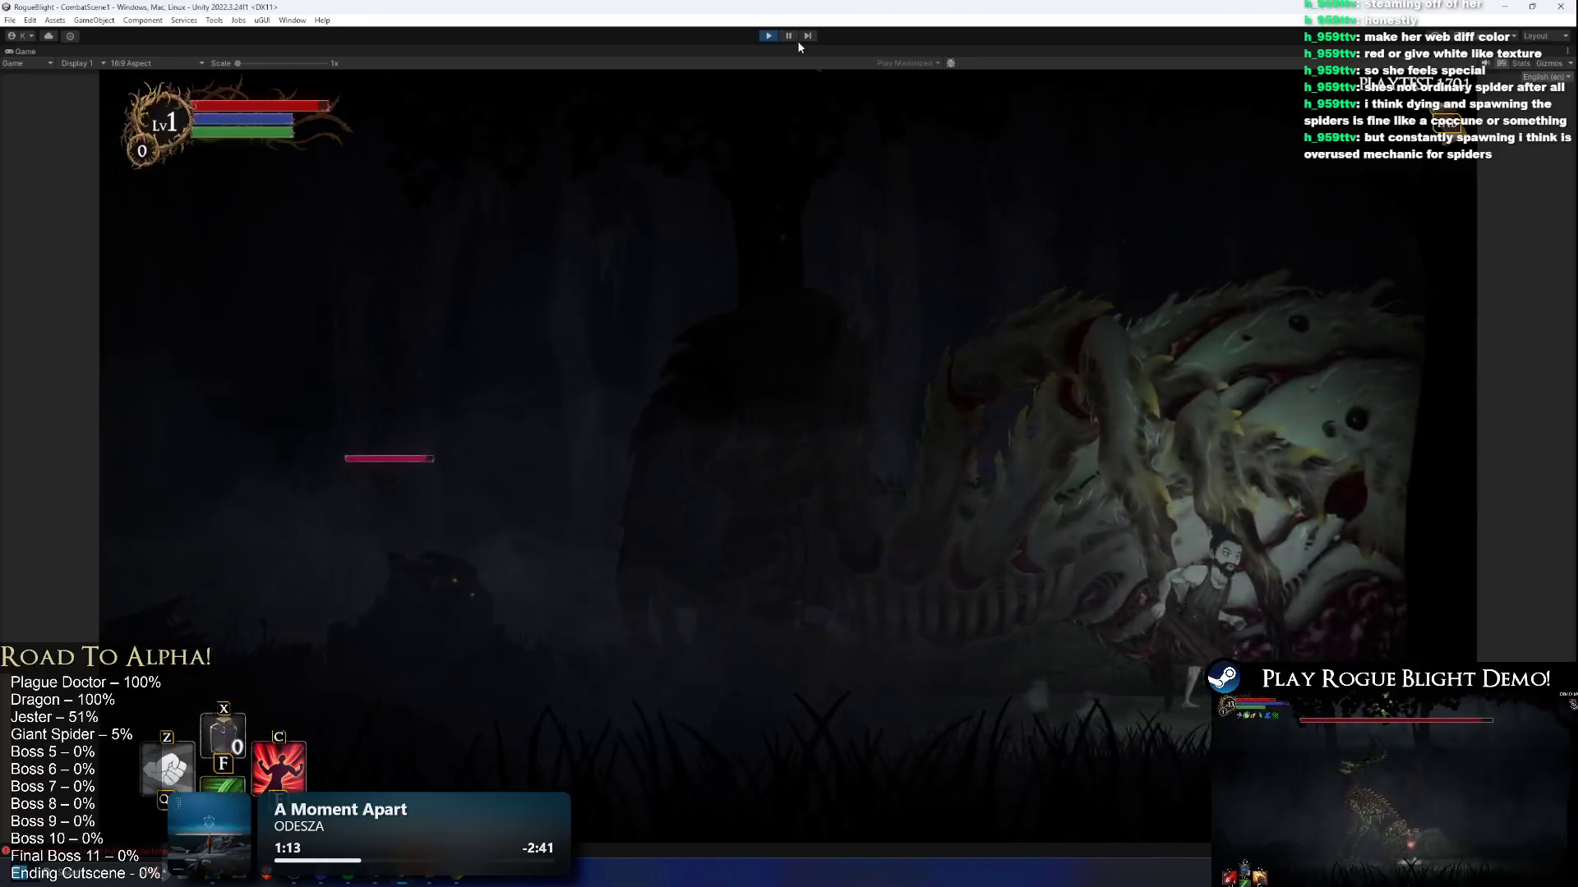
pyautogui.press('a')
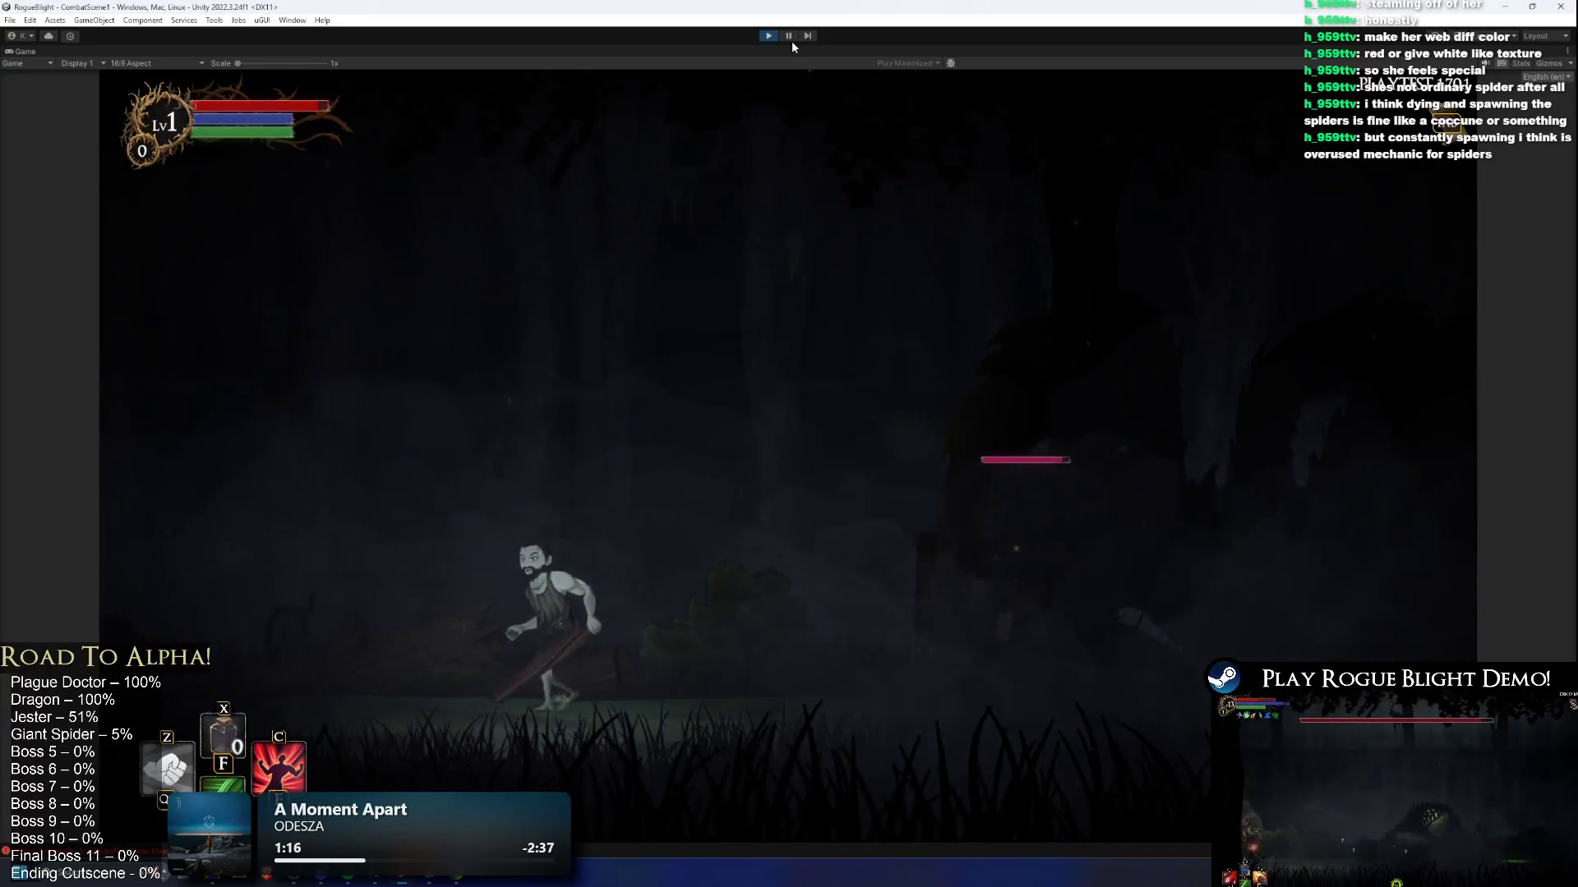
pyautogui.press('d')
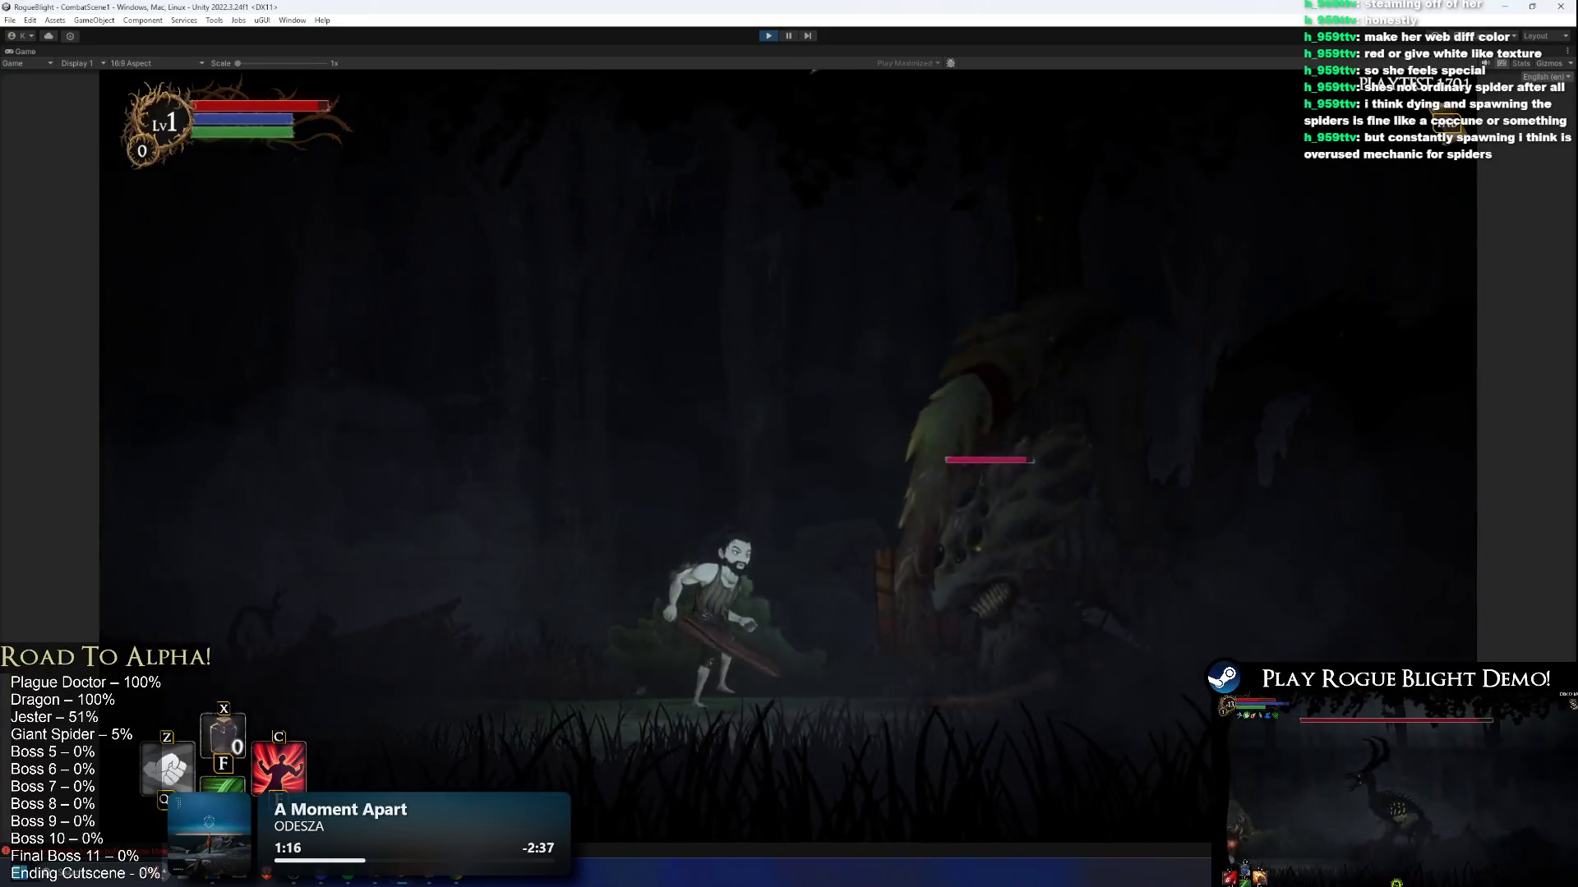
pyautogui.press('a')
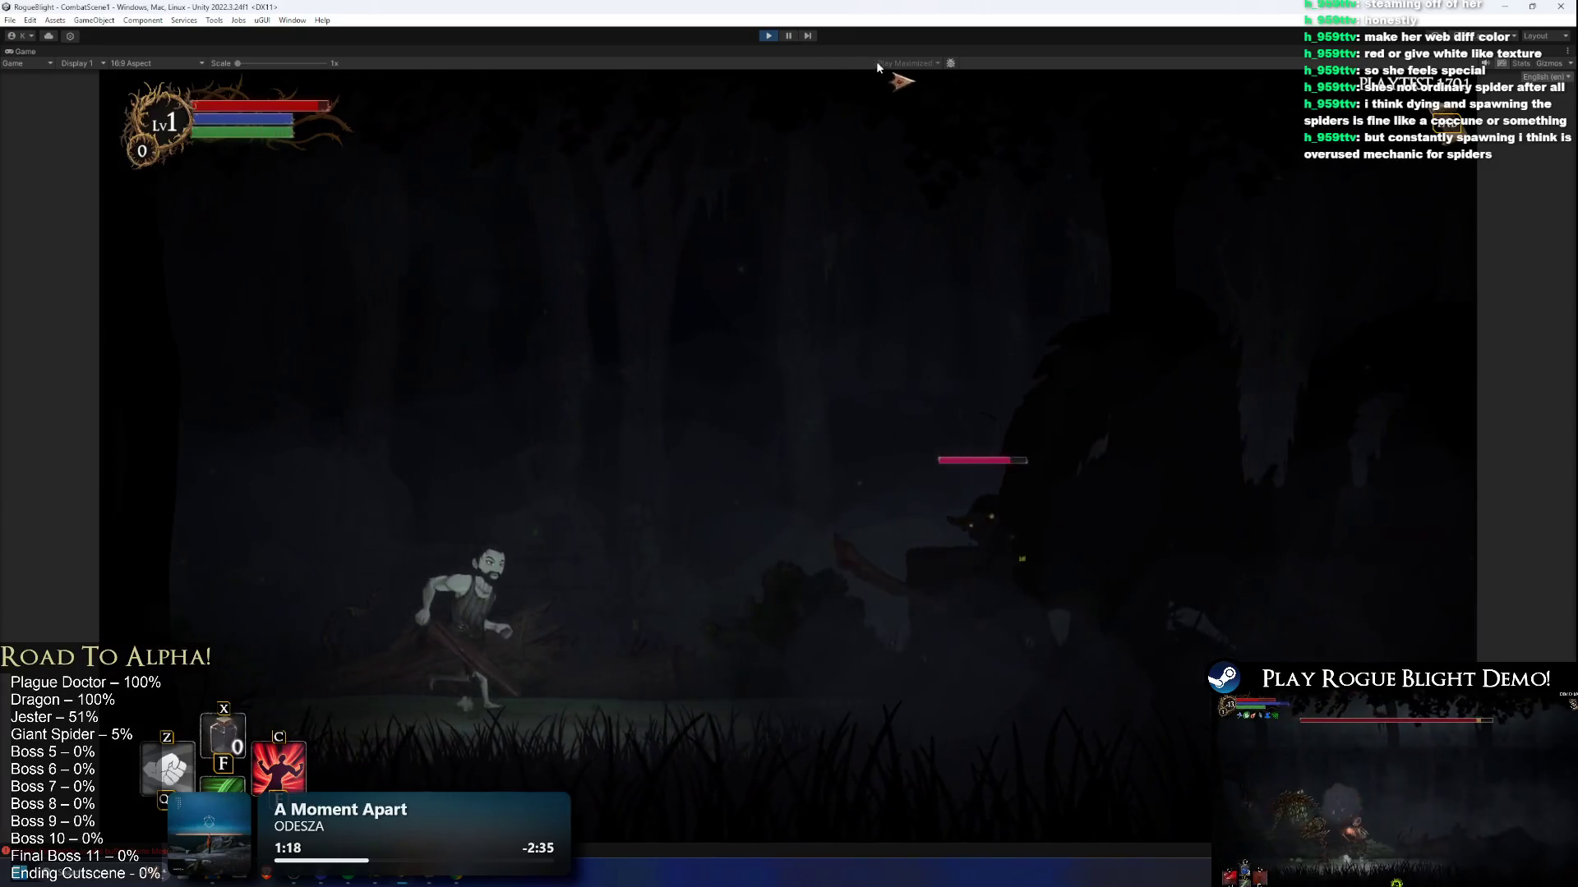
pyautogui.press('d')
pyautogui.press('space')
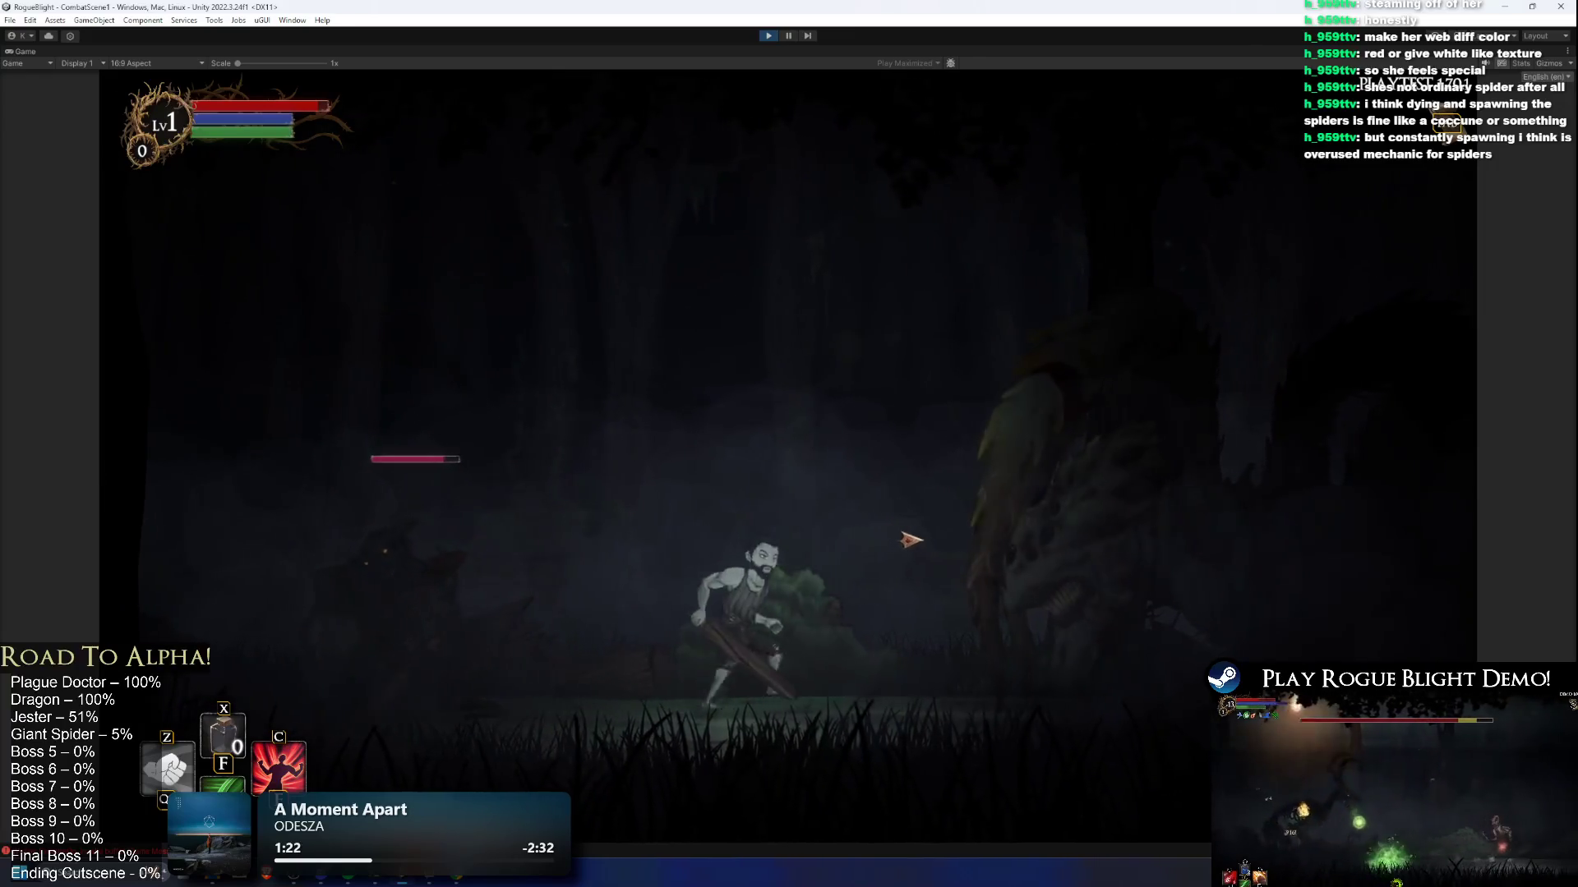
pyautogui.press('d')
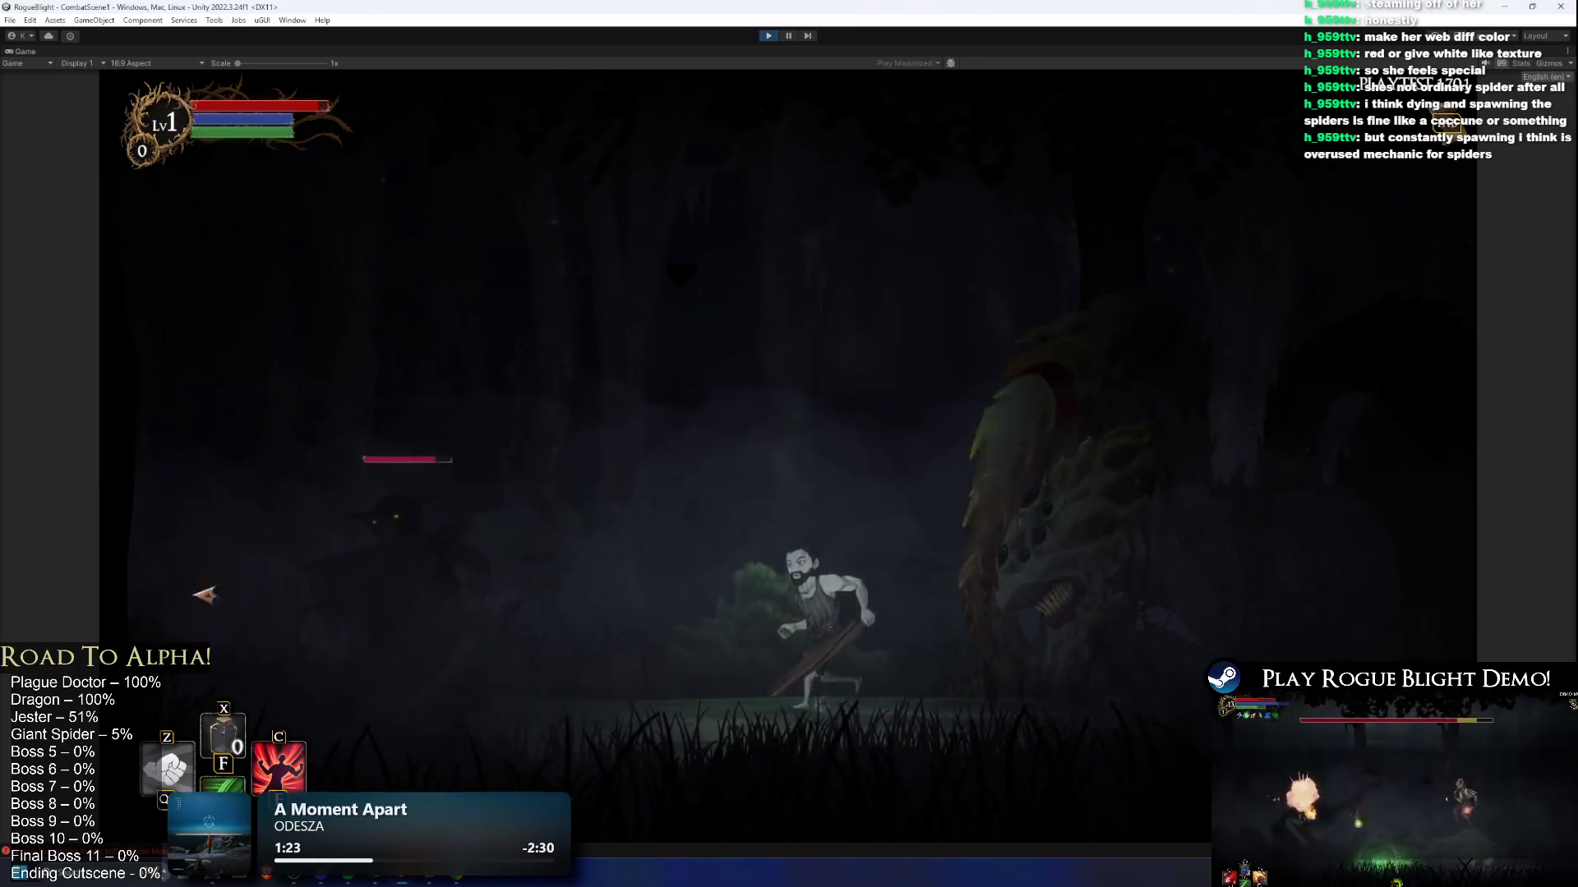
pyautogui.press('d')
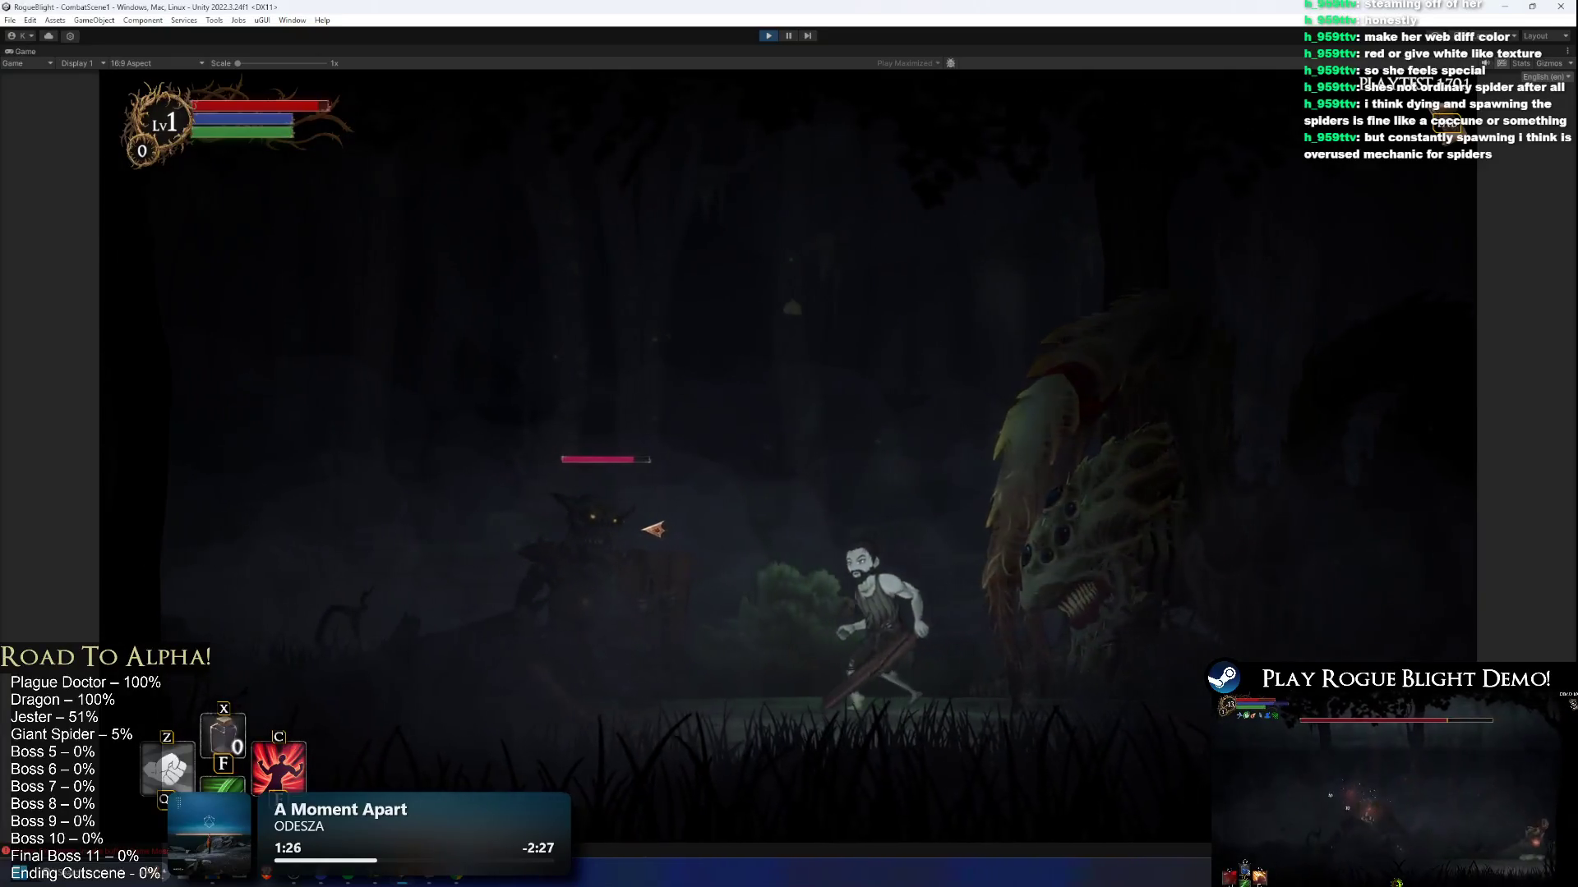
pyautogui.press('space')
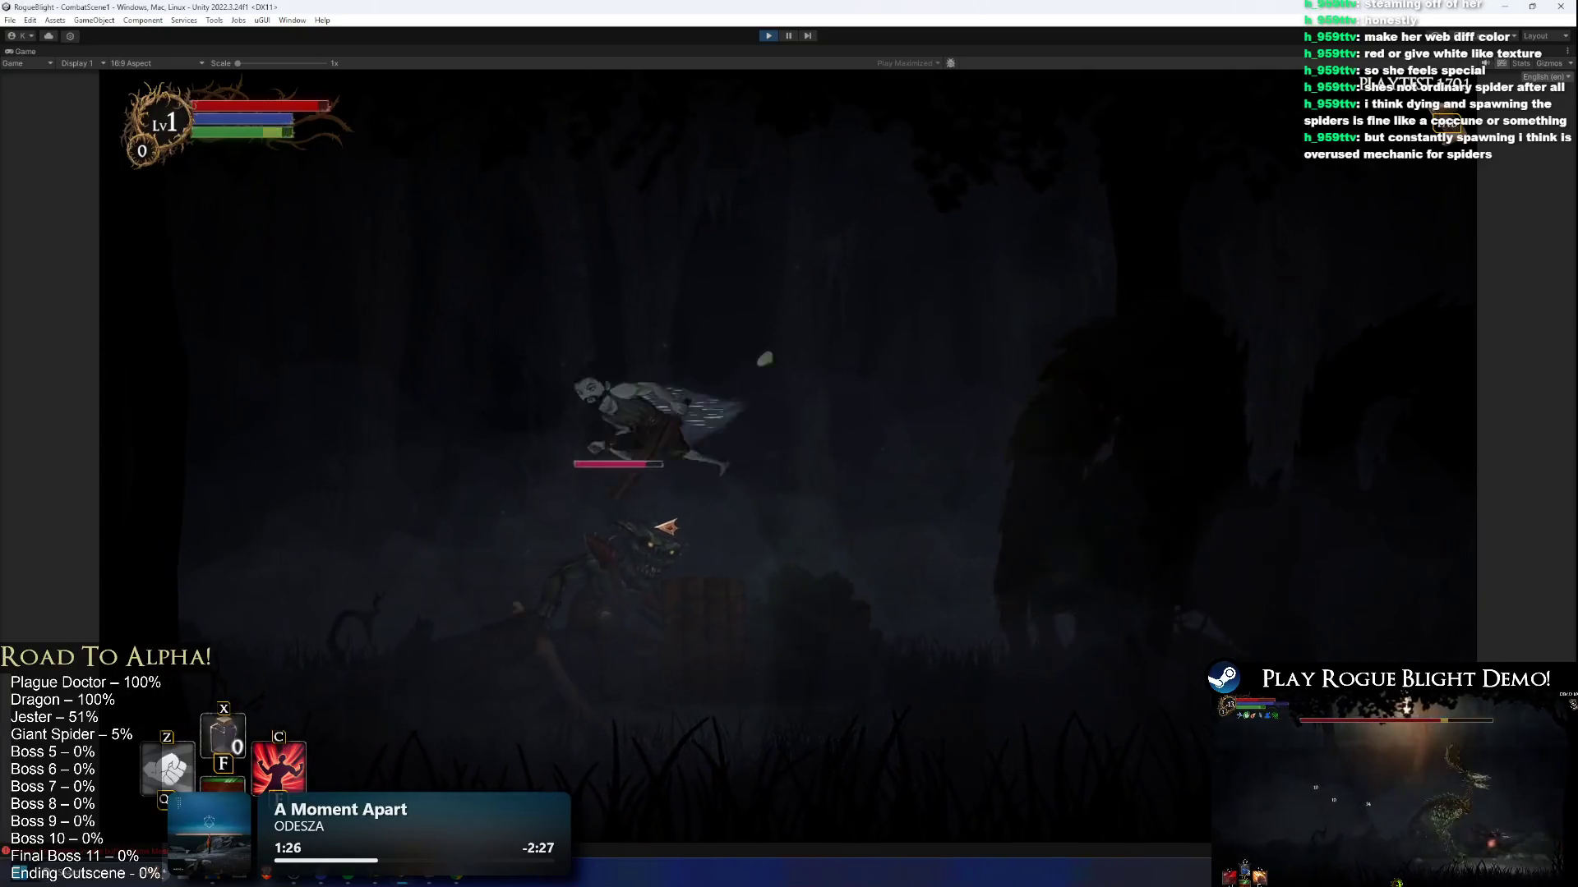
pyautogui.press('a')
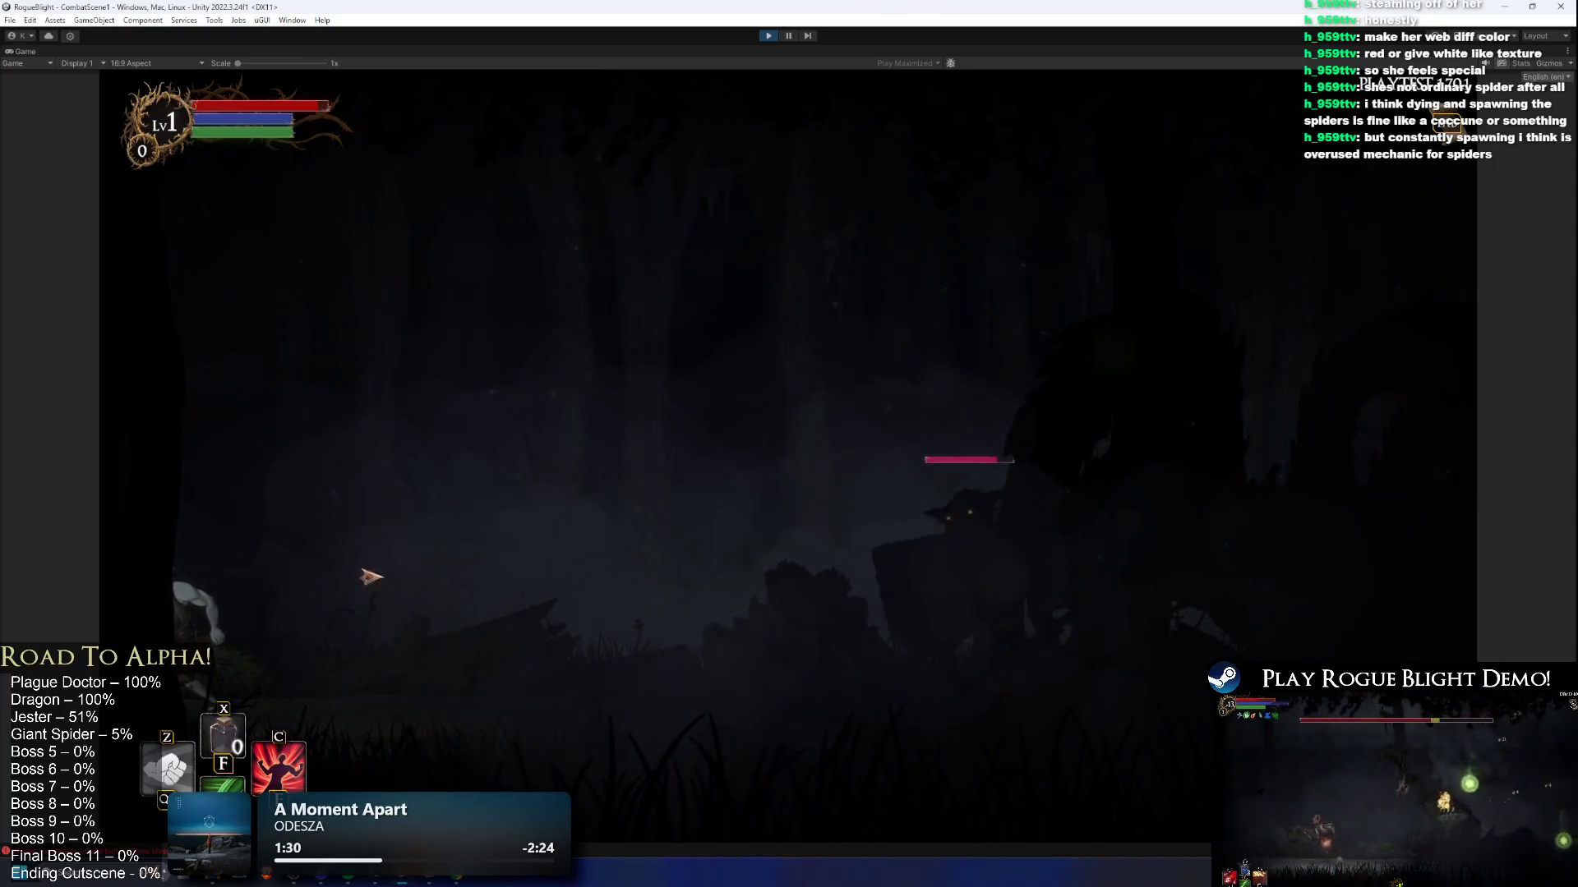
pyautogui.press('d')
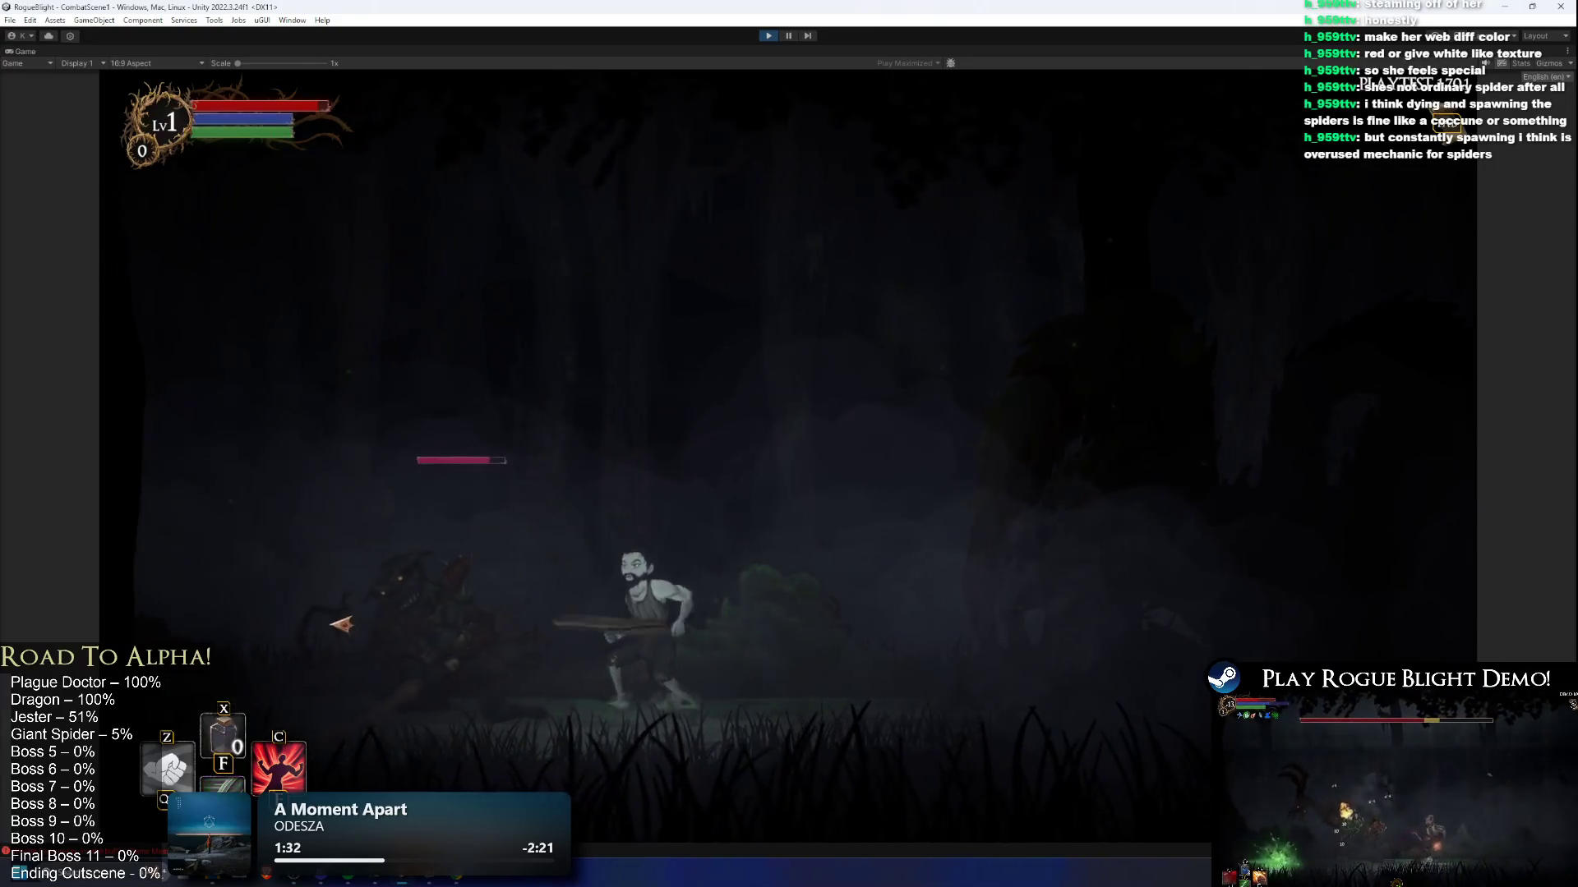
pyautogui.press('a')
# Step: Swing at the goblin enemy several times while moving between it and the spider
pyautogui.click(883, 625)
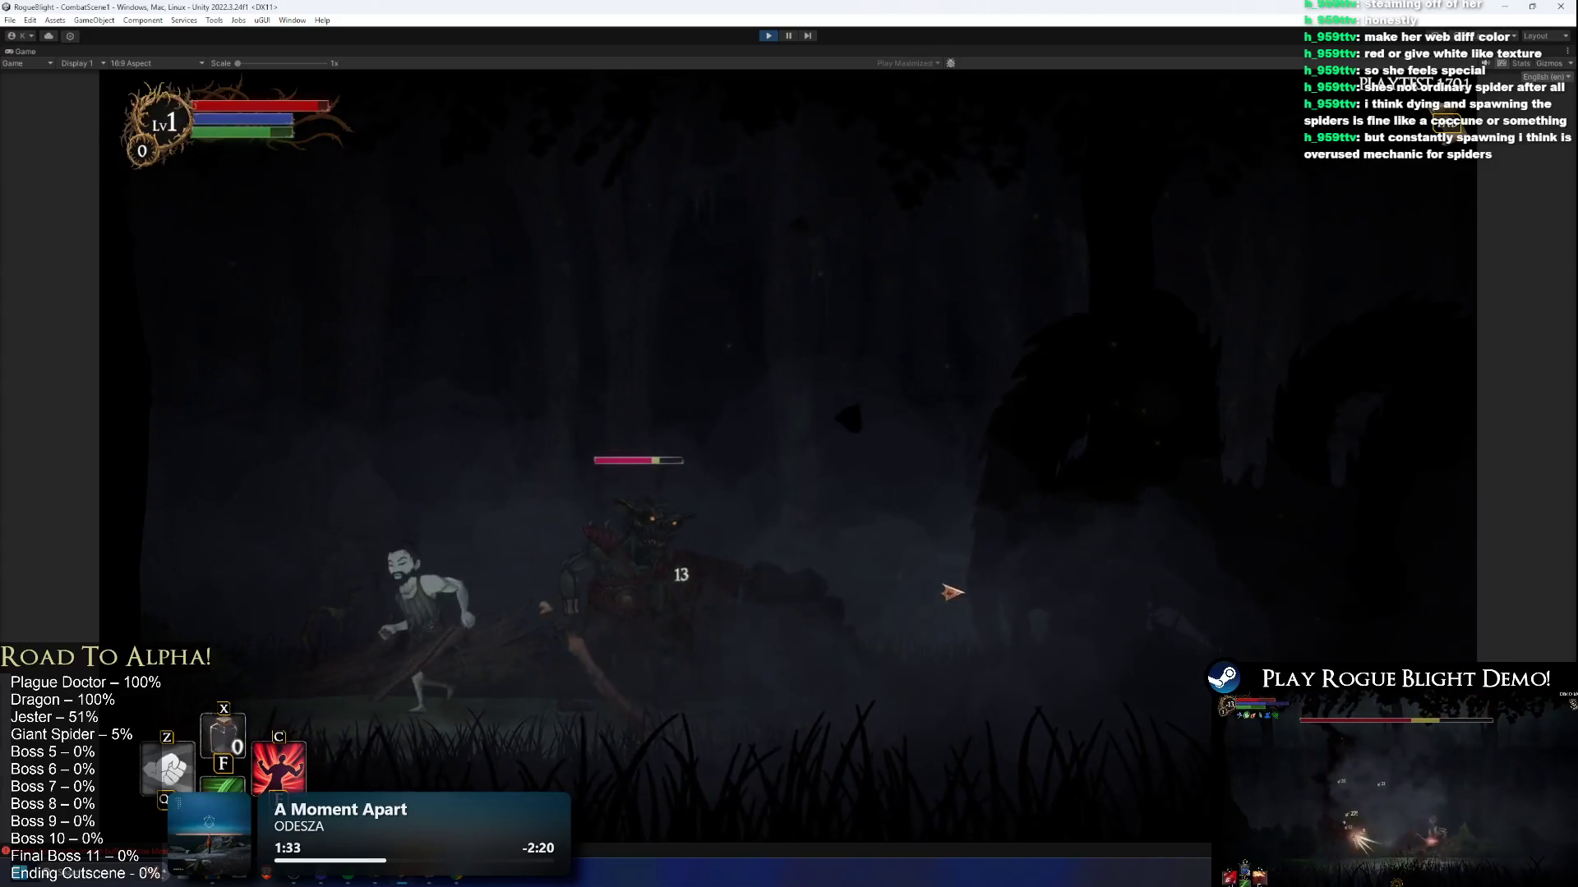
pyautogui.press('d')
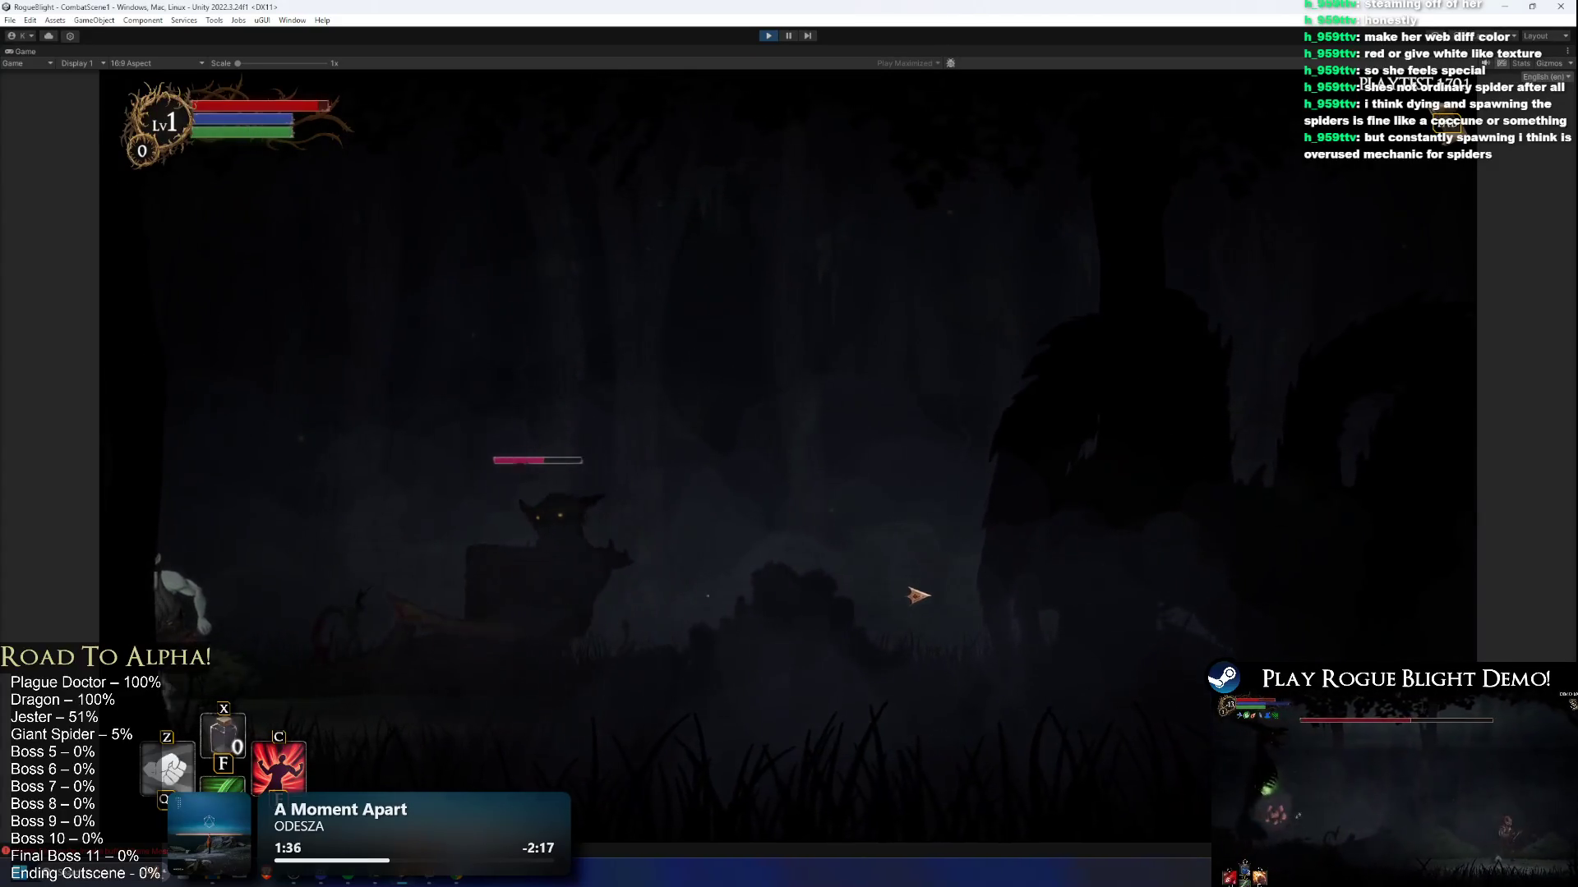
pyautogui.press('a')
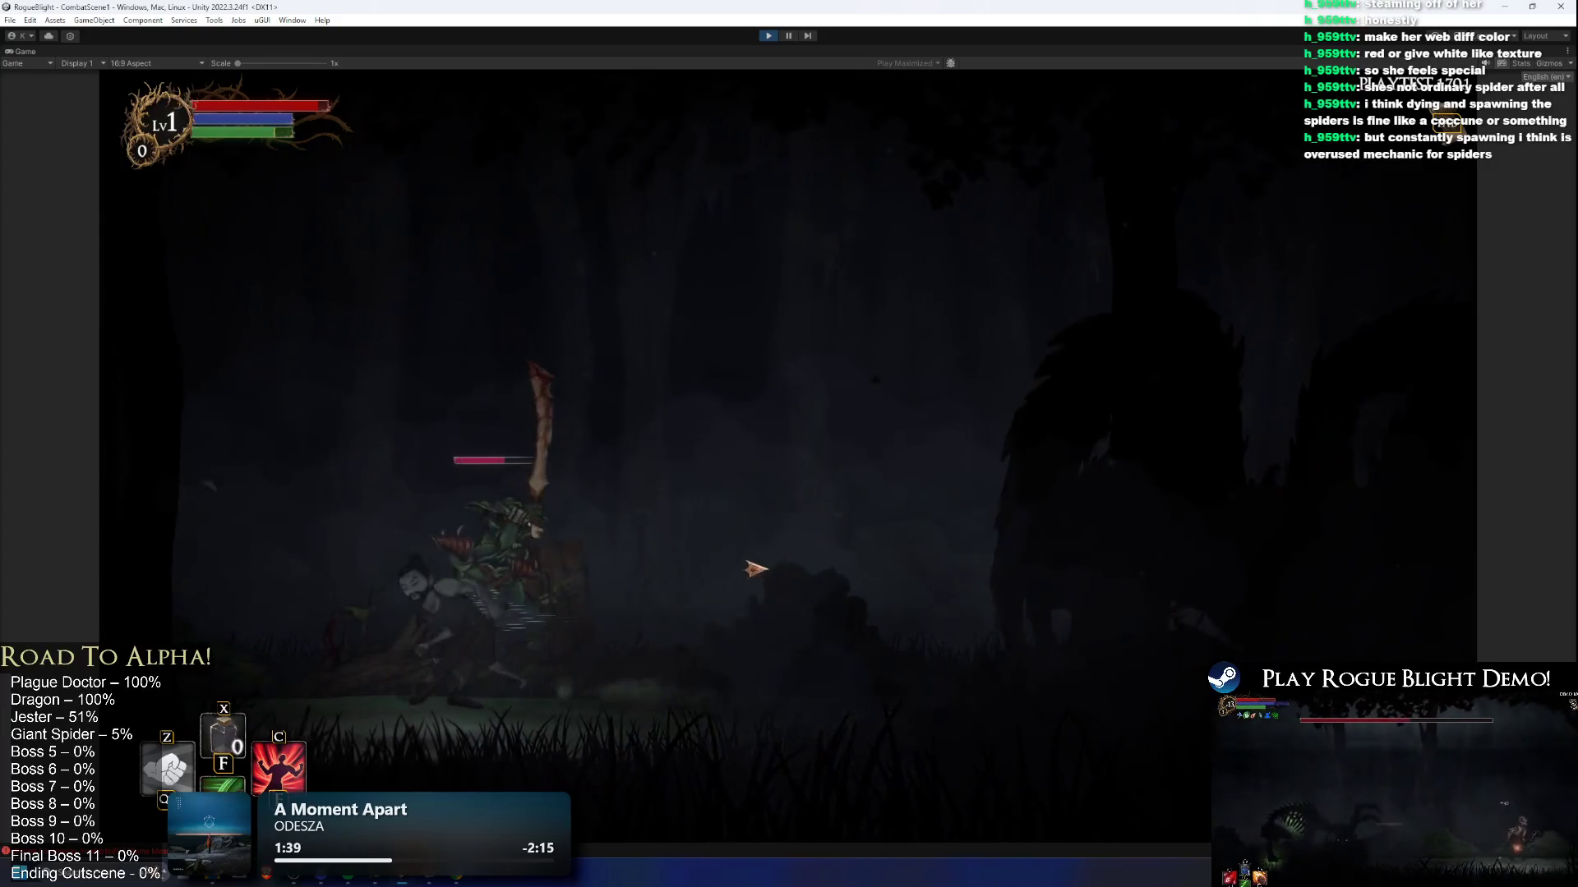
pyautogui.click(768, 562)
pyautogui.press('d')
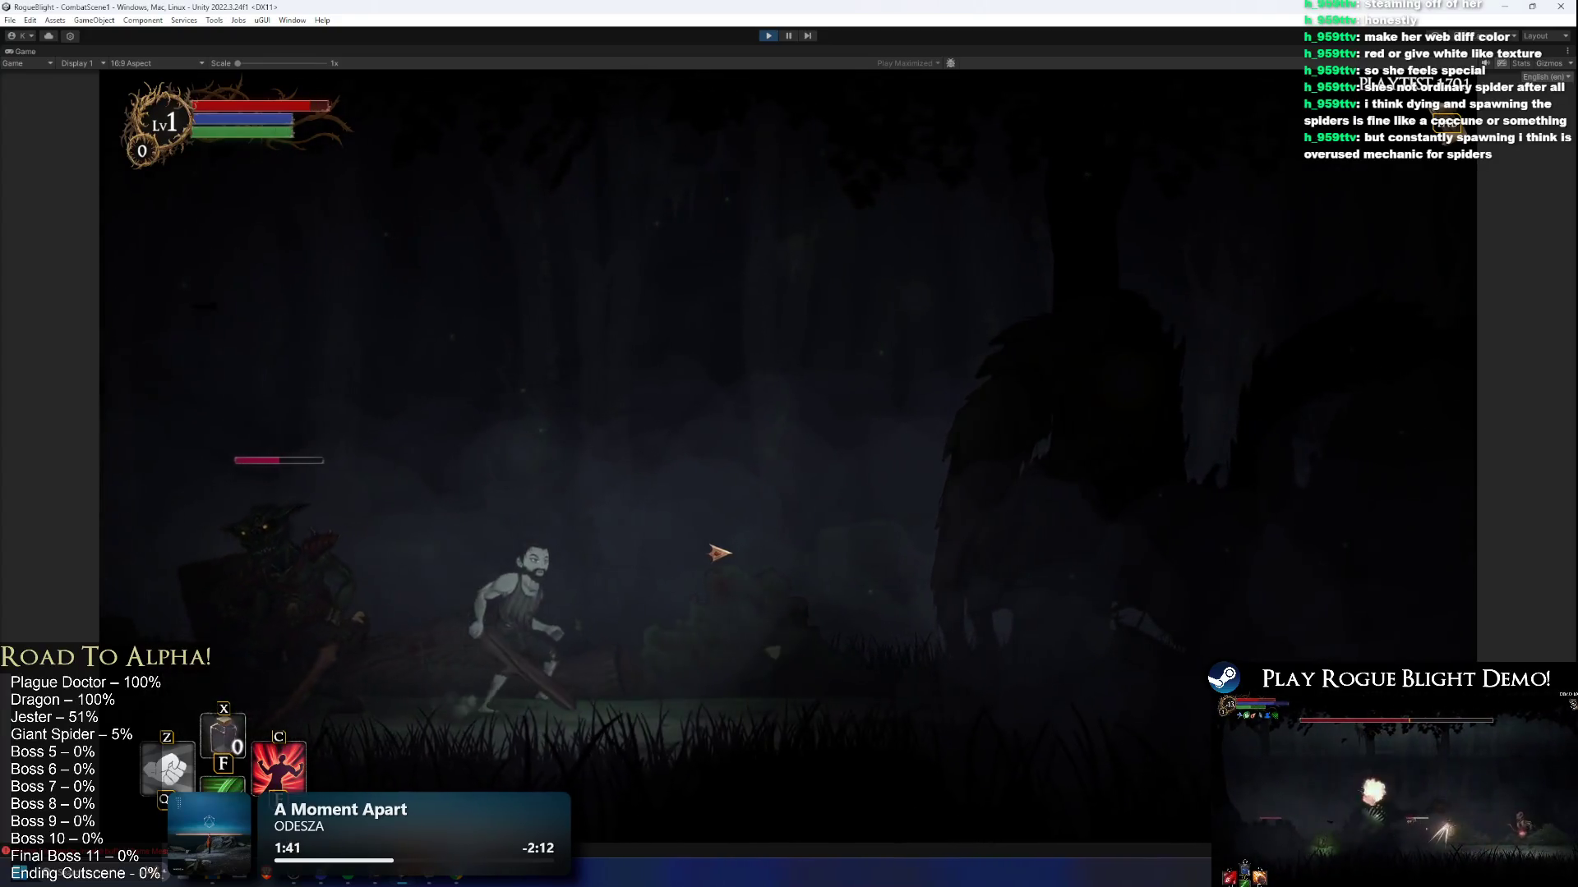
pyautogui.press('d')
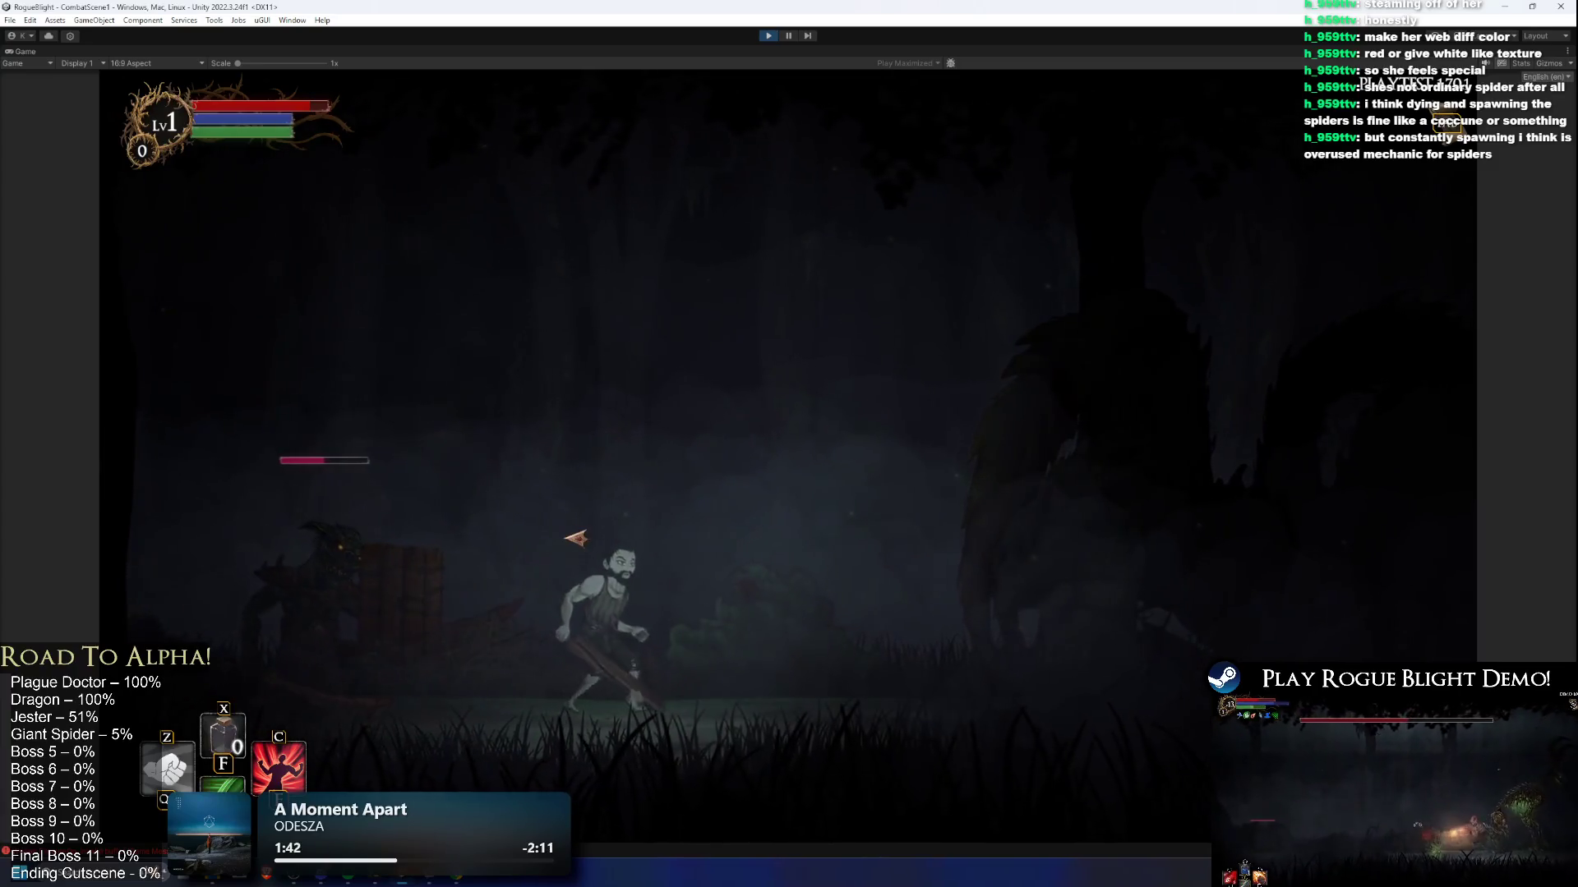
pyautogui.press('a')
pyautogui.click(534, 539)
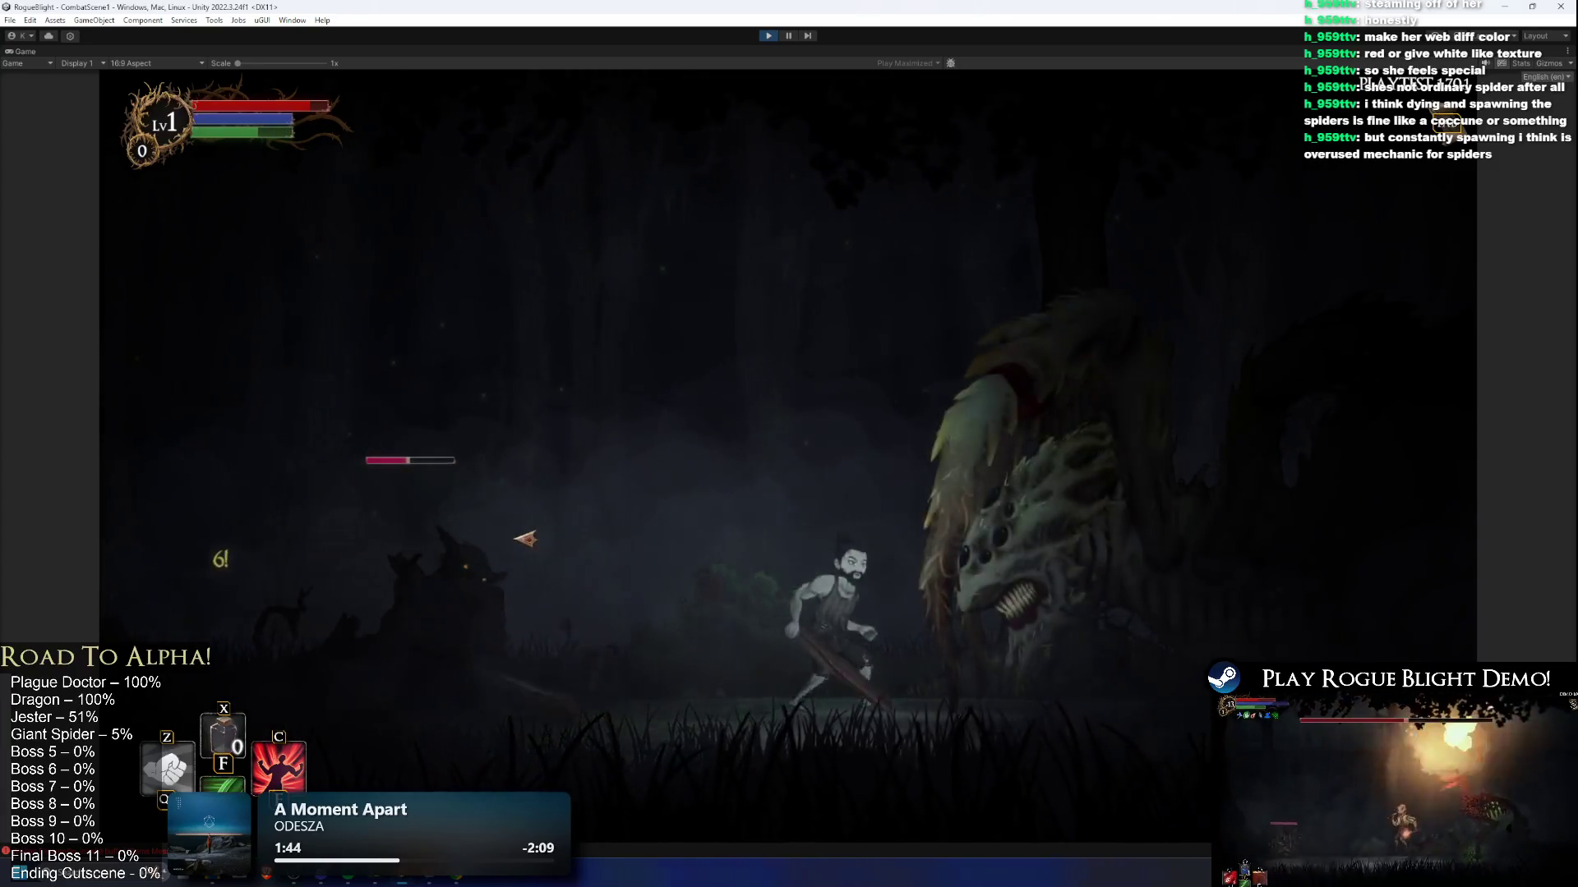
pyautogui.press('d')
pyautogui.press('a')
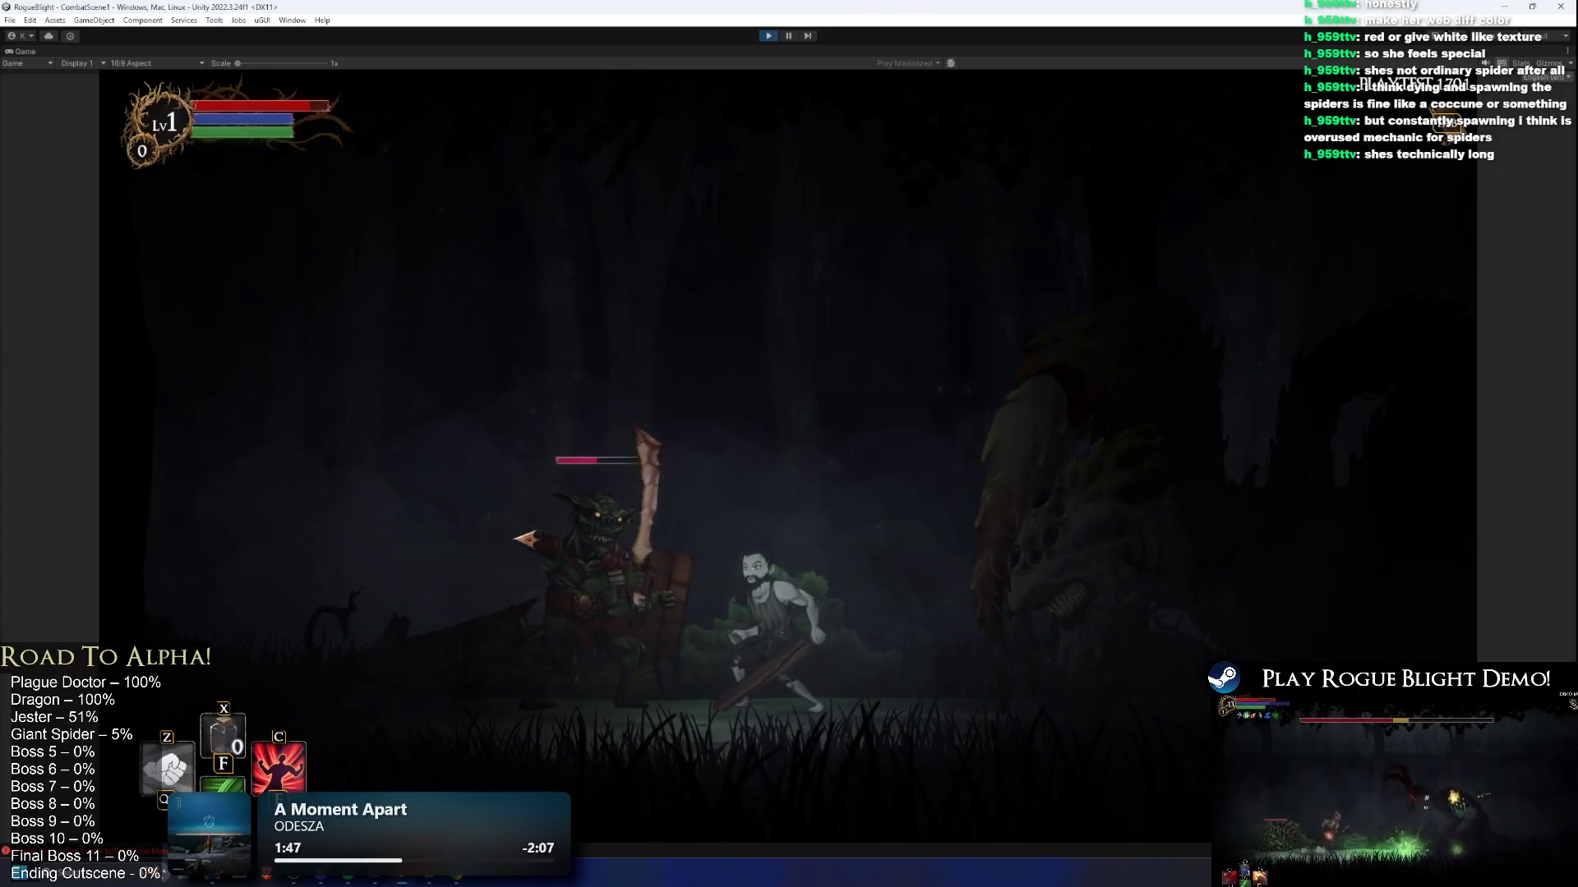
pyautogui.press('d')
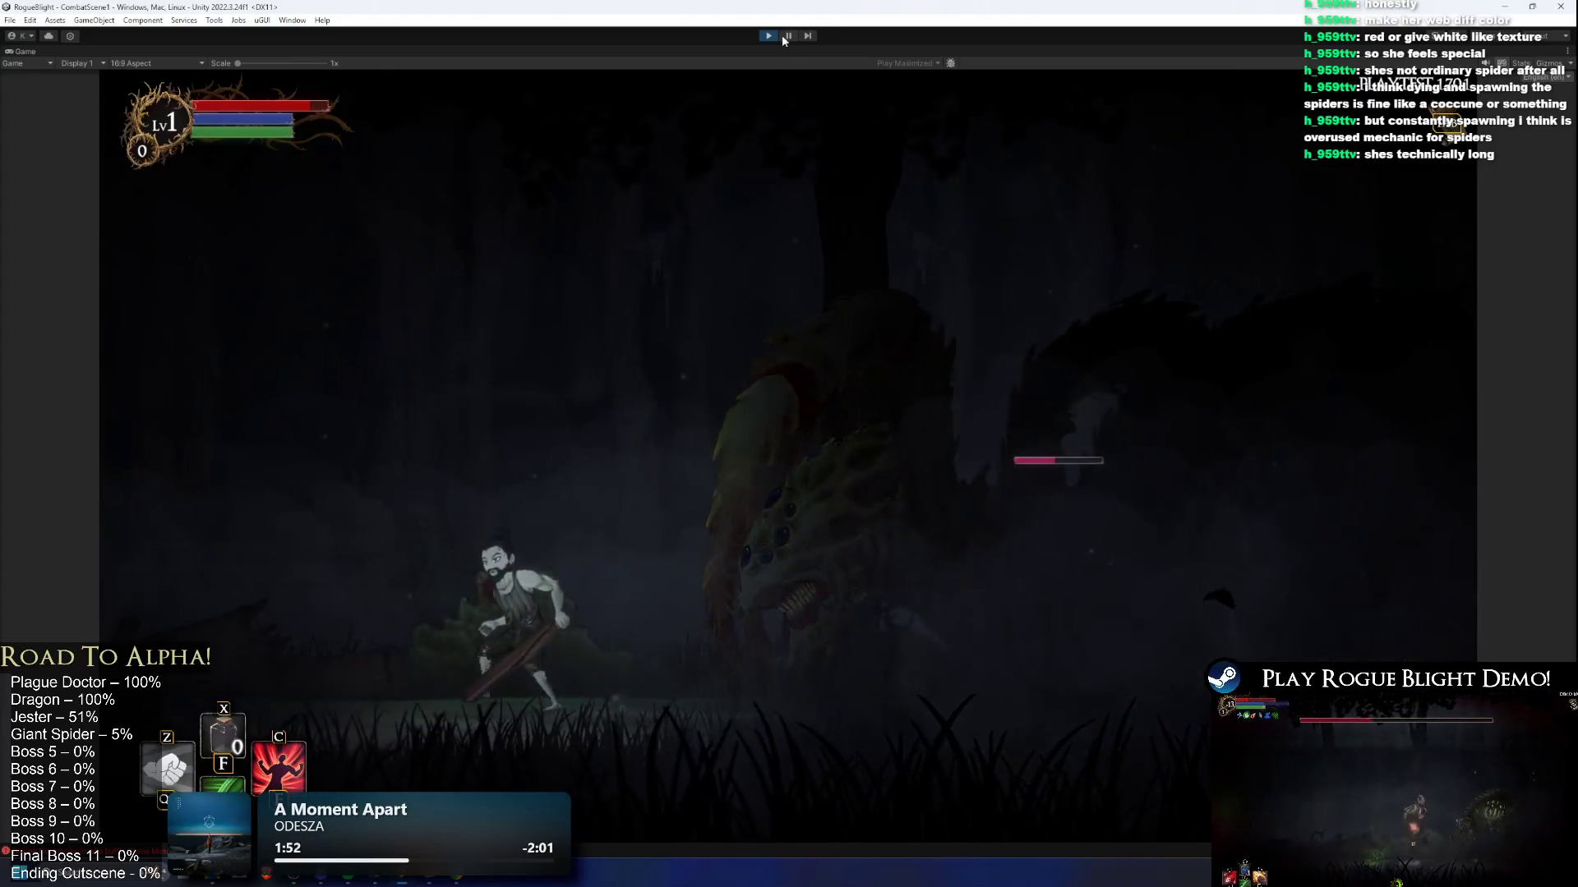
# Step: Pause, frame Broodmother_Art(Clone) and recentre it in the Scene view, then resume play
pyautogui.click(787, 36)
pyautogui.scroll(5, 159, 691)
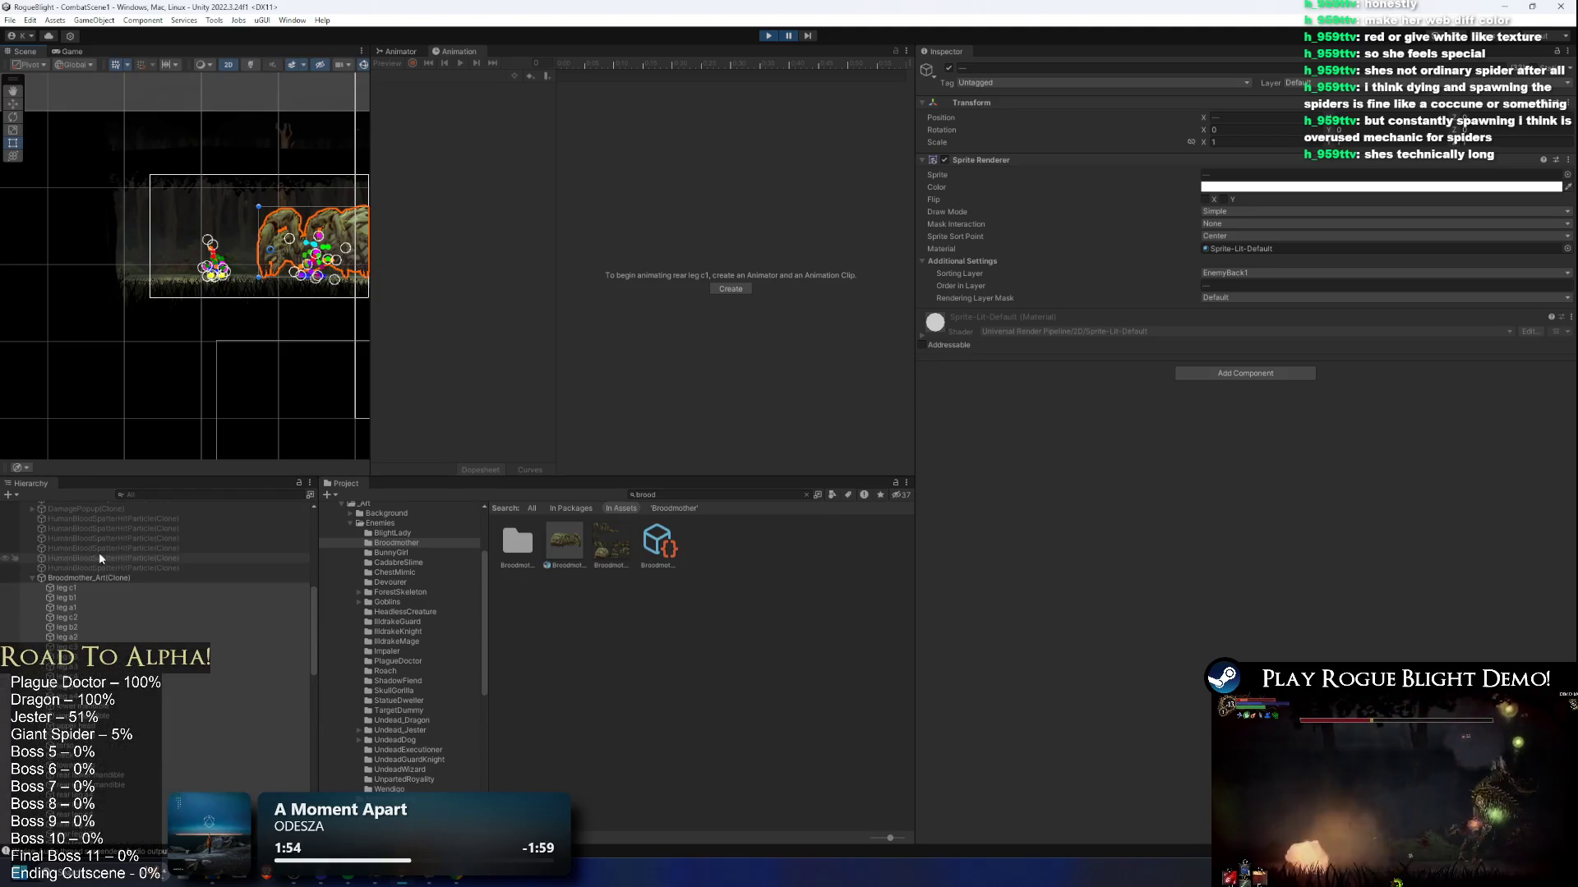
pyautogui.doubleClick(105, 577)
pyautogui.moveTo(247, 271)
pyautogui.mouseDown()
pyautogui.moveTo(296, 299)
pyautogui.moveTo(275, 309)
pyautogui.mouseUp()
pyautogui.click(789, 37)
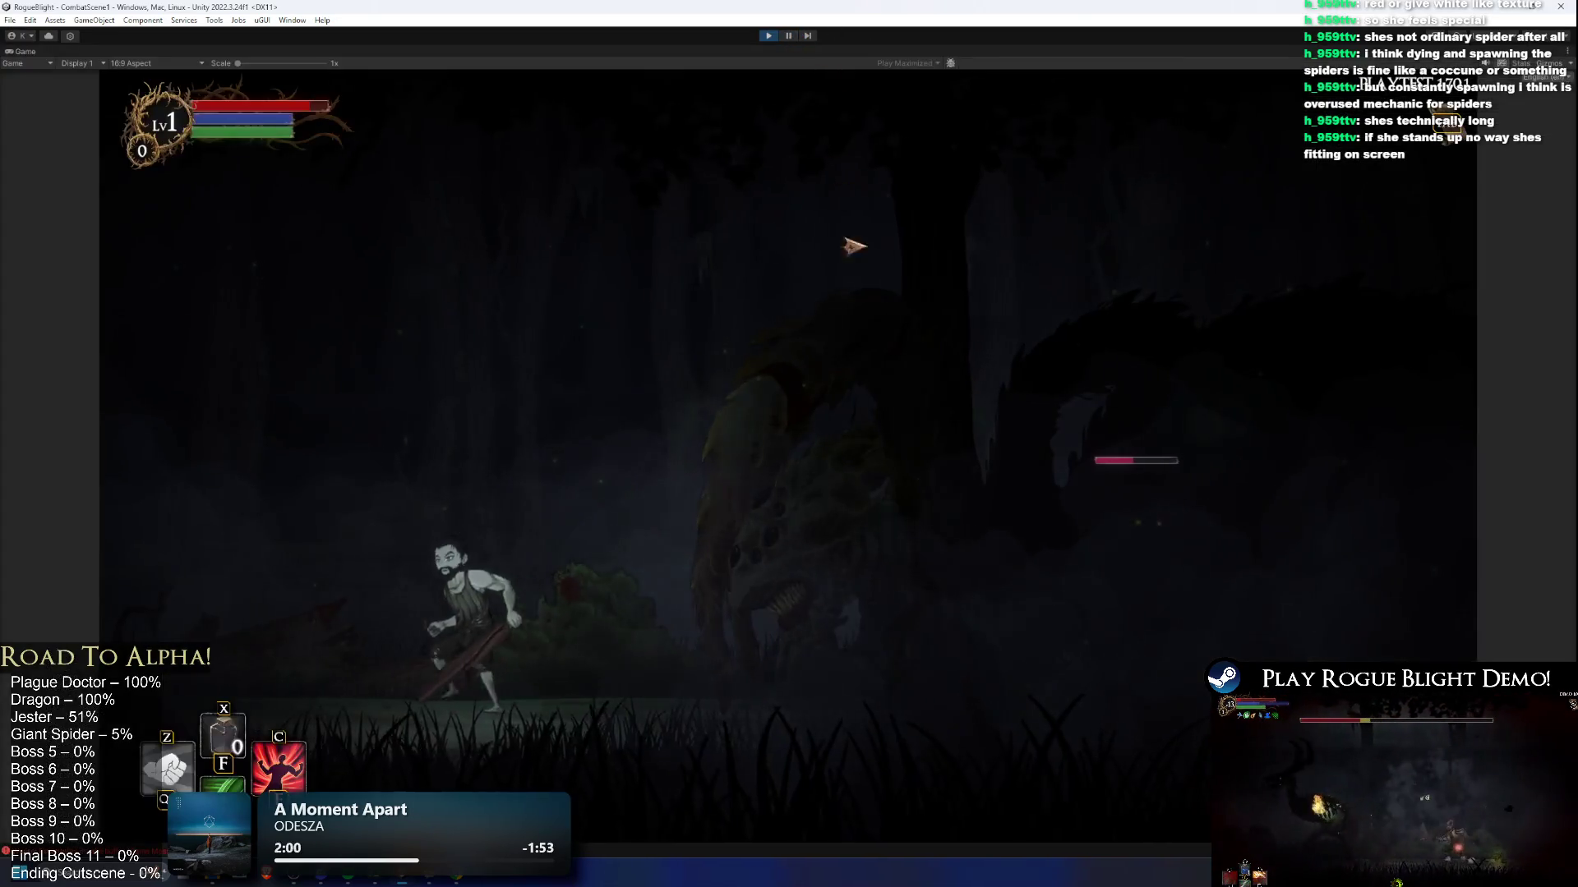
# Step: Run at, jump over and retreat from the mirrored giant spider, then exit play mode
pyautogui.press('d')
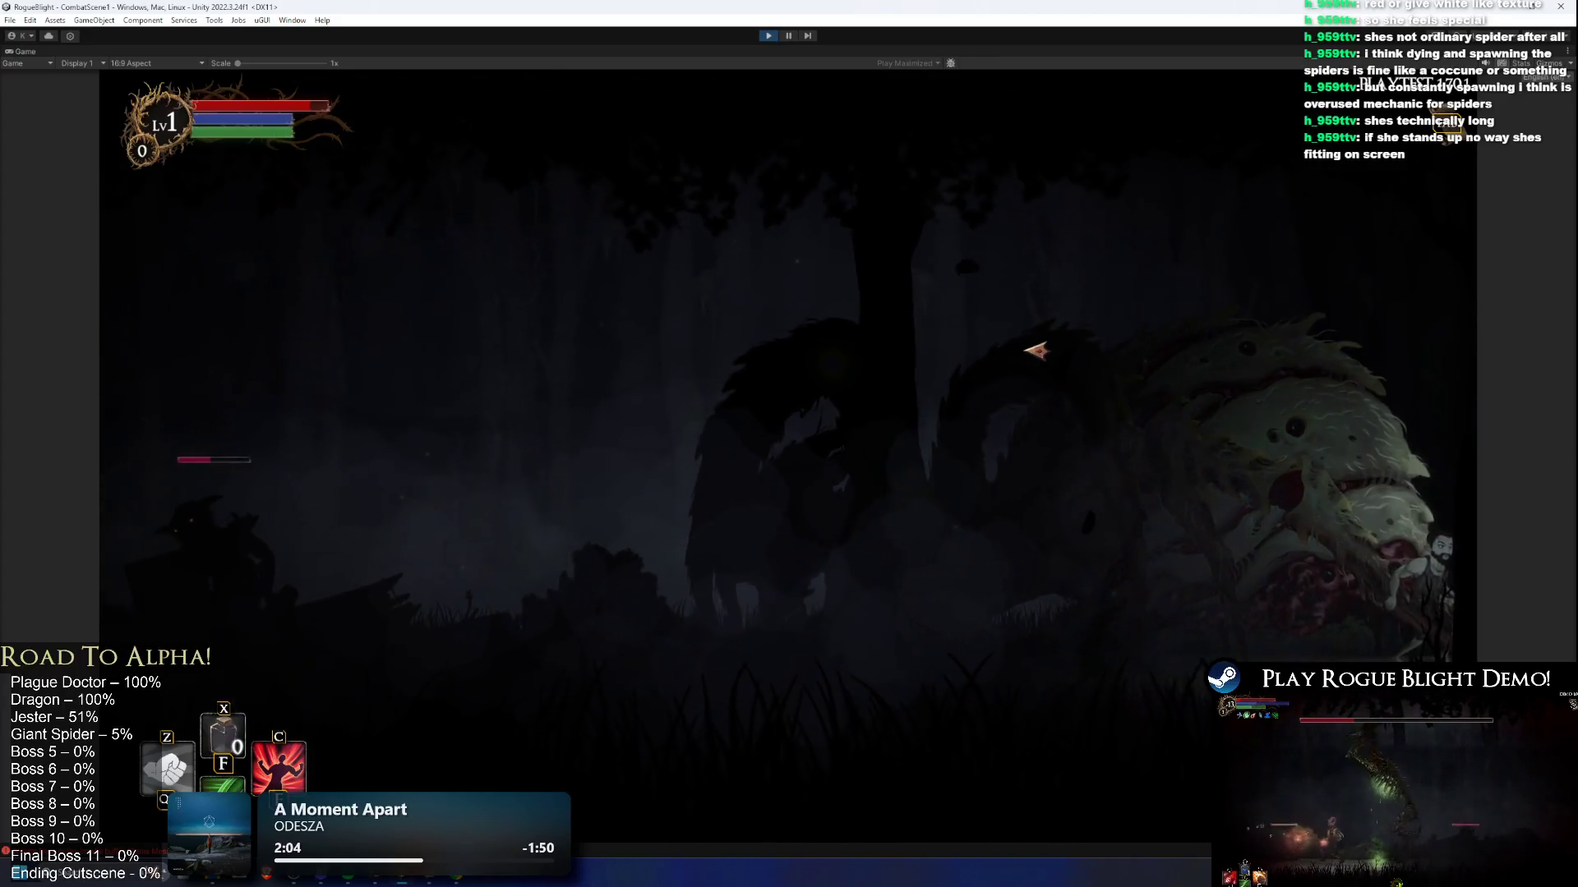
pyautogui.press('a')
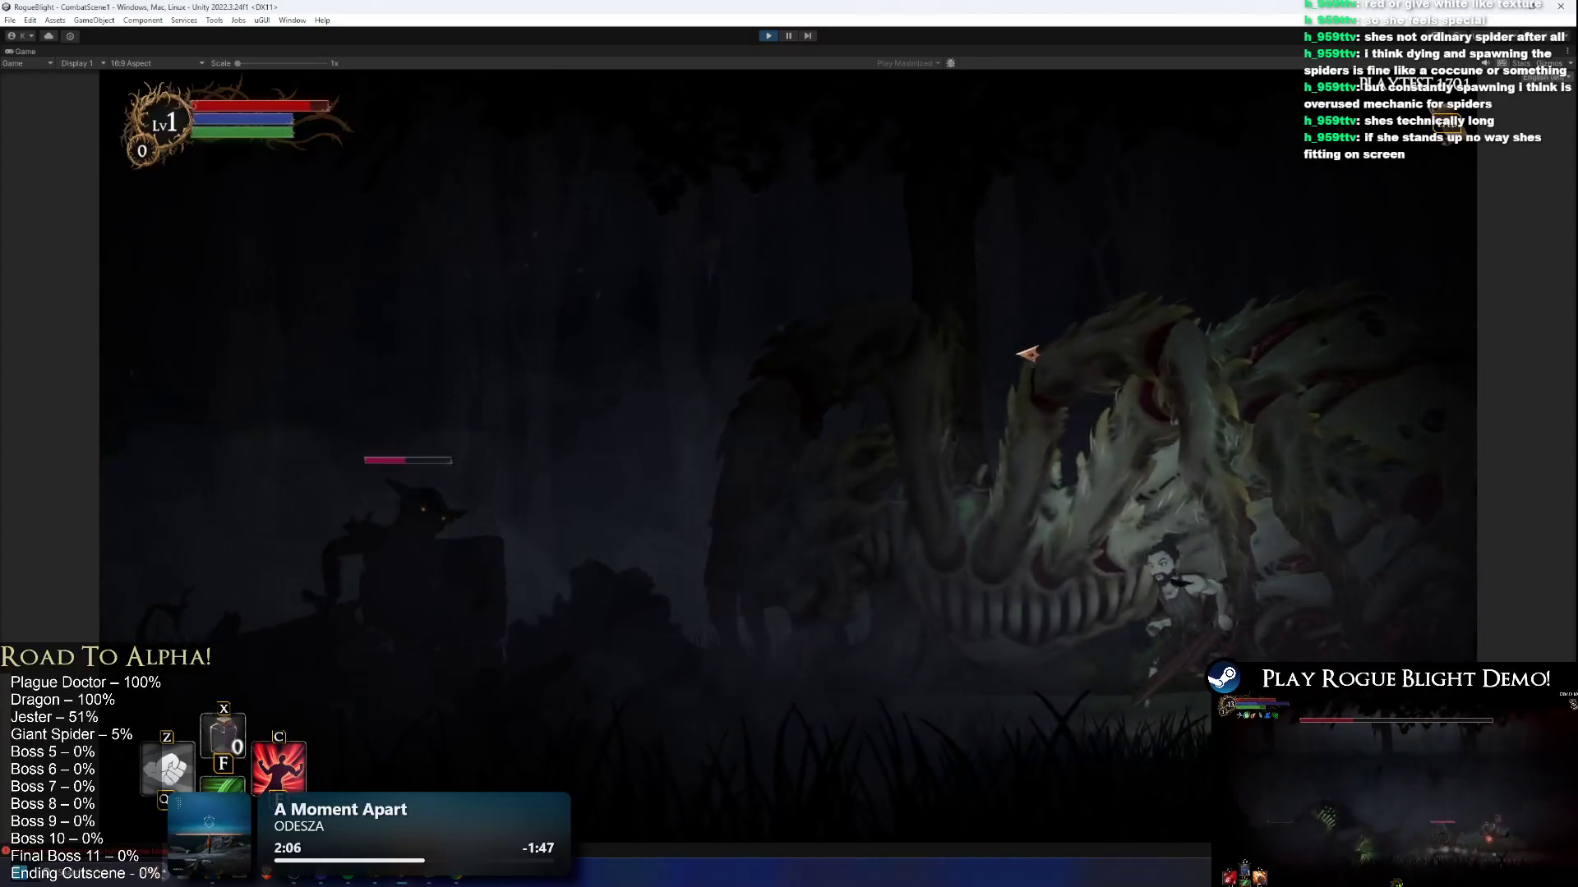
pyautogui.press('a')
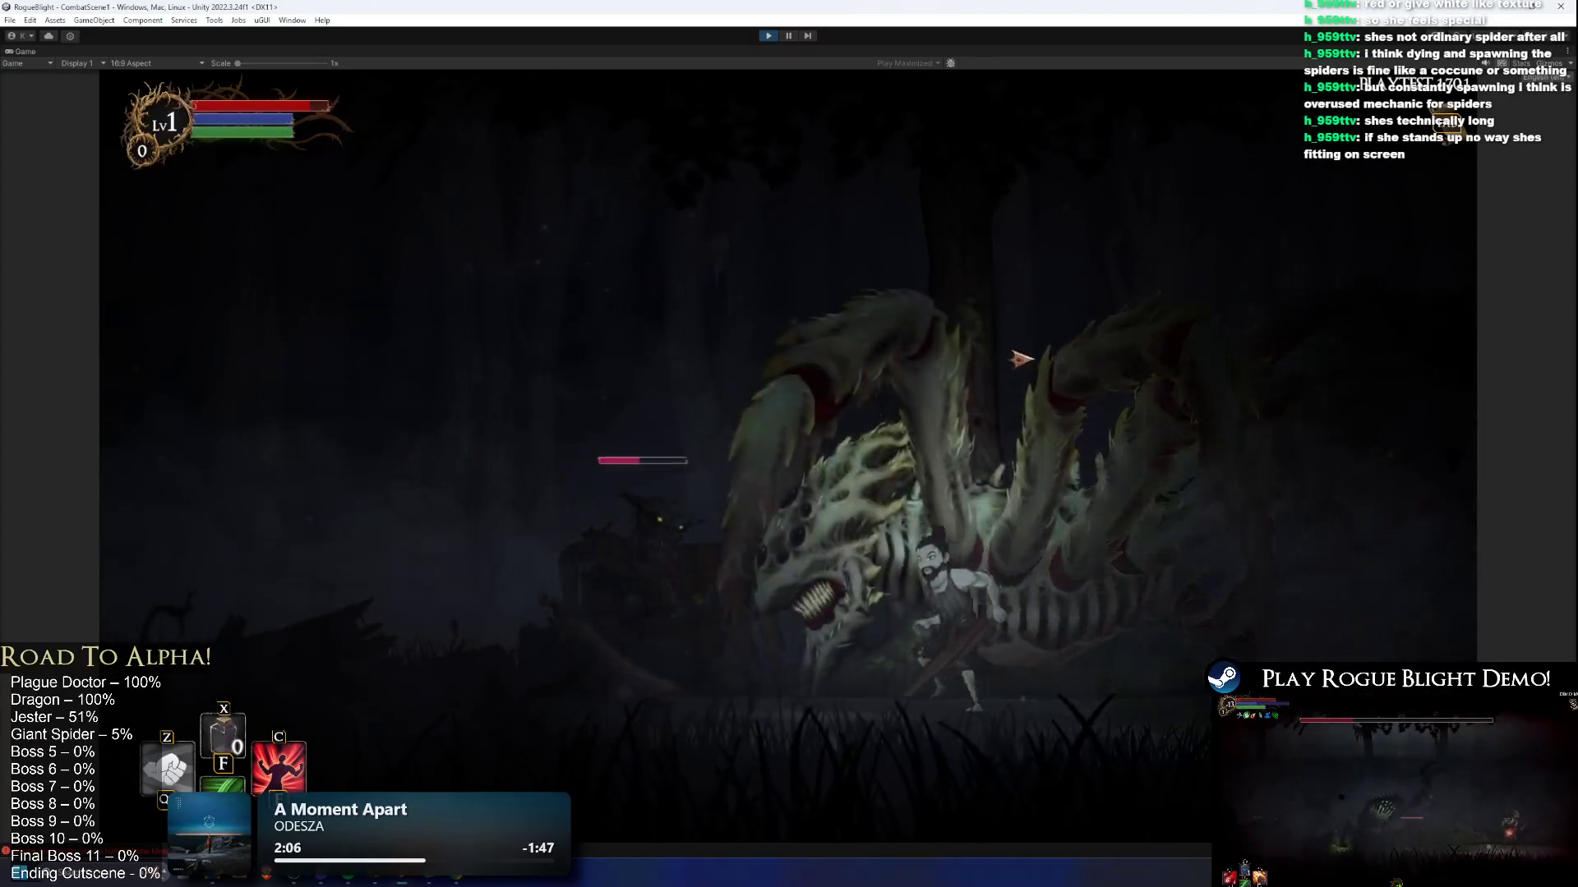
pyautogui.press('d')
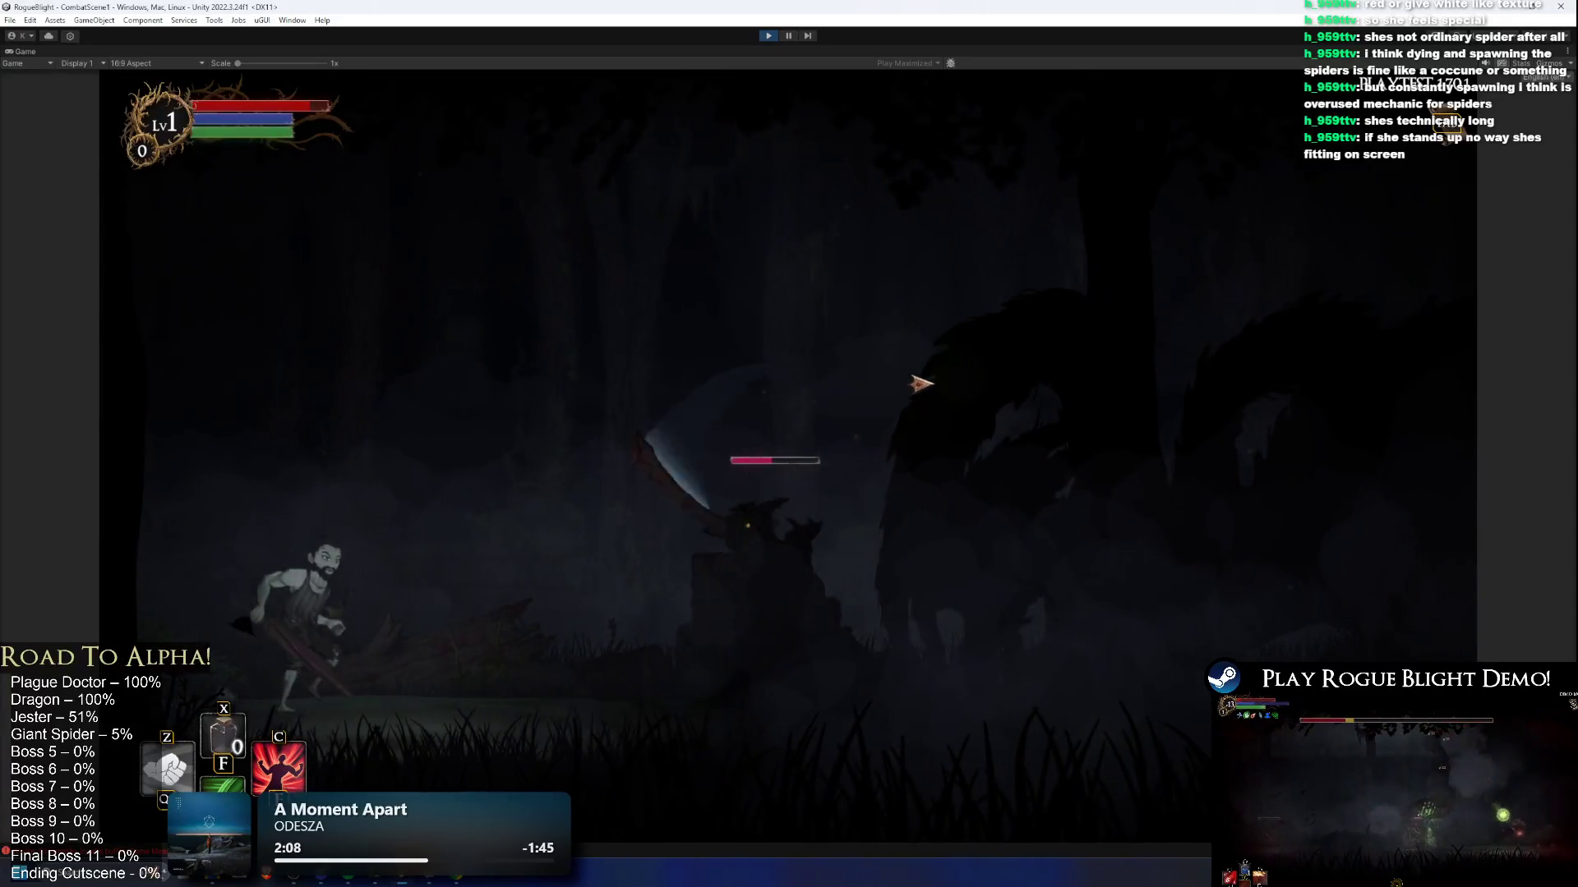
pyautogui.press('d')
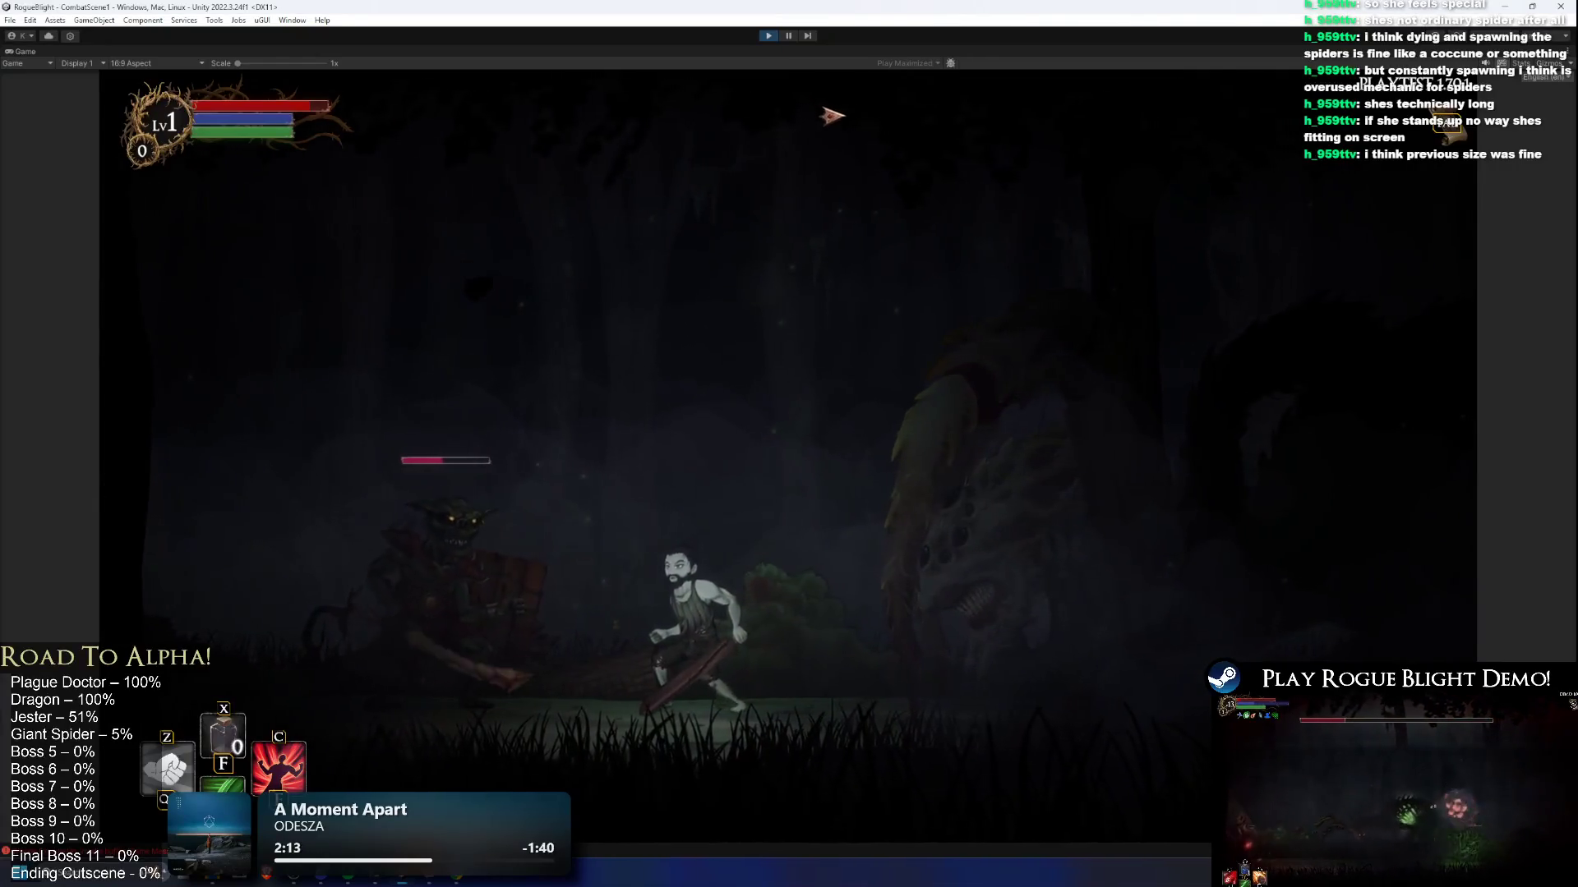
pyautogui.press('d')
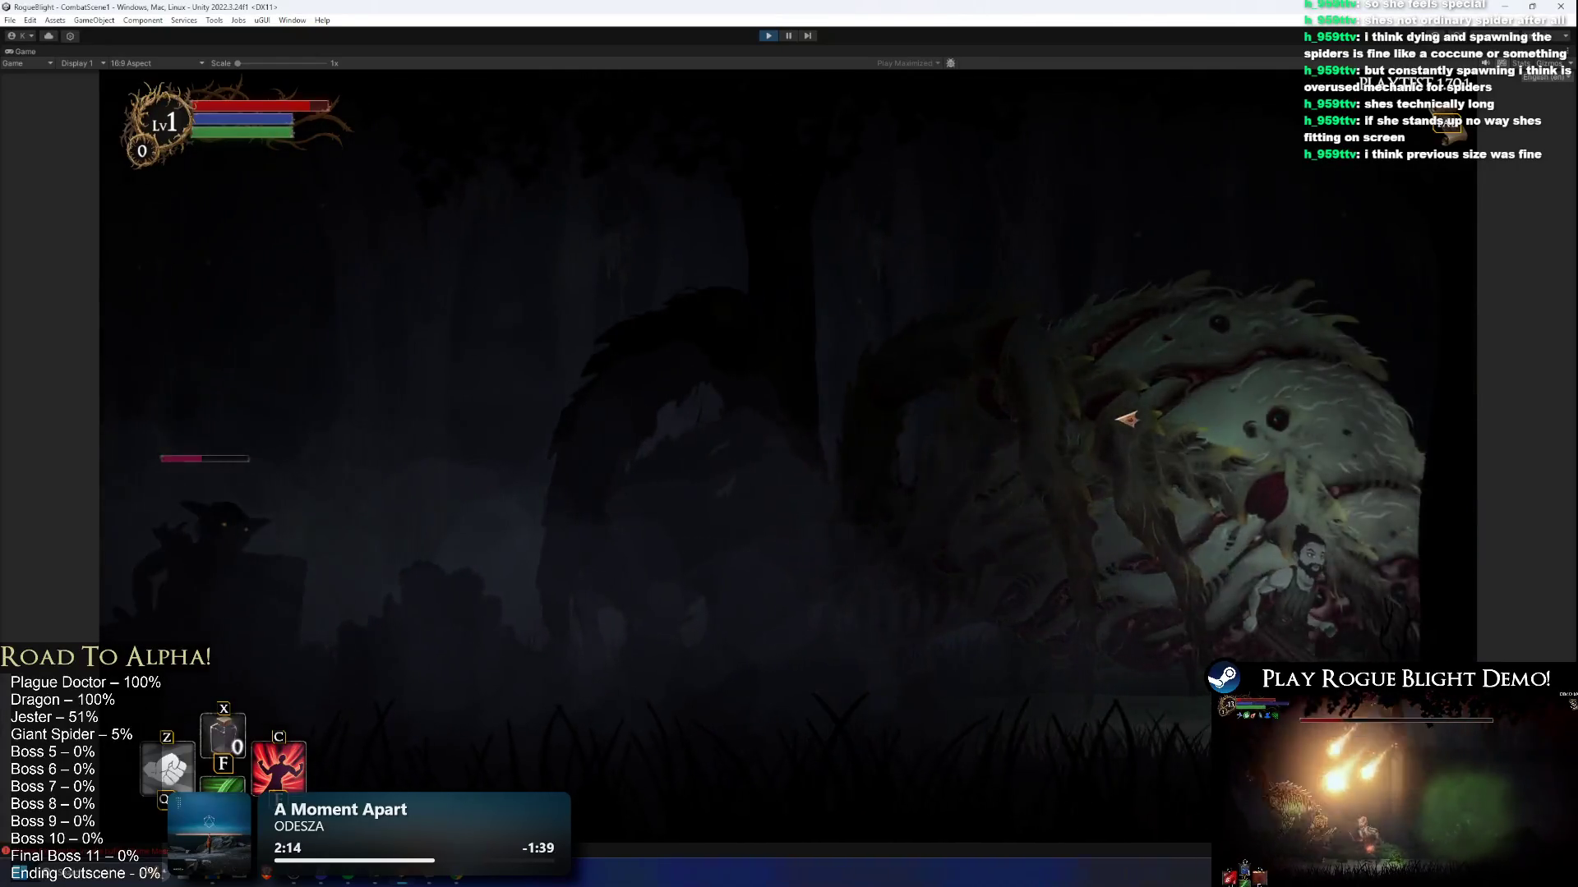
pyautogui.press('a')
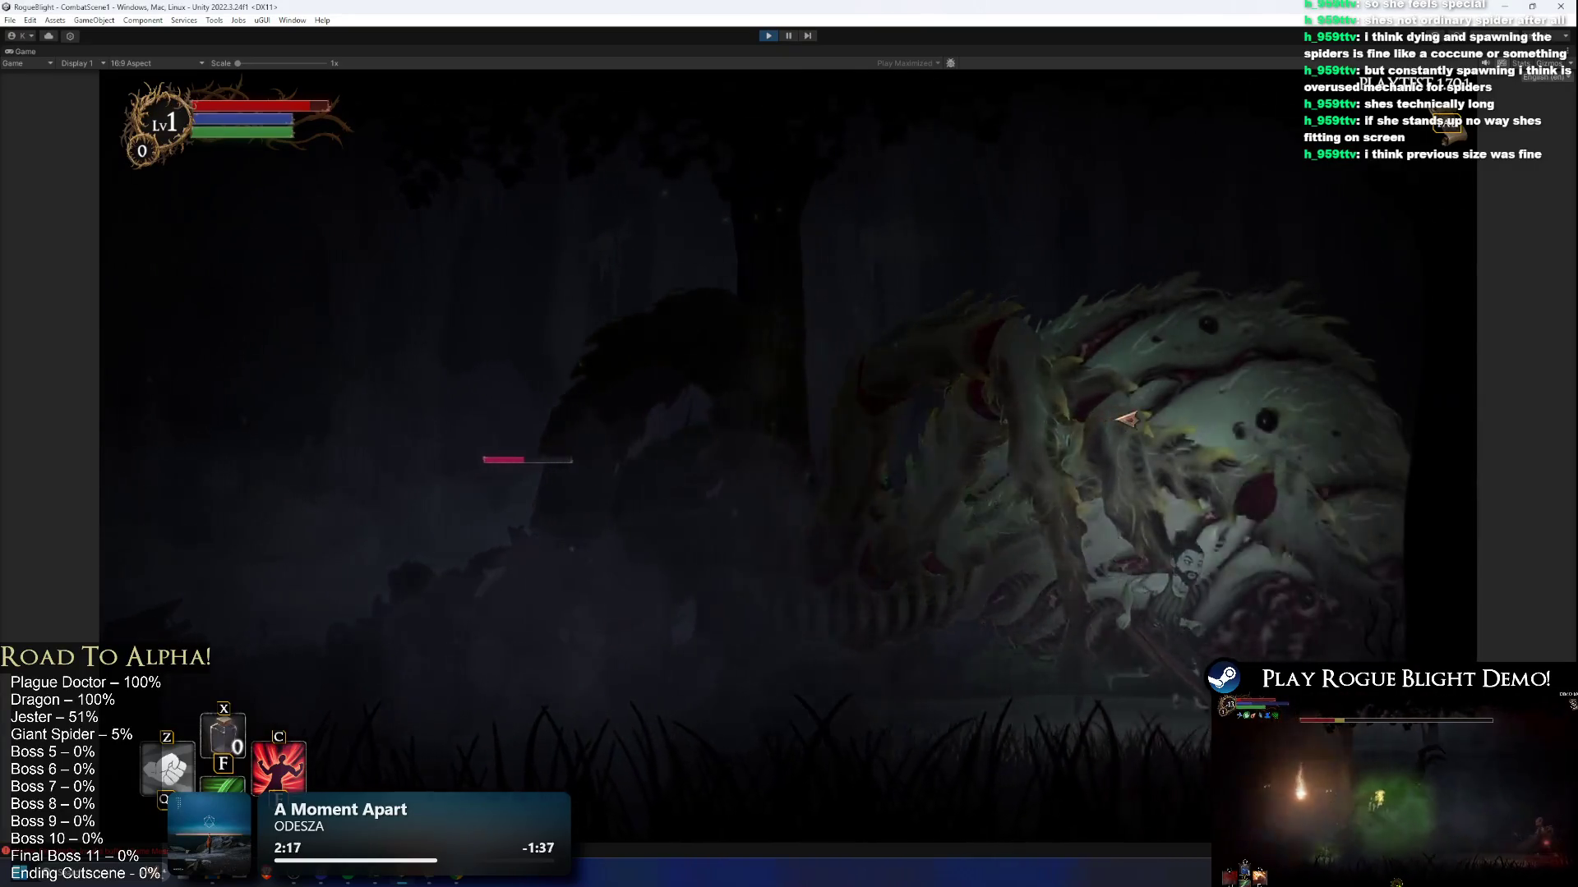
pyautogui.press('space')
pyautogui.press('a')
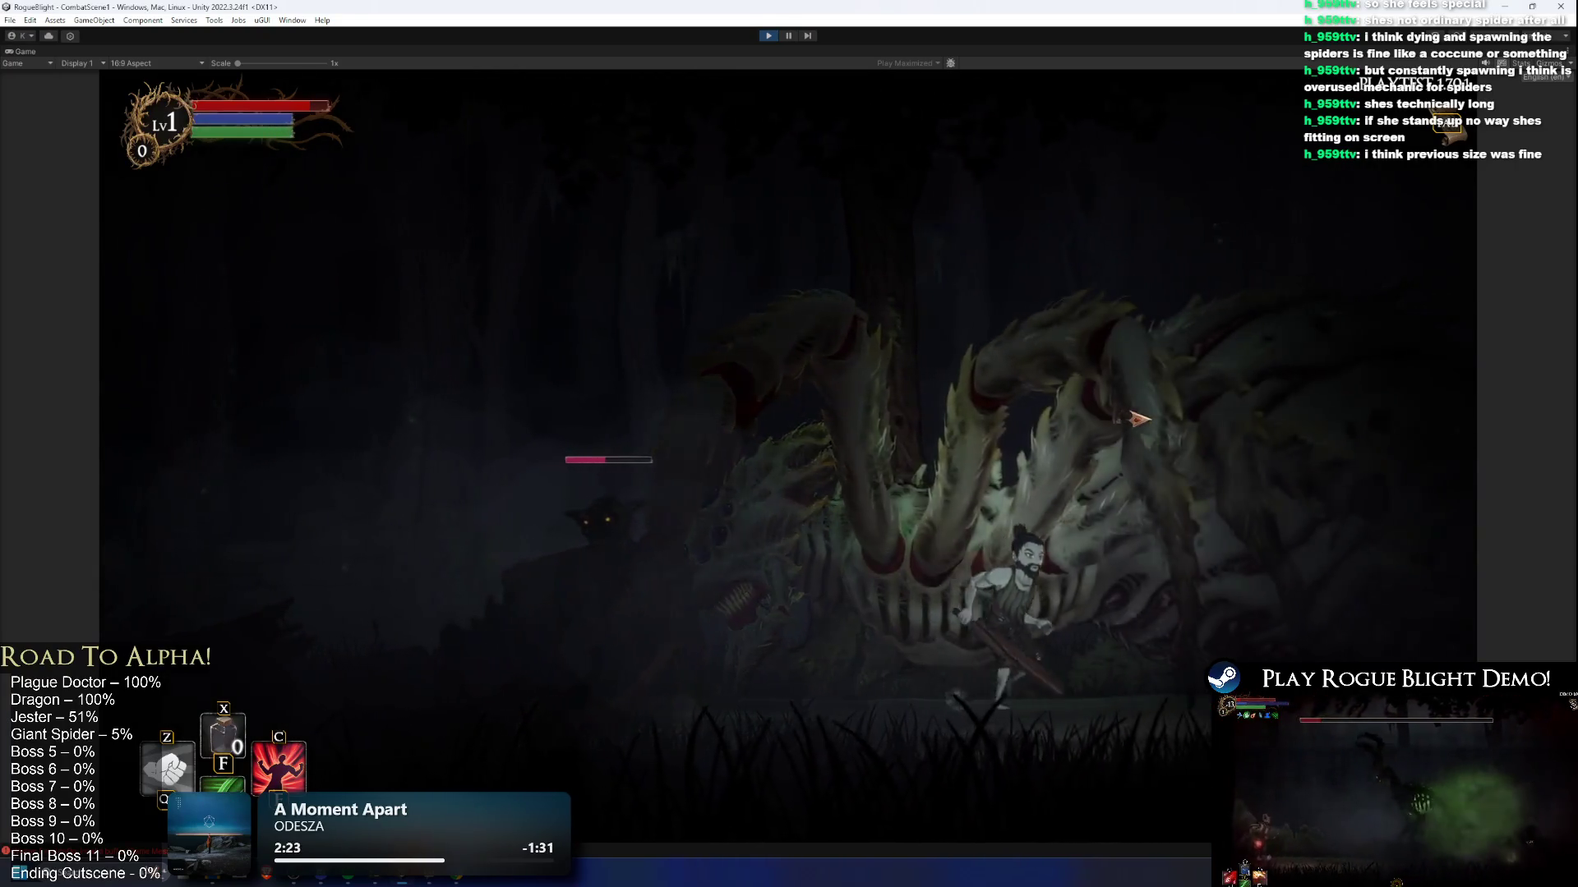
pyautogui.press('a')
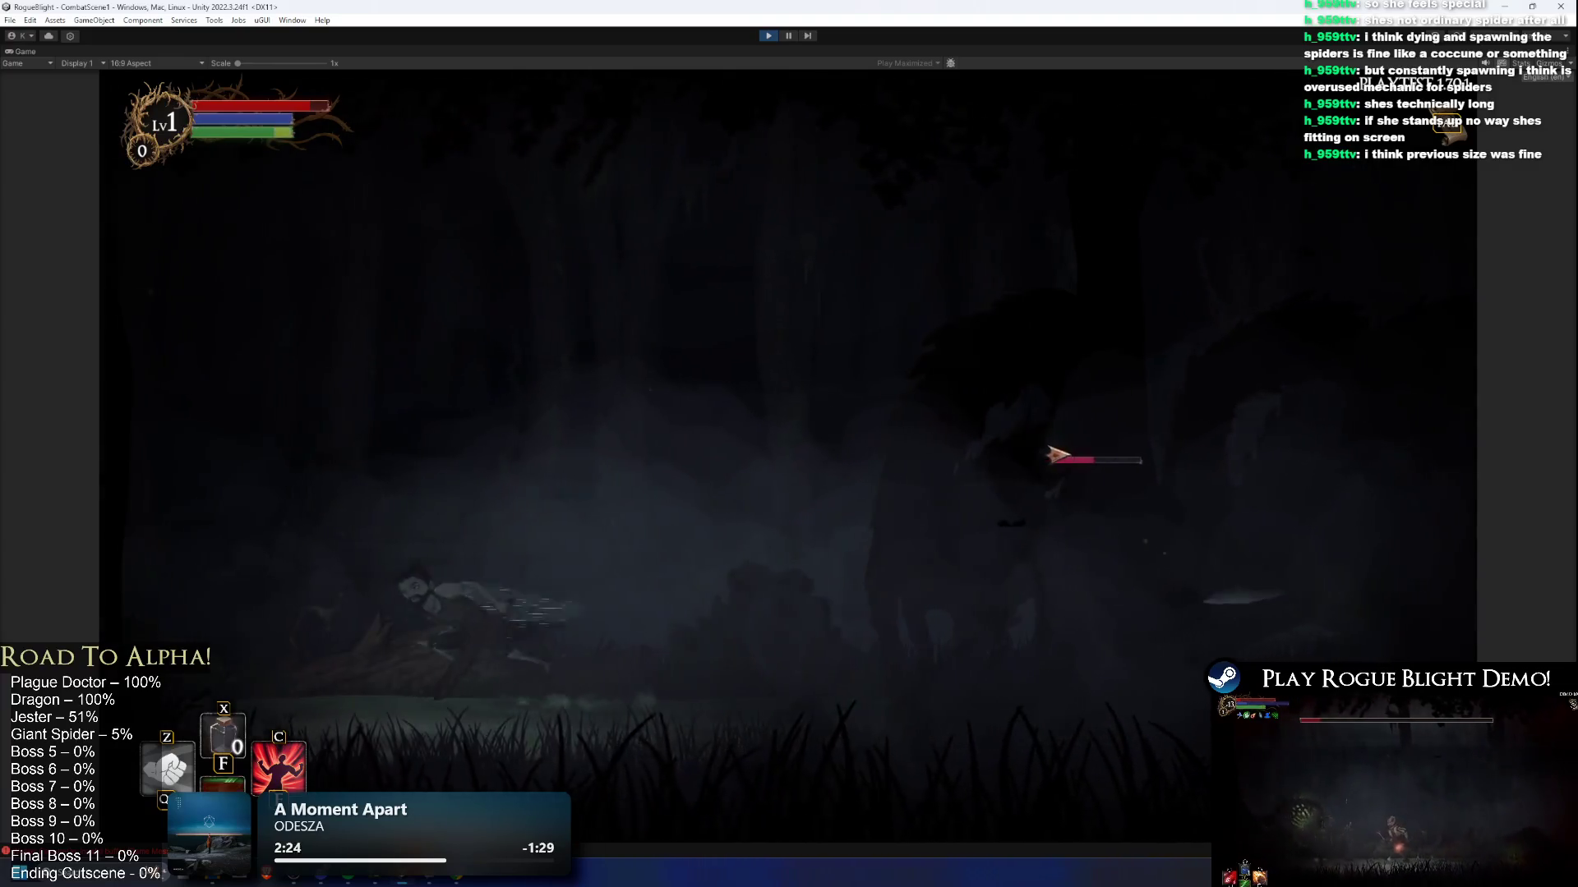
pyautogui.press('d')
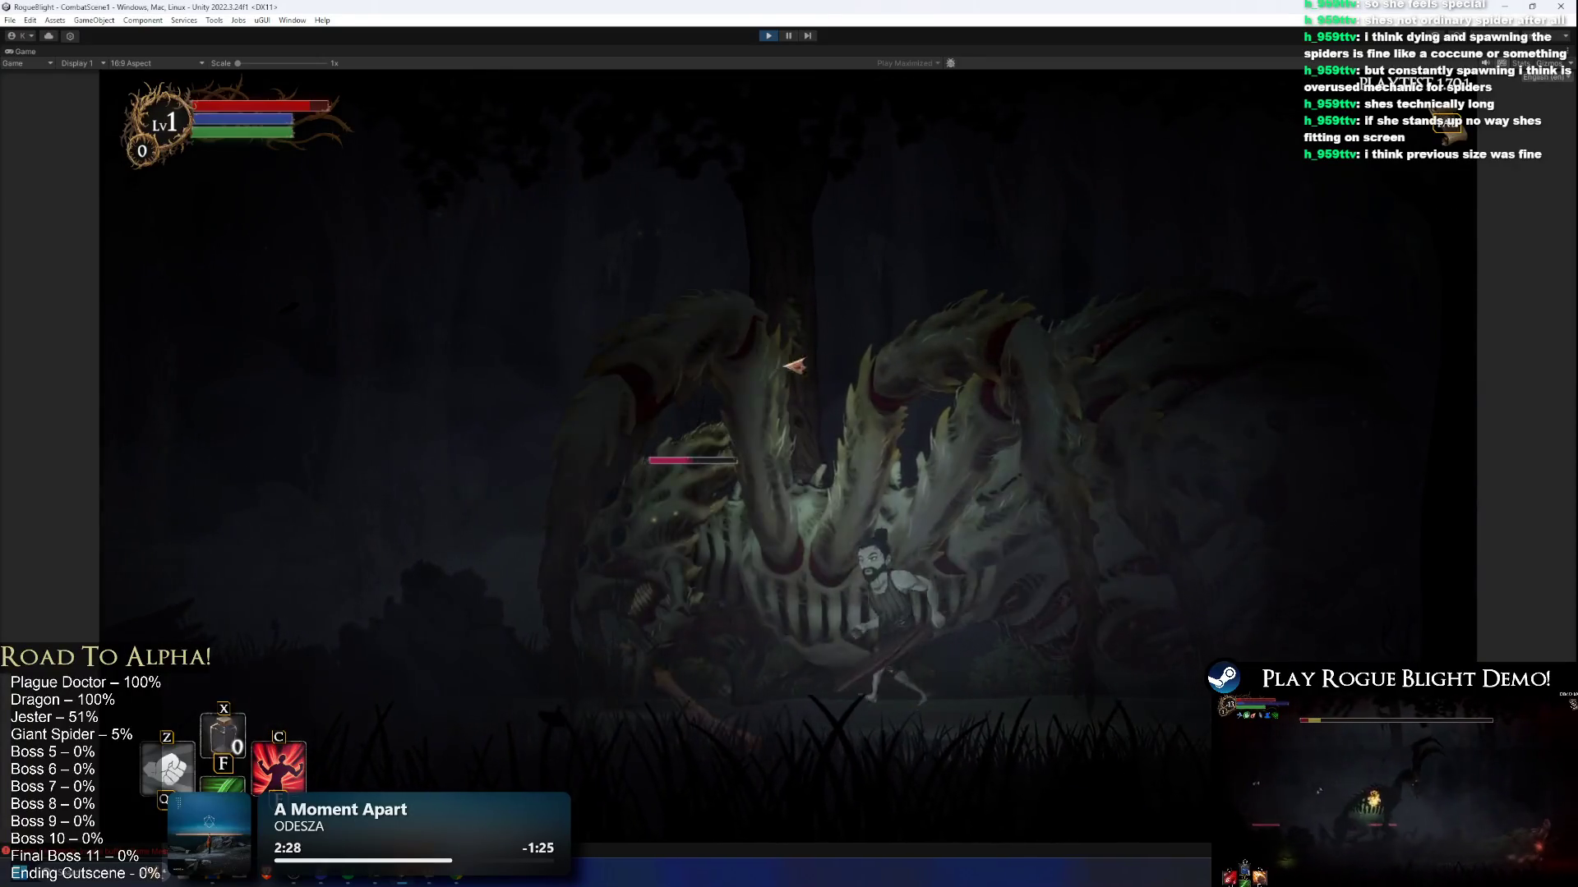
pyautogui.press('a')
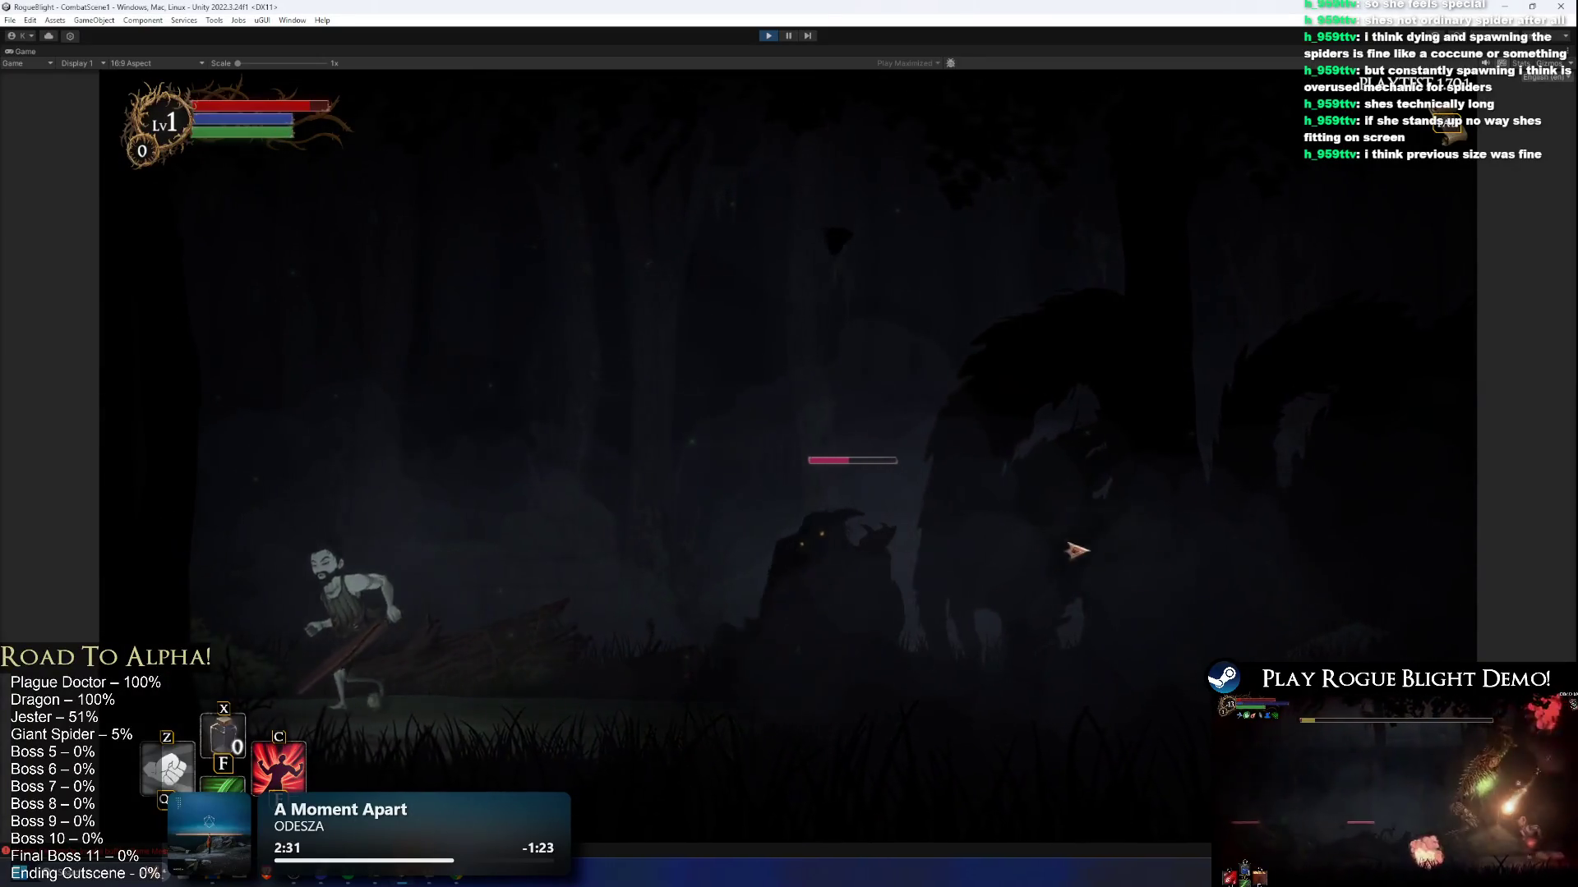
pyautogui.press('d')
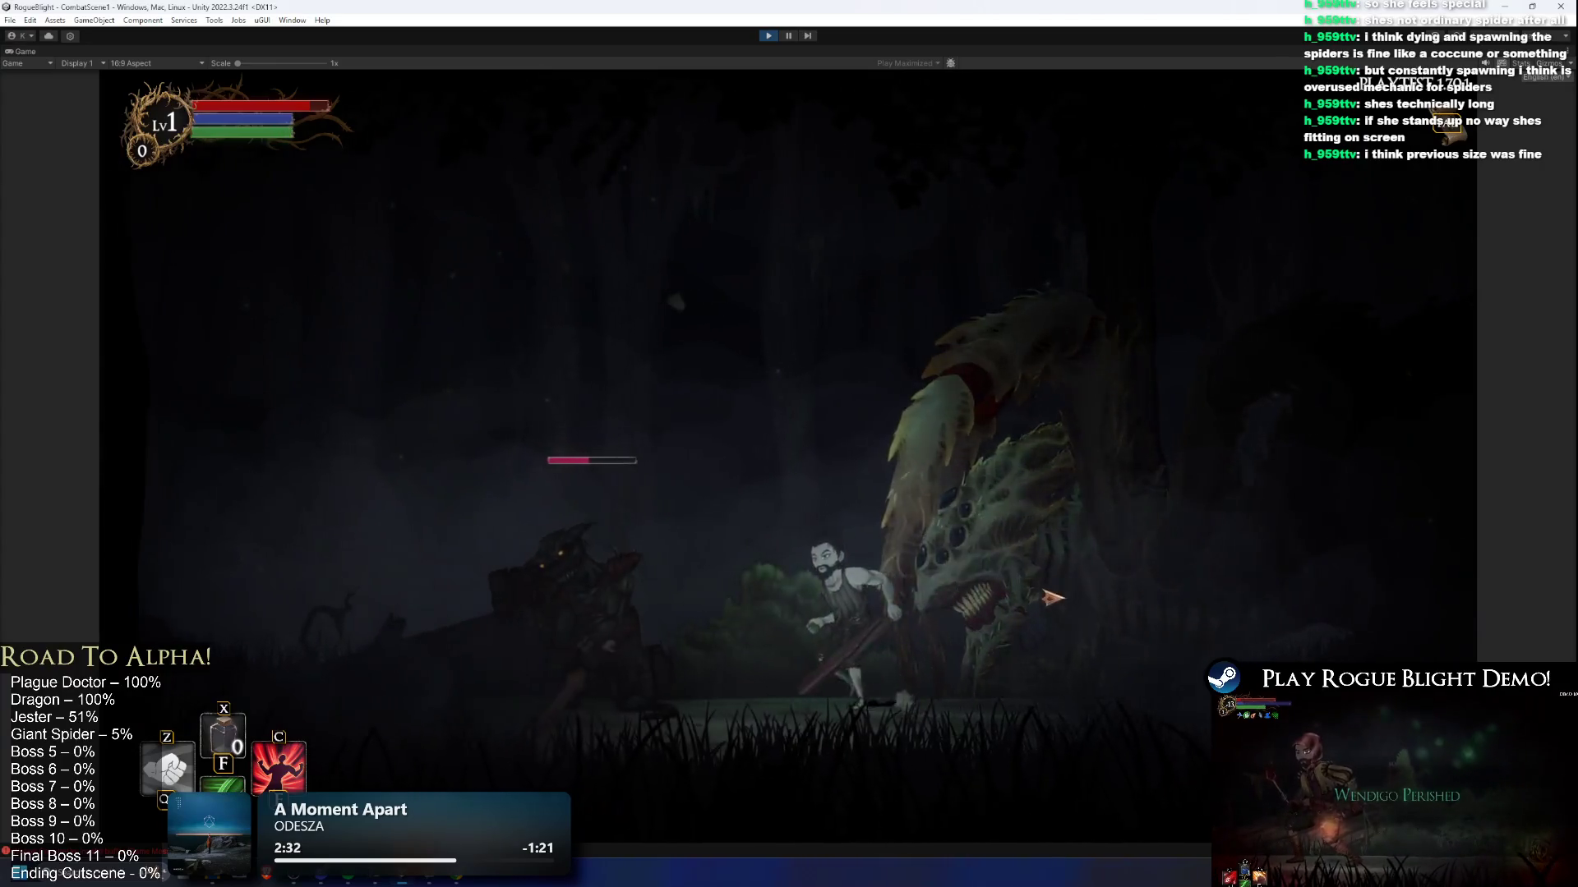
pyautogui.press('d')
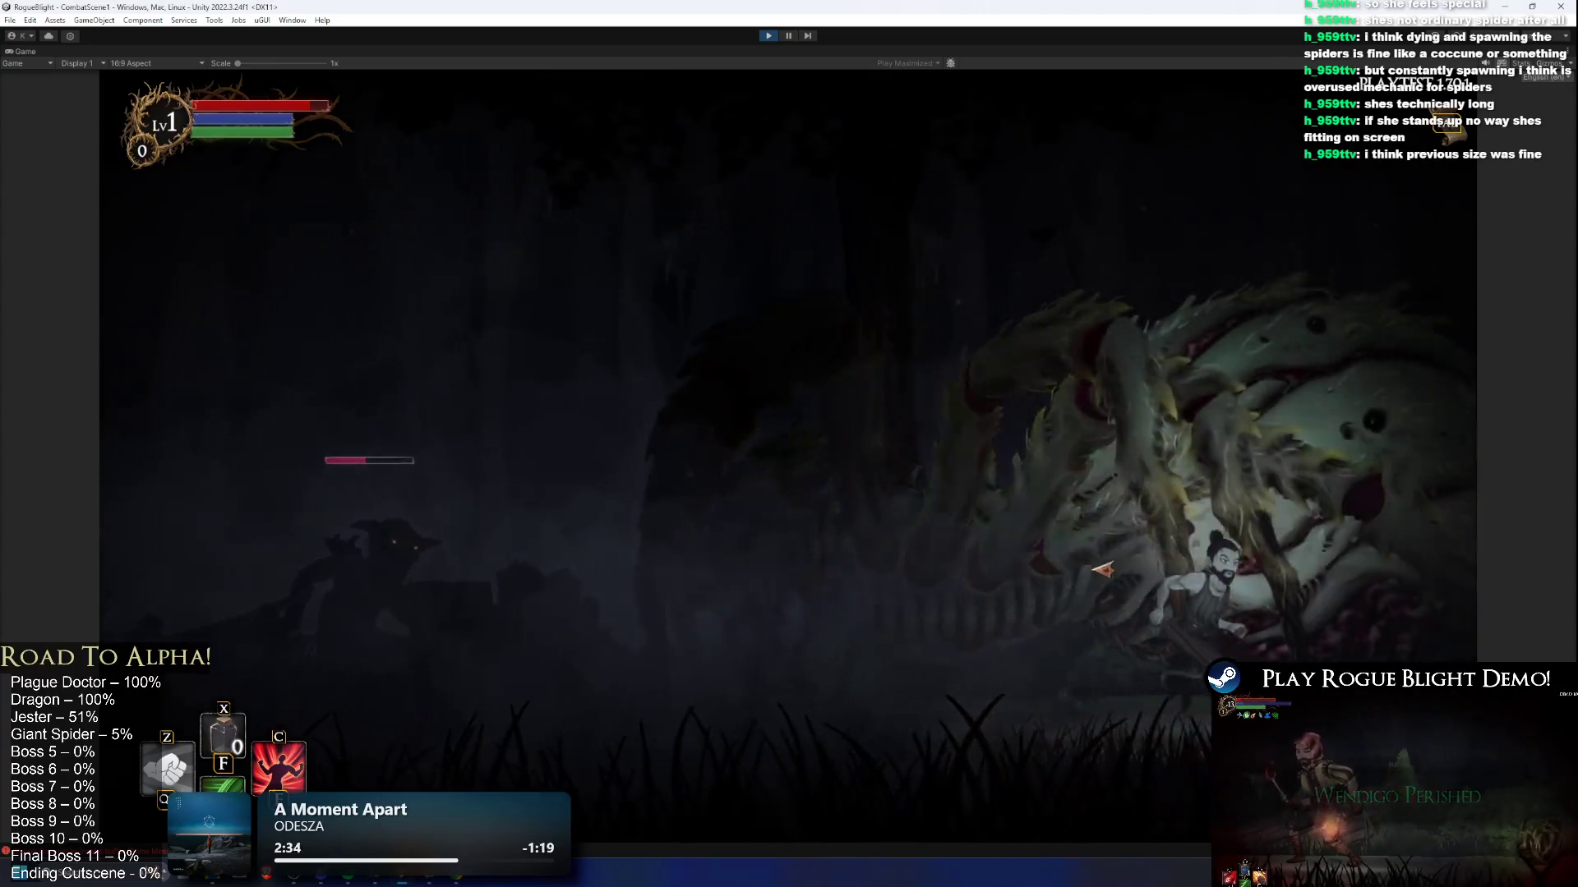
pyautogui.press('a')
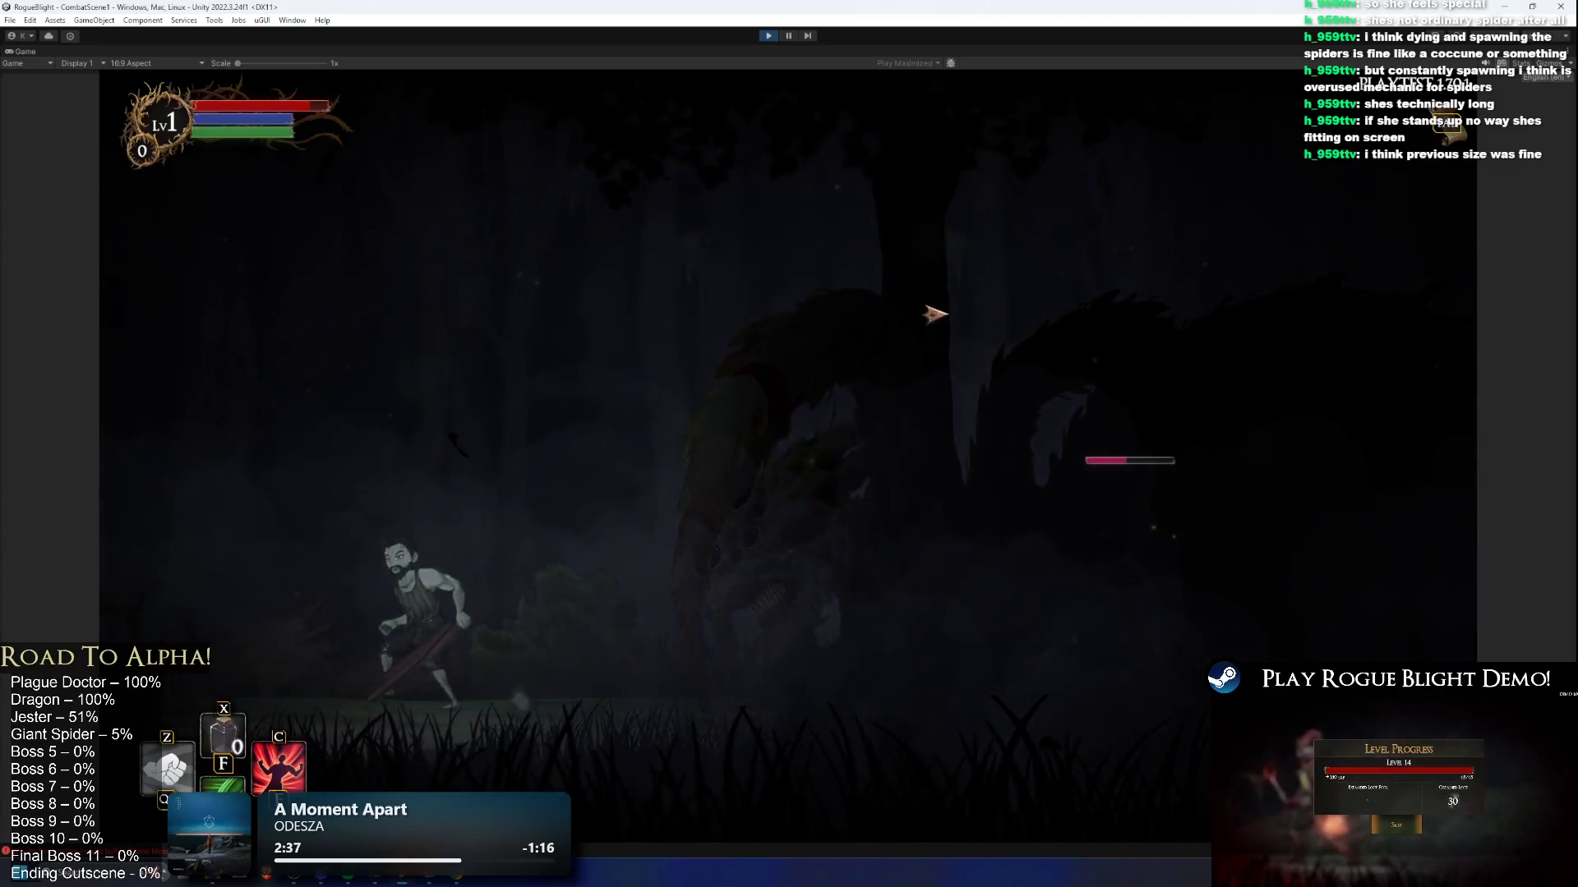
pyautogui.press('d')
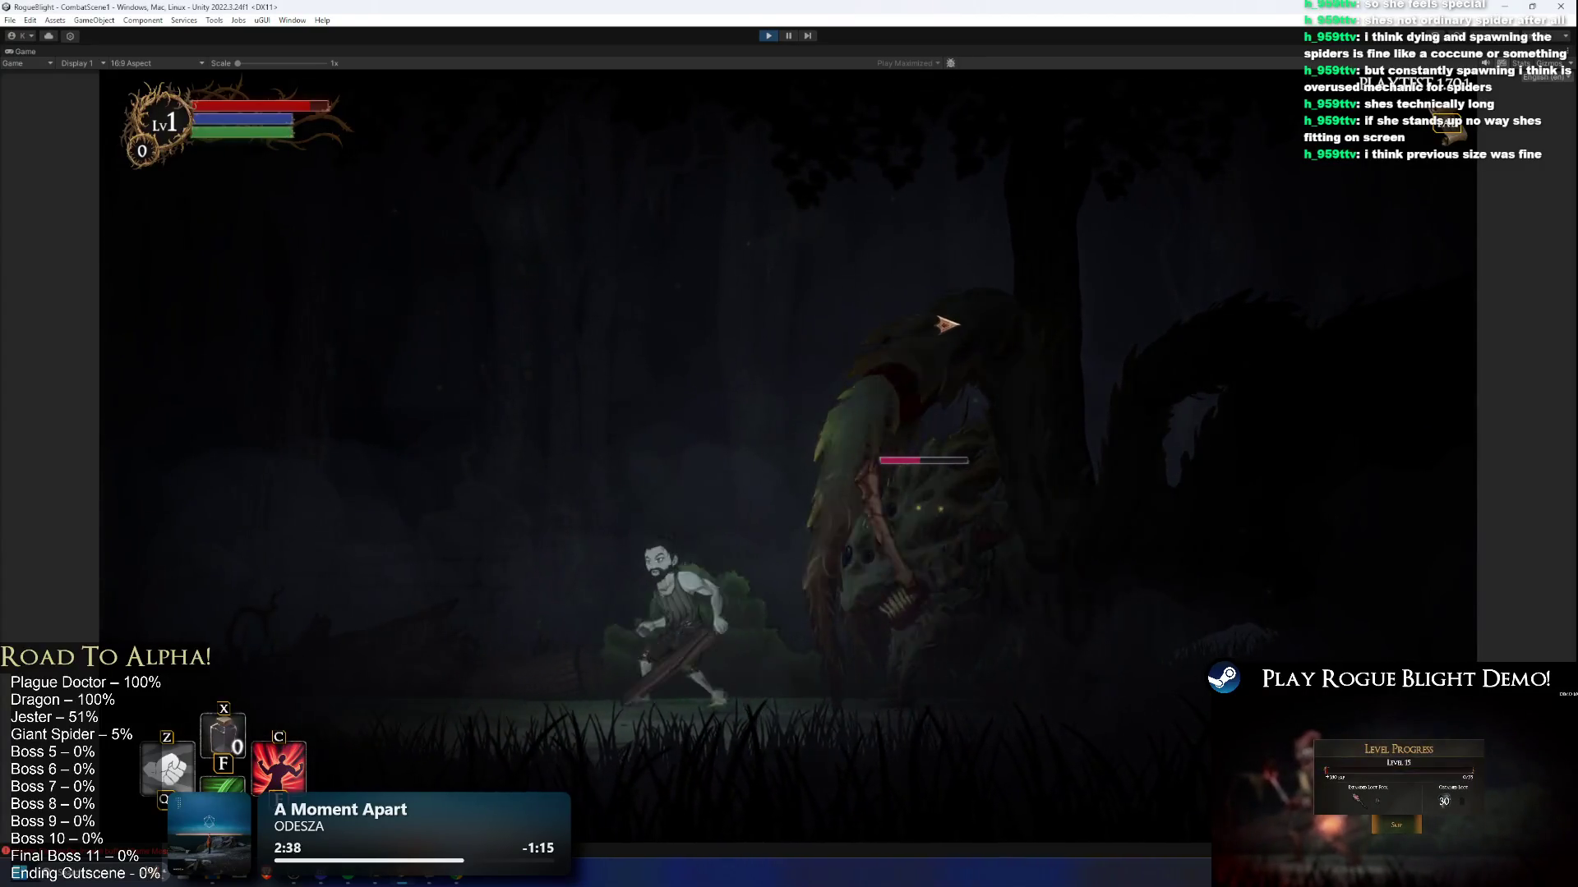
pyautogui.press('a')
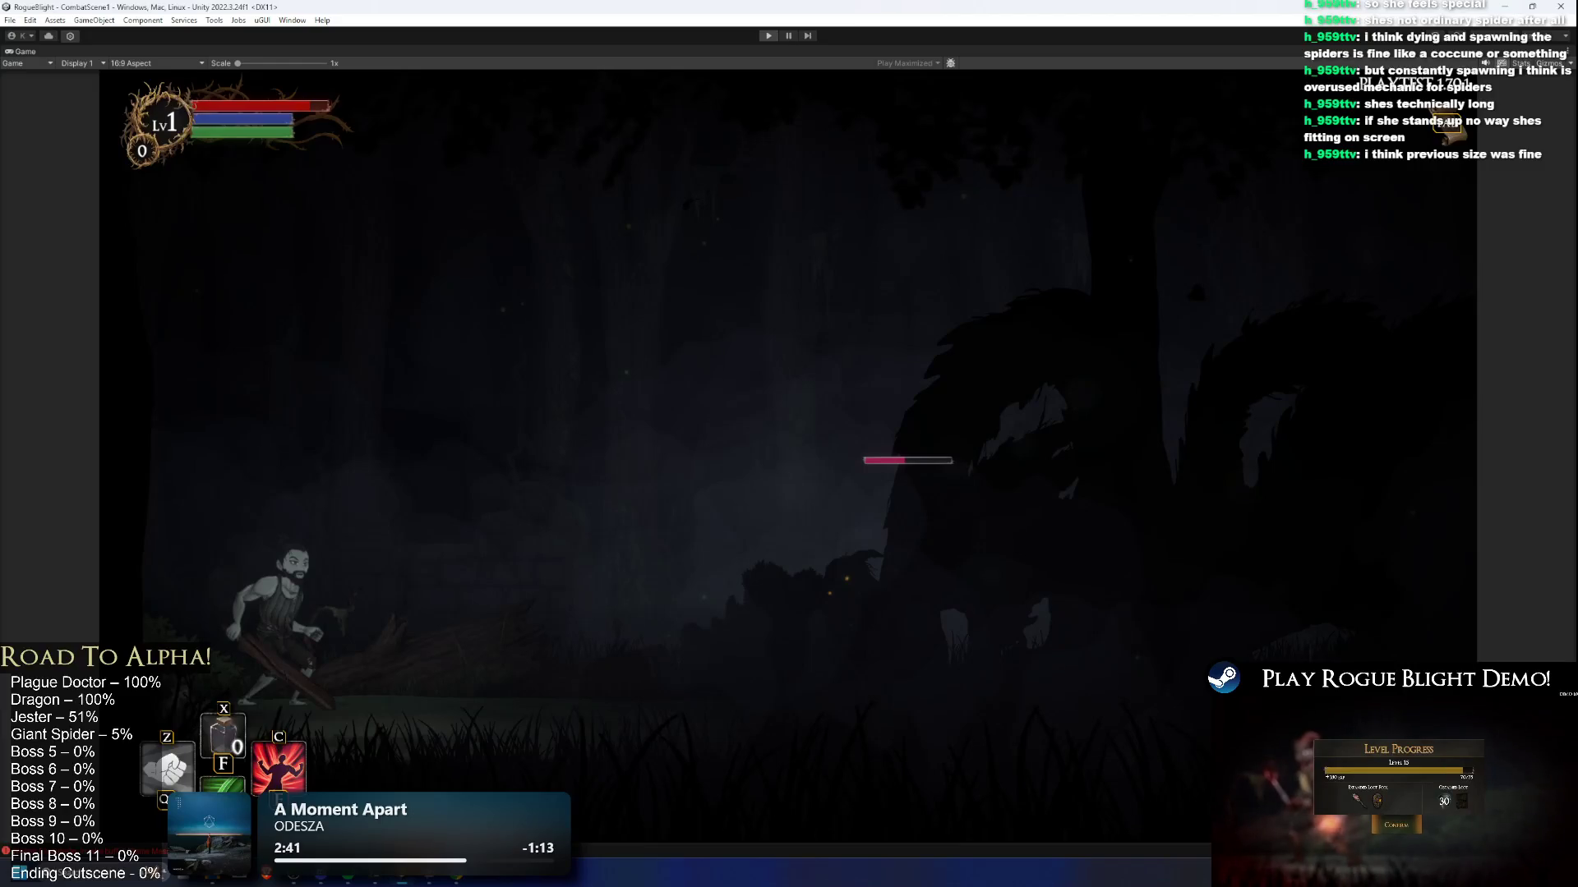
pyautogui.hotkey('ctrl', 'p')
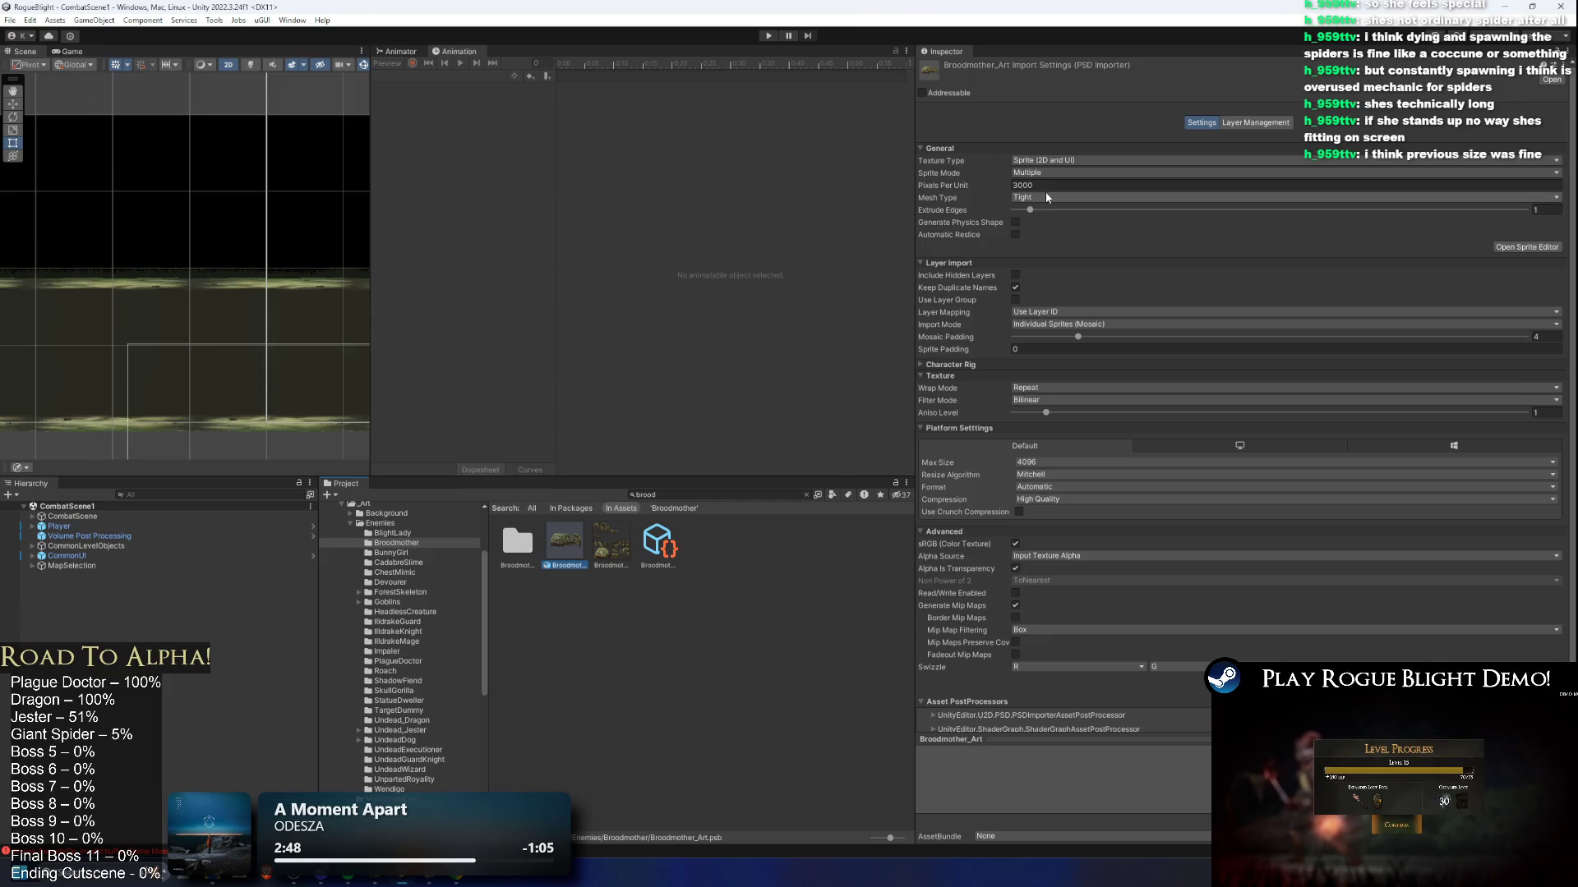
# Step: Set the Broodmother art's Pixels Per Unit to 50
pyautogui.write('50')
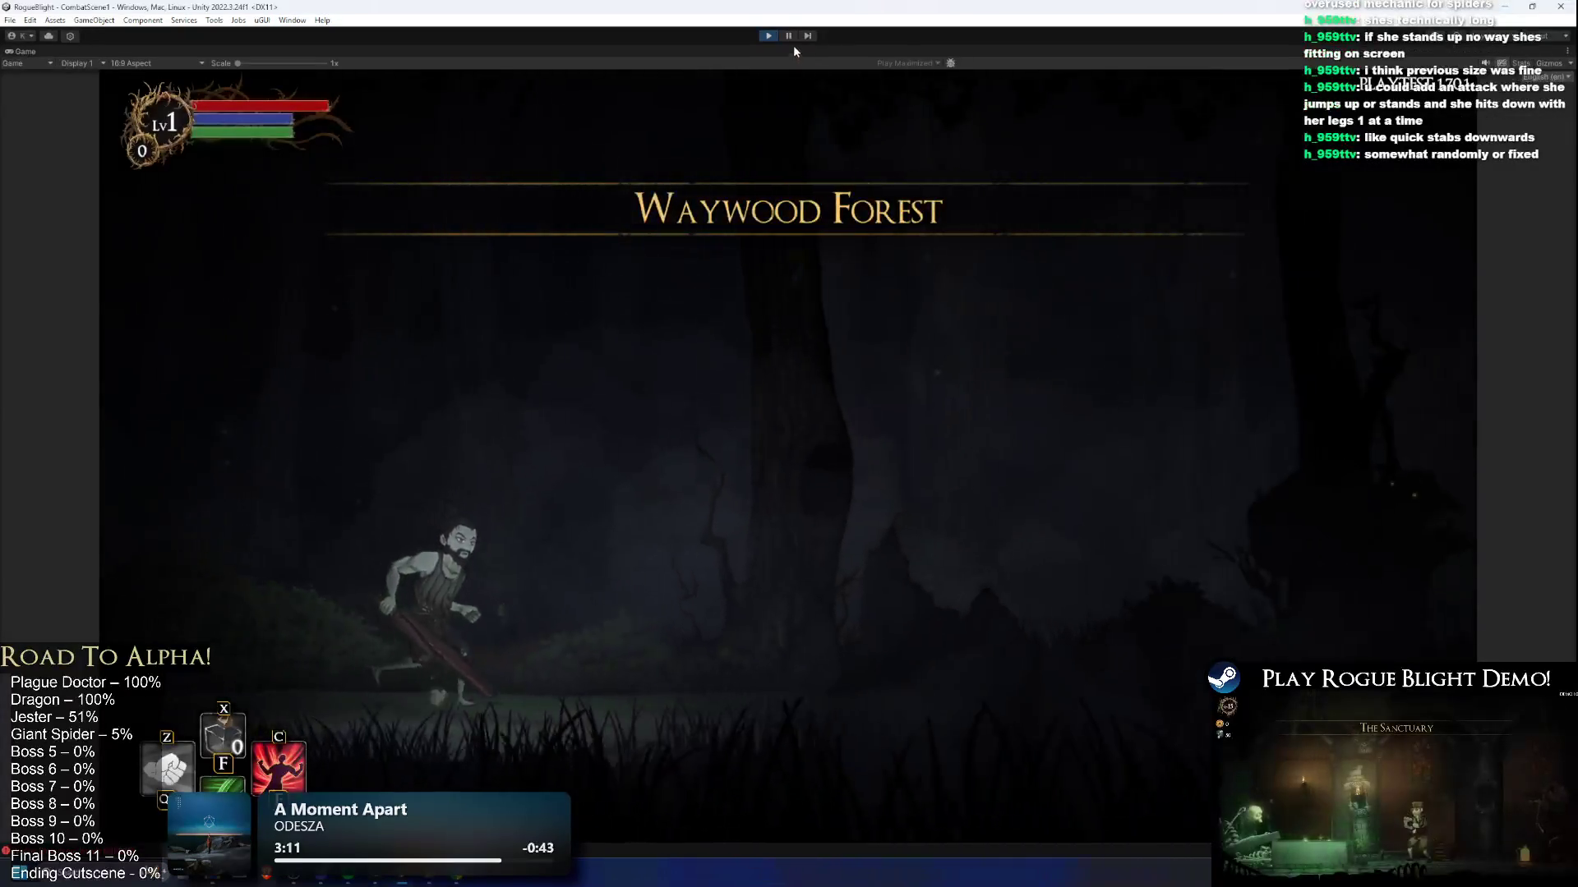
# Step: Pause the game and drop a Broodmother_Art copy into the scene, recentred in view
pyautogui.click(789, 36)
pyautogui.moveTo(359, 367); pyautogui.dragTo(253, 209)
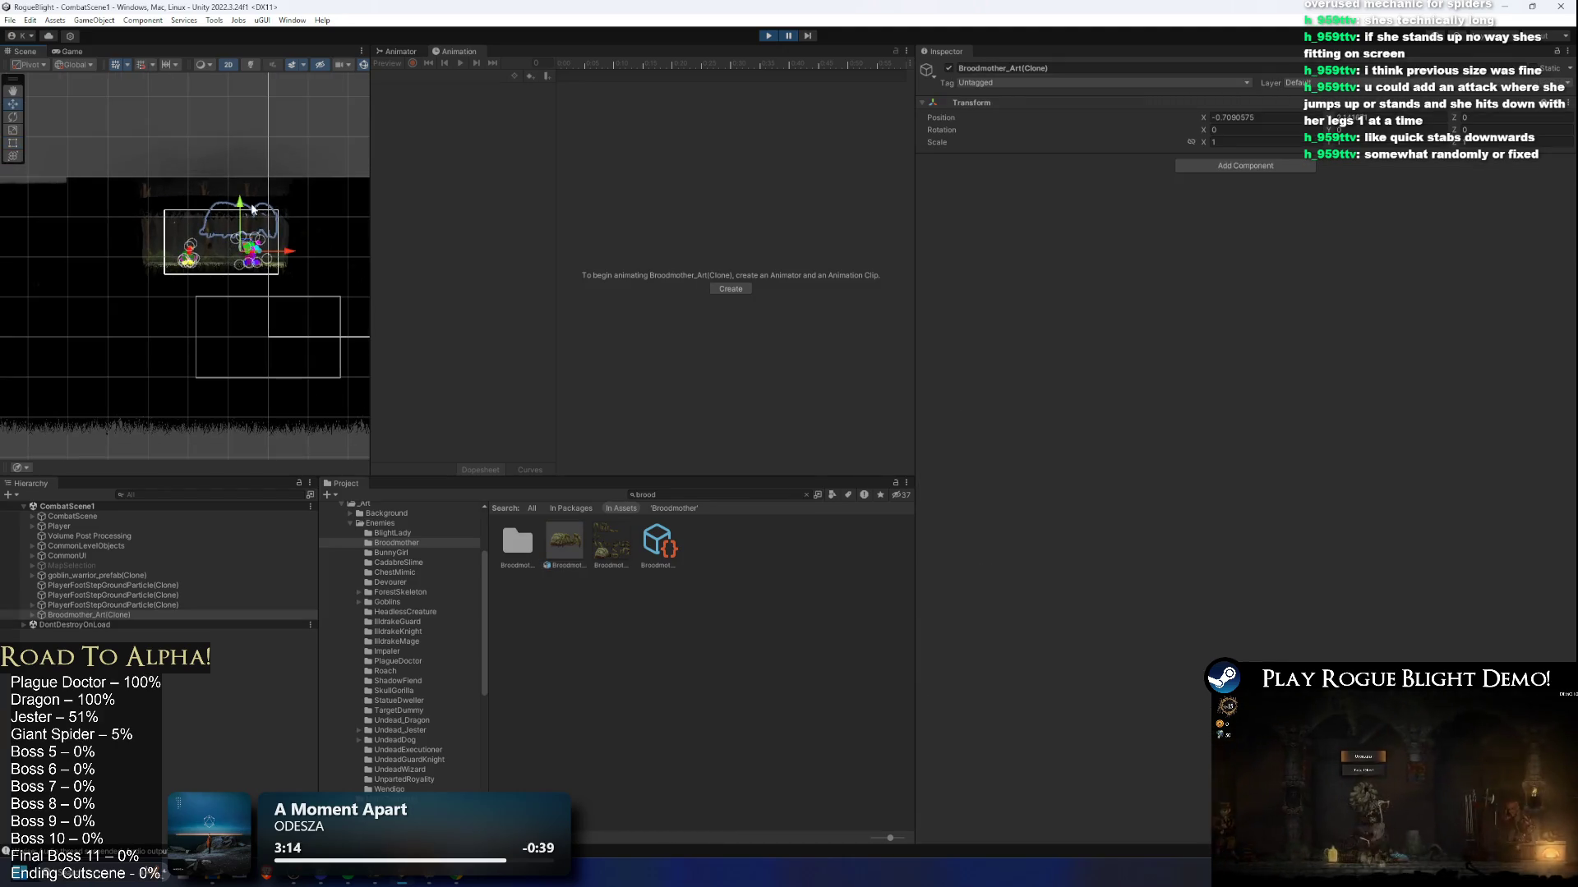
pyautogui.scroll(3, 269, 280)
pyautogui.moveTo(270, 281); pyautogui.dragTo(315, 286)
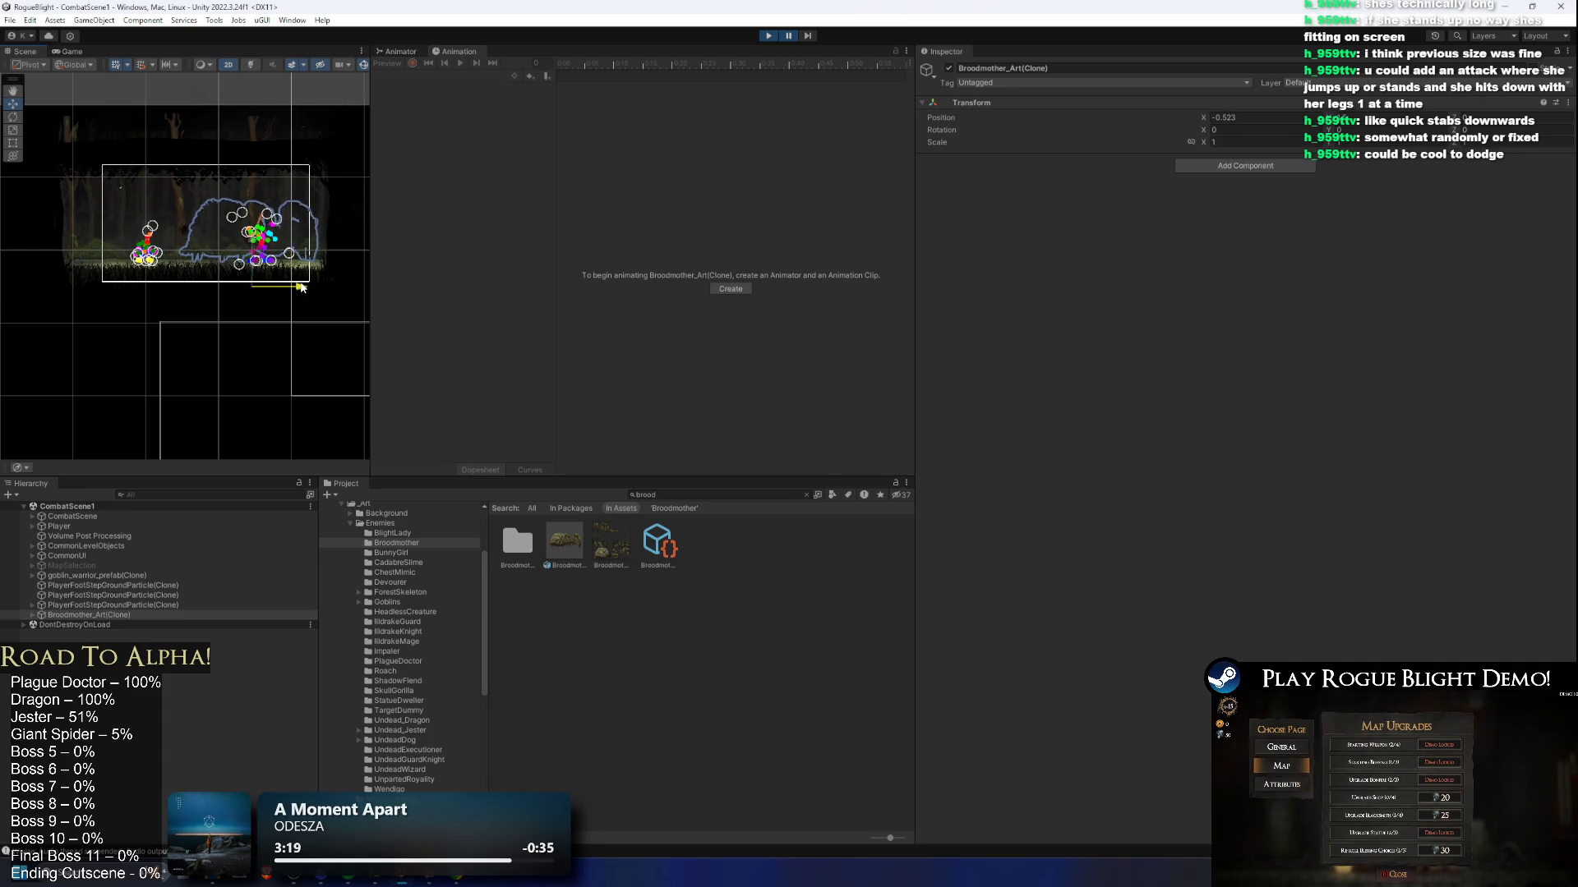
# Step: Put all the clone's body parts on the EnemyFront1 sorting layer
pyautogui.click(309, 238)
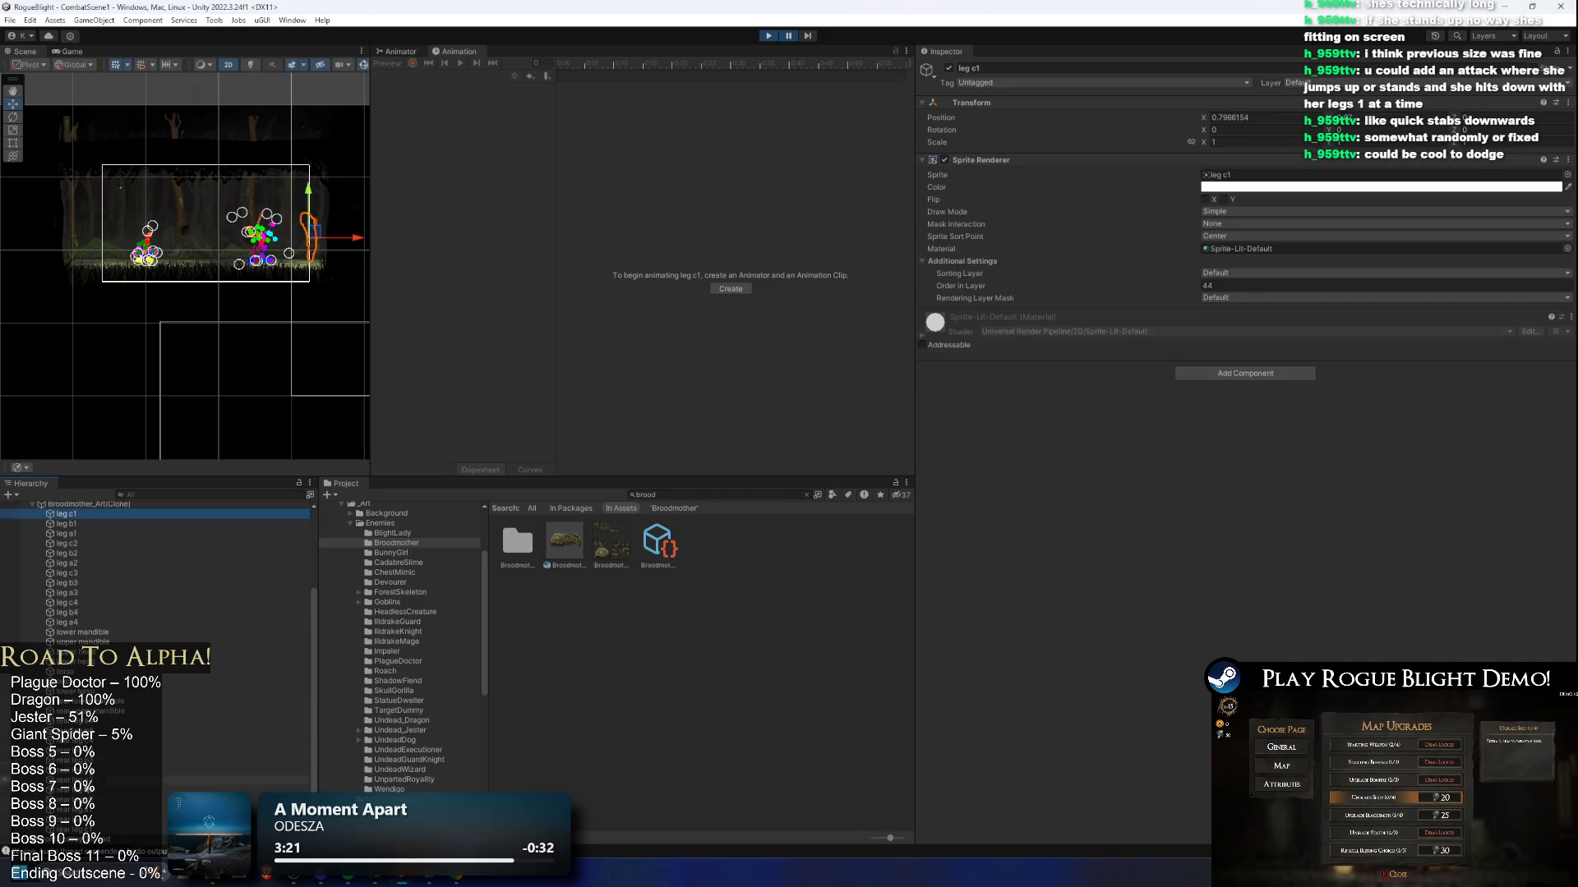
pyautogui.keyDown('shift'); pyautogui.click(66, 841); pyautogui.keyUp('shift')
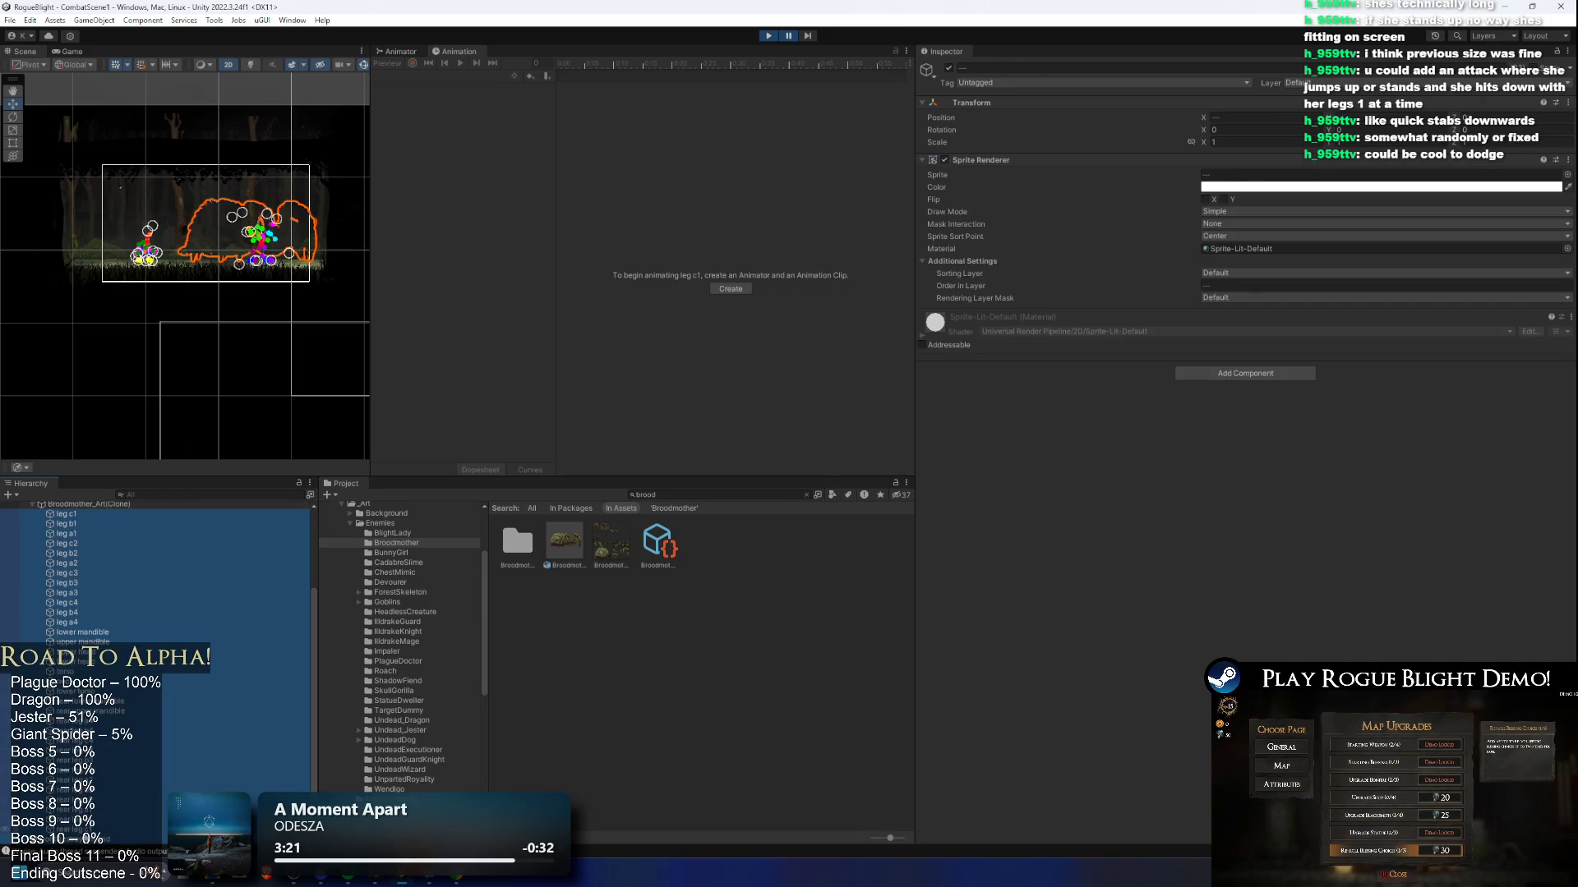
pyautogui.click(1242, 274)
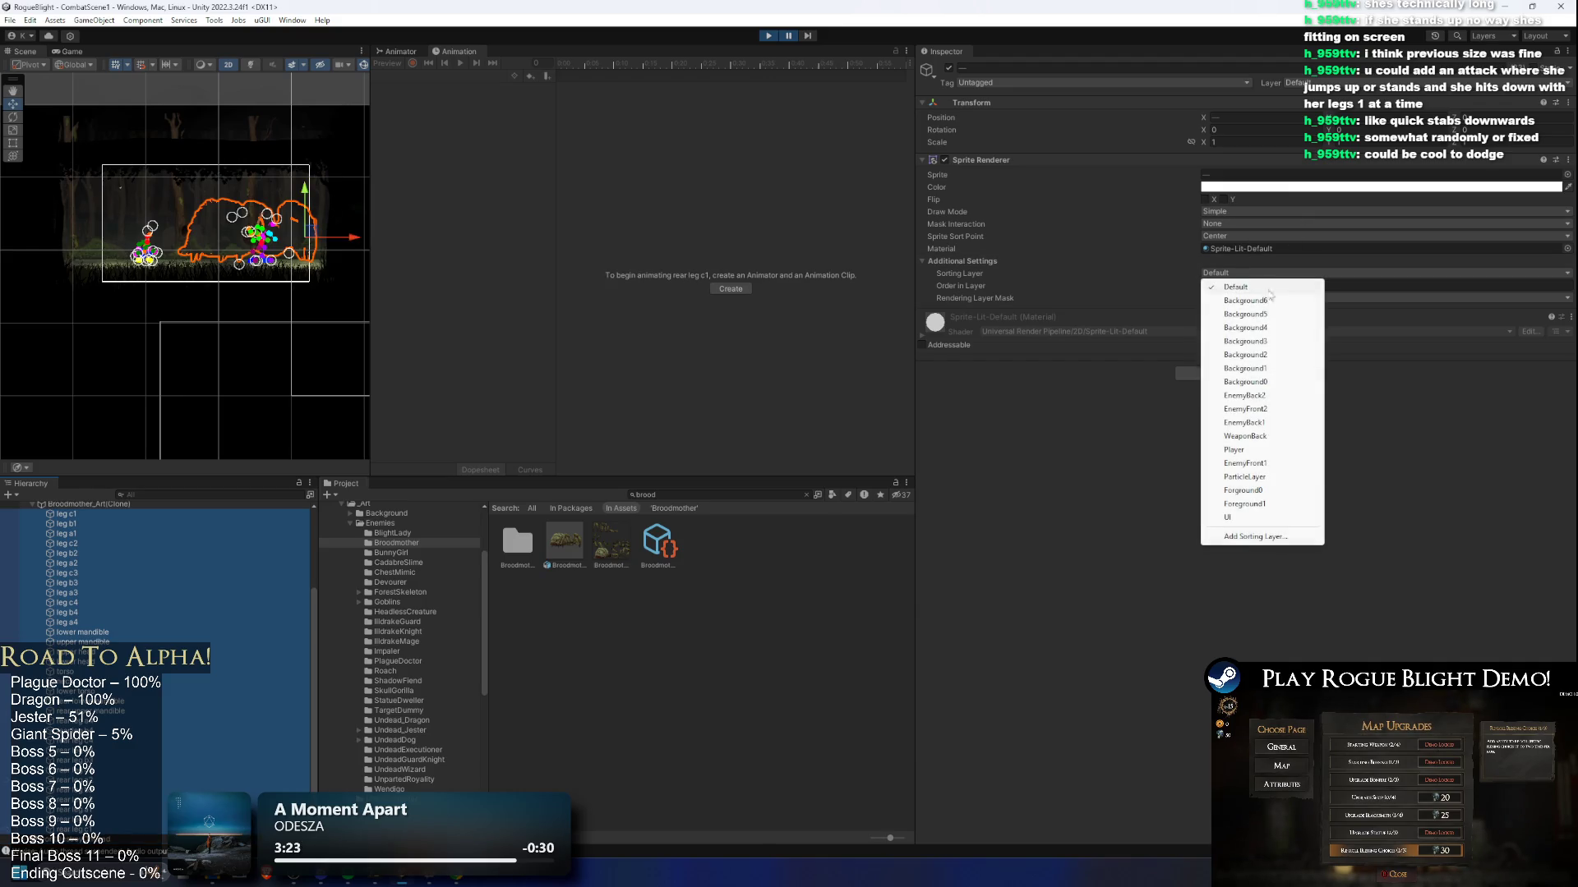
pyautogui.click(1269, 465)
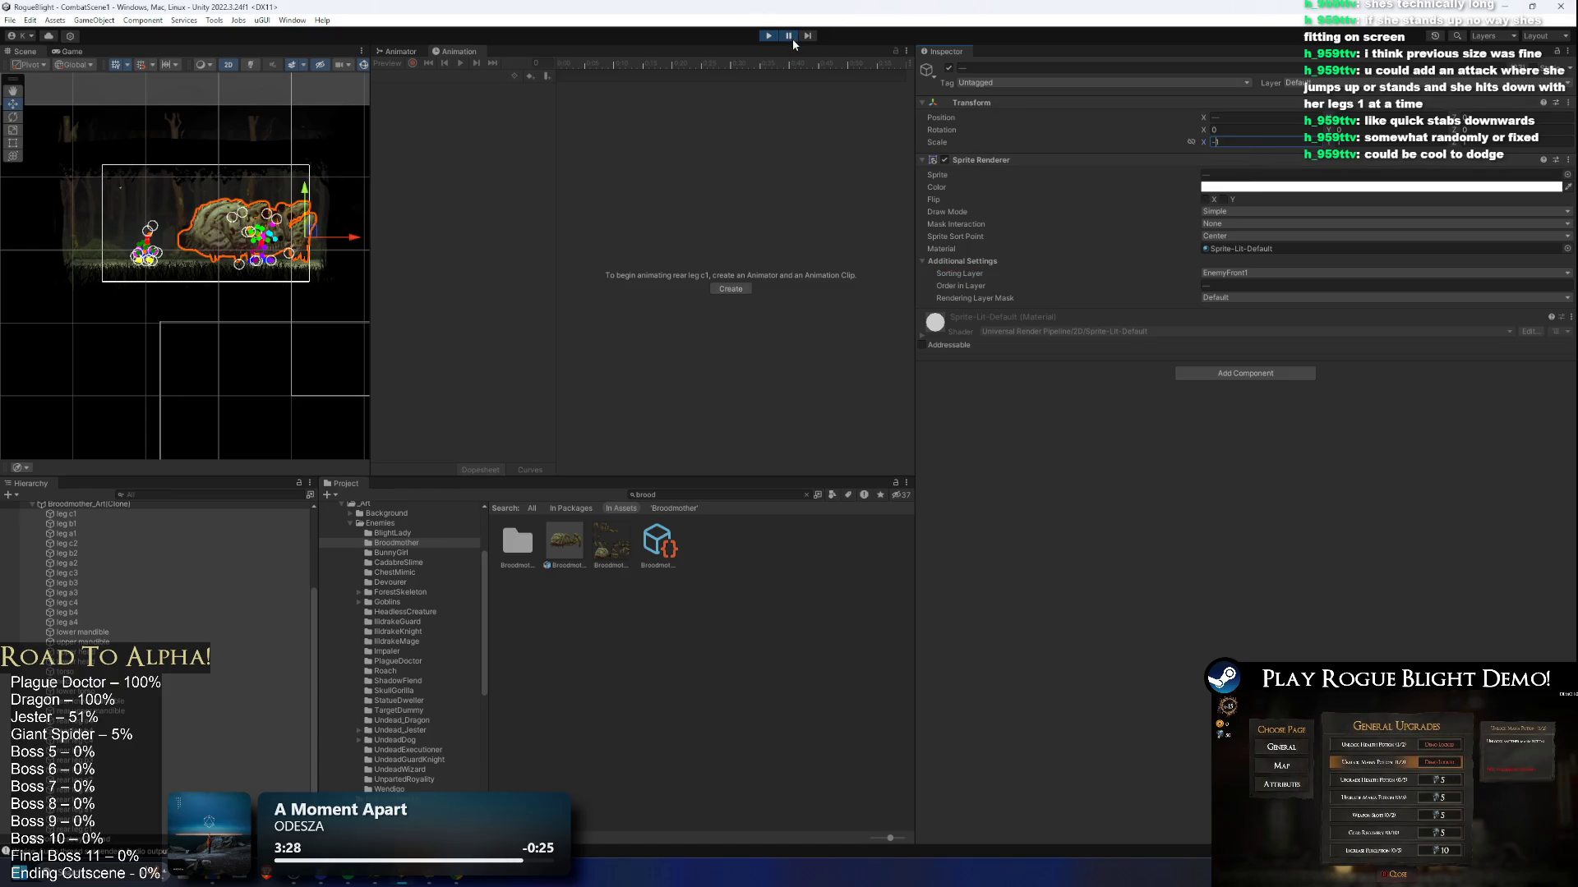
# Step: Flip the Broodmother_Art(Clone) parent to X scale -1 and resume the game
pyautogui.hotkey('ctrl', 'z')
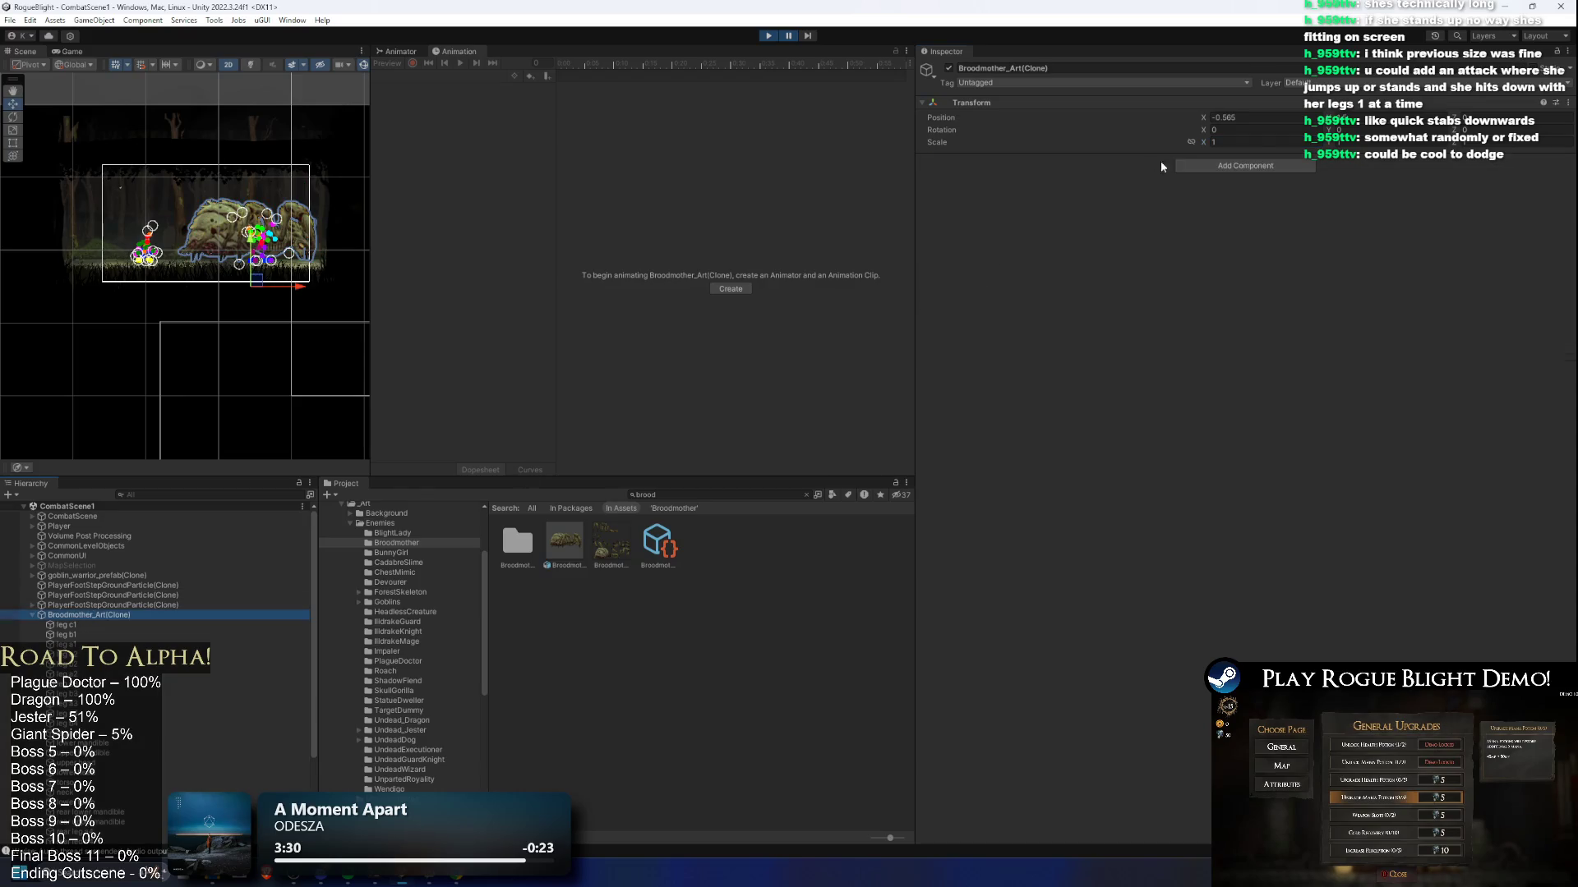
pyautogui.write('-')
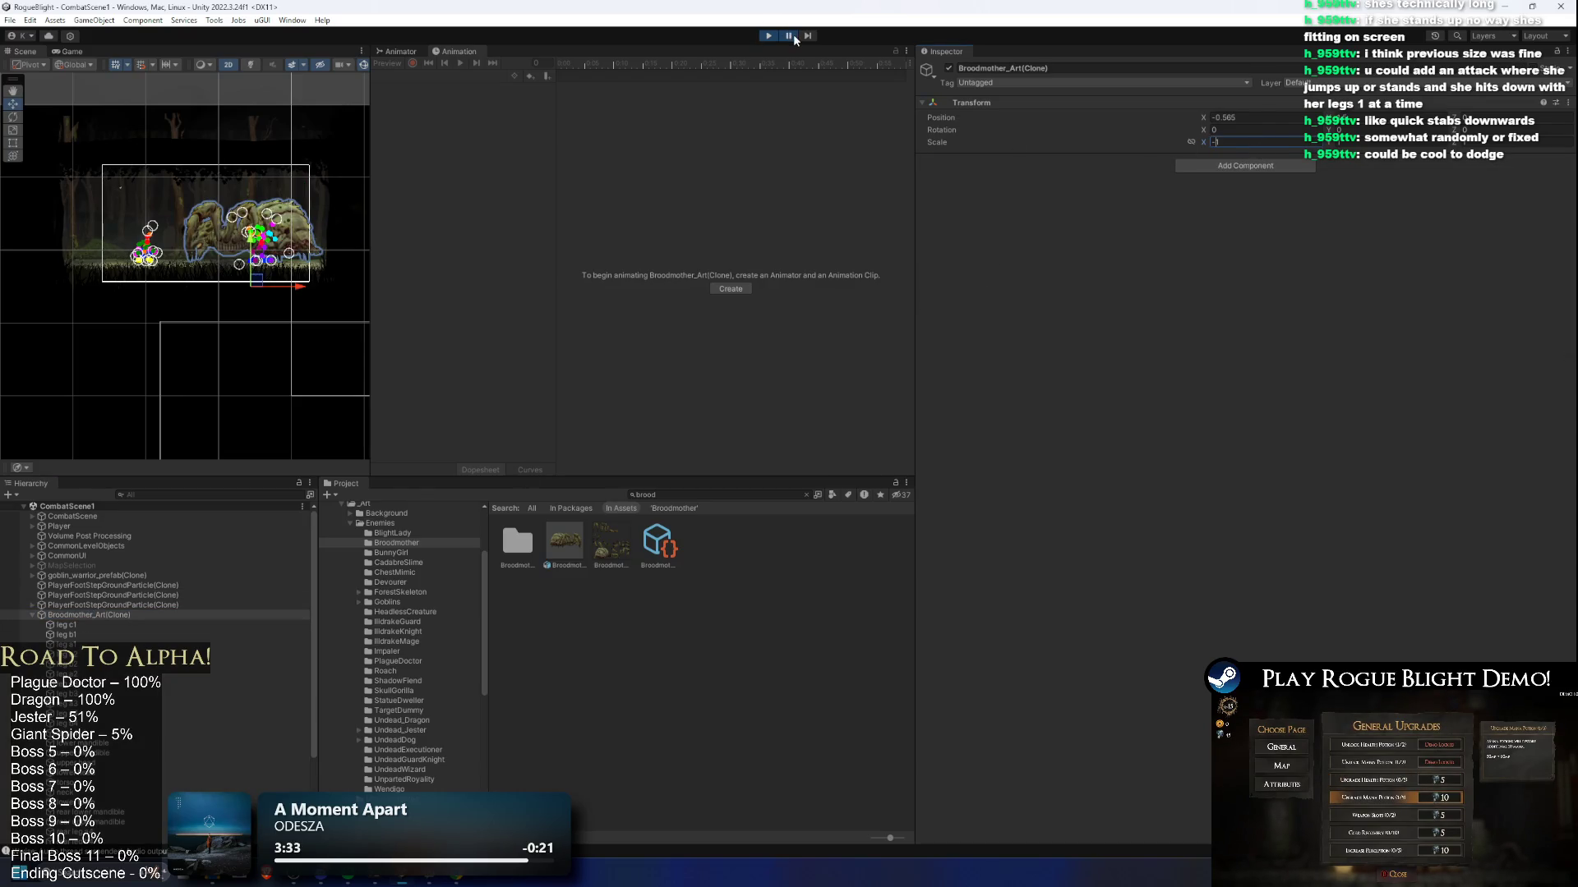
pyautogui.click(790, 36)
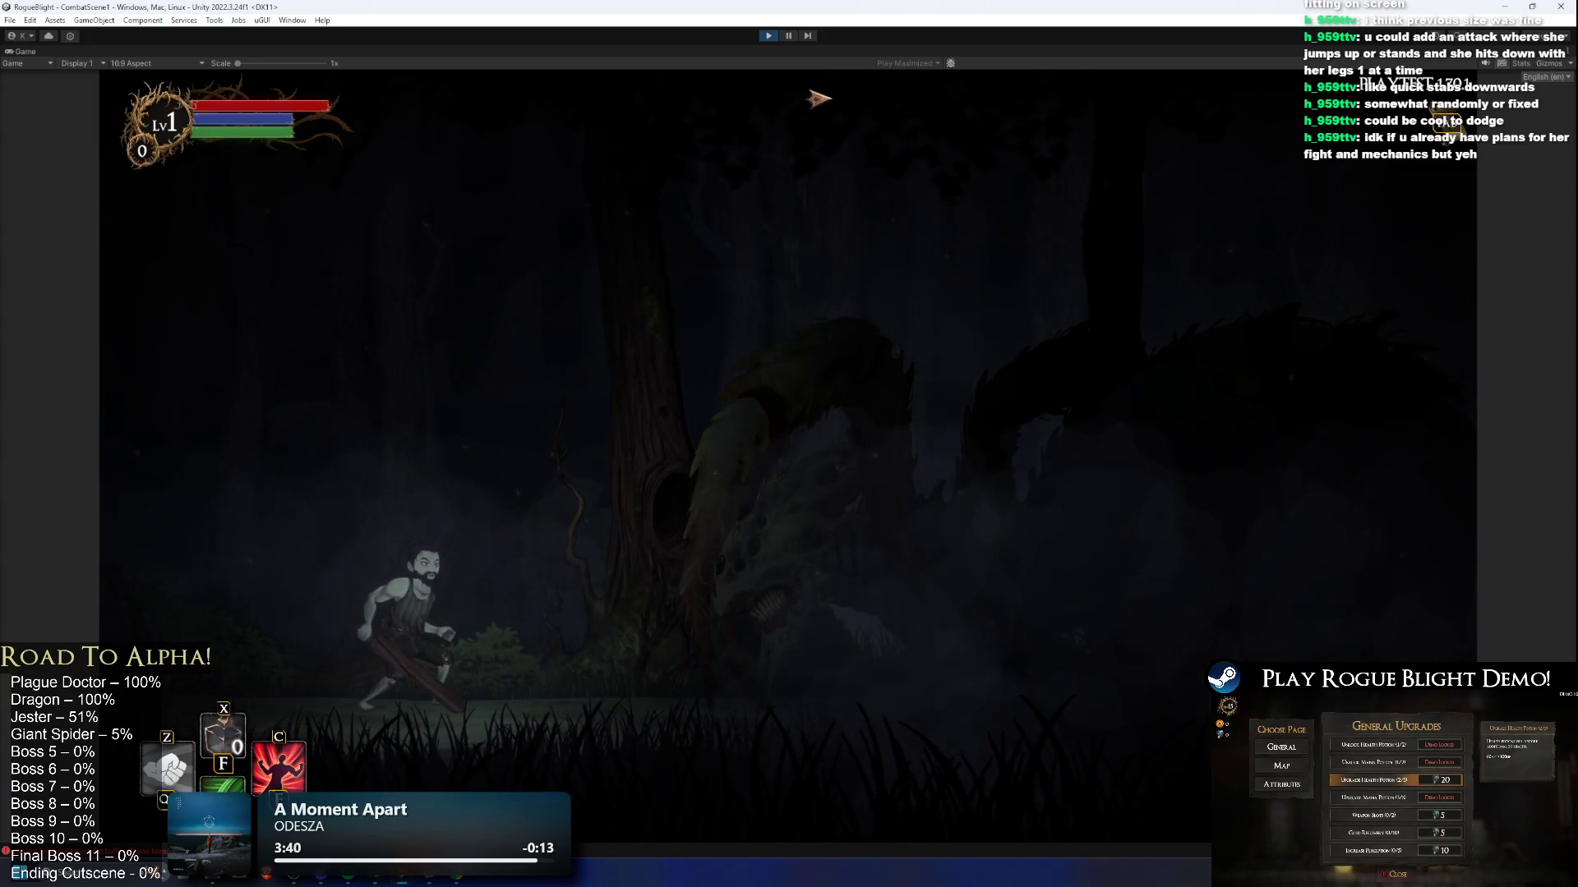
# Step: Walk the character left and back right through the level, then stop the game
pyautogui.press('a')
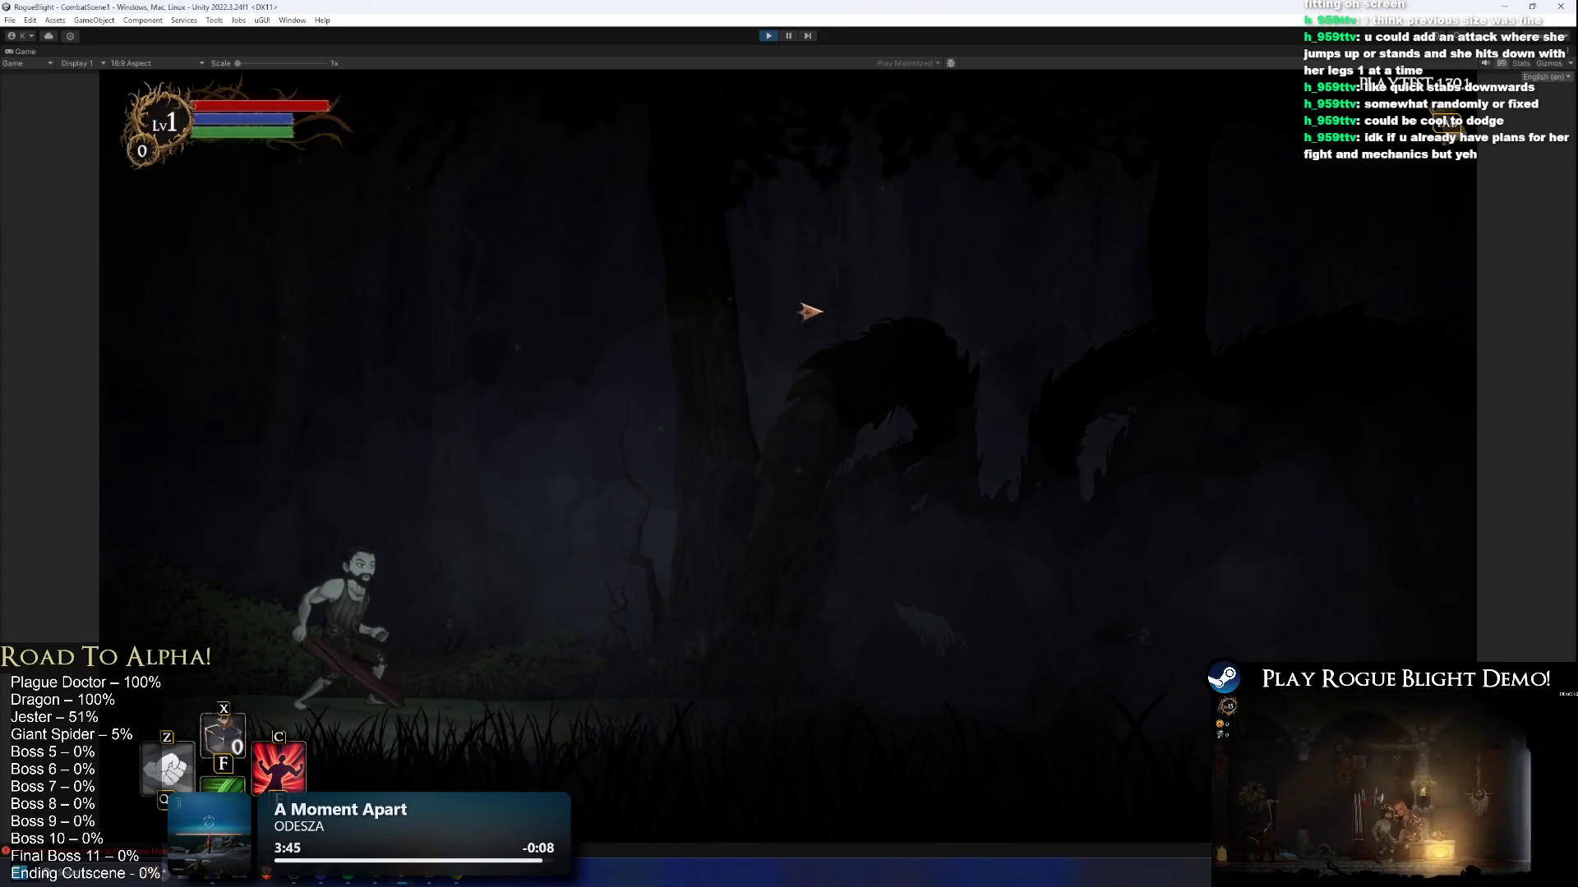
pyautogui.press('a')
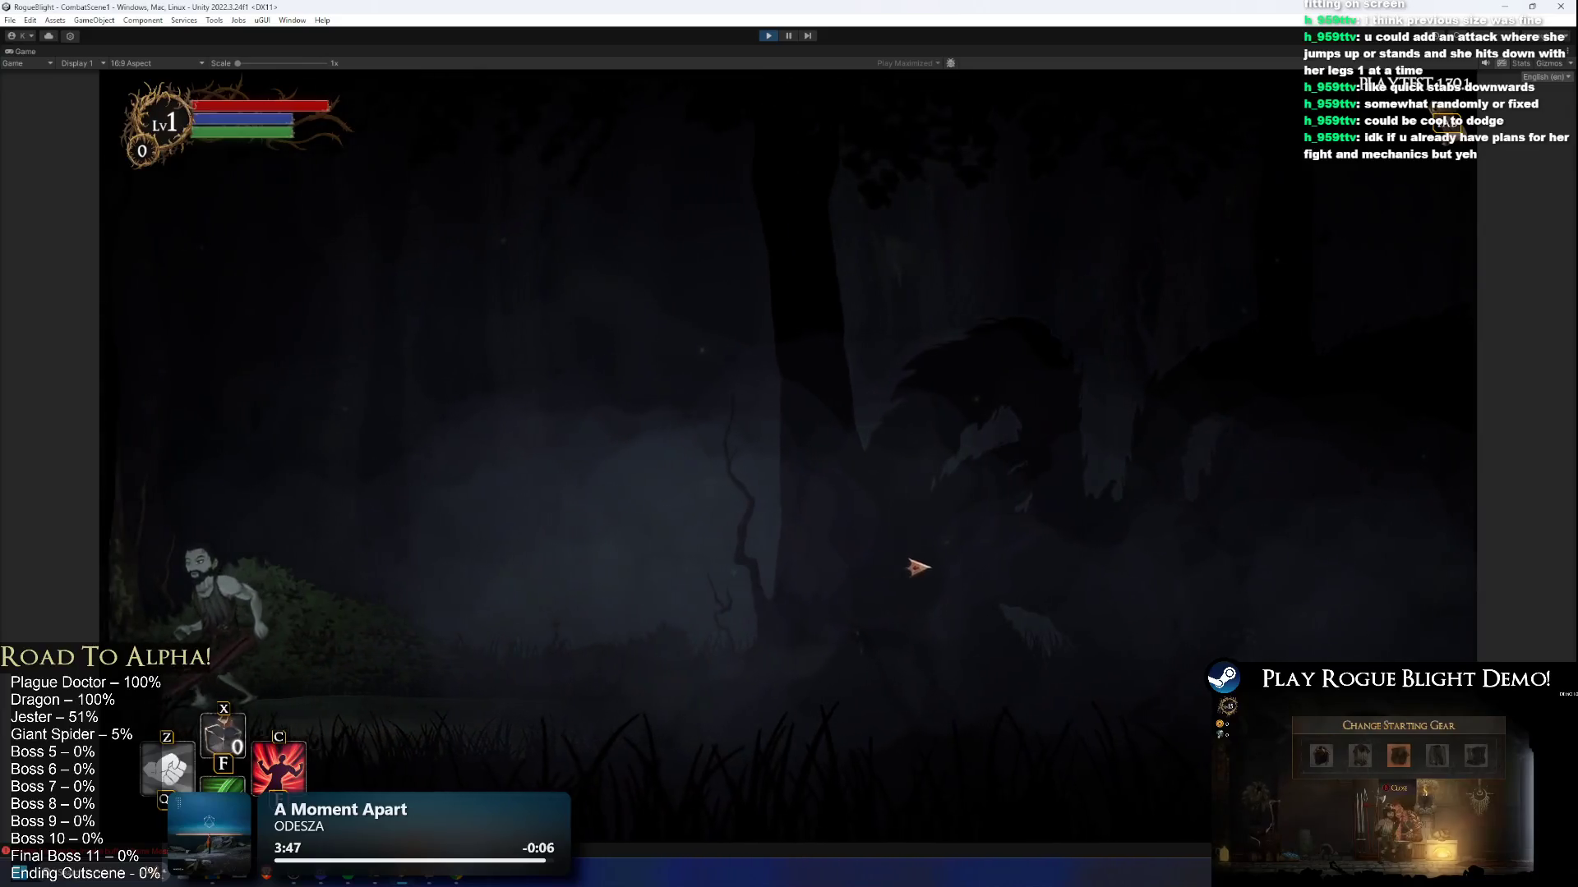
pyautogui.press('d')
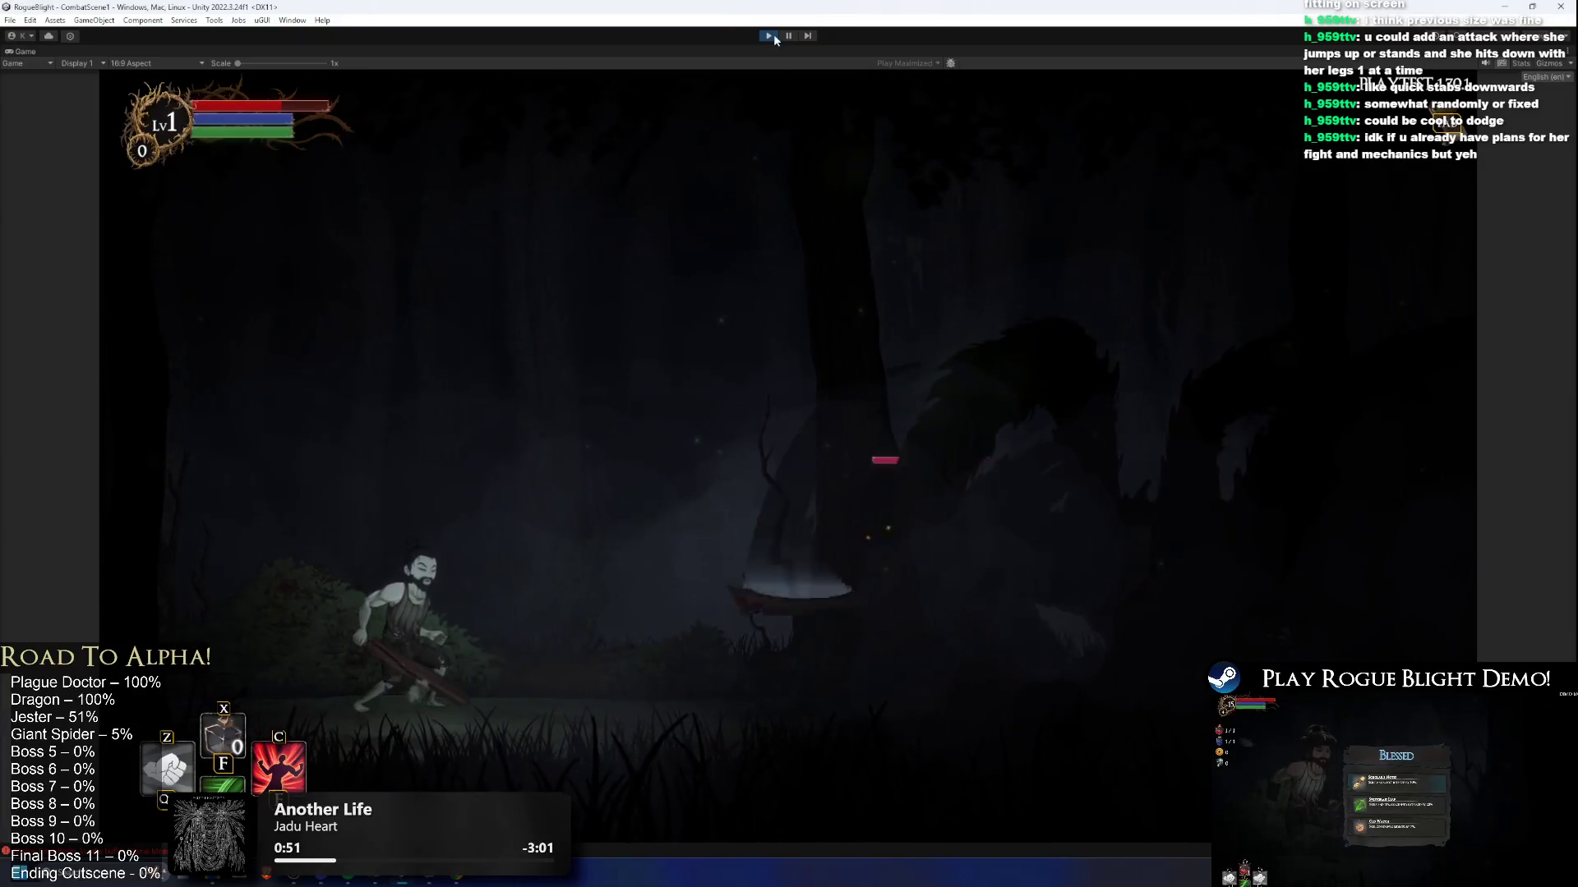
pyautogui.click(770, 36)
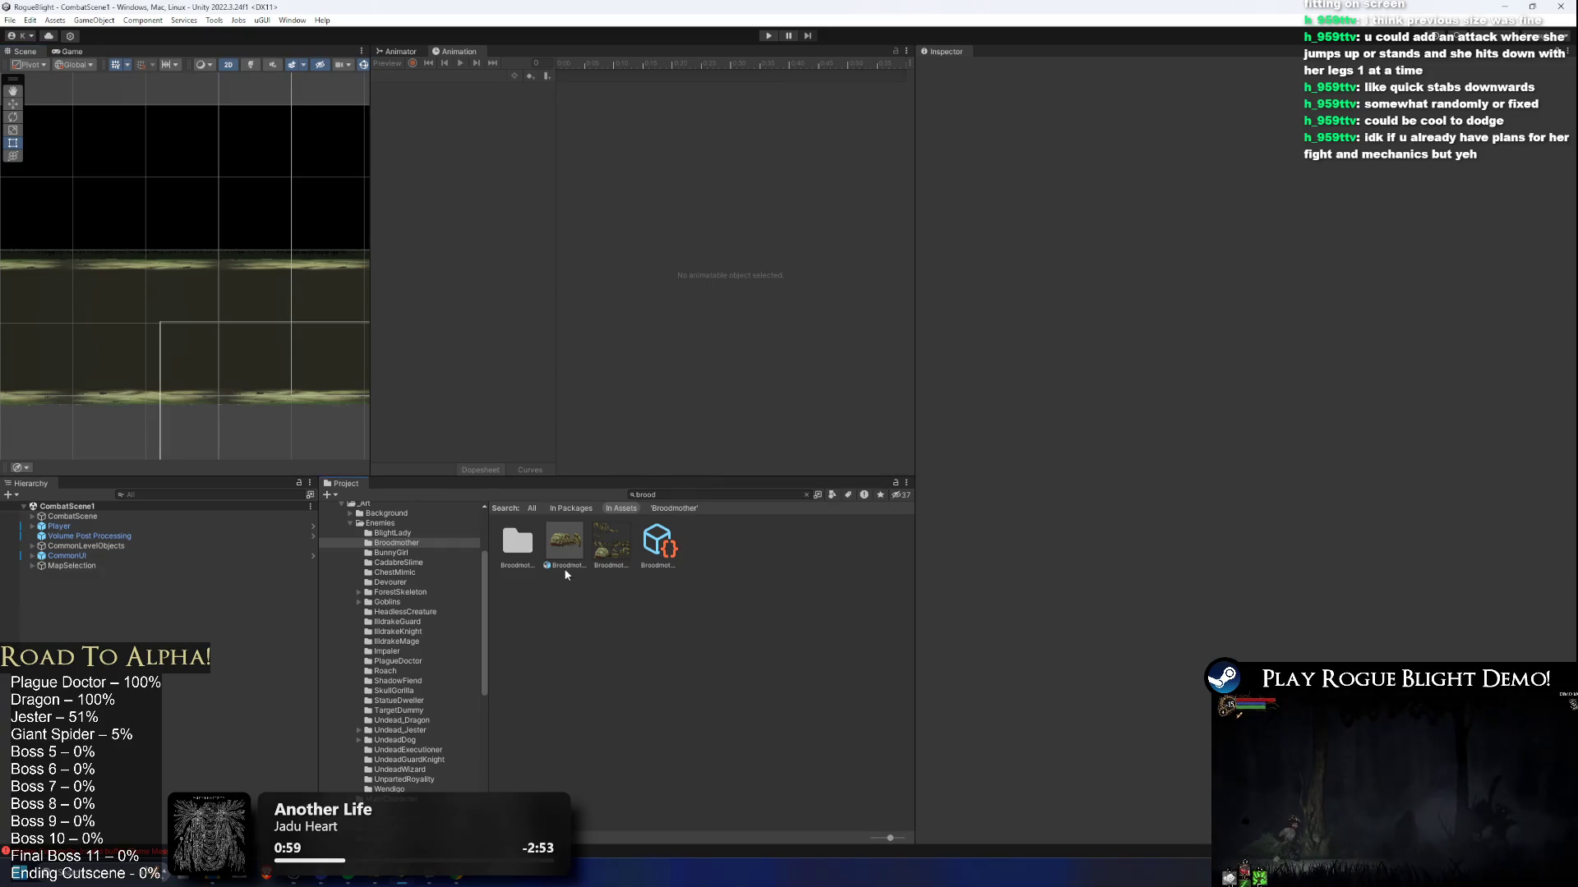
# Step: Open the Broodmother_Art sprite sheet in the Sprite Editor from its import settings
pyautogui.click(563, 563)
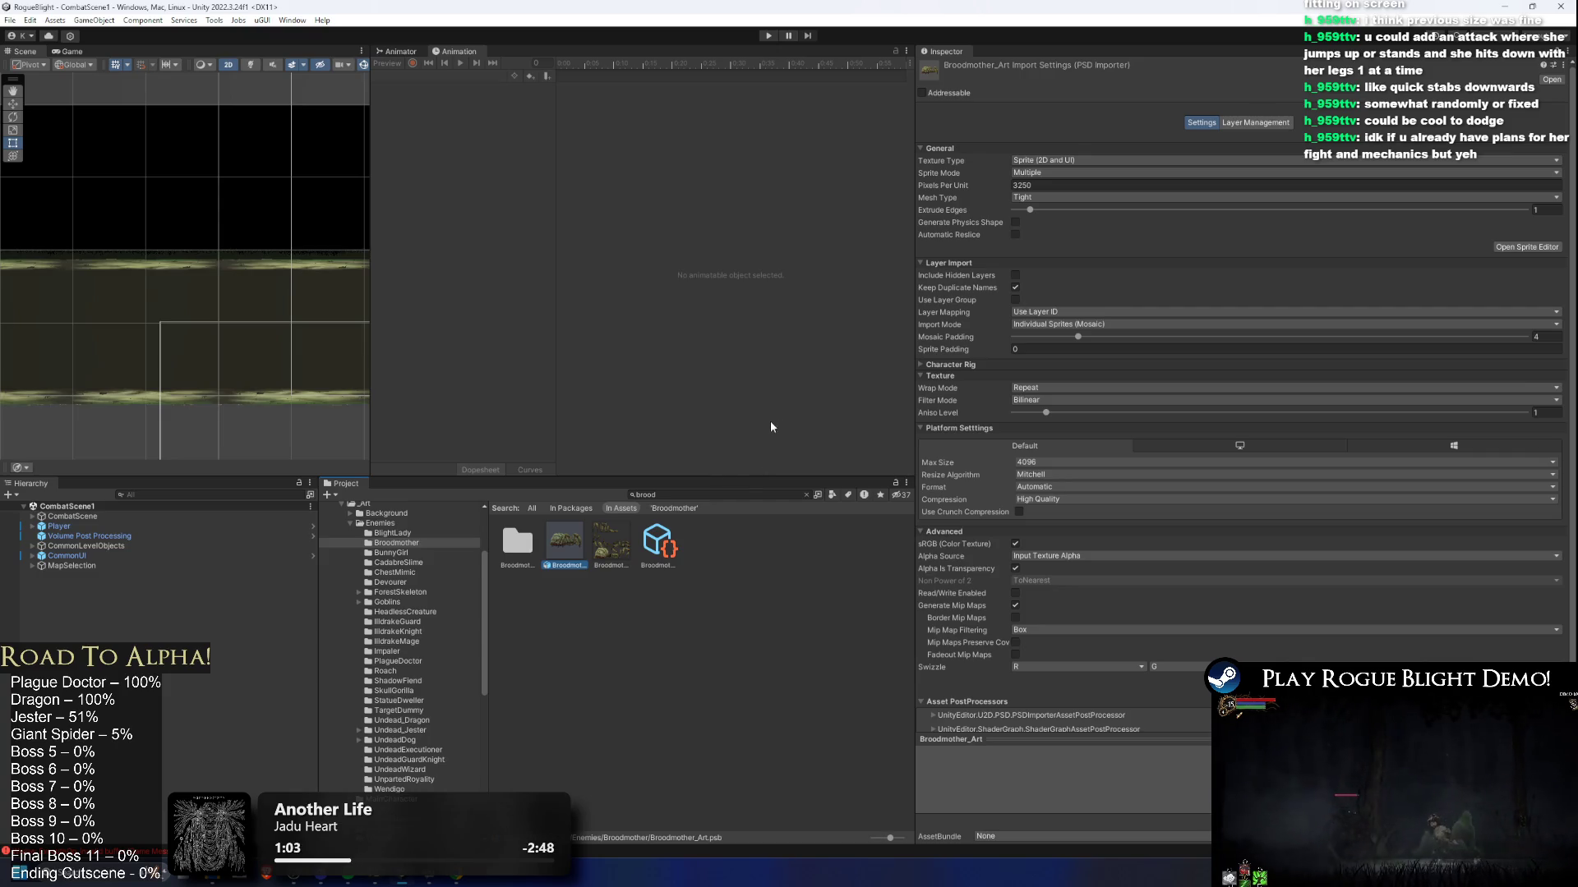
pyautogui.moveTo(256, 272); pyautogui.dragTo(315, 316)
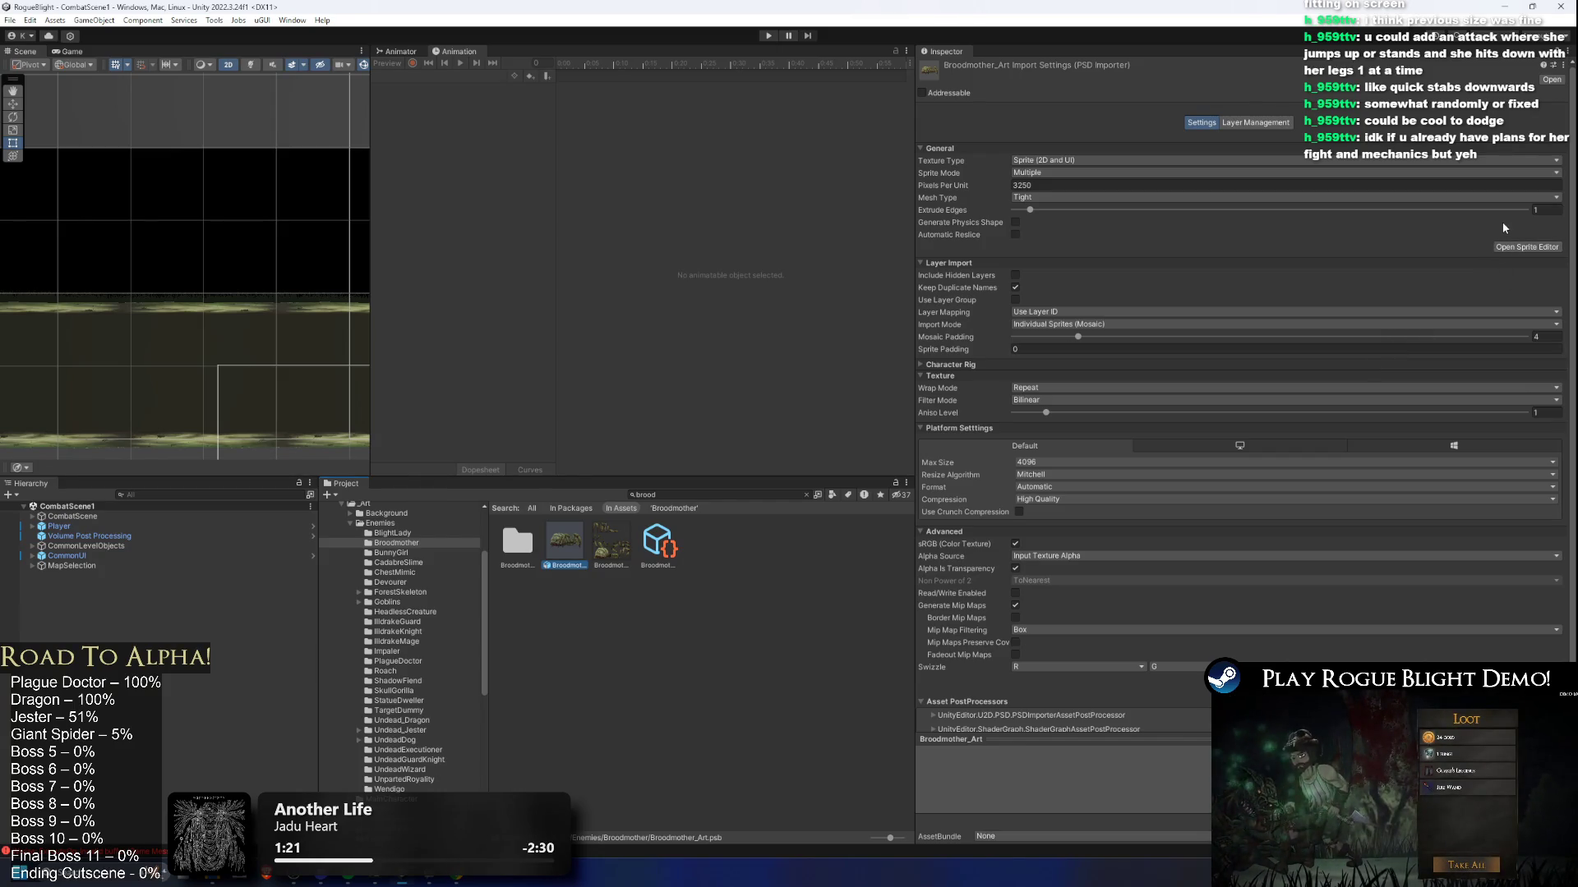
pyautogui.click(1541, 250)
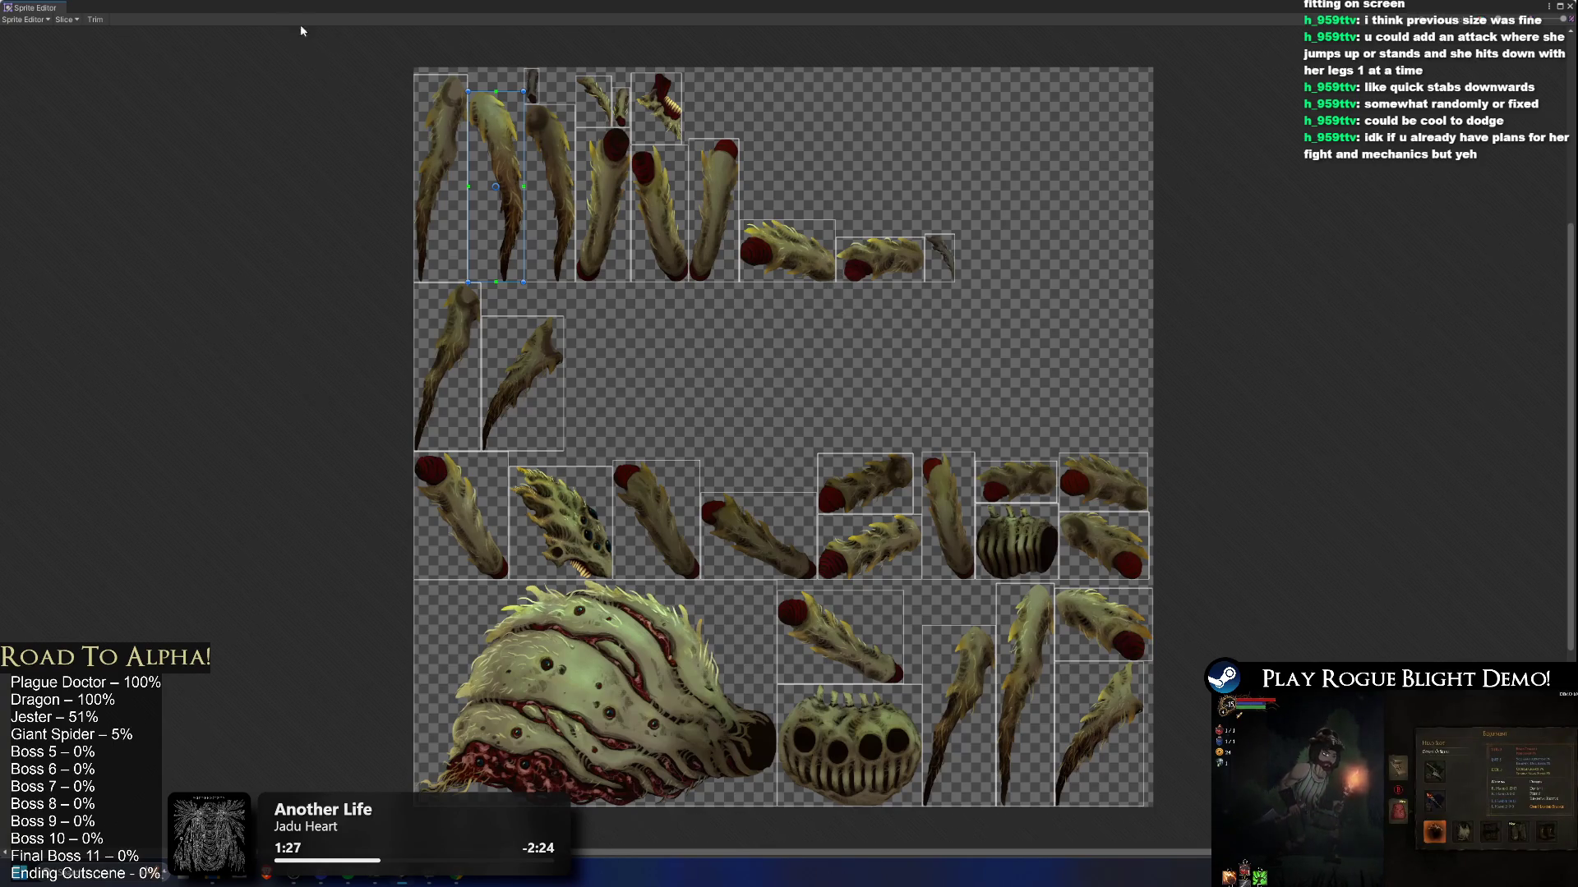
# Step: Switch the Sprite Editor mode to Skinning Editor
pyautogui.click(33, 19)
pyautogui.click(69, 87)
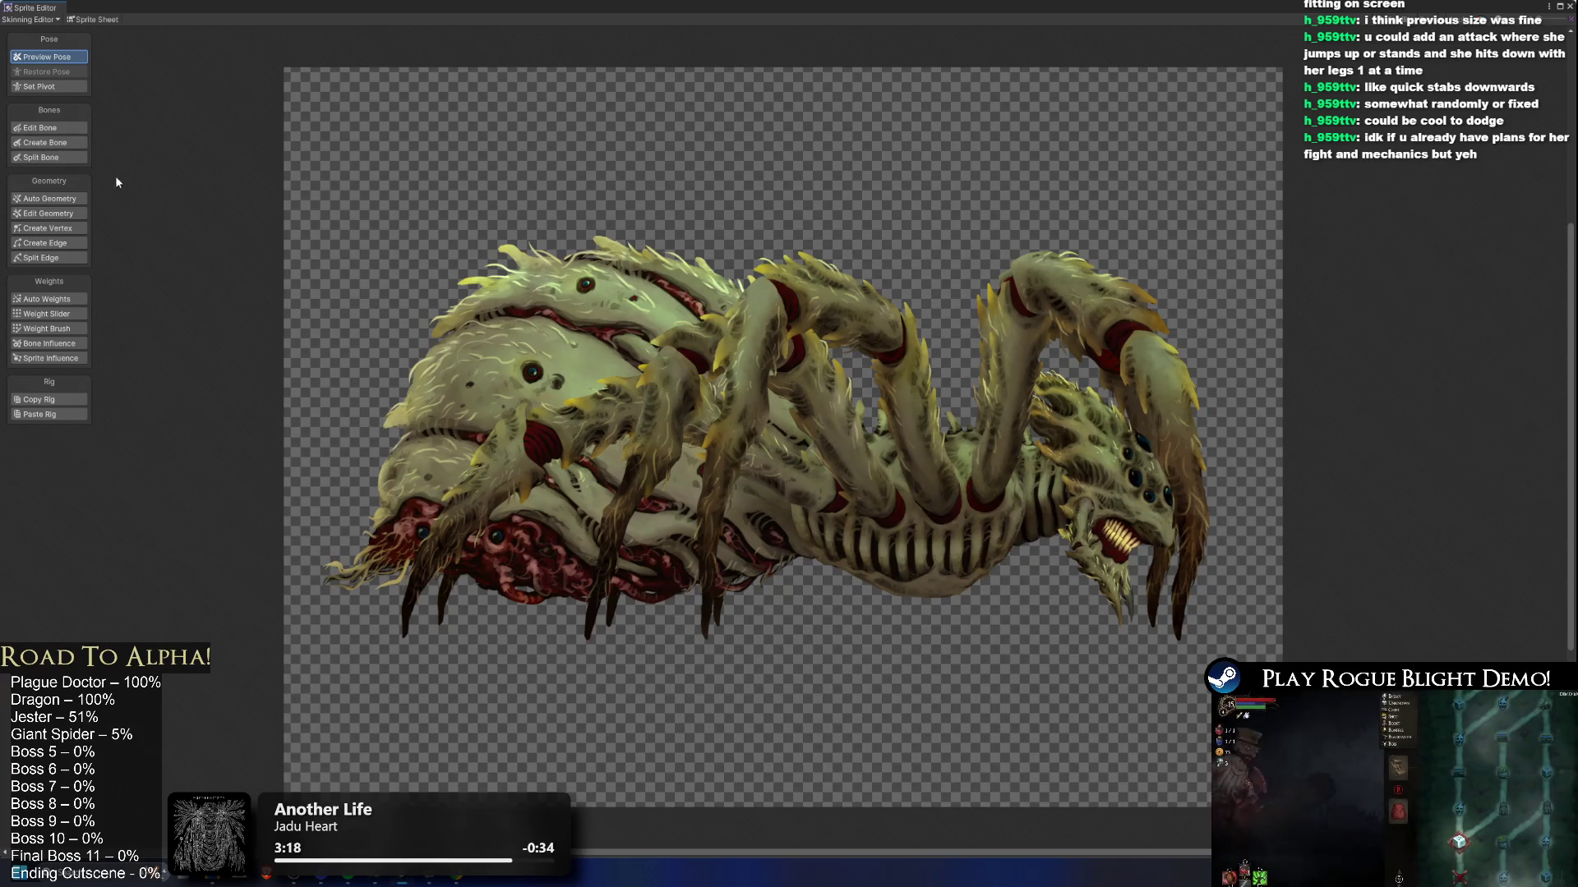
# Step: With Create Bone, place a red and yellow bone from the thorax along the ribcage toward the head
pyautogui.click(66, 143)
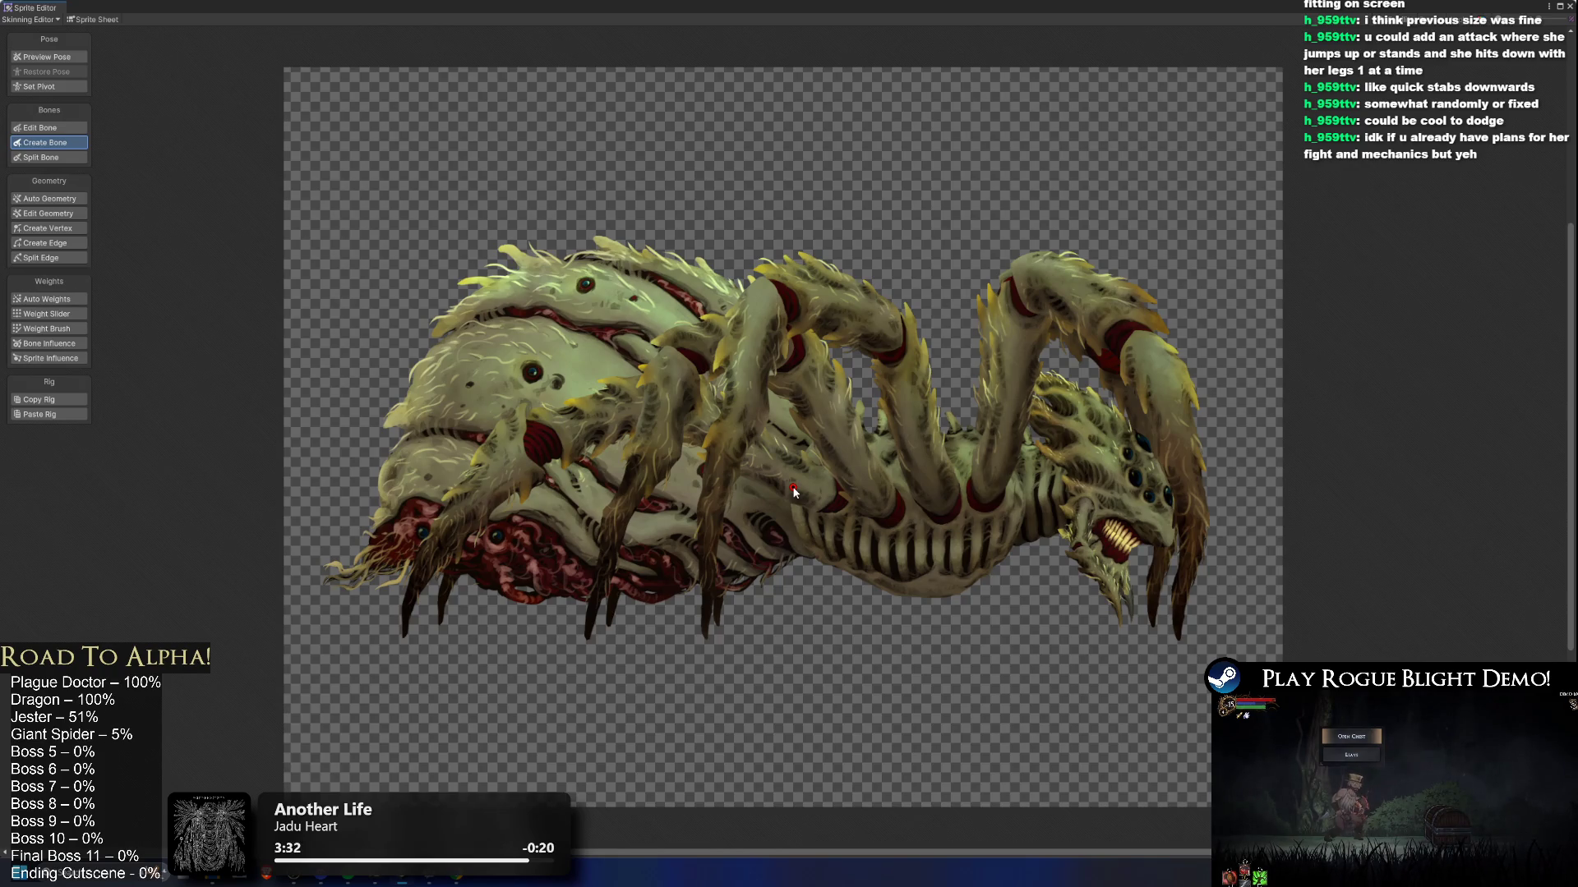
pyautogui.click(791, 488)
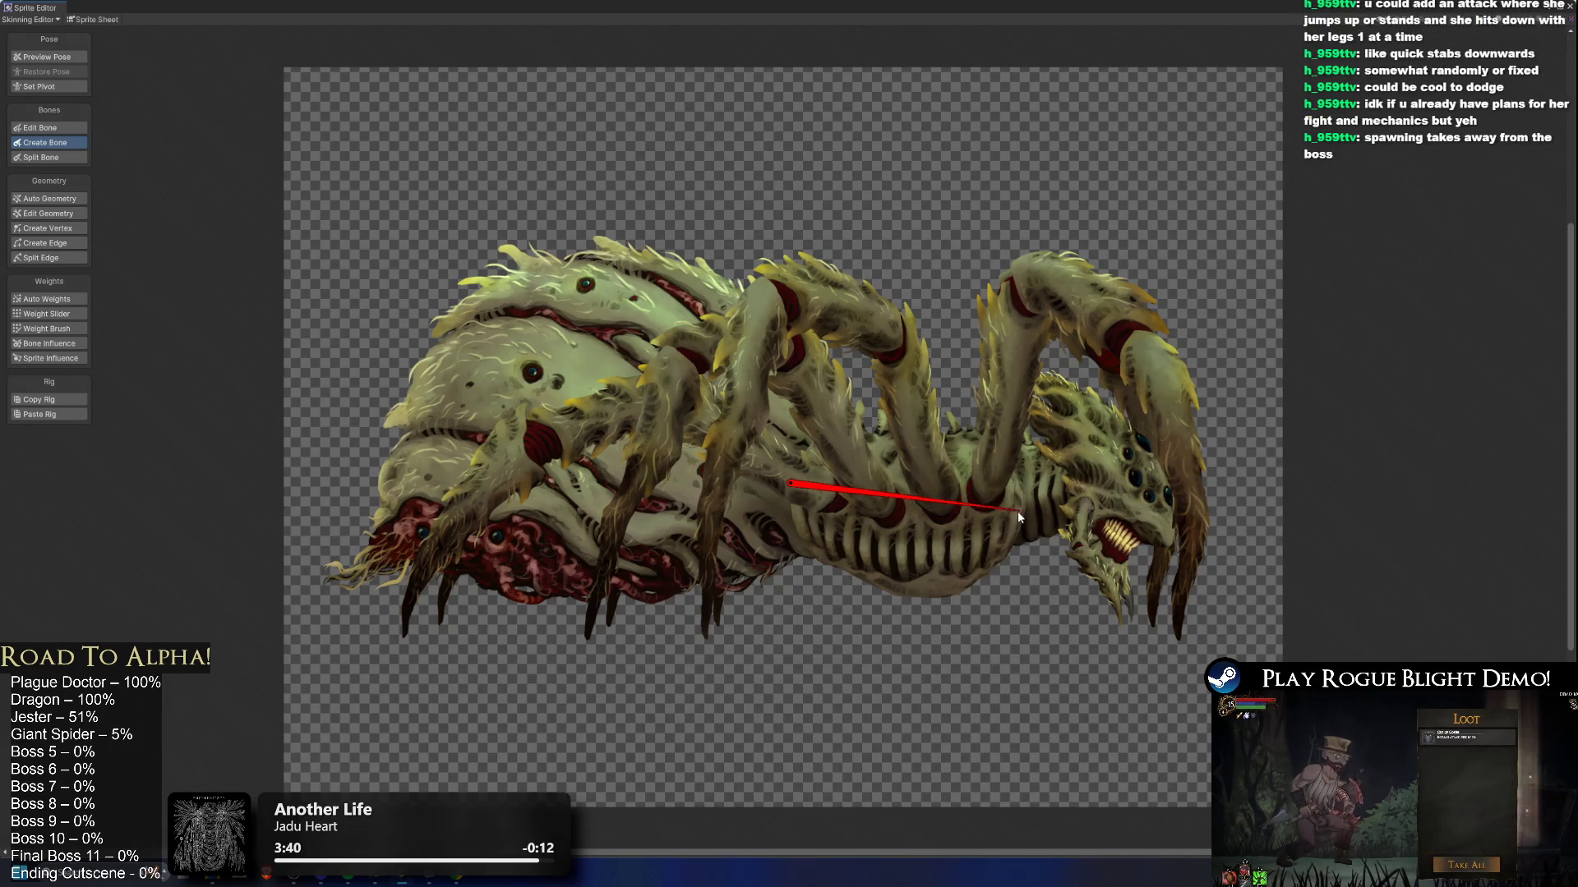
pyautogui.click(914, 510)
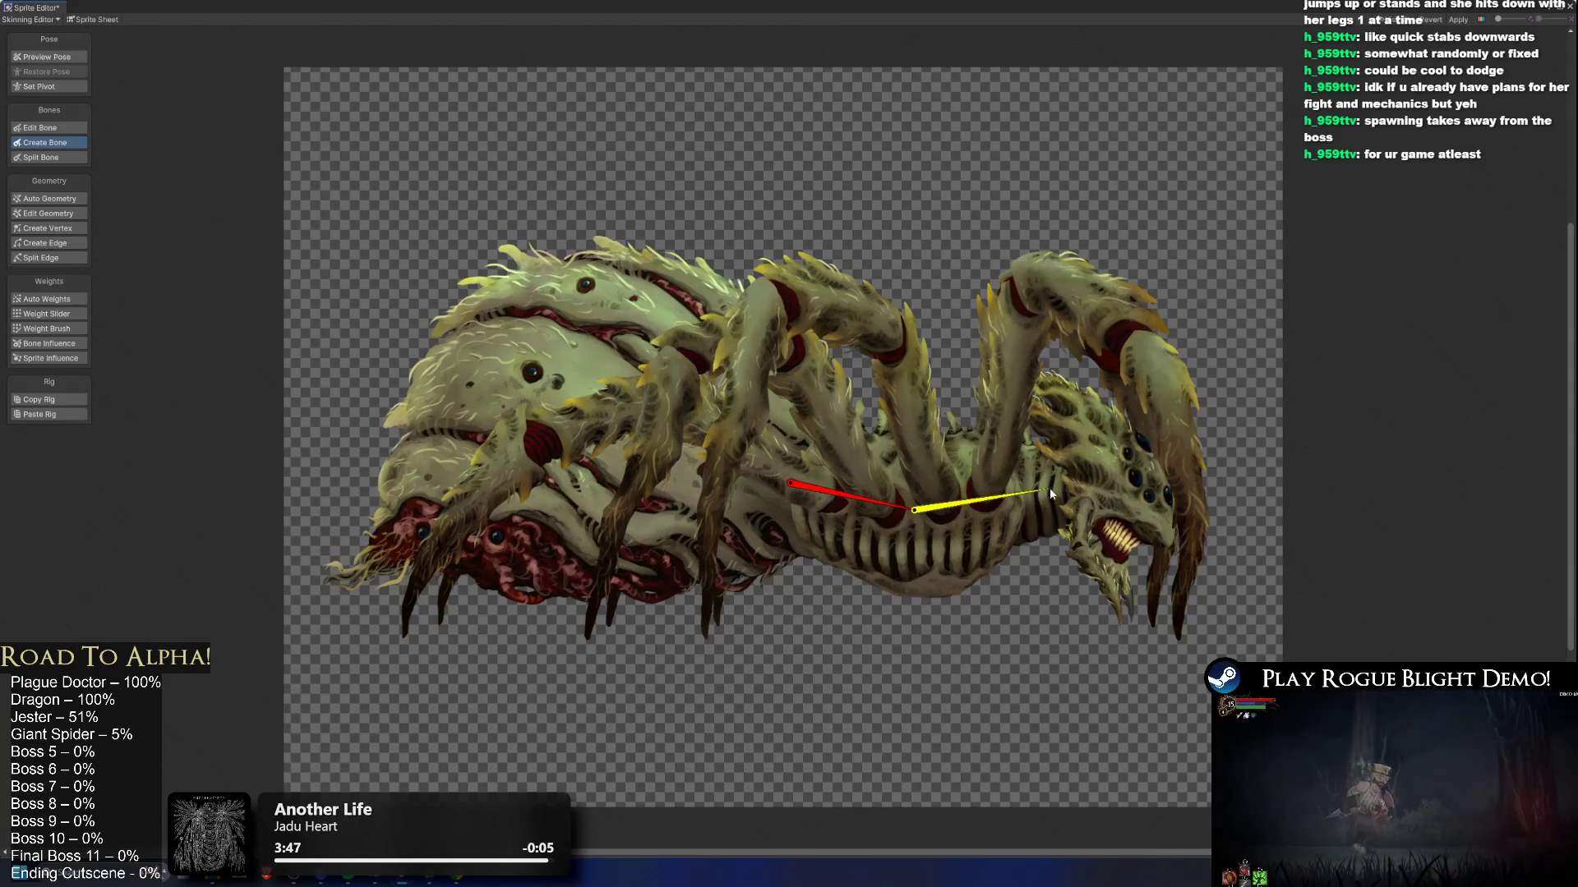
pyautogui.click(1024, 492)
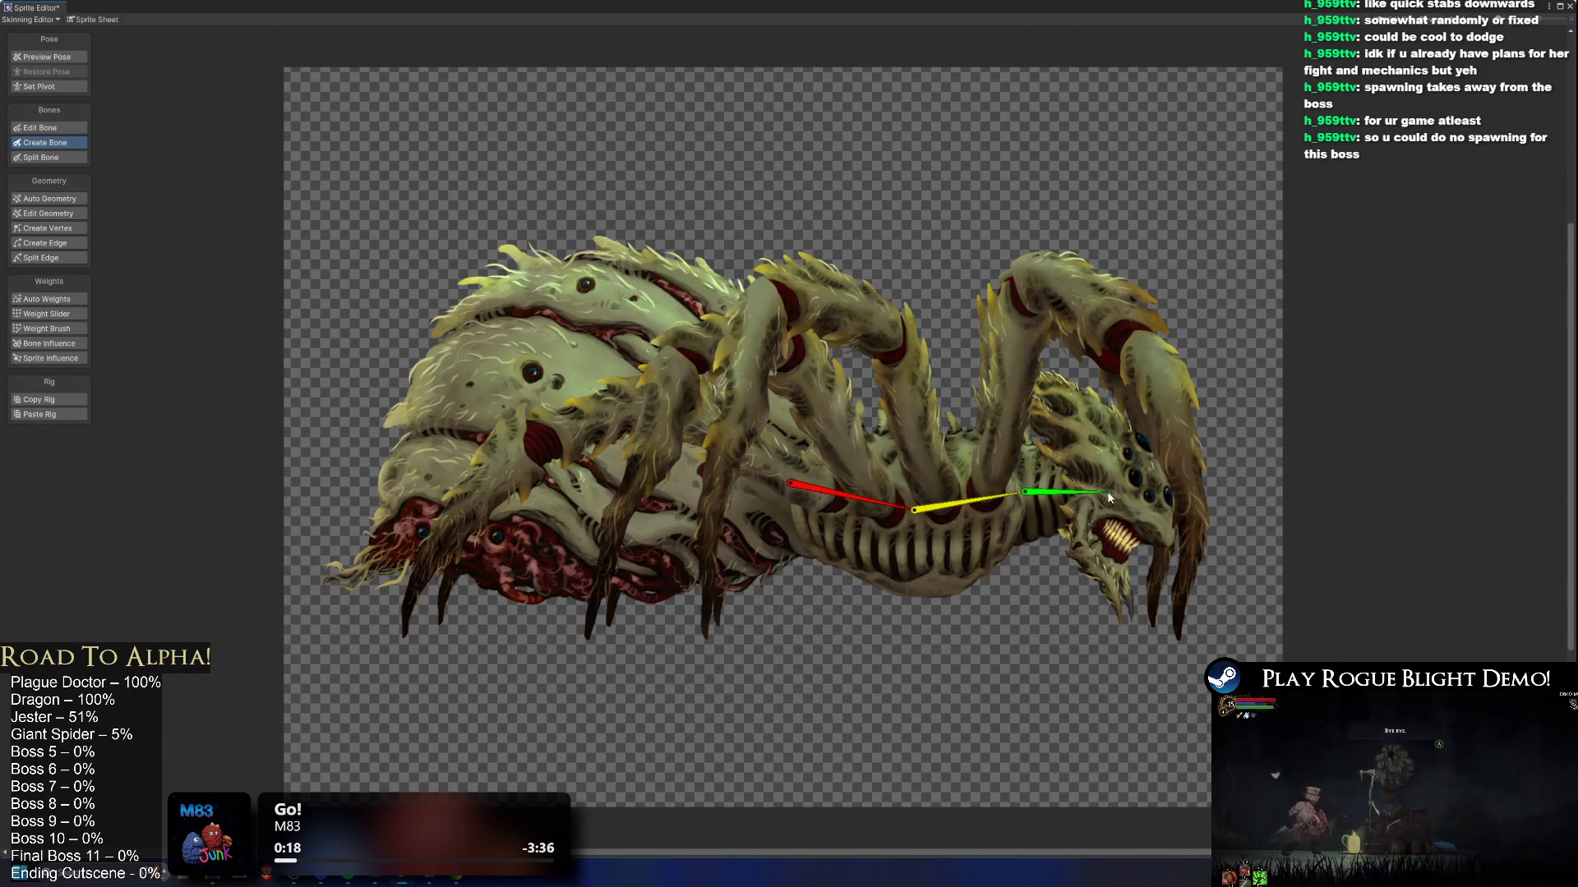
pyautogui.rightClick(1134, 498)
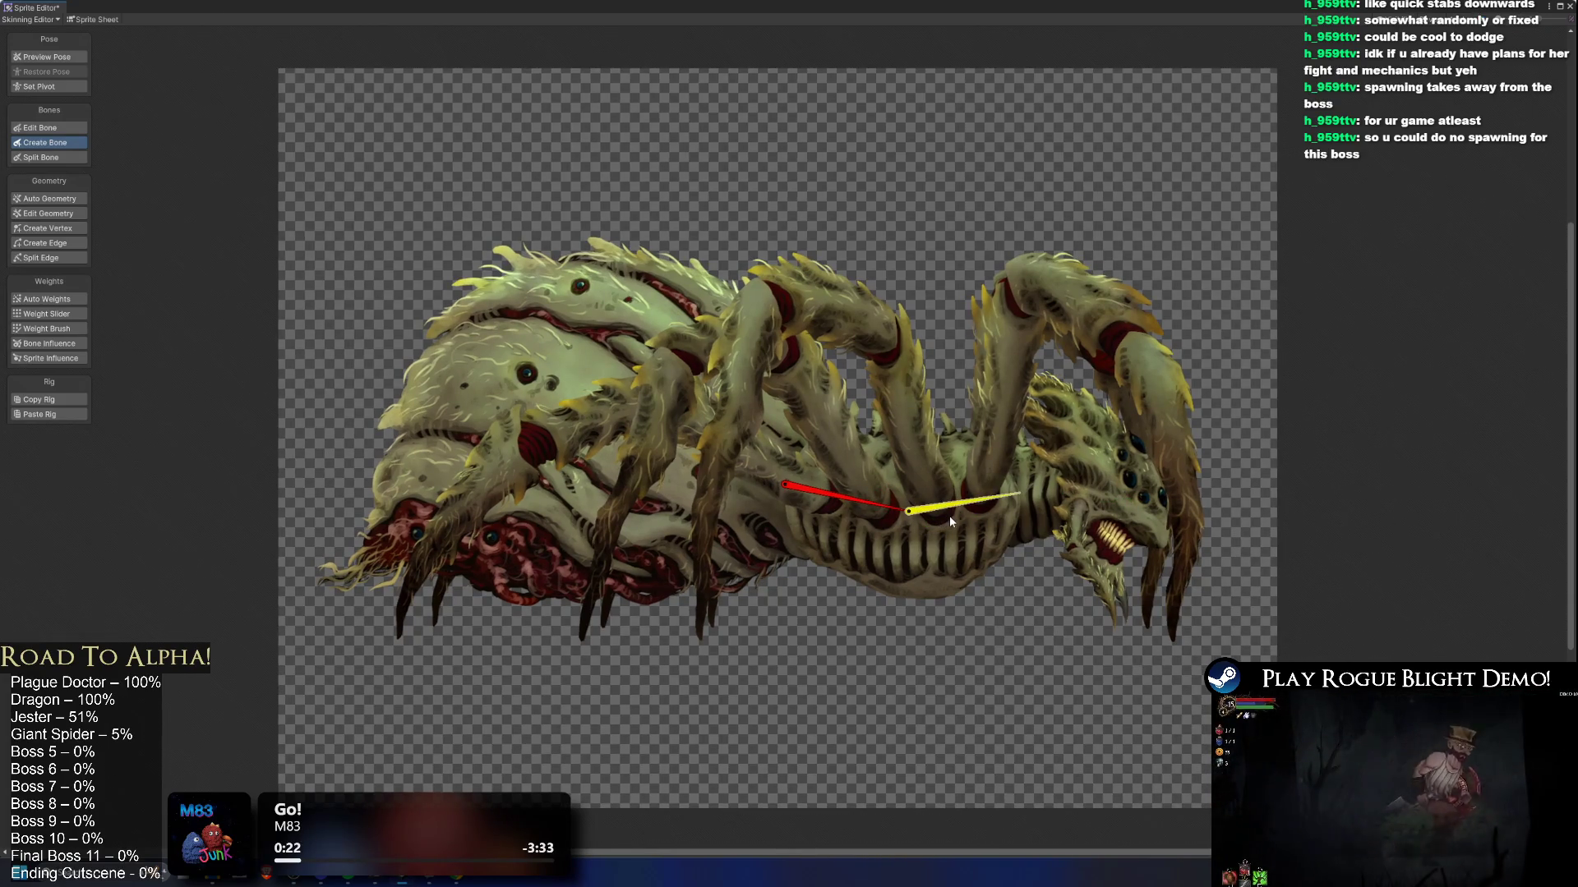
# Step: Delete the yellow bone and retry a ribcage-to-head chain, undoing the head bone
pyautogui.press('Delete')
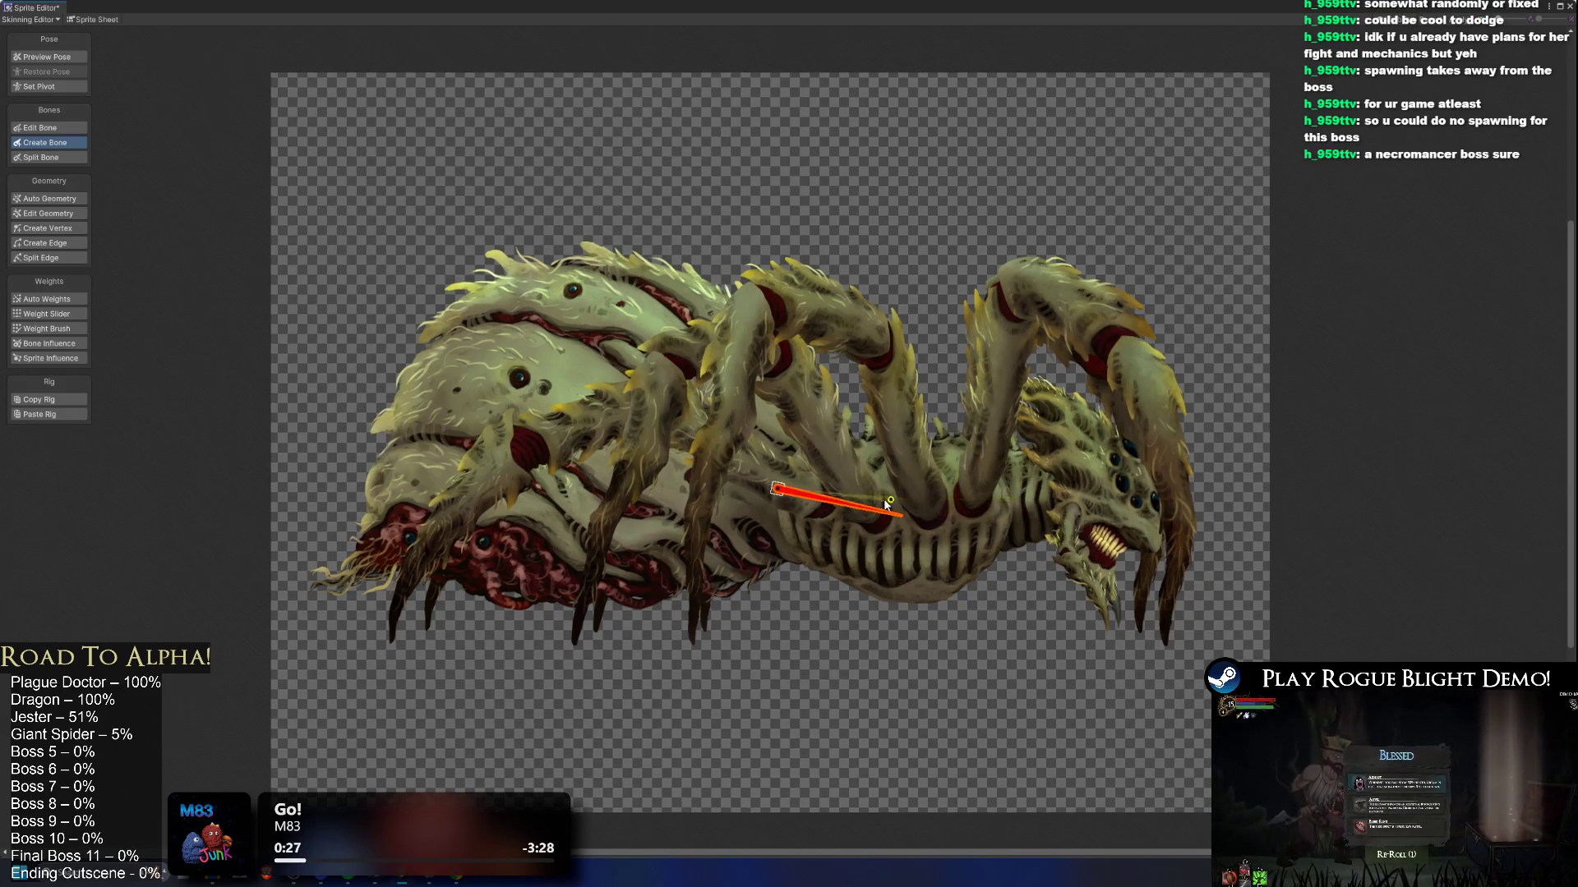
pyautogui.click(783, 506)
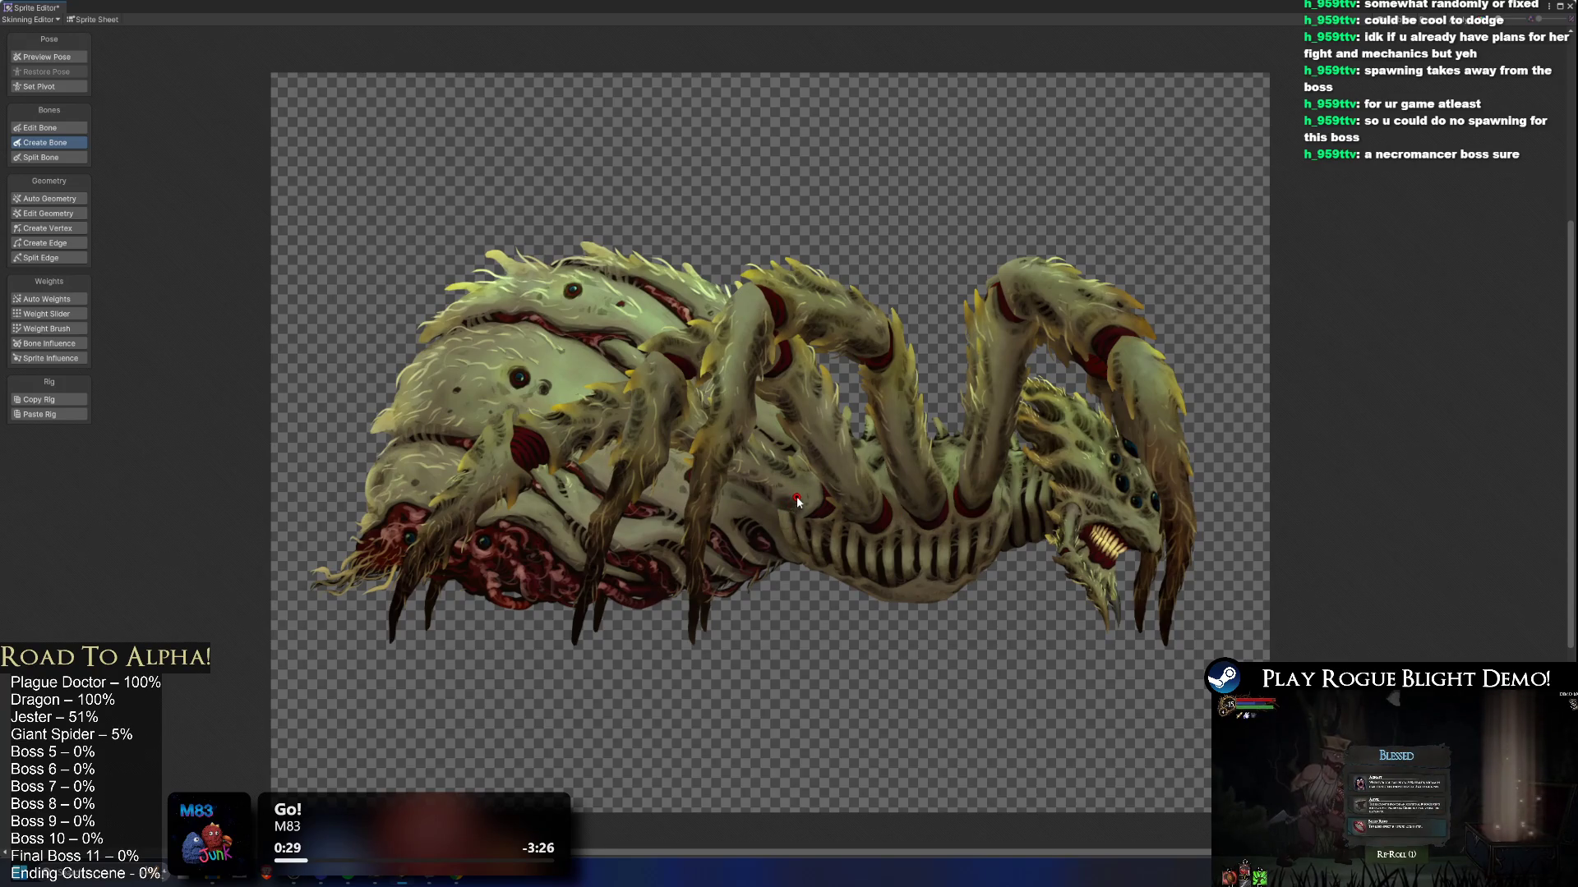
pyautogui.click(1011, 501)
pyautogui.click(1061, 488)
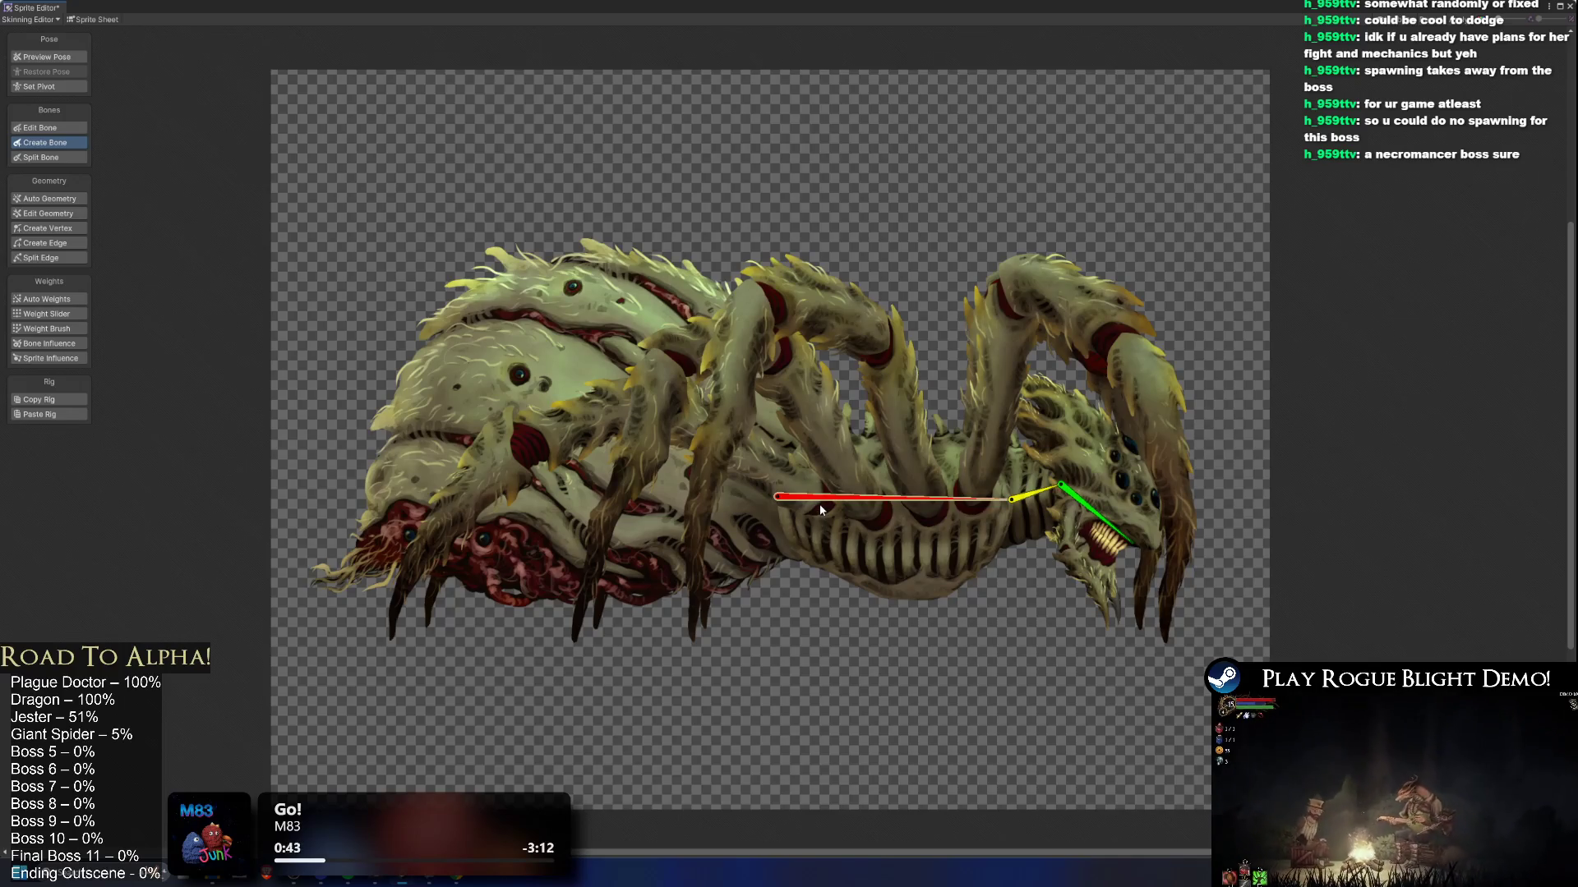
pyautogui.hotkey('ctrl', 'z')
pyautogui.hotkey('ctrl', 'z')
pyautogui.hotkey('ctrl', 'z')
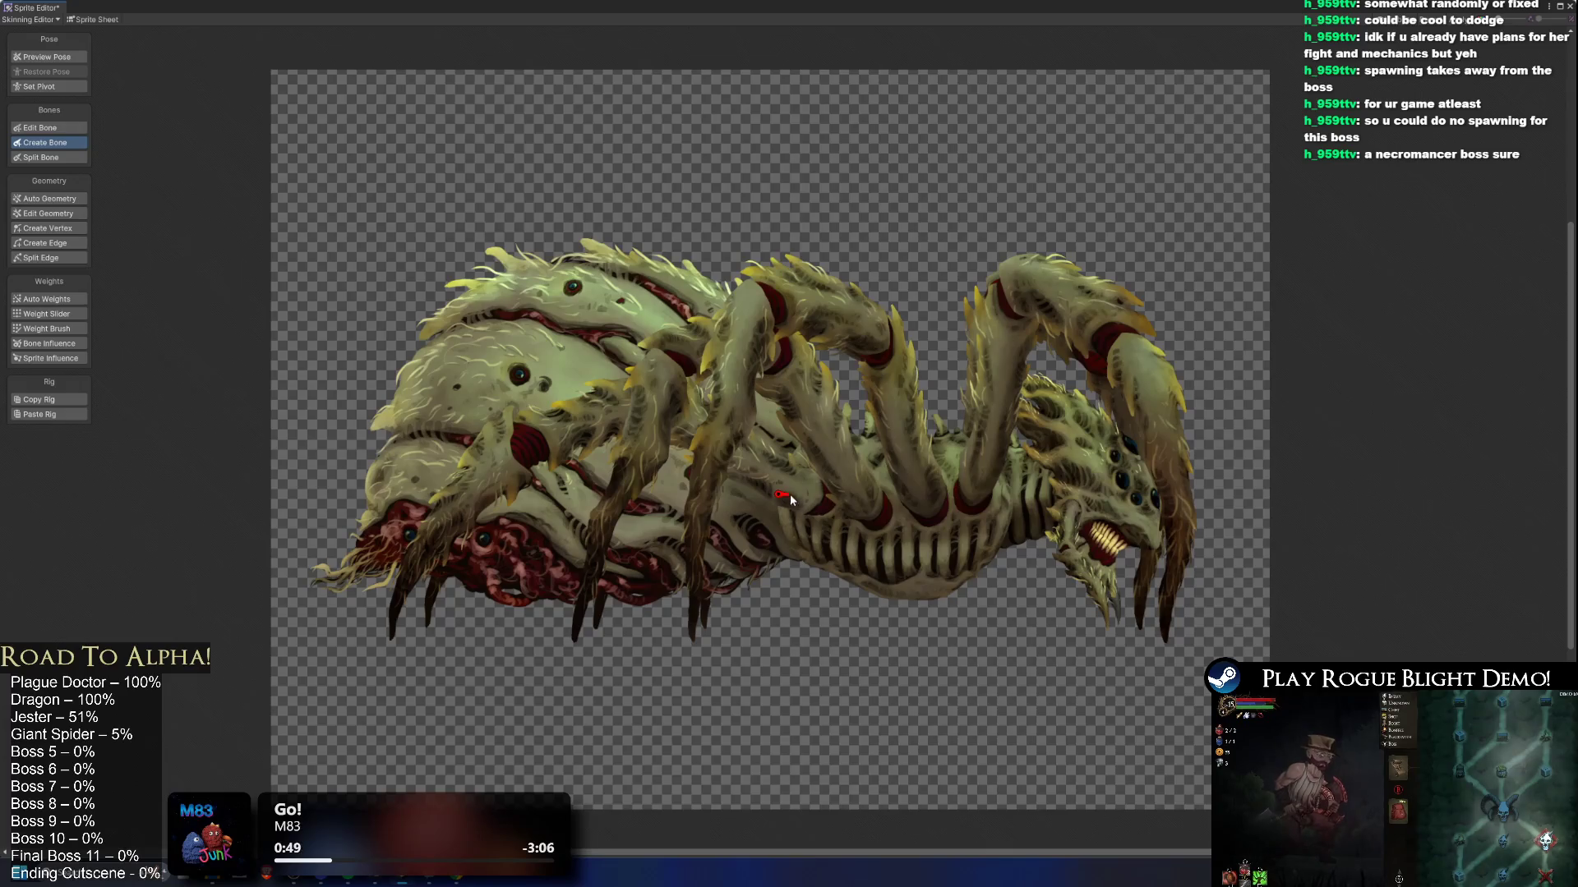
# Step: Draw bones from behind the ribcage through neck and head to the jaw, then back to the abdomen's tail
pyautogui.click(739, 479)
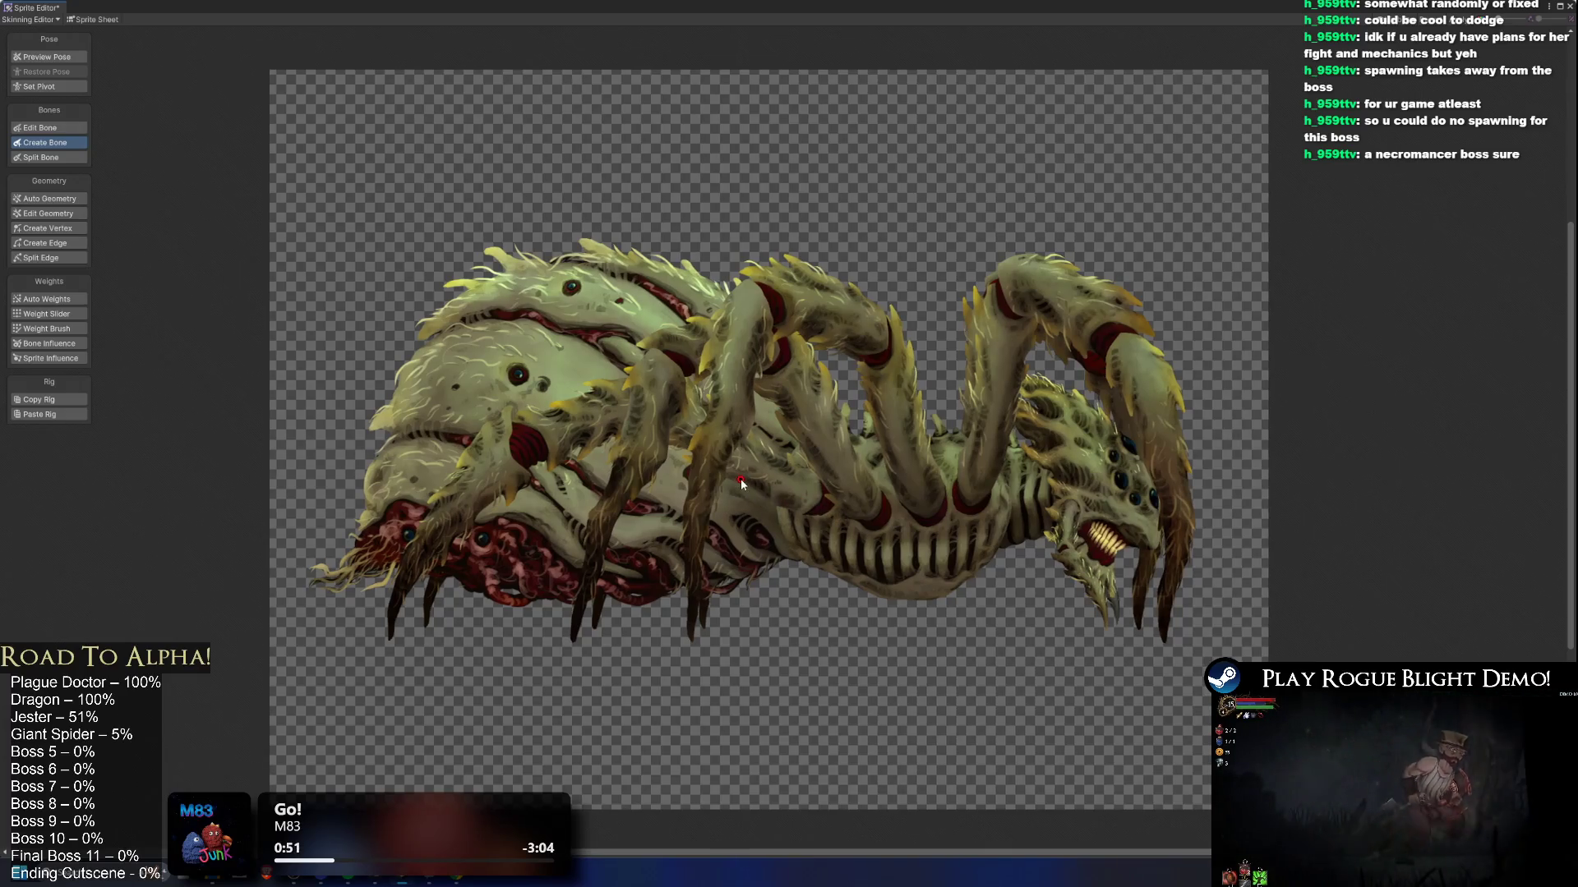
pyautogui.click(808, 500)
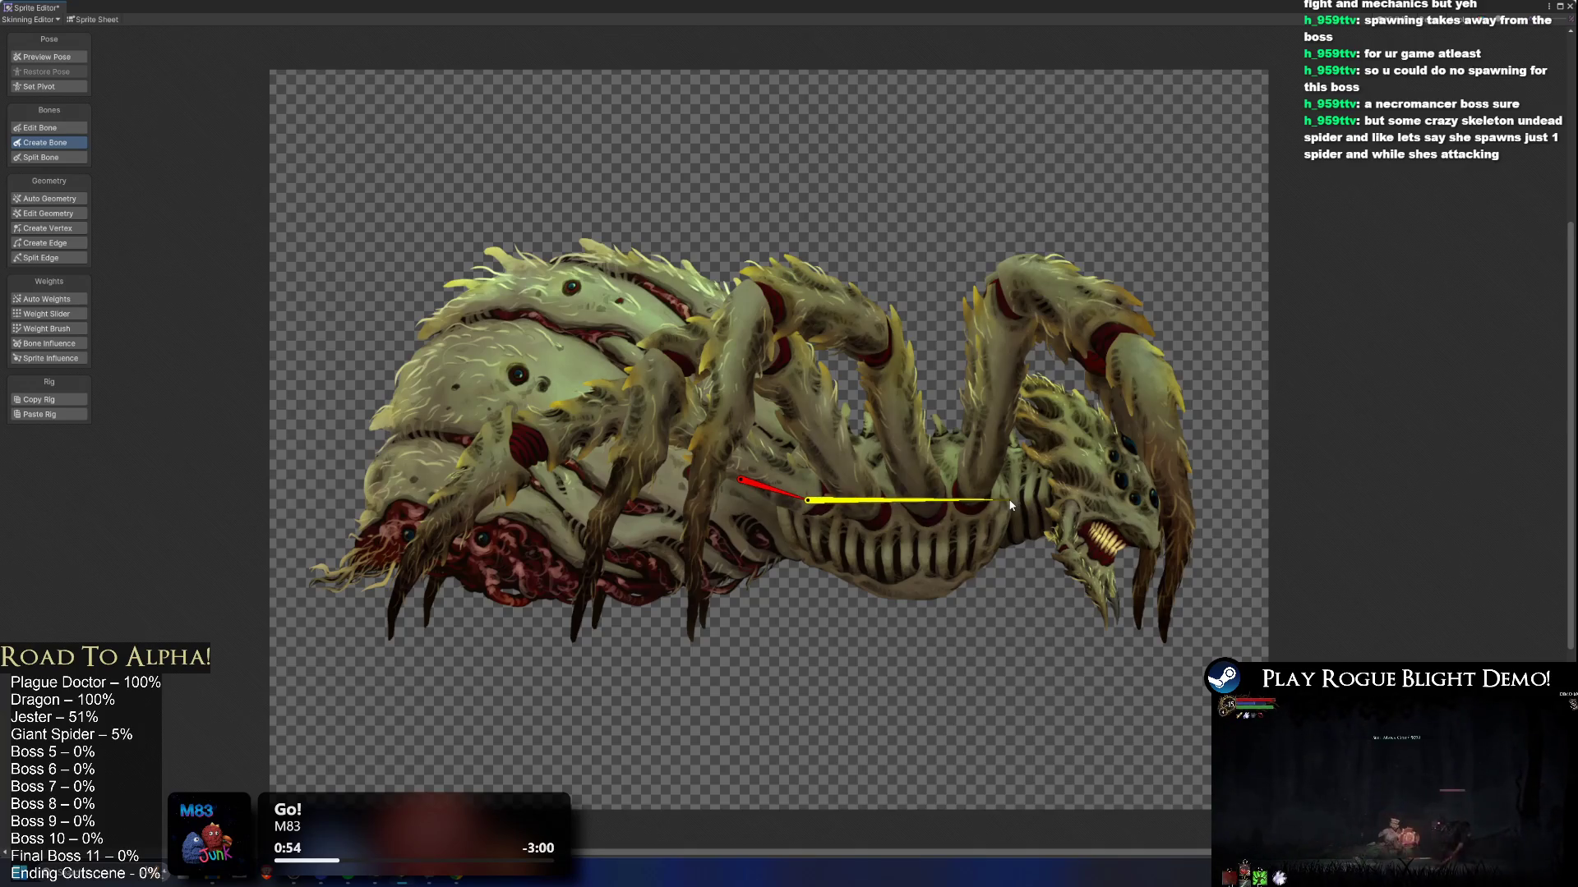
pyautogui.click(1008, 500)
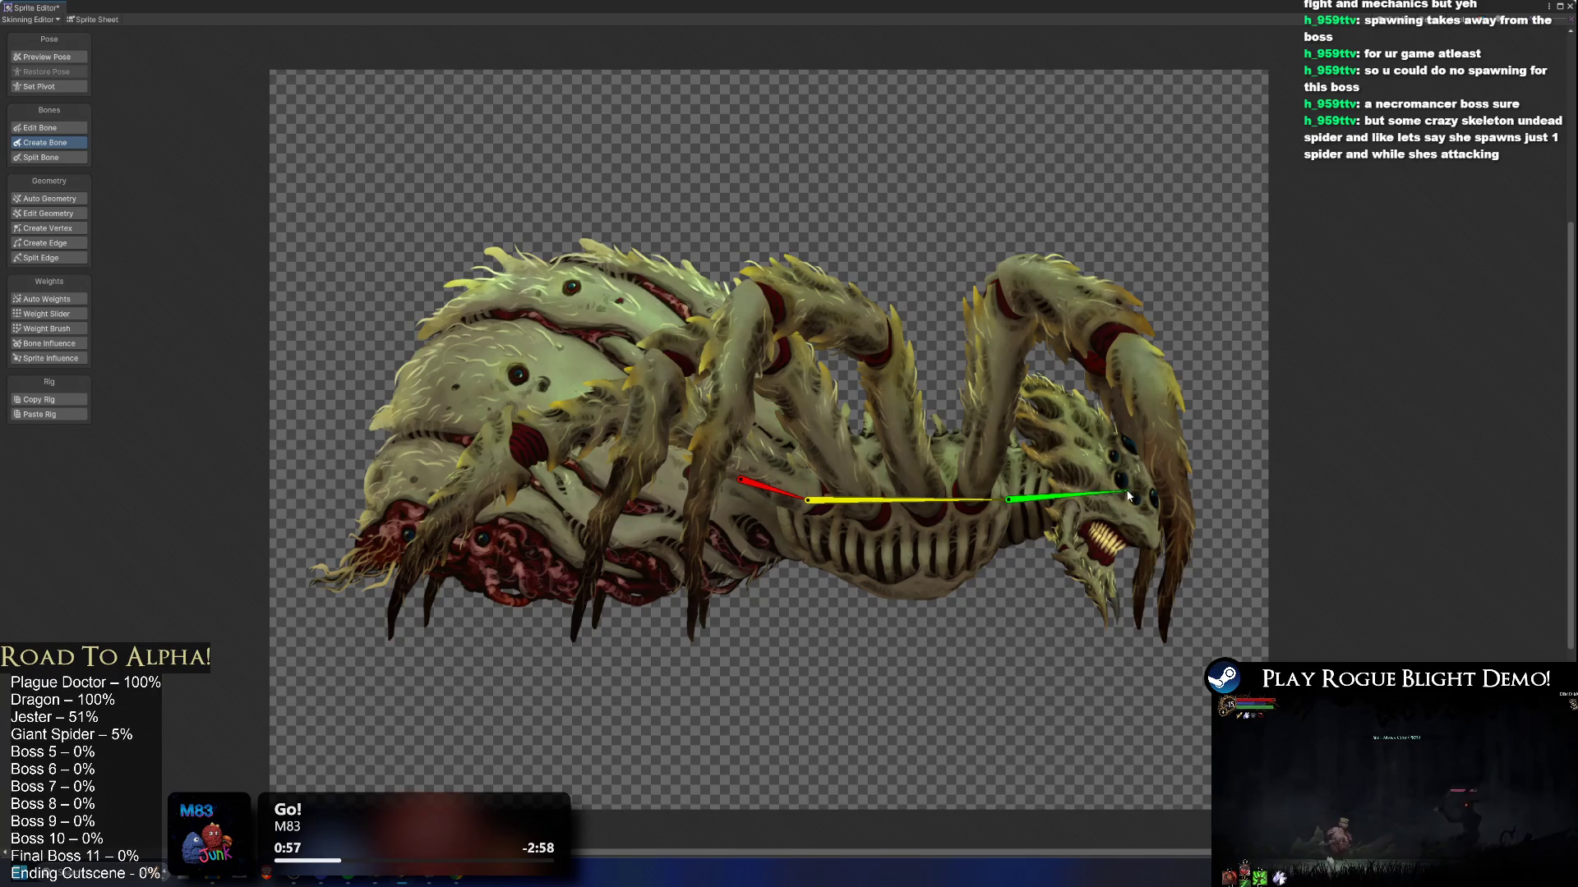
pyautogui.click(1057, 487)
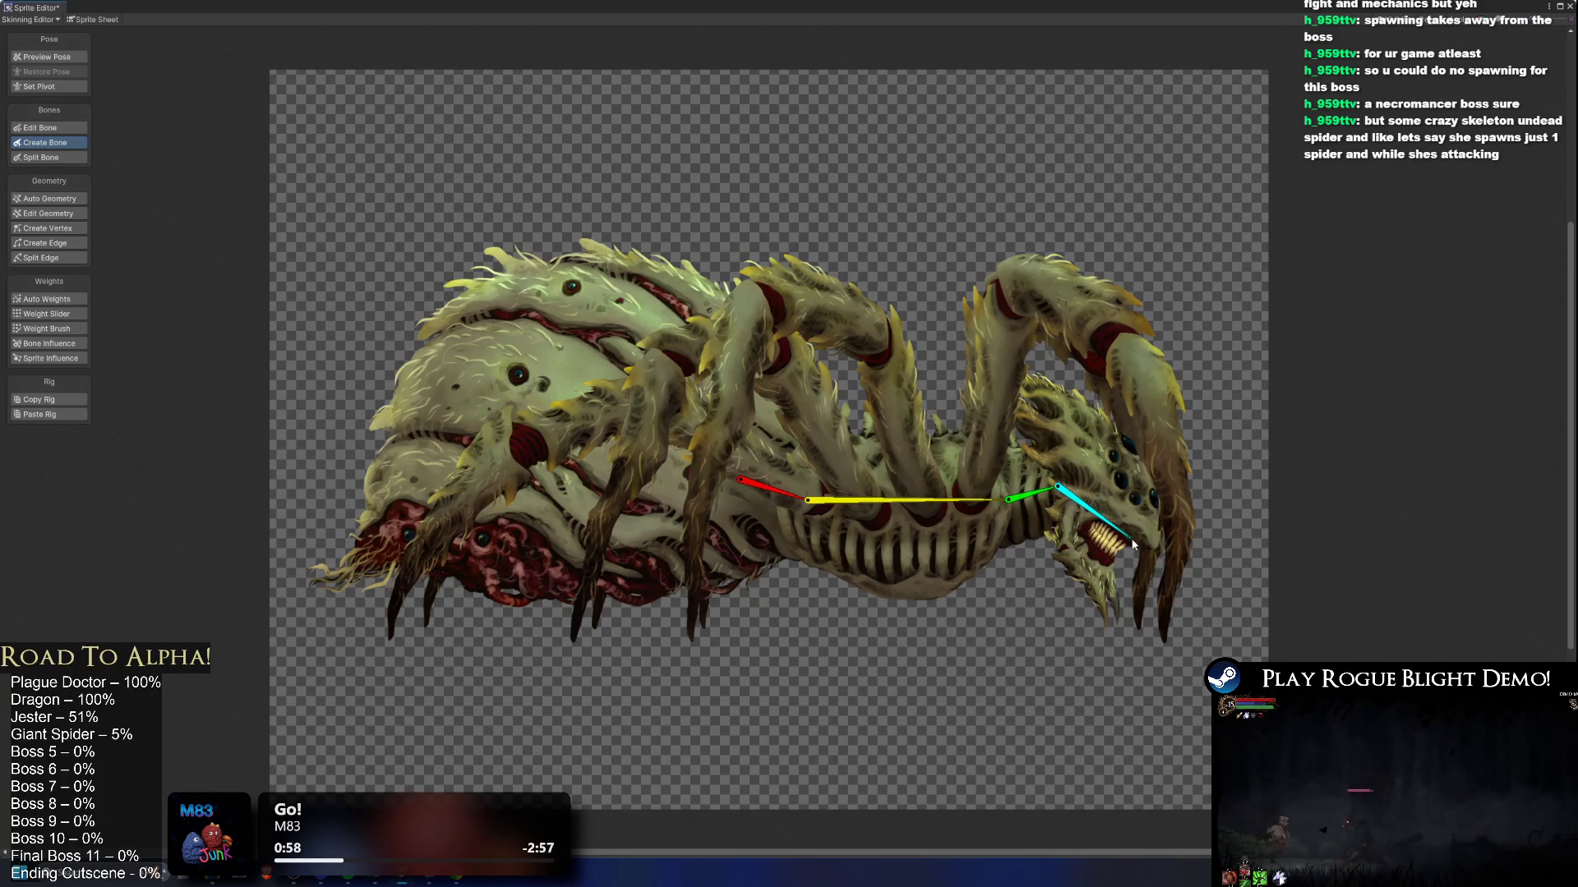
pyautogui.click(1132, 544)
pyautogui.rightClick(1132, 544)
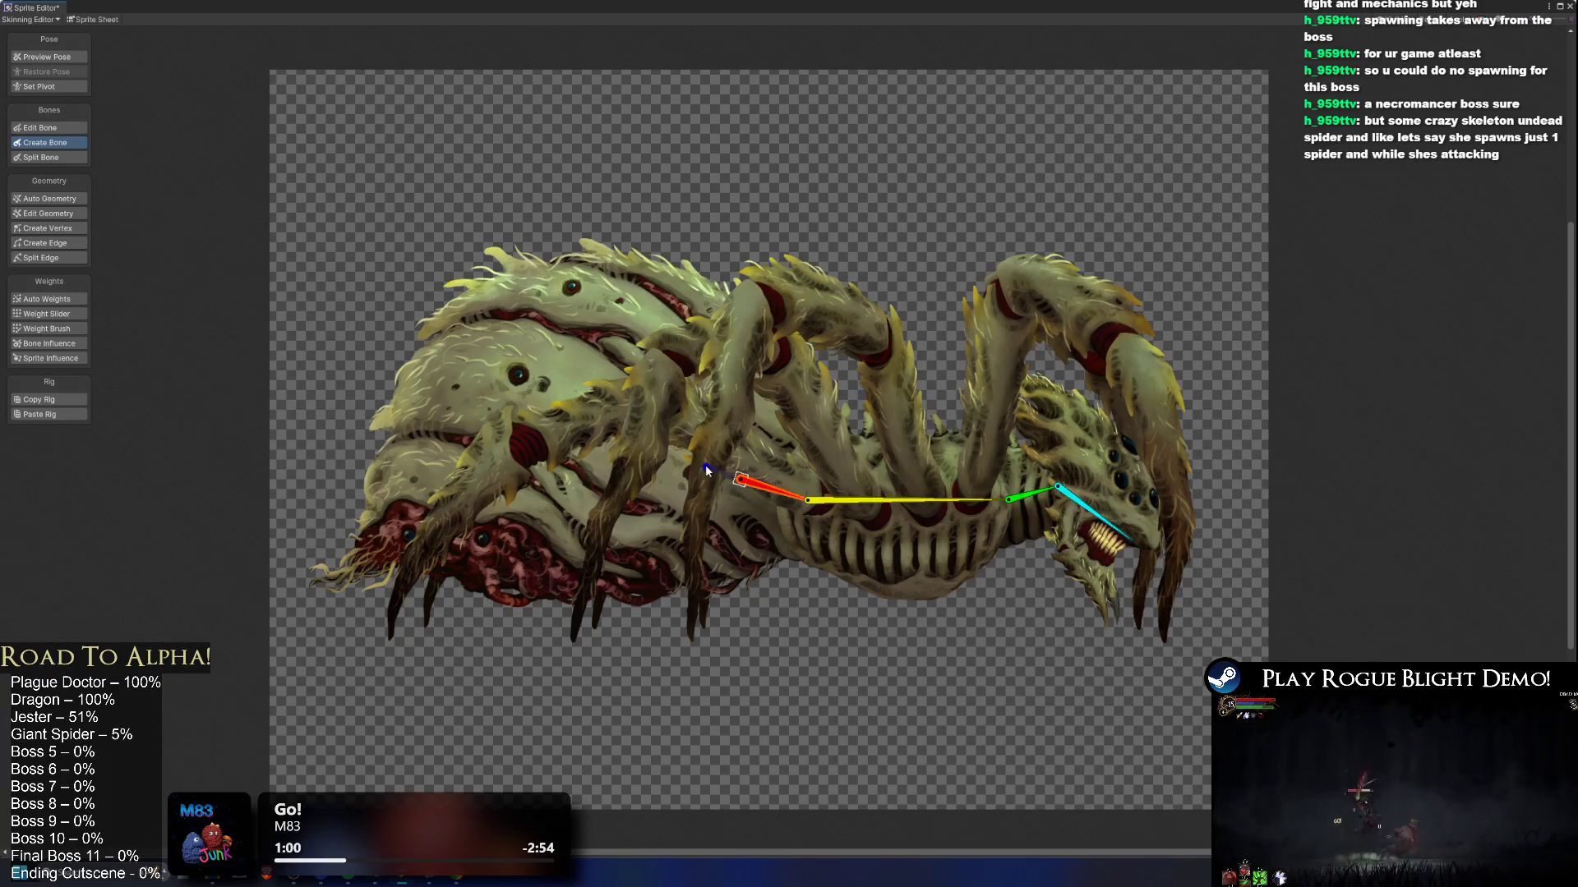
pyautogui.click(576, 437)
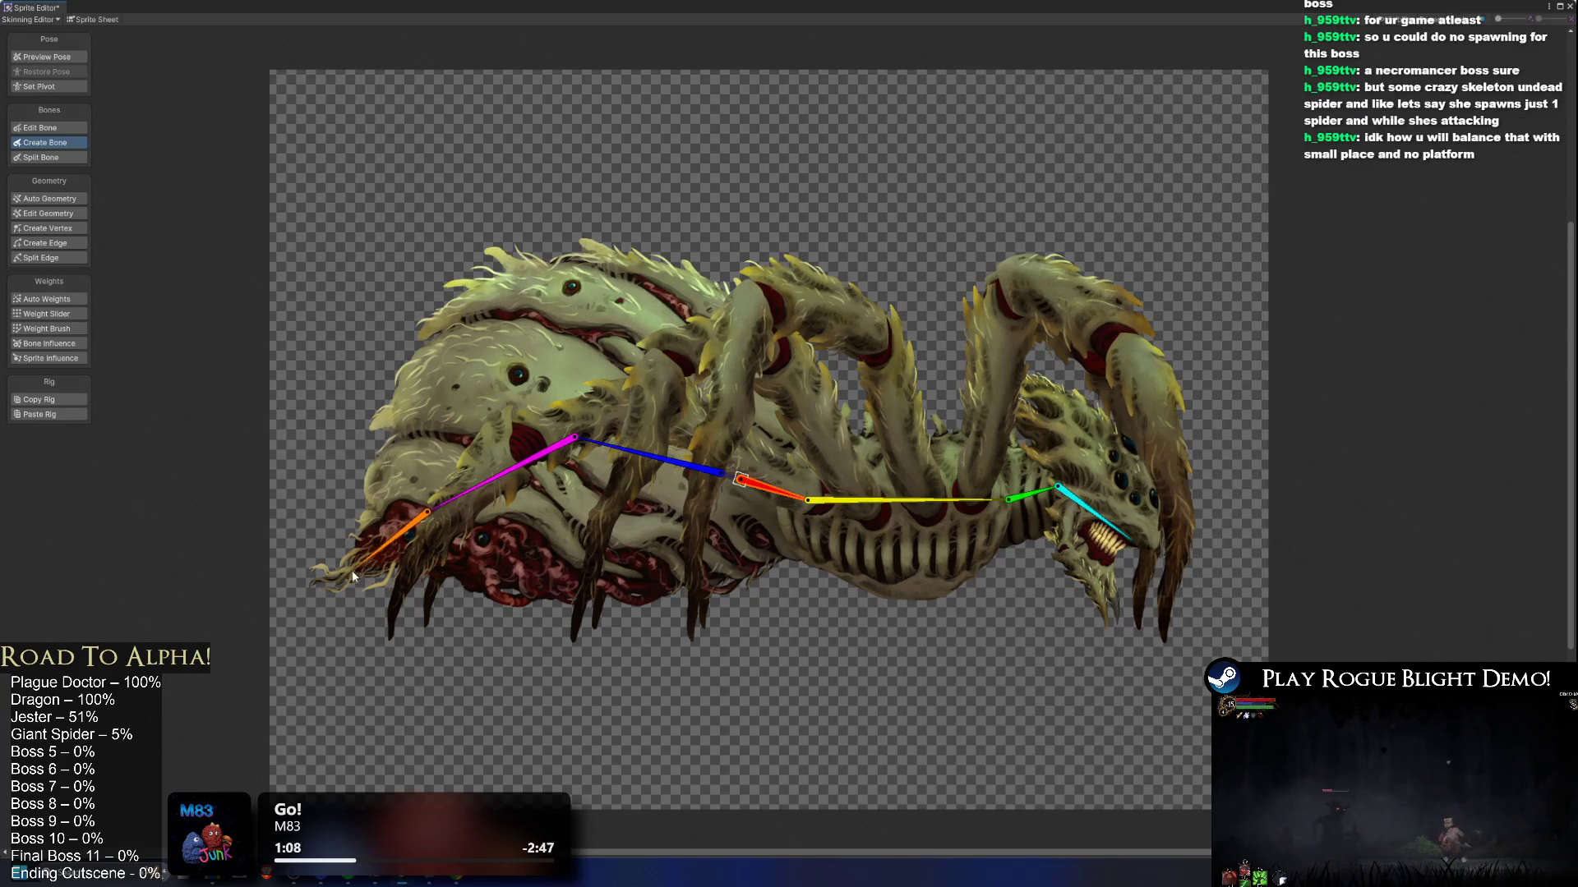
pyautogui.click(348, 573)
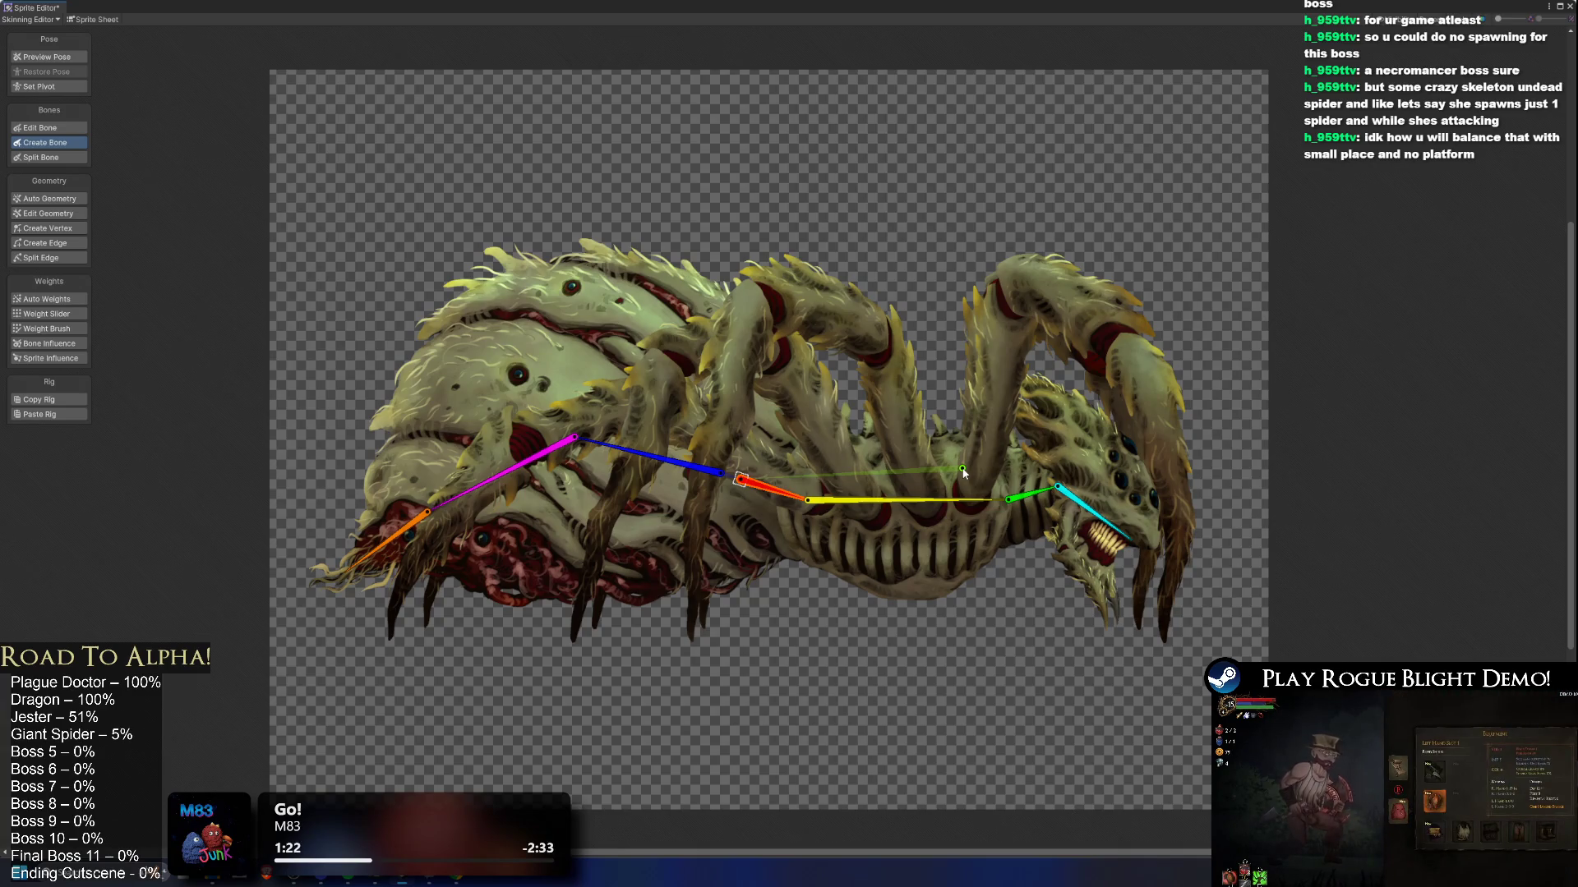
# Step: Drag the red/yellow joint back and the abdomen joint down-left to shorten the red and orange bones
pyautogui.scroll(3, 963, 473)
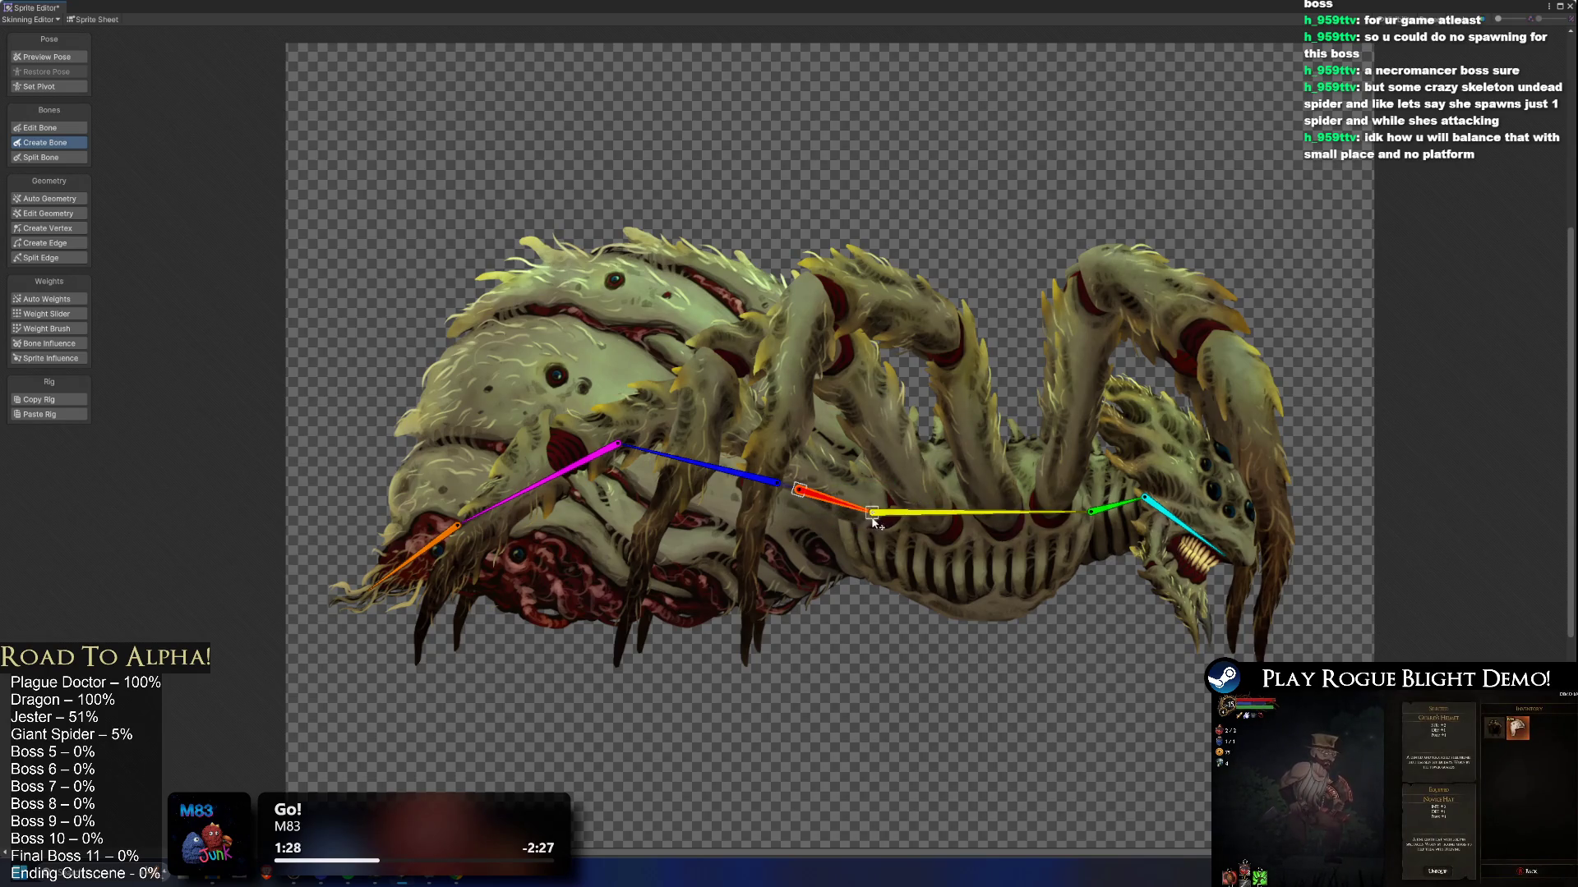
pyautogui.moveTo(871, 512); pyautogui.dragTo(798, 492)
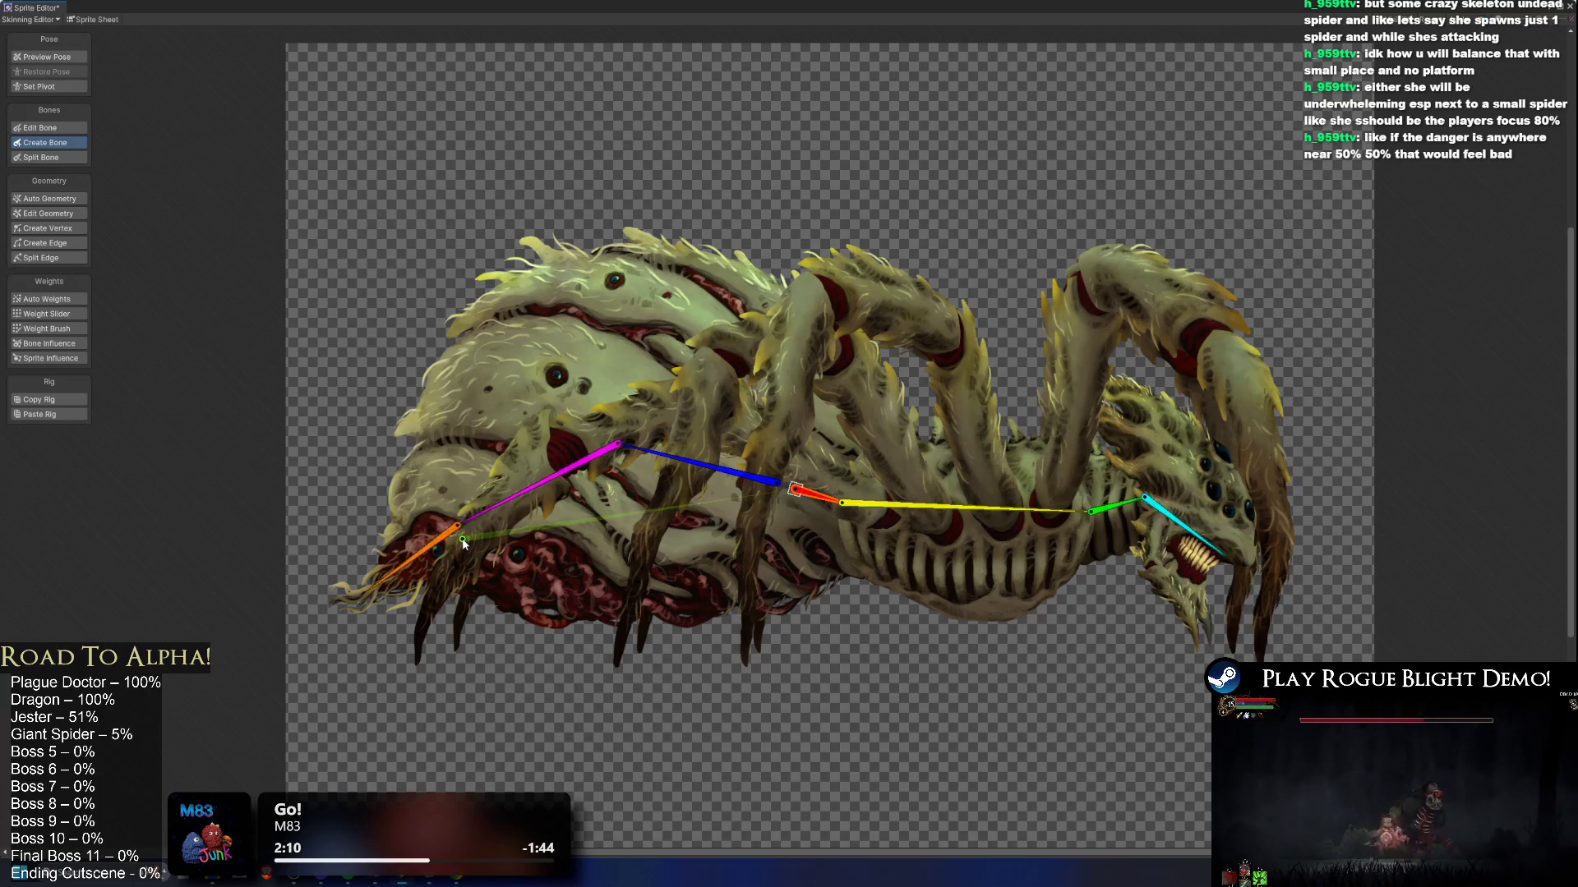
pyautogui.moveTo(459, 530); pyautogui.dragTo(434, 540)
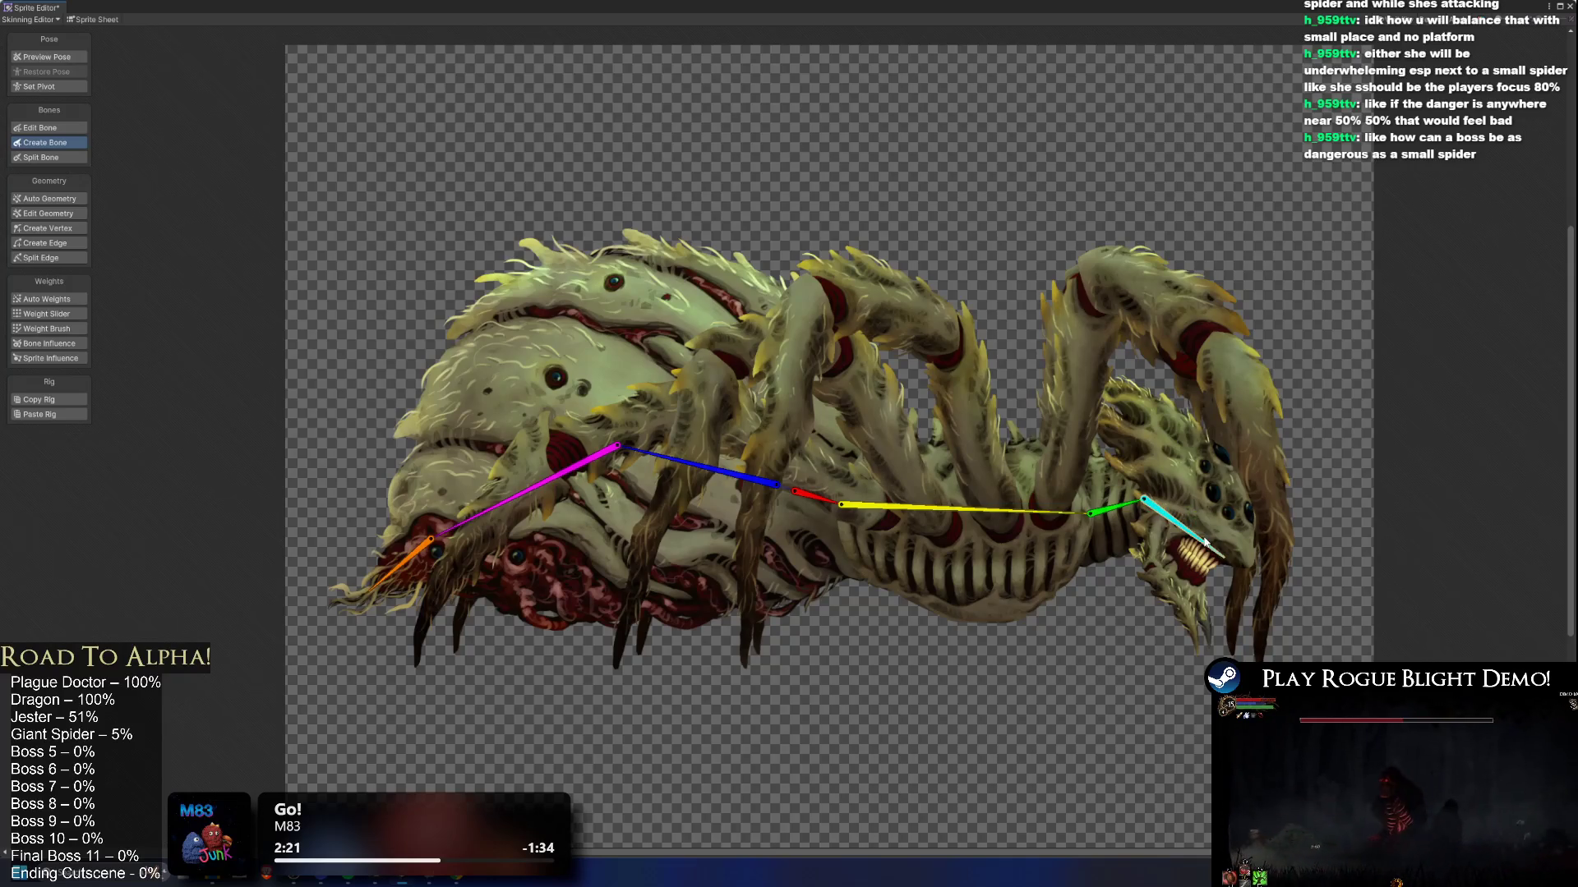
pyautogui.scroll(-2, 1210, 548)
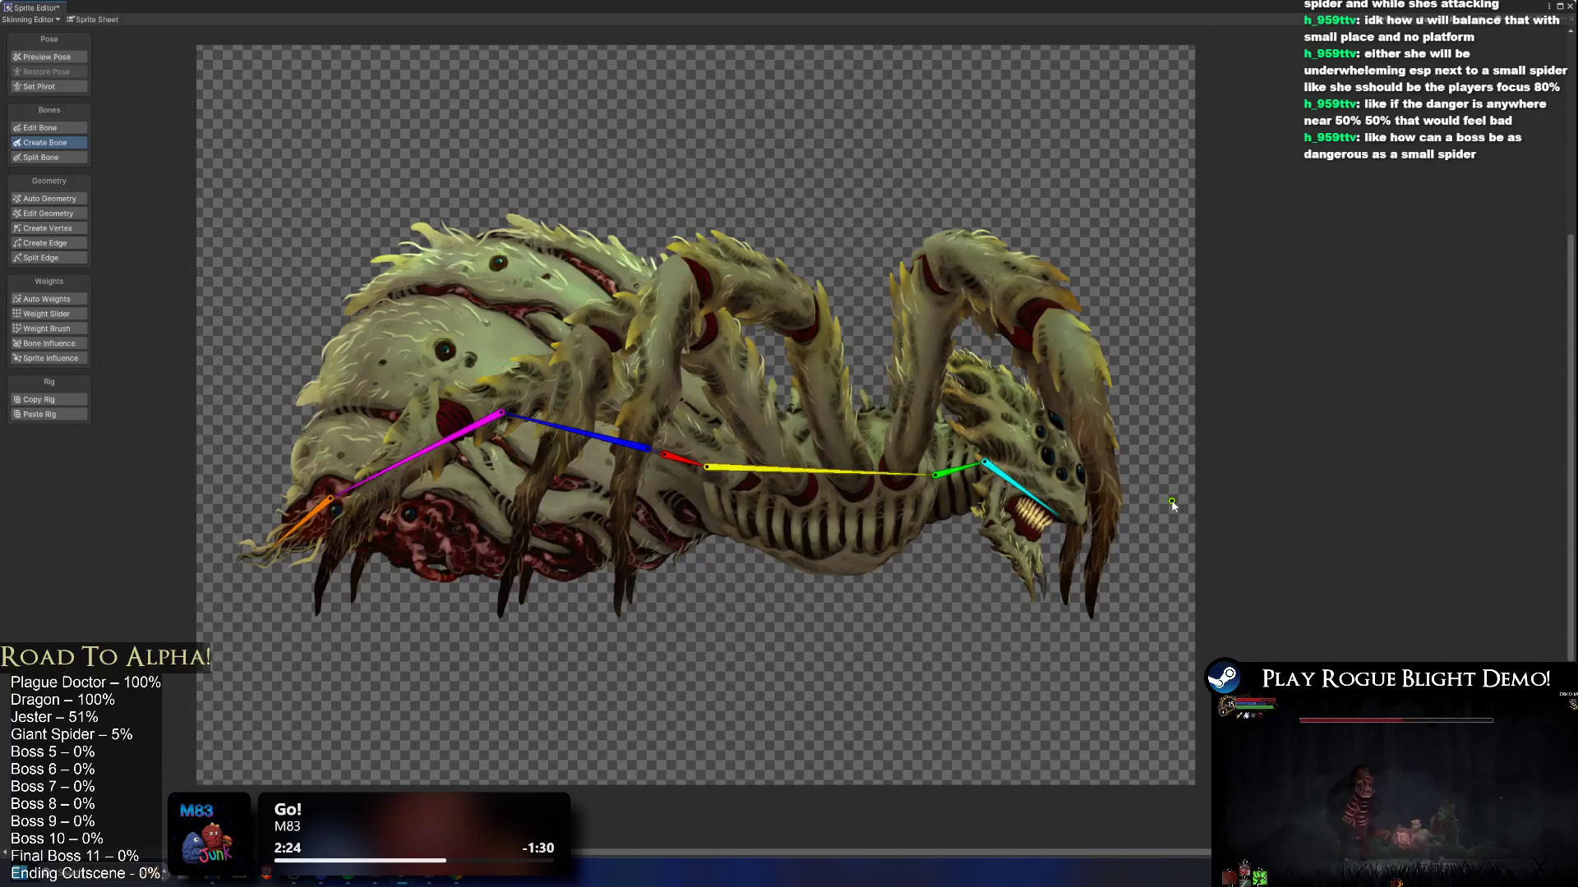
# Step: Branch a two-bone jaw chain from the head bone down to the first mandible tip
pyautogui.scroll(3, 1147, 509)
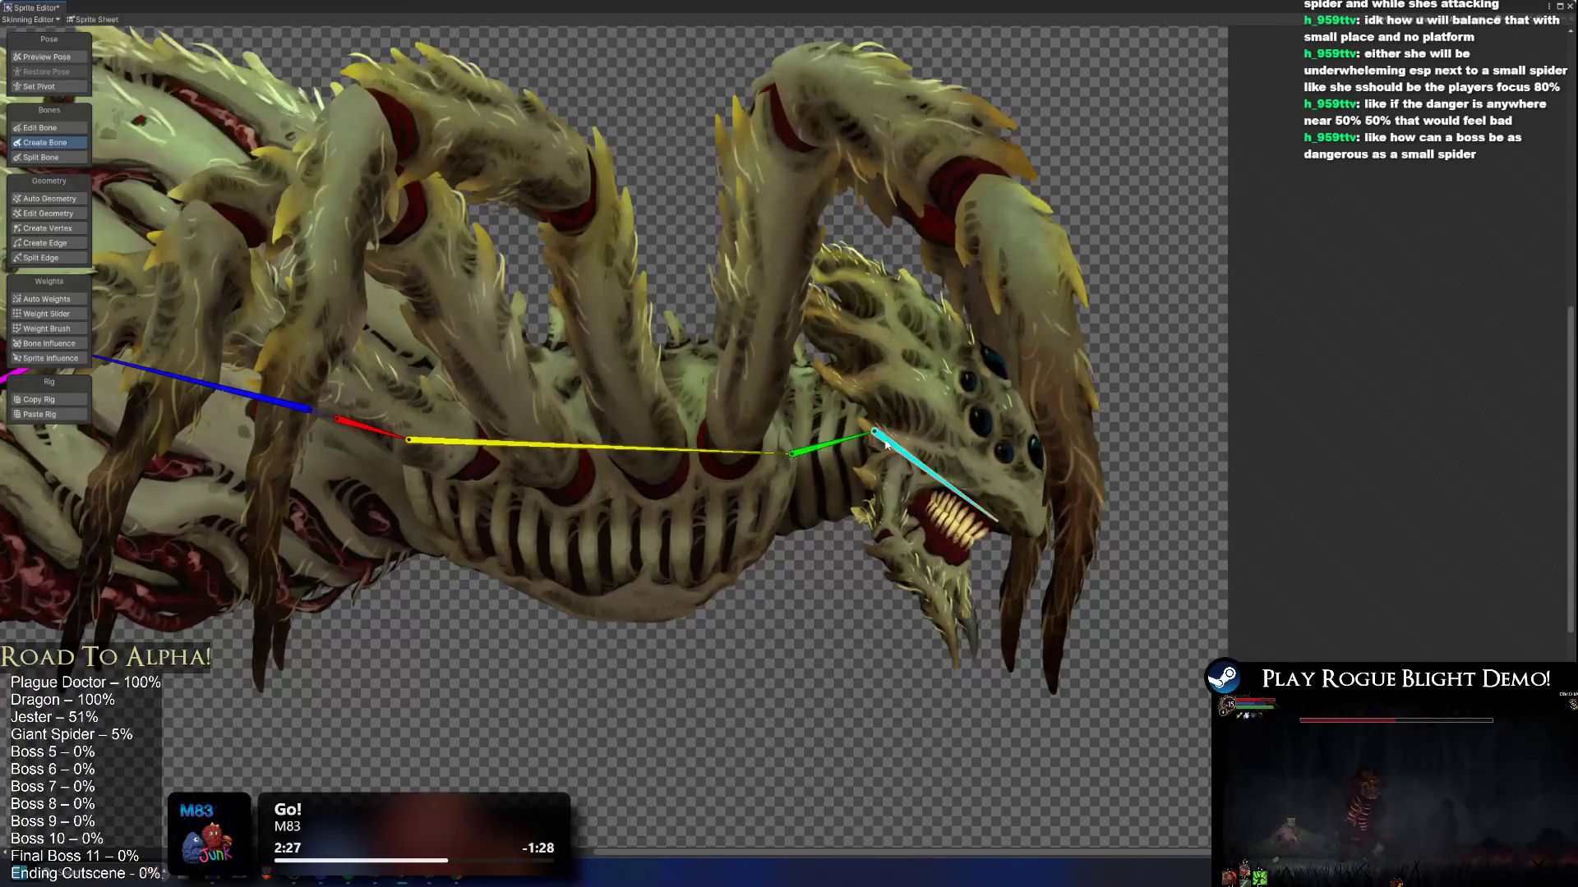
pyautogui.click(886, 444)
pyautogui.click(894, 466)
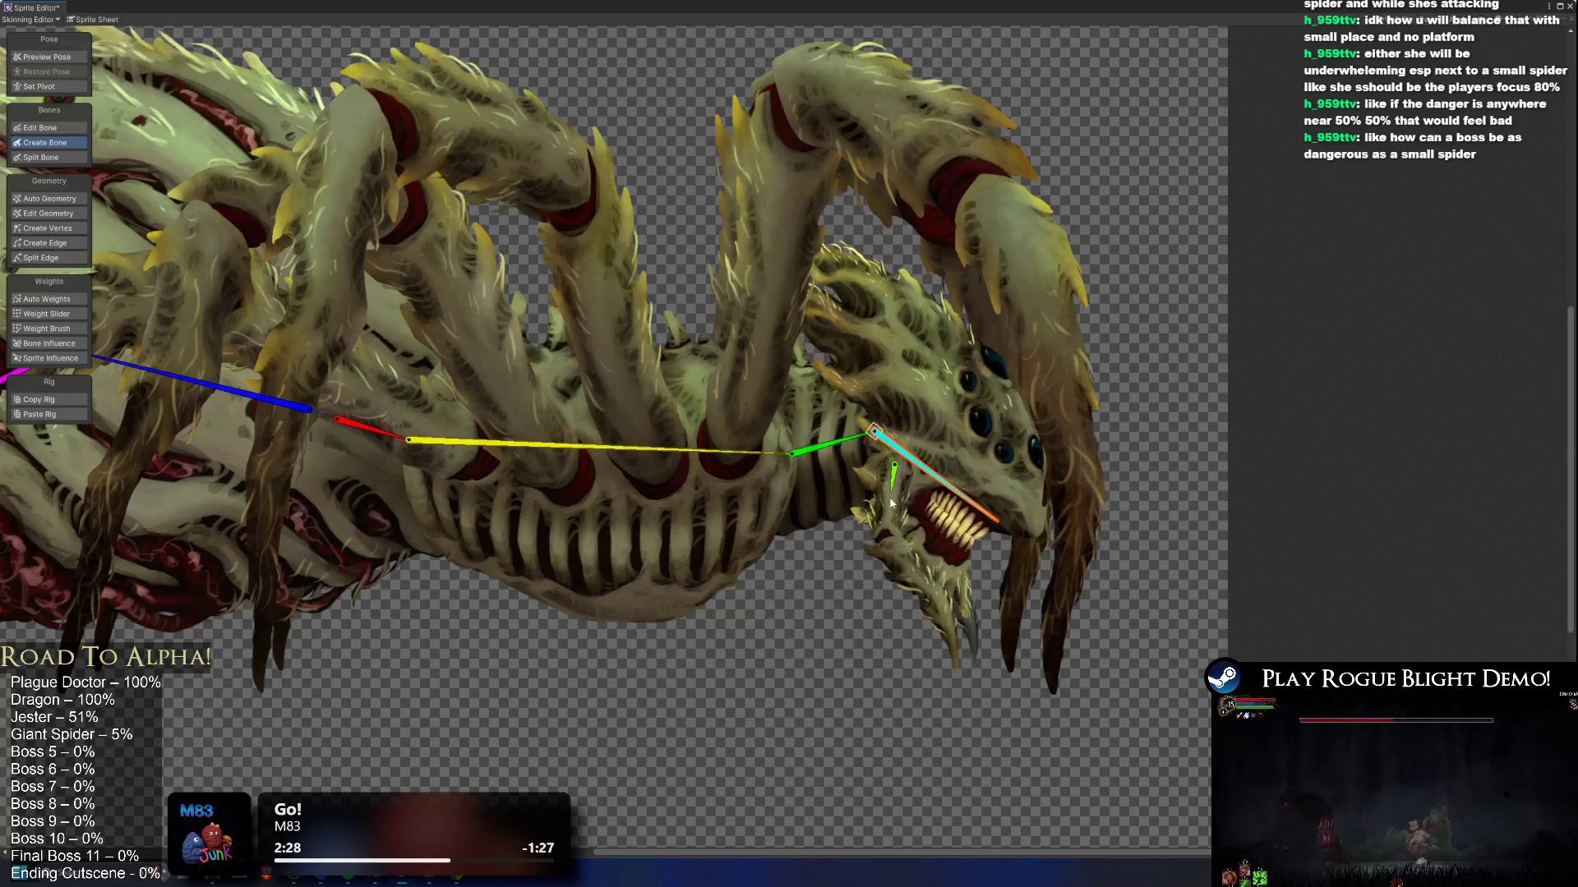
pyautogui.click(883, 536)
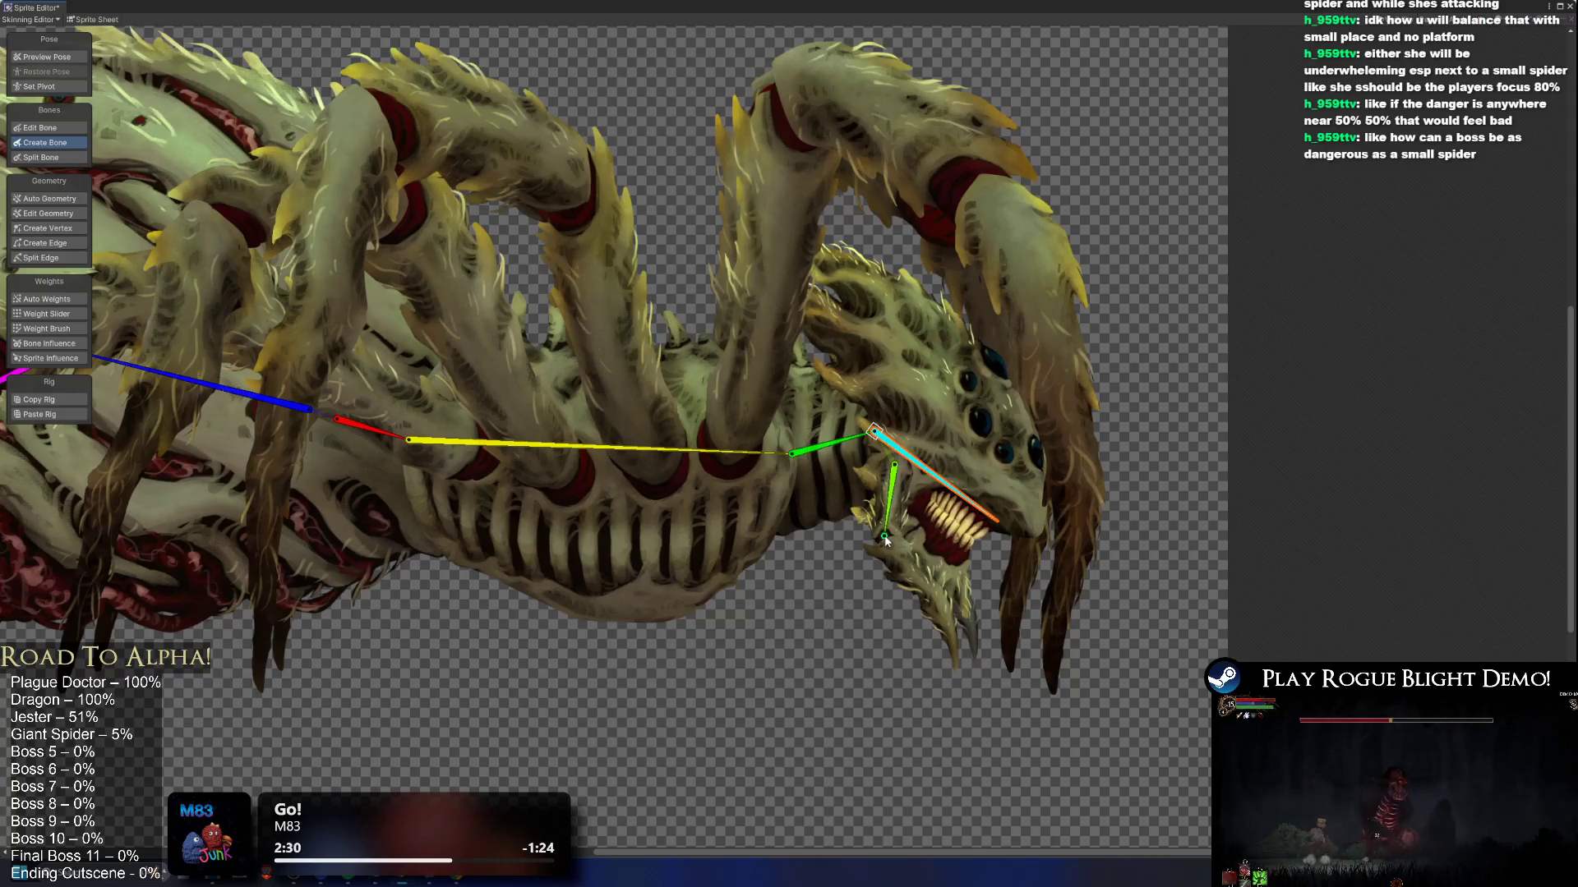
pyautogui.click(954, 635)
pyautogui.press('Escape')
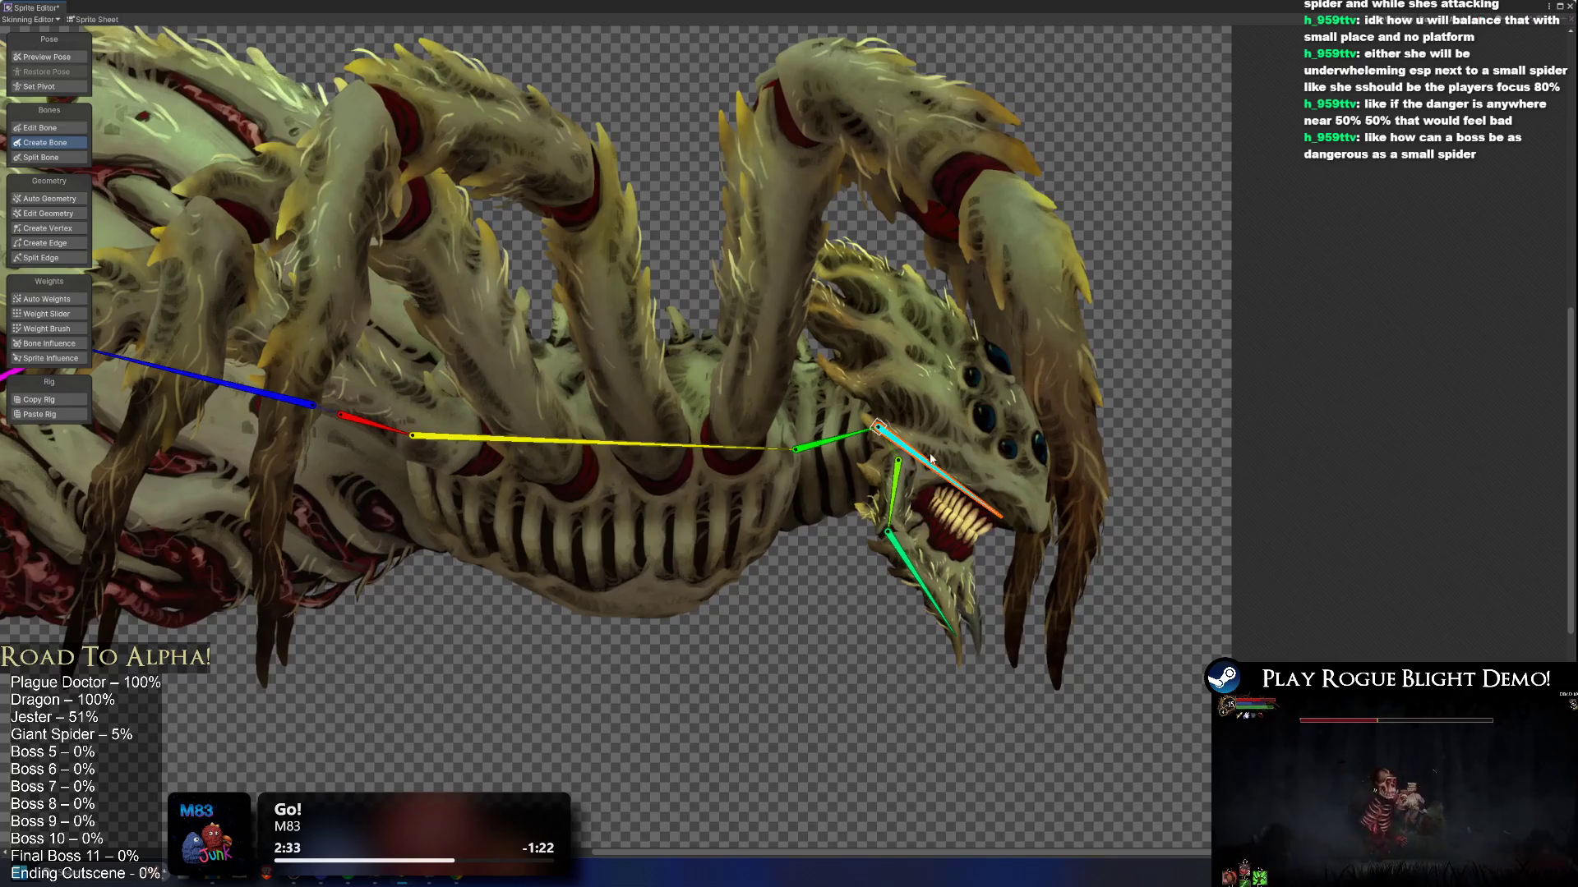
# Step: Add the blue and purple bones along the other mandible, ending at its tip
pyautogui.click(914, 471)
pyautogui.click(908, 532)
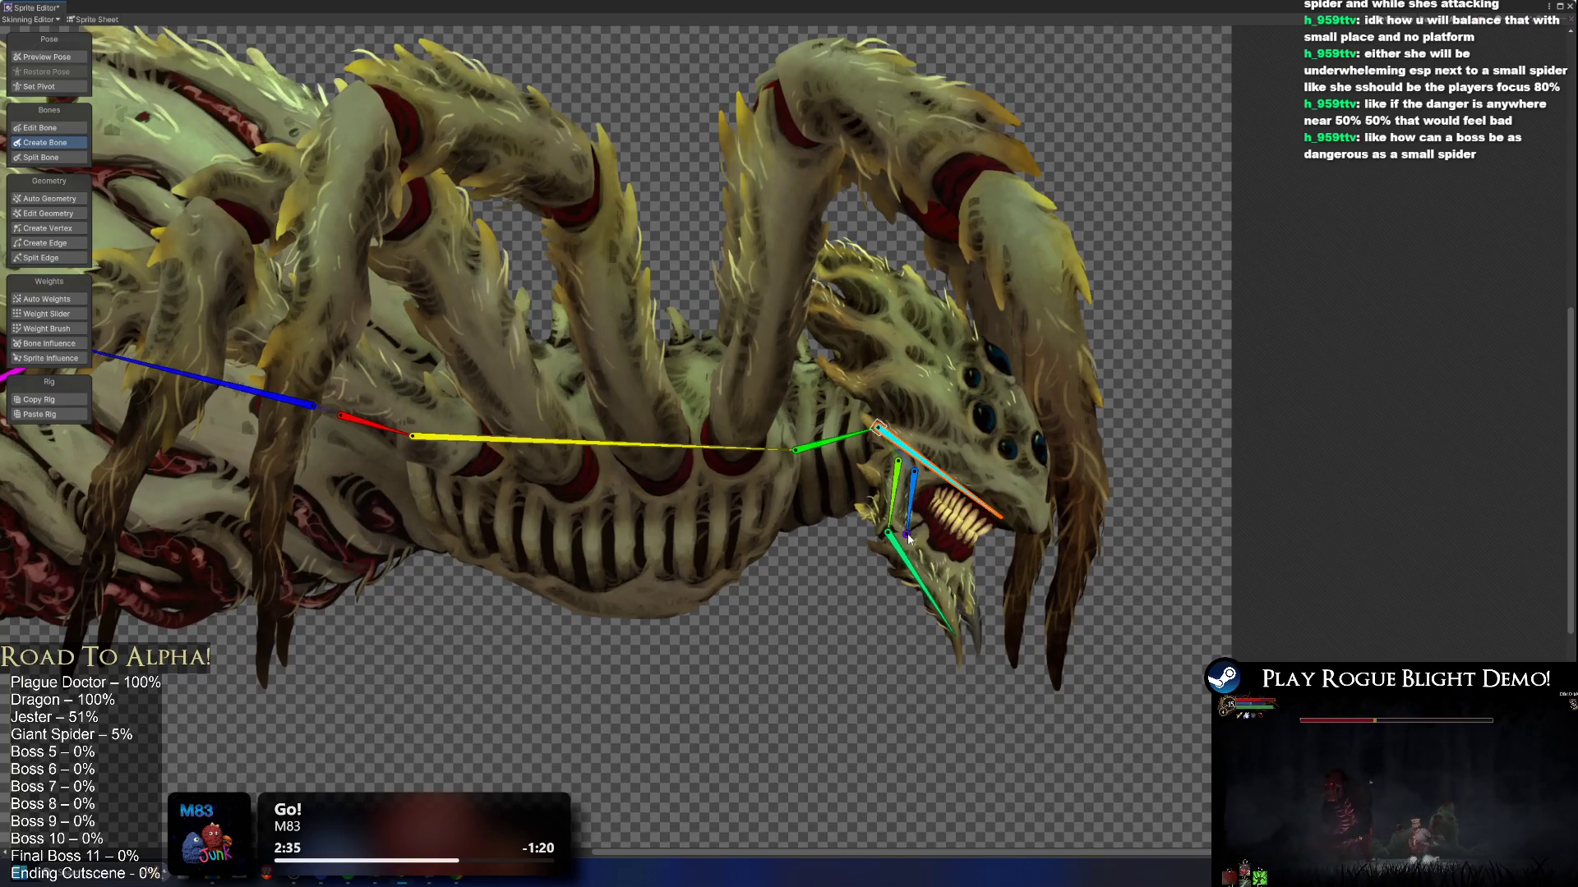
pyautogui.click(981, 644)
pyautogui.hotkey('shift', '1')
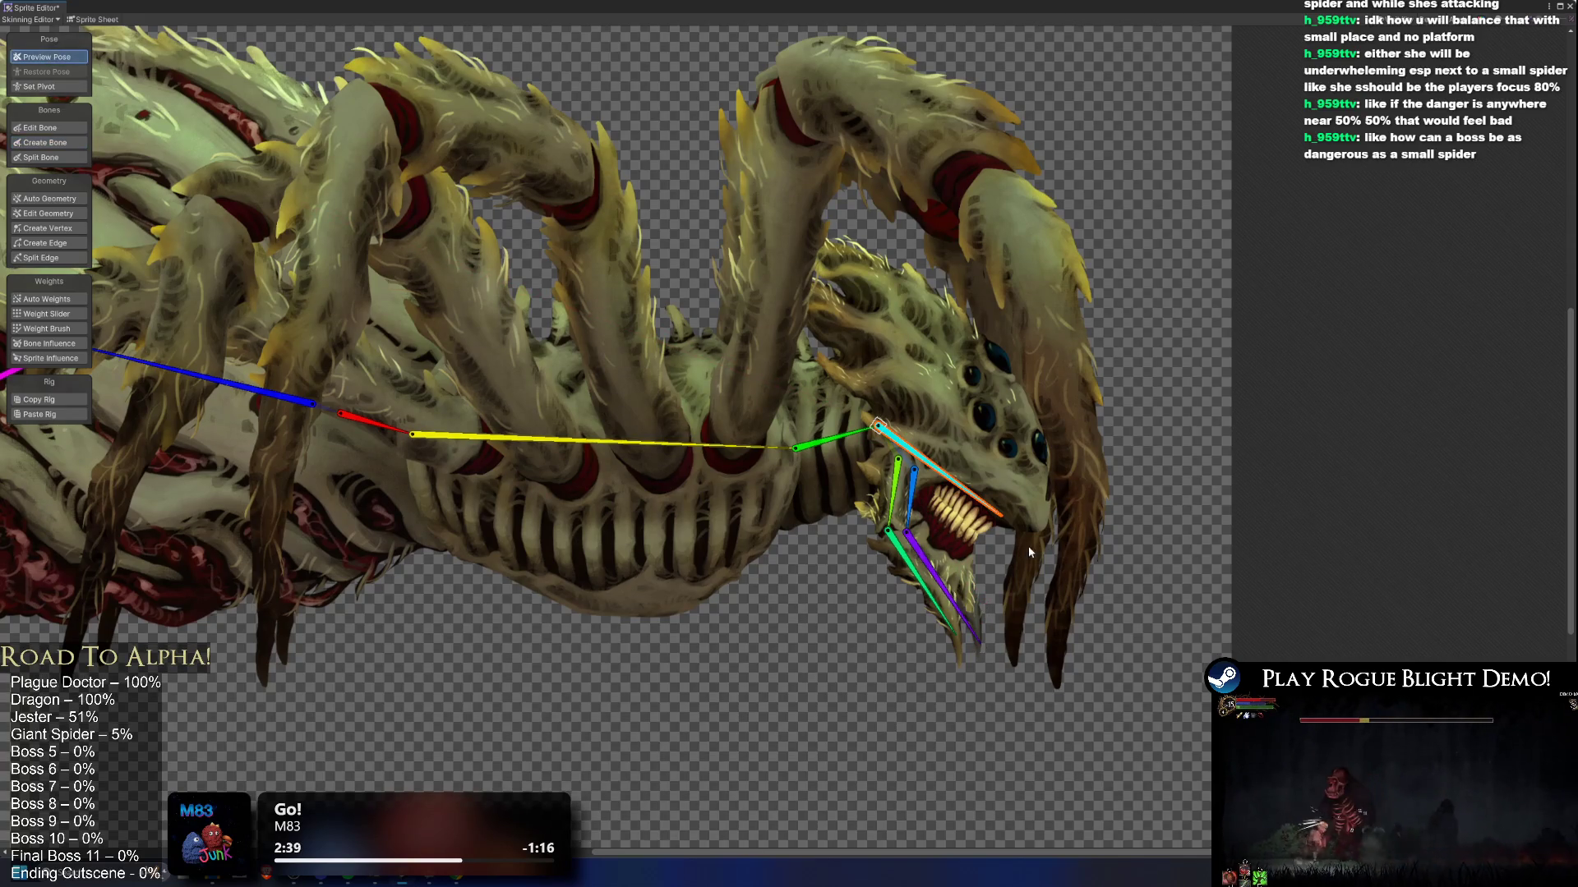
# Step: Test-pose the blue and purple jaw bones on the lower-jaw sprite, then reset the pose
pyautogui.click(979, 608)
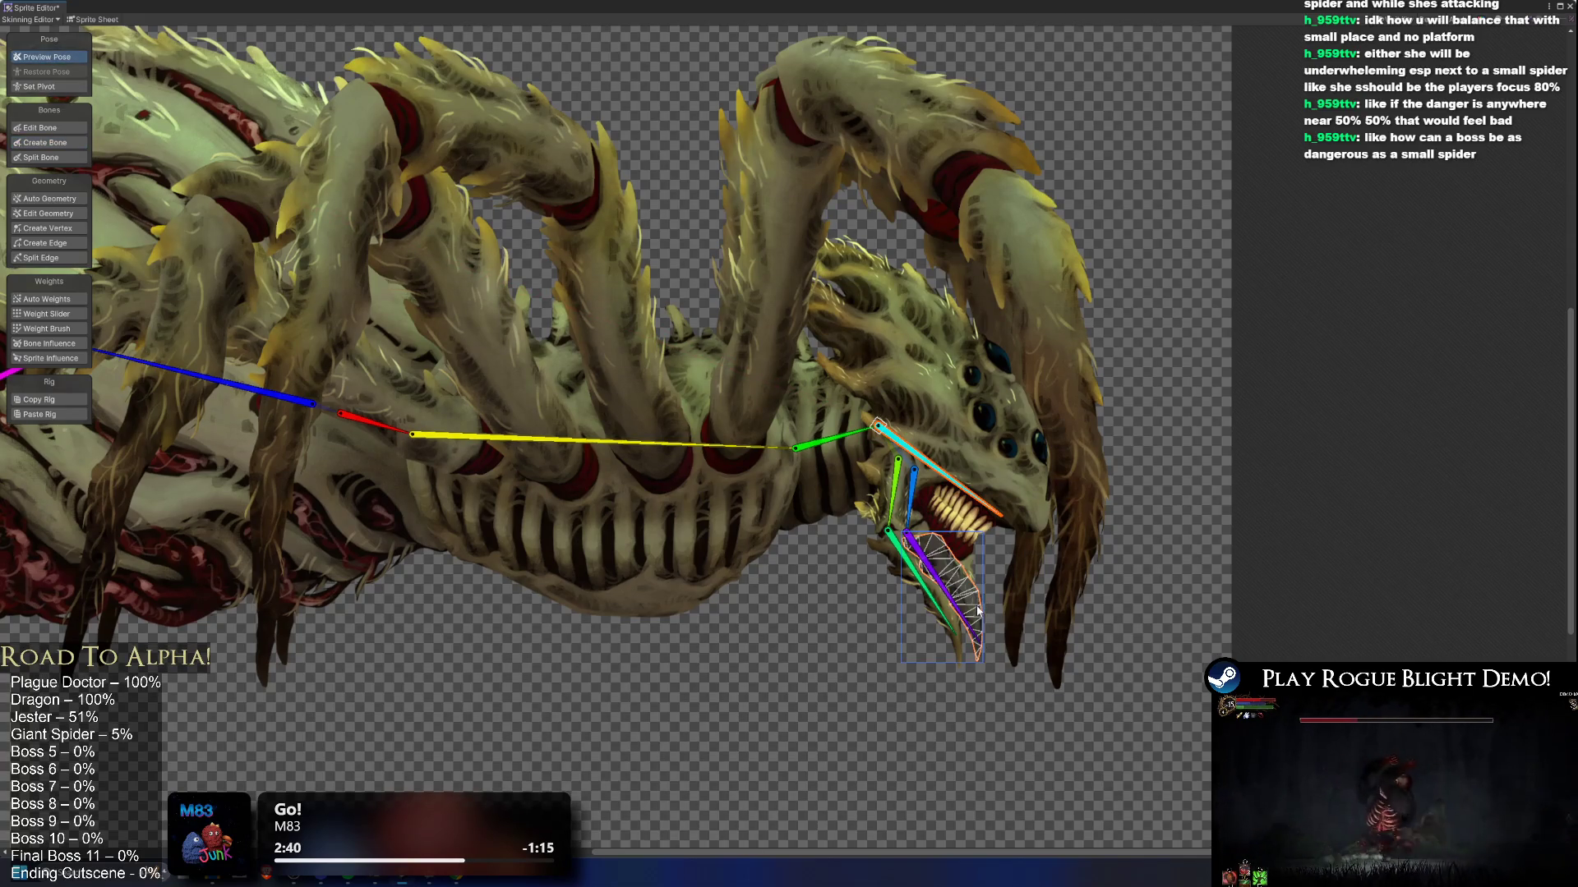
pyautogui.click(915, 507)
pyautogui.click(915, 505)
pyautogui.click(919, 485)
pyautogui.click(920, 498)
pyautogui.click(919, 493)
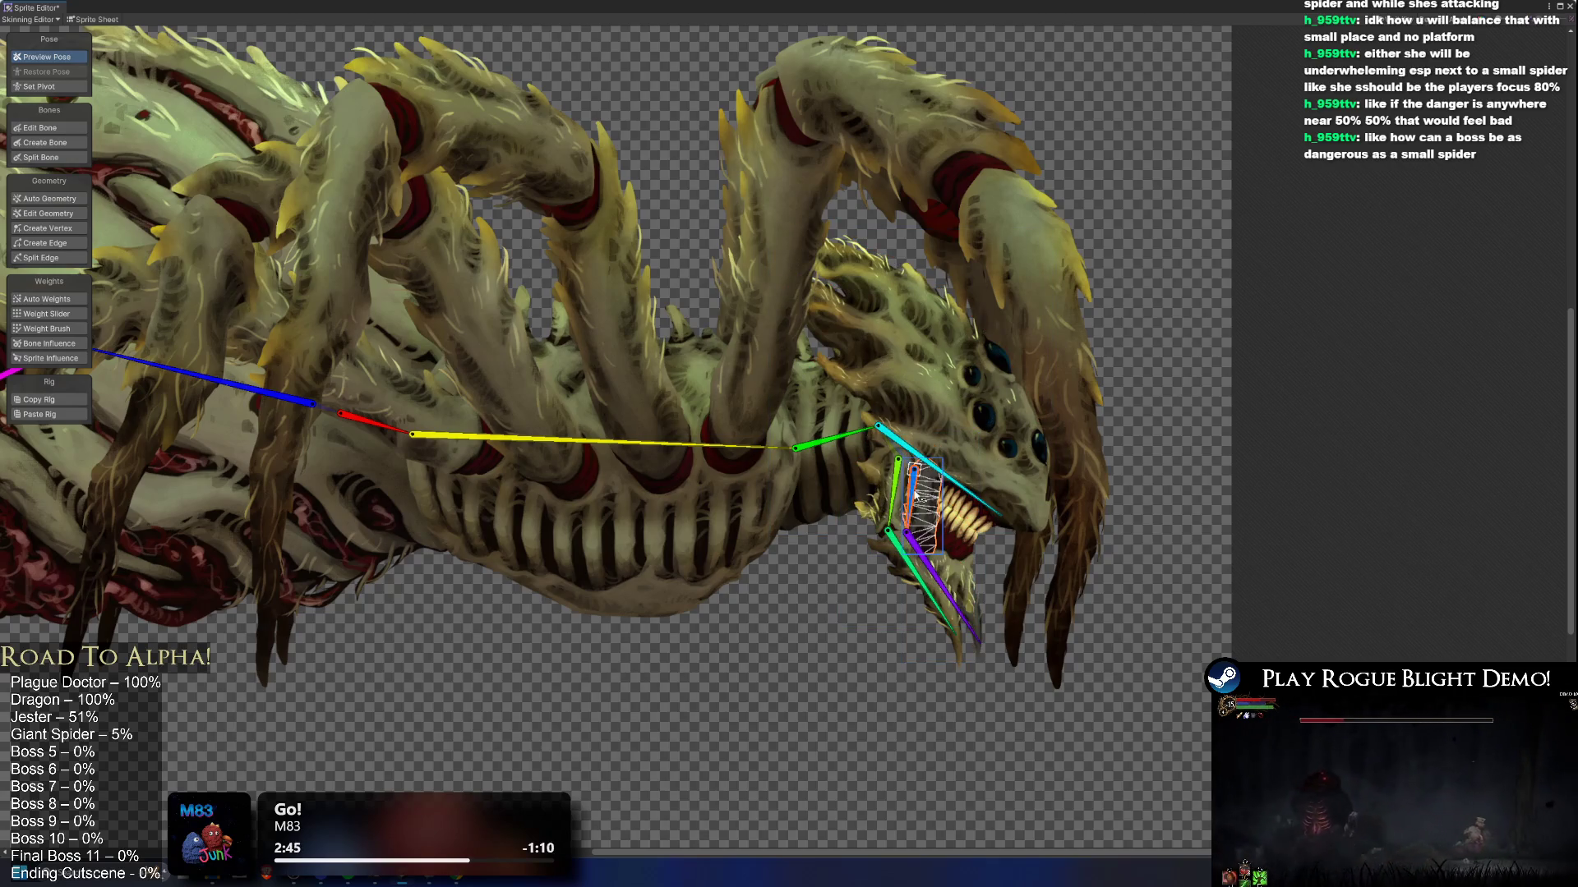
pyautogui.moveTo(919, 476); pyautogui.dragTo(931, 476)
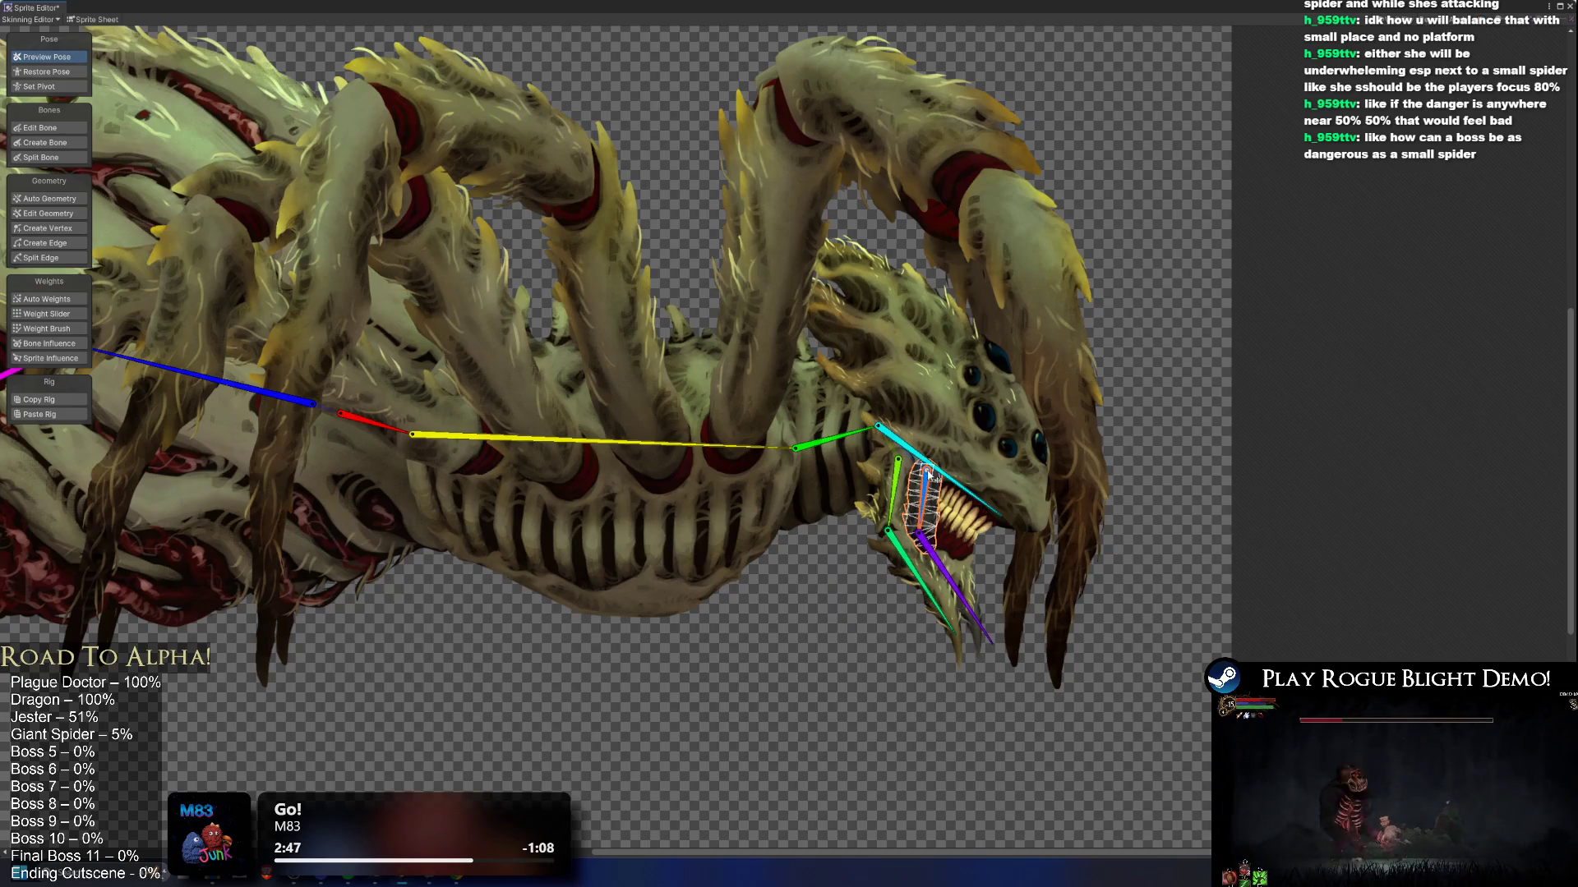
pyautogui.click(995, 647)
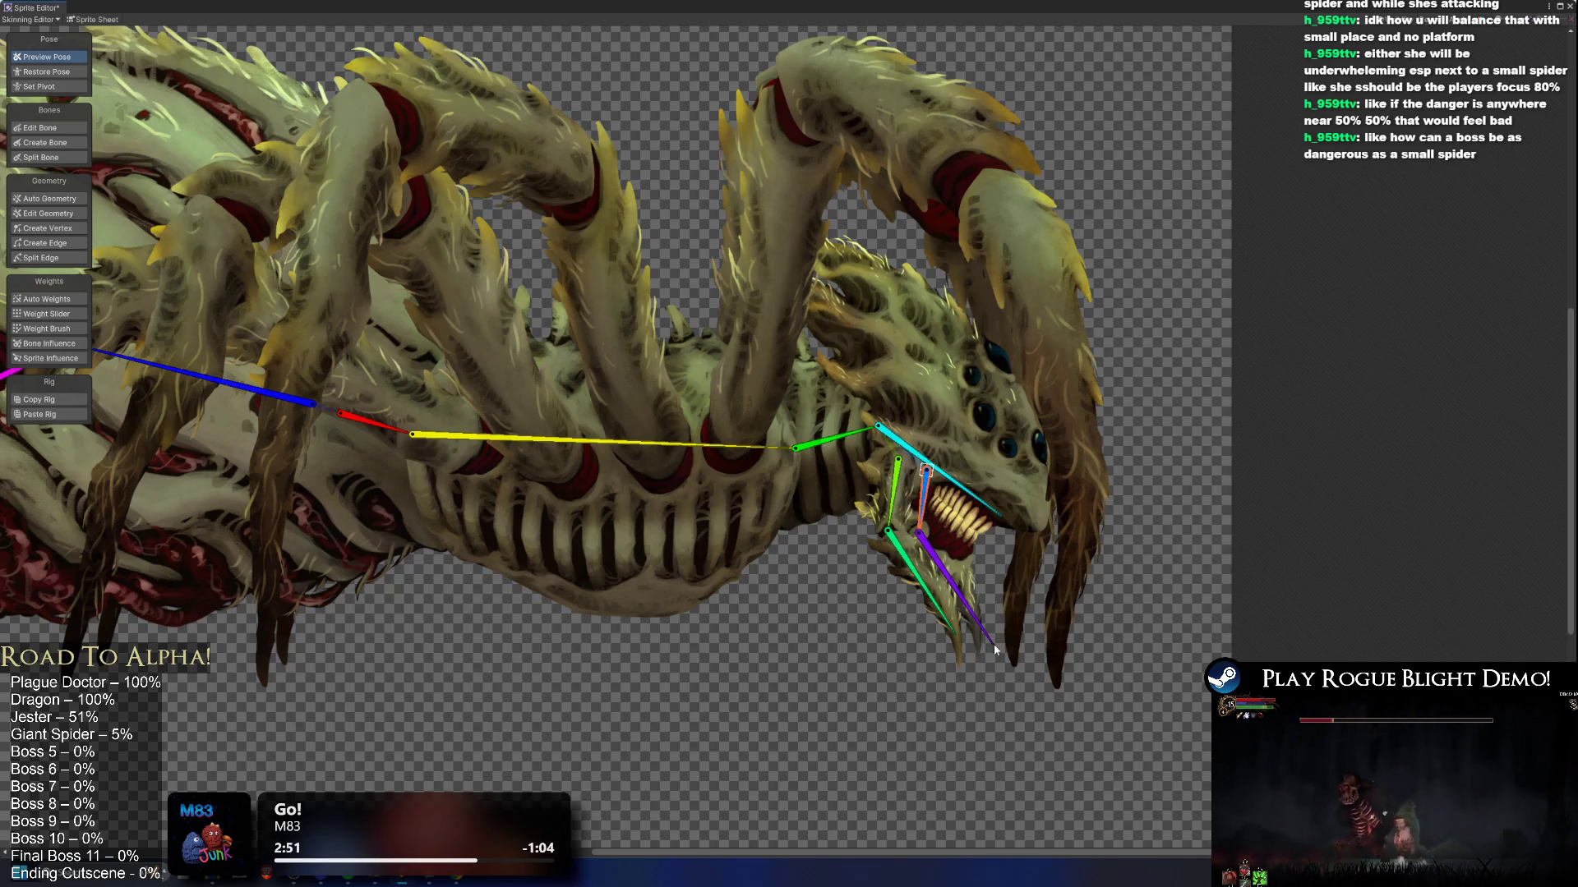
pyautogui.moveTo(993, 644); pyautogui.dragTo(981, 652)
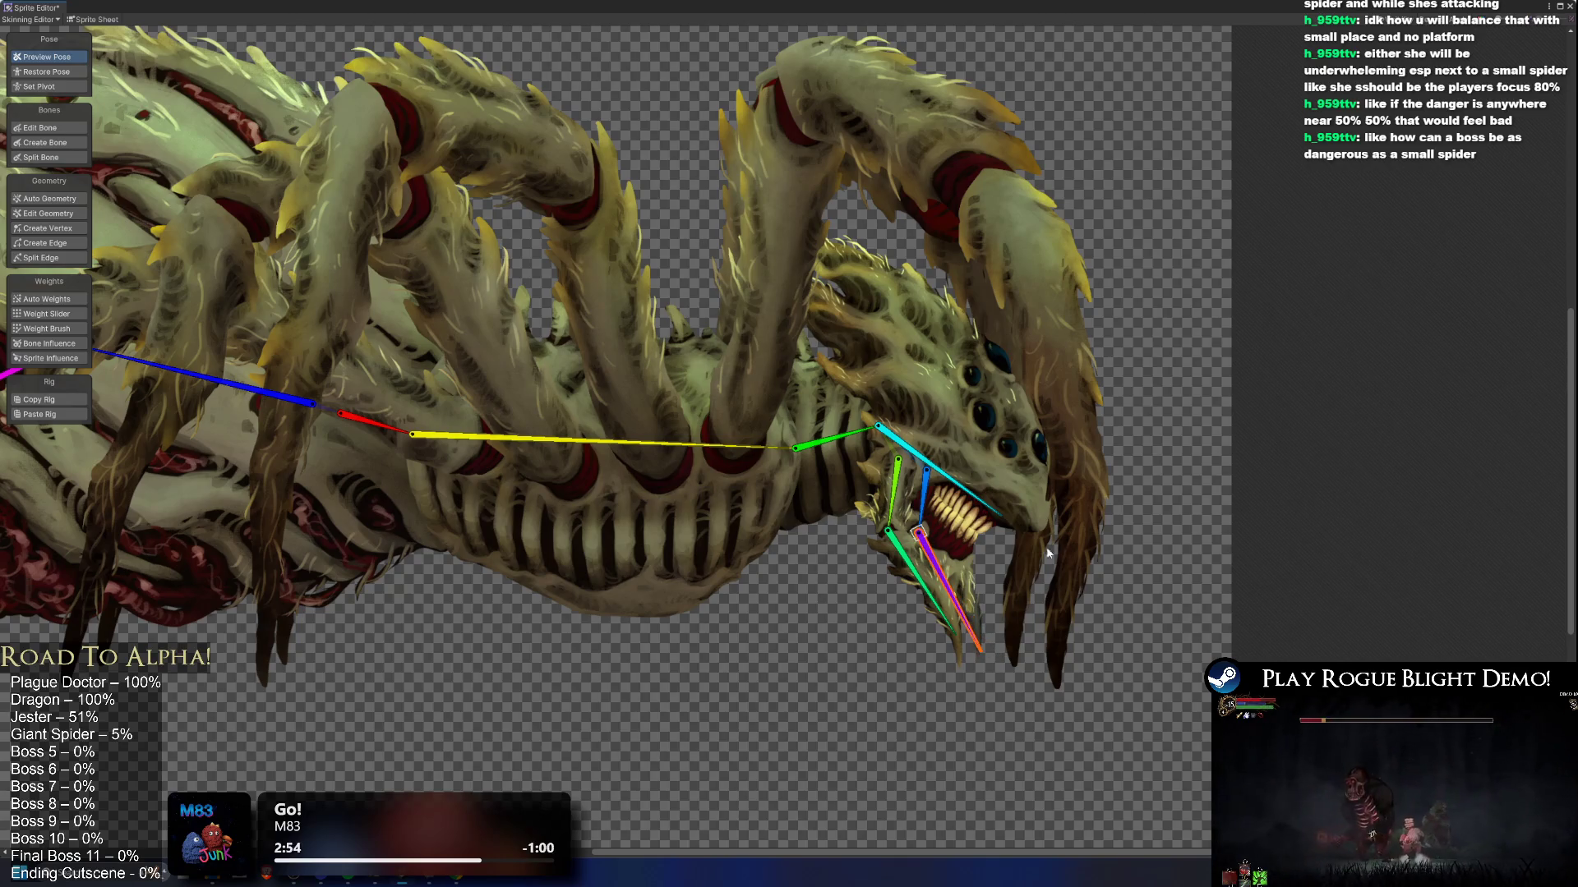
pyautogui.click(935, 518)
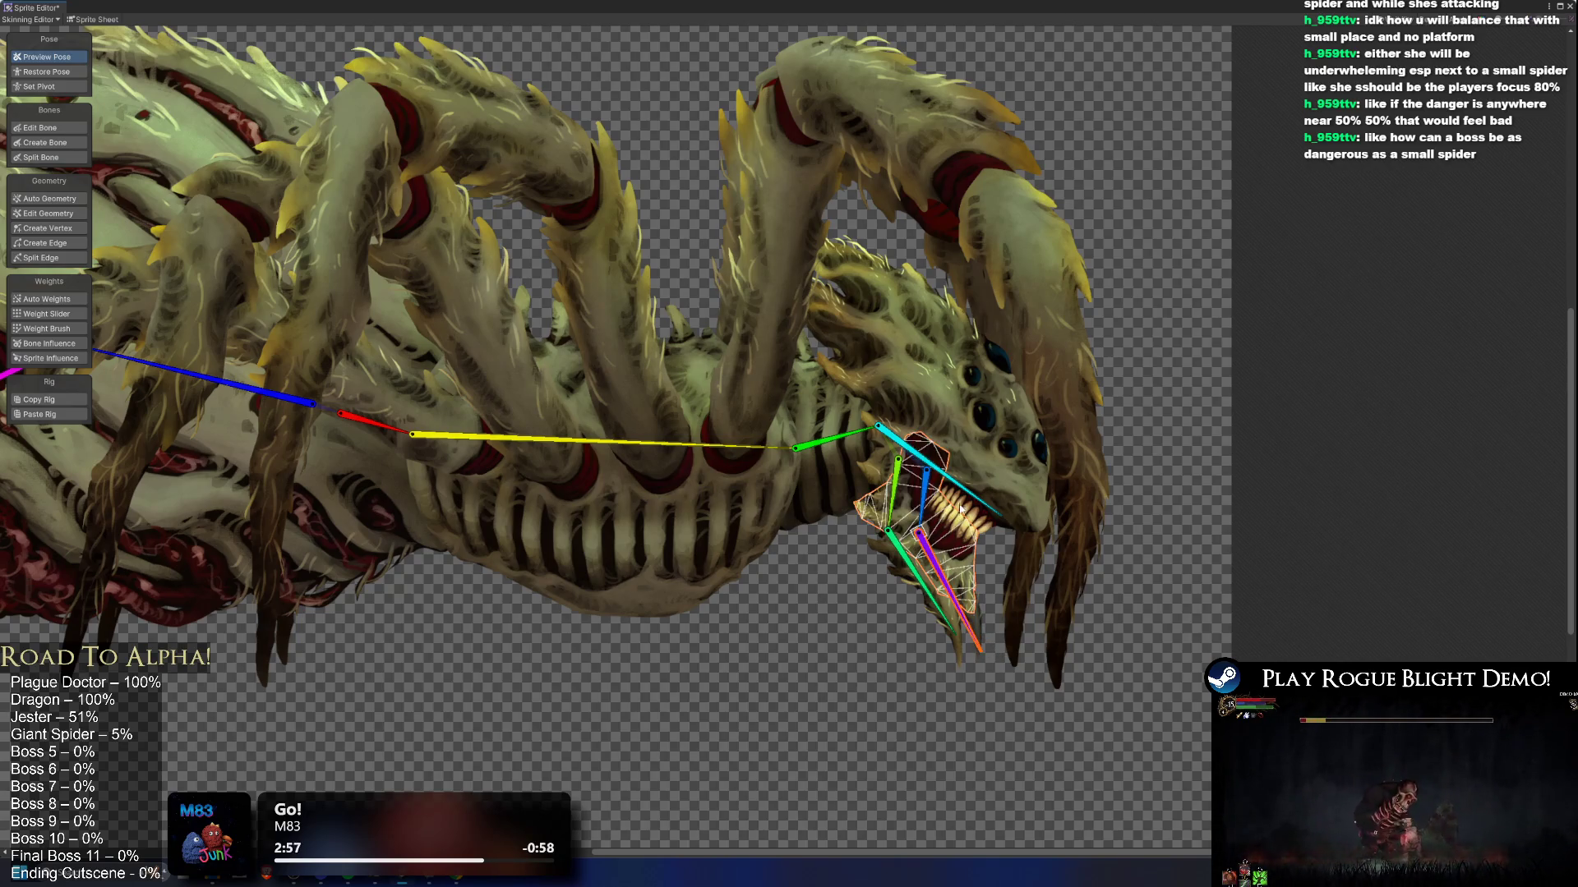
pyautogui.click(68, 140)
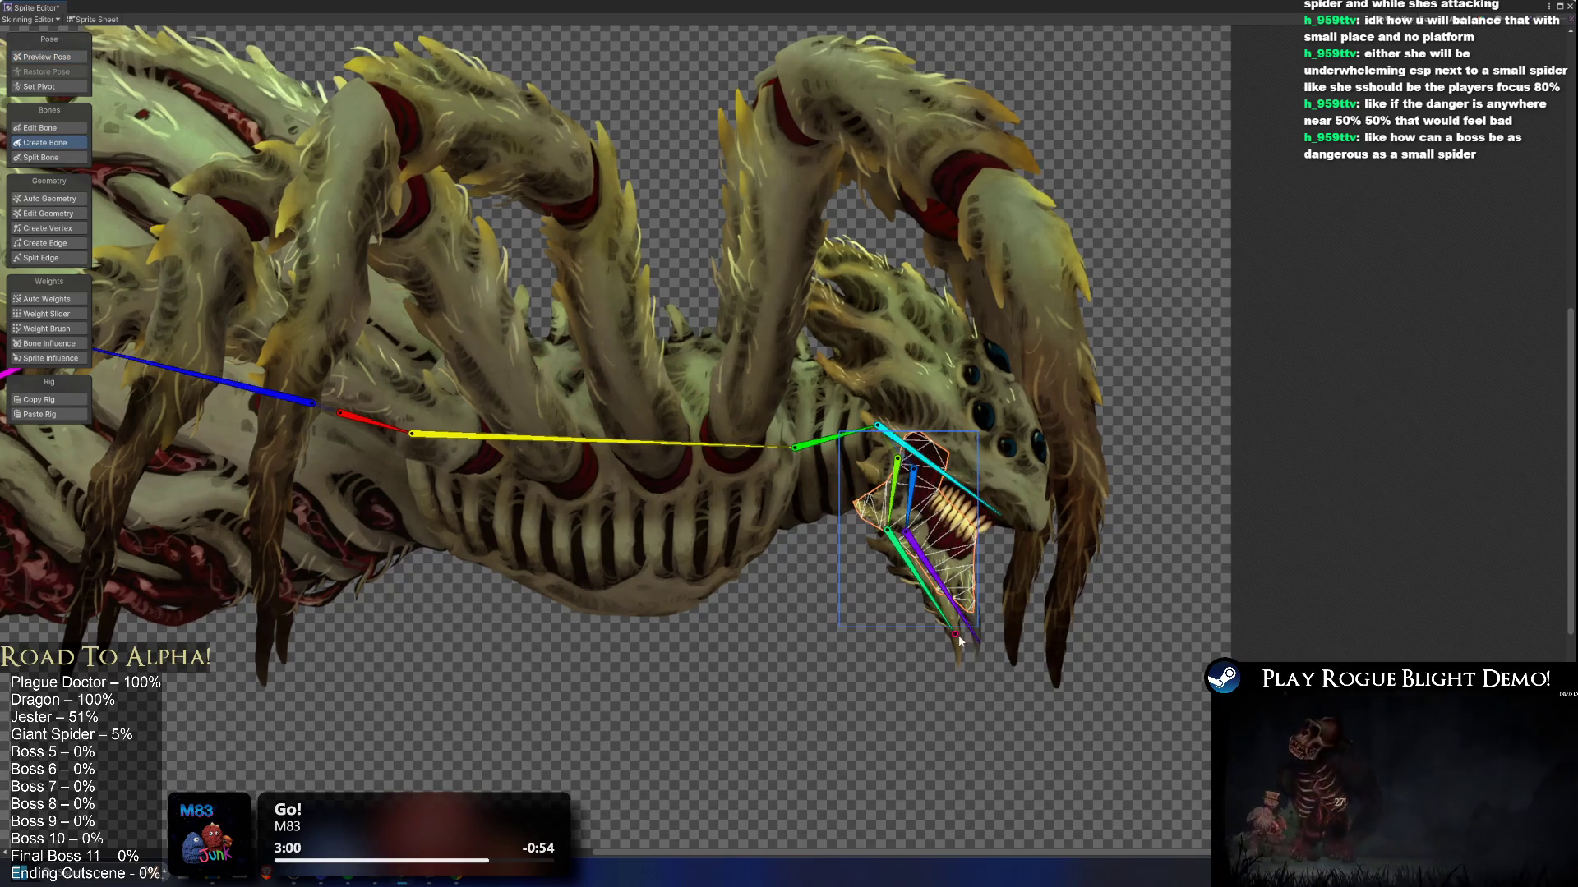
# Step: Move the blue bone deeper into the mouth and pull the purple bone's tip up the fang
pyautogui.click(61, 127)
pyautogui.scroll(2, 970, 608)
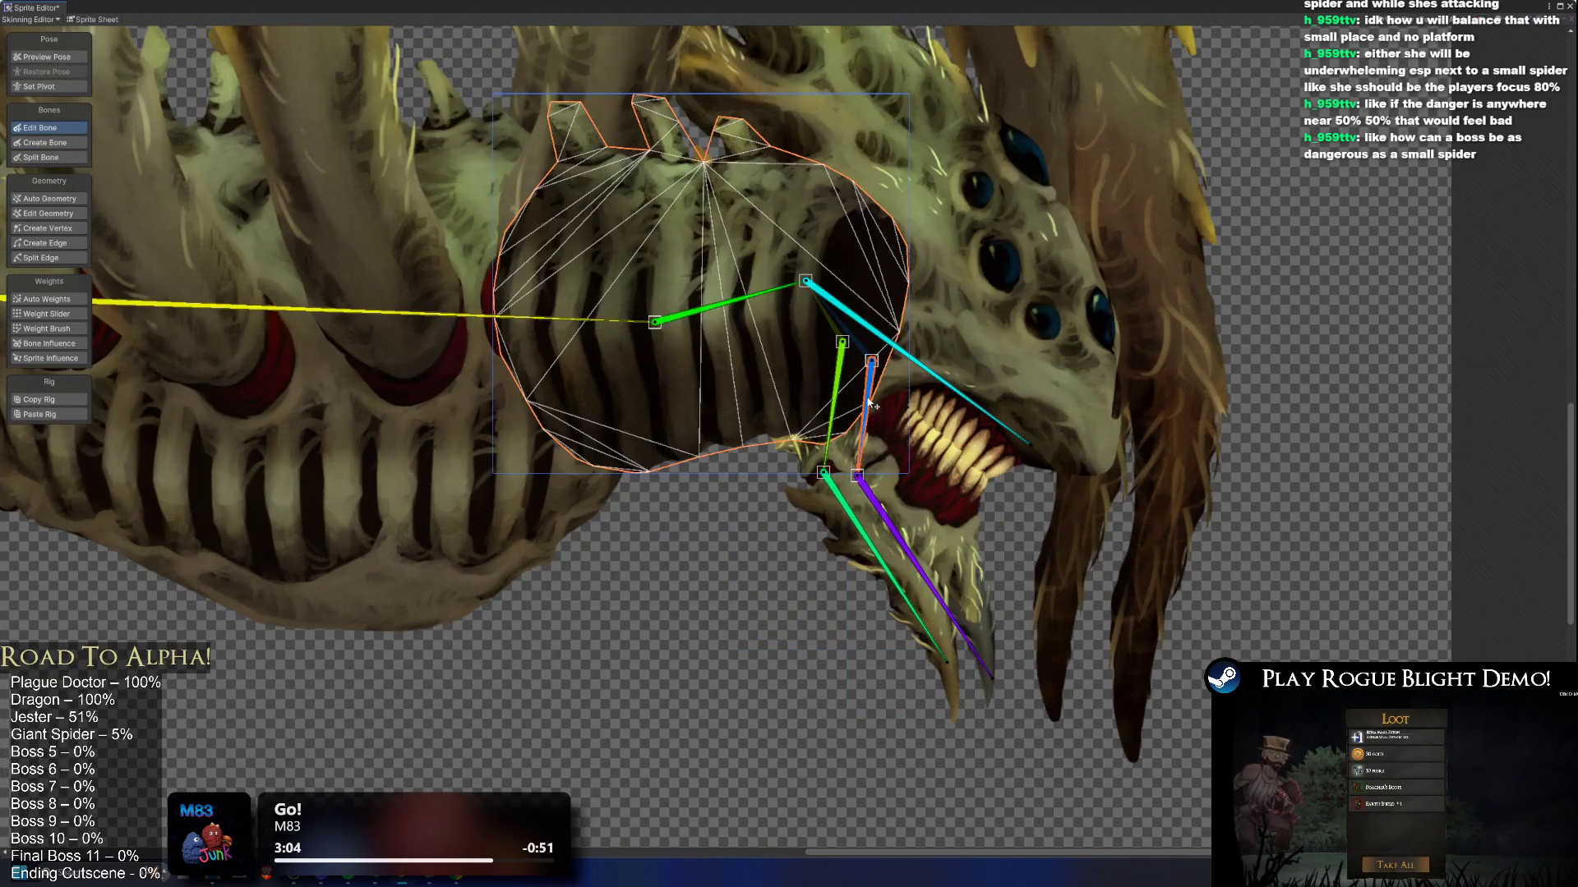
pyautogui.click(879, 398)
pyautogui.click(879, 398)
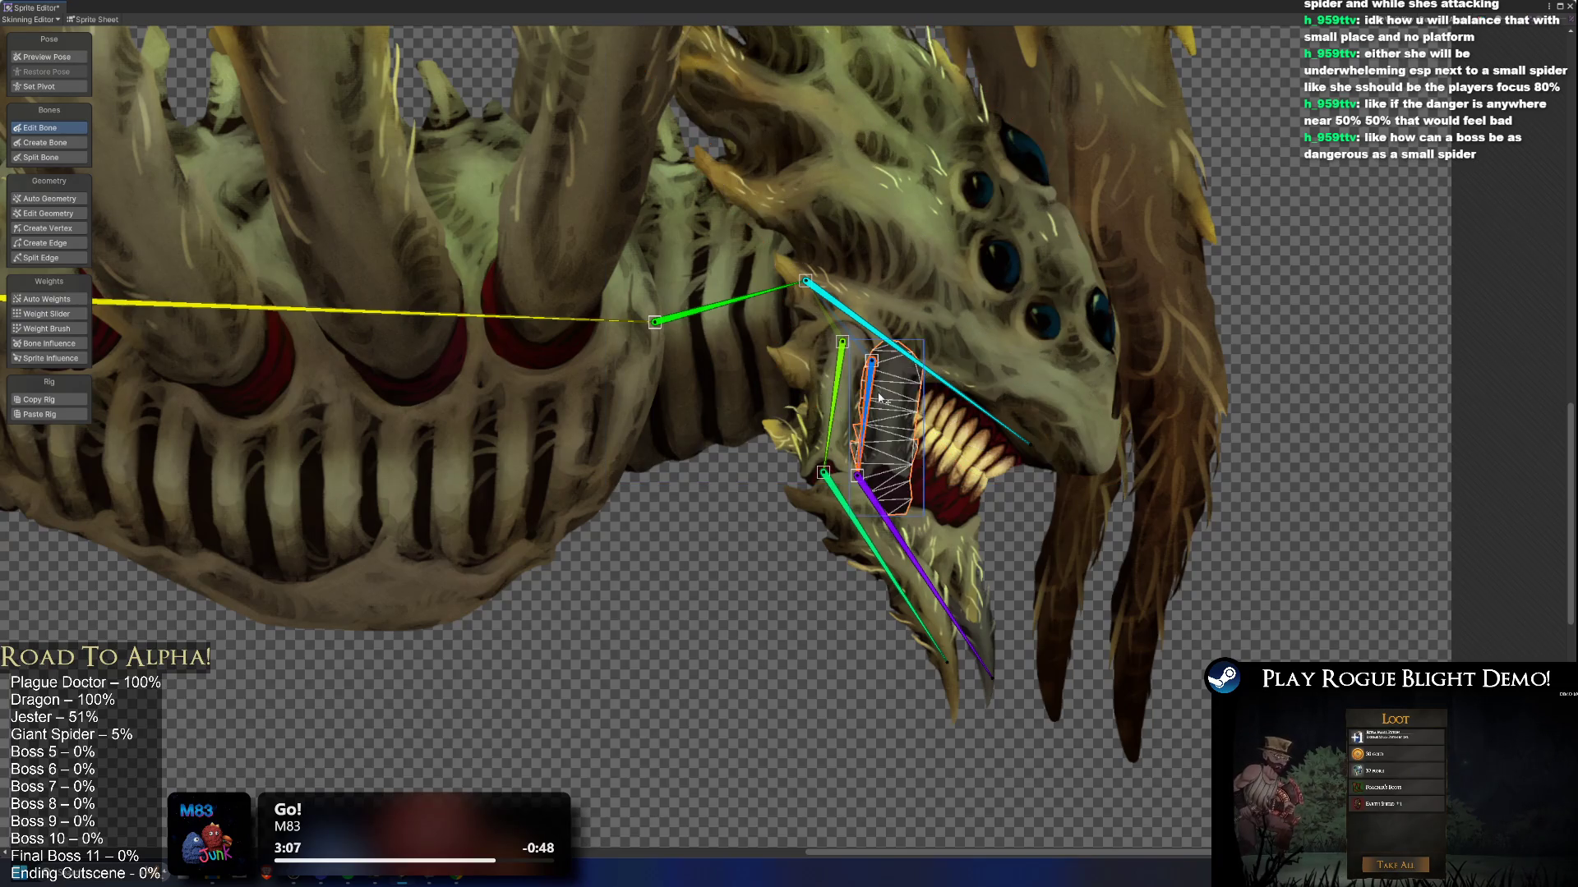
pyautogui.moveTo(875, 366); pyautogui.dragTo(896, 361)
pyautogui.moveTo(857, 475); pyautogui.dragTo(890, 502)
pyautogui.click(986, 674)
pyautogui.moveTo(992, 681); pyautogui.dragTo(992, 657)
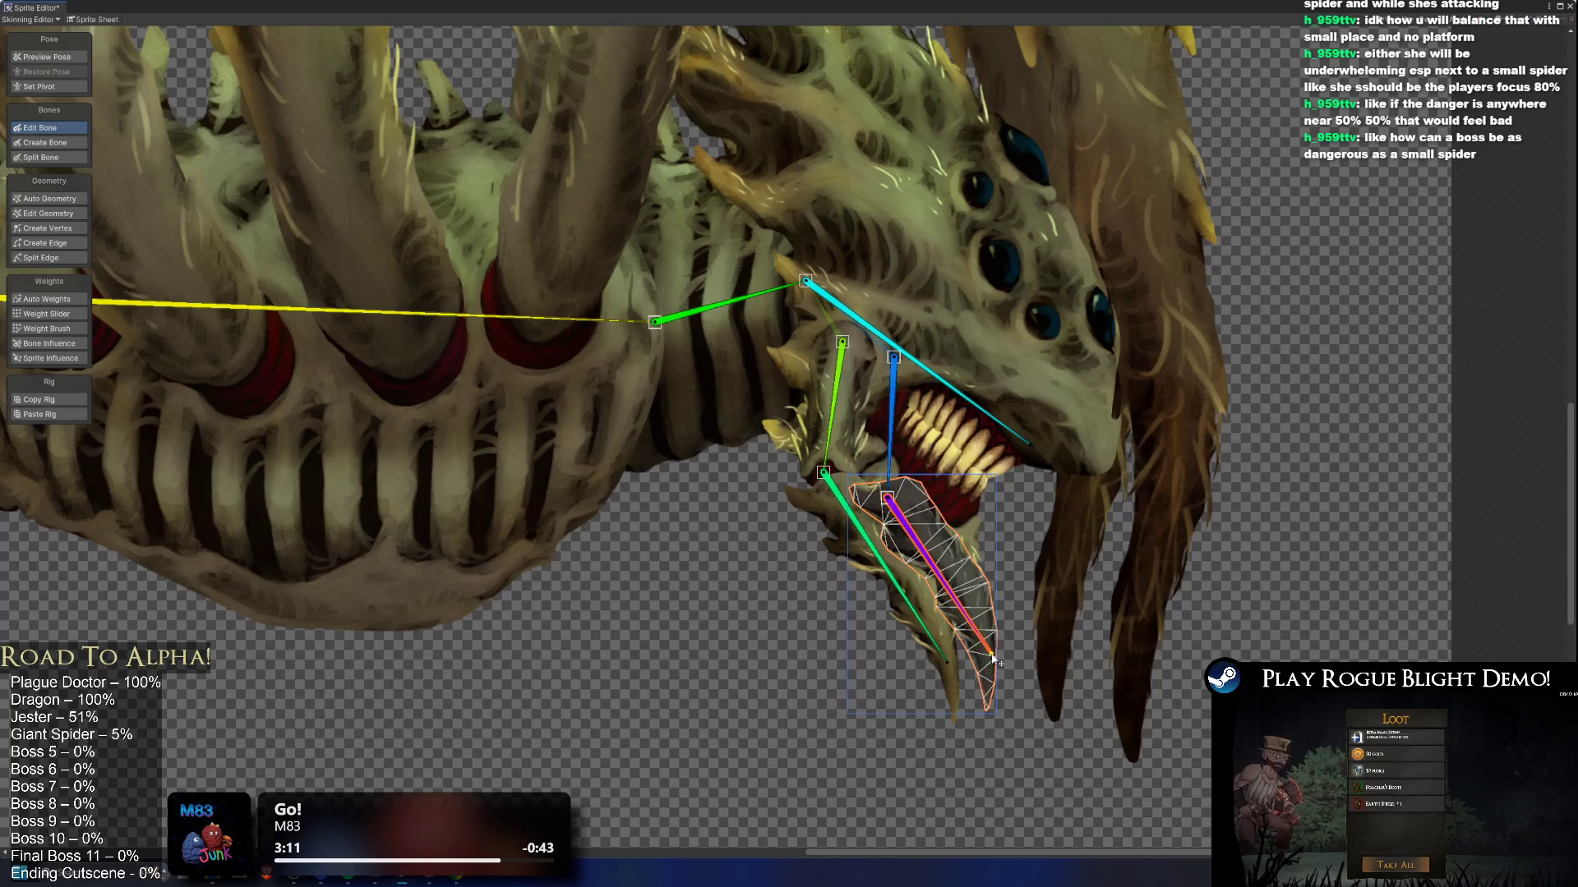
pyautogui.click(904, 470)
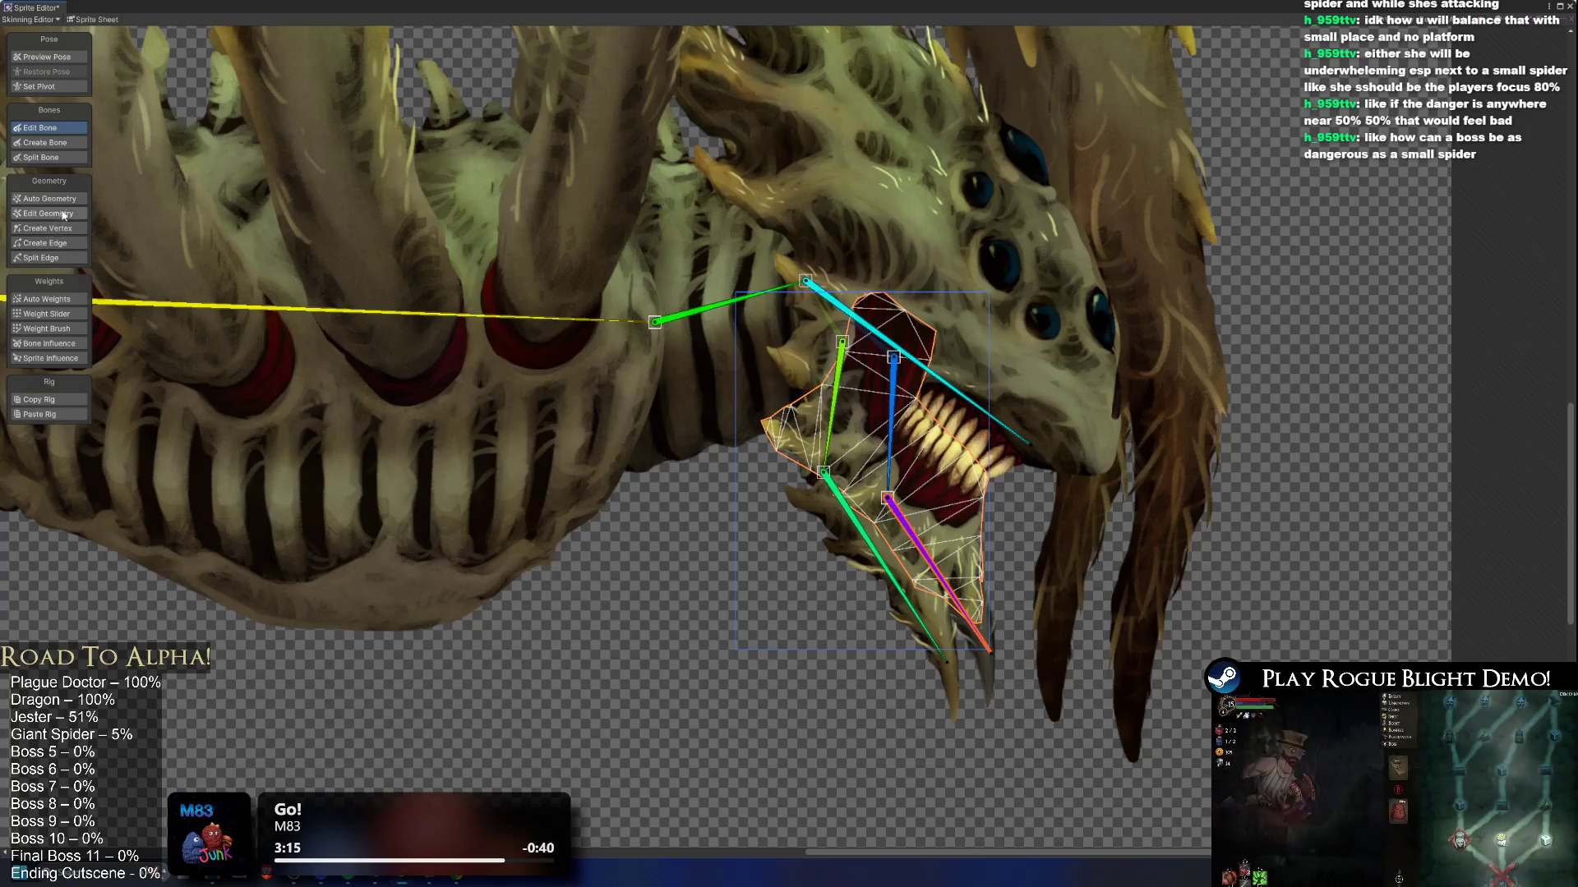
# Step: Add a magenta bone from the cyan bone down through the mouth, then zoom out
pyautogui.click(47, 142)
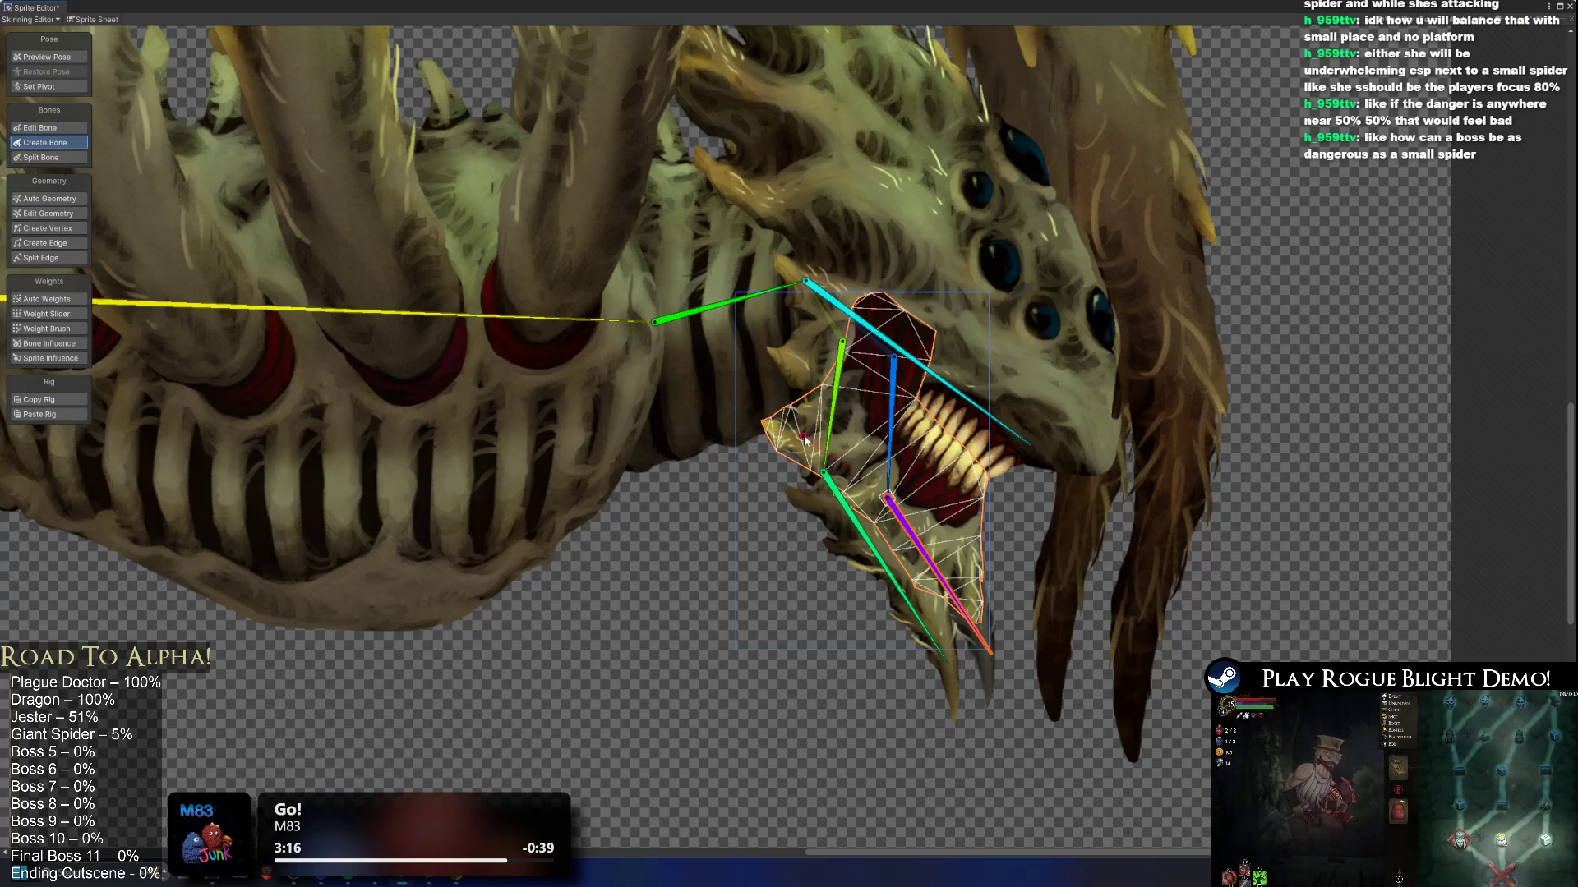
pyautogui.click(849, 402)
pyautogui.click(861, 403)
pyautogui.click(969, 563)
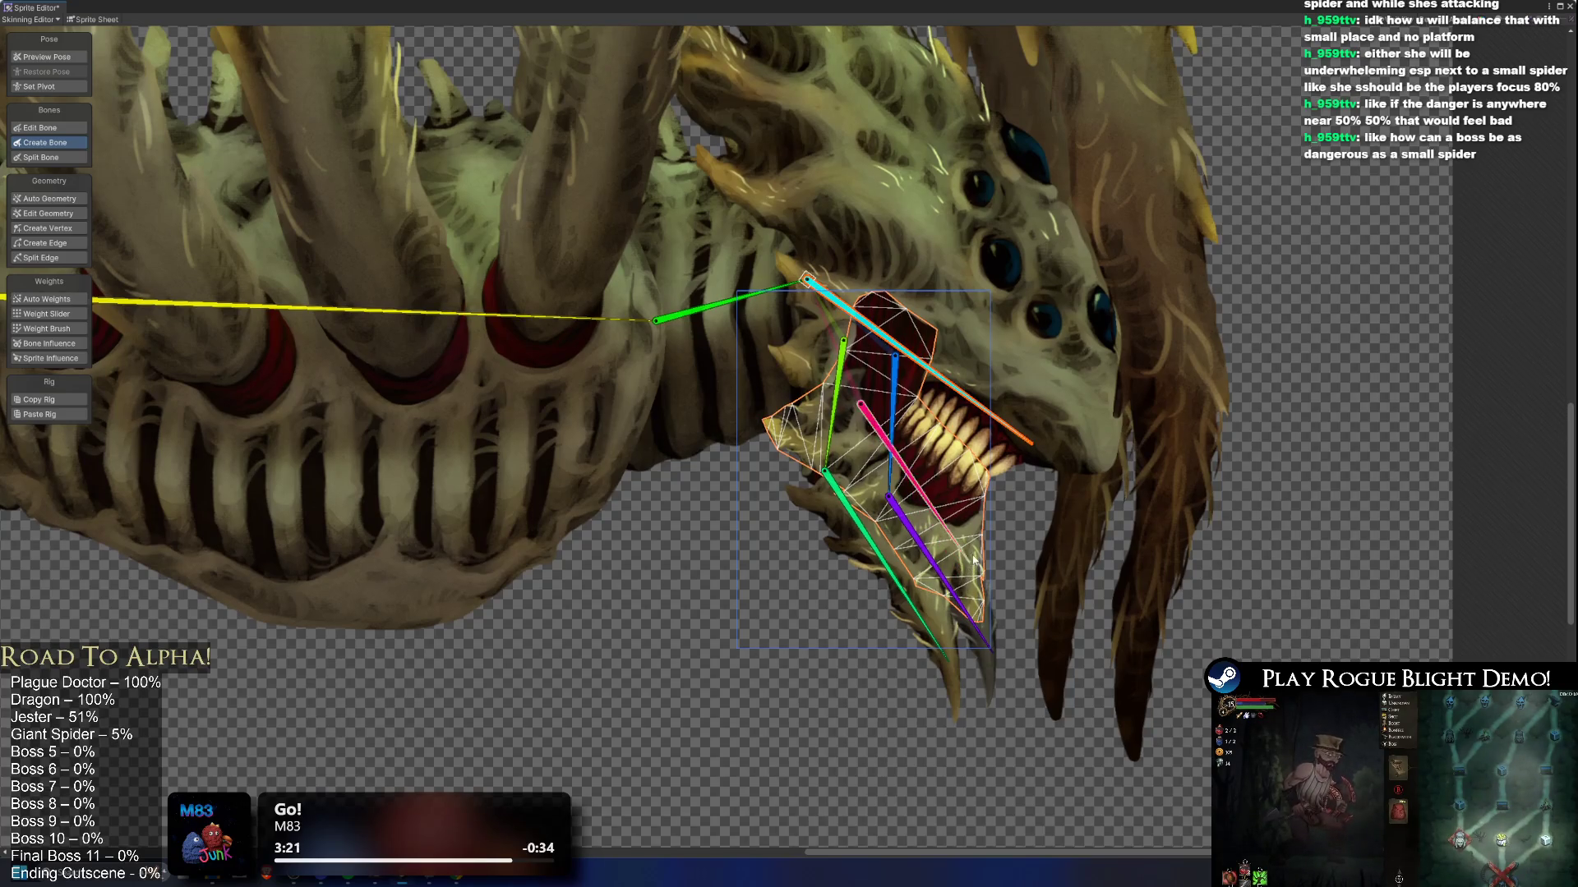
pyautogui.scroll(-3, 971, 563)
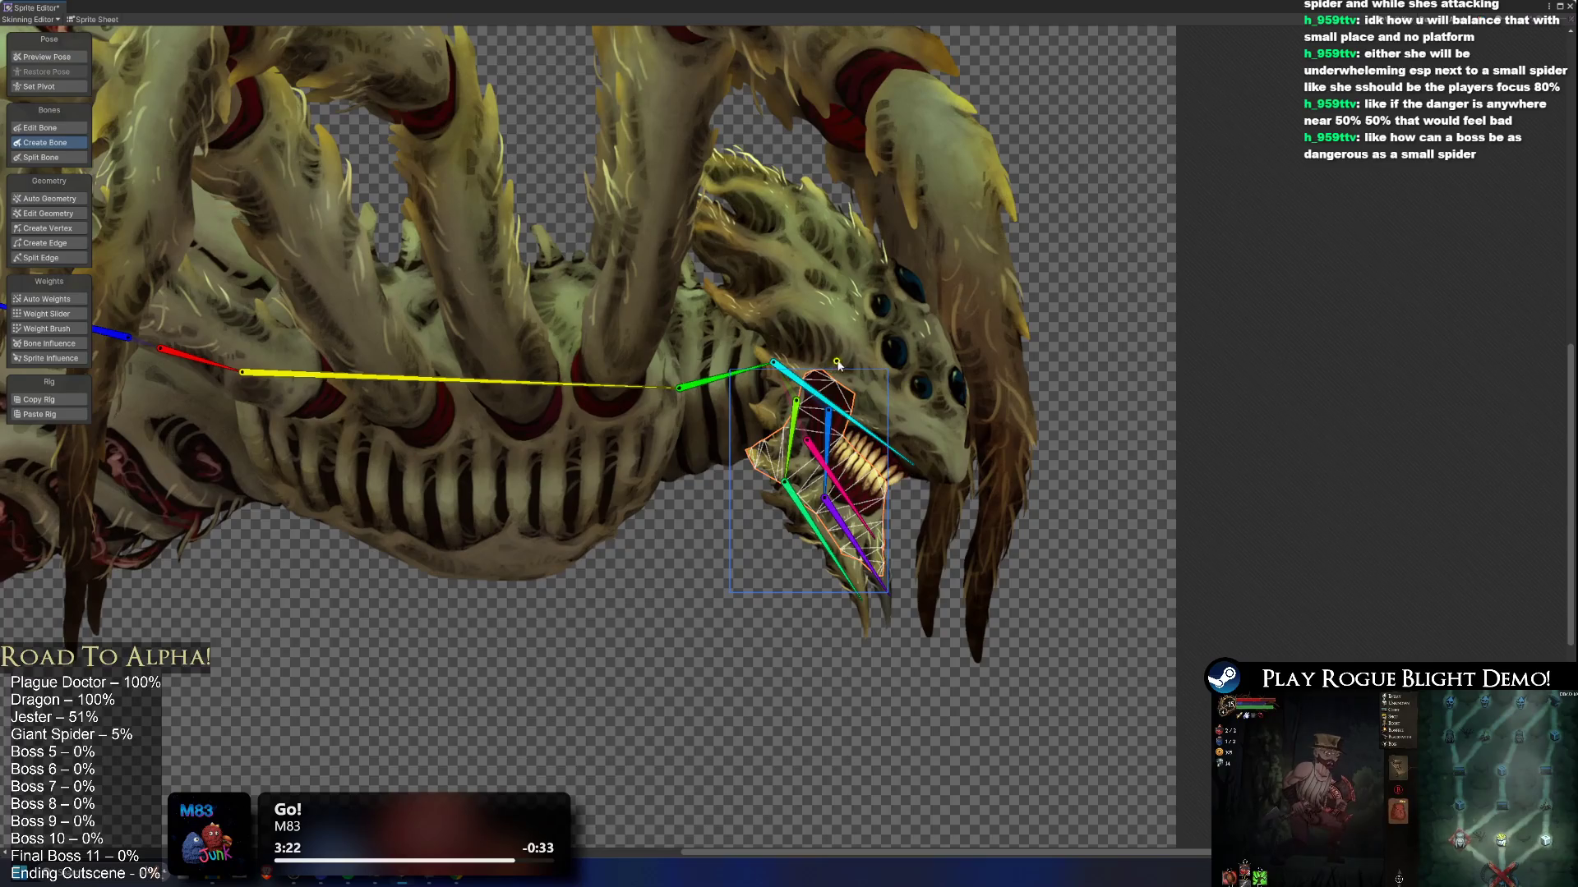
pyautogui.scroll(-2, 742, 325)
pyautogui.scroll(-2, 764, 332)
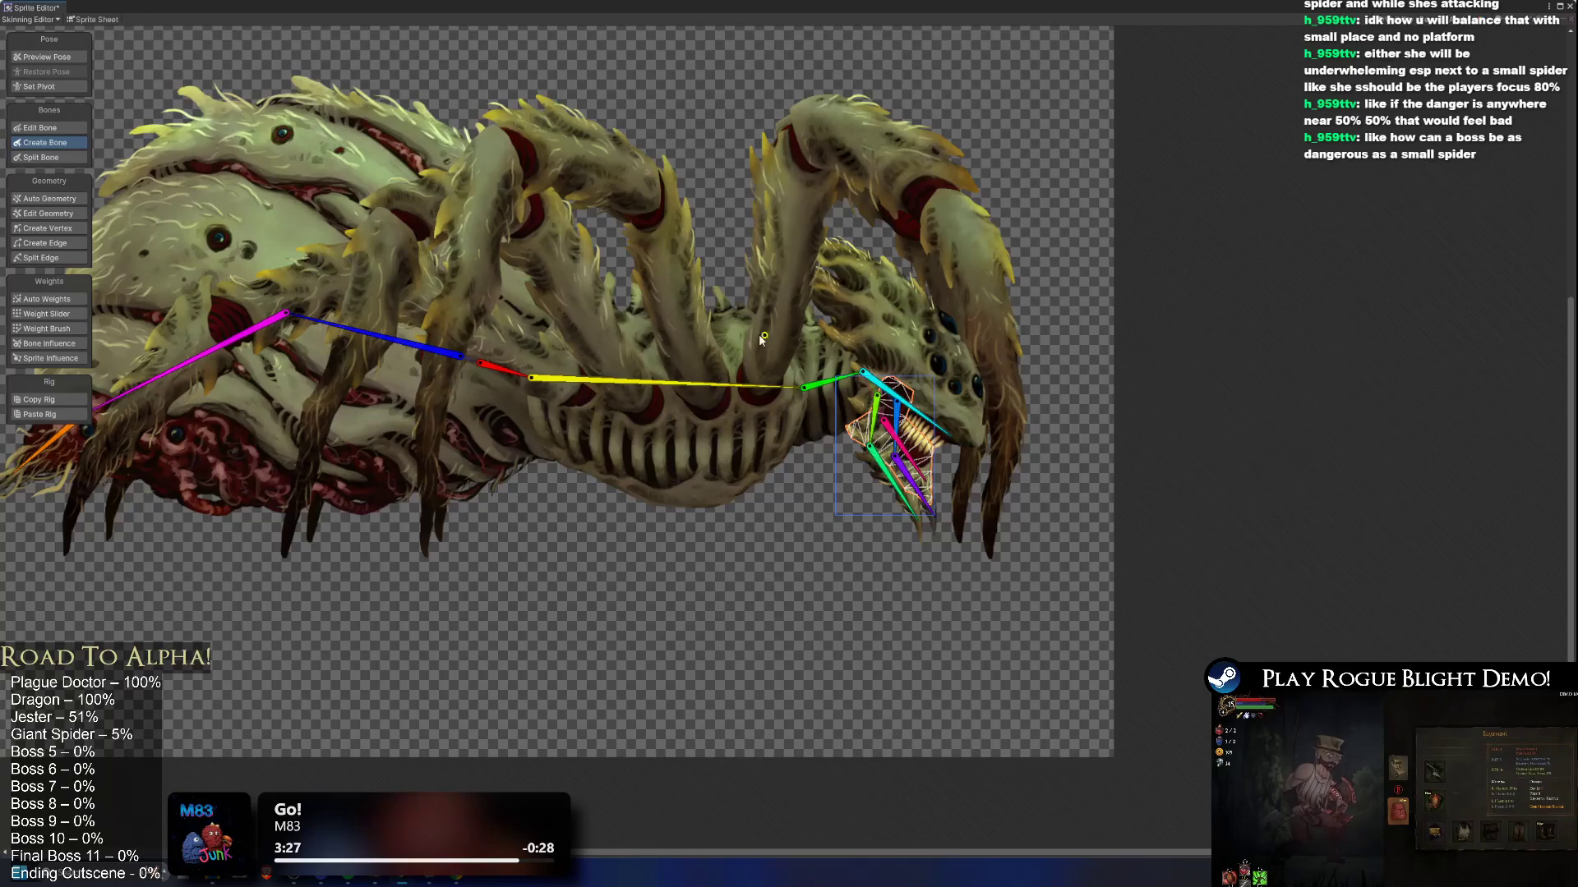
# Step: Switch to Auto Geometry and inspect the triangle meshes on the leg, ribcage and every part
pyautogui.press('f')
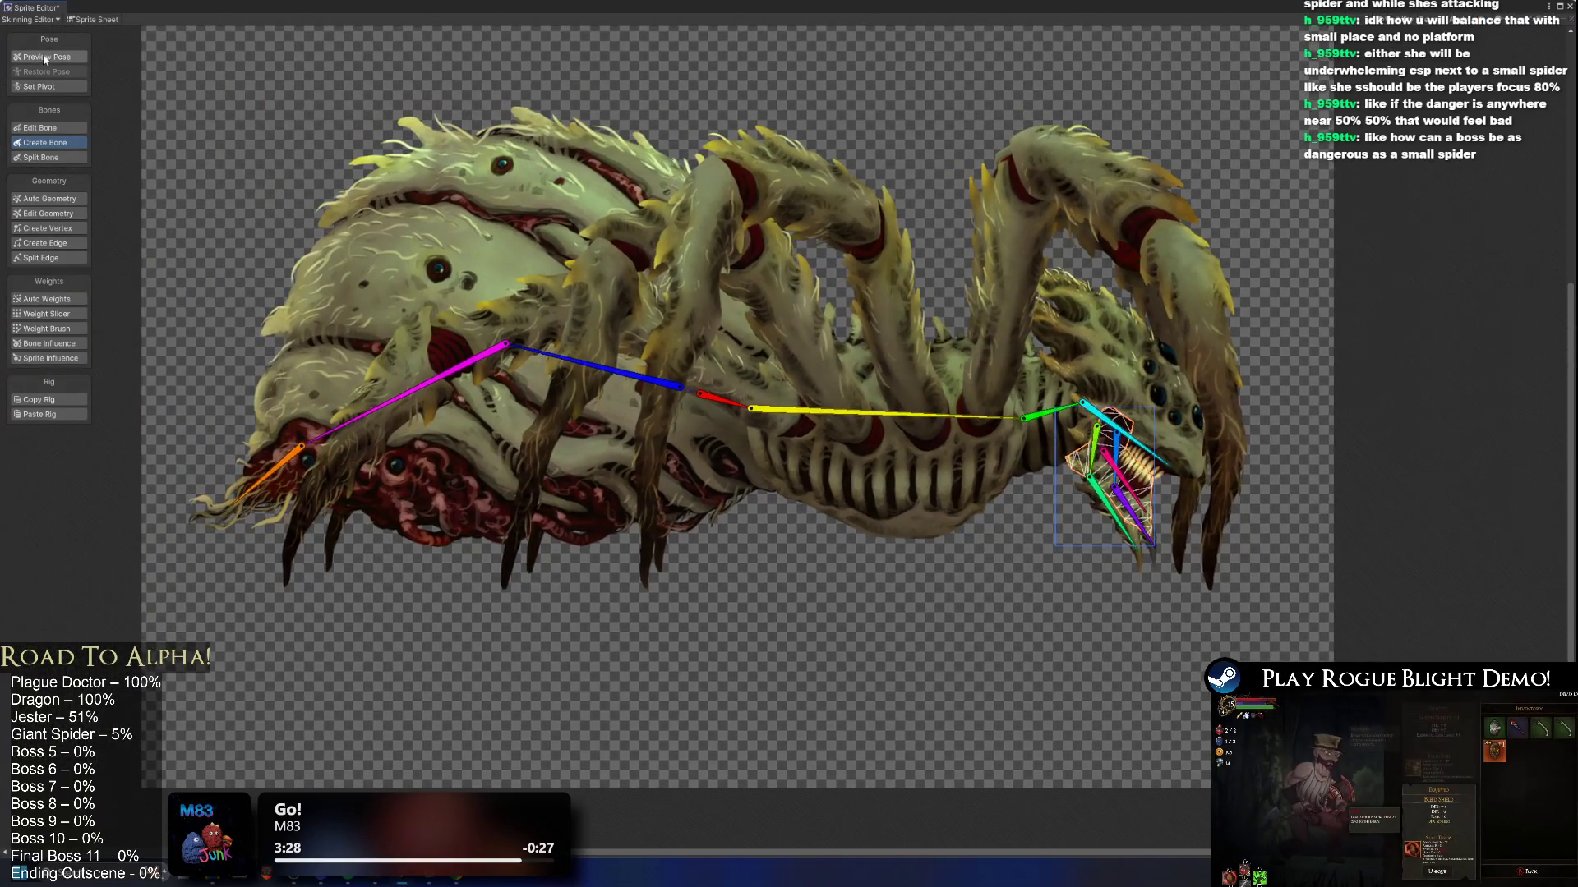
pyautogui.click(45, 58)
pyautogui.click(47, 200)
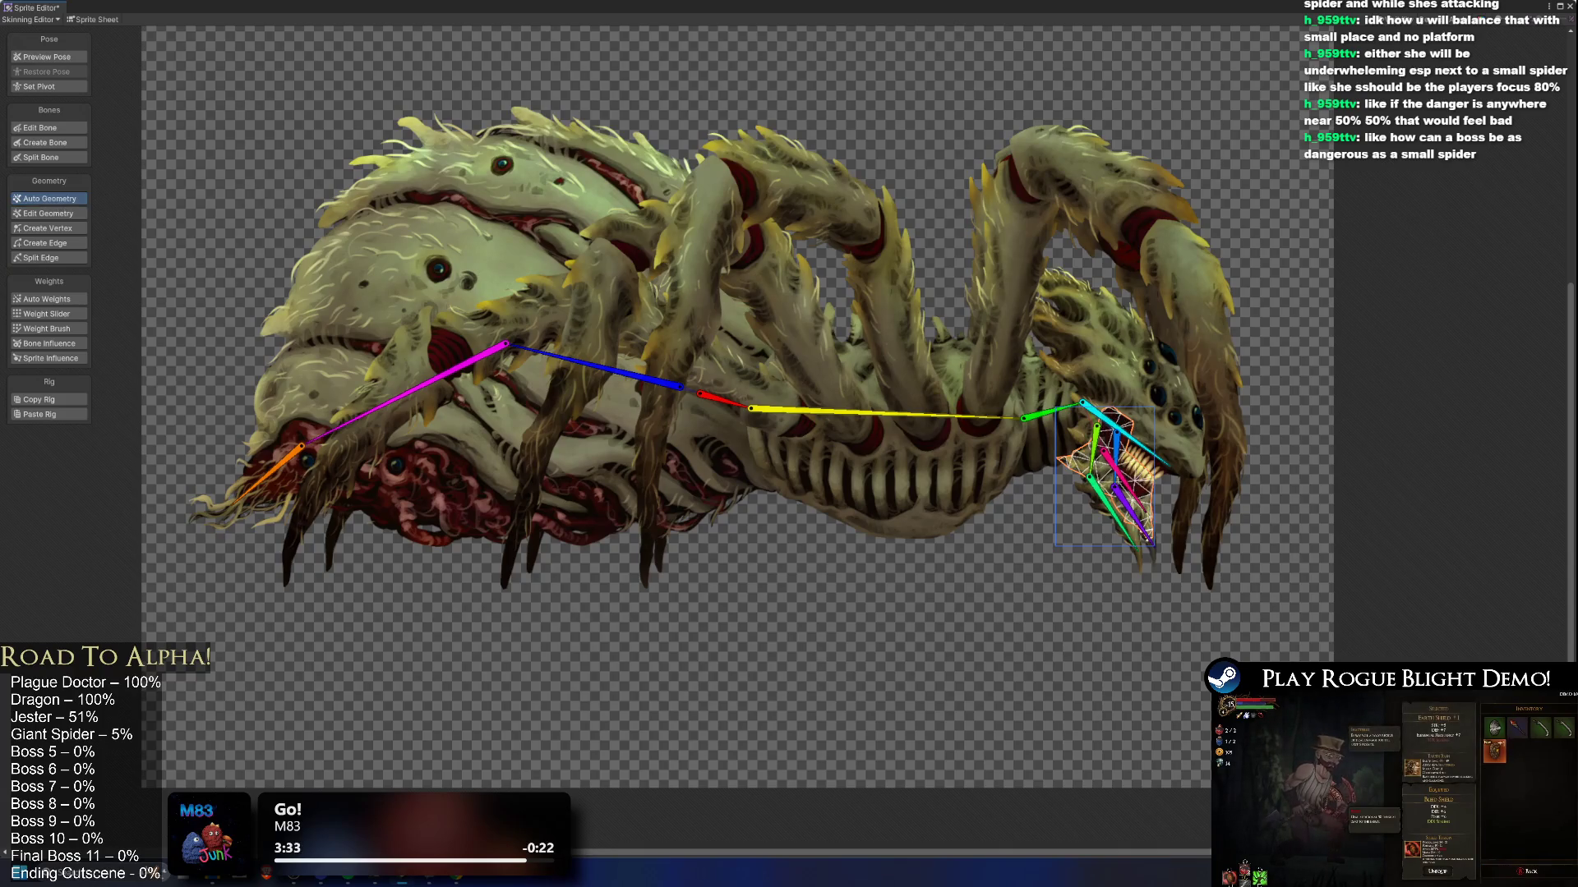
pyautogui.click(922, 362)
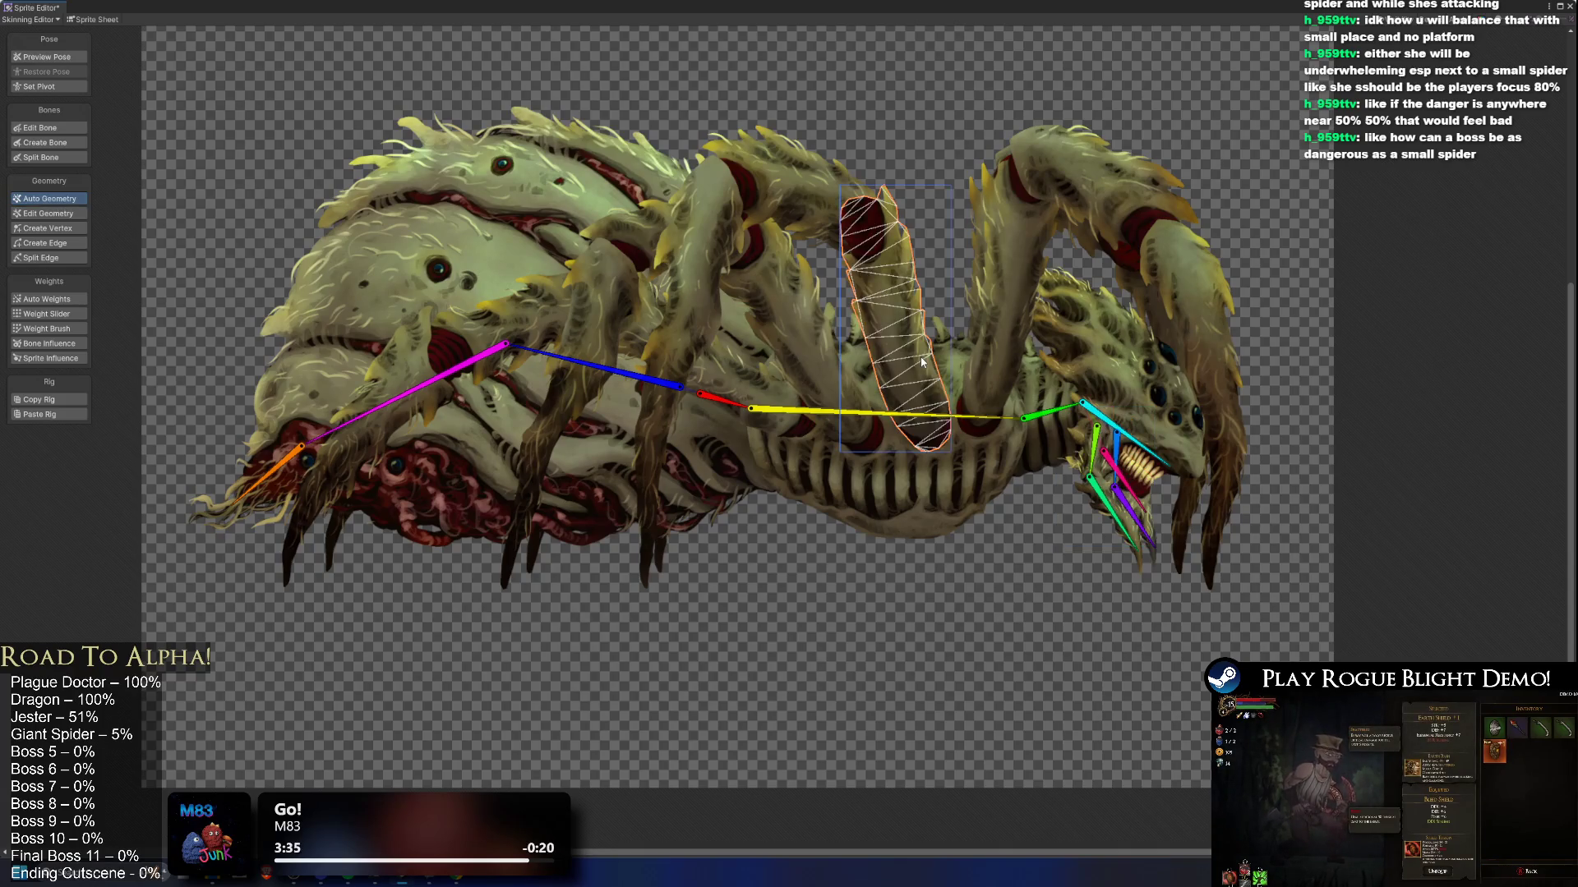
pyautogui.click(902, 521)
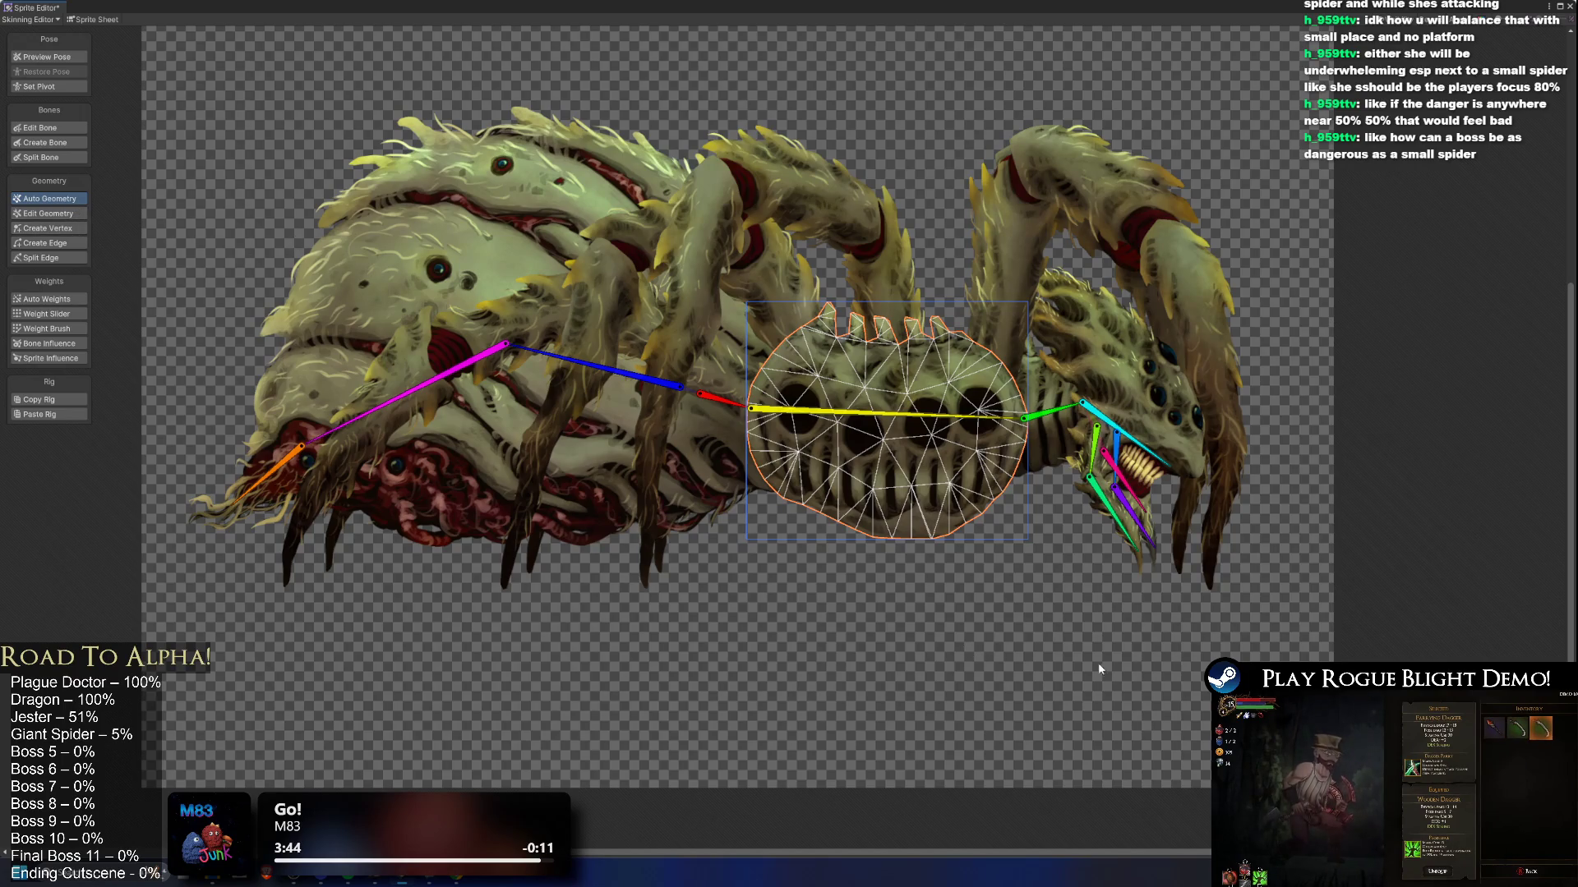
pyautogui.click(1010, 594)
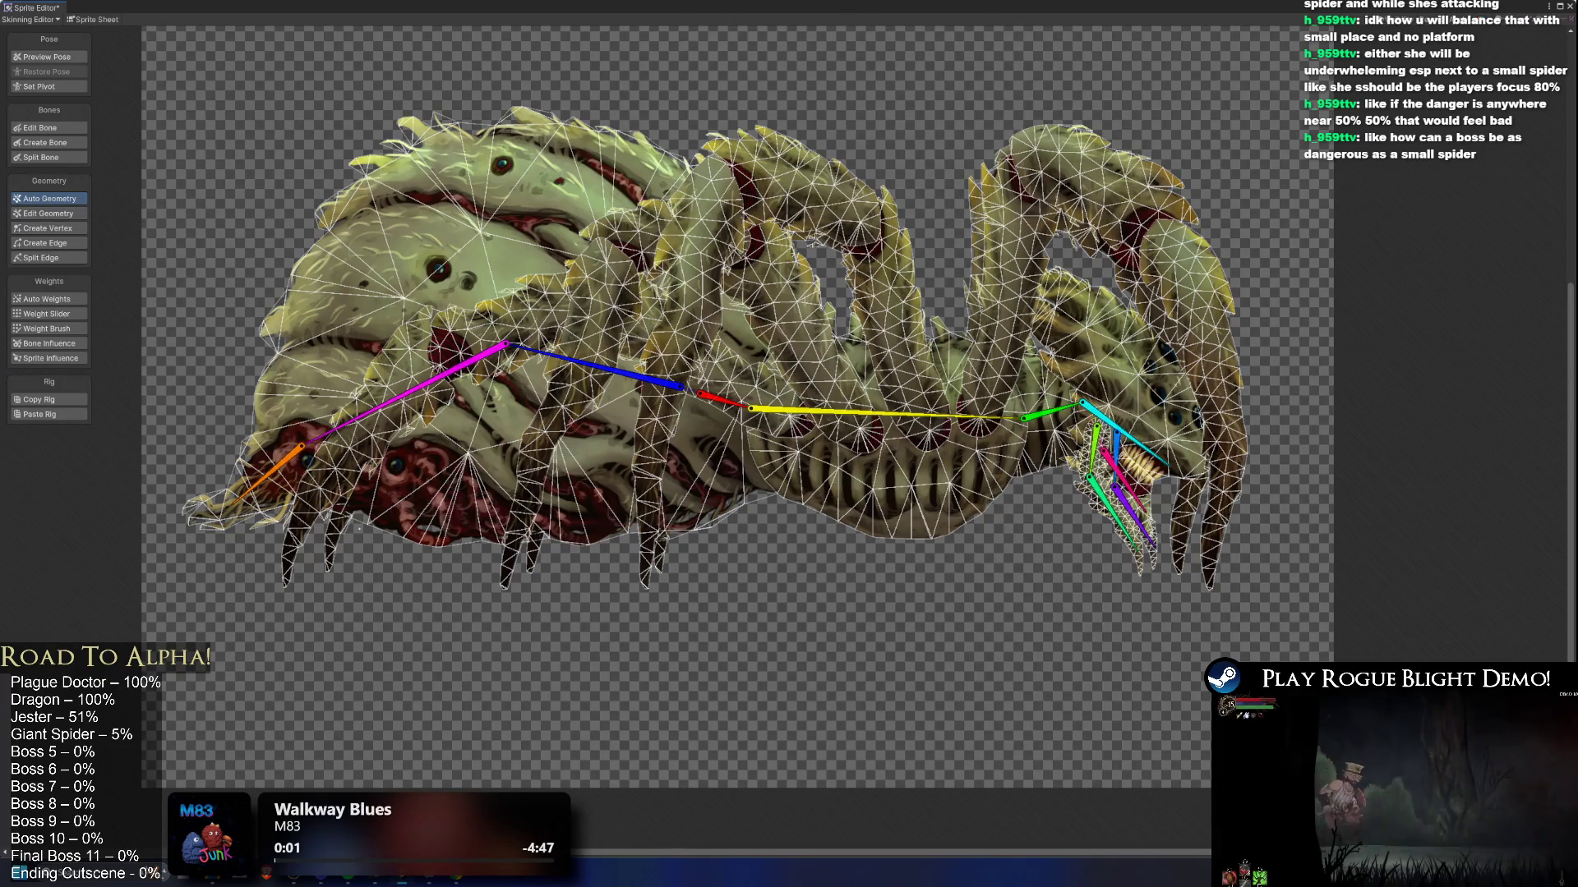
pyautogui.scroll(5, 1304, 510)
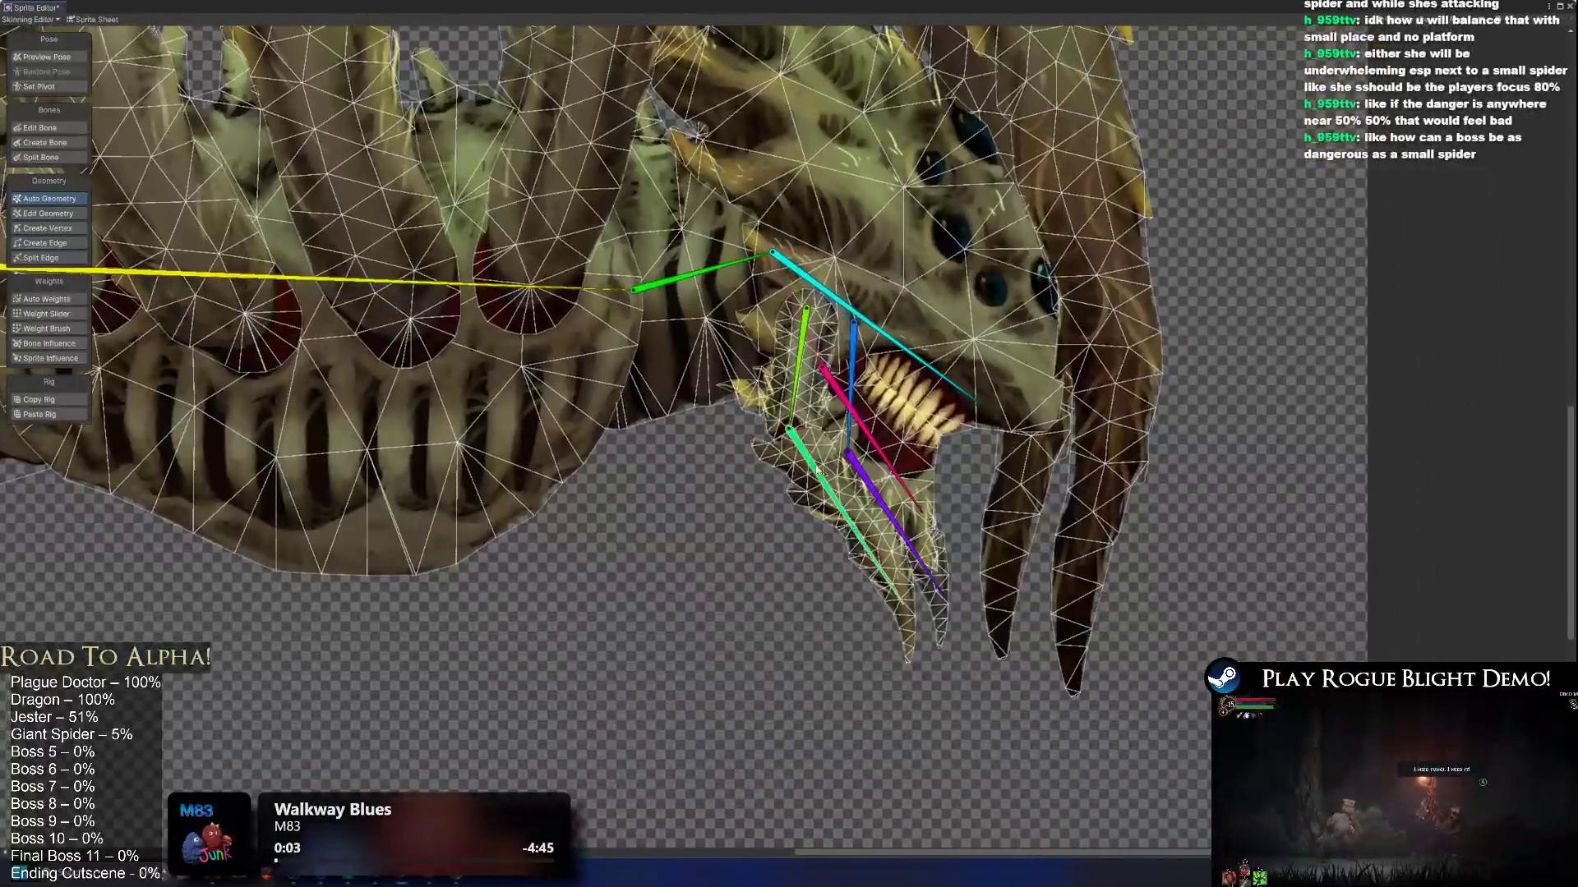
# Step: Inspect the jaw sprites, then drag the pink bone's root up near the head
pyautogui.click(781, 458)
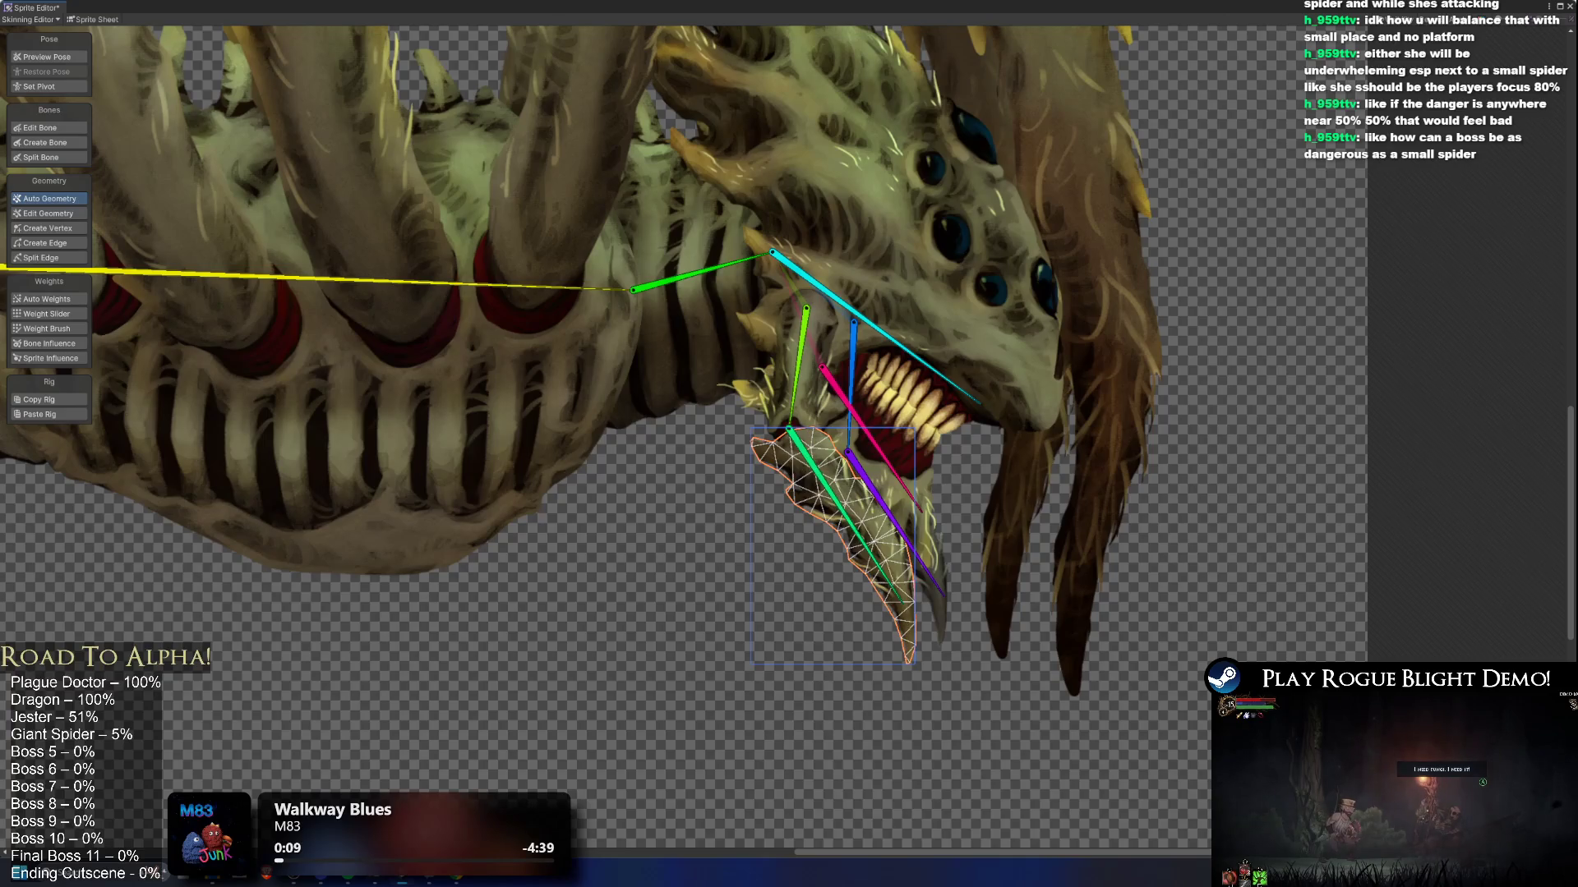
pyautogui.scroll(2, 775, 386)
pyautogui.click(766, 365)
pyautogui.click(783, 418)
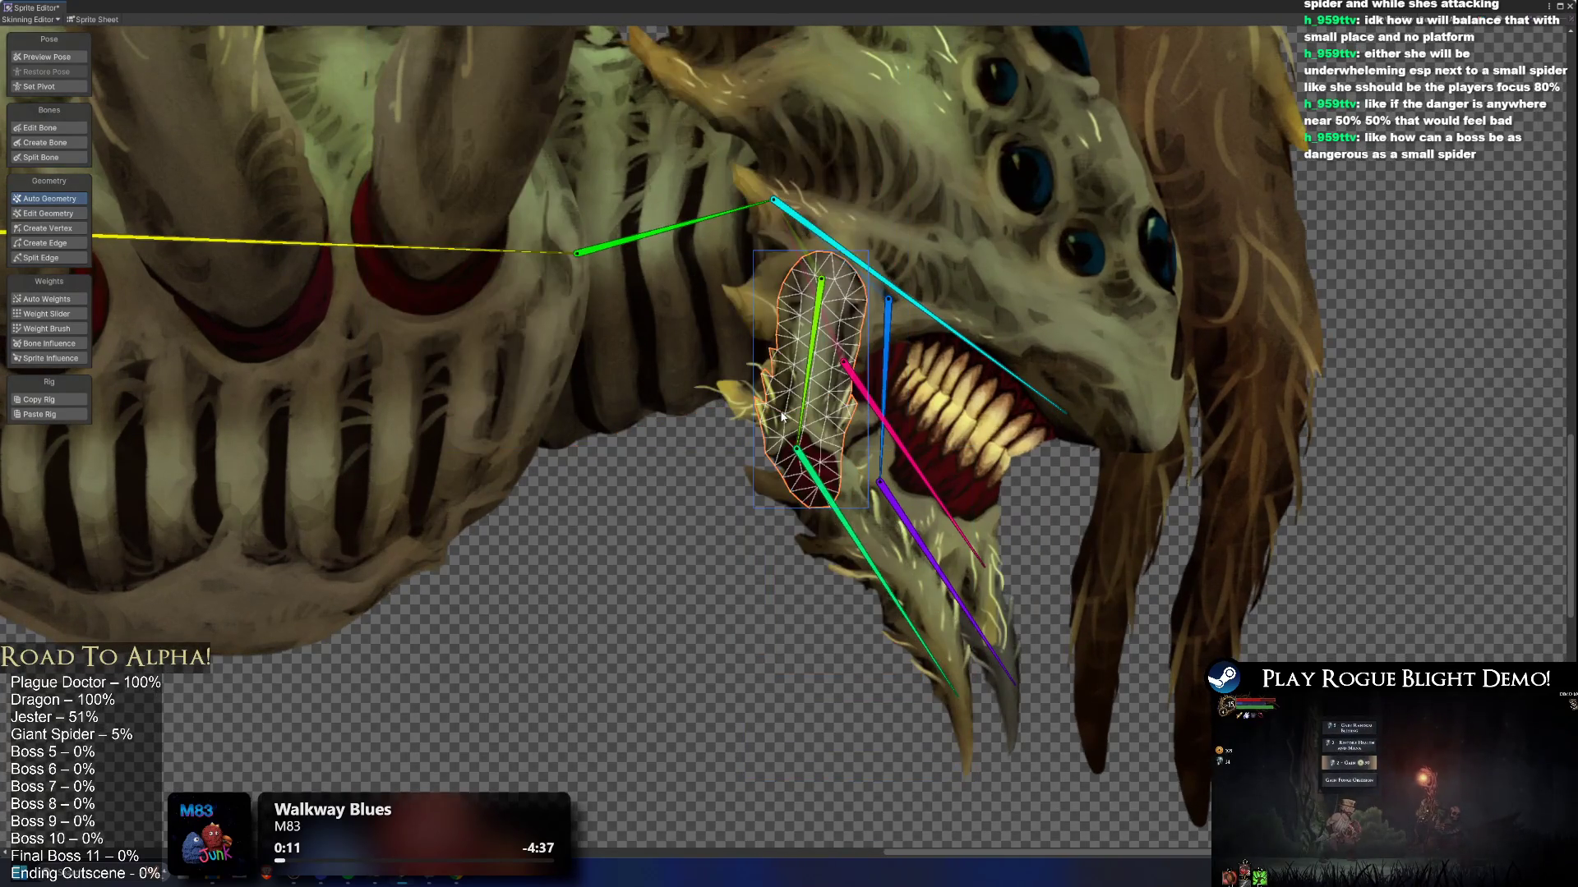
pyautogui.click(1004, 641)
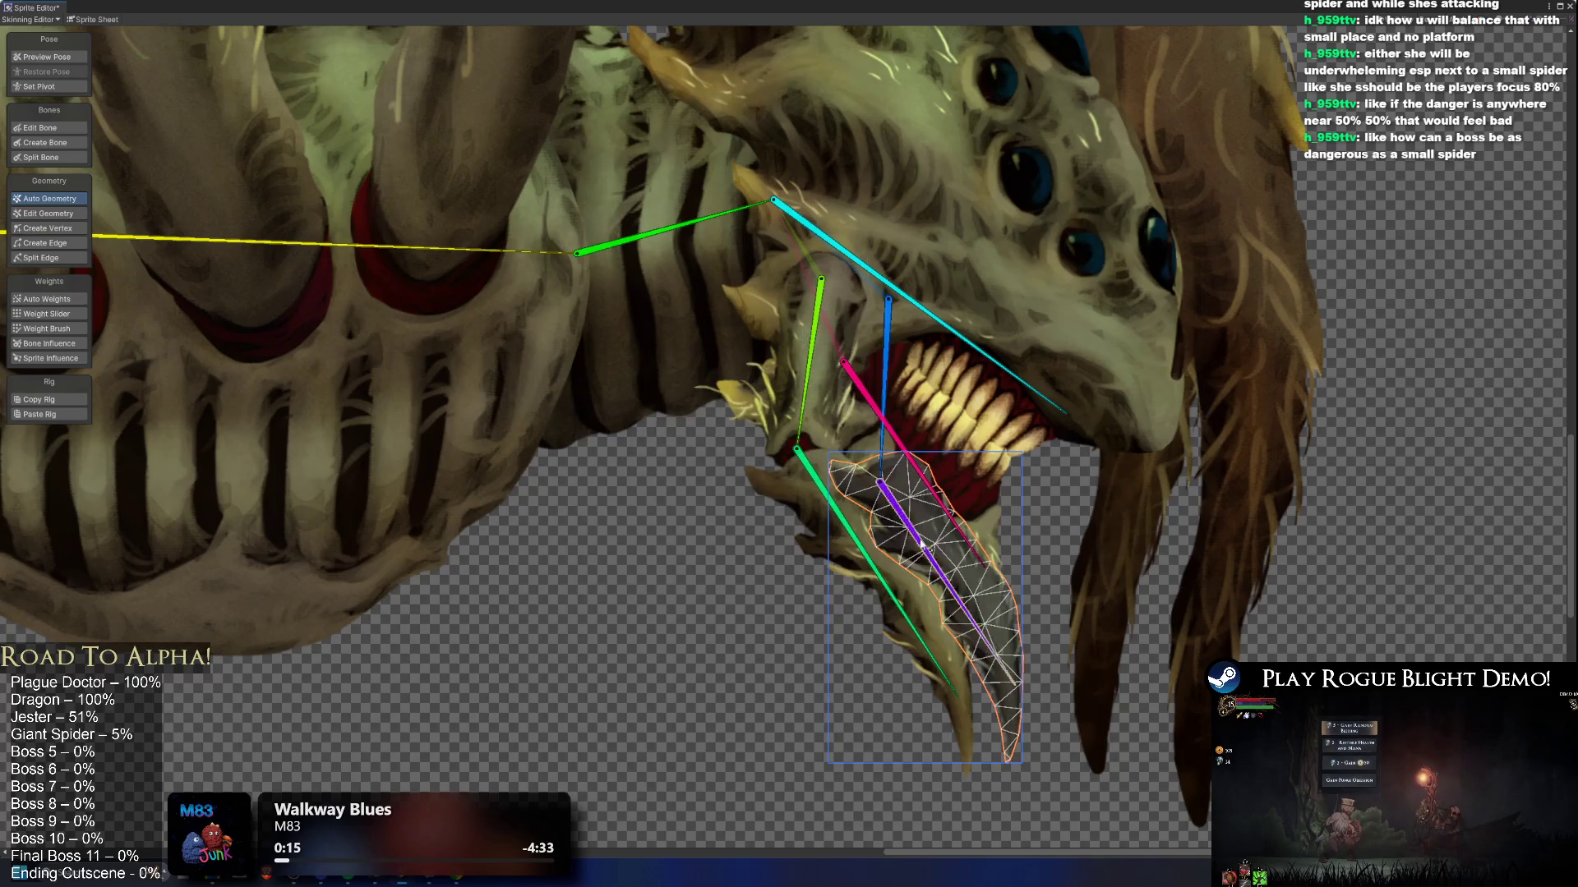
pyautogui.click(838, 419)
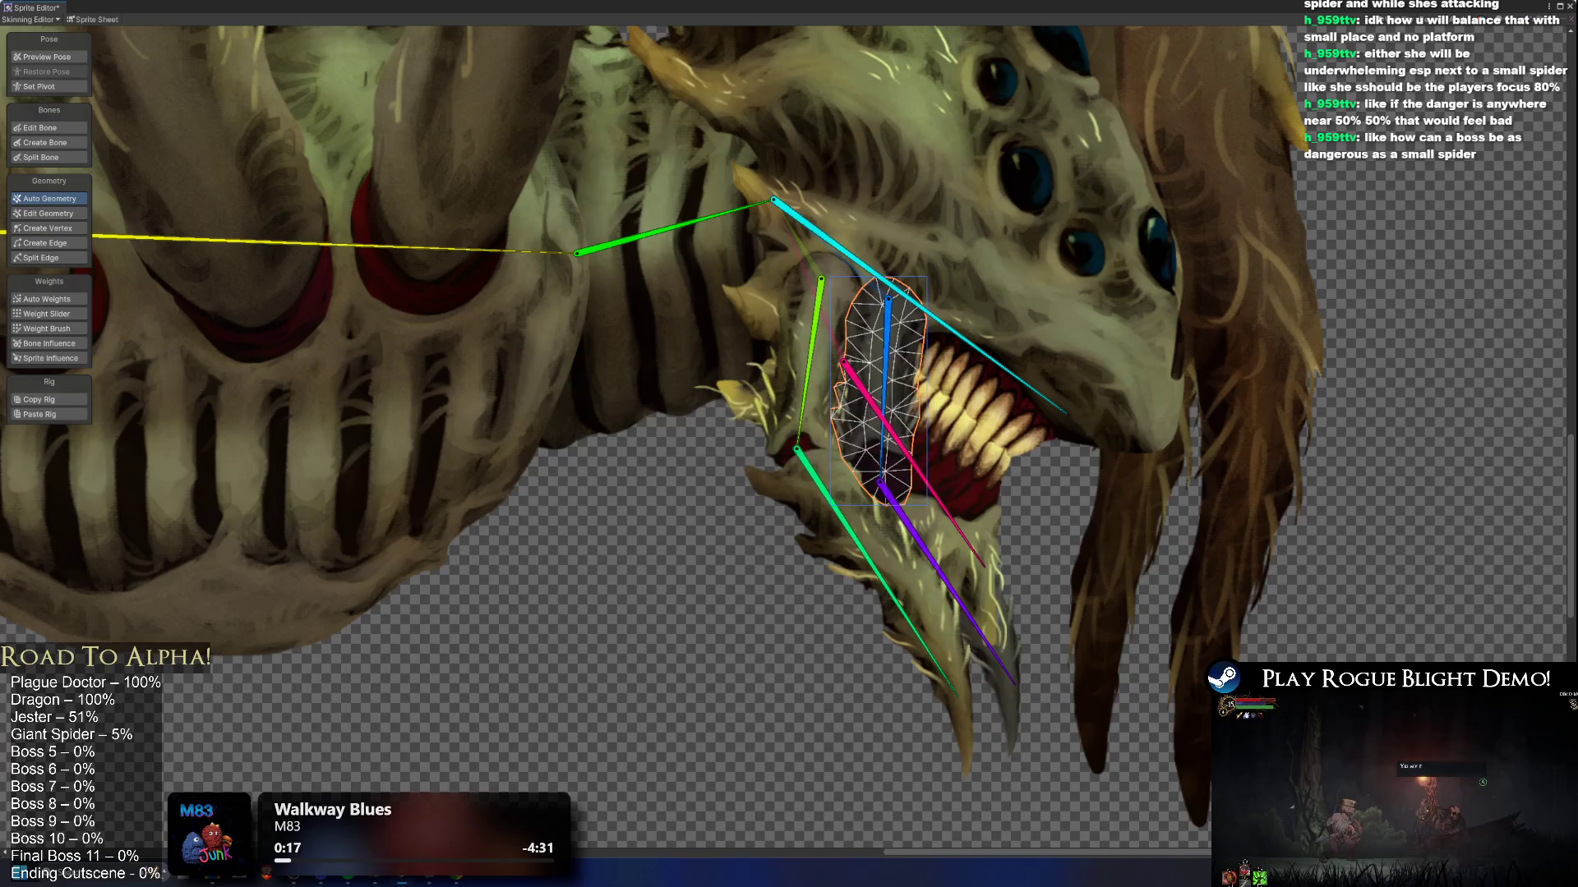
pyautogui.click(949, 441)
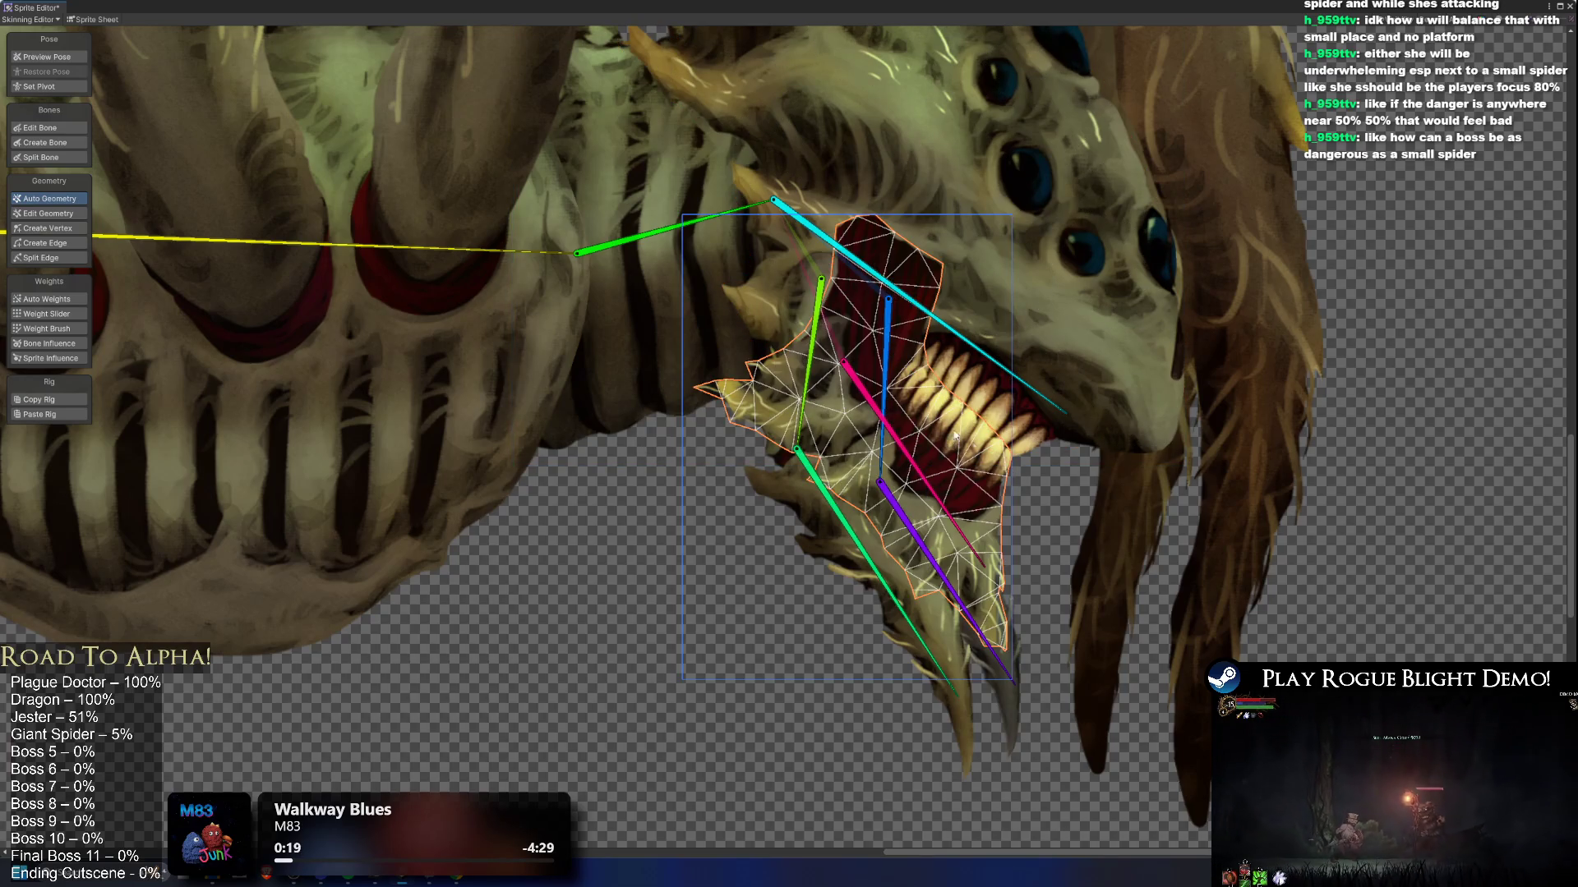
pyautogui.scroll(3, 975, 449)
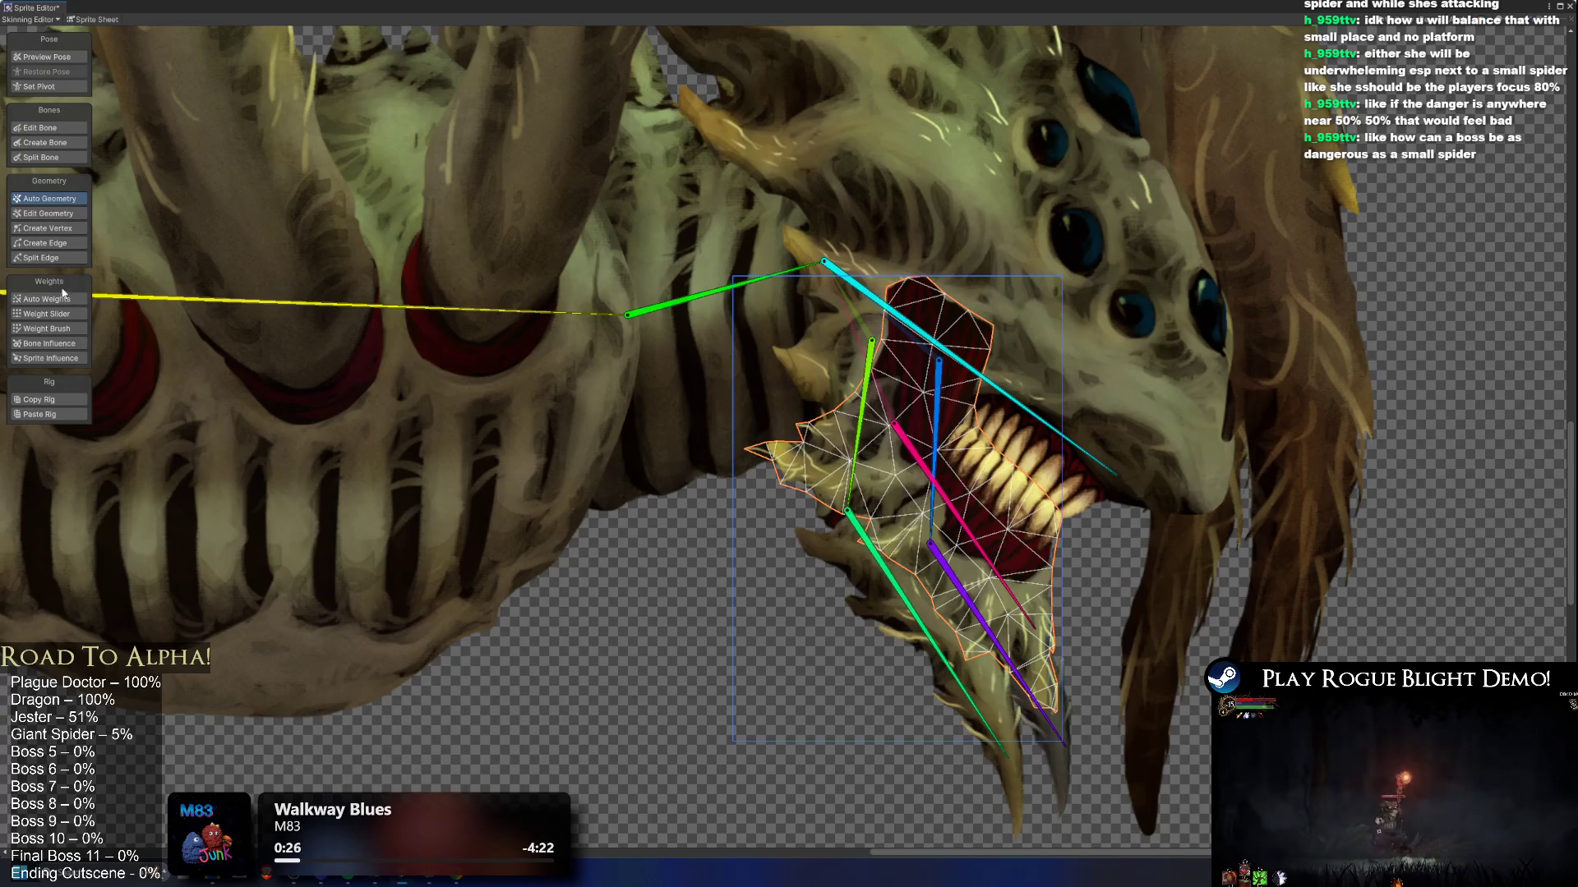
pyautogui.click(41, 127)
pyautogui.click(894, 425)
pyautogui.moveTo(894, 425)
pyautogui.mouseDown()
pyautogui.moveTo(929, 320)
pyautogui.moveTo(925, 358)
pyautogui.mouseUp()
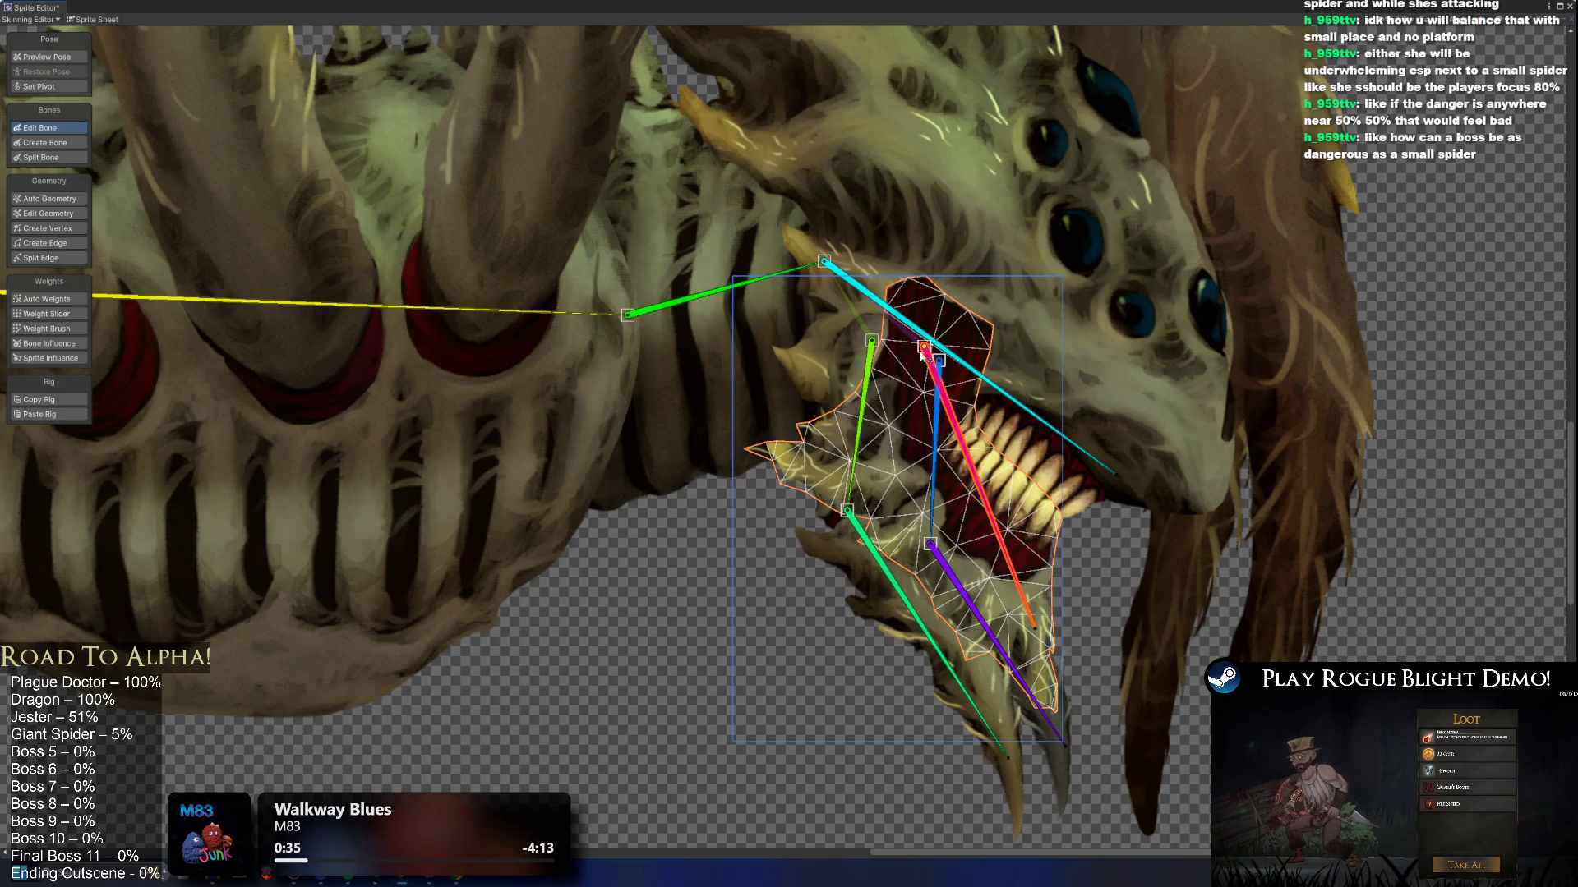
# Step: Generate automatic mesh geometry for the ribcage body piece and centre it in view
pyautogui.click(734, 348)
pyautogui.click(54, 197)
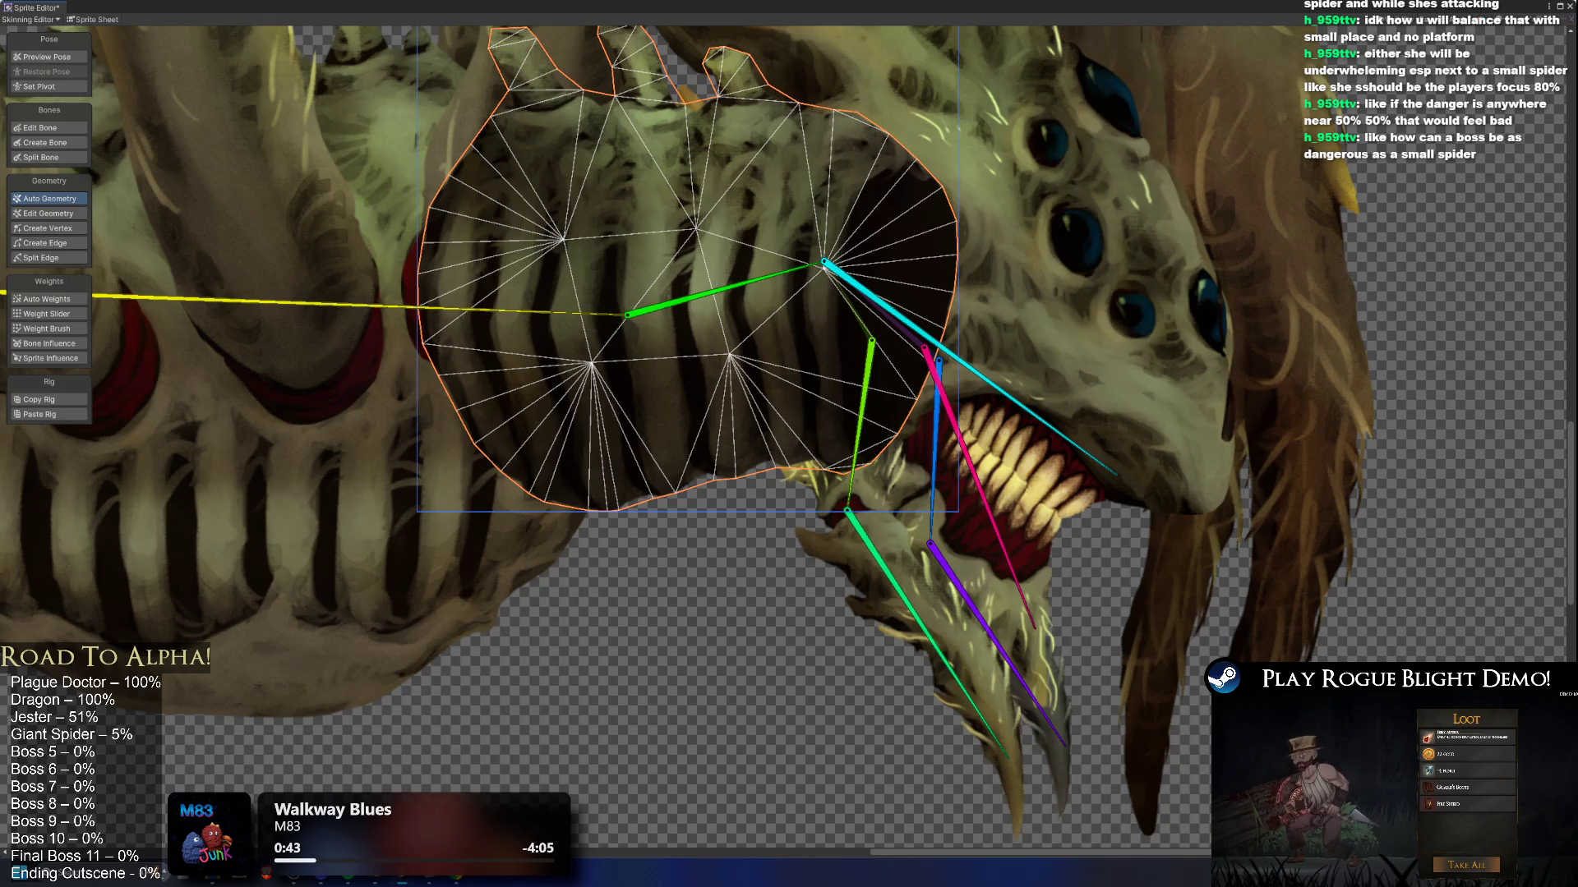
pyautogui.press('f')
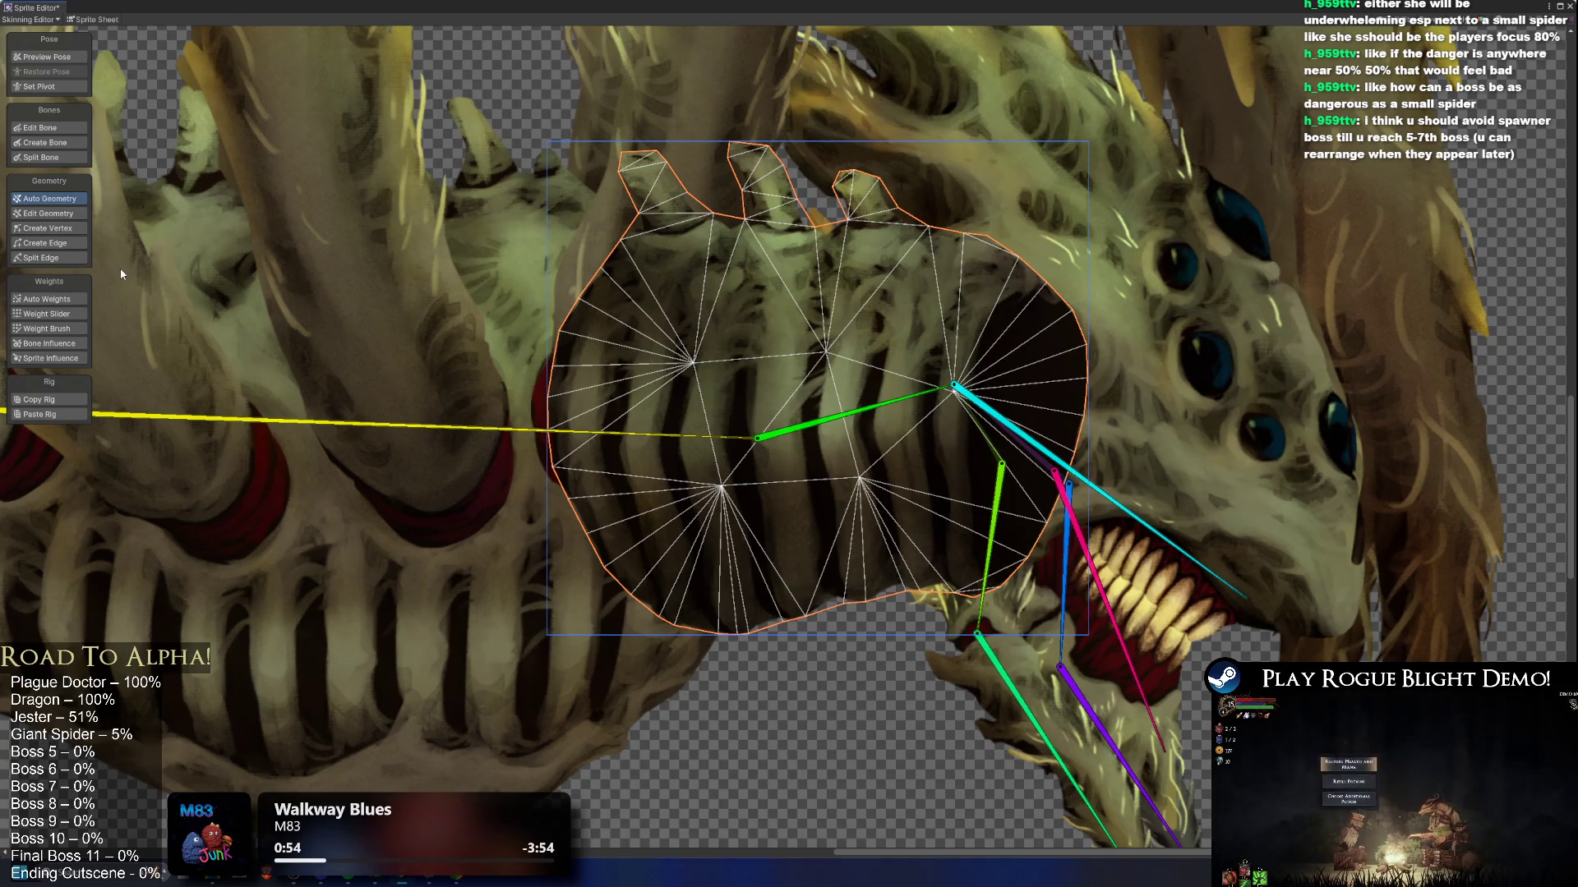
# Step: Add vertices around the neck sprite's outline, from the top teeth down the left, across the bottom and up the right
pyautogui.click(64, 228)
pyautogui.click(647, 178)
pyautogui.click(669, 211)
pyautogui.click(658, 250)
pyautogui.click(618, 282)
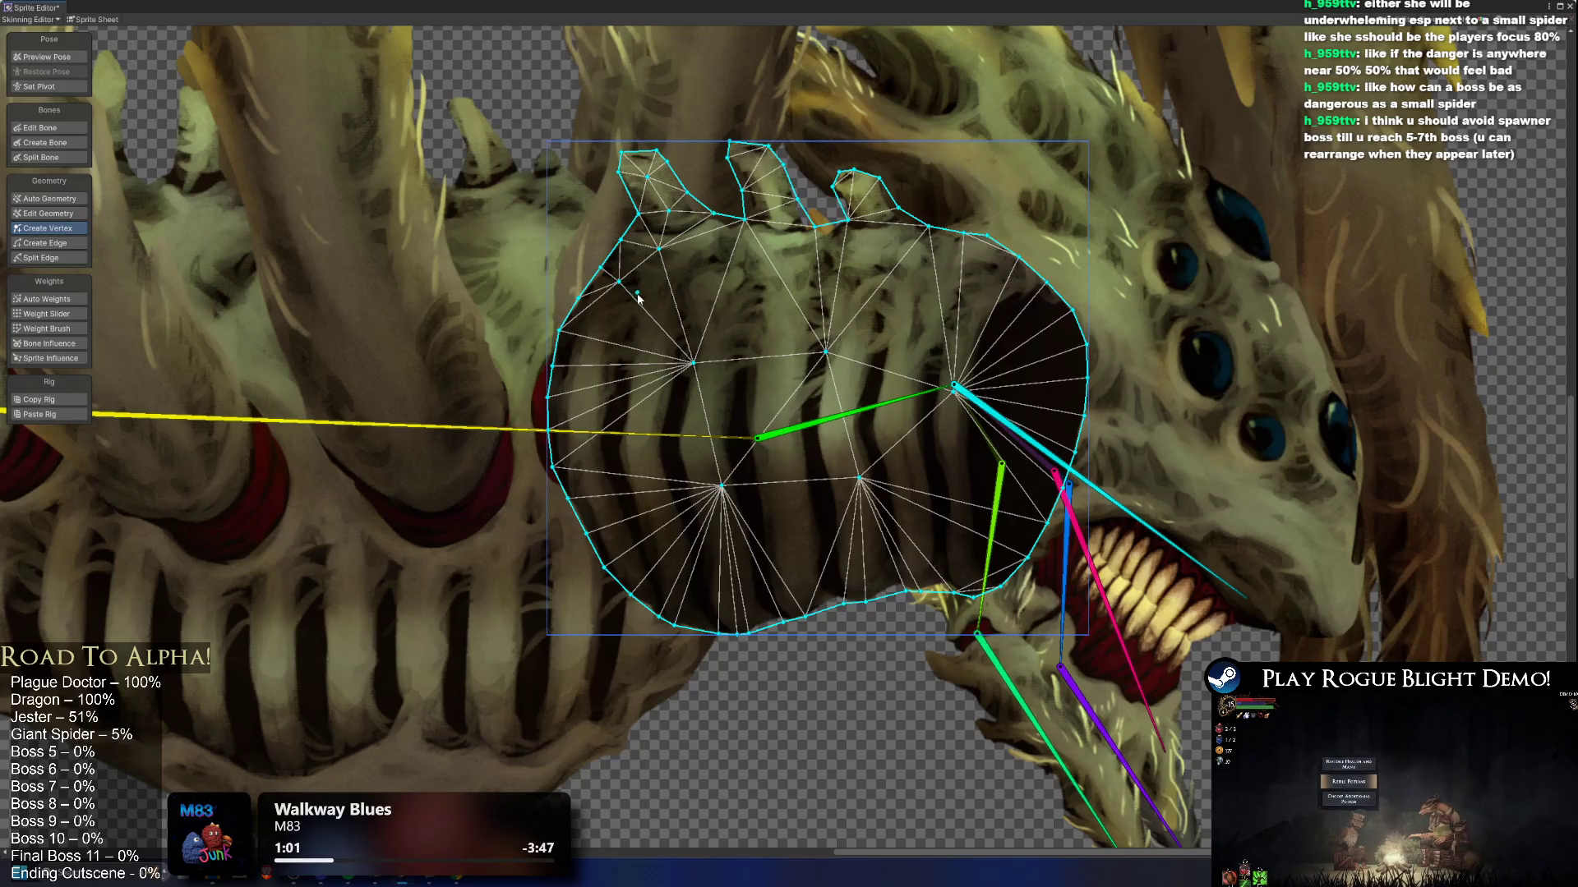
pyautogui.click(626, 327)
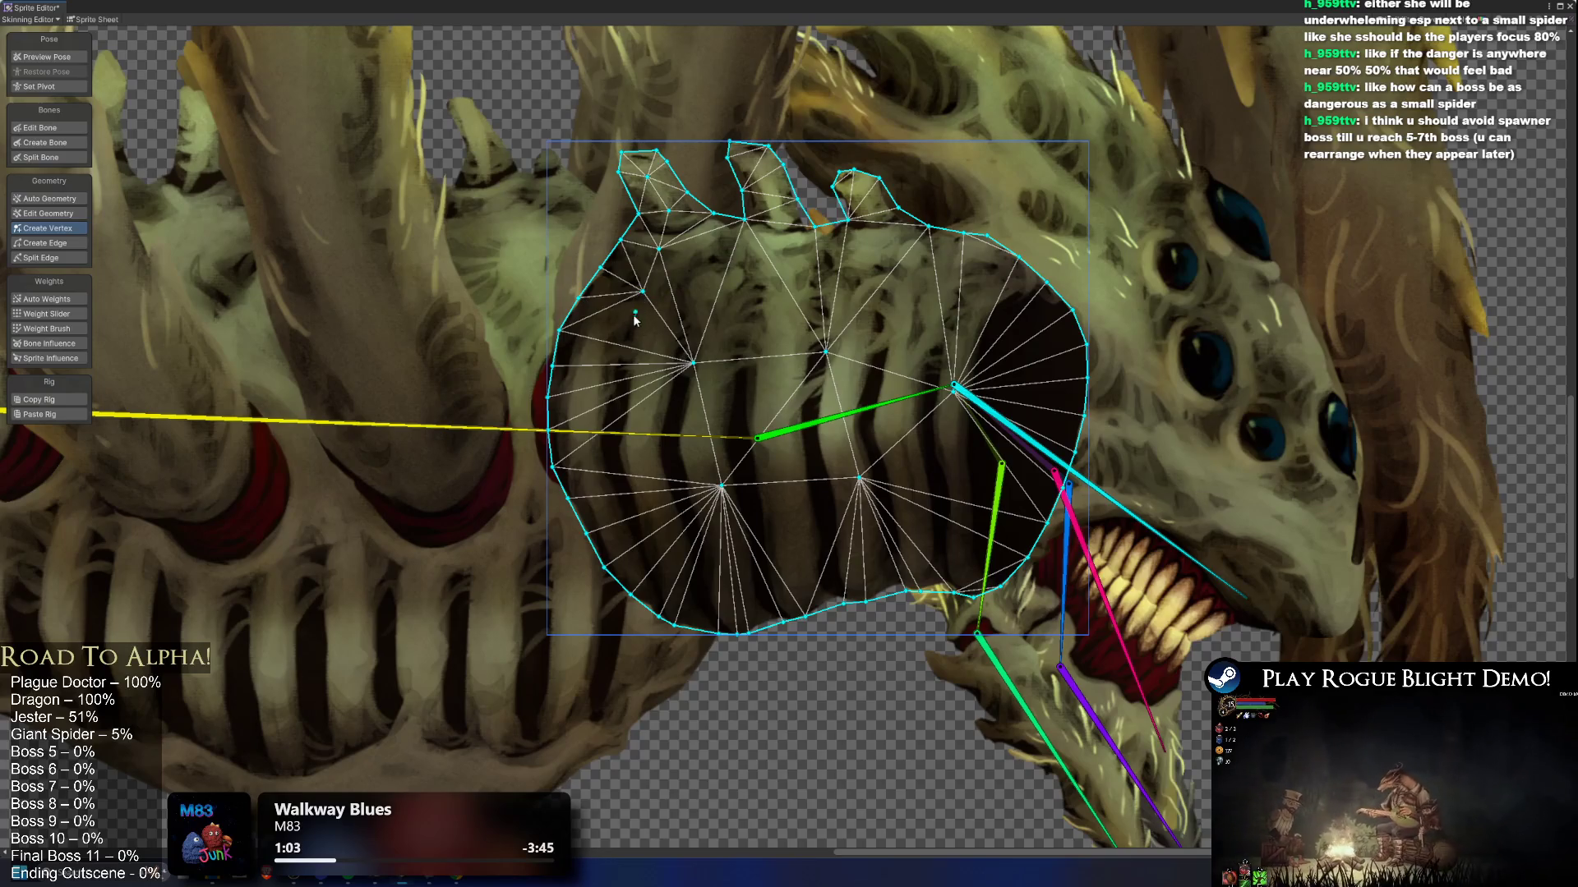
pyautogui.click(615, 352)
pyautogui.click(599, 368)
pyautogui.click(598, 405)
pyautogui.click(611, 461)
pyautogui.click(639, 510)
pyautogui.click(676, 553)
pyautogui.click(729, 590)
pyautogui.click(771, 587)
pyautogui.click(800, 570)
pyautogui.click(865, 550)
pyautogui.click(924, 555)
pyautogui.click(980, 556)
pyautogui.click(1016, 459)
pyautogui.click(1034, 429)
pyautogui.click(1040, 382)
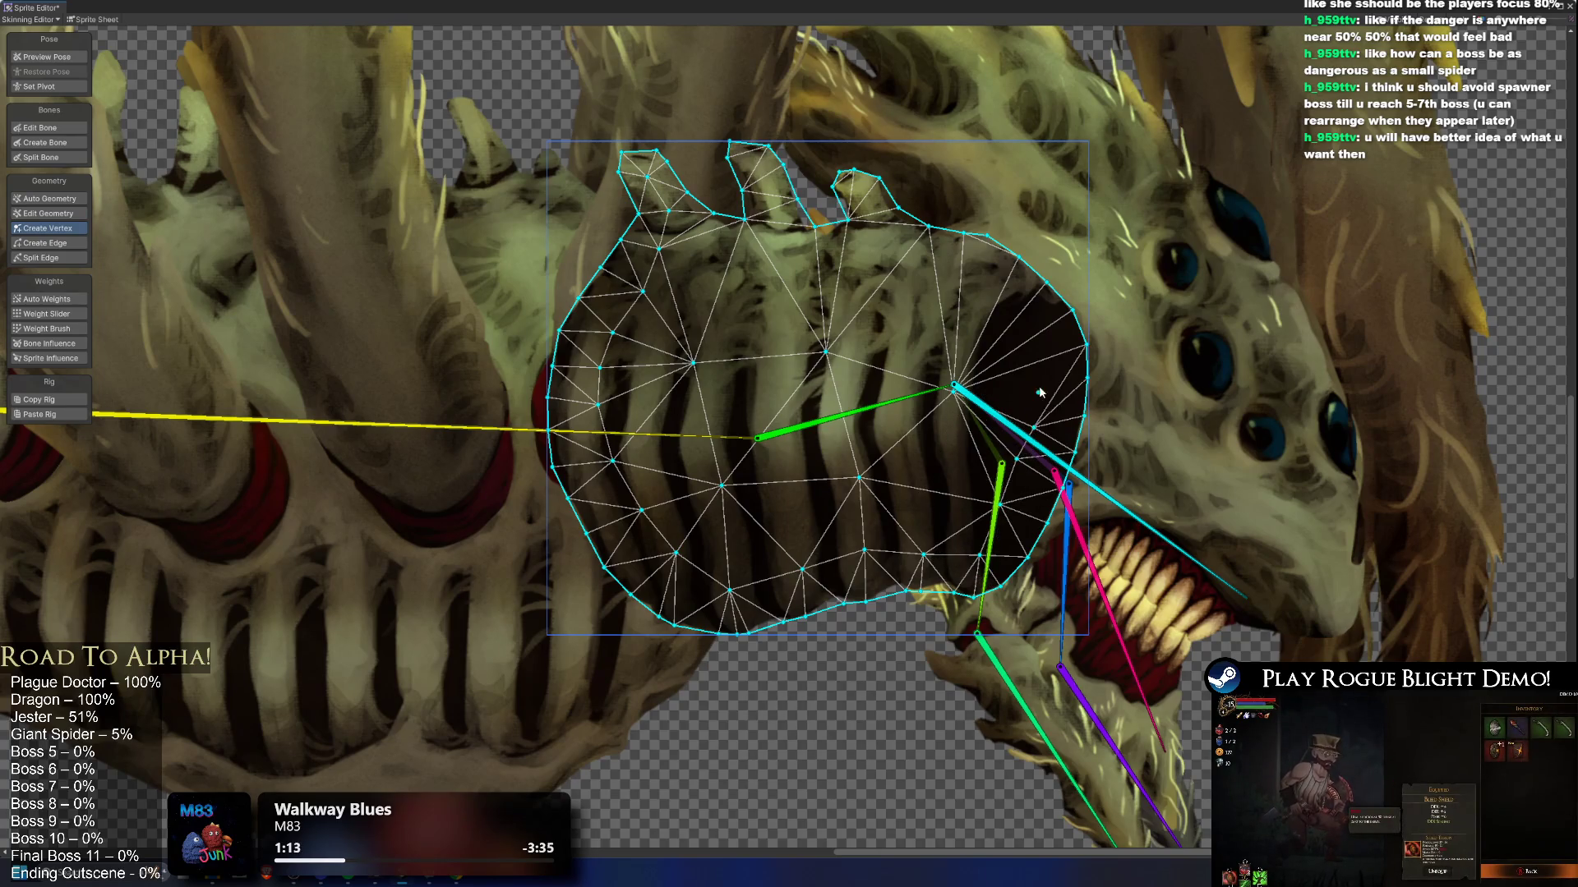
pyautogui.click(1037, 340)
pyautogui.click(1003, 297)
pyautogui.click(950, 272)
pyautogui.click(889, 262)
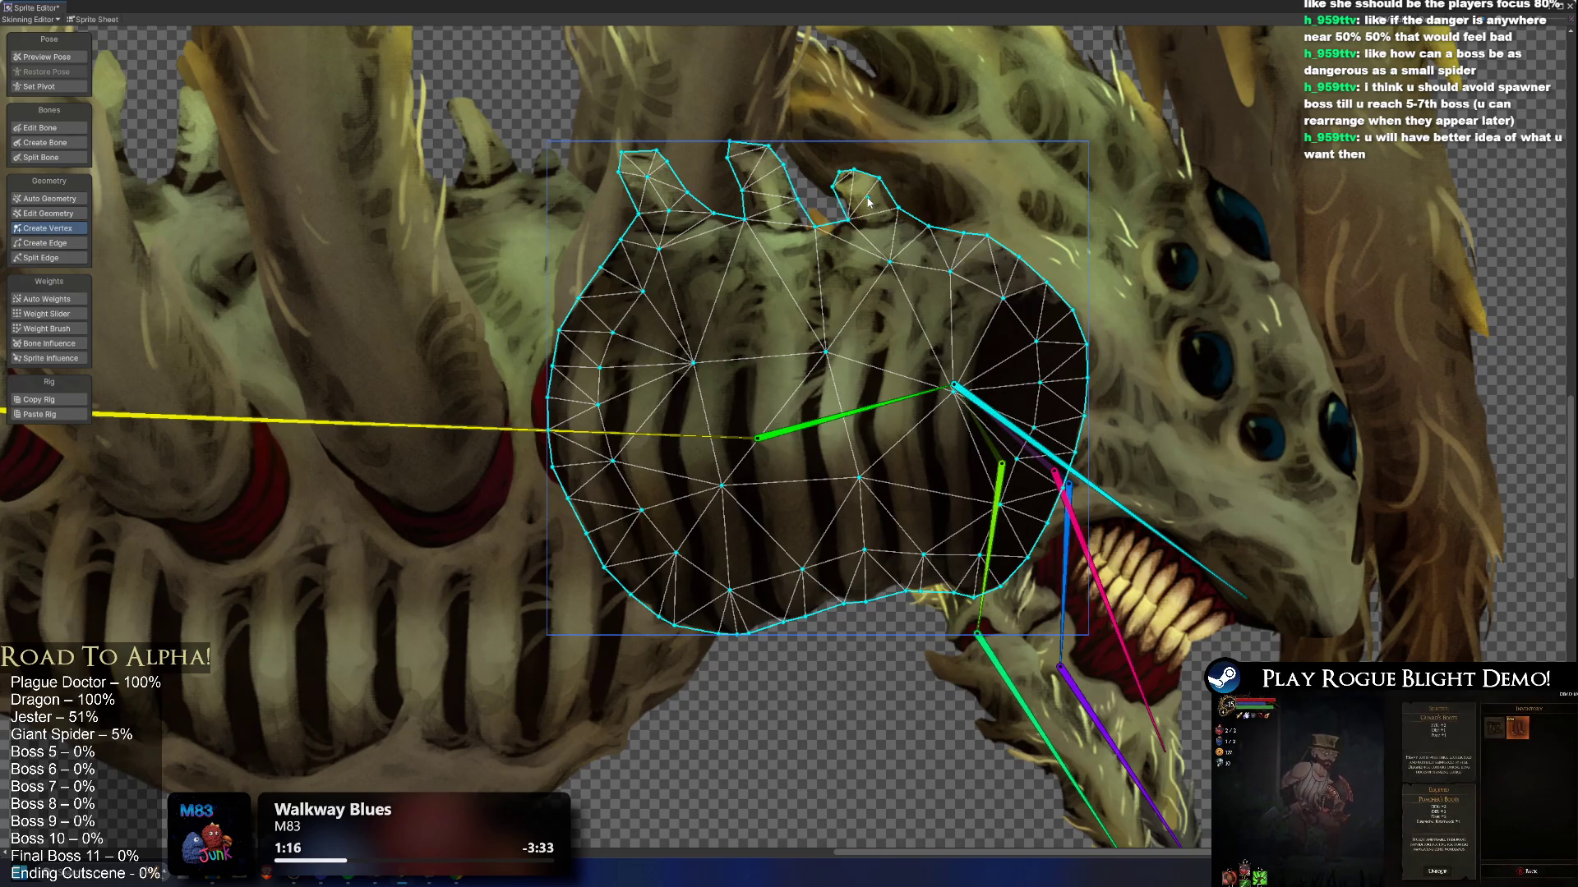
# Step: Fill the neck sprite's interior with extra vertices, including a row across the lower middle
pyautogui.click(854, 267)
pyautogui.click(795, 261)
pyautogui.click(749, 258)
pyautogui.click(707, 254)
pyautogui.click(683, 290)
pyautogui.click(680, 321)
pyautogui.click(654, 367)
pyautogui.click(649, 419)
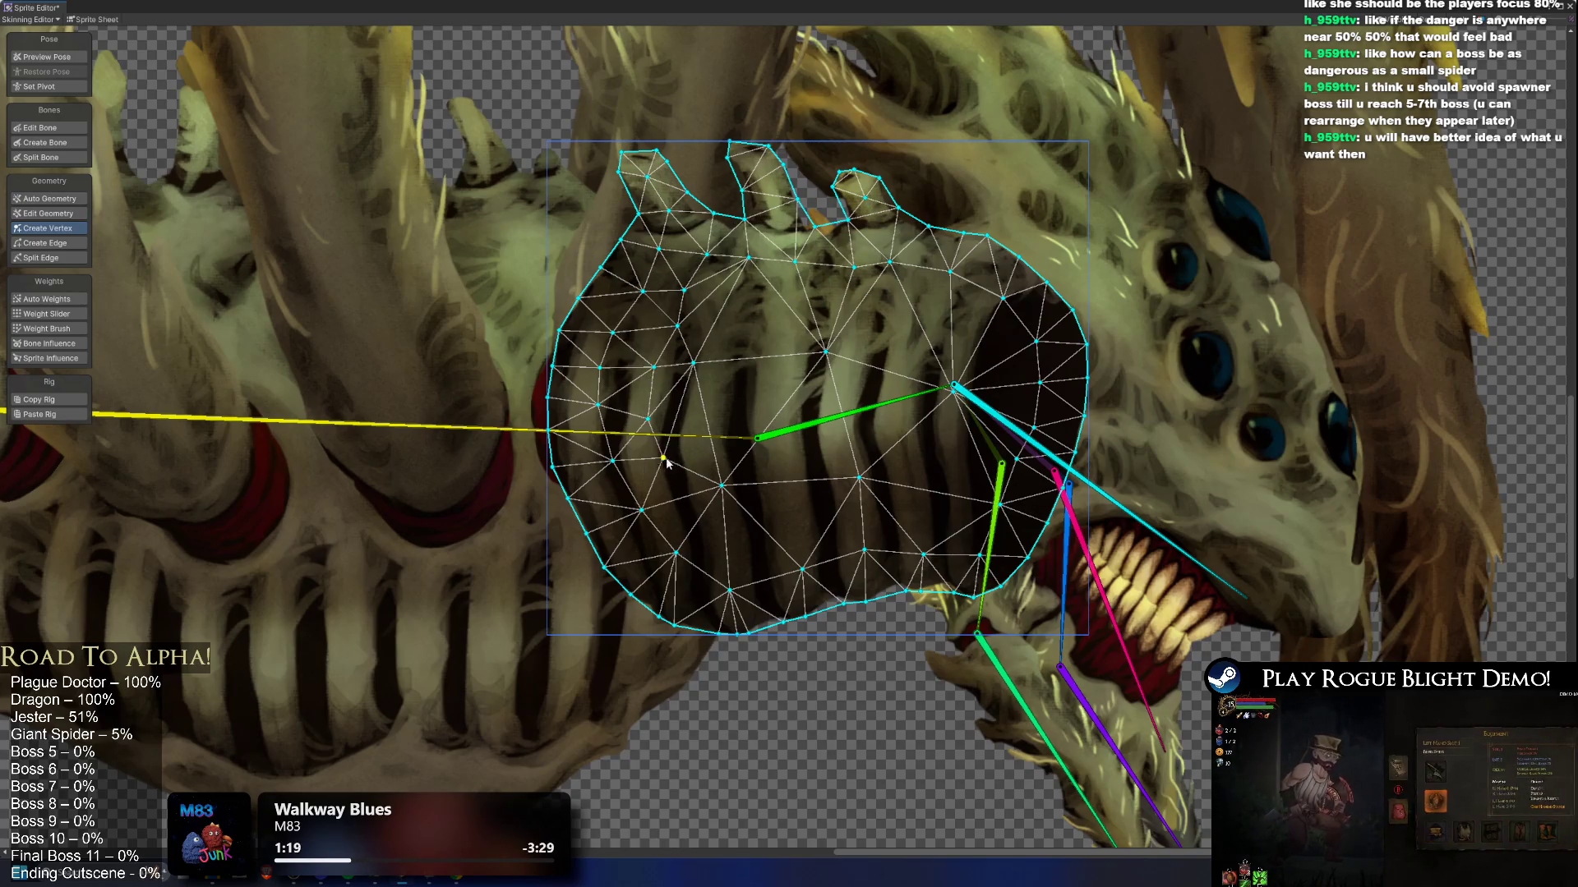
pyautogui.click(663, 458)
pyautogui.click(690, 501)
pyautogui.click(716, 532)
pyautogui.click(783, 524)
pyautogui.click(843, 512)
pyautogui.click(902, 512)
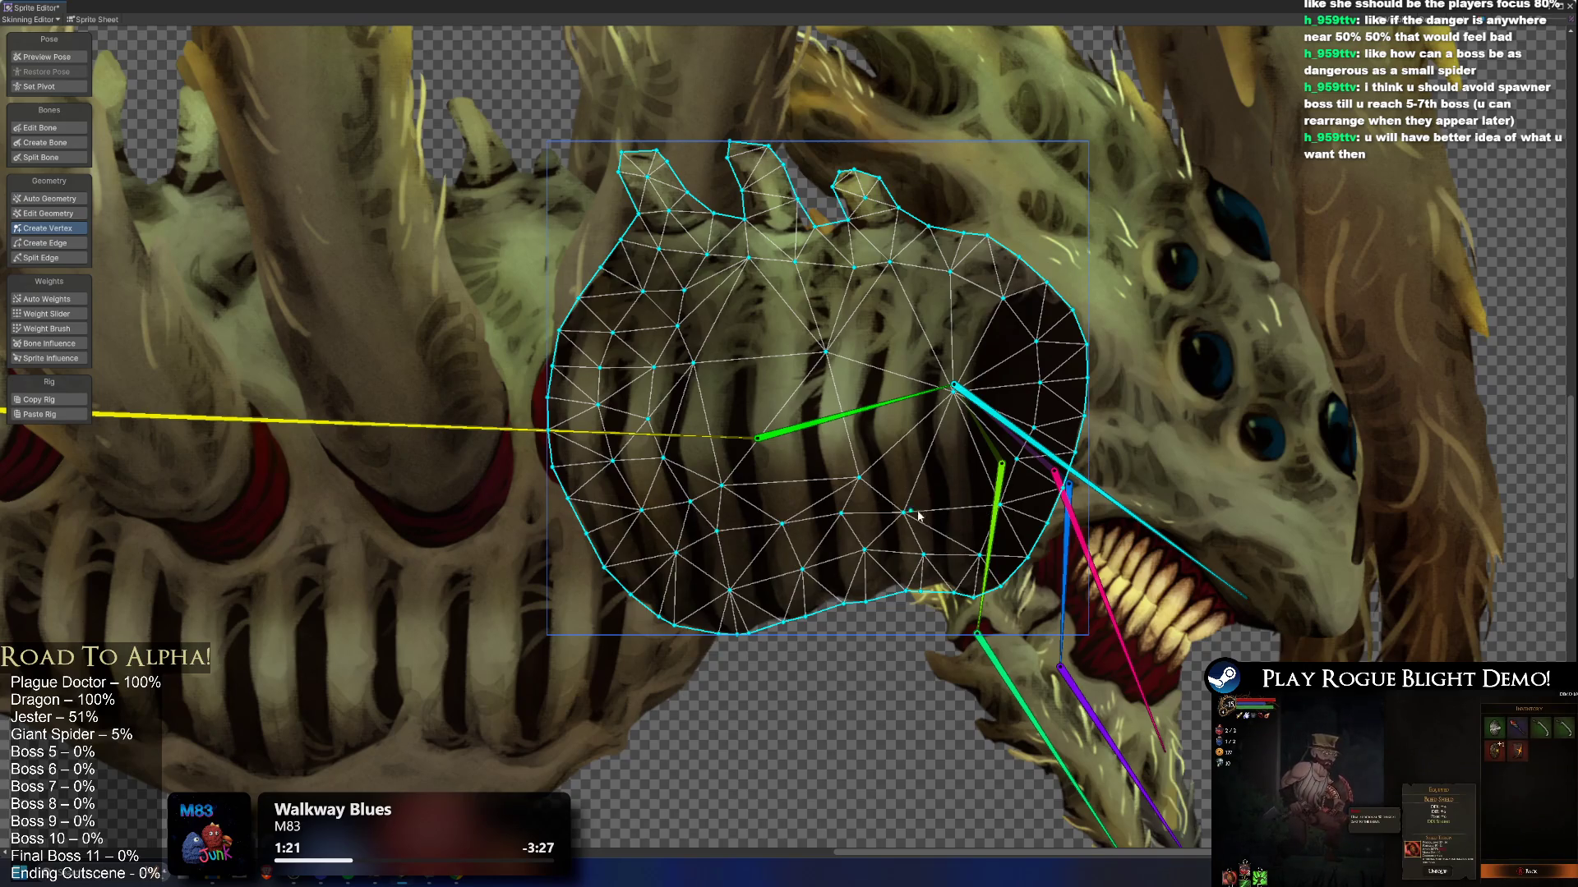
pyautogui.click(945, 516)
pyautogui.click(966, 471)
pyautogui.click(991, 383)
pyautogui.click(986, 337)
pyautogui.click(966, 311)
pyautogui.click(902, 304)
pyautogui.click(866, 300)
pyautogui.click(795, 304)
pyautogui.click(737, 300)
pyautogui.click(735, 352)
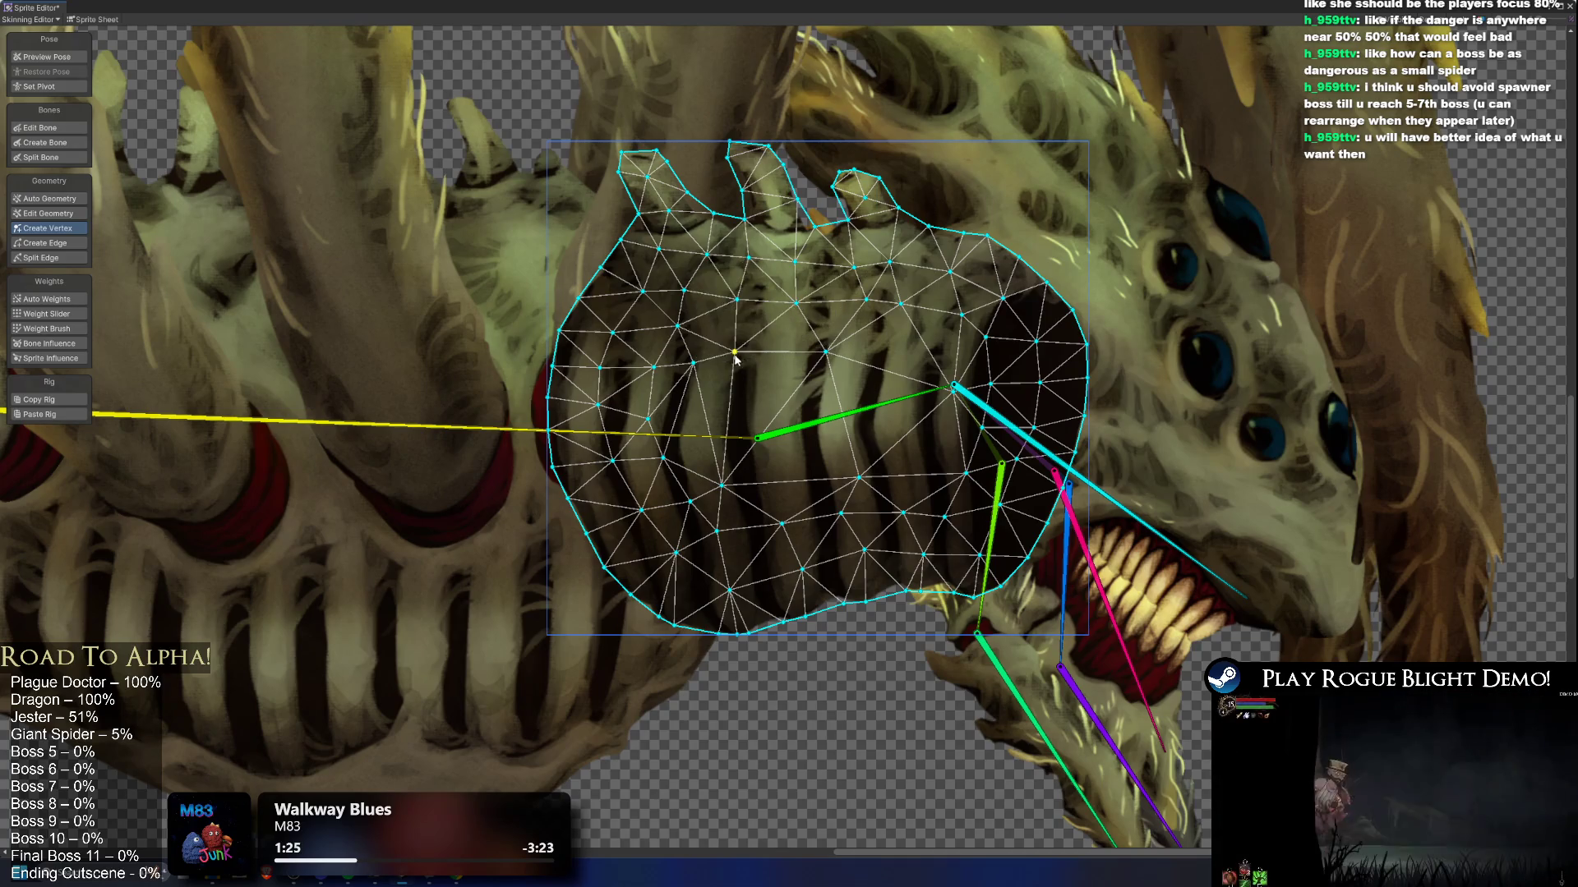
pyautogui.click(734, 402)
pyautogui.click(687, 420)
pyautogui.click(786, 423)
pyautogui.click(861, 425)
pyautogui.click(906, 423)
pyautogui.click(889, 364)
pyautogui.click(916, 439)
pyautogui.scroll(-3, 900, 413)
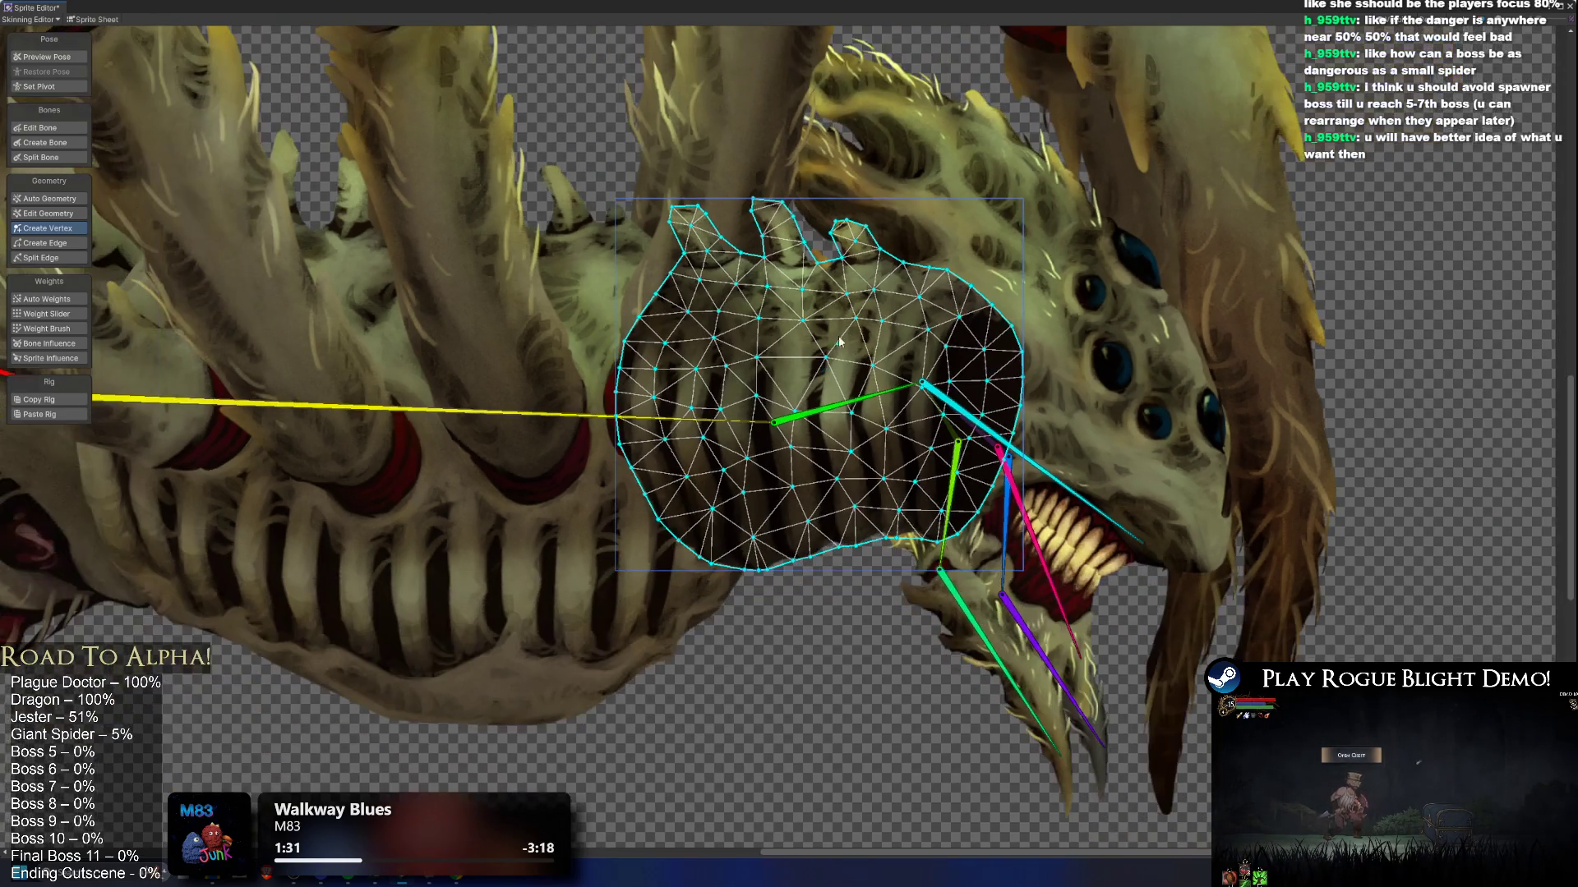
# Step: Select the chest piece with four dark holes and add vertices all around its outline
pyautogui.click(690, 493)
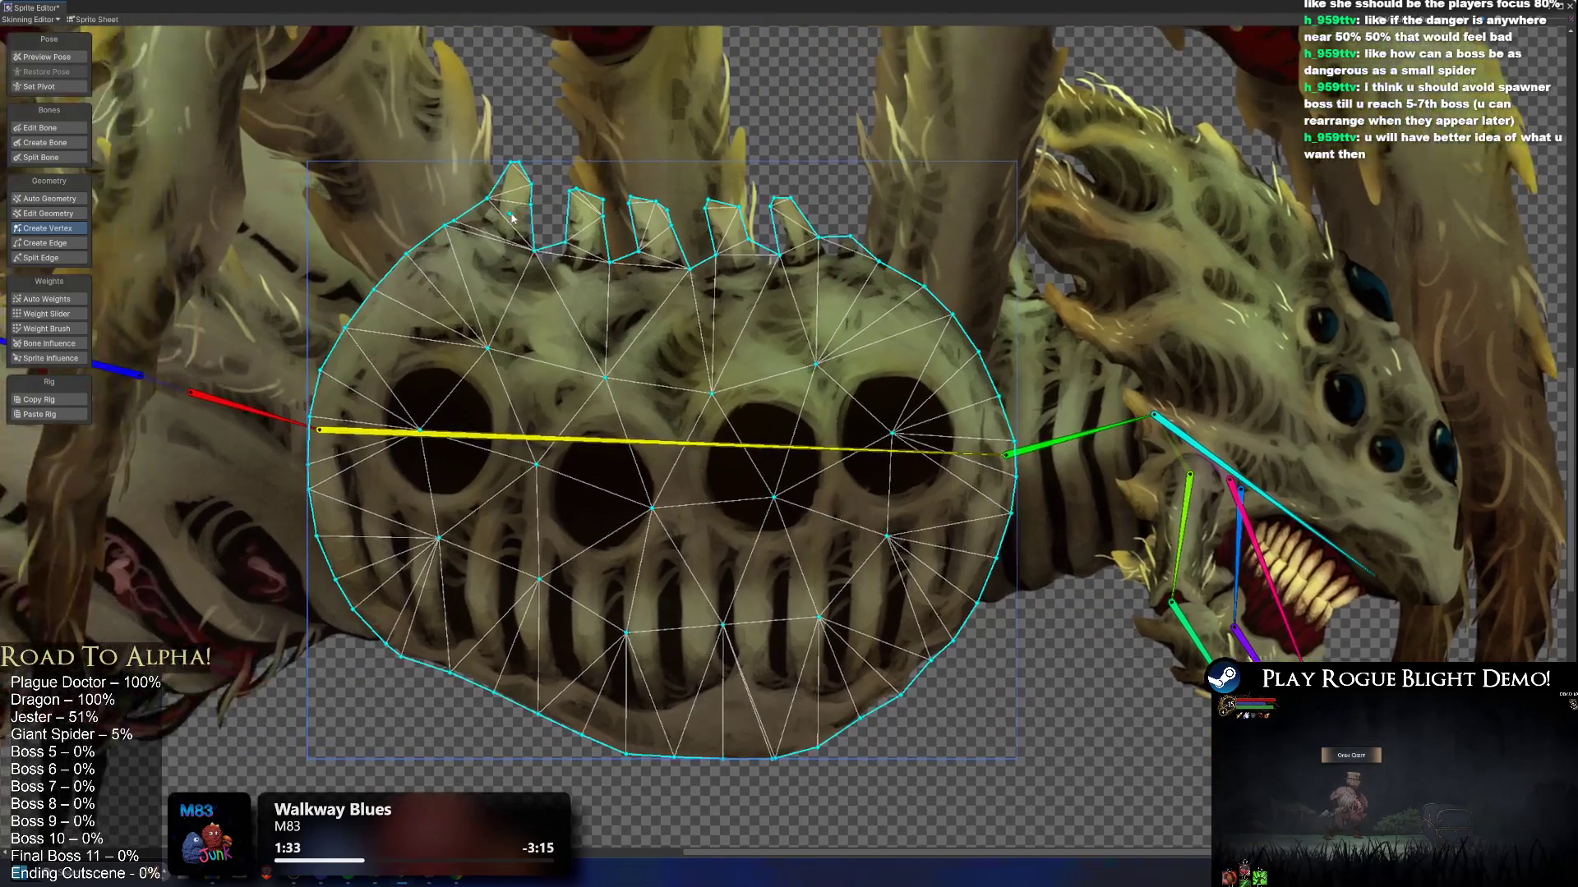
pyautogui.click(463, 259)
pyautogui.click(413, 300)
pyautogui.click(389, 346)
pyautogui.click(364, 410)
pyautogui.click(360, 451)
pyautogui.click(365, 516)
pyautogui.click(383, 562)
pyautogui.click(409, 604)
pyautogui.click(462, 636)
pyautogui.click(510, 660)
pyautogui.click(572, 682)
pyautogui.click(636, 705)
pyautogui.click(700, 715)
pyautogui.click(771, 709)
pyautogui.click(815, 690)
pyautogui.click(864, 655)
pyautogui.click(902, 626)
pyautogui.click(931, 589)
pyautogui.click(952, 550)
pyautogui.click(972, 498)
pyautogui.click(962, 390)
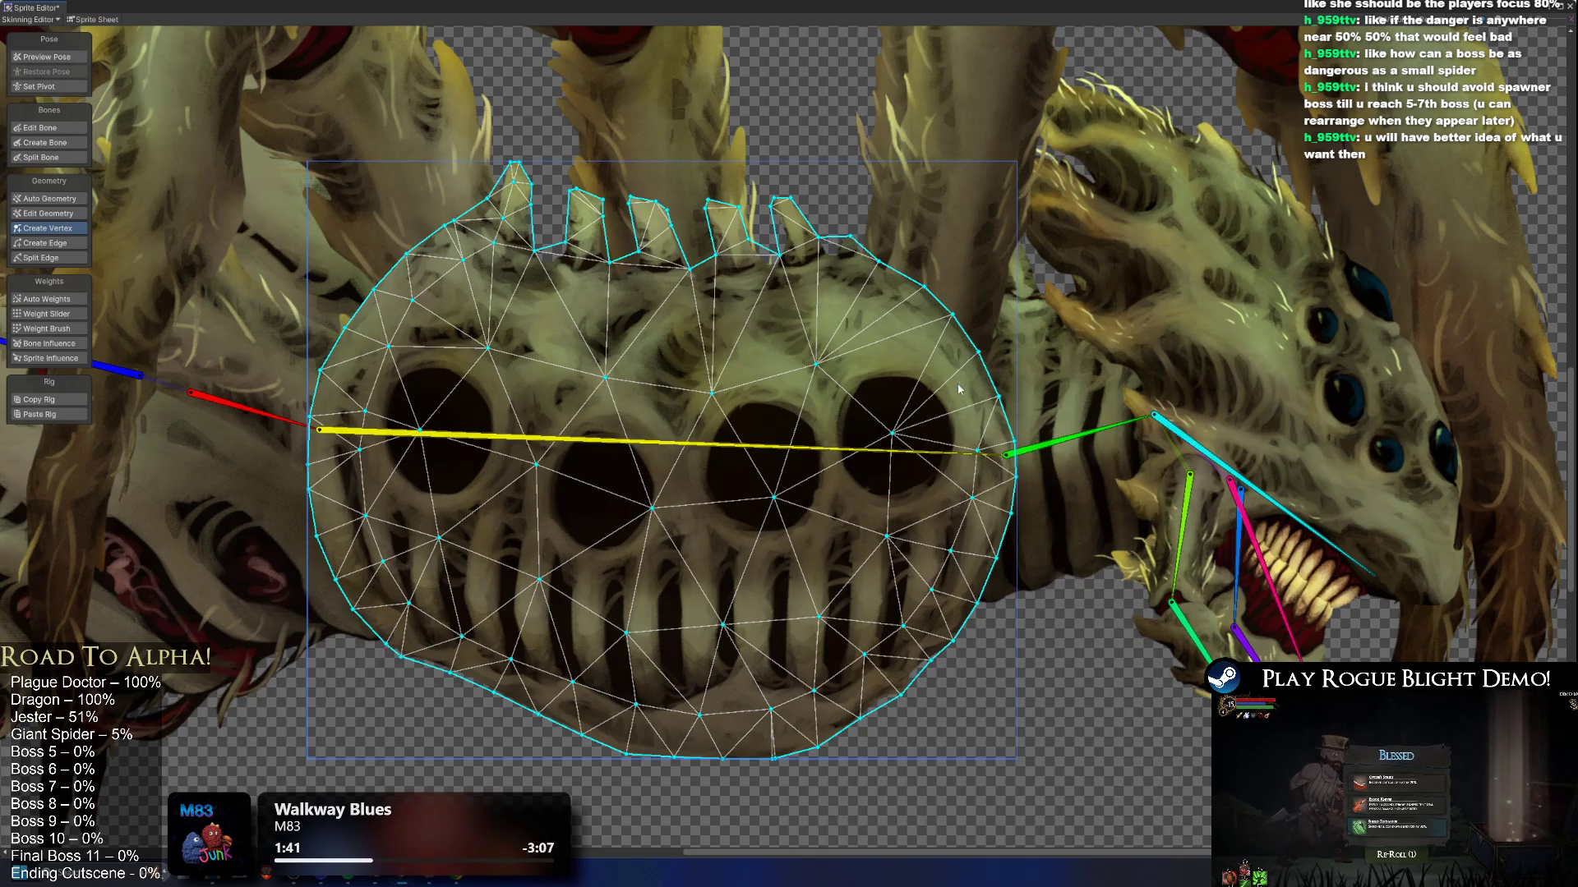
pyautogui.click(919, 335)
pyautogui.click(878, 296)
pyautogui.click(830, 271)
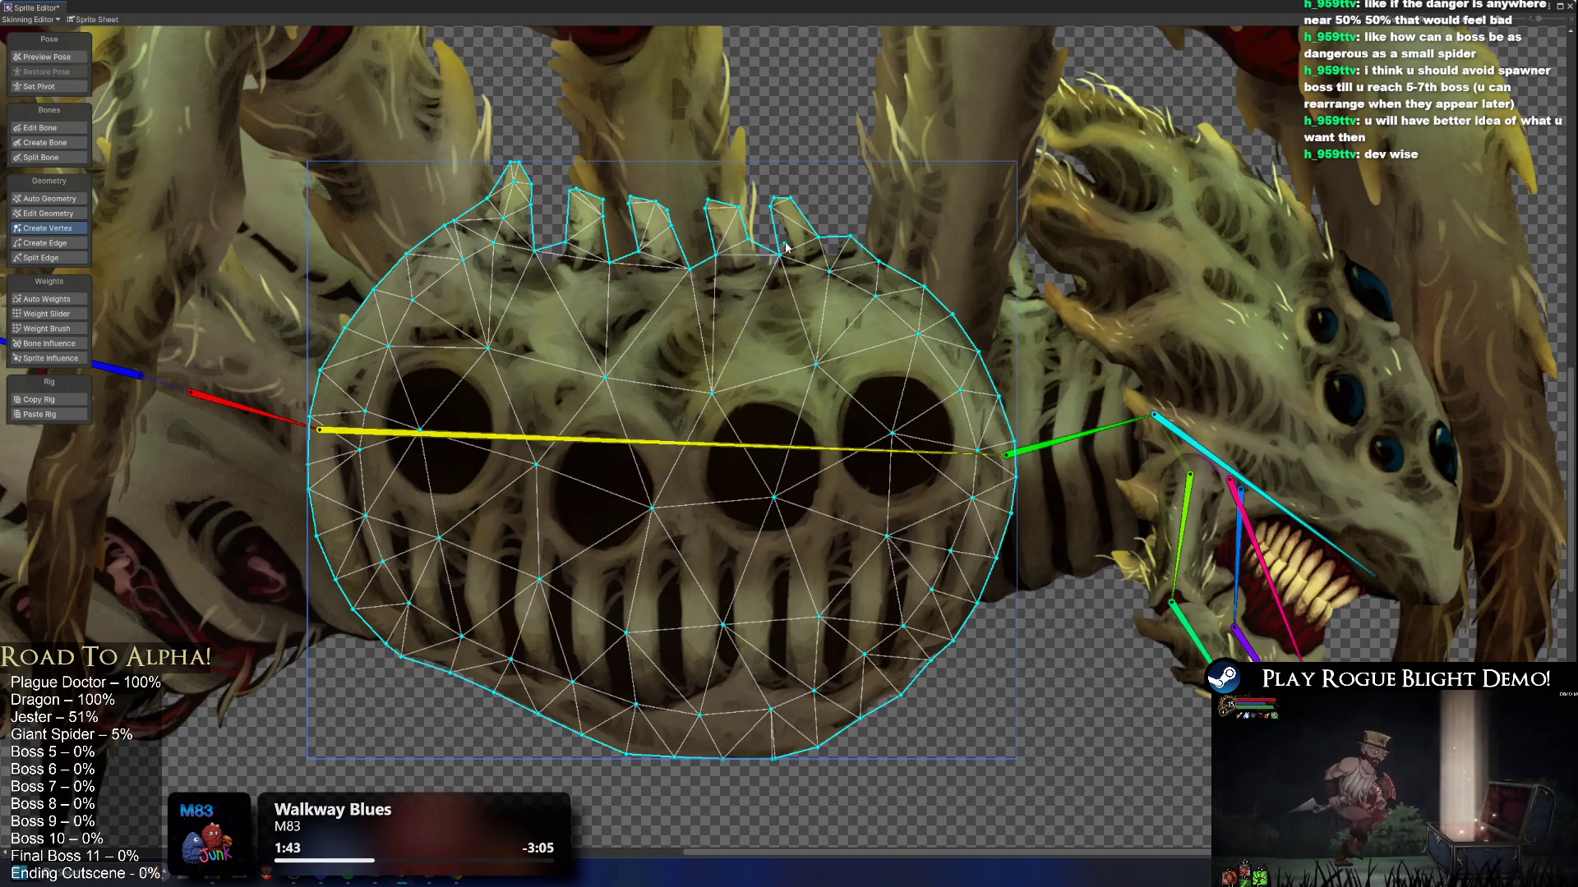
pyautogui.click(780, 290)
pyautogui.click(737, 286)
pyautogui.click(688, 270)
pyautogui.click(655, 285)
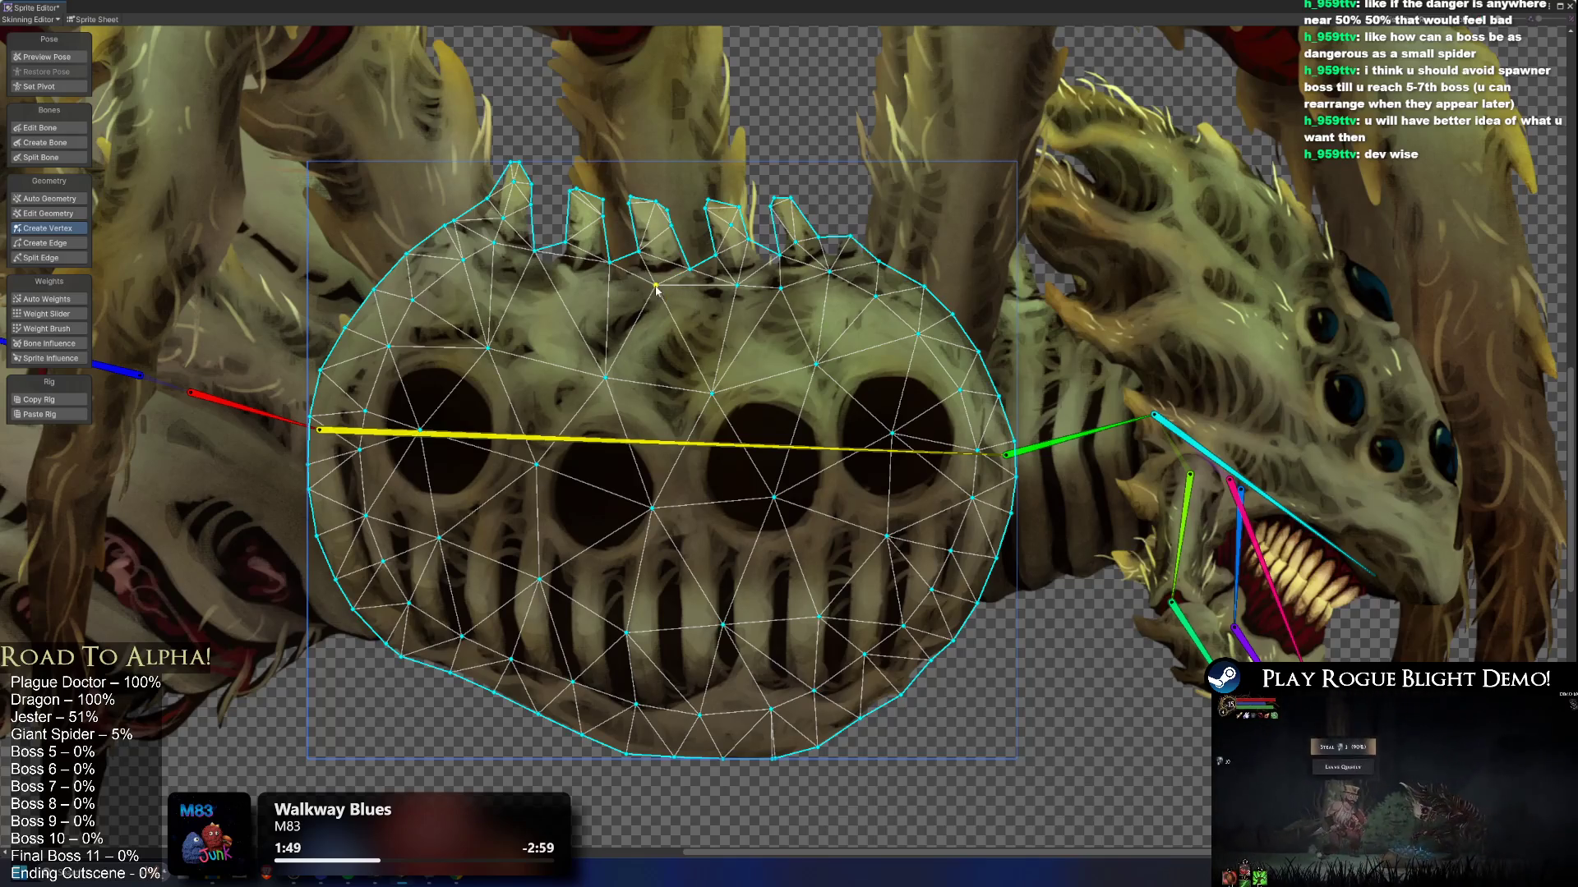
pyautogui.click(578, 277)
pyautogui.click(590, 242)
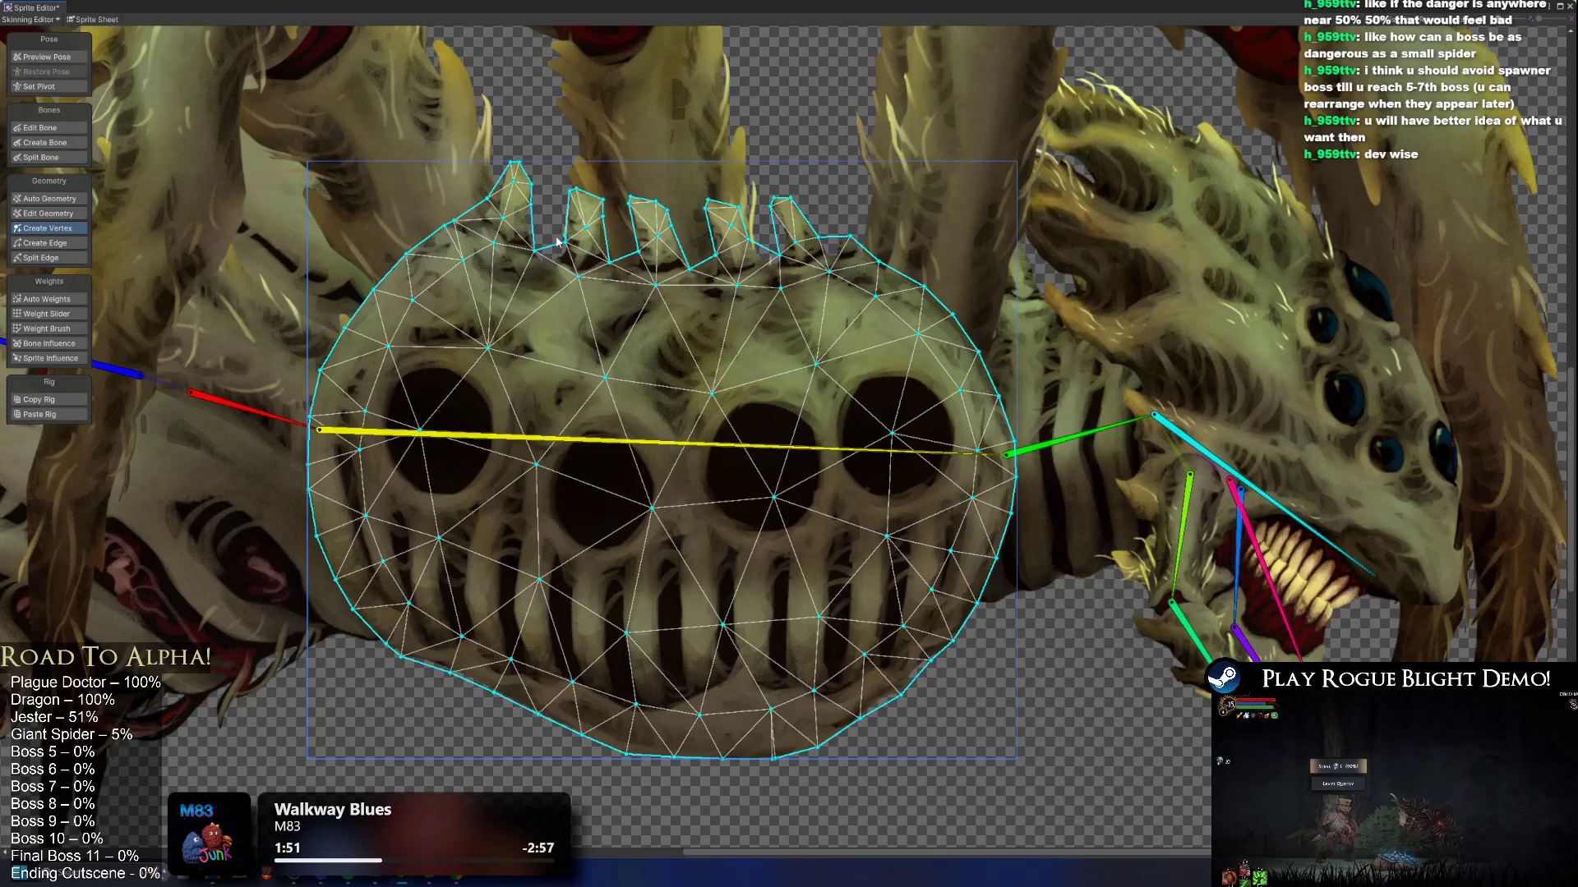
# Step: Add vertices throughout the chest interior, around and between the four dark holes and ribs
pyautogui.click(475, 301)
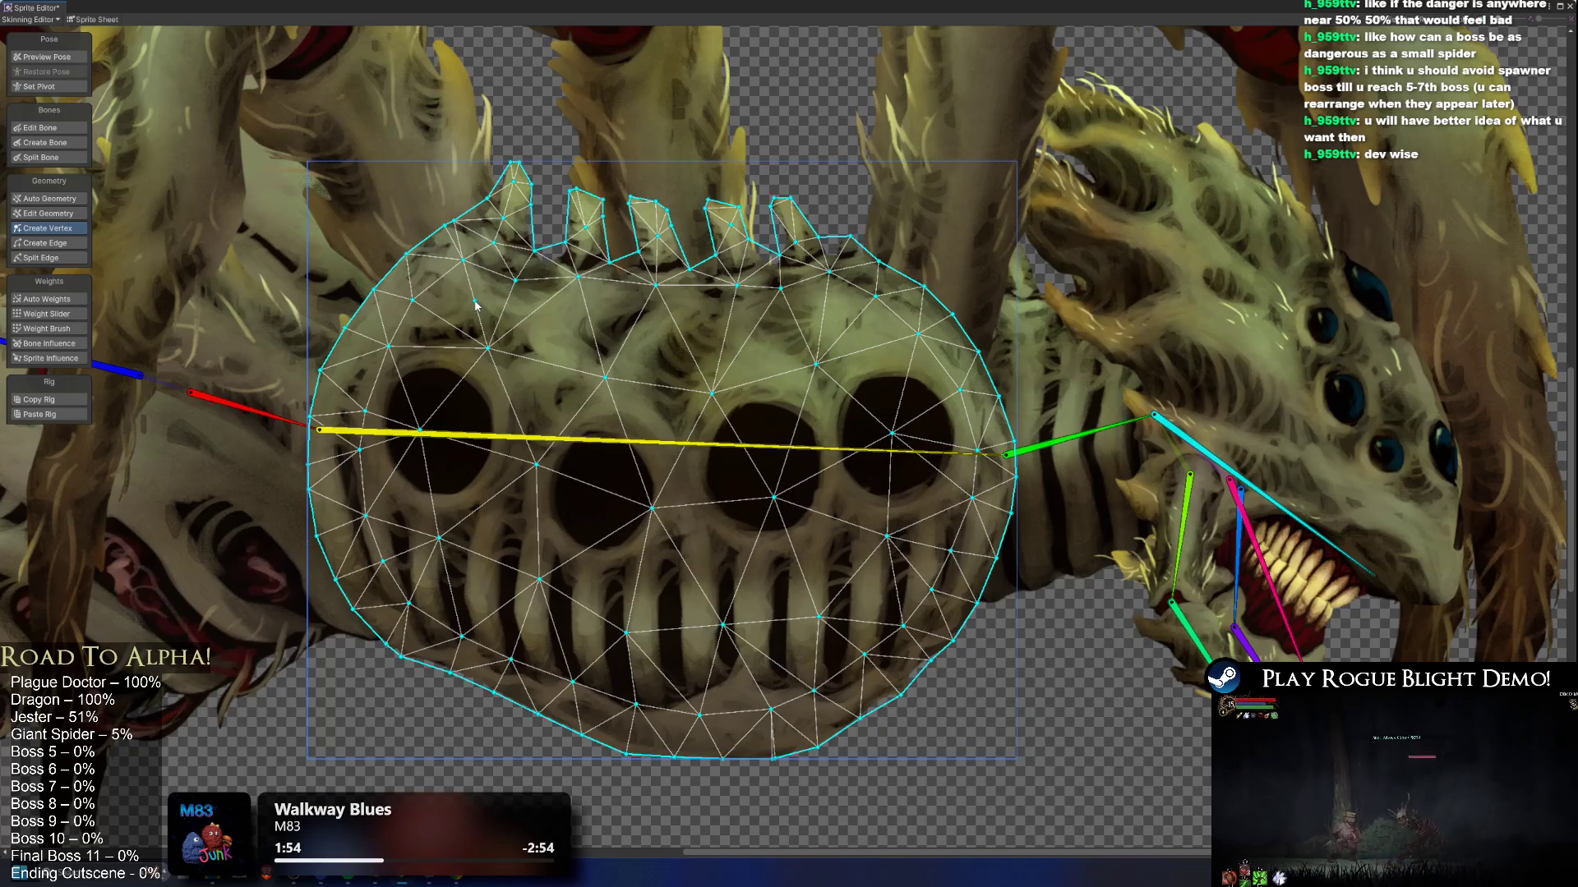
pyautogui.click(447, 337)
pyautogui.click(427, 377)
pyautogui.click(419, 442)
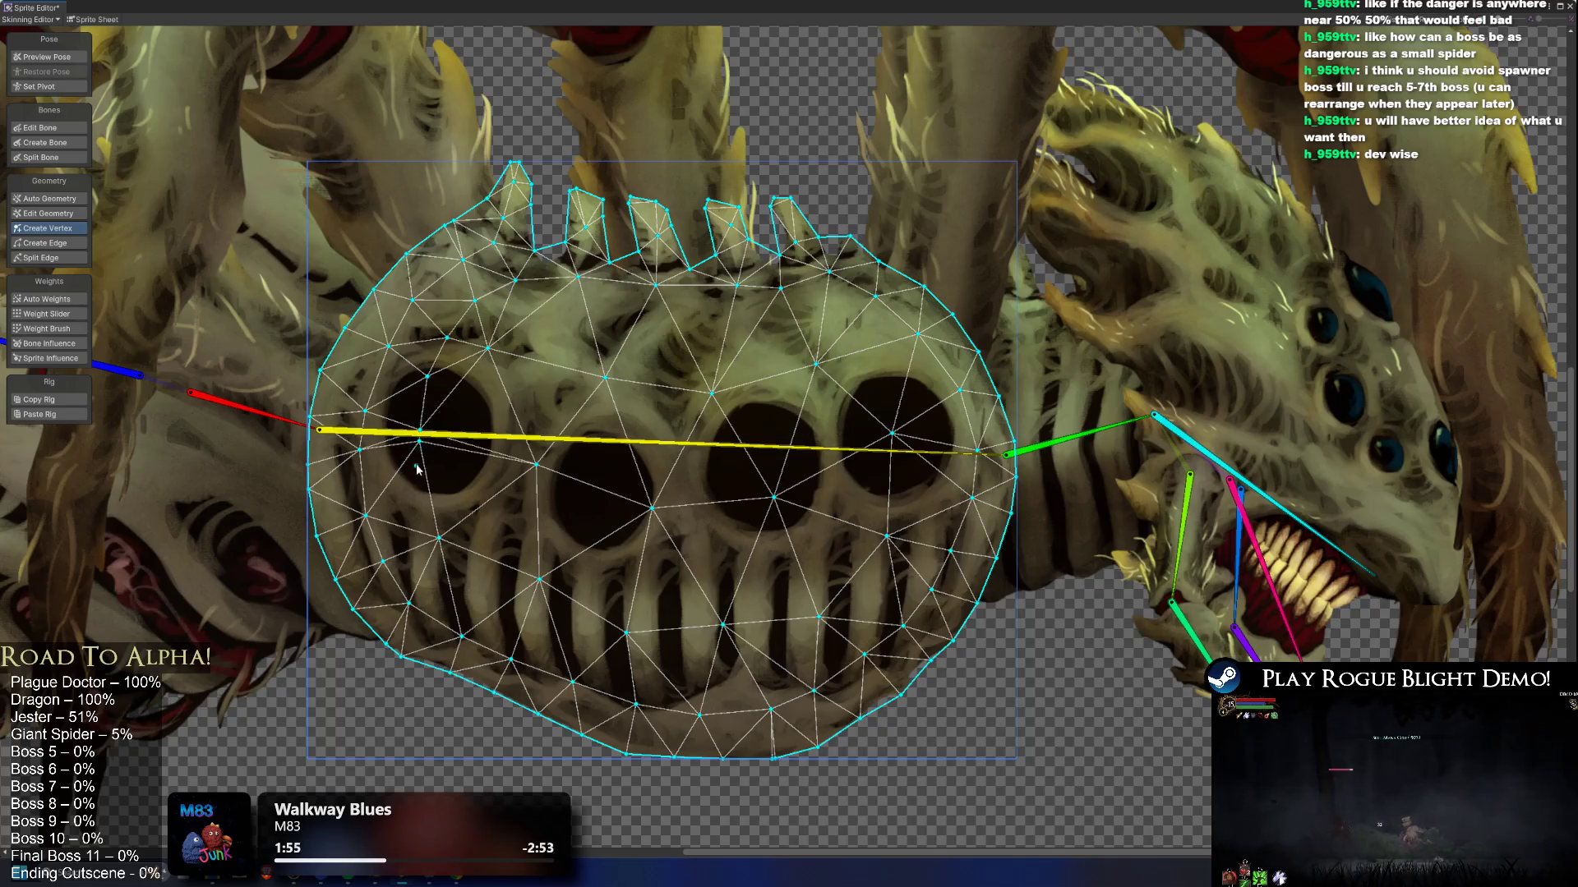
pyautogui.click(424, 478)
pyautogui.click(505, 504)
pyautogui.click(663, 571)
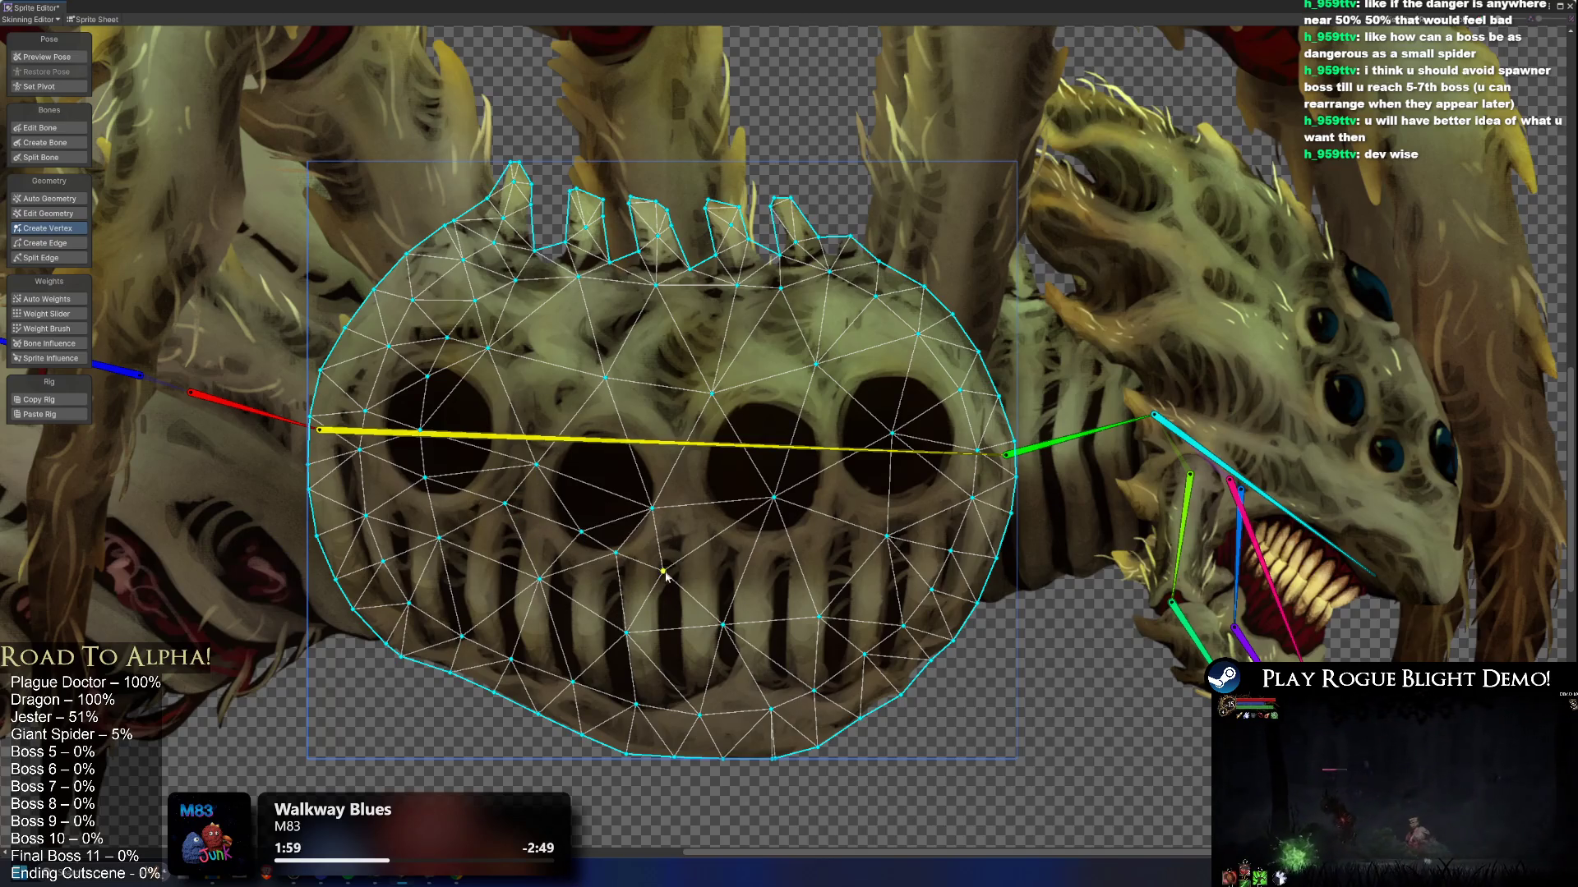
pyautogui.click(739, 573)
pyautogui.click(814, 564)
pyautogui.click(860, 490)
pyautogui.click(832, 424)
pyautogui.click(877, 368)
pyautogui.click(680, 339)
pyautogui.click(620, 326)
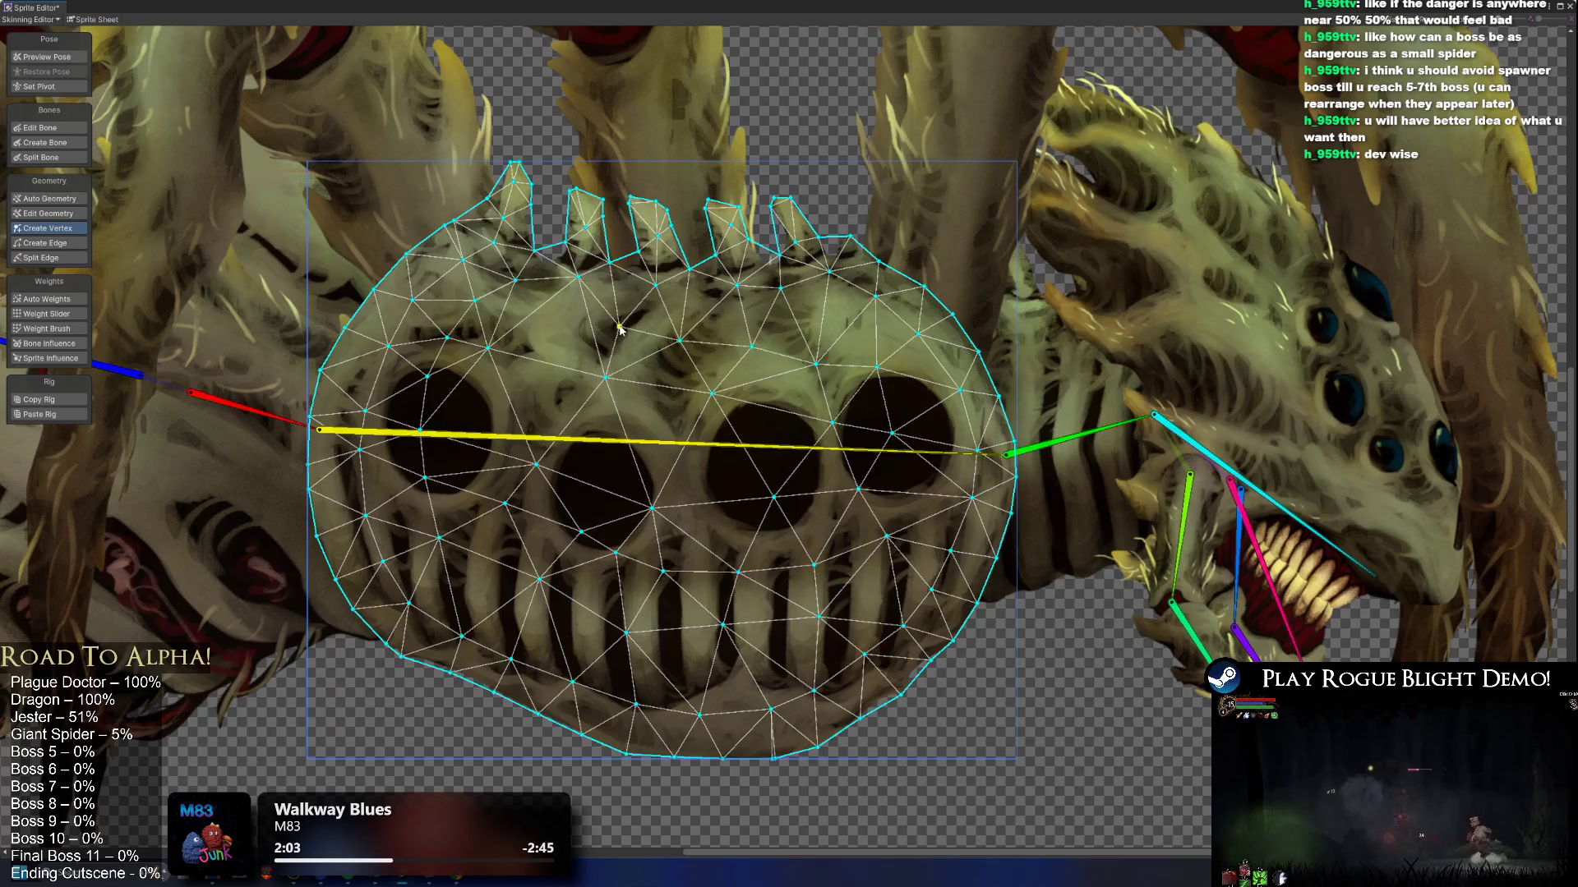
pyautogui.click(557, 328)
pyautogui.click(508, 383)
pyautogui.click(482, 423)
pyautogui.click(600, 442)
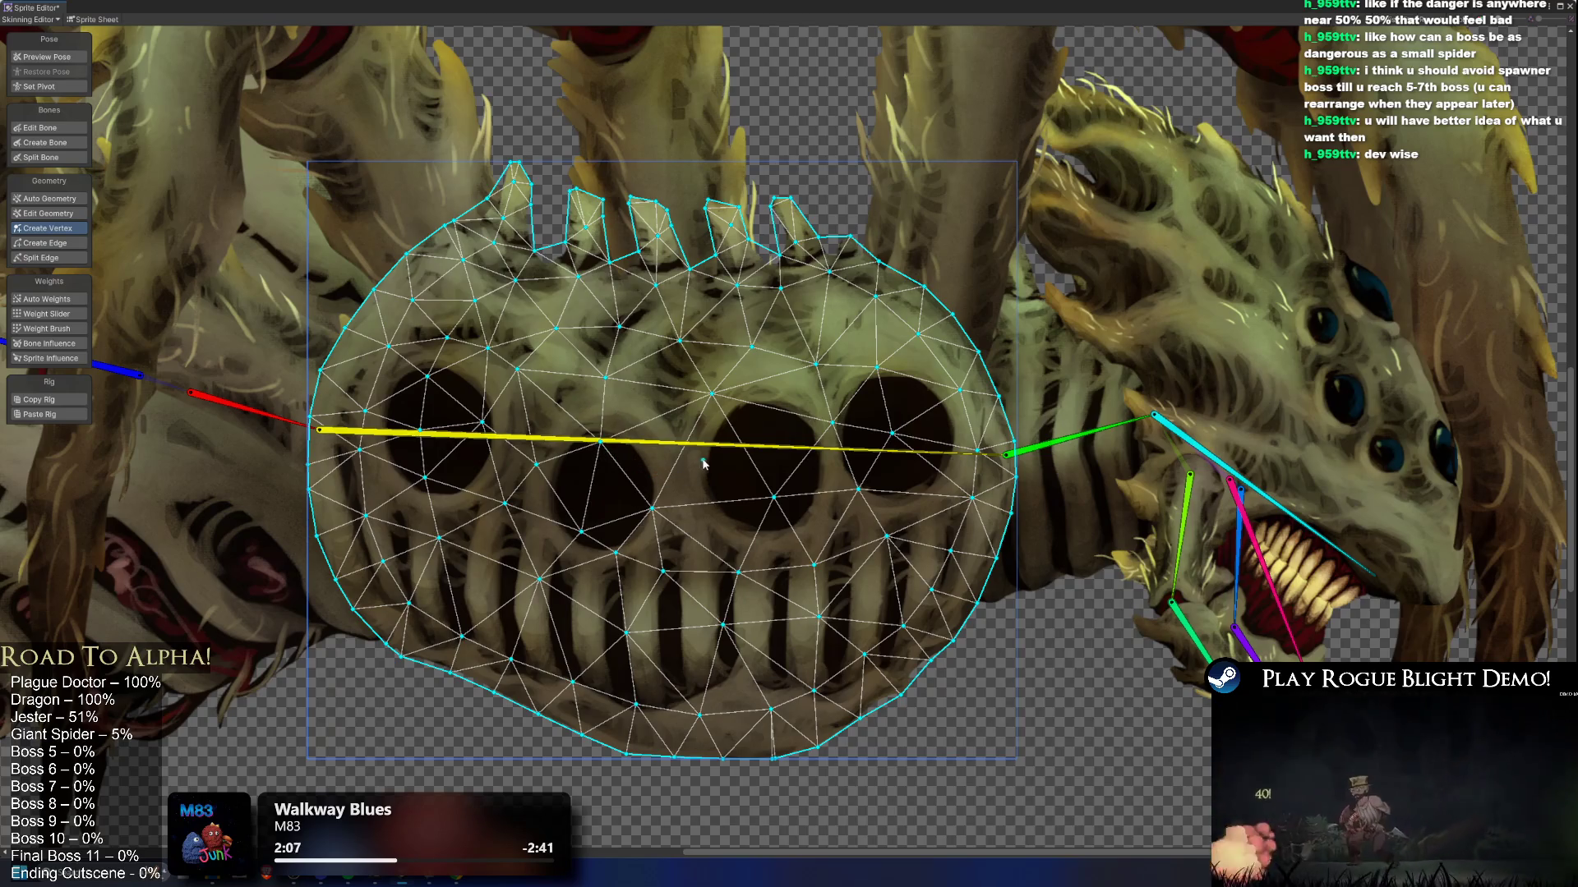
pyautogui.click(700, 459)
pyautogui.click(769, 440)
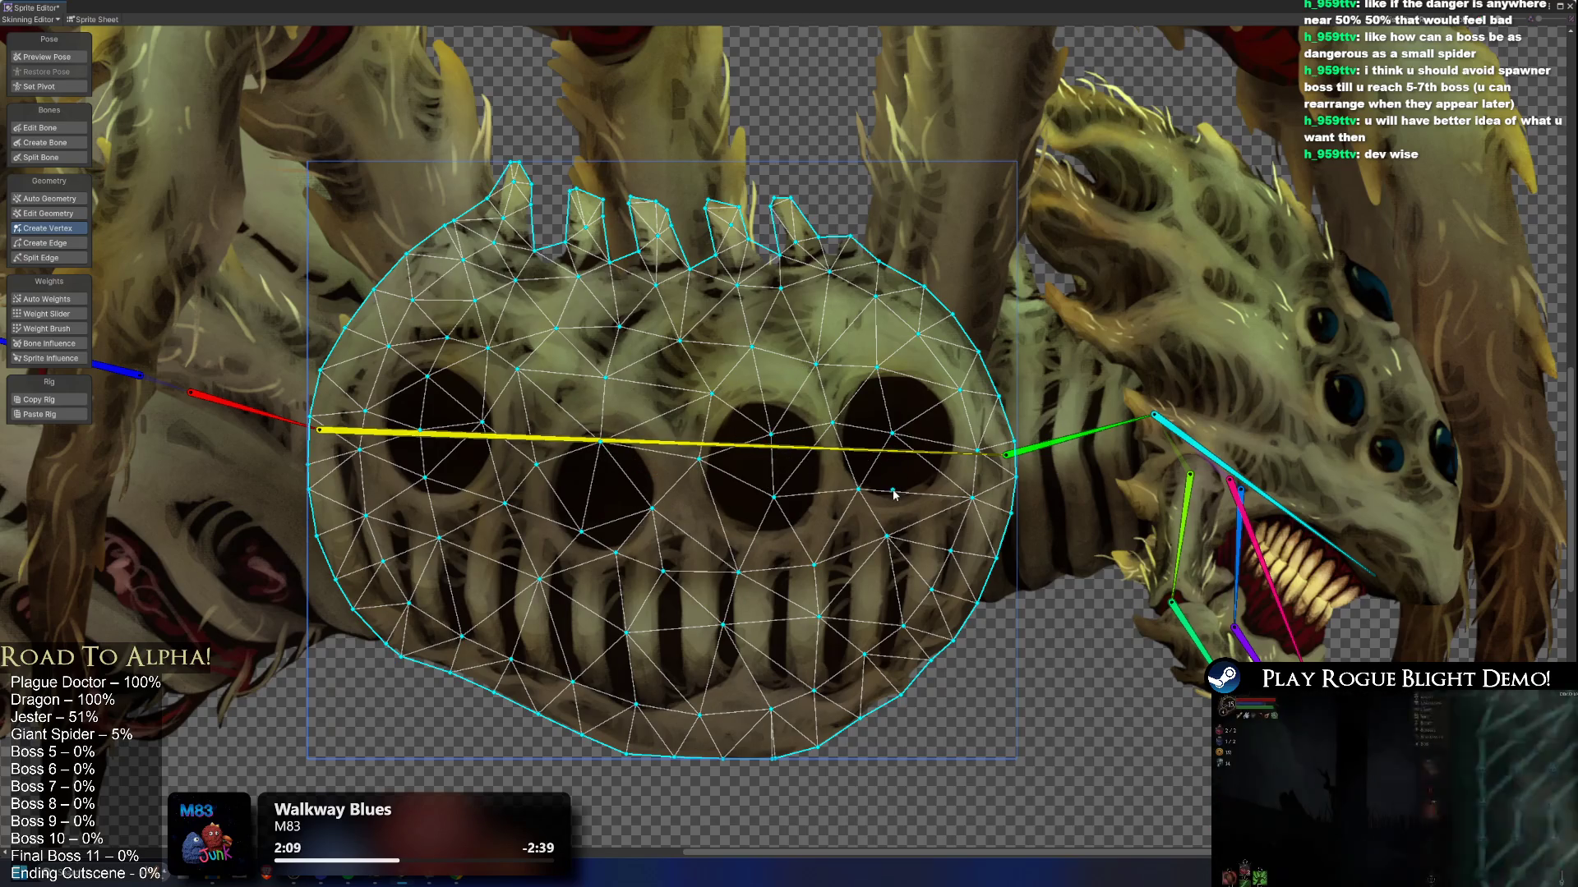
# Step: Recentre the view on the chest mesh and select the ribbed neck sprite
pyautogui.moveTo(336, 349); pyautogui.dragTo(615, 346)
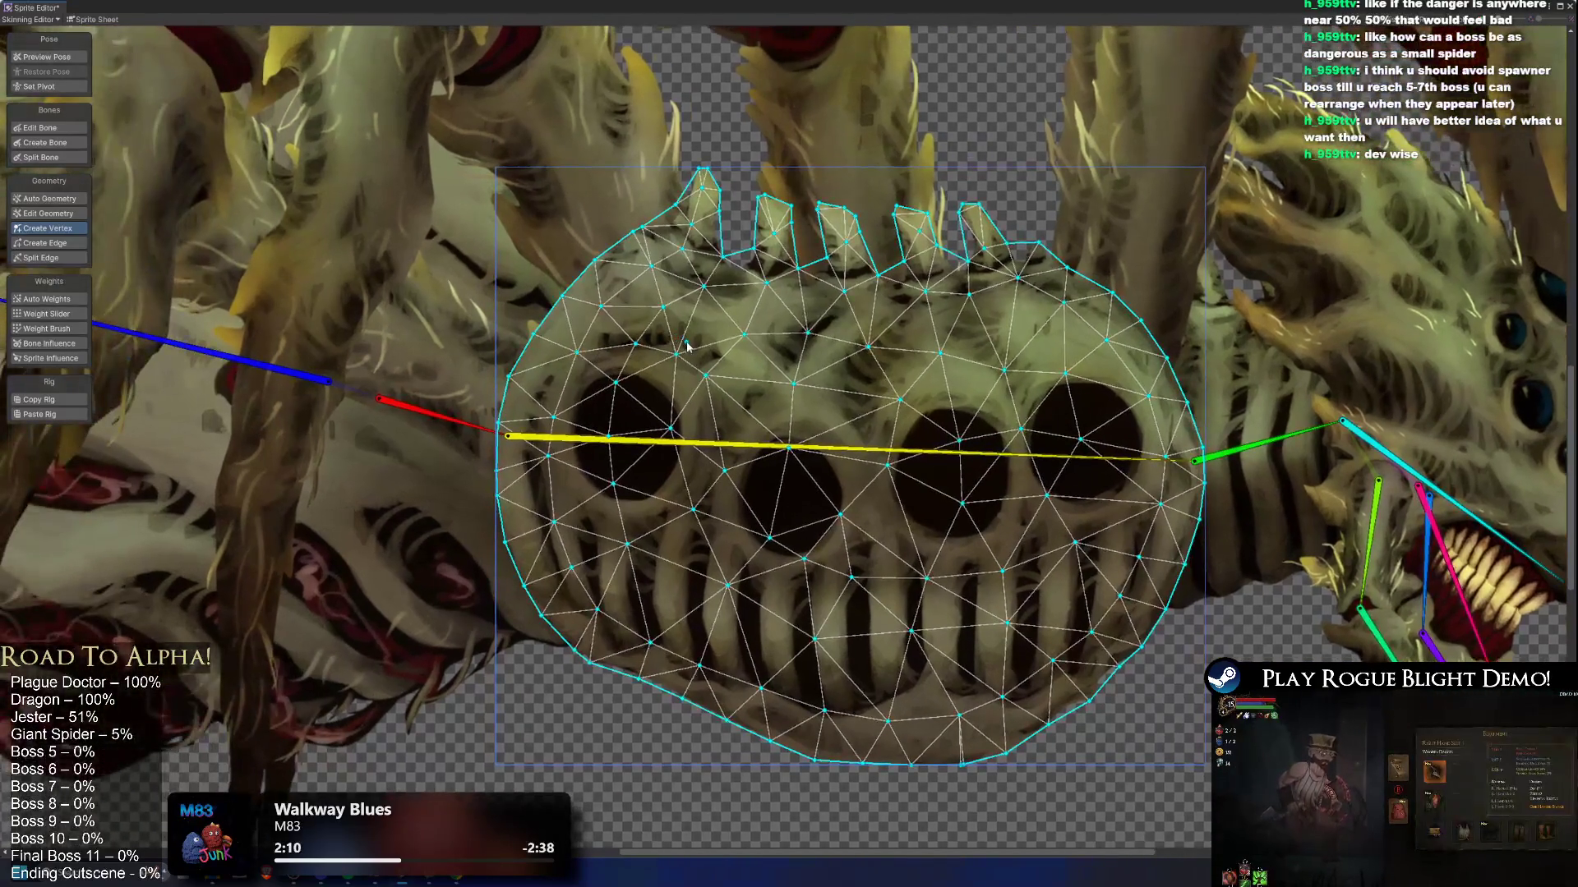
pyautogui.moveTo(859, 373)
pyautogui.mouseDown()
pyautogui.moveTo(897, 290)
pyautogui.moveTo(831, 362)
pyautogui.moveTo(903, 342)
pyautogui.mouseUp()
pyautogui.scroll(-2, 1081, 471)
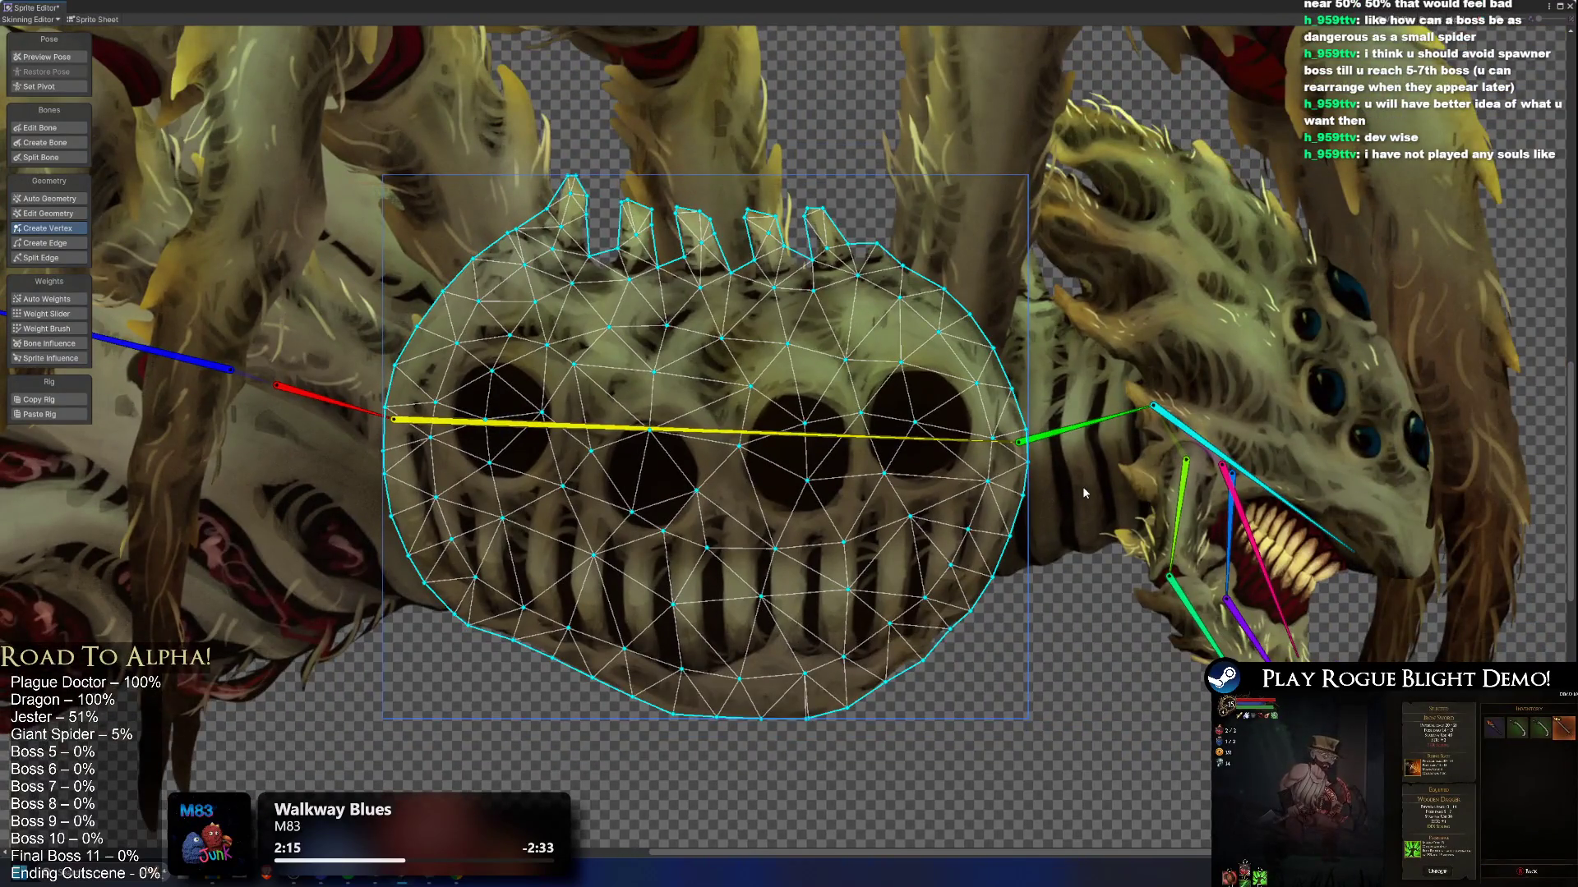
pyautogui.click(1071, 489)
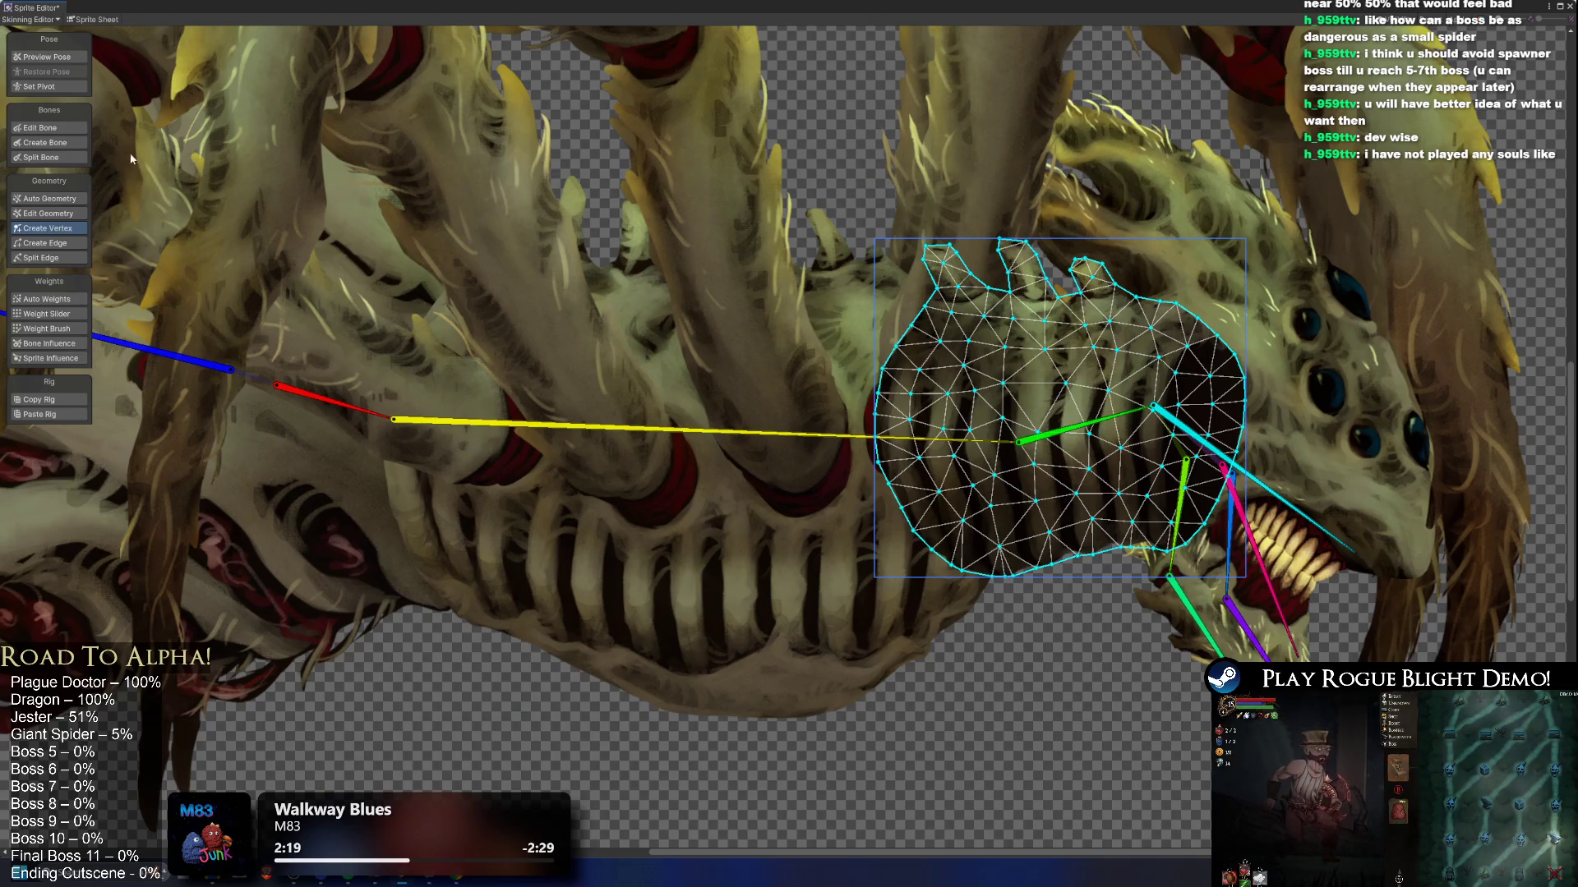
# Step: Switch to Auto Geometry, select the large abdomen sprite, then toggle Auto Weights and back to geometry
pyautogui.click(61, 196)
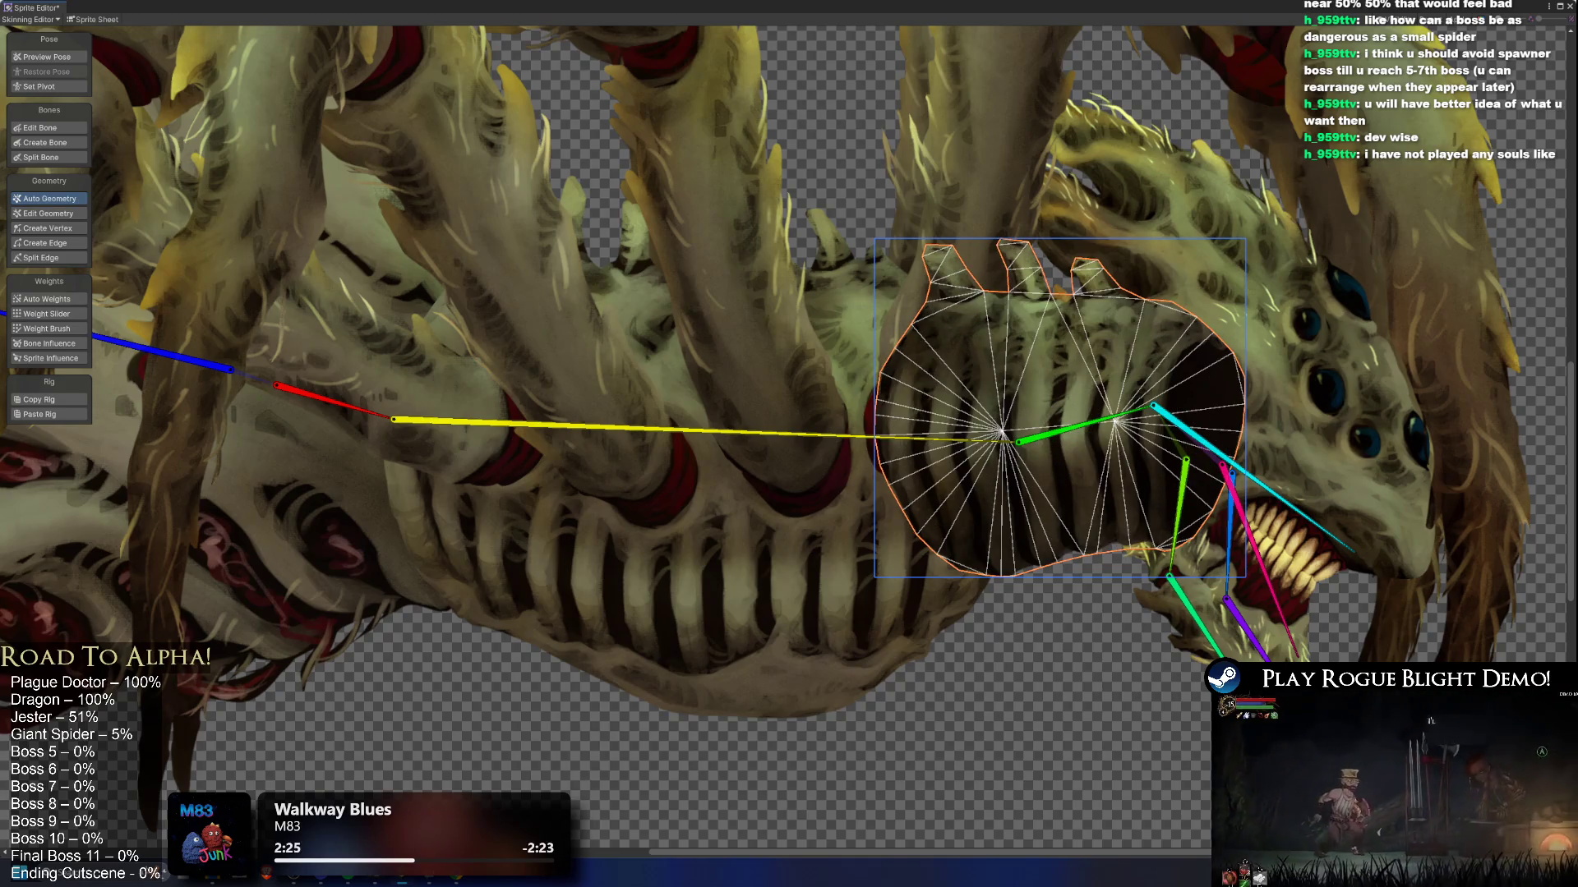
pyautogui.click(491, 505)
pyautogui.click(1033, 545)
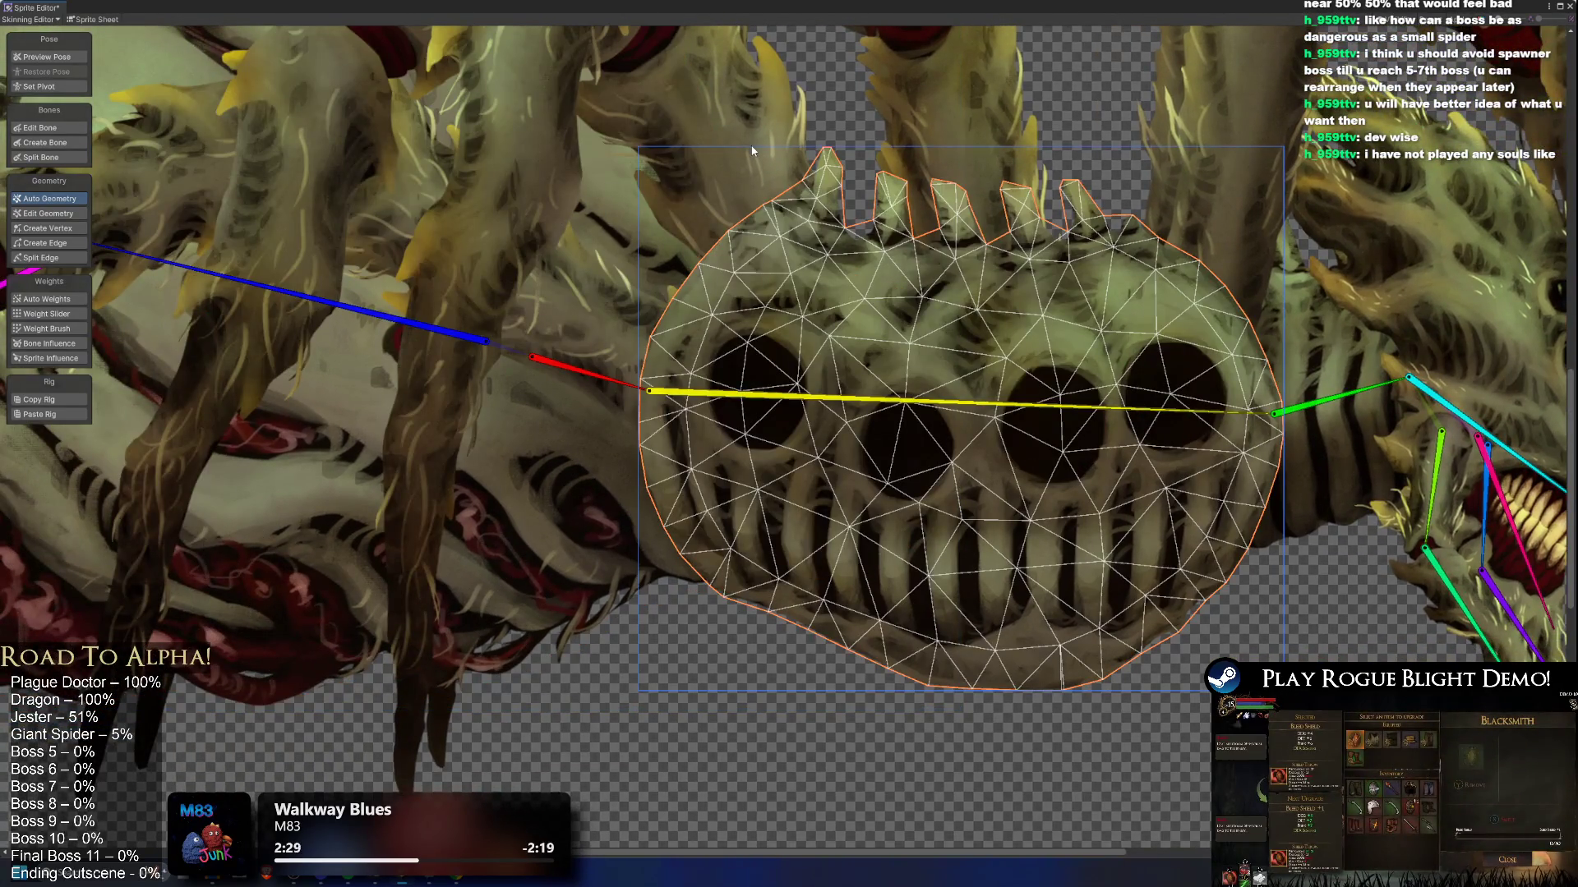
pyautogui.click(751, 146)
pyautogui.moveTo(559, 346); pyautogui.dragTo(644, 488)
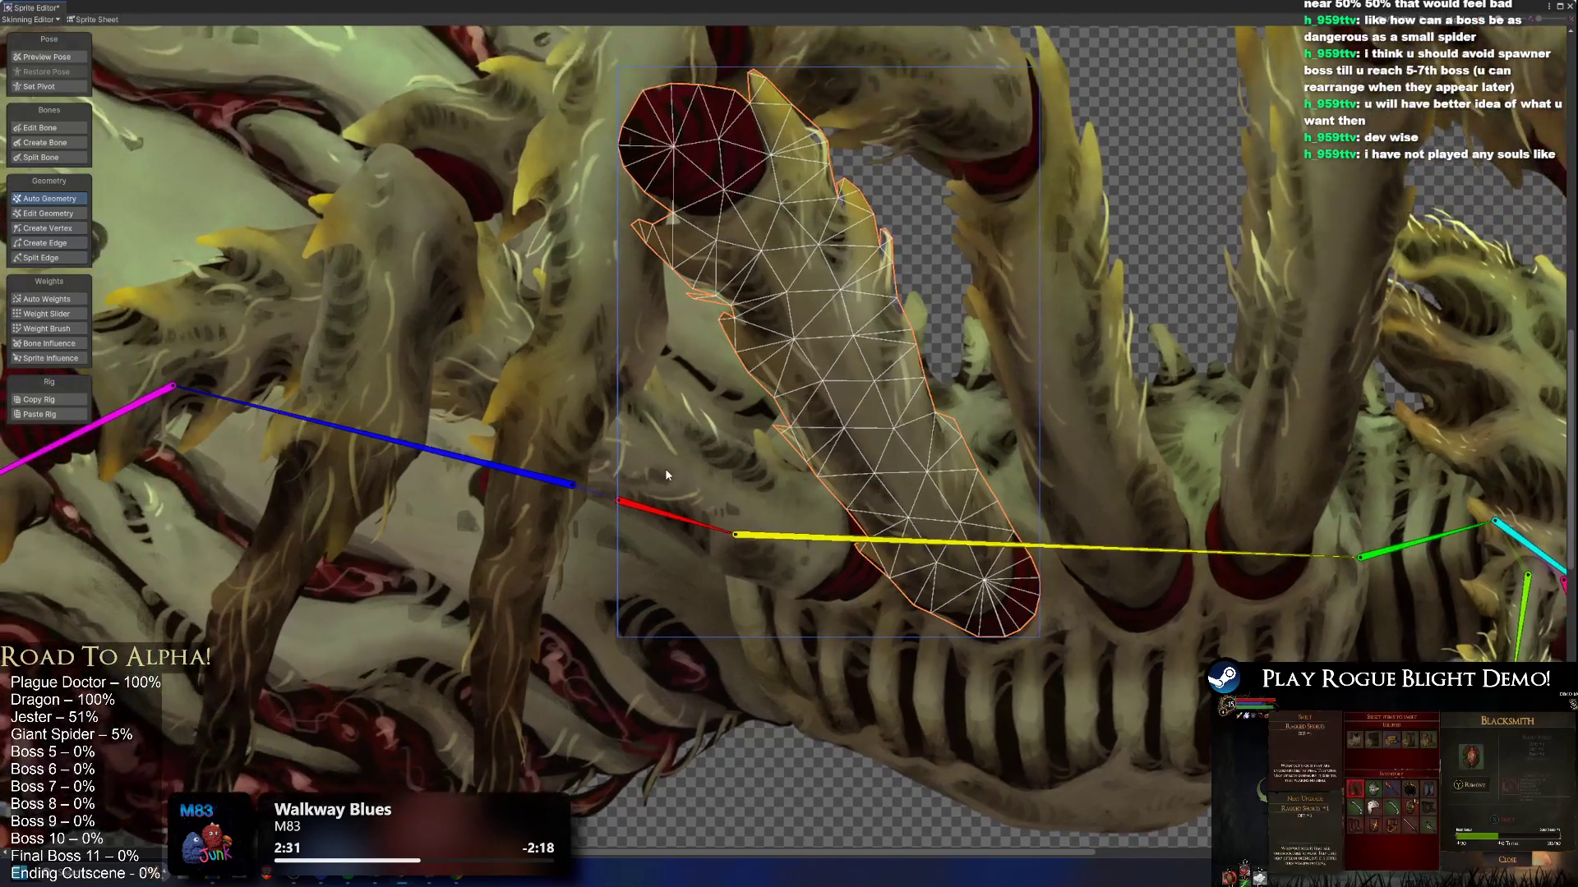
pyautogui.click(648, 595)
pyautogui.scroll(-5, 879, 387)
pyautogui.scroll(1, 820, 401)
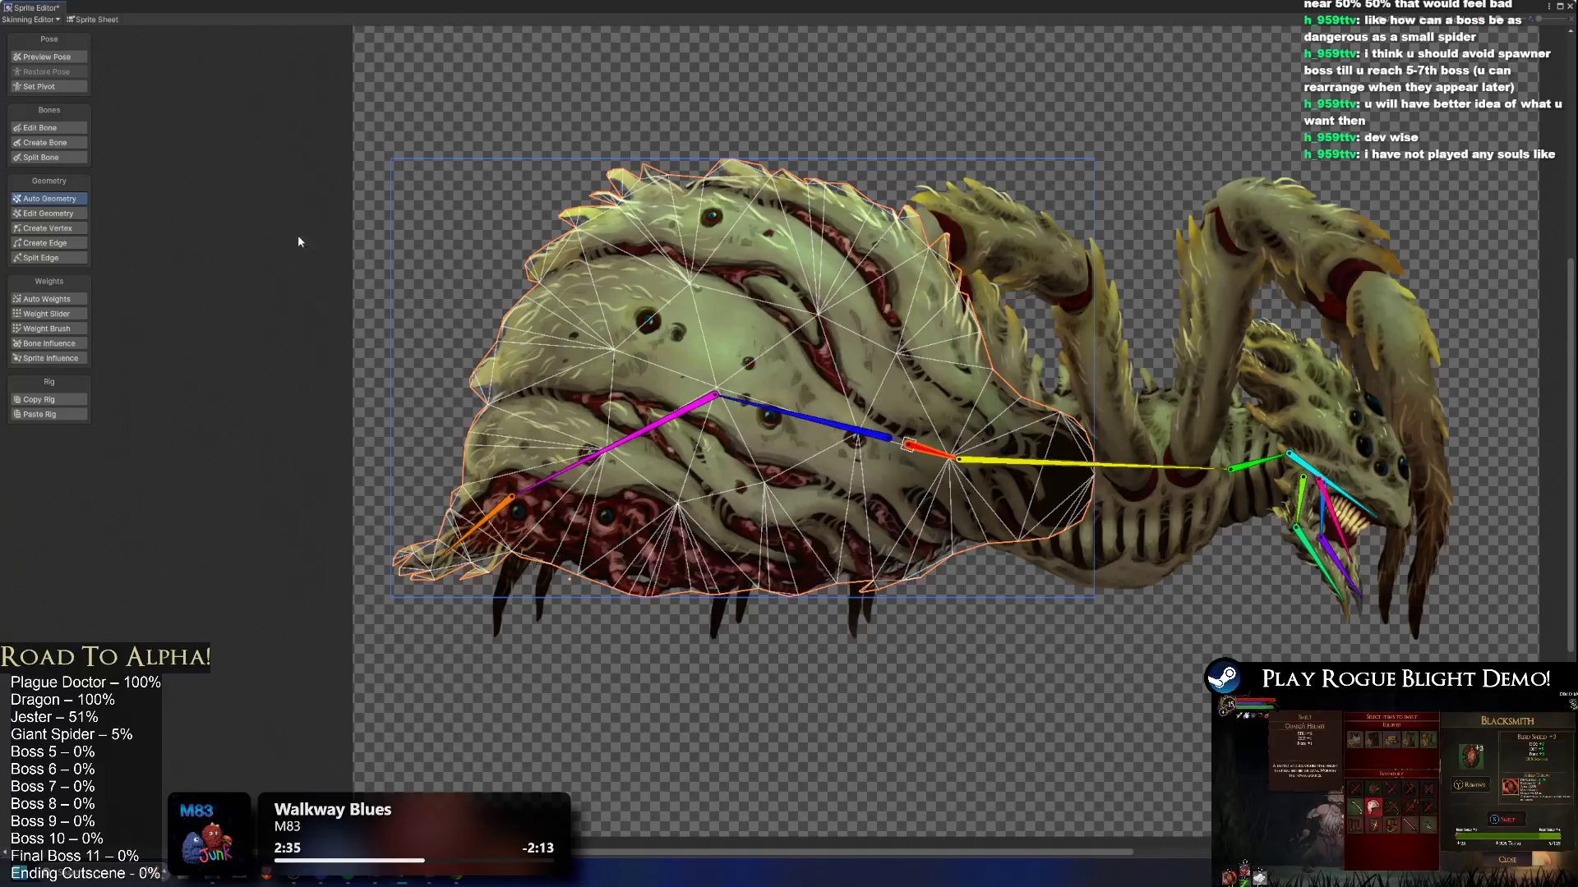
pyautogui.click(74, 299)
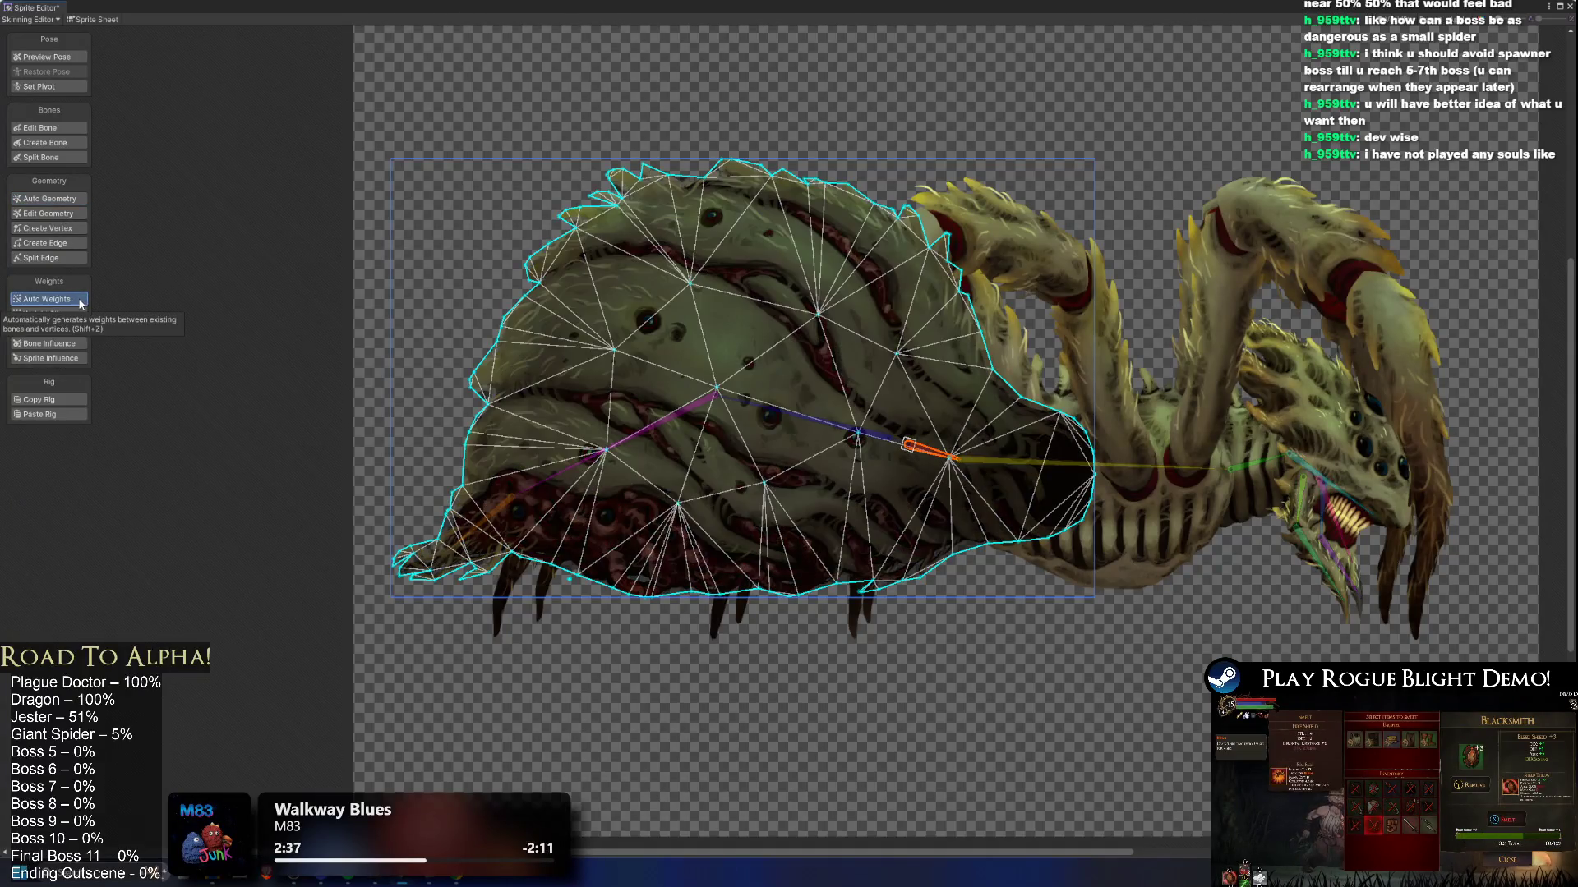
pyautogui.click(65, 200)
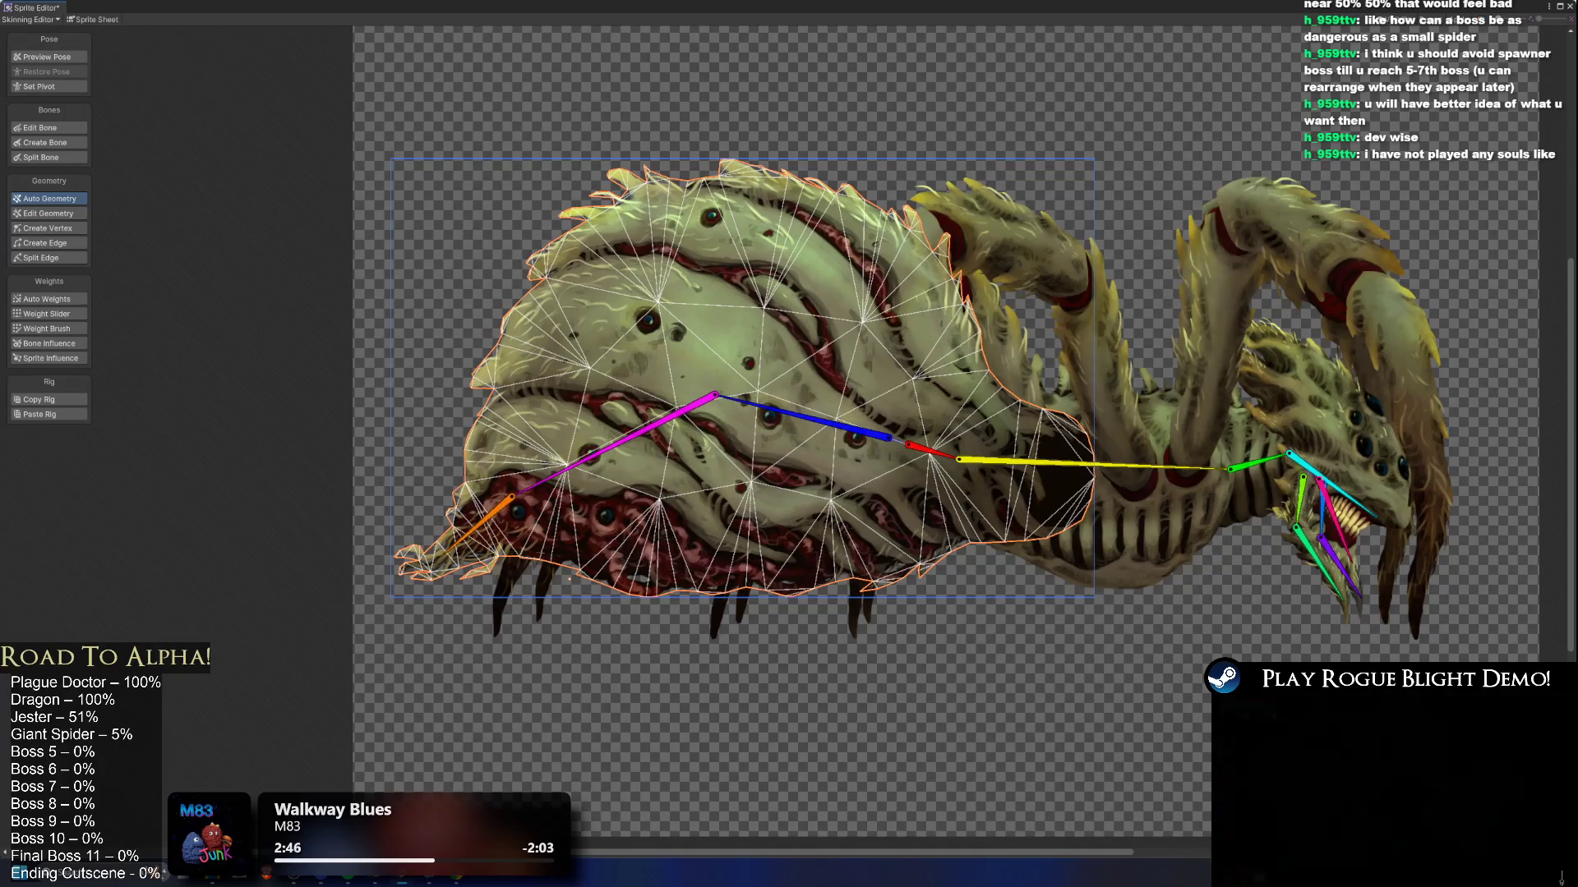
# Step: With Create Vertex, add vertices down the abdomen's left side toward its lower-left area
pyautogui.click(33, 231)
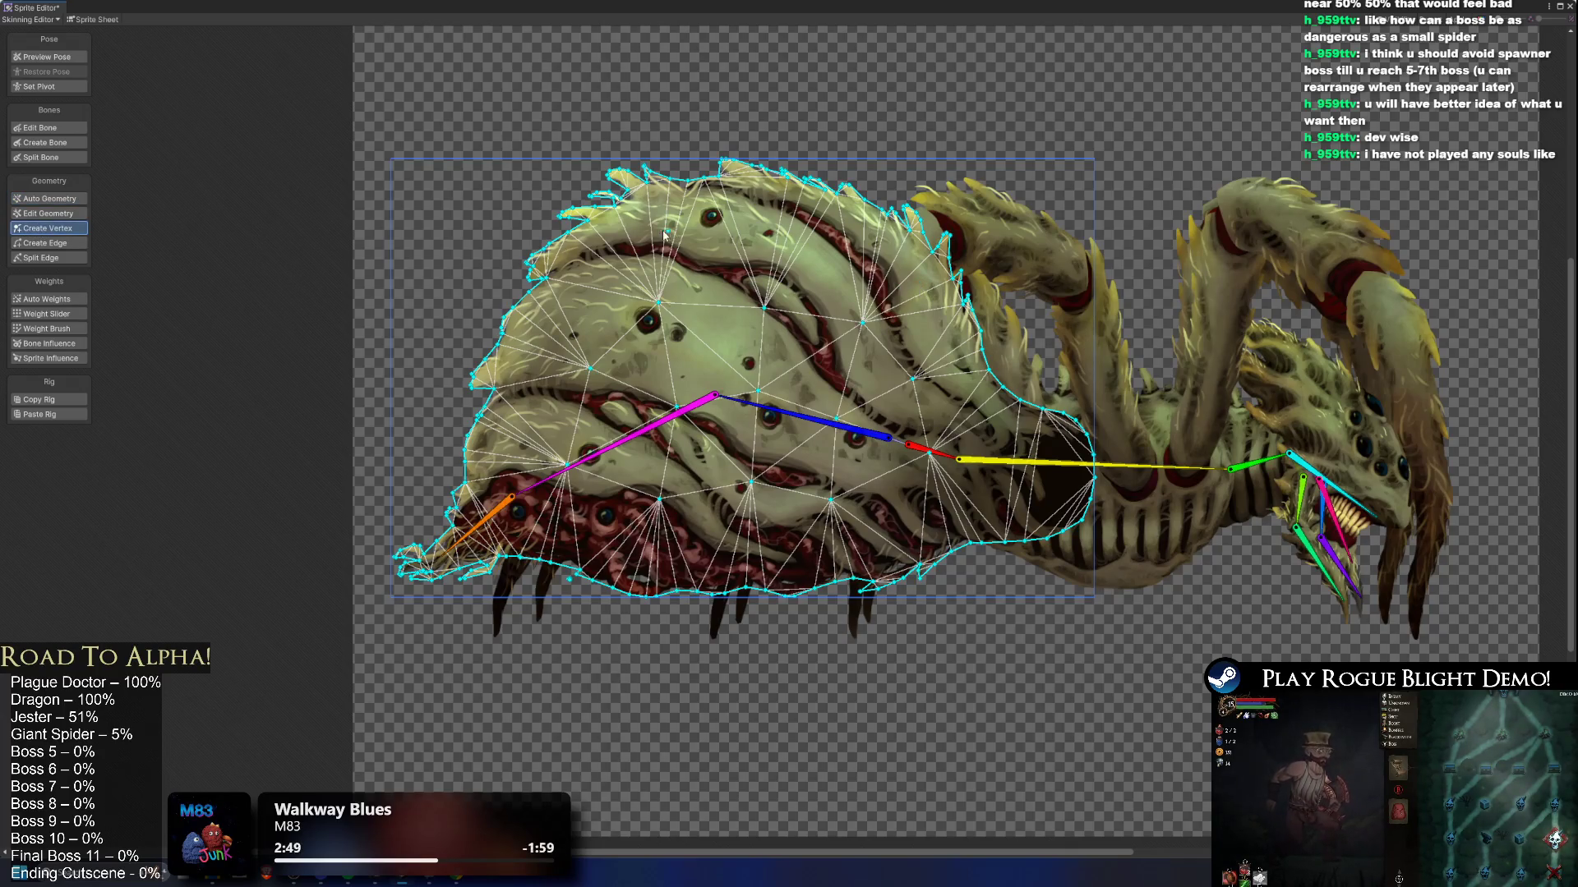
pyautogui.click(622, 225)
pyautogui.click(587, 248)
pyautogui.click(562, 285)
pyautogui.click(552, 325)
pyautogui.click(531, 353)
pyautogui.click(524, 397)
pyautogui.click(522, 410)
pyautogui.click(510, 427)
pyautogui.click(496, 465)
pyautogui.click(487, 503)
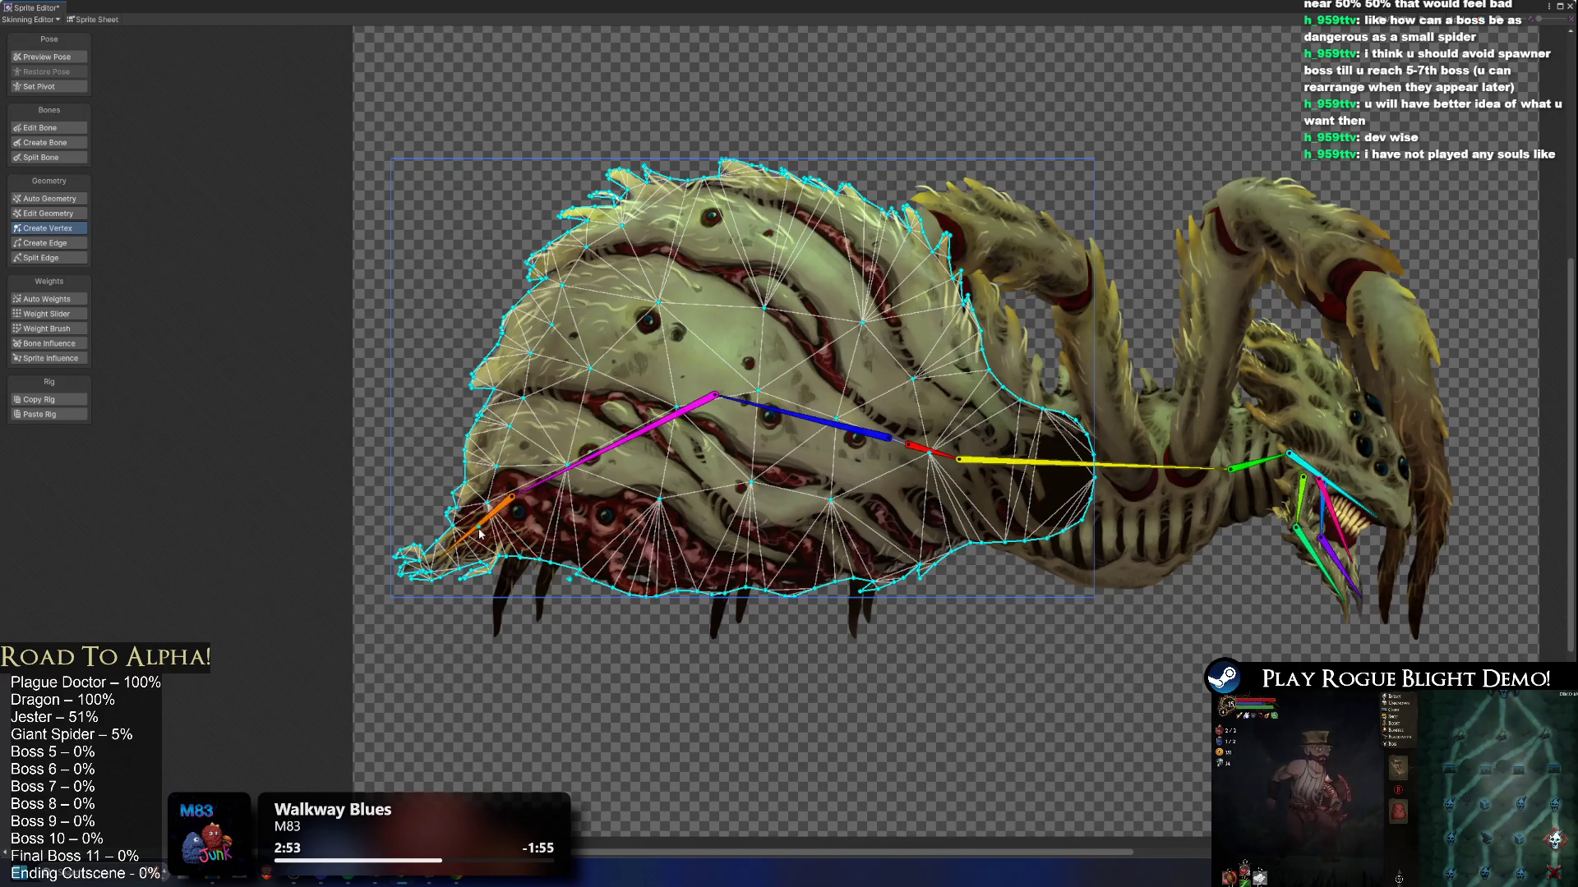
pyautogui.click(477, 532)
pyautogui.click(444, 557)
# Step: Add vertices along the abdomen's lower edge, up its right edge and across its top edge
pyautogui.click(582, 568)
pyautogui.click(626, 552)
pyautogui.click(682, 566)
pyautogui.click(752, 565)
pyautogui.click(813, 567)
pyautogui.click(836, 566)
pyautogui.click(859, 557)
pyautogui.click(904, 539)
pyautogui.click(968, 518)
pyautogui.click(1009, 516)
pyautogui.click(1059, 498)
pyautogui.click(1055, 446)
pyautogui.click(1017, 433)
pyautogui.click(983, 412)
pyautogui.click(948, 328)
pyautogui.click(934, 292)
pyautogui.click(910, 259)
pyautogui.click(863, 235)
pyautogui.click(815, 216)
pyautogui.click(773, 200)
pyautogui.click(750, 190)
pyautogui.click(680, 202)
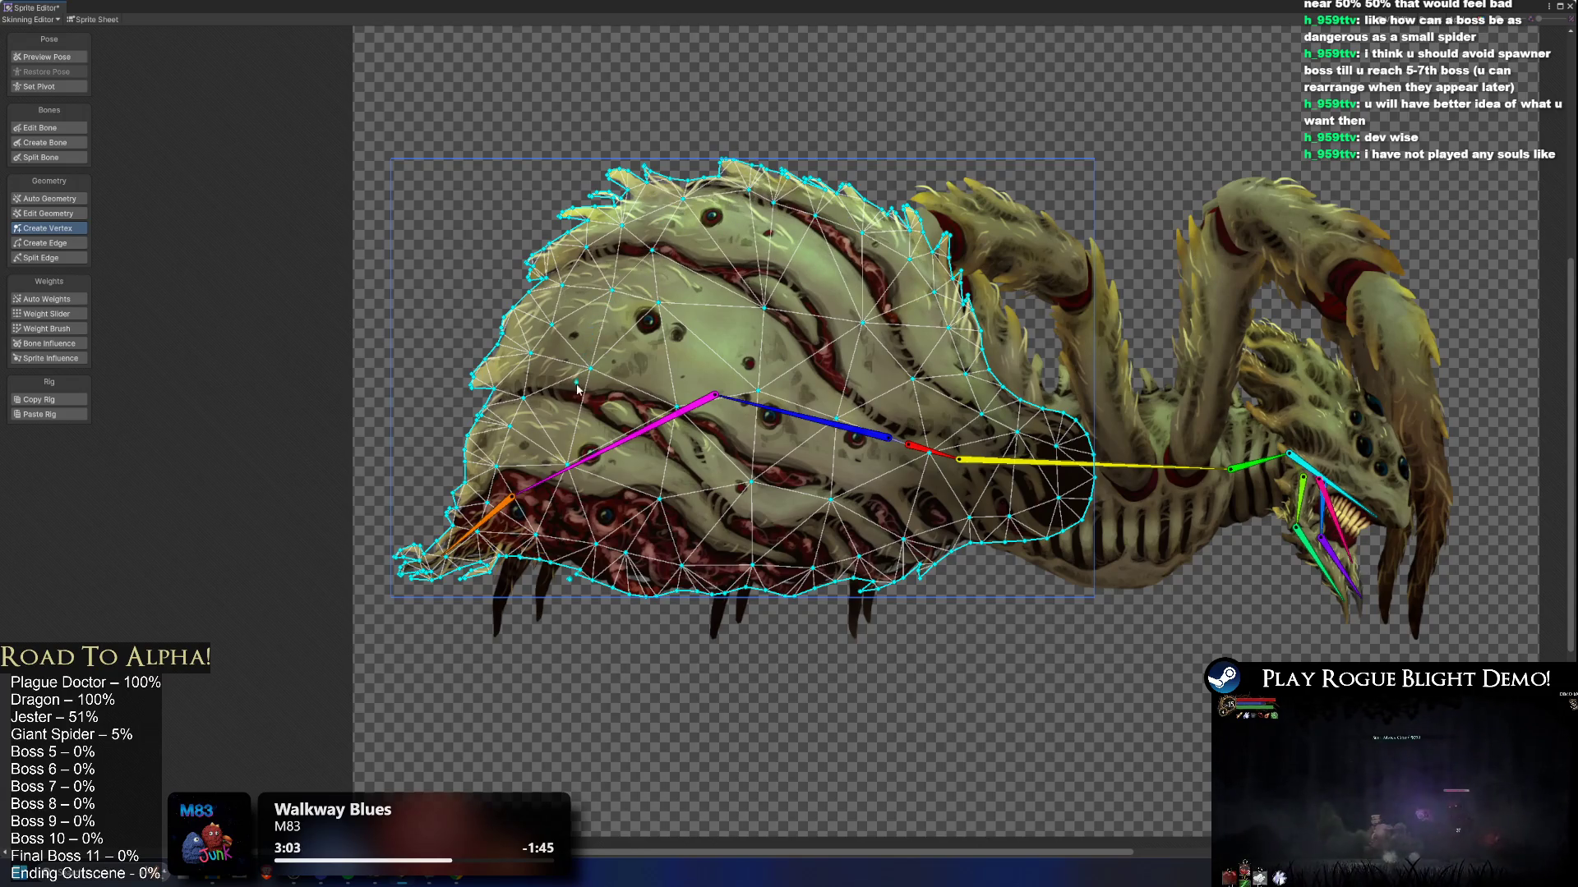
# Step: Add interior vertices across the middle and lower abdomen
pyautogui.click(585, 352)
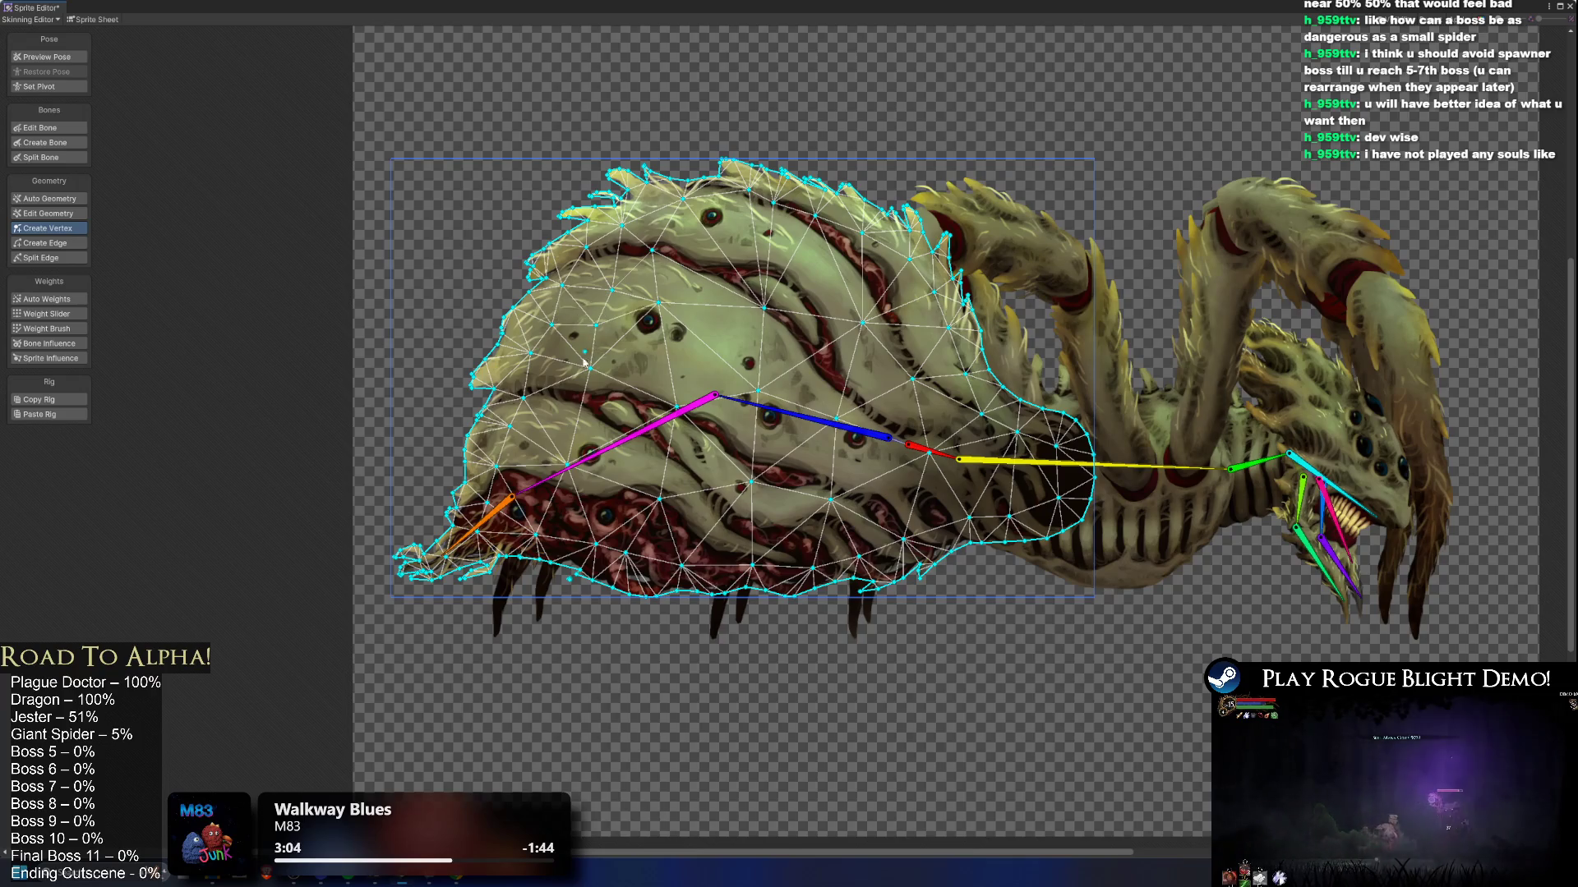
pyautogui.click(634, 457)
pyautogui.click(593, 503)
pyautogui.click(720, 527)
pyautogui.click(769, 526)
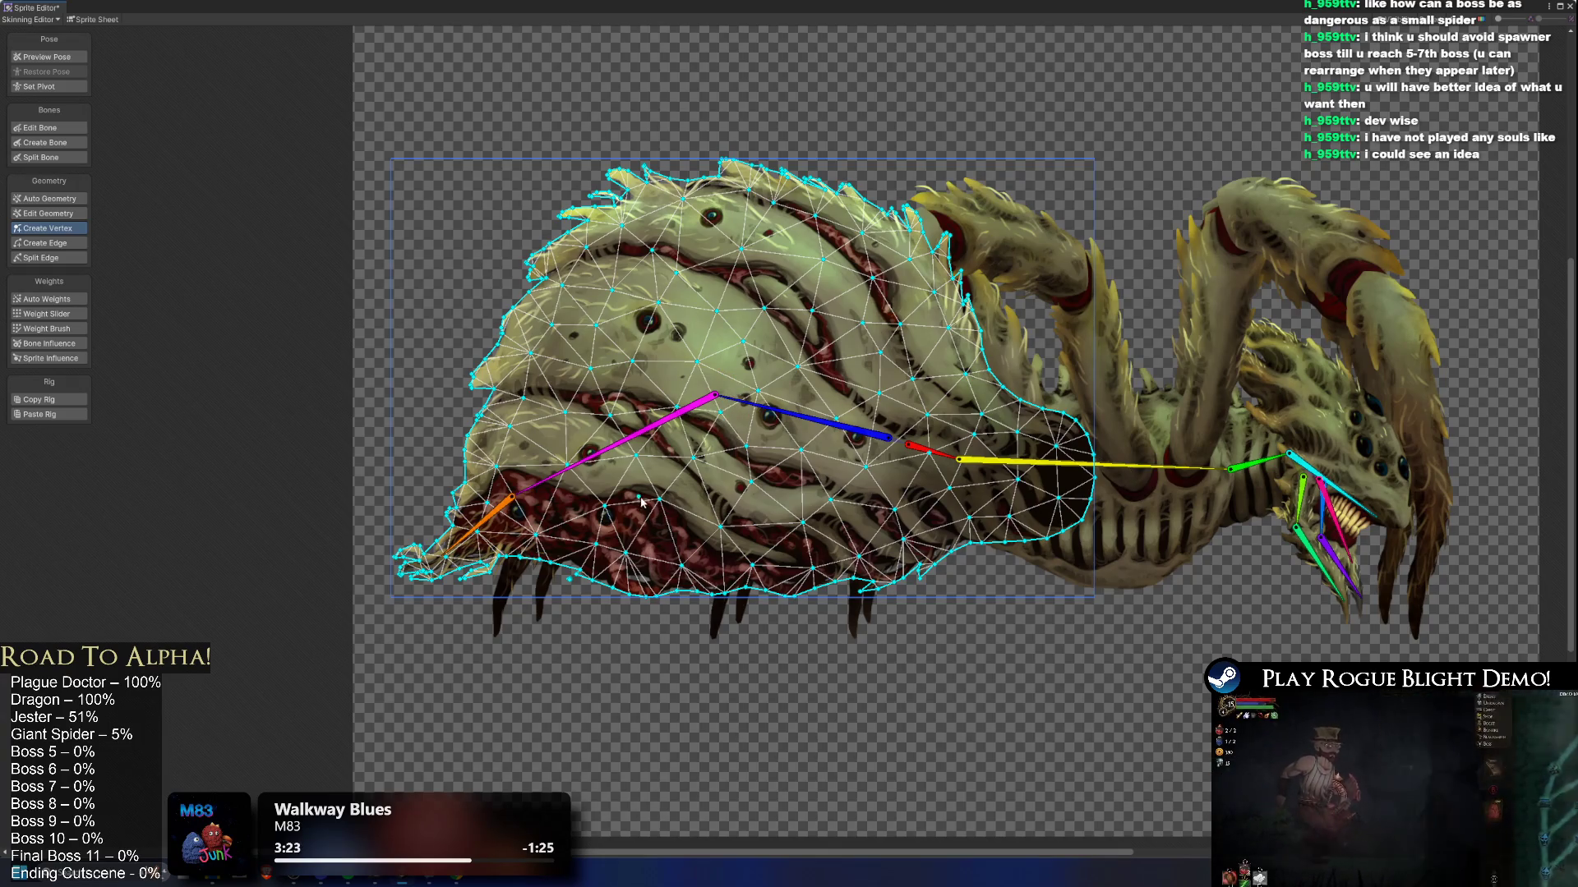
# Step: Add more vertices near the rear tip, the bone joint, the lower right side and the top
pyautogui.scroll(3, 537, 488)
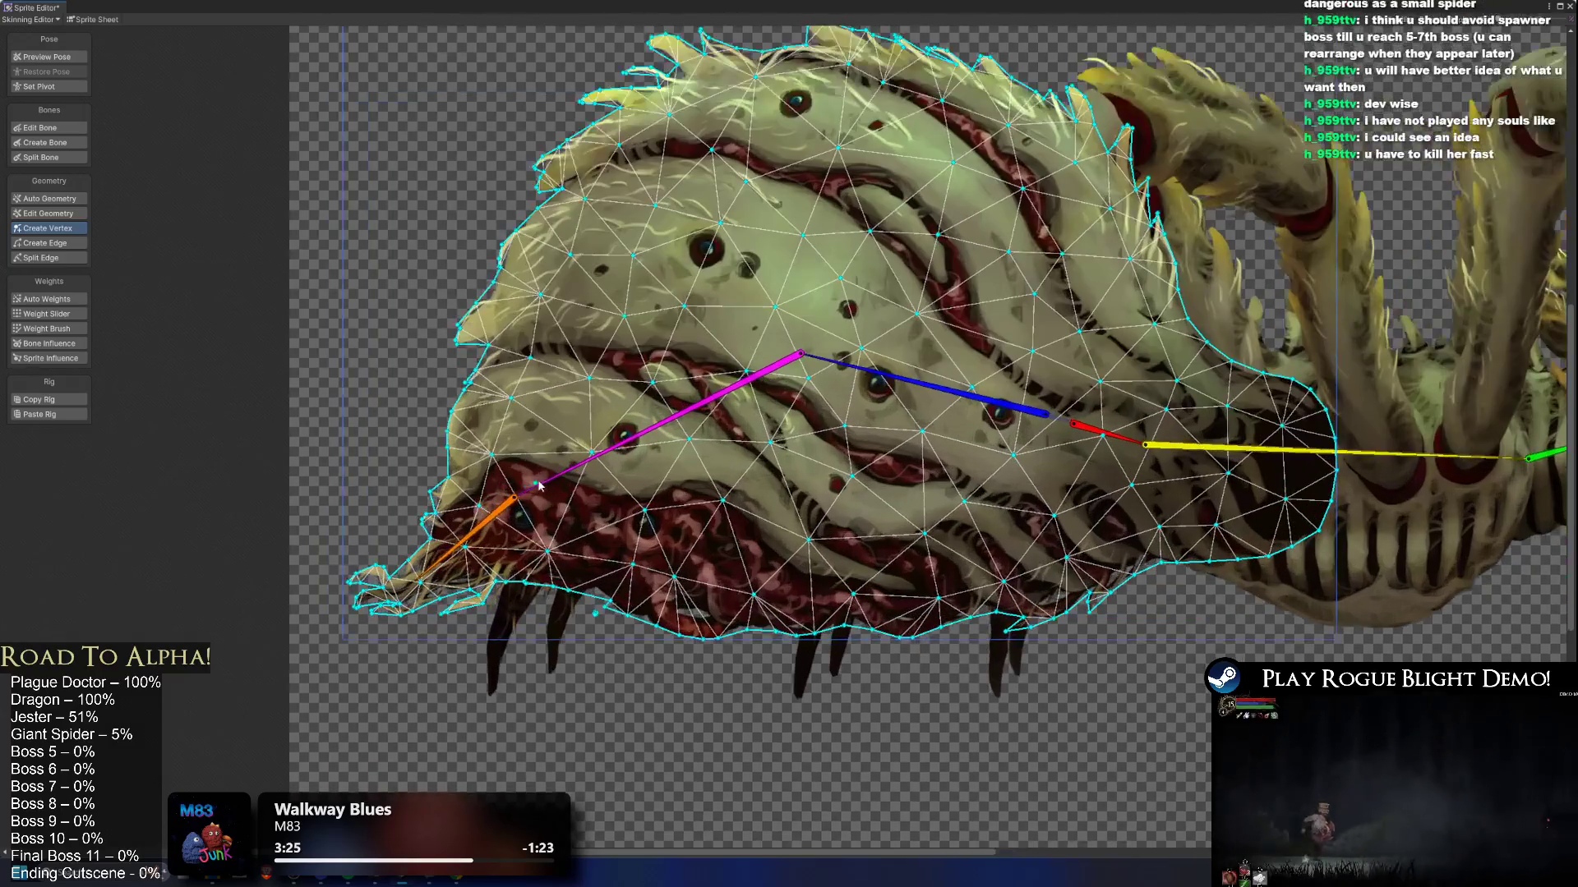
pyautogui.scroll(1, 390, 469)
pyautogui.moveTo(389, 469); pyautogui.dragTo(614, 451)
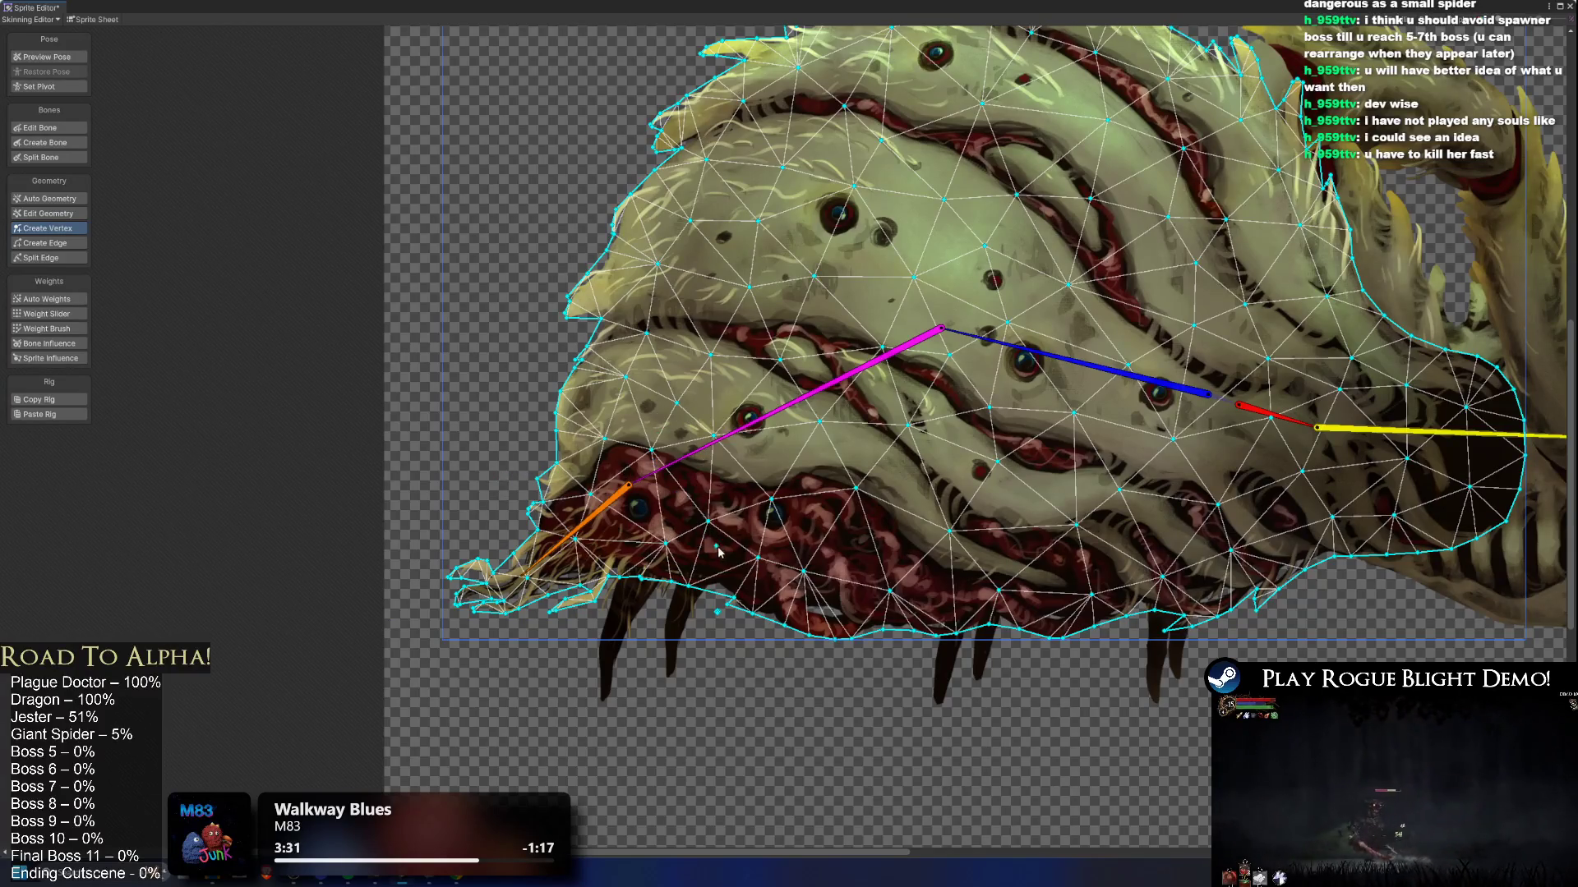
pyautogui.click(620, 535)
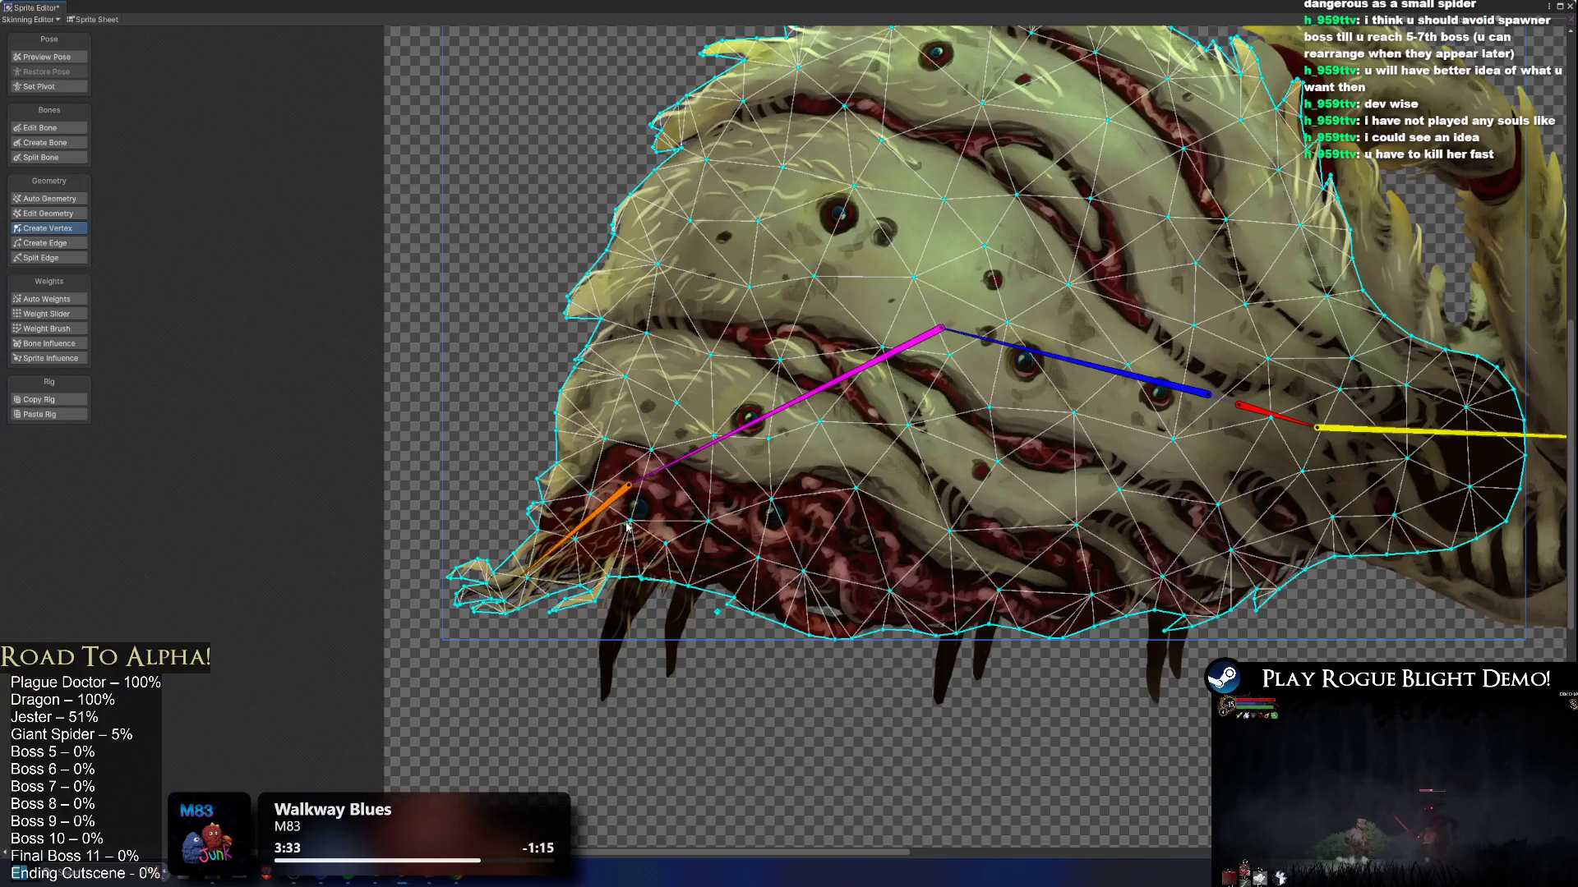
pyautogui.click(862, 244)
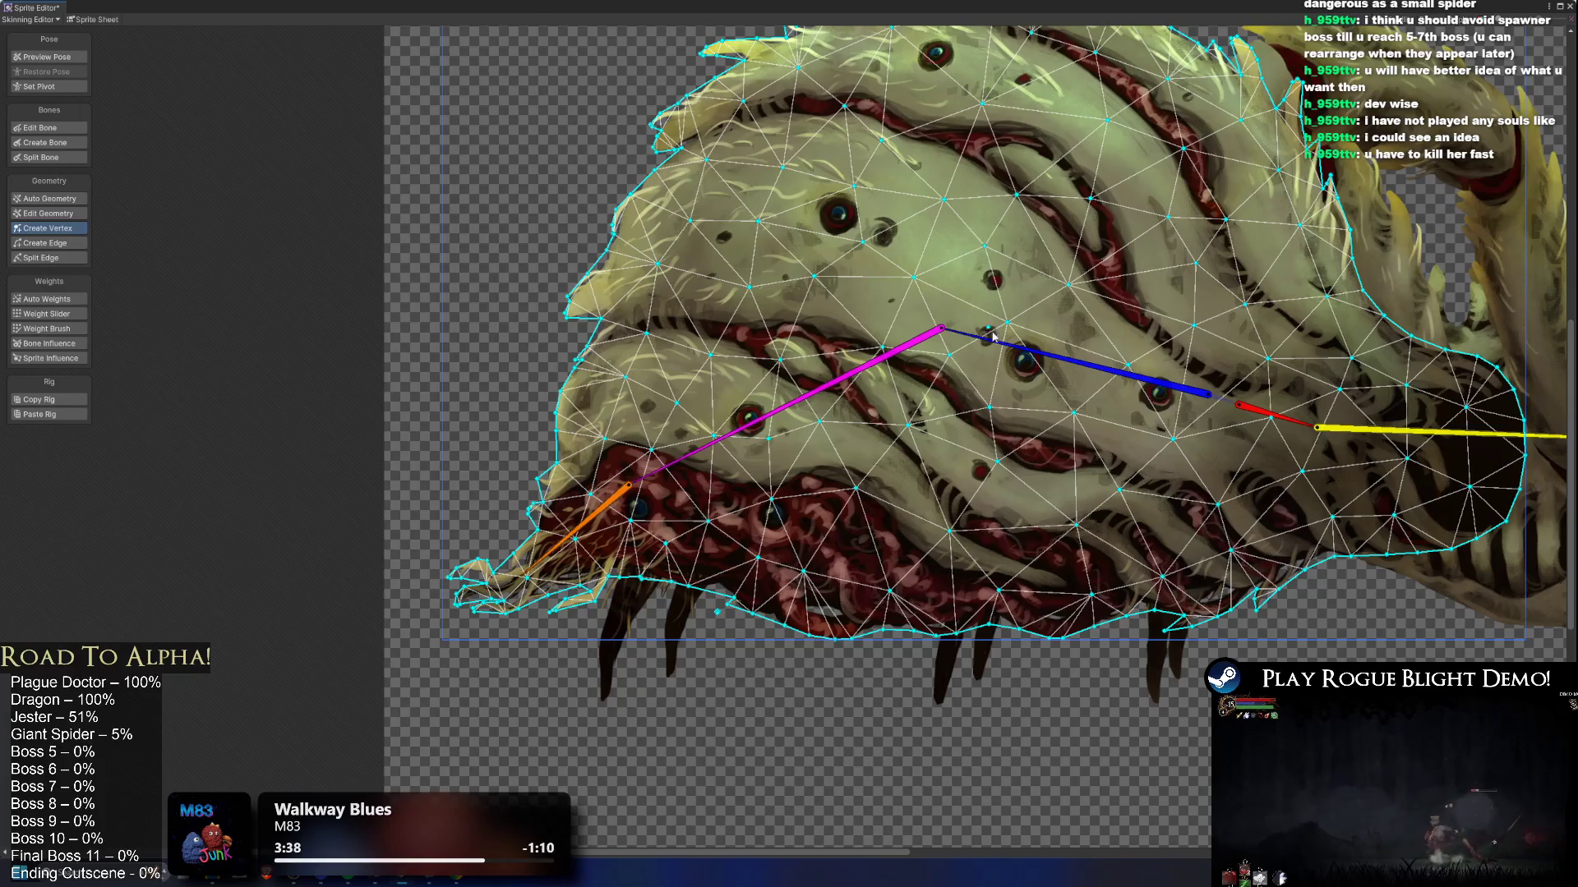
pyautogui.click(838, 555)
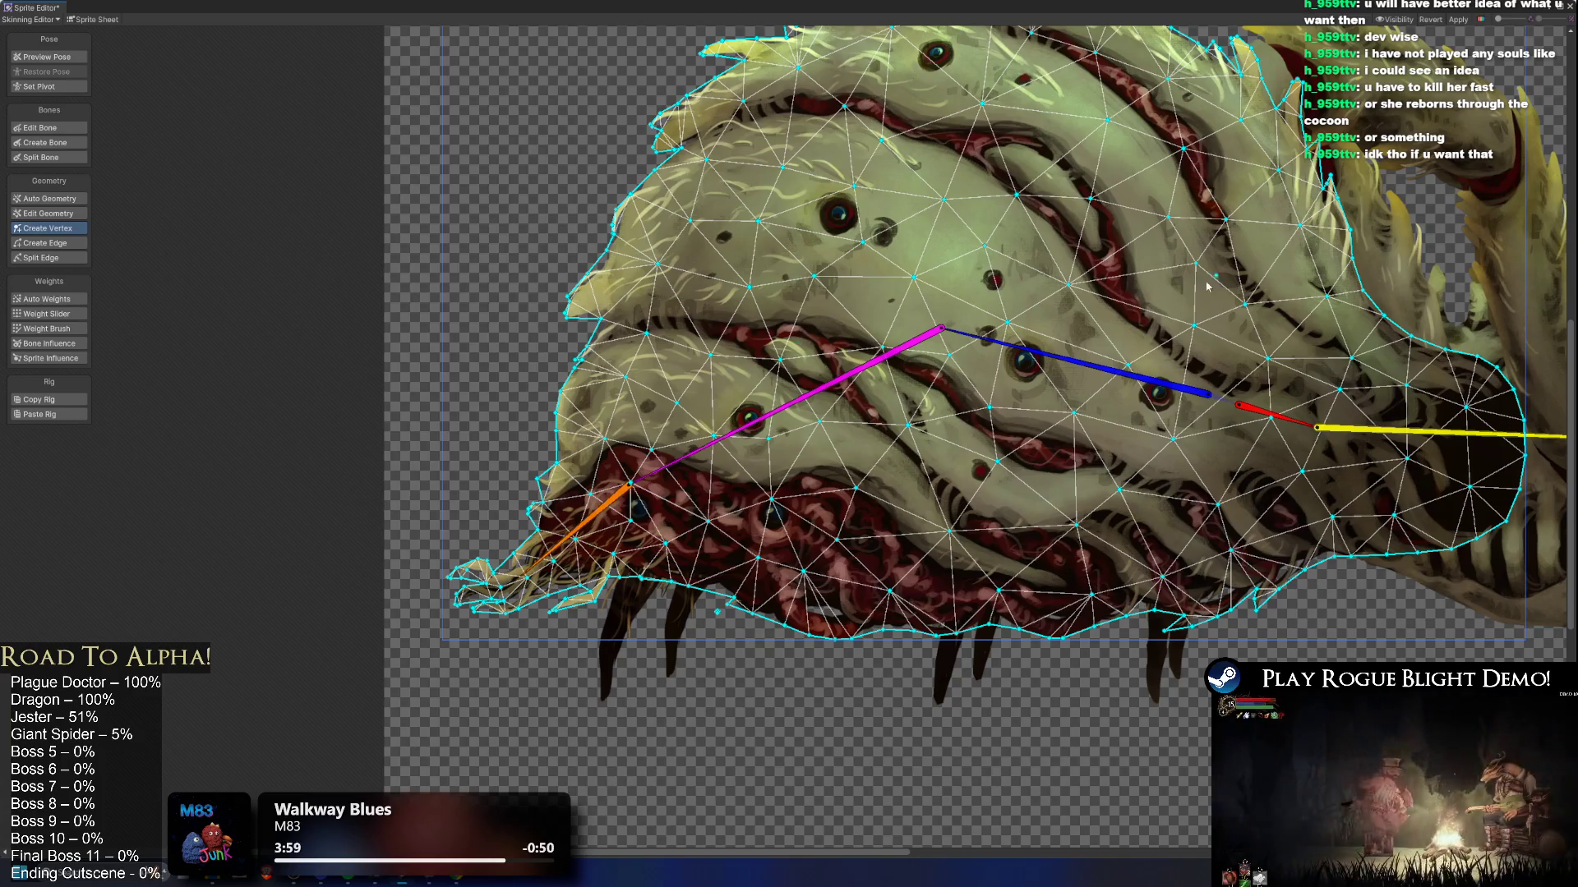
pyautogui.click(1003, 523)
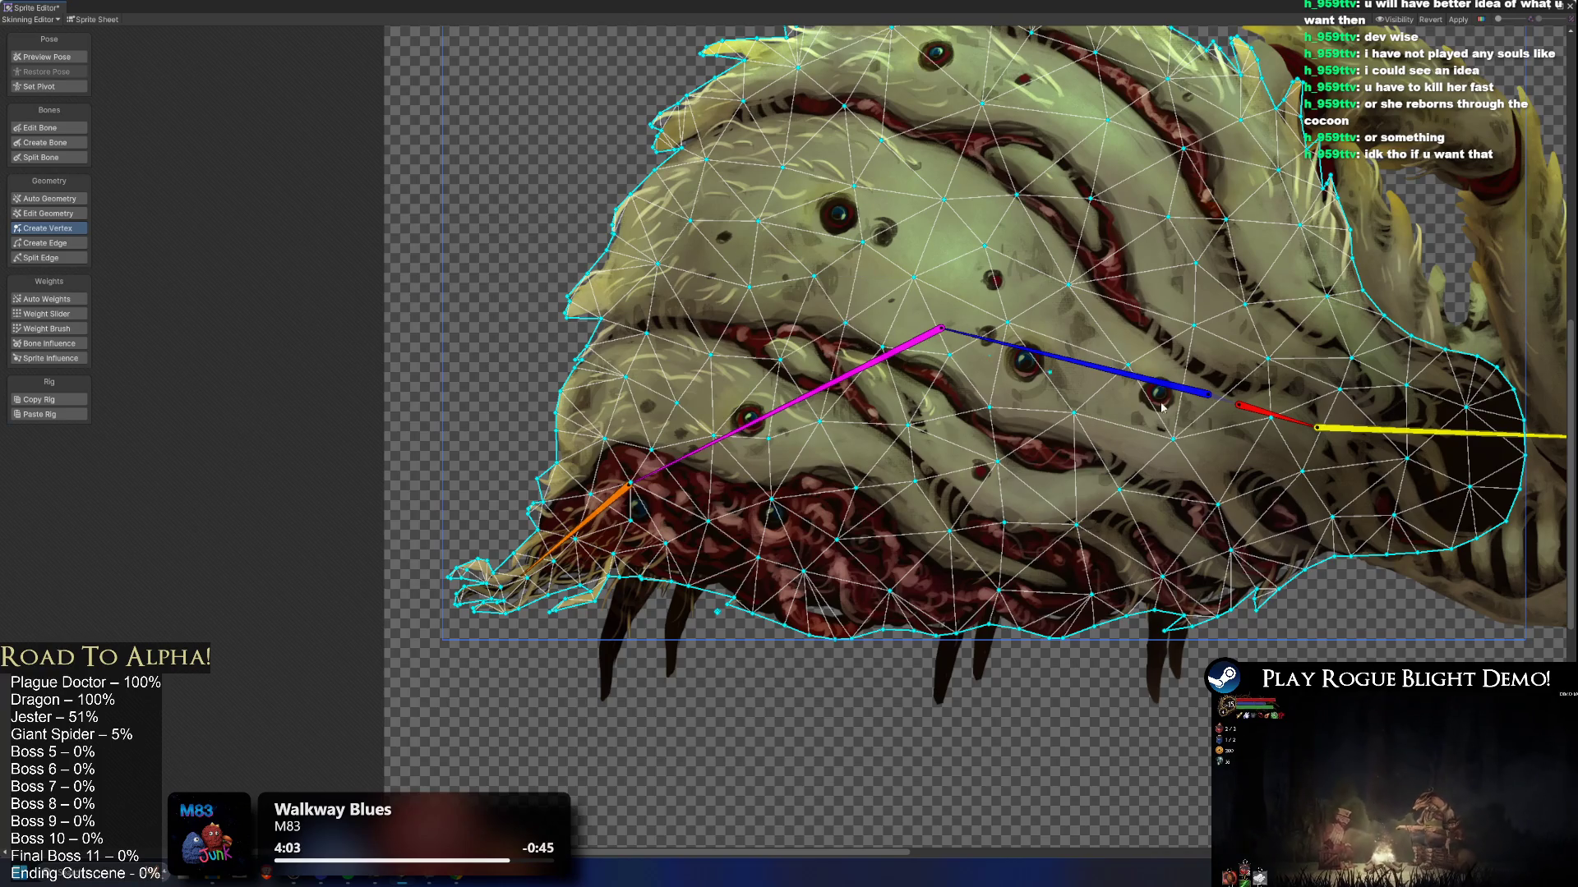
pyautogui.moveTo(896, 329); pyautogui.dragTo(669, 324)
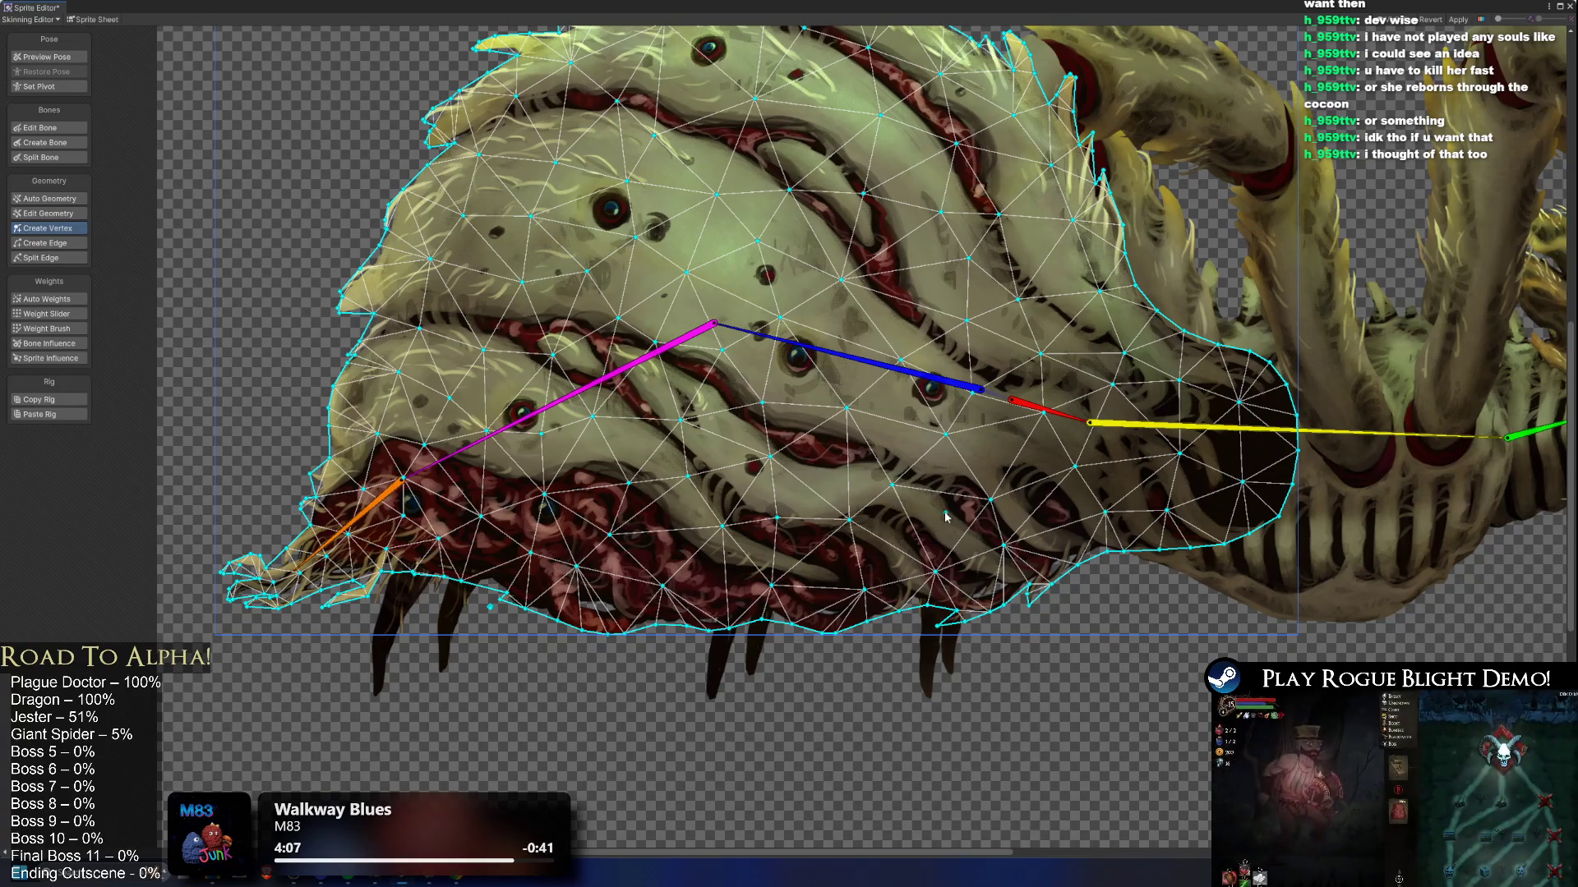
pyautogui.moveTo(786, 271)
pyautogui.mouseDown()
pyautogui.moveTo(793, 353)
pyautogui.moveTo(705, 364)
pyautogui.mouseUp()
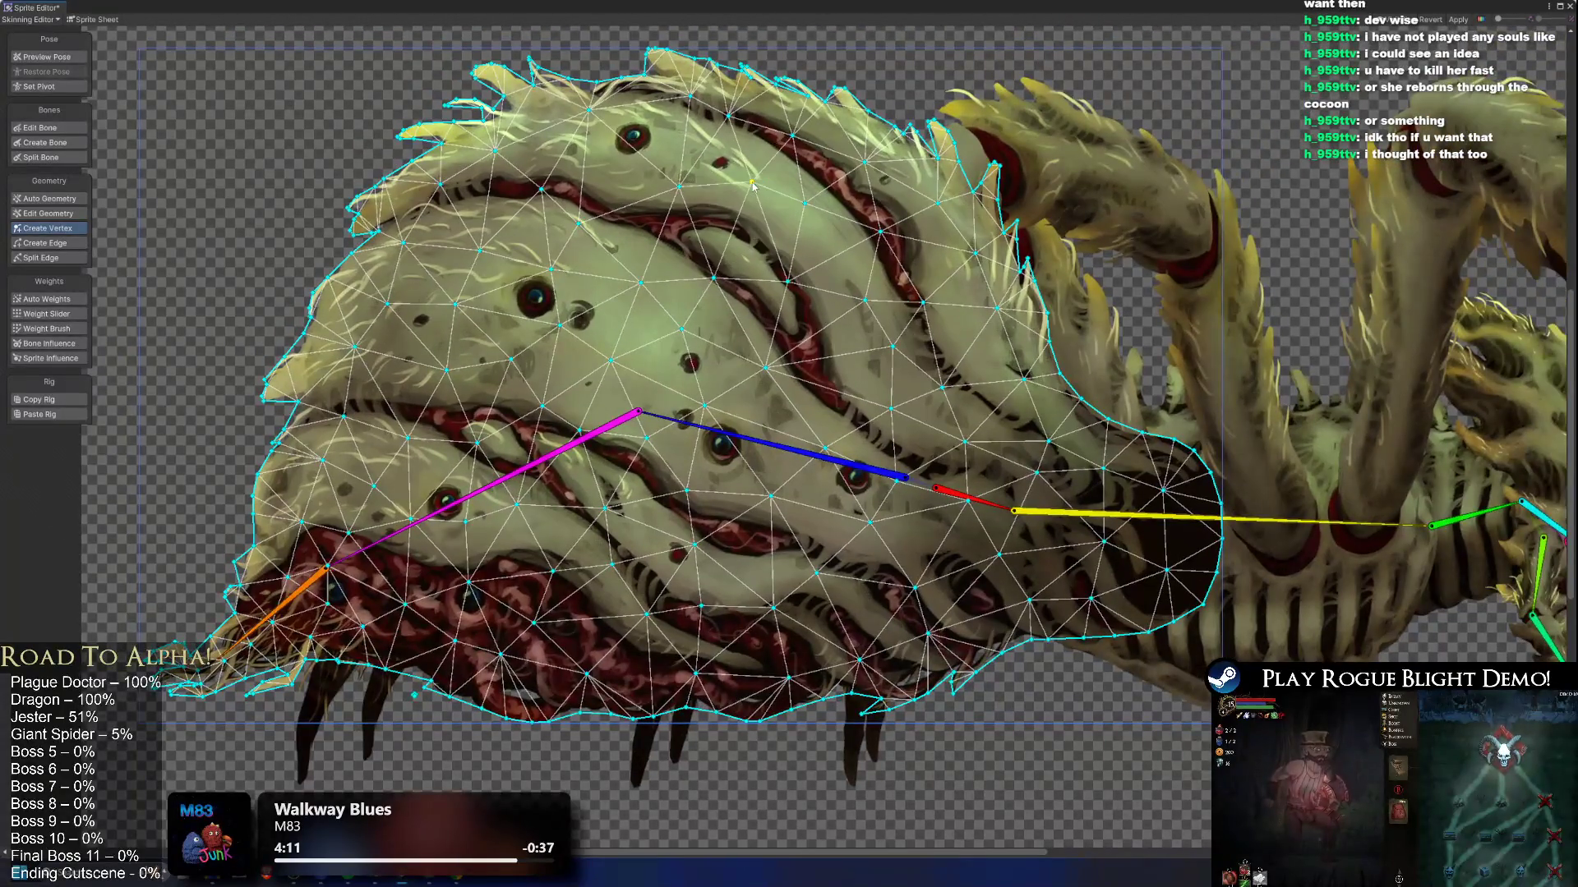
pyautogui.click(685, 158)
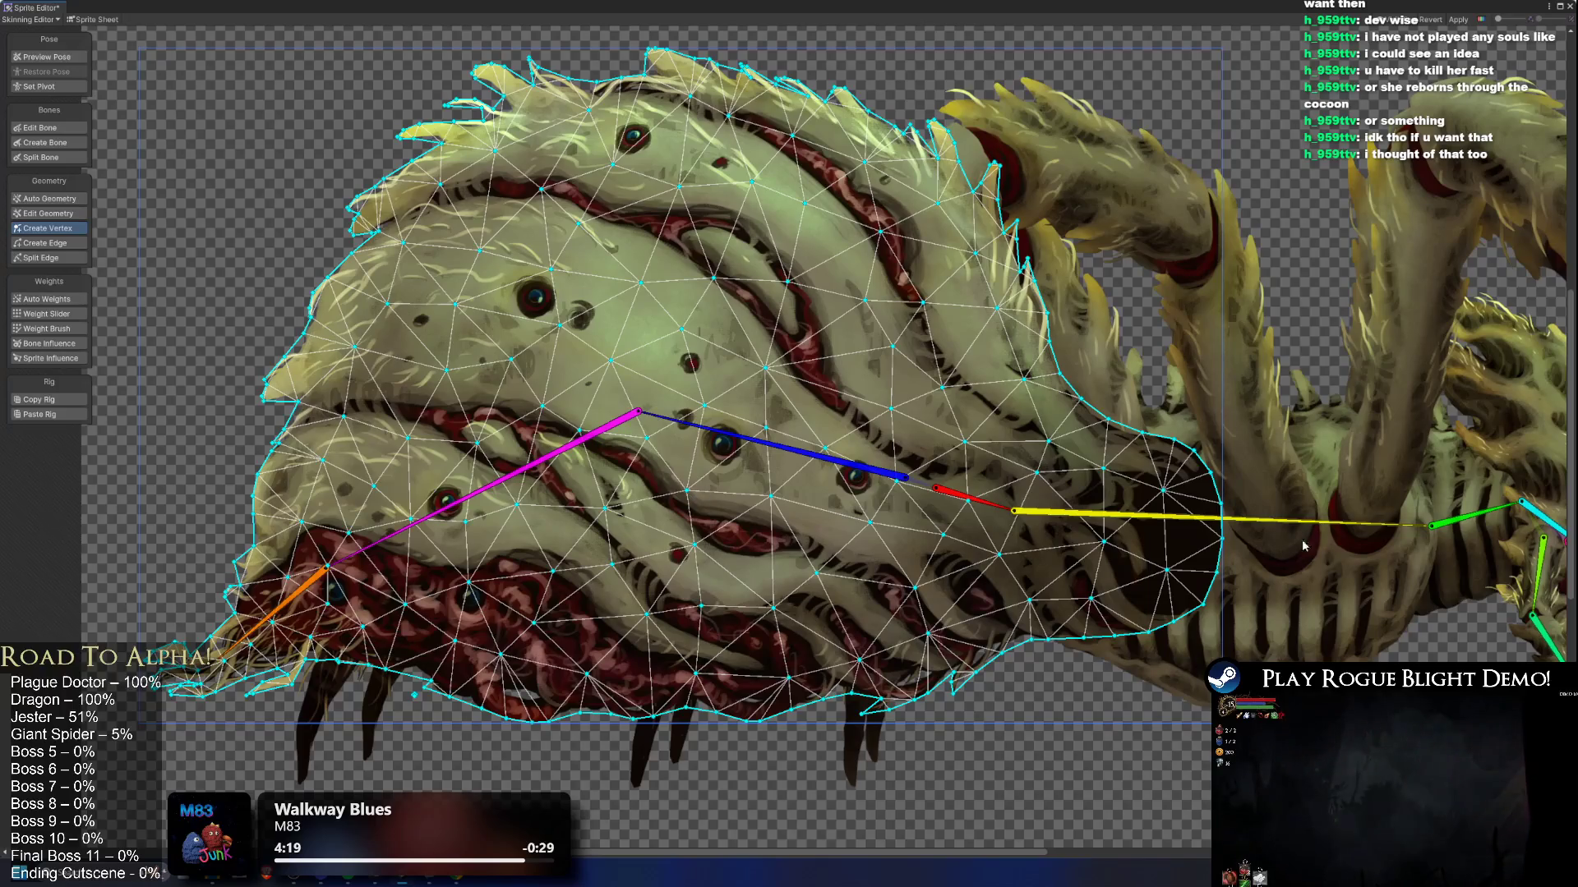
# Step: Bring the spider's head into view and select the head sprite
pyautogui.scroll(2, 1314, 544)
pyautogui.scroll(-2, 1315, 411)
pyautogui.moveTo(1397, 502); pyautogui.dragTo(949, 494)
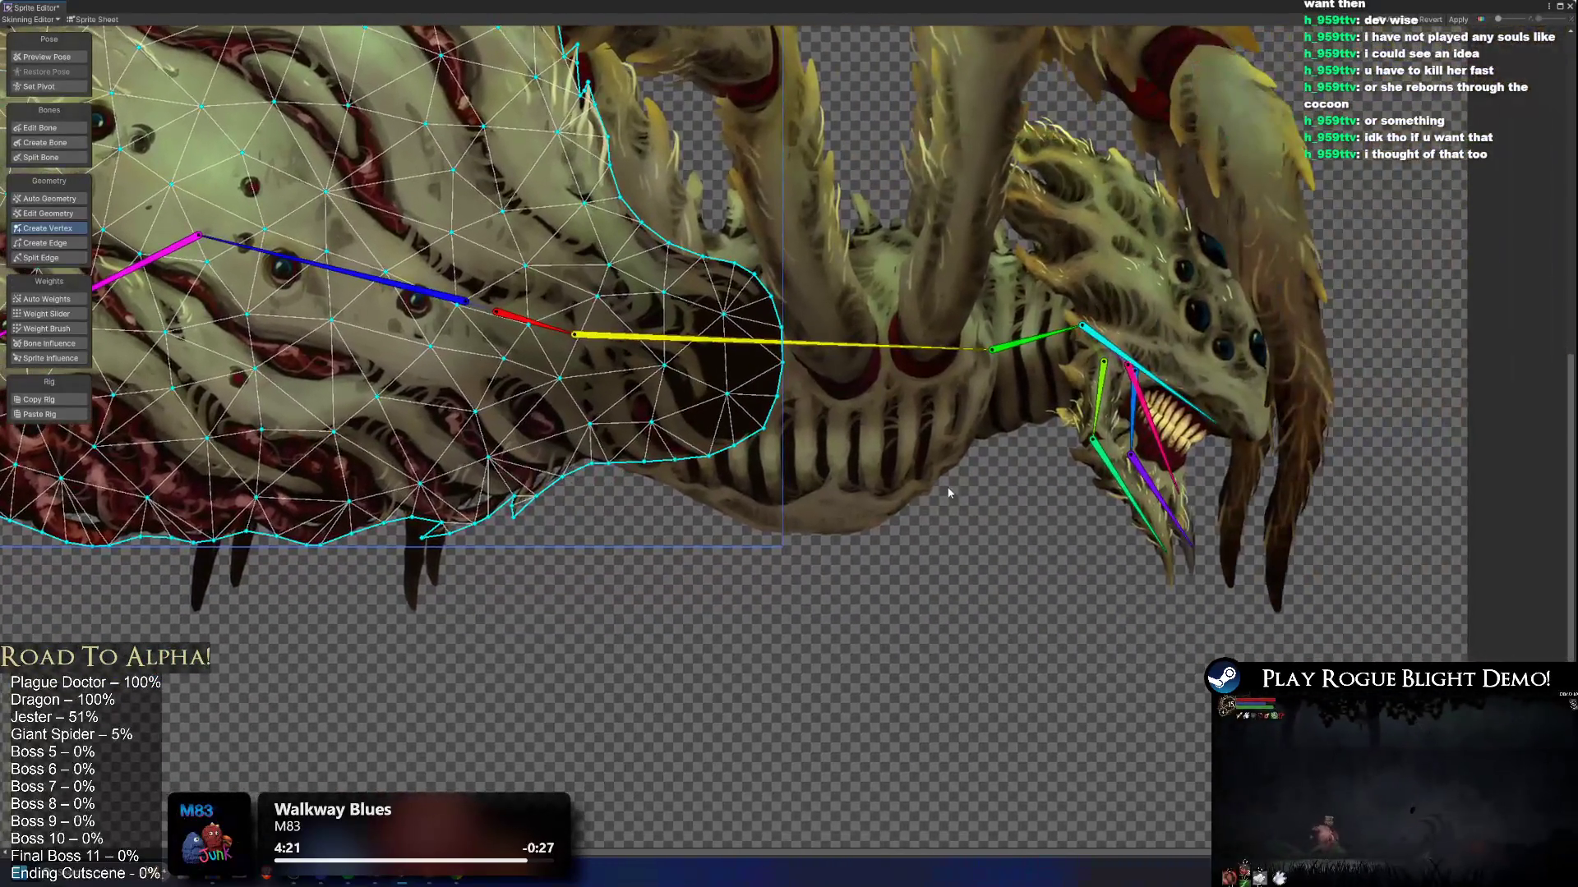
pyautogui.moveTo(851, 292); pyautogui.dragTo(745, 347)
pyautogui.click(899, 430)
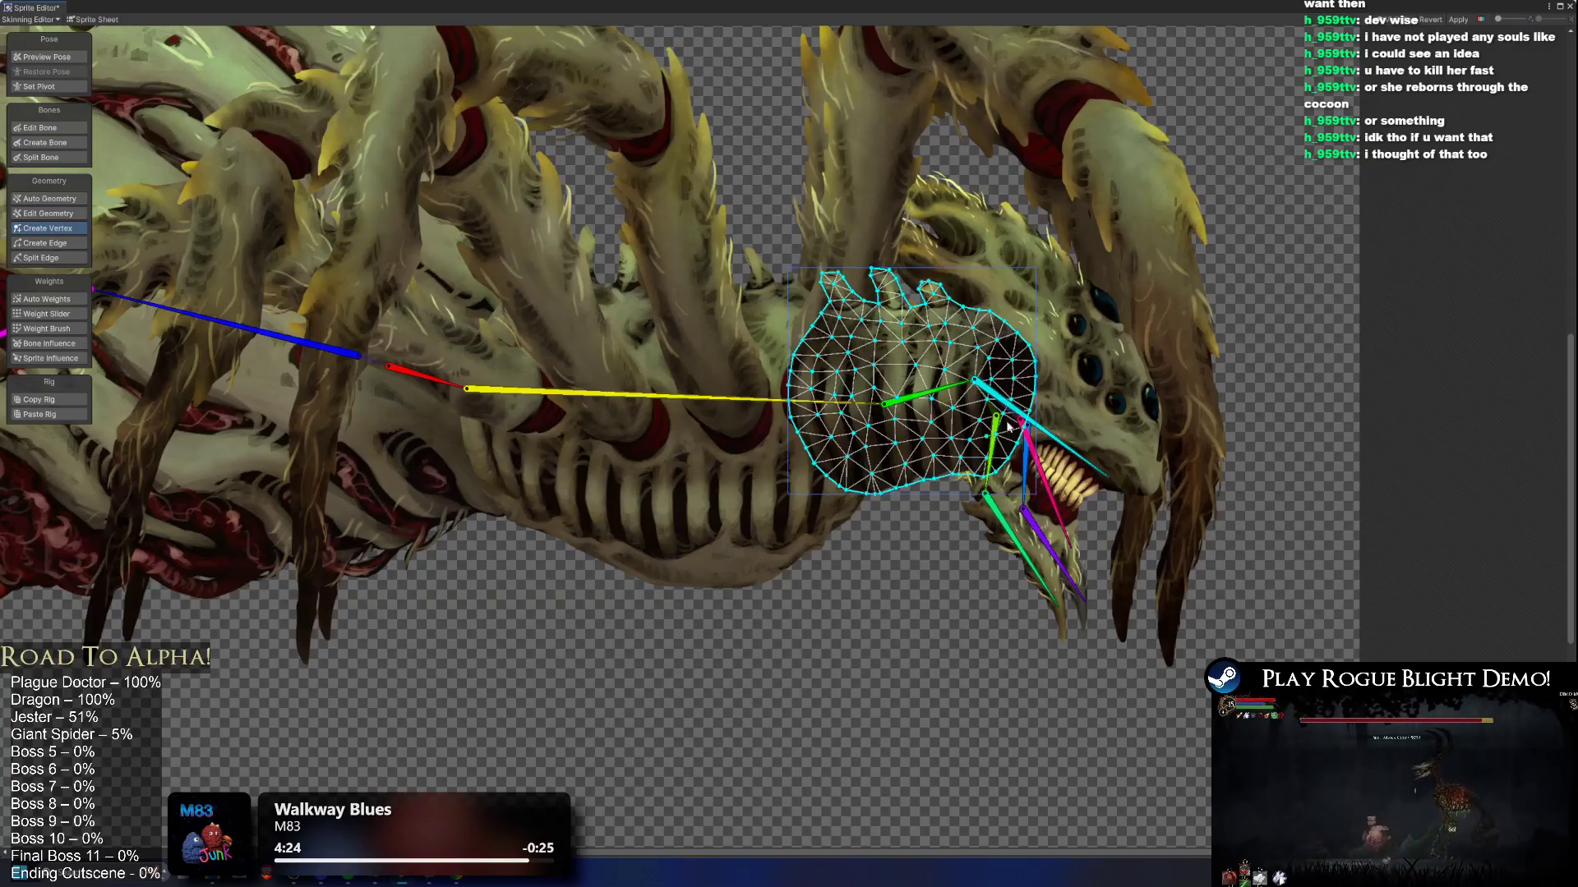
# Step: Add vertices diagonally across the head mesh, down its right side and near the mouth
pyautogui.scroll(3, 1072, 329)
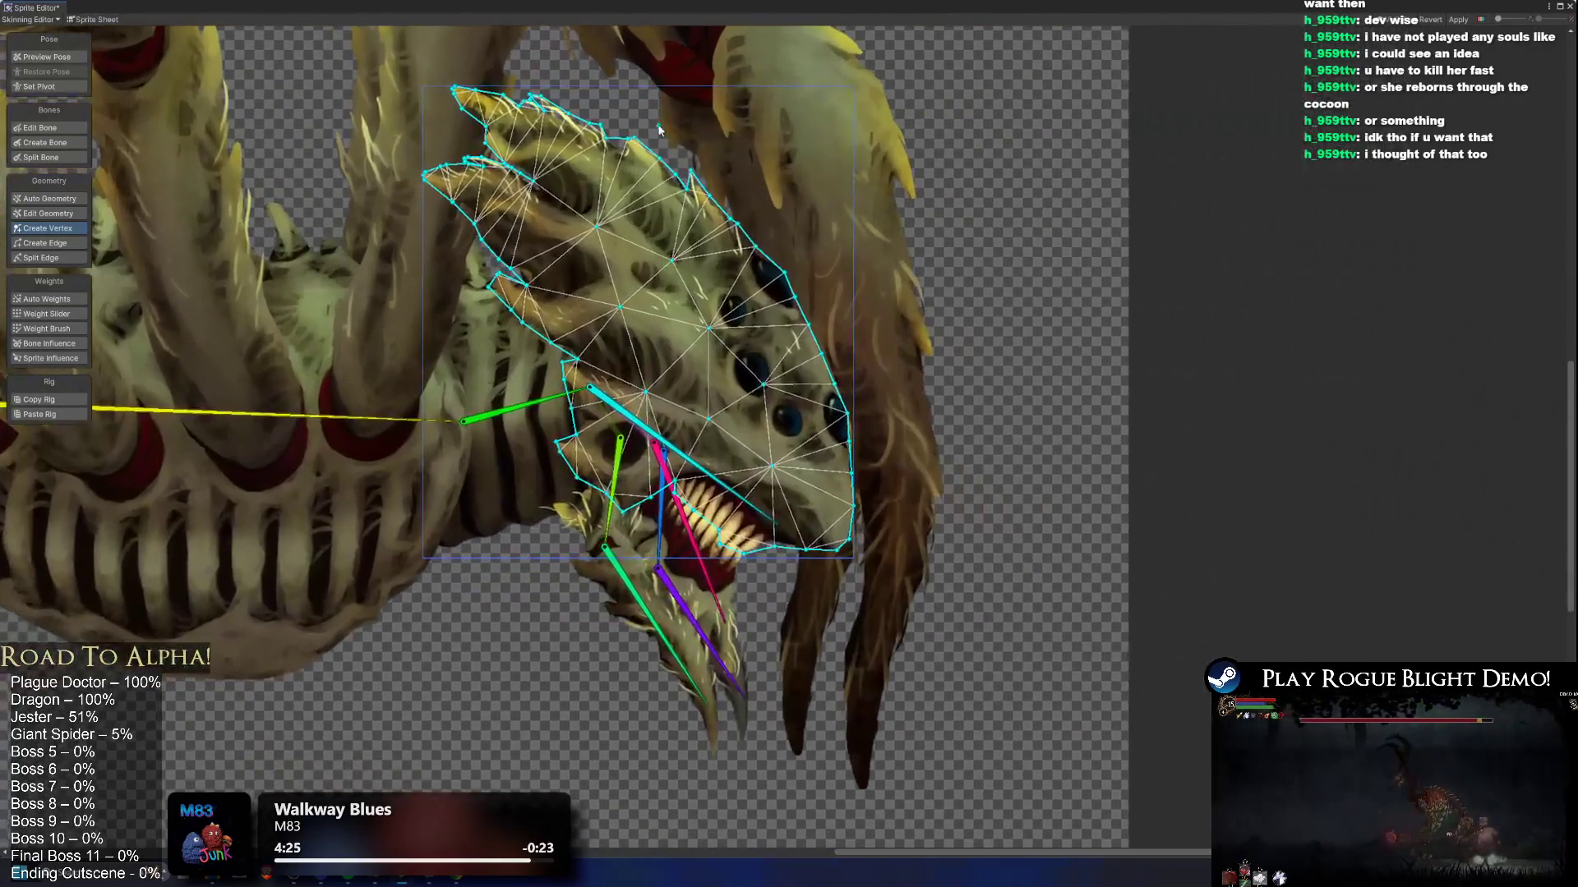
pyautogui.click(587, 164)
pyautogui.click(647, 201)
pyautogui.click(699, 237)
pyautogui.click(754, 293)
pyautogui.click(788, 351)
pyautogui.click(803, 428)
pyautogui.click(810, 530)
pyautogui.click(807, 490)
pyautogui.click(690, 457)
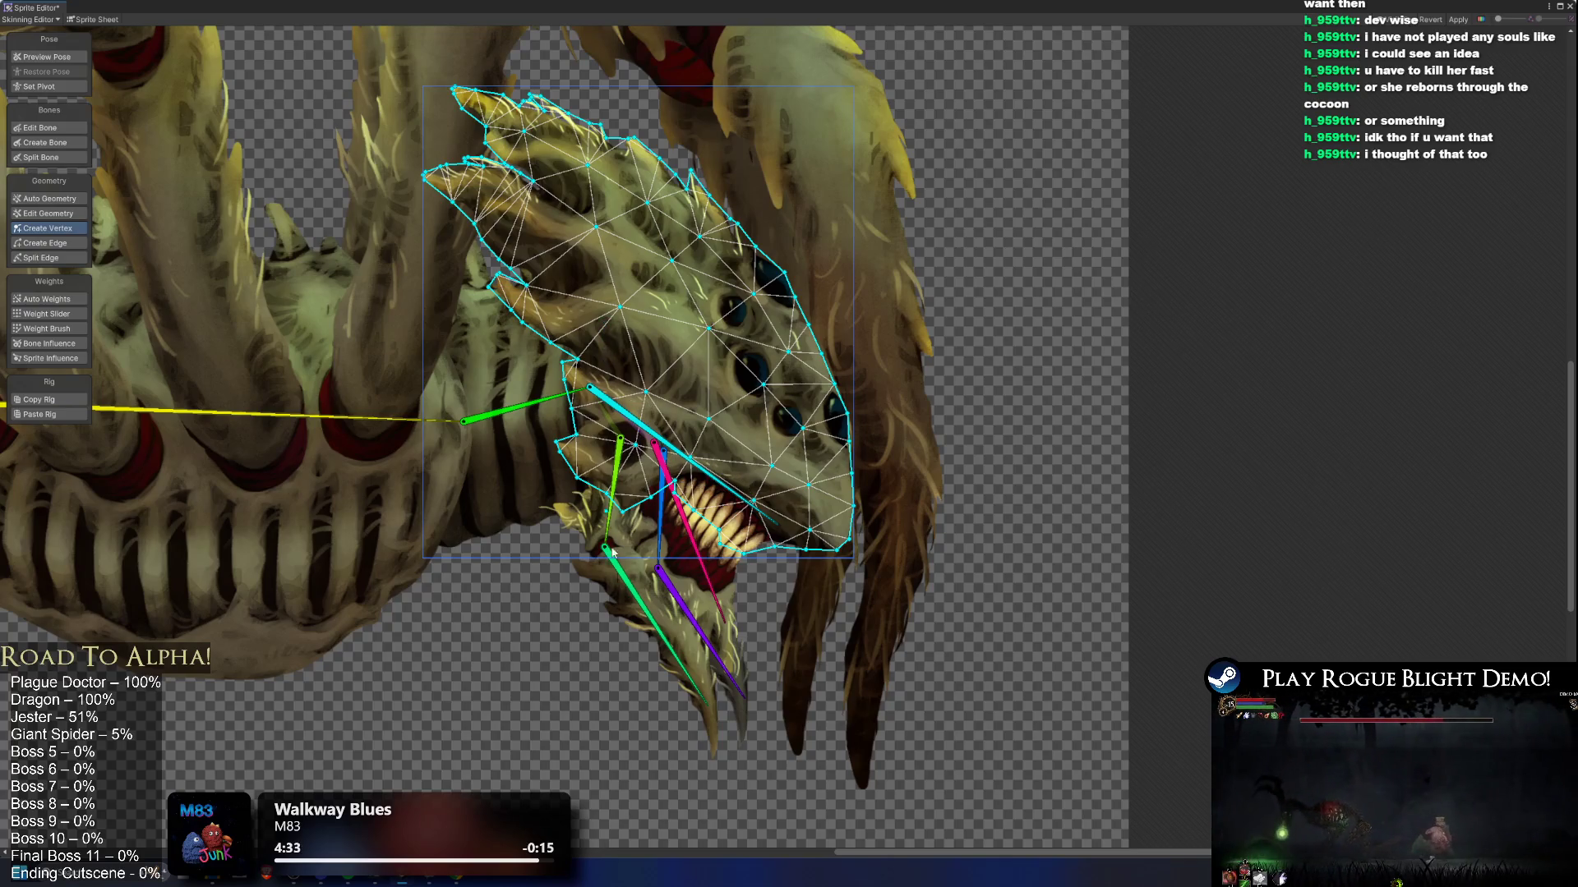
# Step: Compare the lower jaw sprite's mesh with the head sprite's mesh
pyautogui.click(609, 516)
pyautogui.click(732, 512)
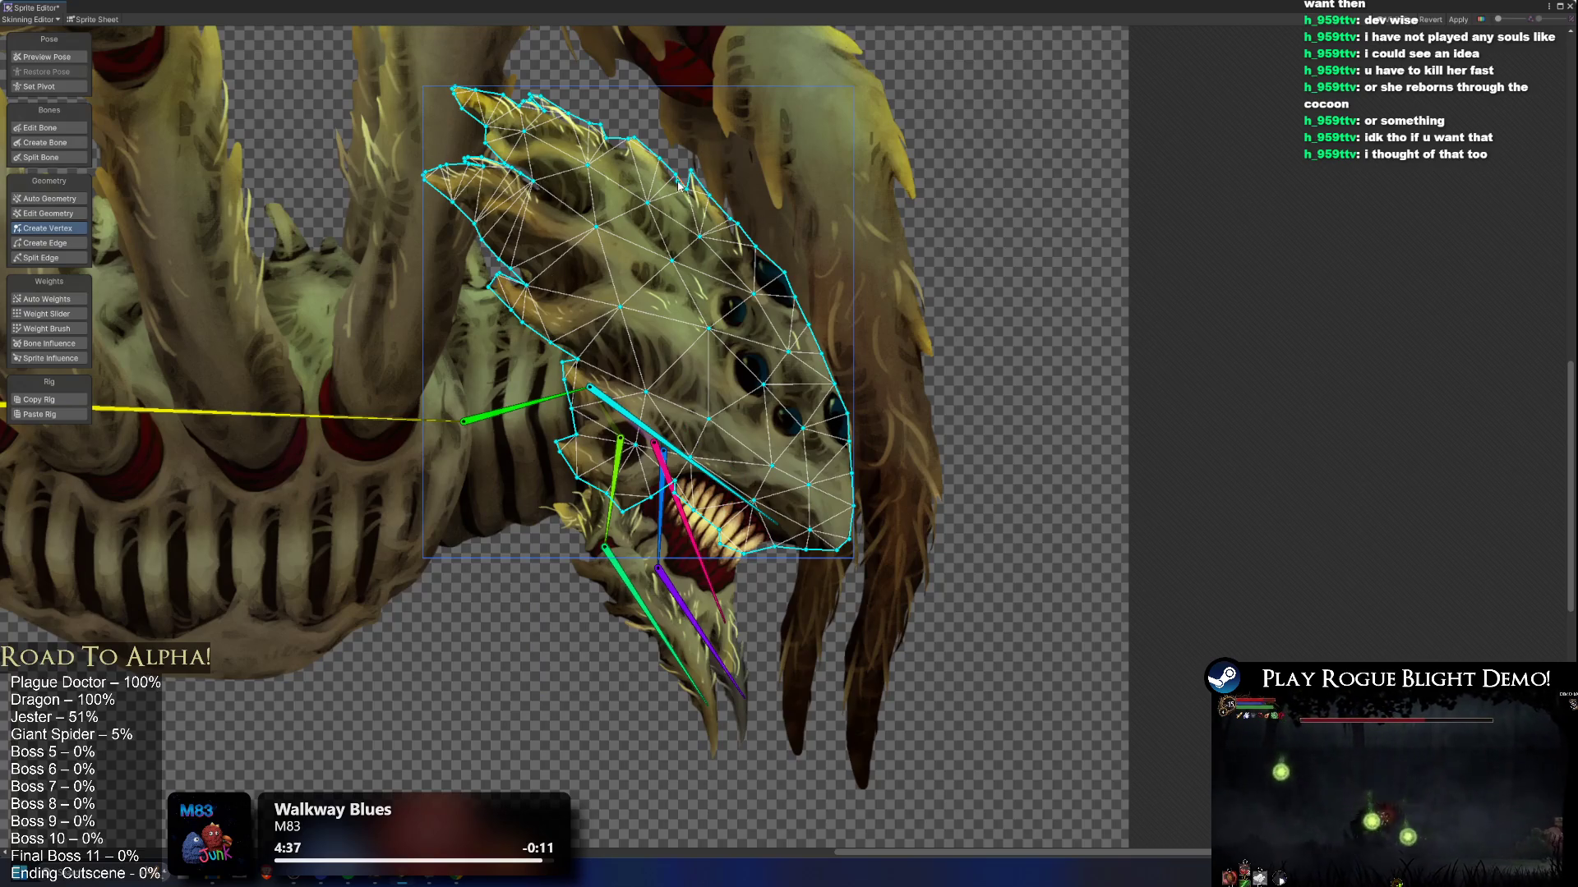
pyautogui.scroll(-2, 679, 185)
pyautogui.scroll(1, 668, 219)
pyautogui.scroll(-2, 857, 234)
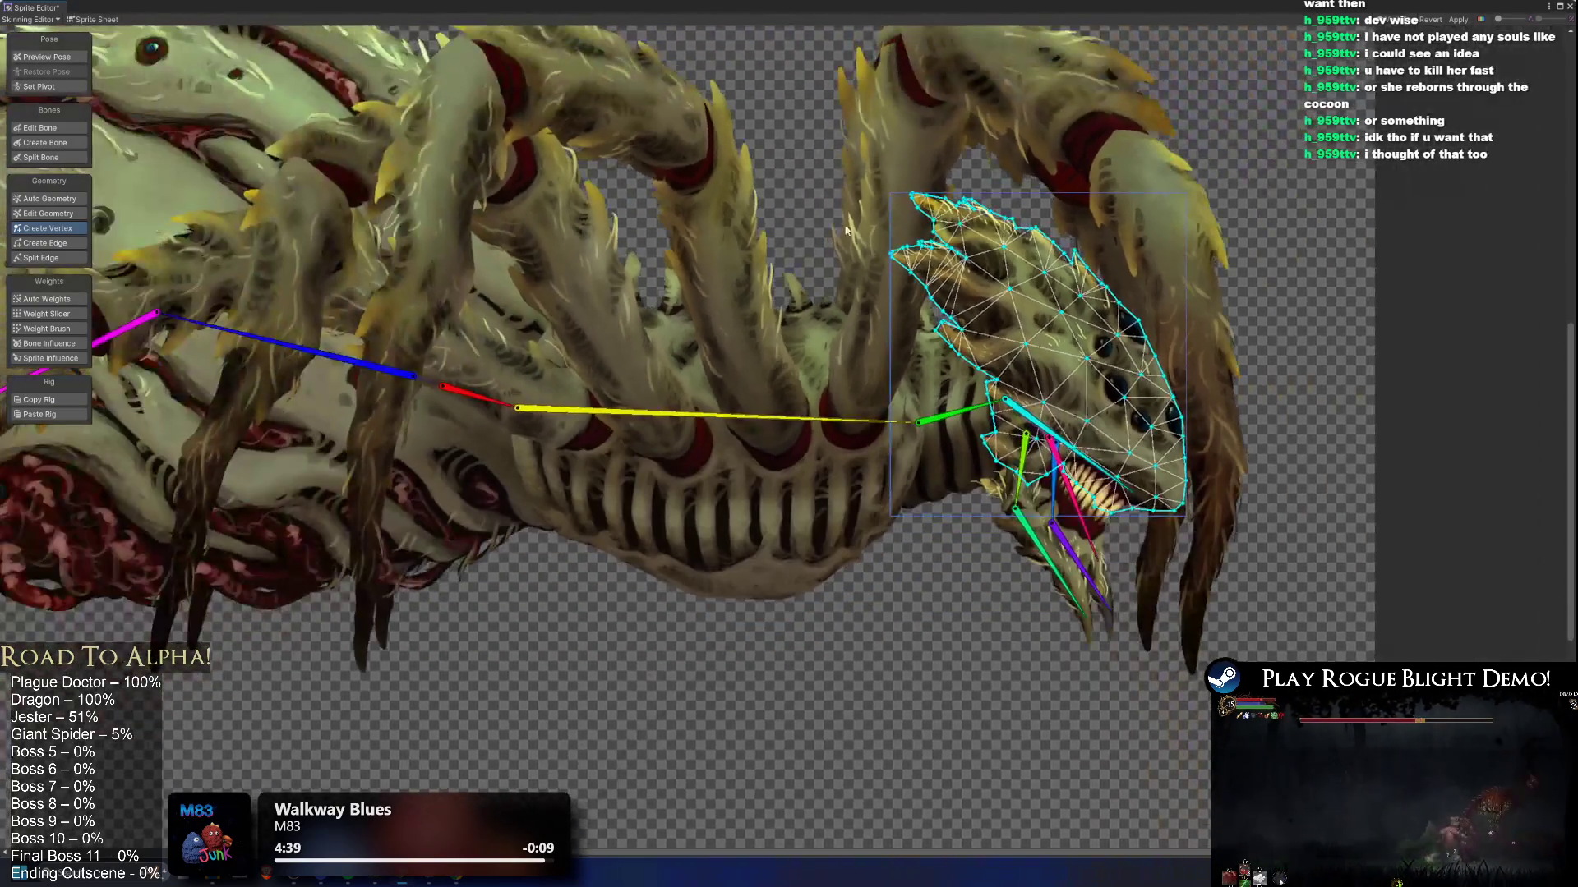
# Step: Review the meshes of the abdomen and several leg sprites
pyautogui.moveTo(605, 234)
pyautogui.mouseDown()
pyautogui.moveTo(999, 304)
pyautogui.moveTo(787, 329)
pyautogui.mouseUp()
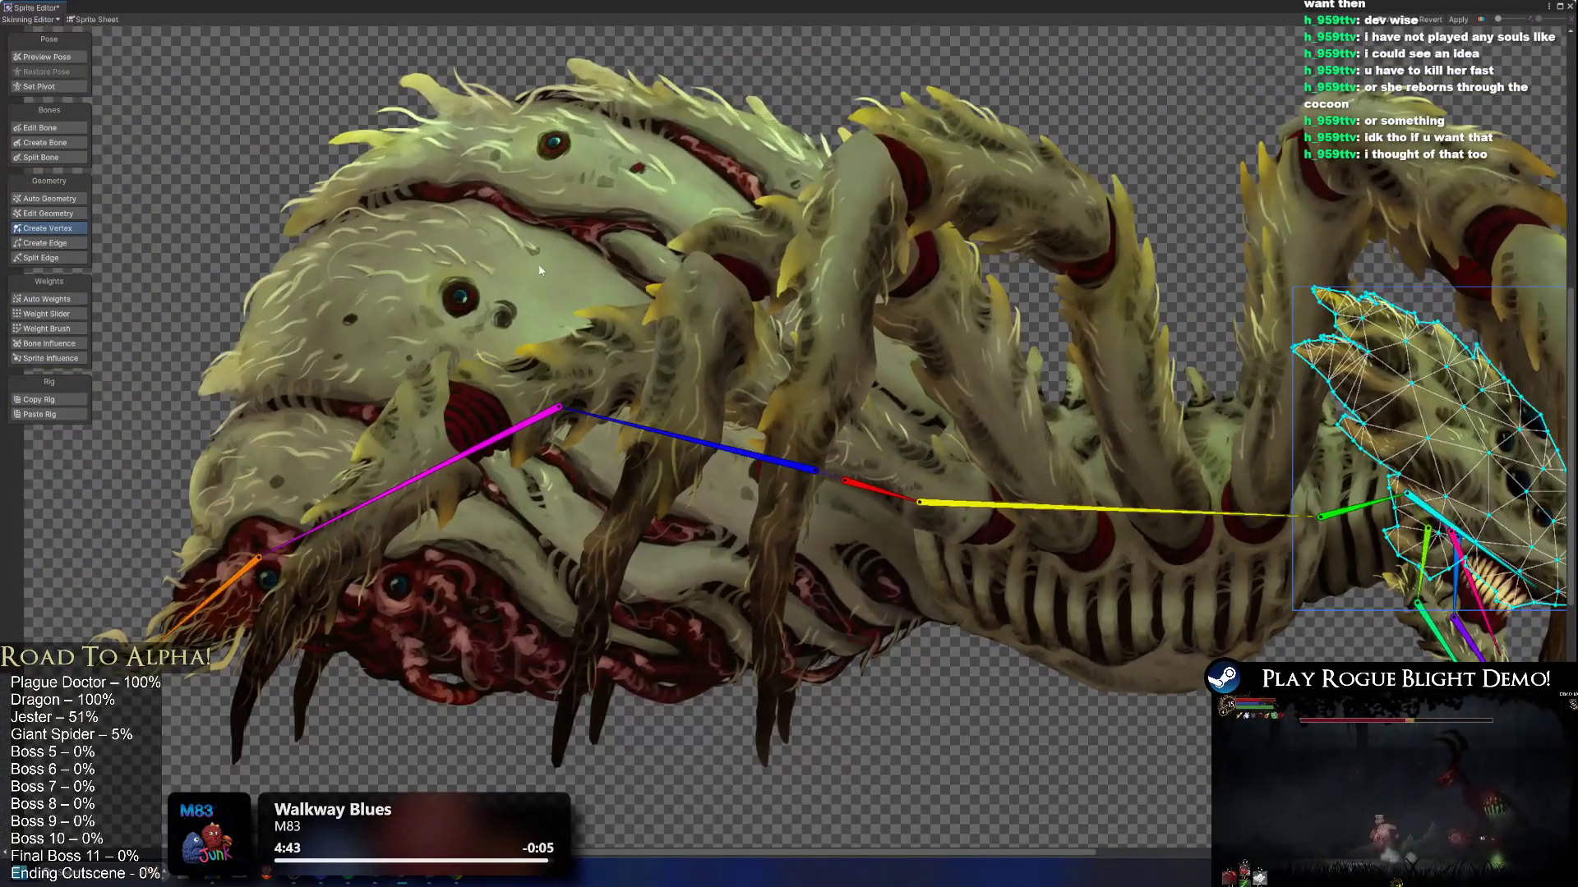
pyautogui.click(528, 266)
pyautogui.click(1025, 151)
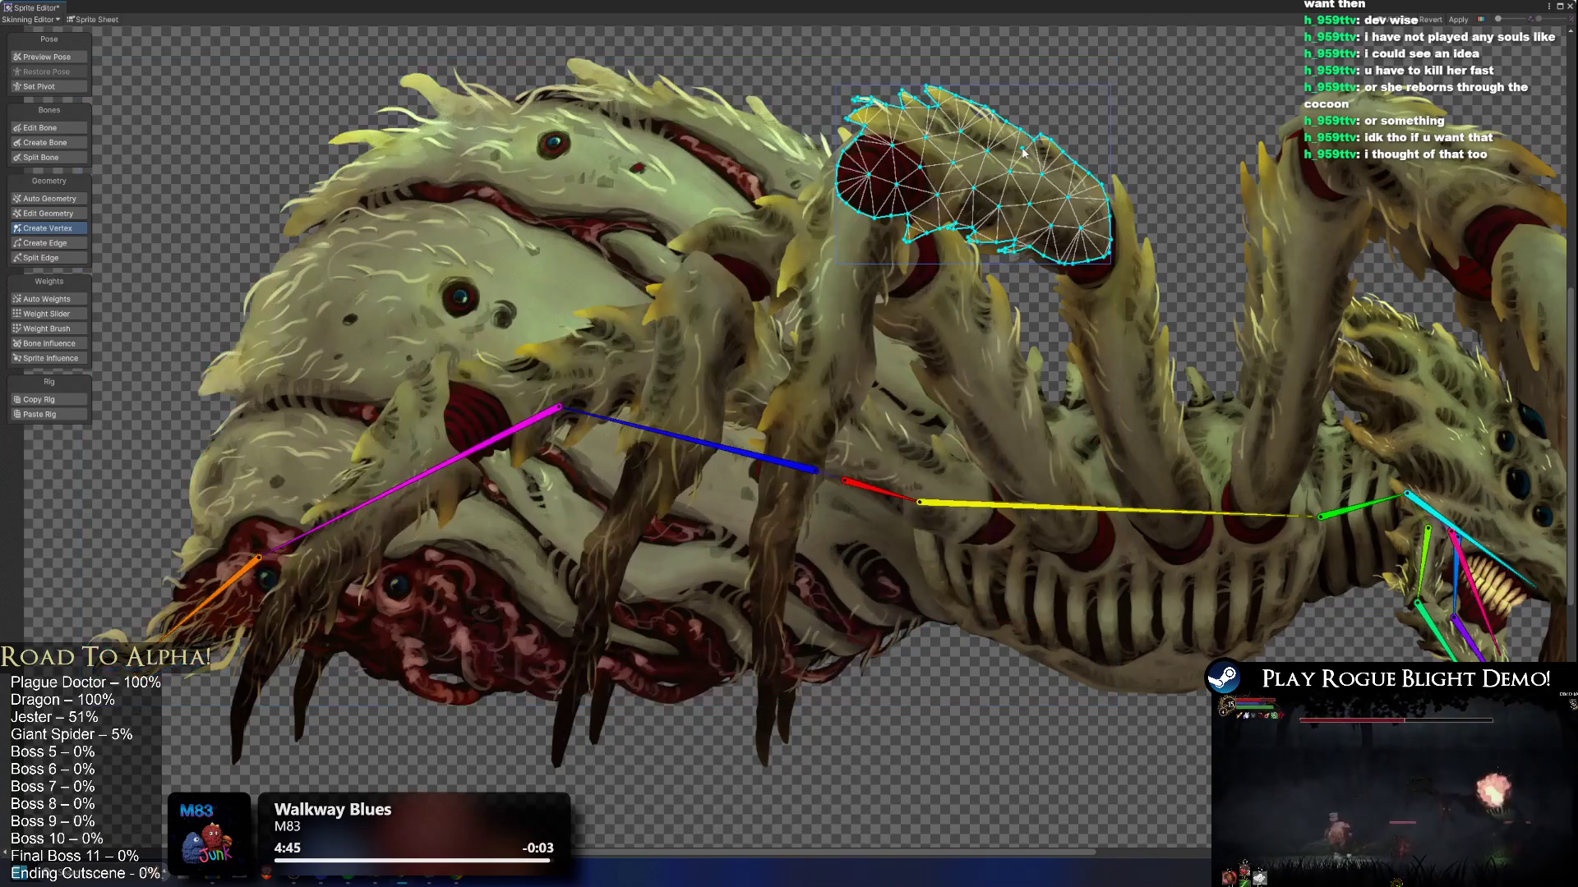
pyautogui.click(834, 273)
pyautogui.click(744, 263)
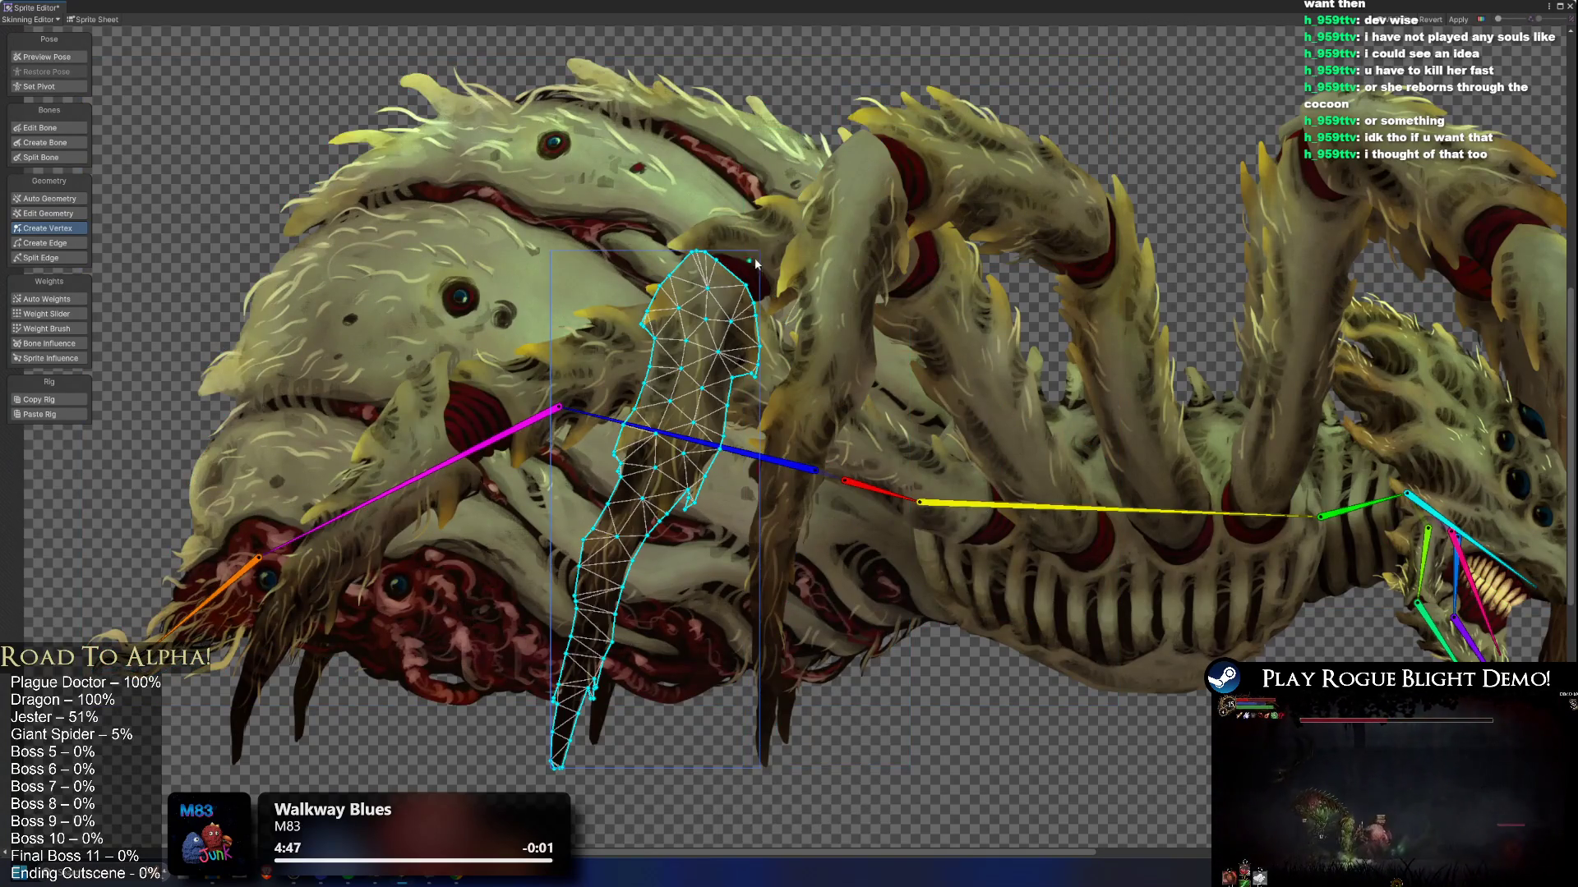
pyautogui.click(772, 241)
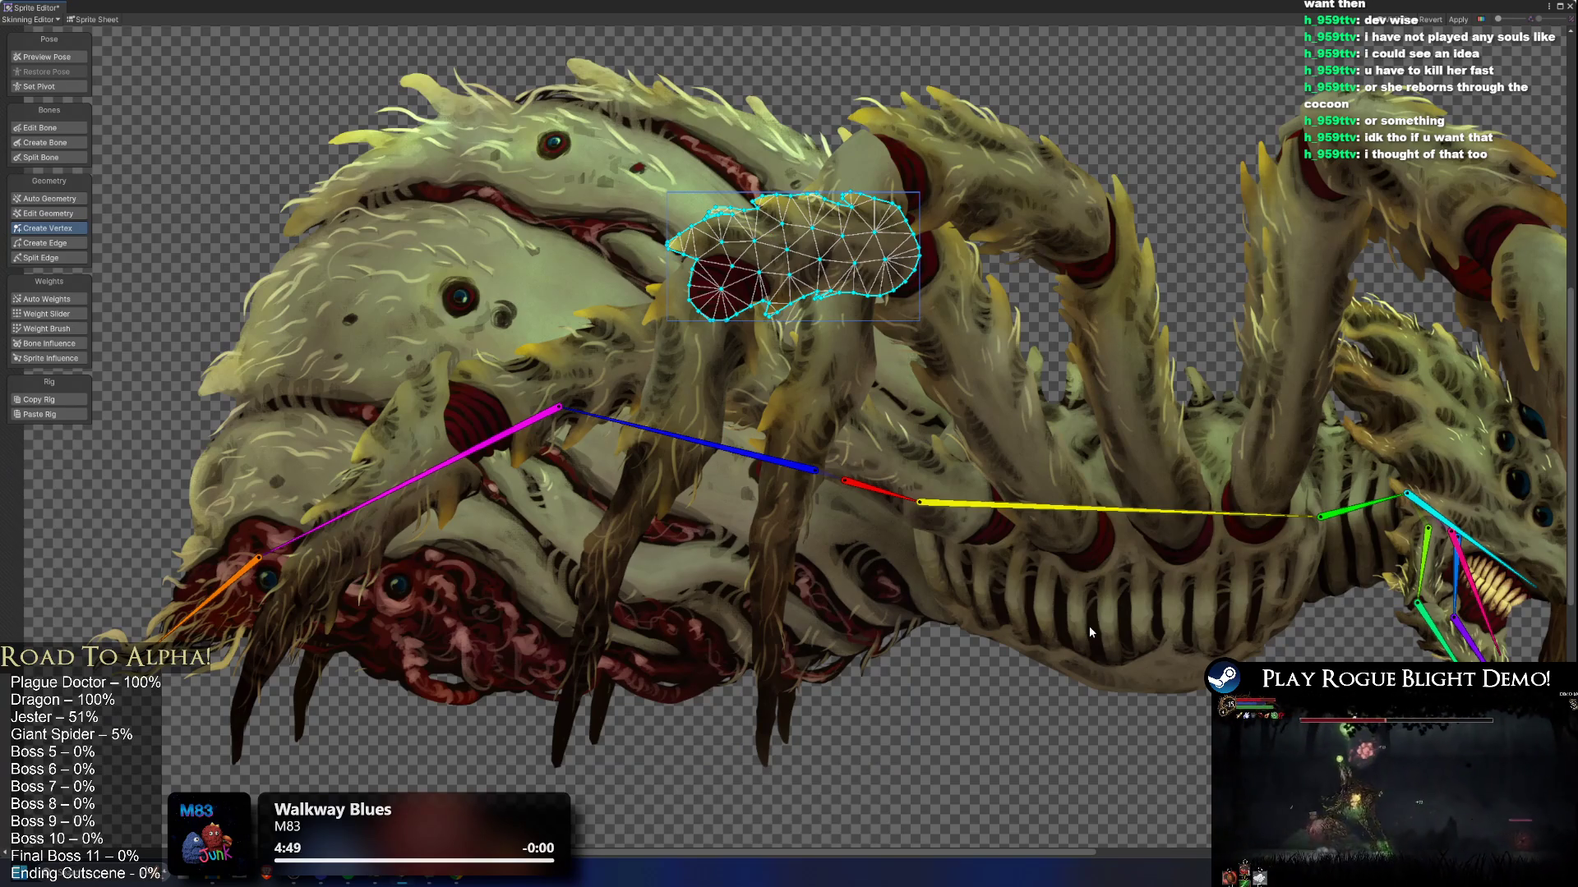
# Step: Check the ribbed thorax and abdomen meshes, then zoom out to show the whole spider
pyautogui.moveTo(1093, 624); pyautogui.dragTo(855, 548)
pyautogui.click(941, 509)
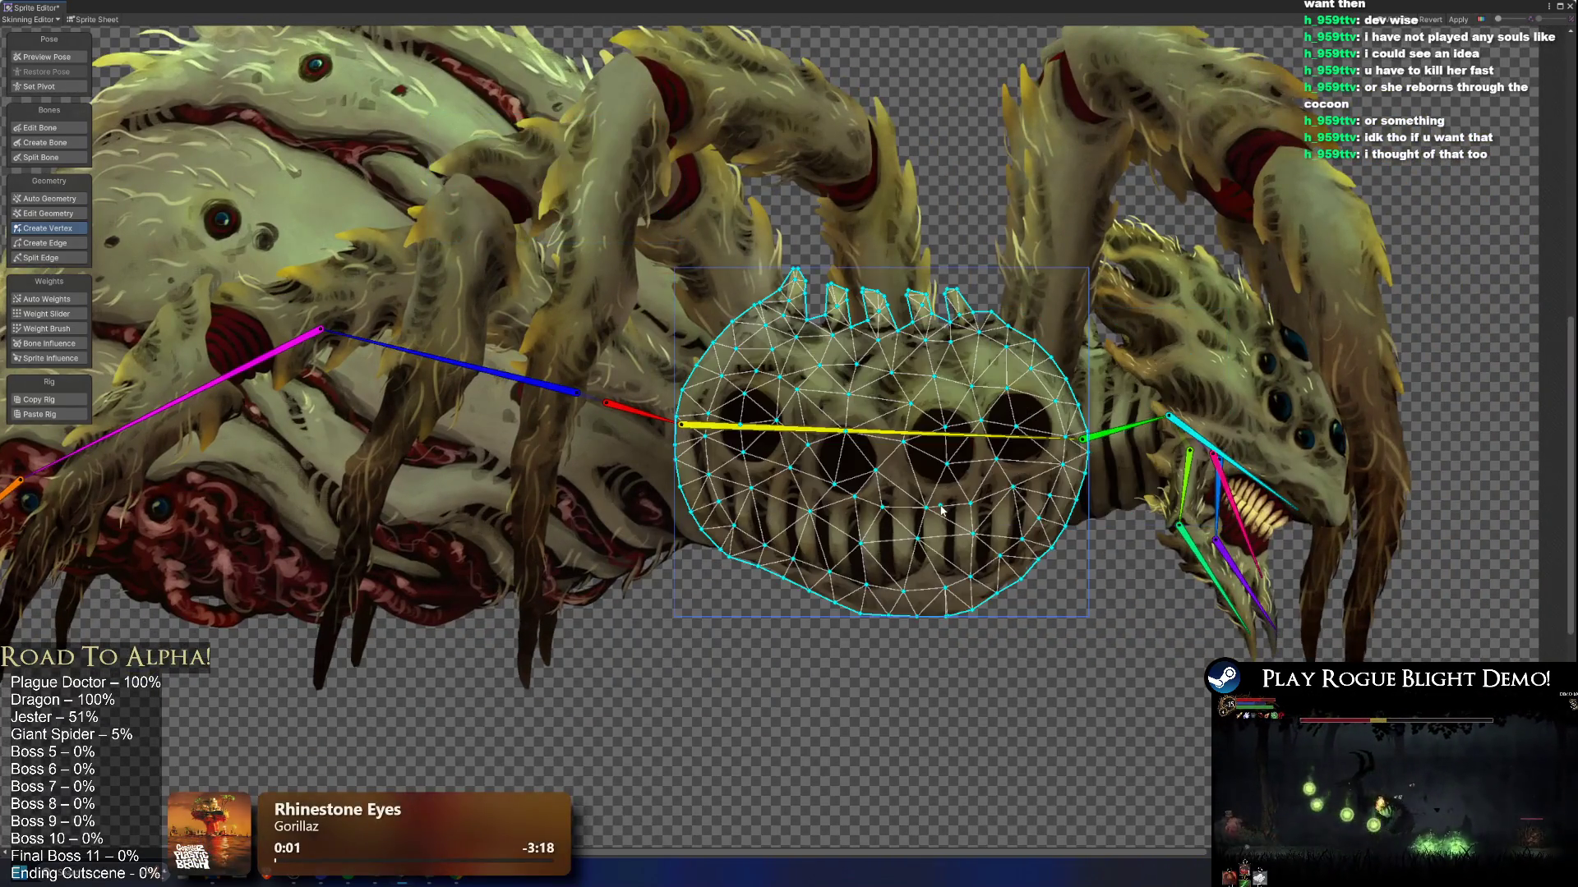
pyautogui.click(942, 510)
pyautogui.click(737, 446)
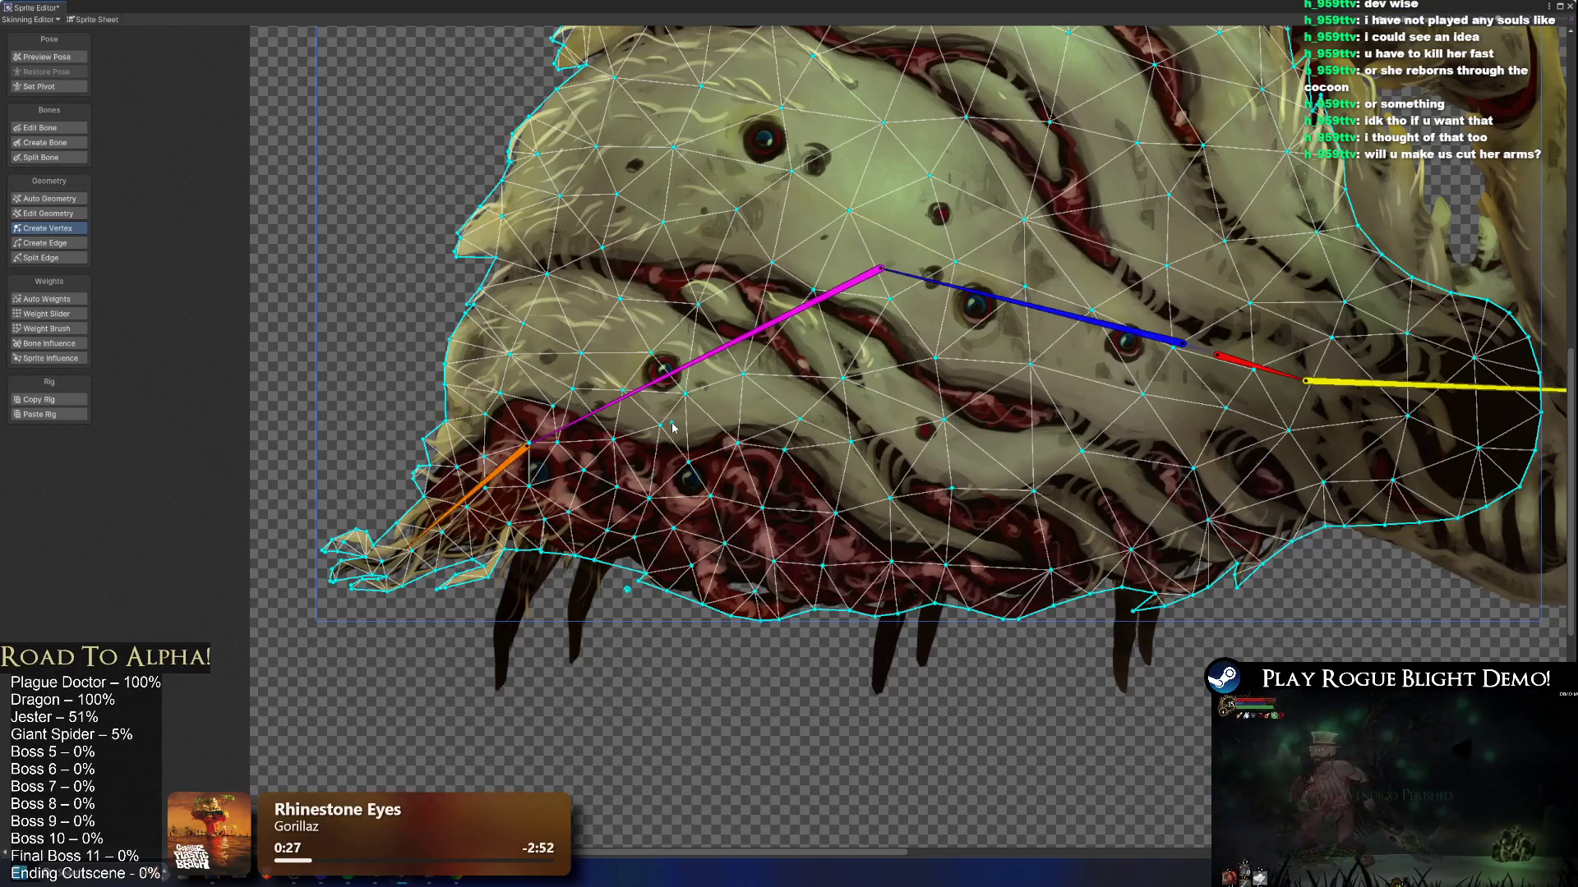
pyautogui.scroll(-5, 698, 423)
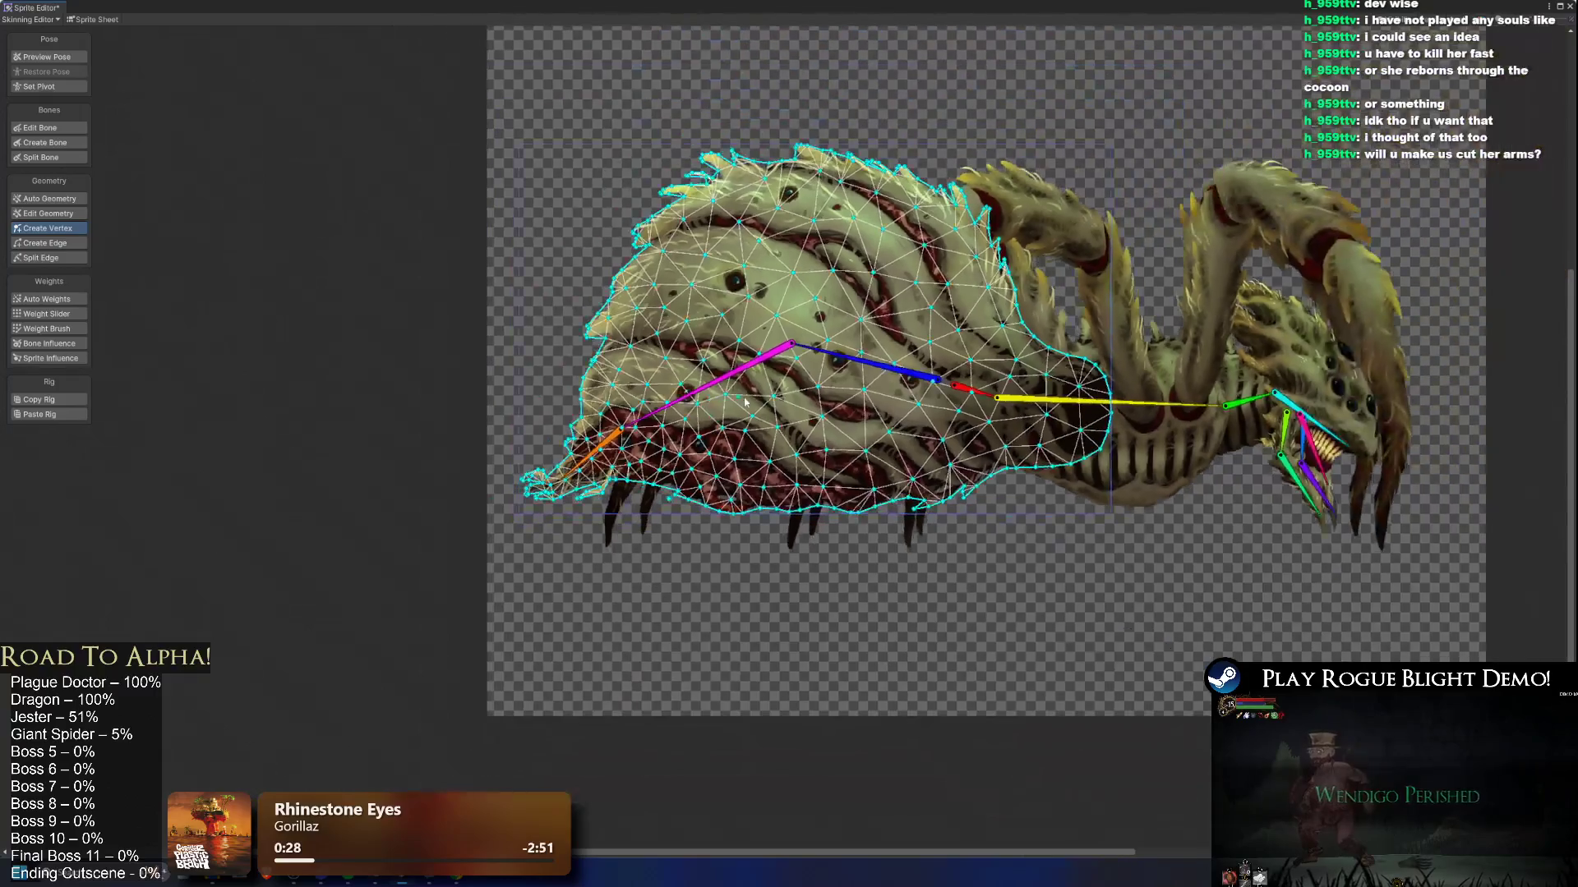
pyautogui.moveTo(786, 395); pyautogui.dragTo(726, 376)
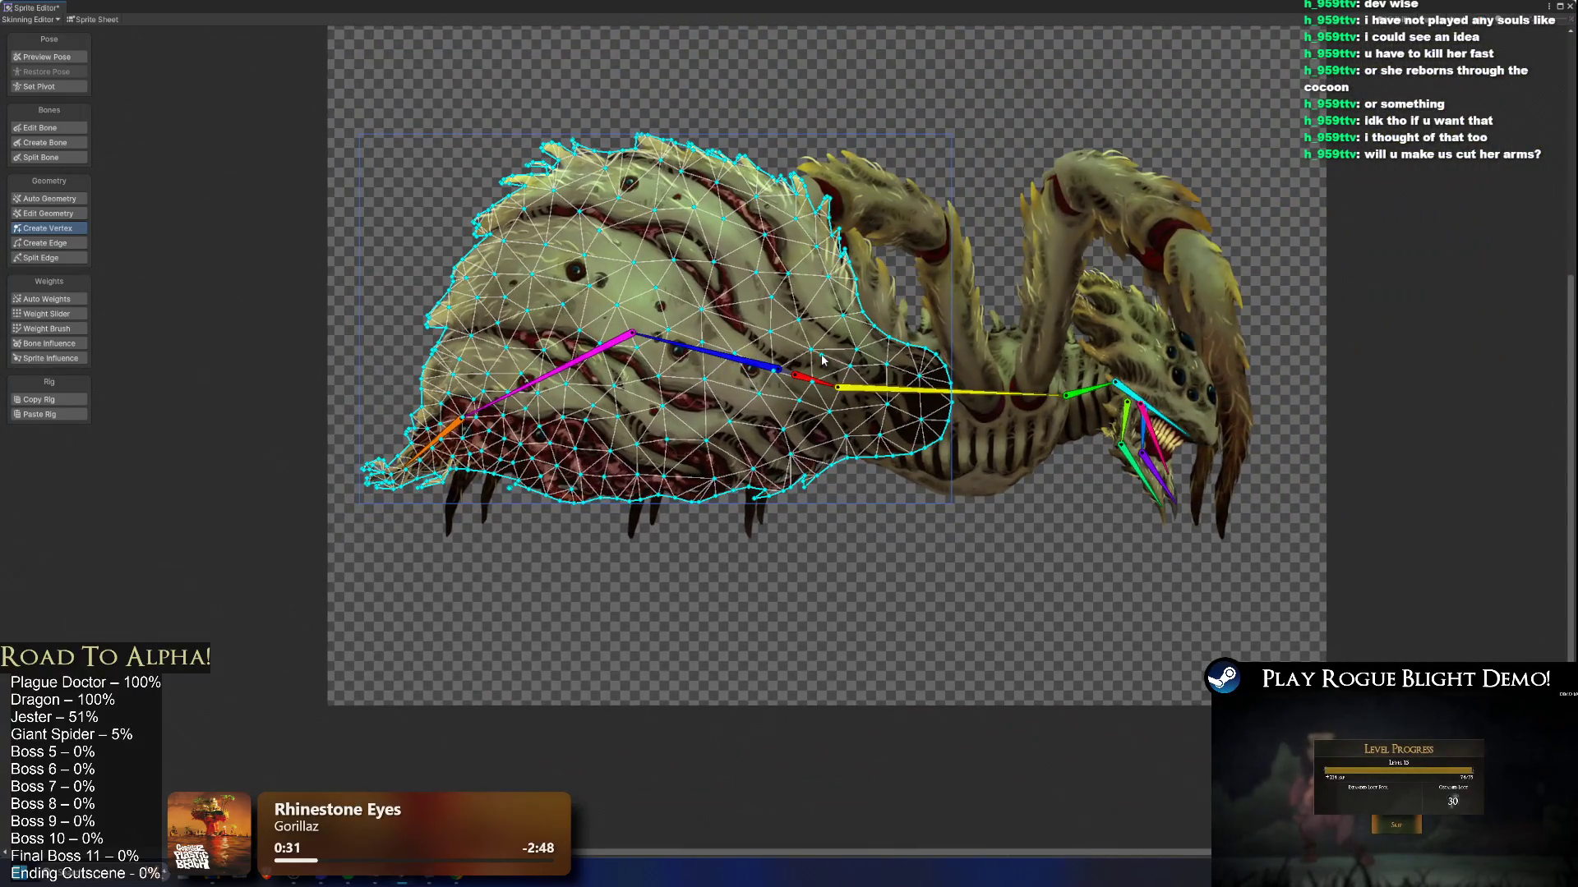
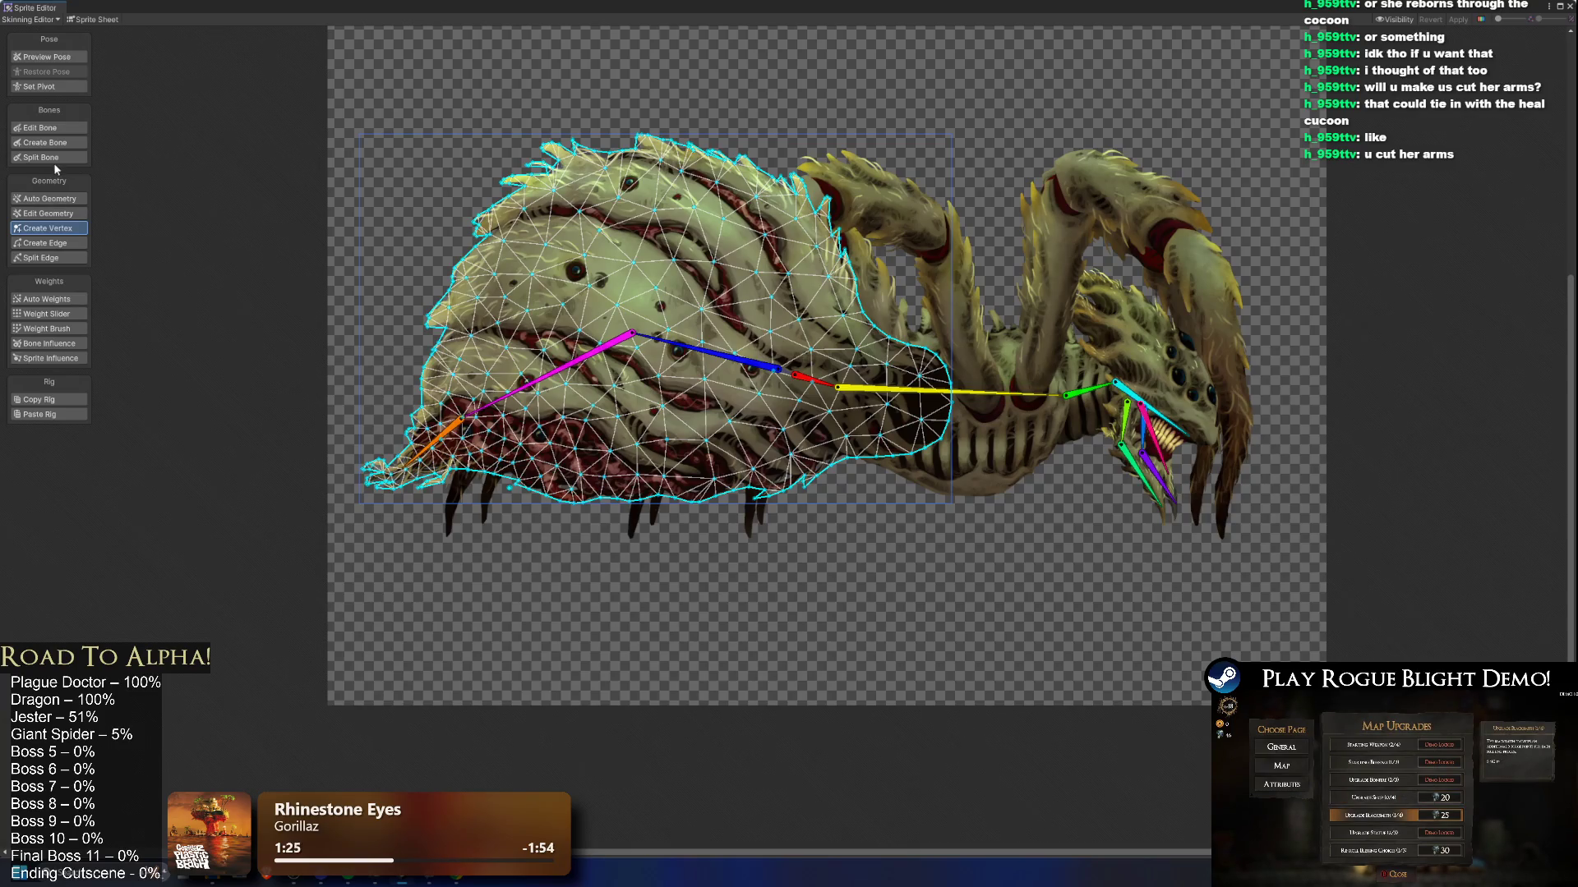
# Step: Draw a three-bone chain from the spine joint up the front leg to its bend and tip
pyautogui.click(69, 142)
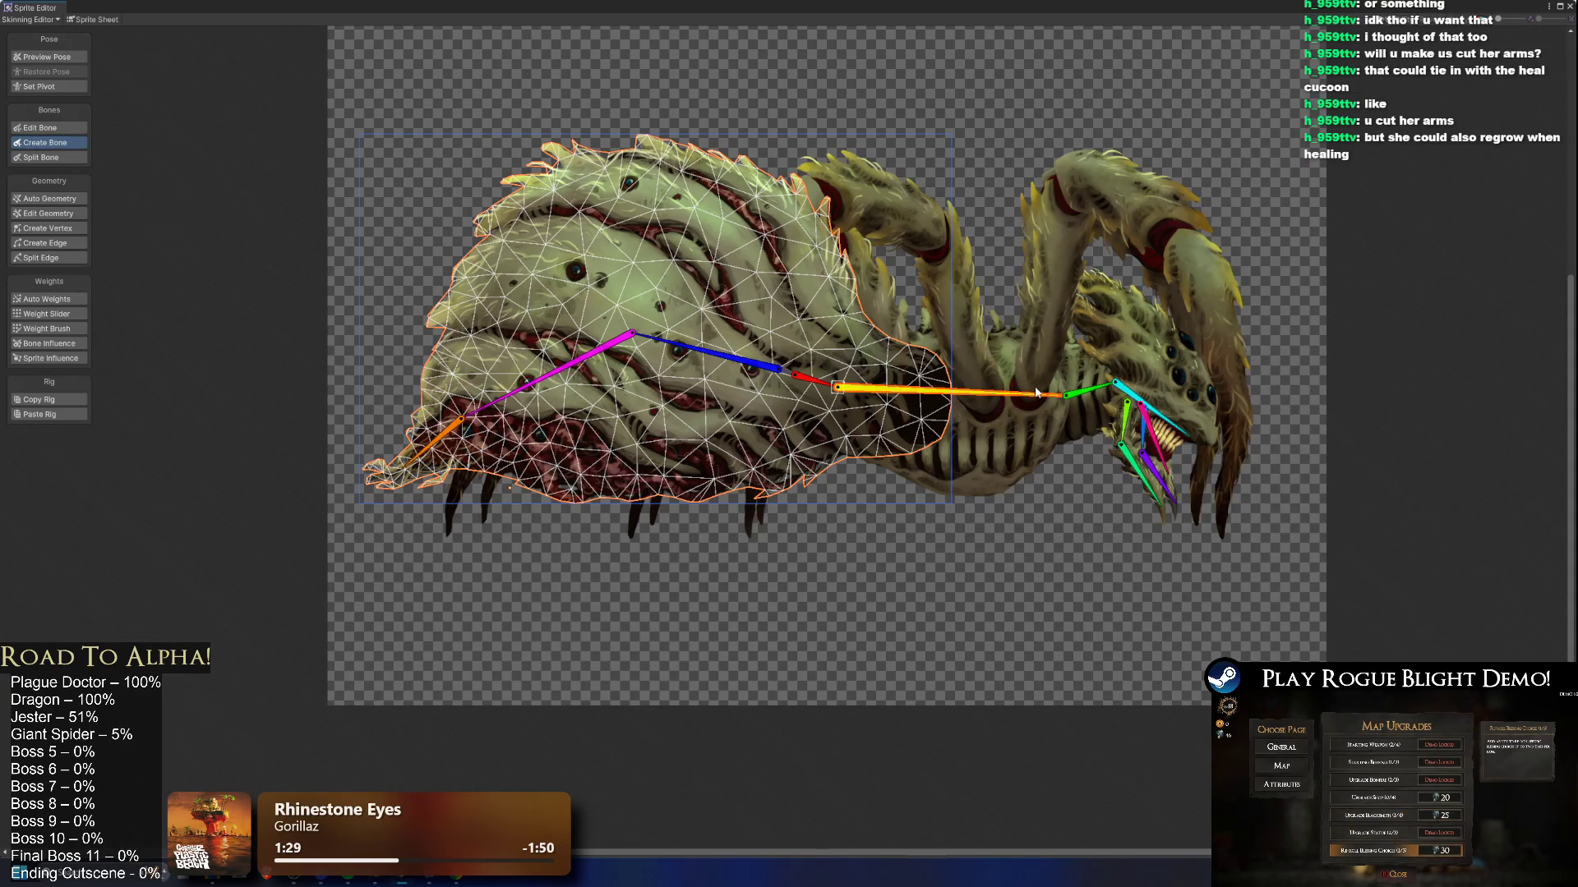
pyautogui.scroll(3, 1038, 392)
pyautogui.scroll(3, 959, 406)
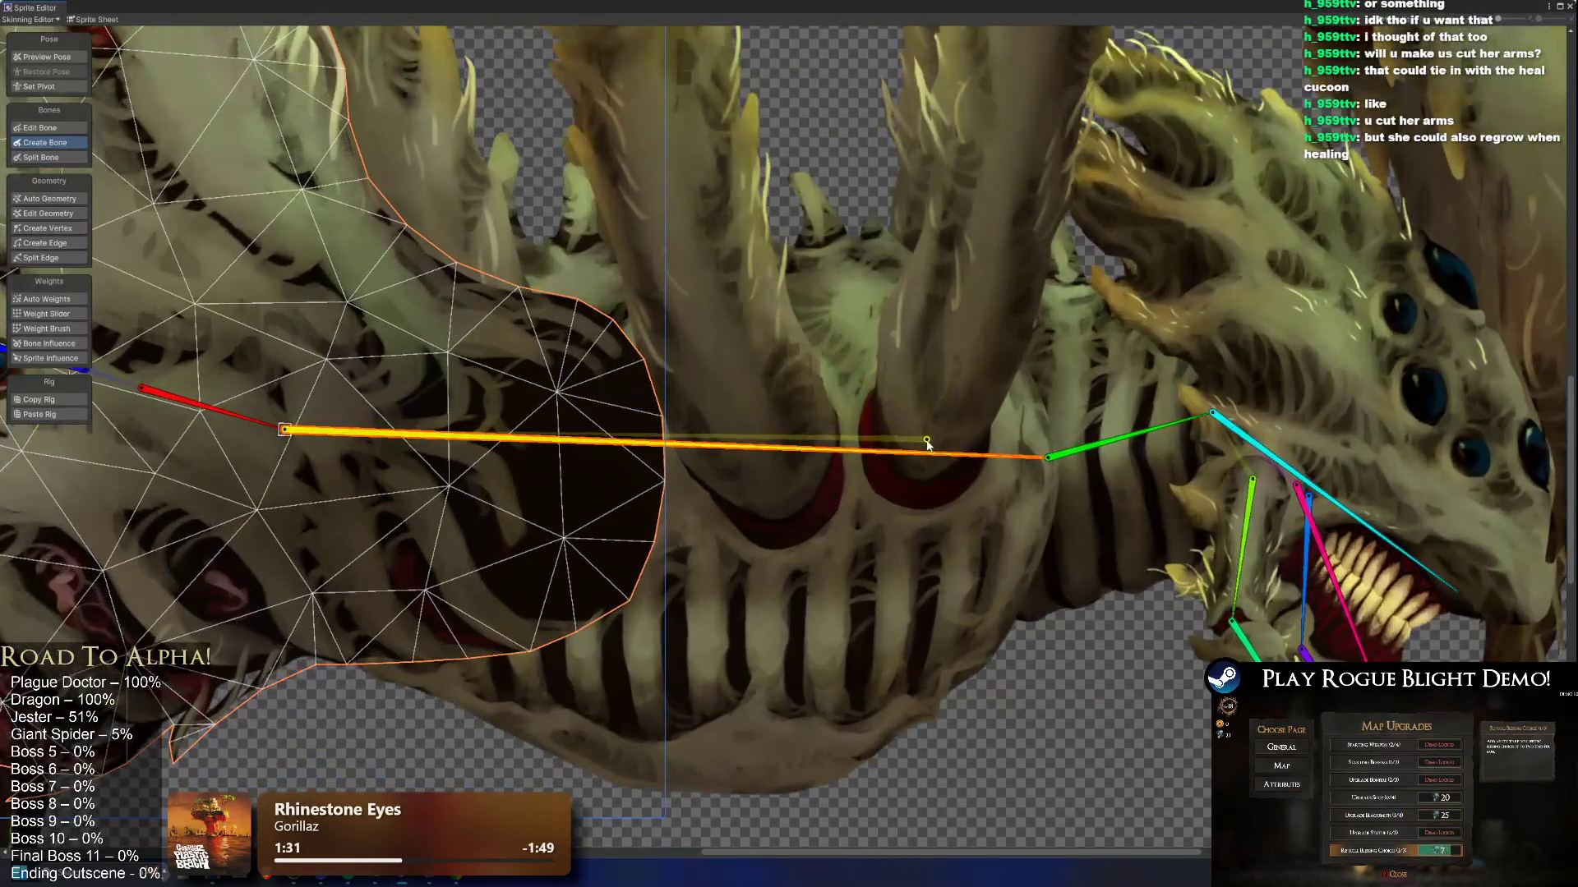
pyautogui.moveTo(923, 437); pyautogui.dragTo(847, 491)
pyautogui.click(847, 491)
pyautogui.scroll(-2, 846, 491)
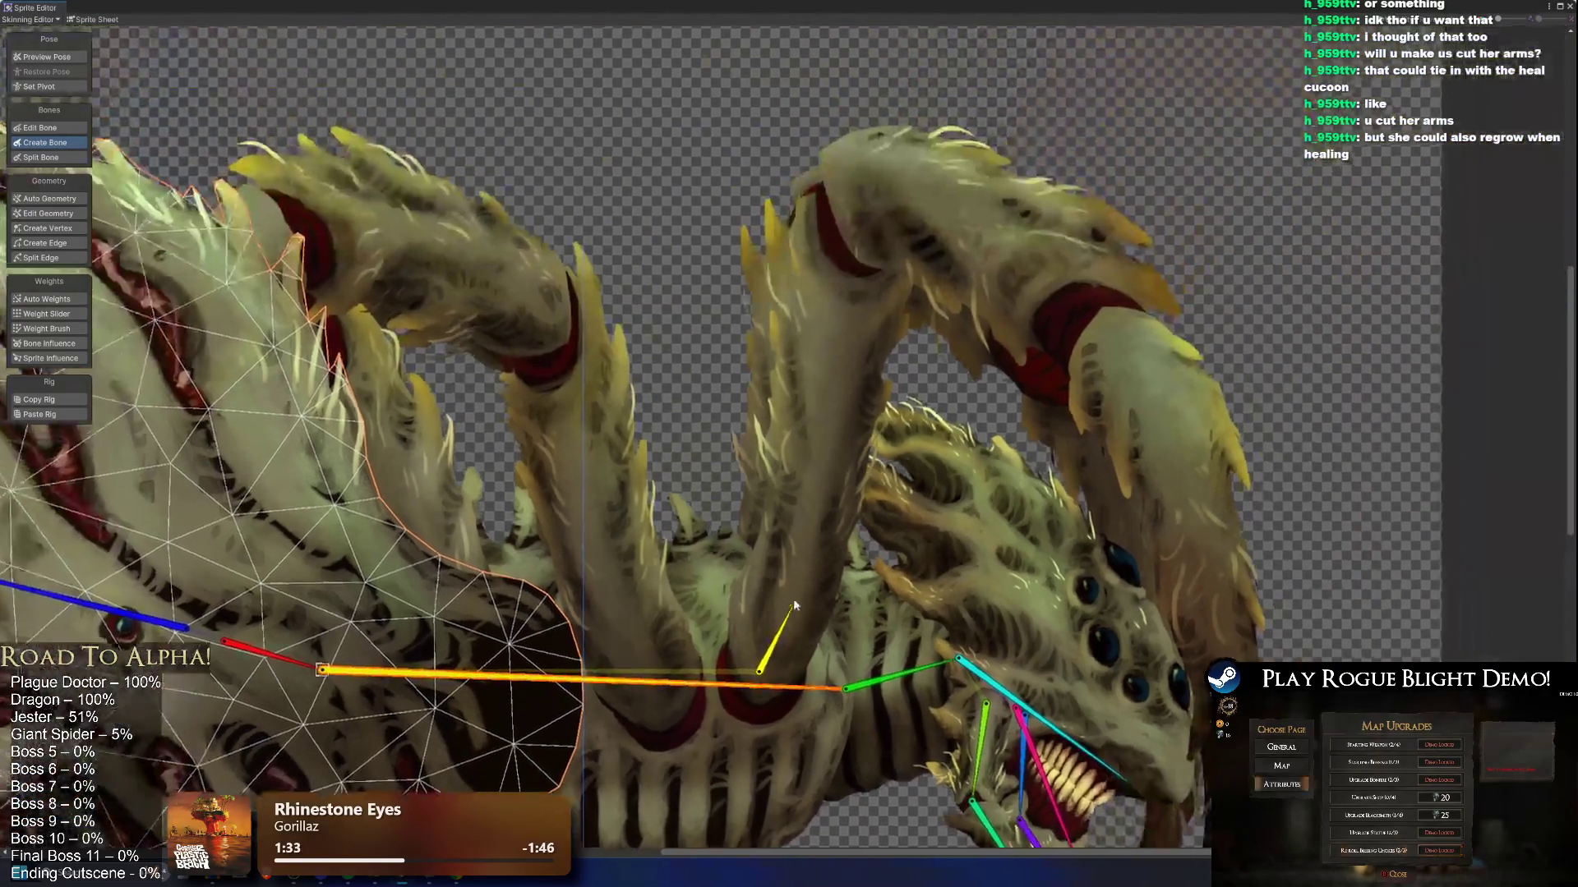
pyautogui.click(848, 195)
pyautogui.click(1101, 299)
pyautogui.scroll(-2, 1044, 194)
pyautogui.scroll(2, 1060, 493)
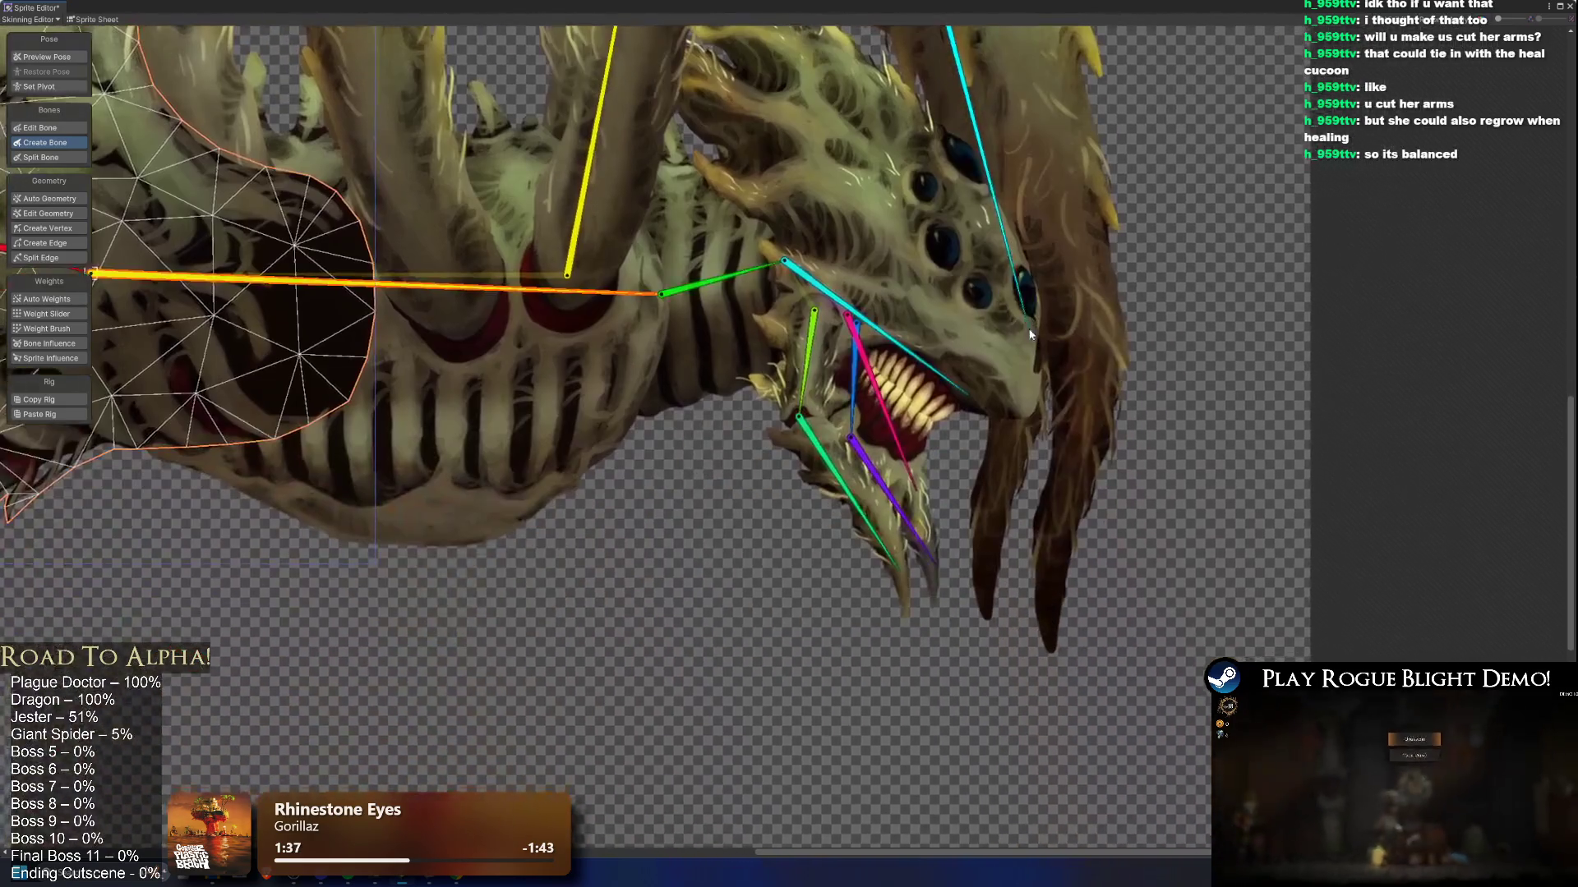
pyautogui.click(1048, 639)
pyautogui.scroll(-2, 1049, 575)
pyautogui.scroll(2, 1062, 393)
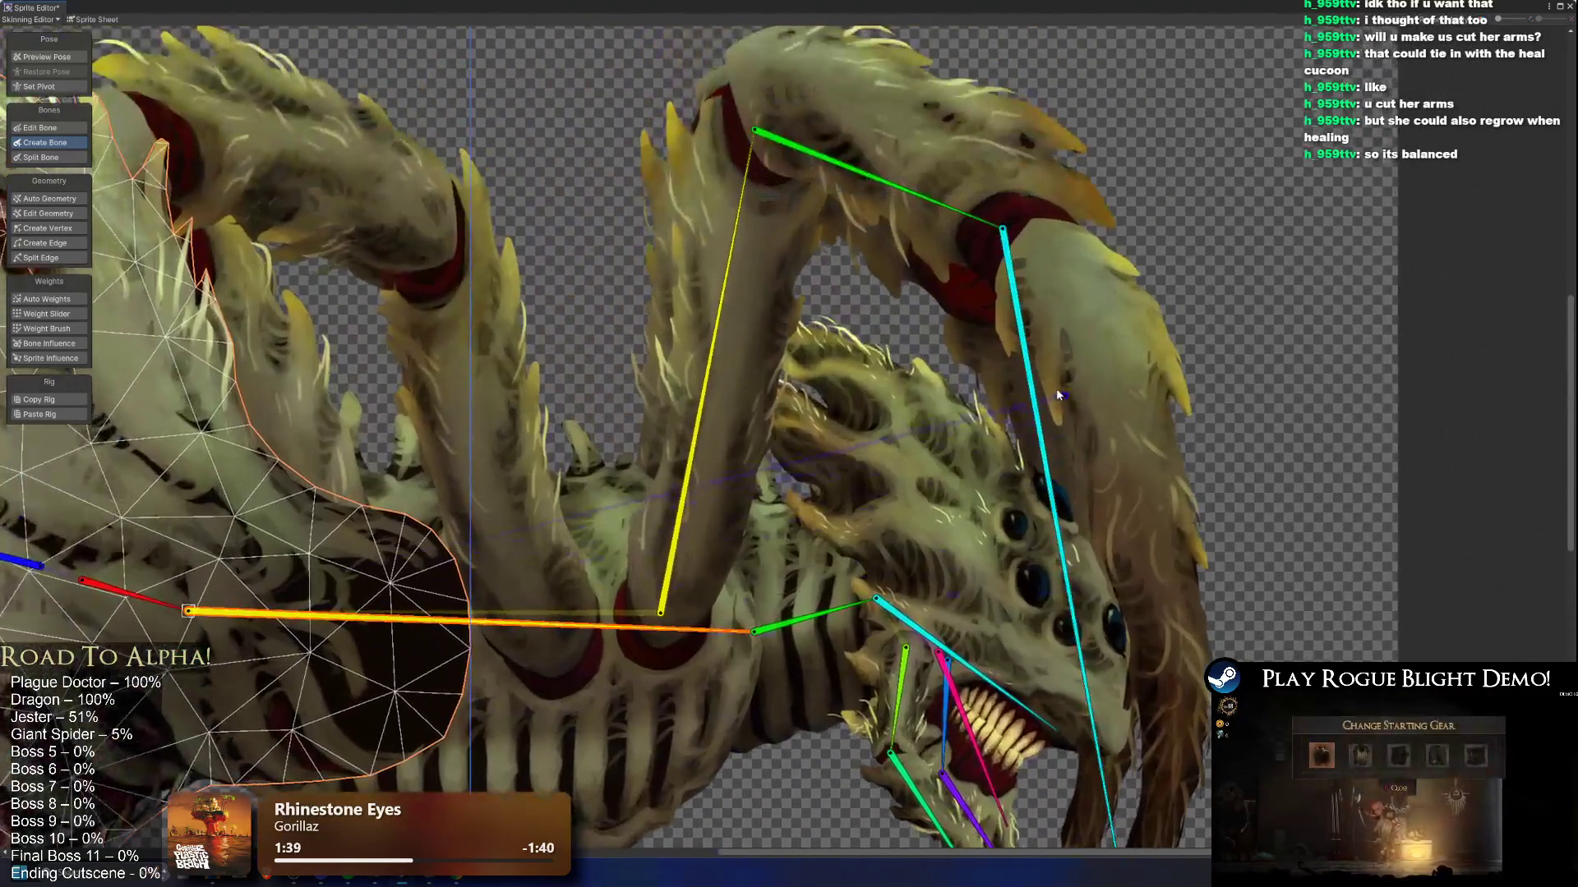
# Step: Fine-tune the front leg's top joint where the yellow and green bones meet, then reselect the spine bone
pyautogui.click(1005, 232)
pyautogui.moveTo(754, 130)
pyautogui.mouseDown()
pyautogui.moveTo(739, 129)
pyautogui.moveTo(756, 129)
pyautogui.mouseUp()
pyautogui.moveTo(750, 129); pyautogui.dragTo(759, 123)
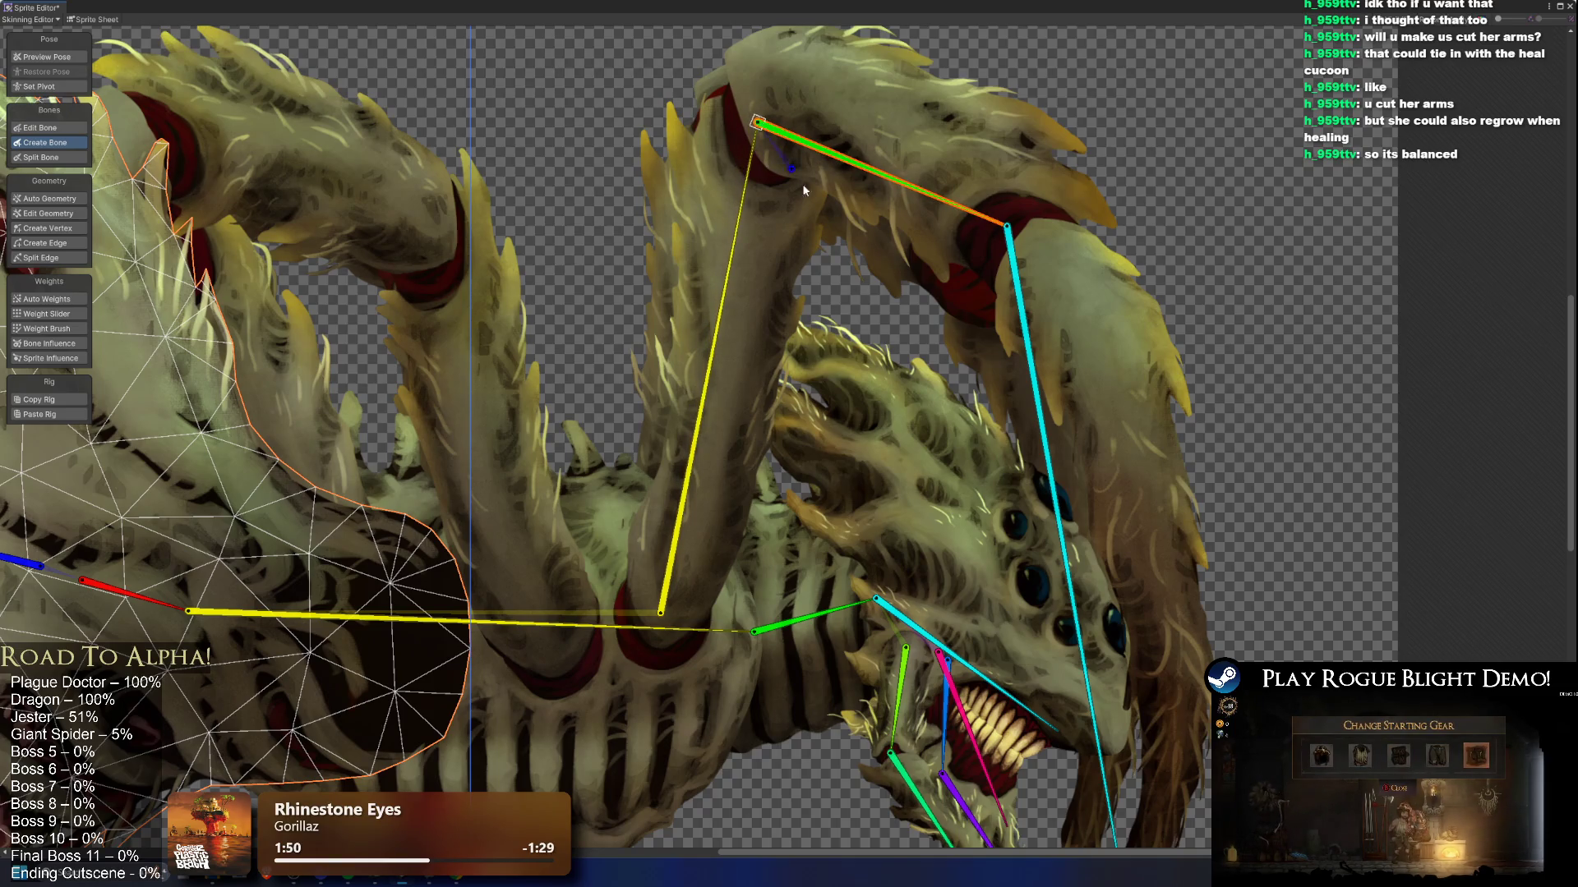
pyautogui.scroll(-3, 838, 304)
pyautogui.click(683, 502)
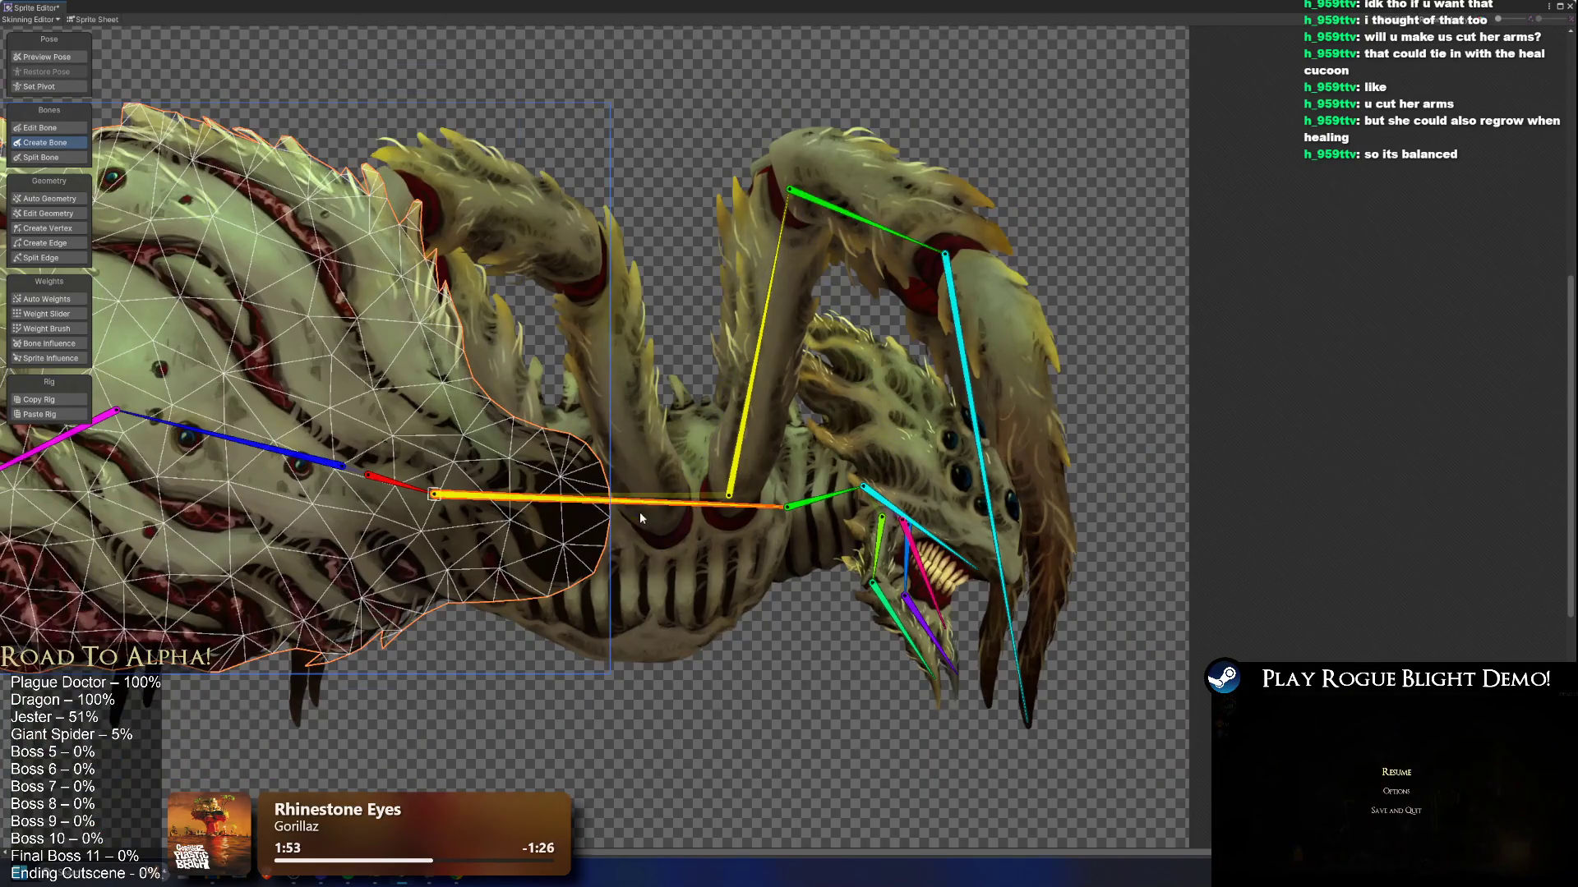
# Step: Draw a three-bone chain from the spine up the second arched leg to its tip
pyautogui.scroll(2, 640, 511)
pyautogui.click(666, 523)
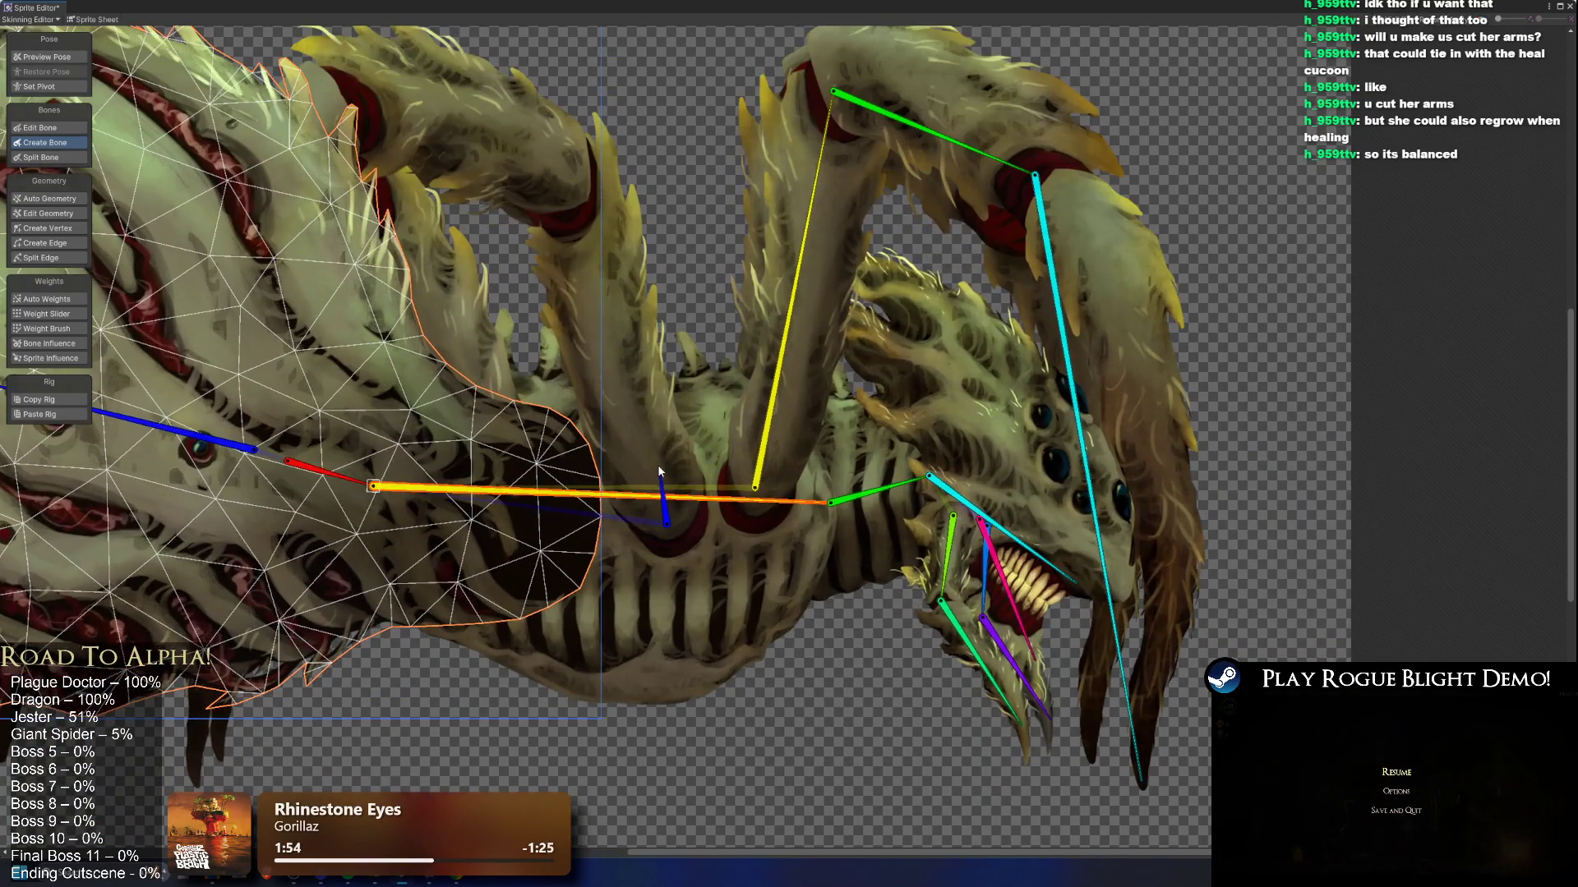
pyautogui.click(590, 200)
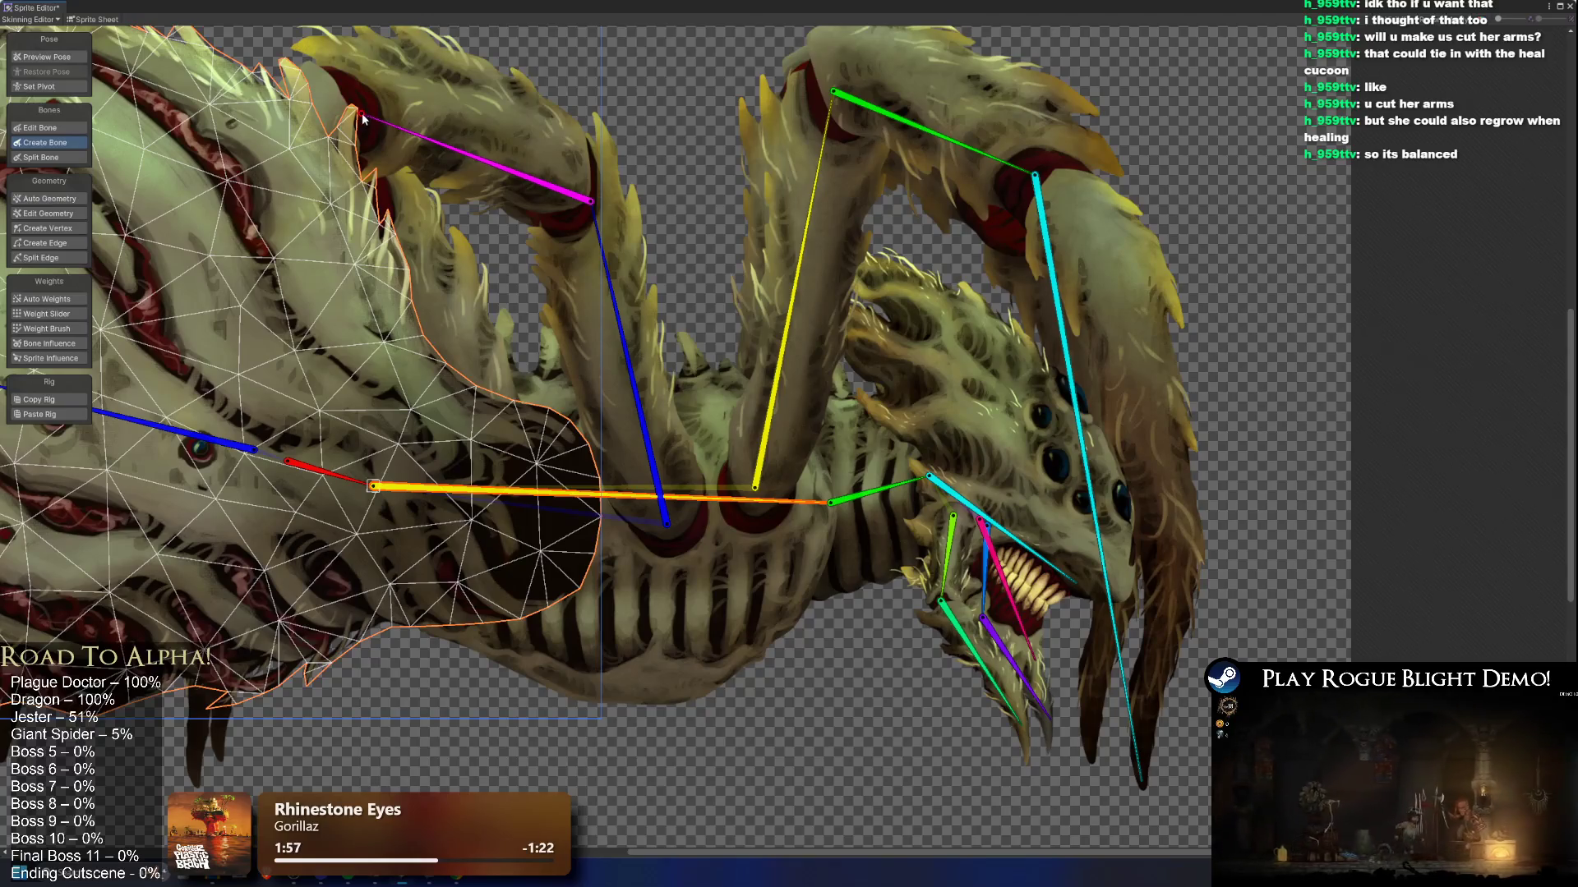
pyautogui.moveTo(364, 118); pyautogui.dragTo(647, 96)
pyautogui.click(644, 93)
pyautogui.click(480, 766)
# Step: Frame the spider's full body and preview poses with nothing selected
pyautogui.scroll(-2, 764, 329)
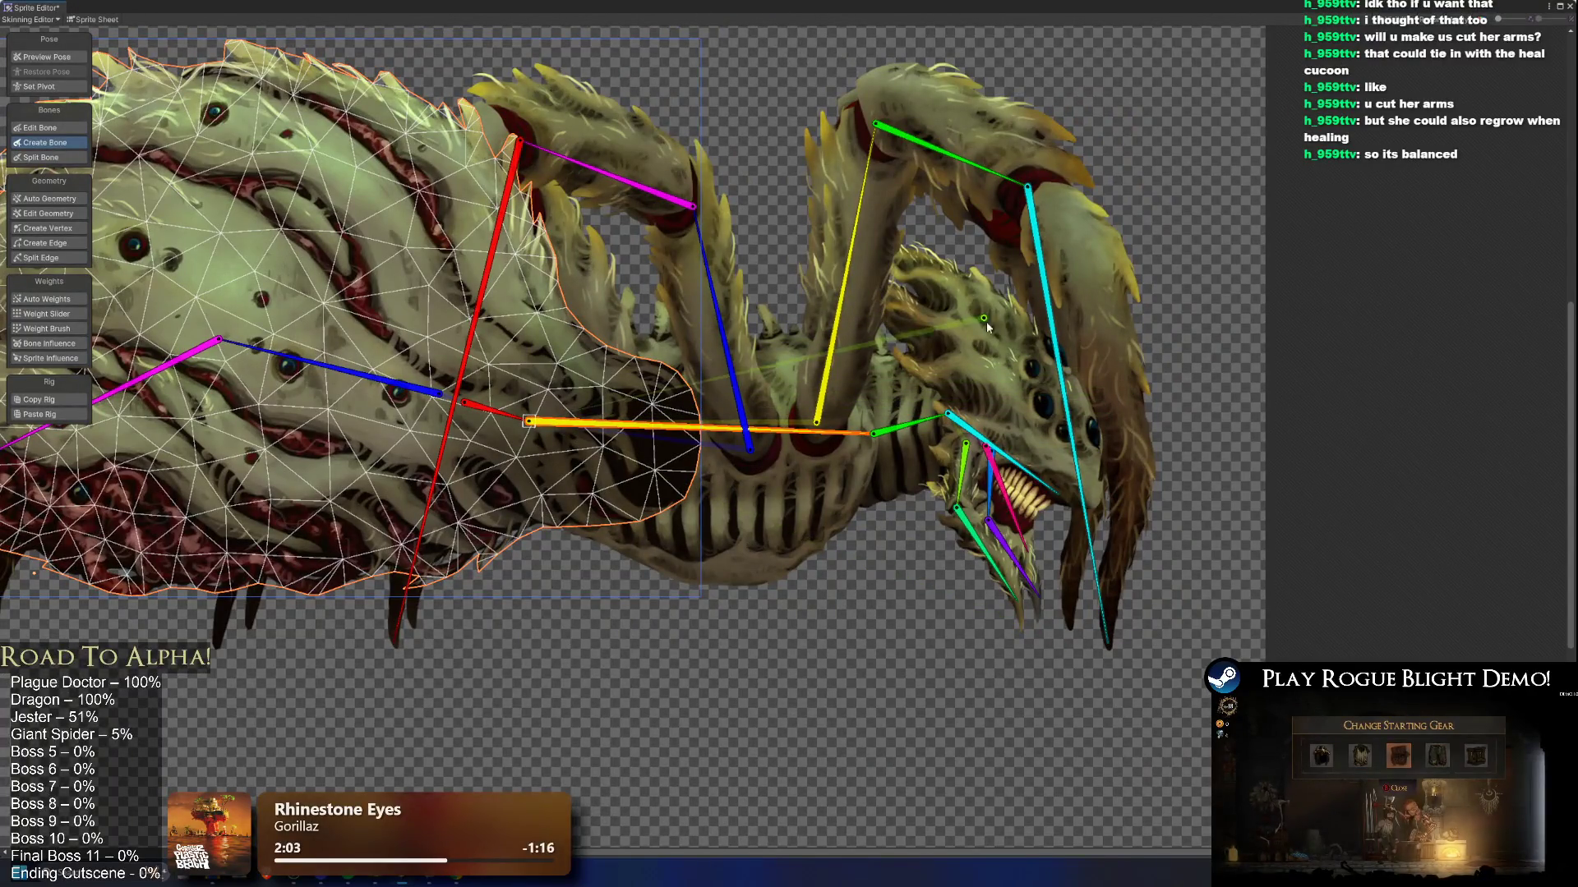
pyautogui.moveTo(616, 440); pyautogui.dragTo(1007, 471)
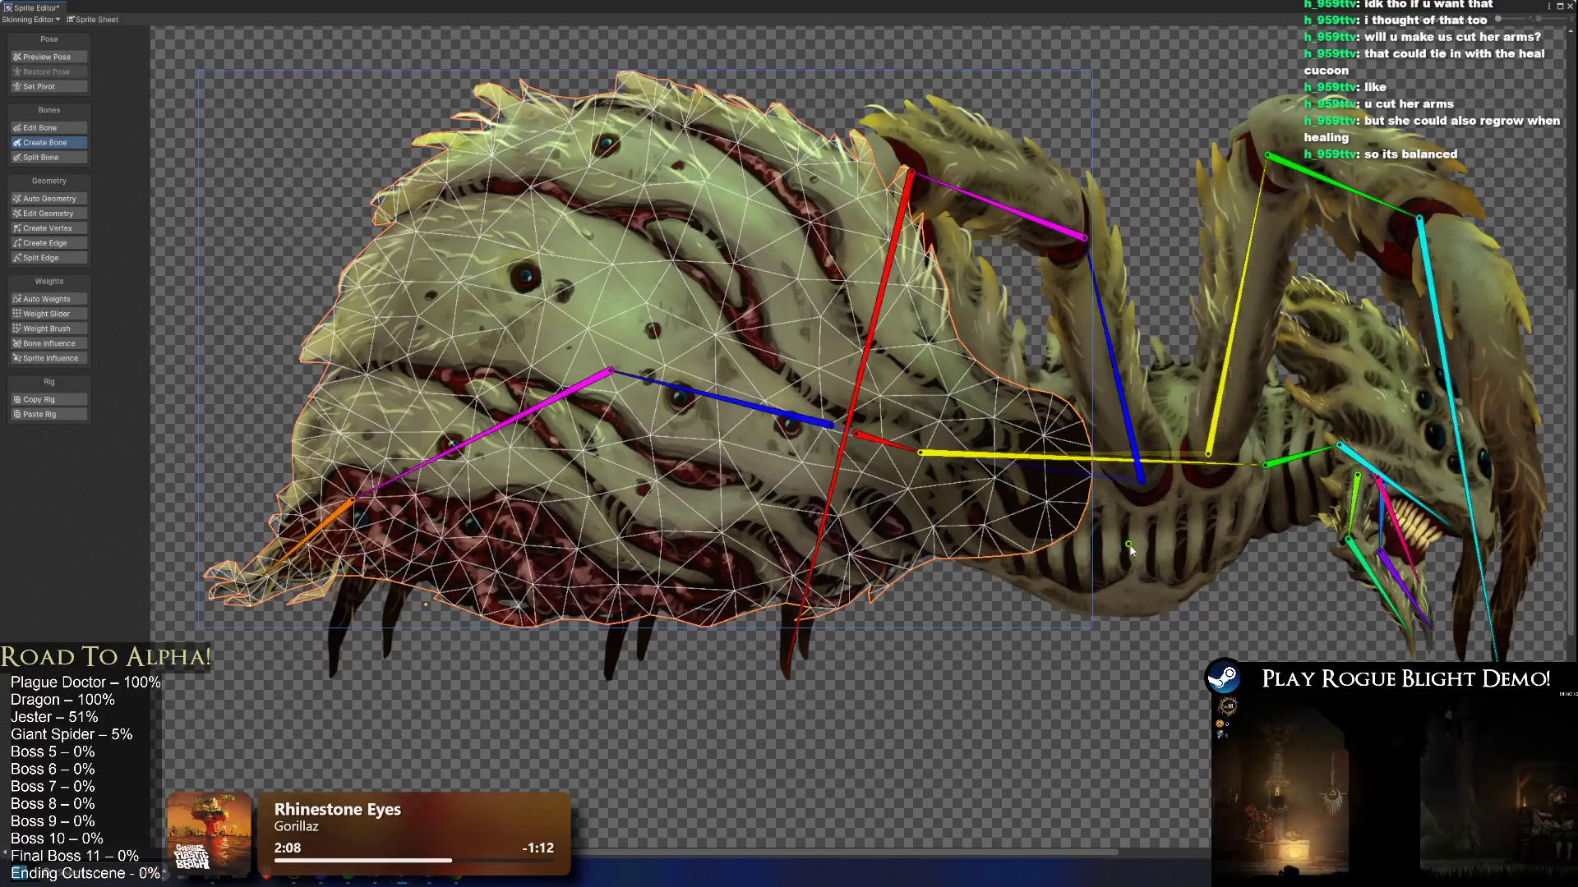
pyautogui.click(72, 57)
pyautogui.click(1064, 675)
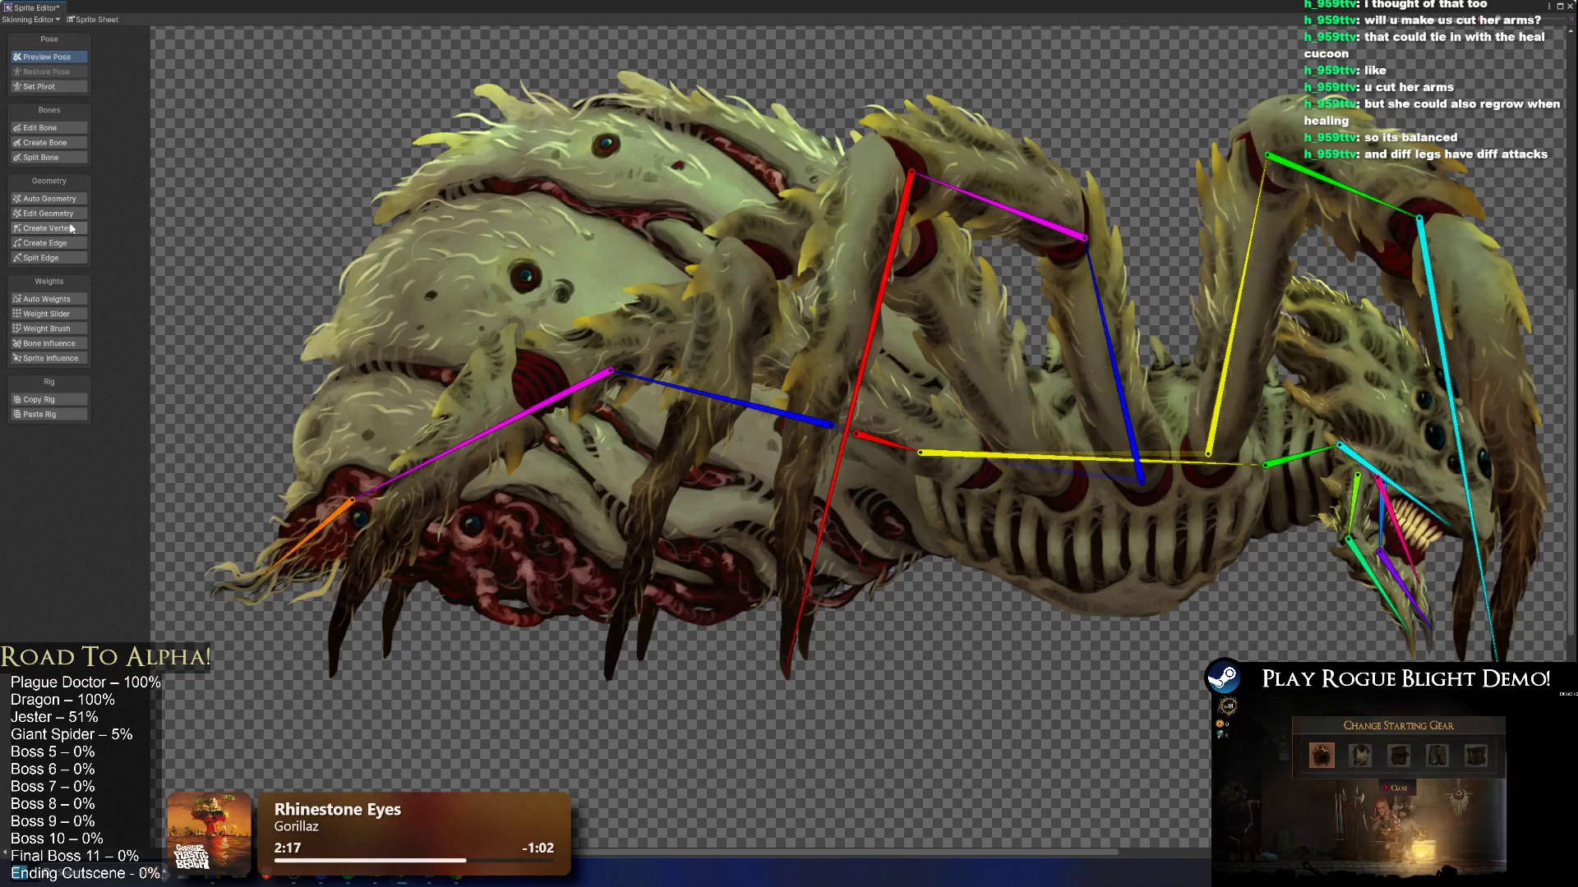
# Step: Draw a bone chain from the yellow spine joint along the next leg to its tip
pyautogui.click(59, 146)
pyautogui.moveTo(889, 316); pyautogui.dragTo(592, 295)
pyautogui.click(623, 433)
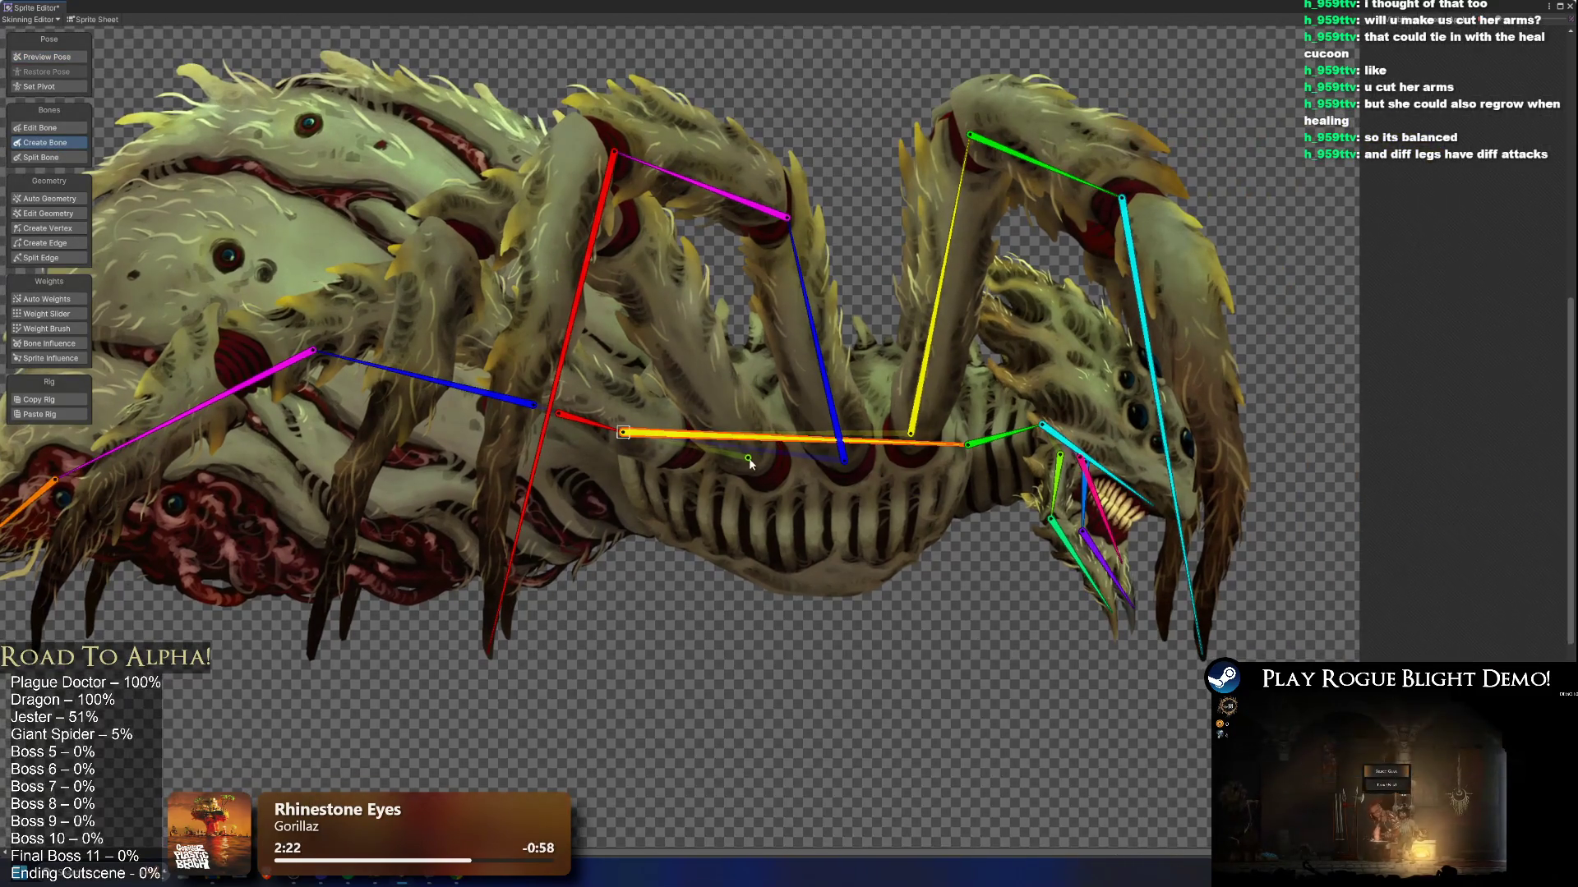
pyautogui.click(766, 477)
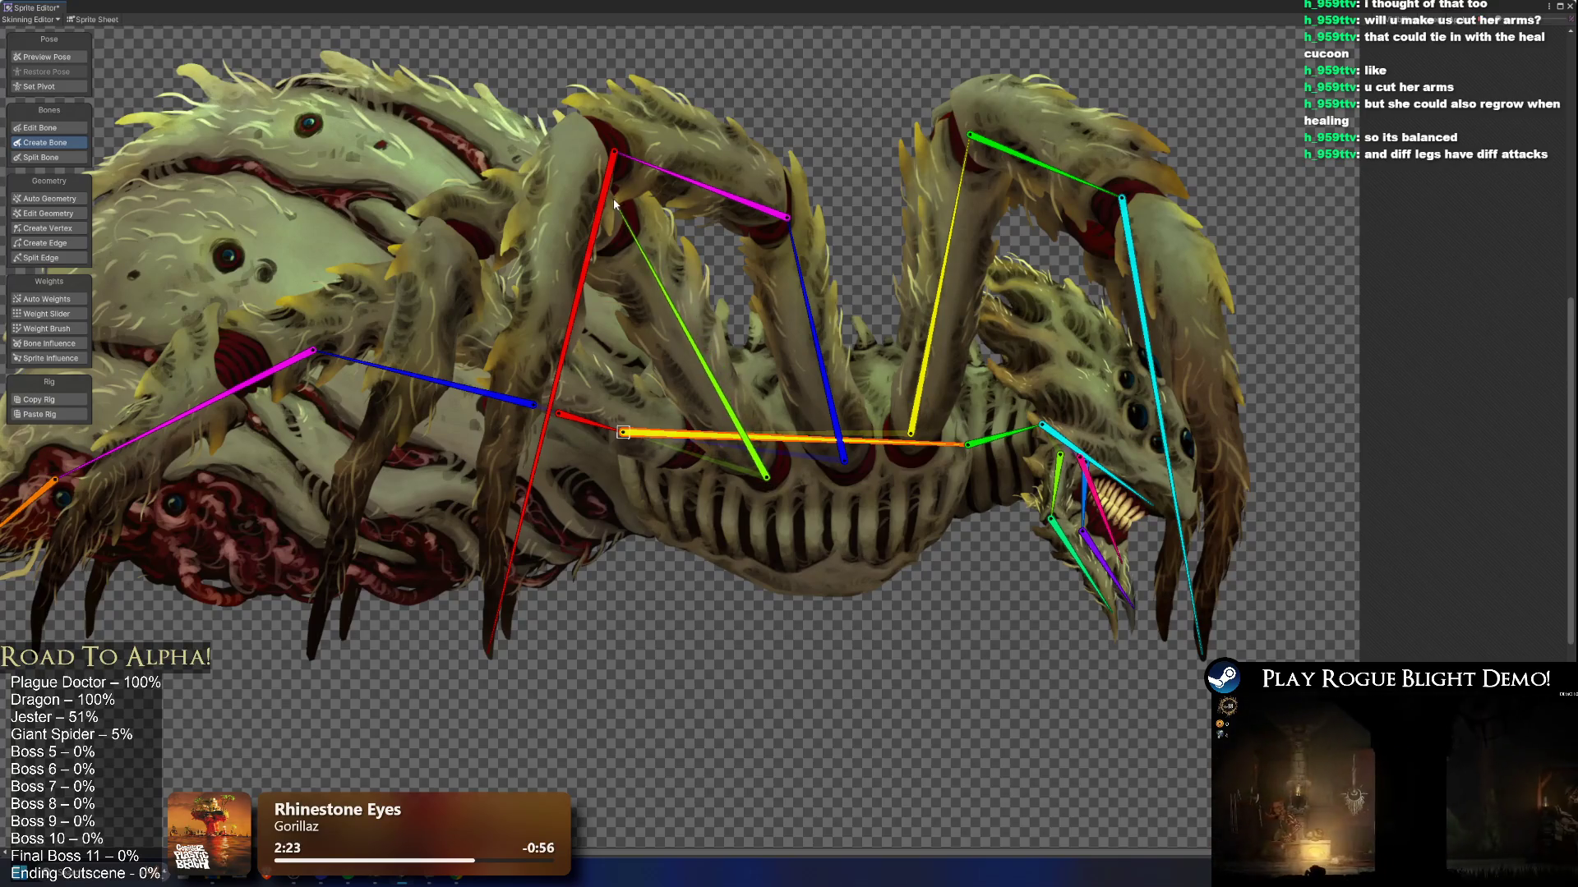
pyautogui.click(627, 222)
pyautogui.click(472, 236)
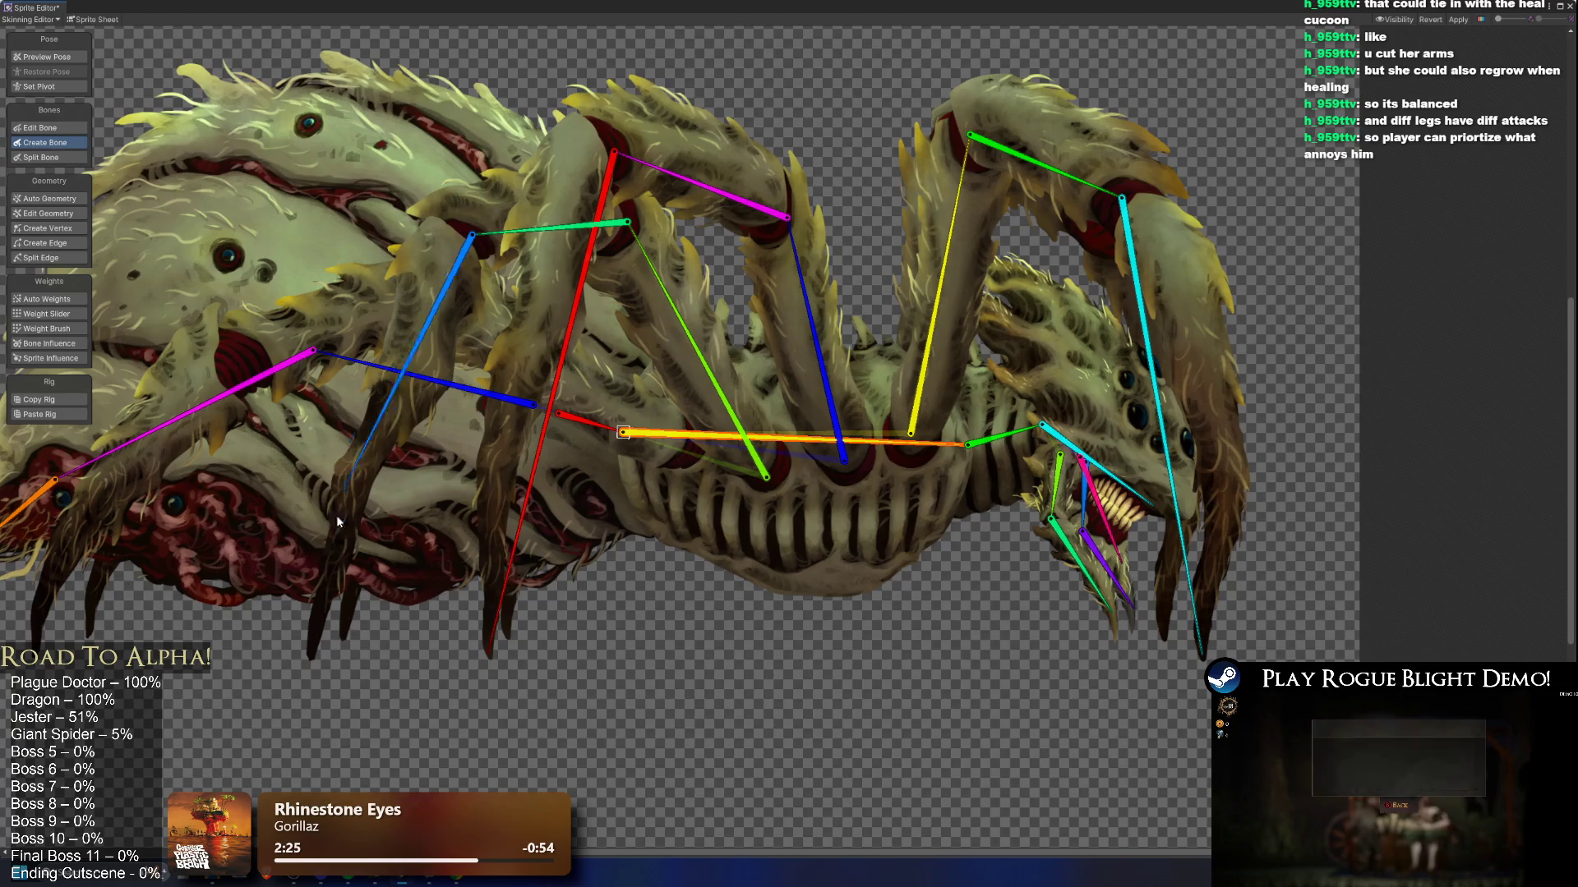
pyautogui.click(313, 655)
pyautogui.press('Escape')
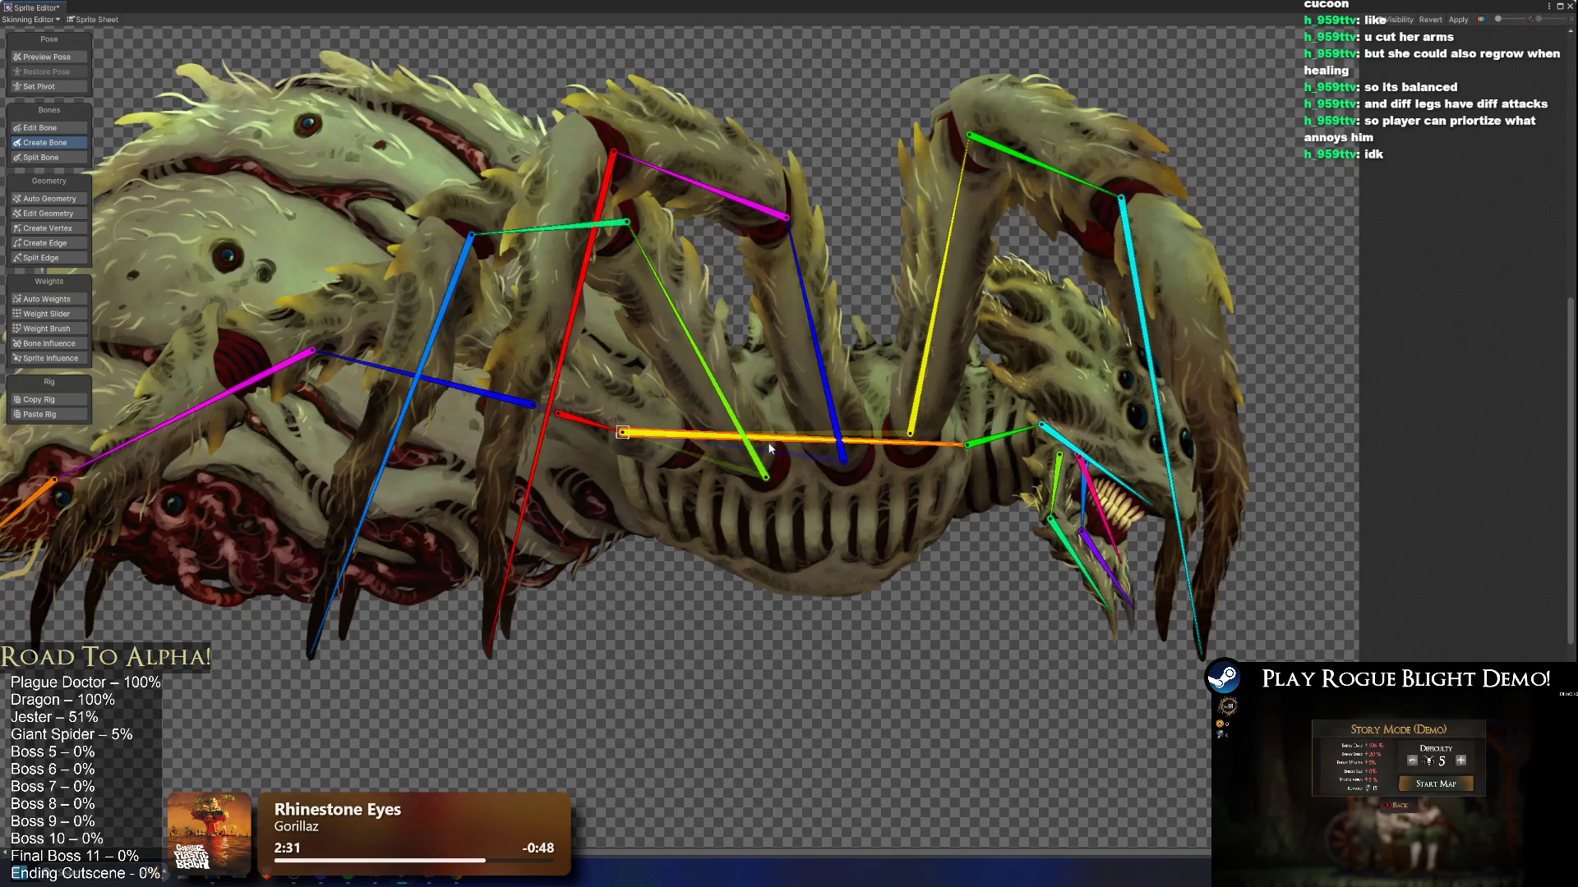
# Step: Draw an orange-tipped bone chain from the spine across the rear leg to its tip
pyautogui.click(687, 462)
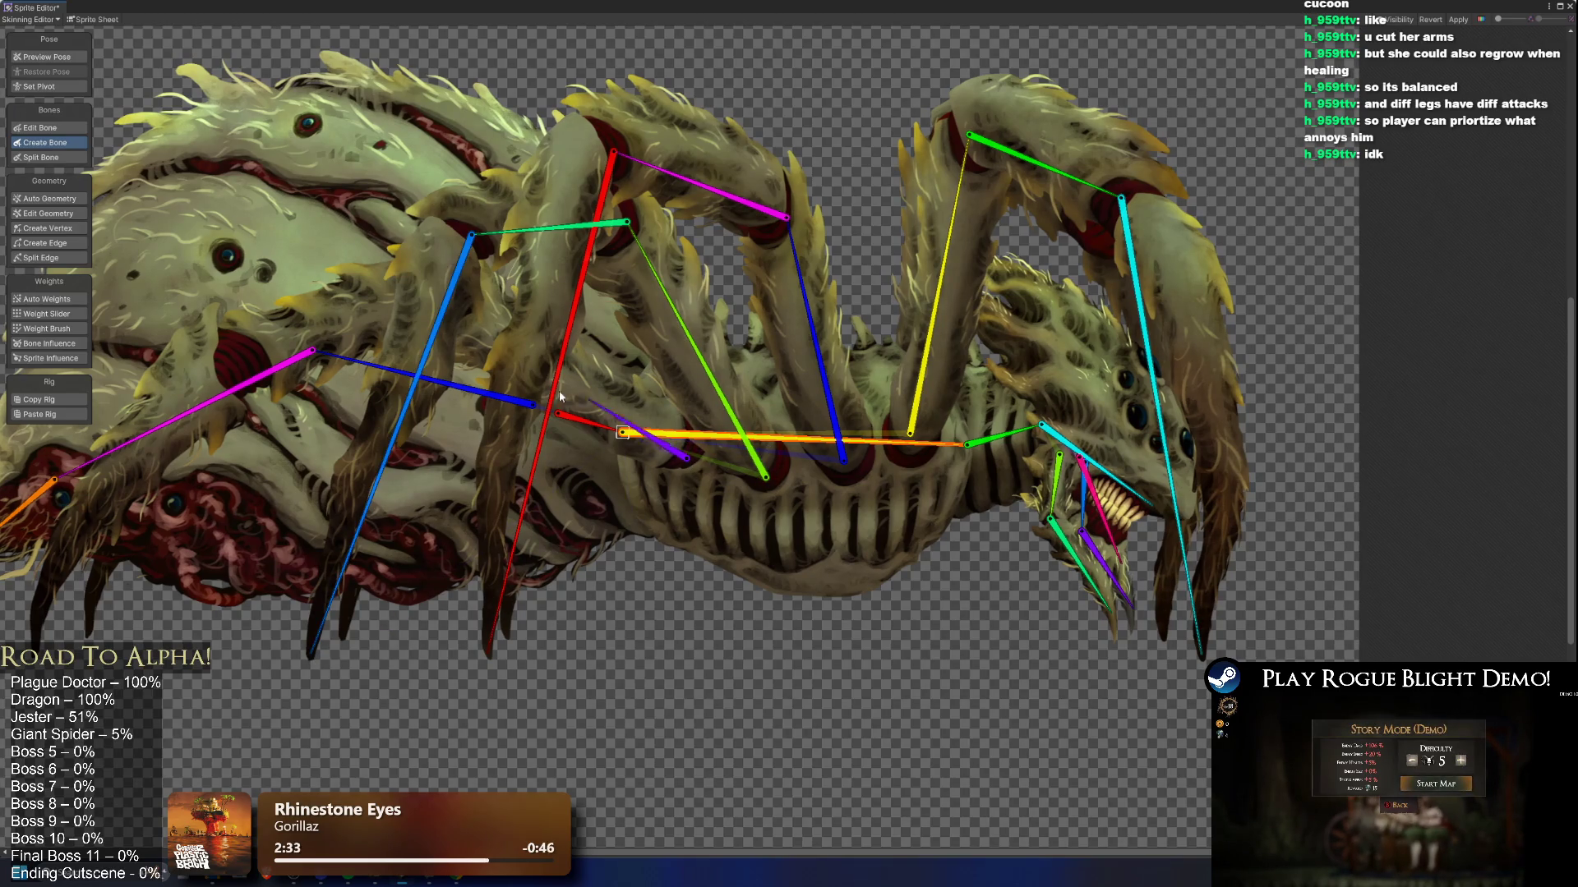
pyautogui.click(458, 306)
pyautogui.click(245, 366)
pyautogui.moveTo(207, 378); pyautogui.dragTo(360, 333)
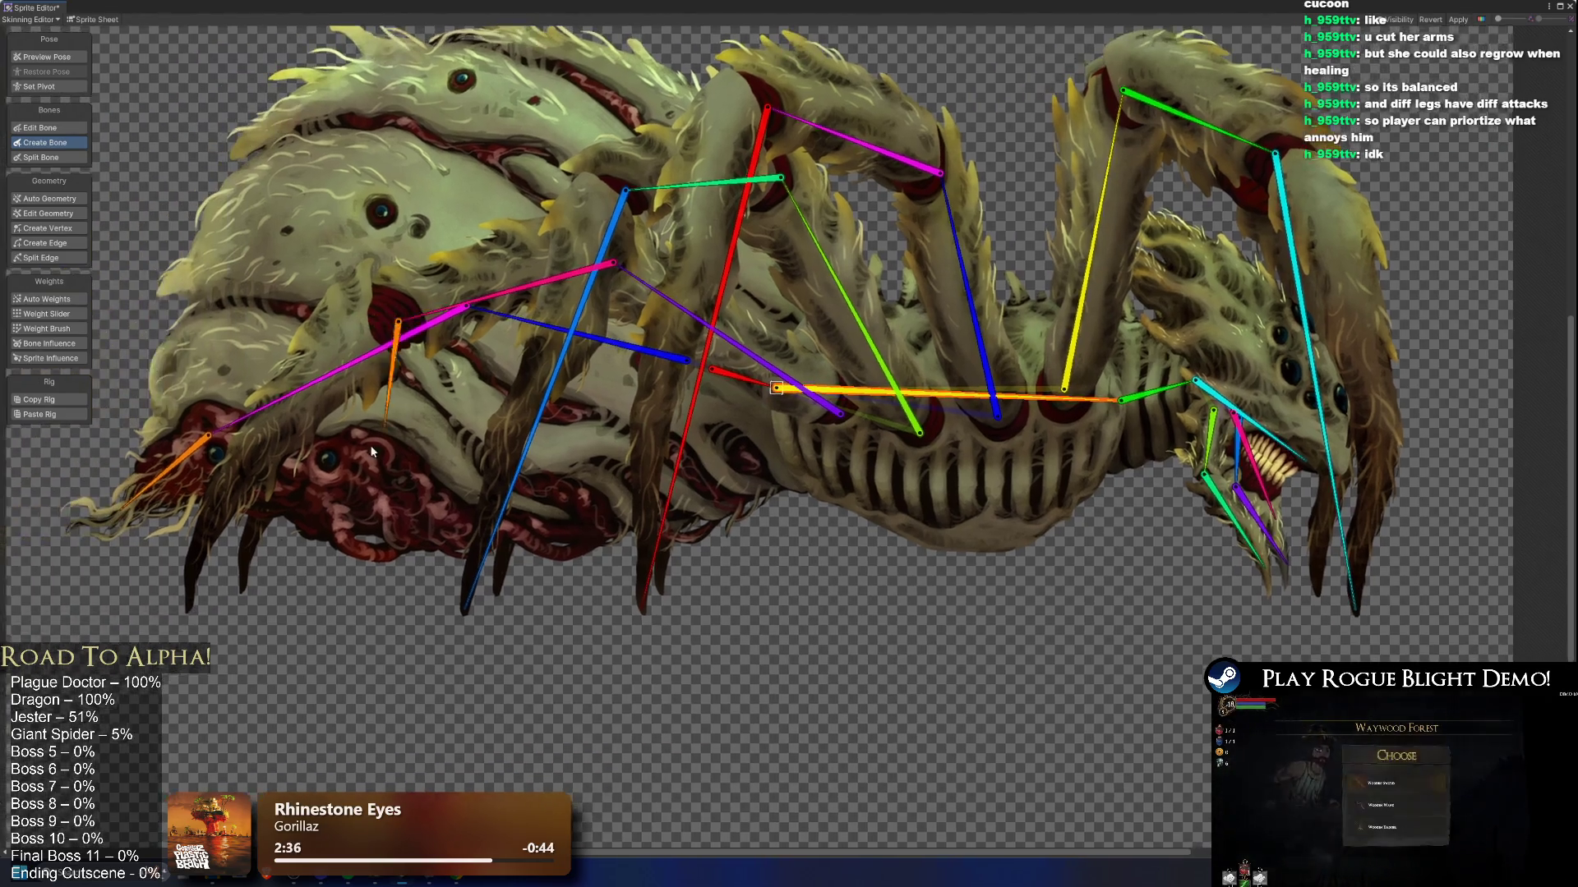
pyautogui.click(190, 611)
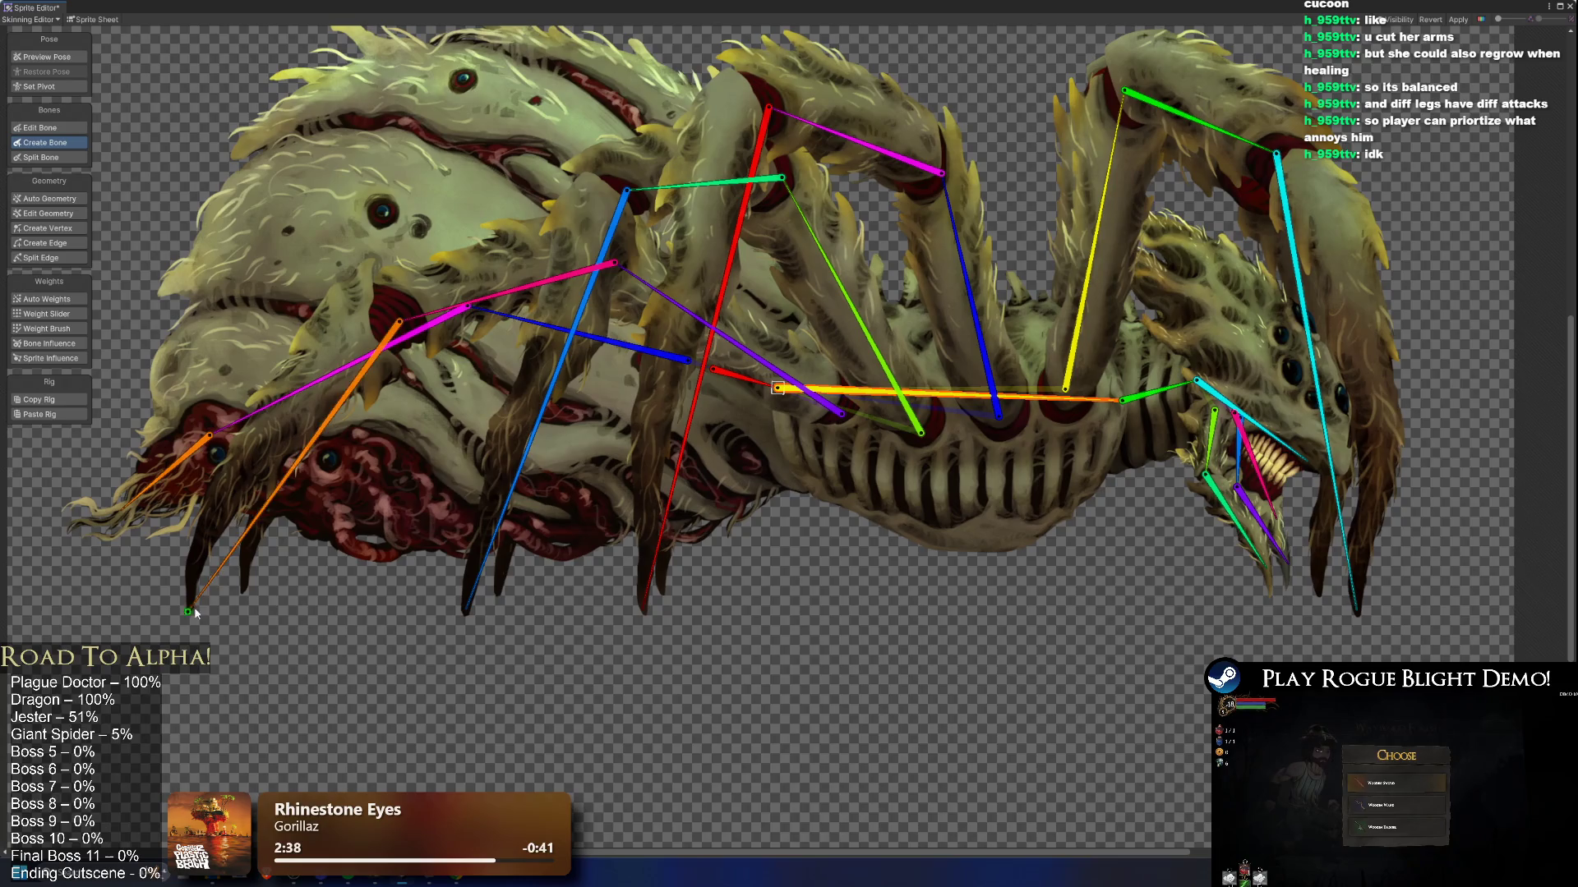
# Step: Add a purple bone linking the rear body joint to the spine, then return to pose preview
pyautogui.click(620, 262)
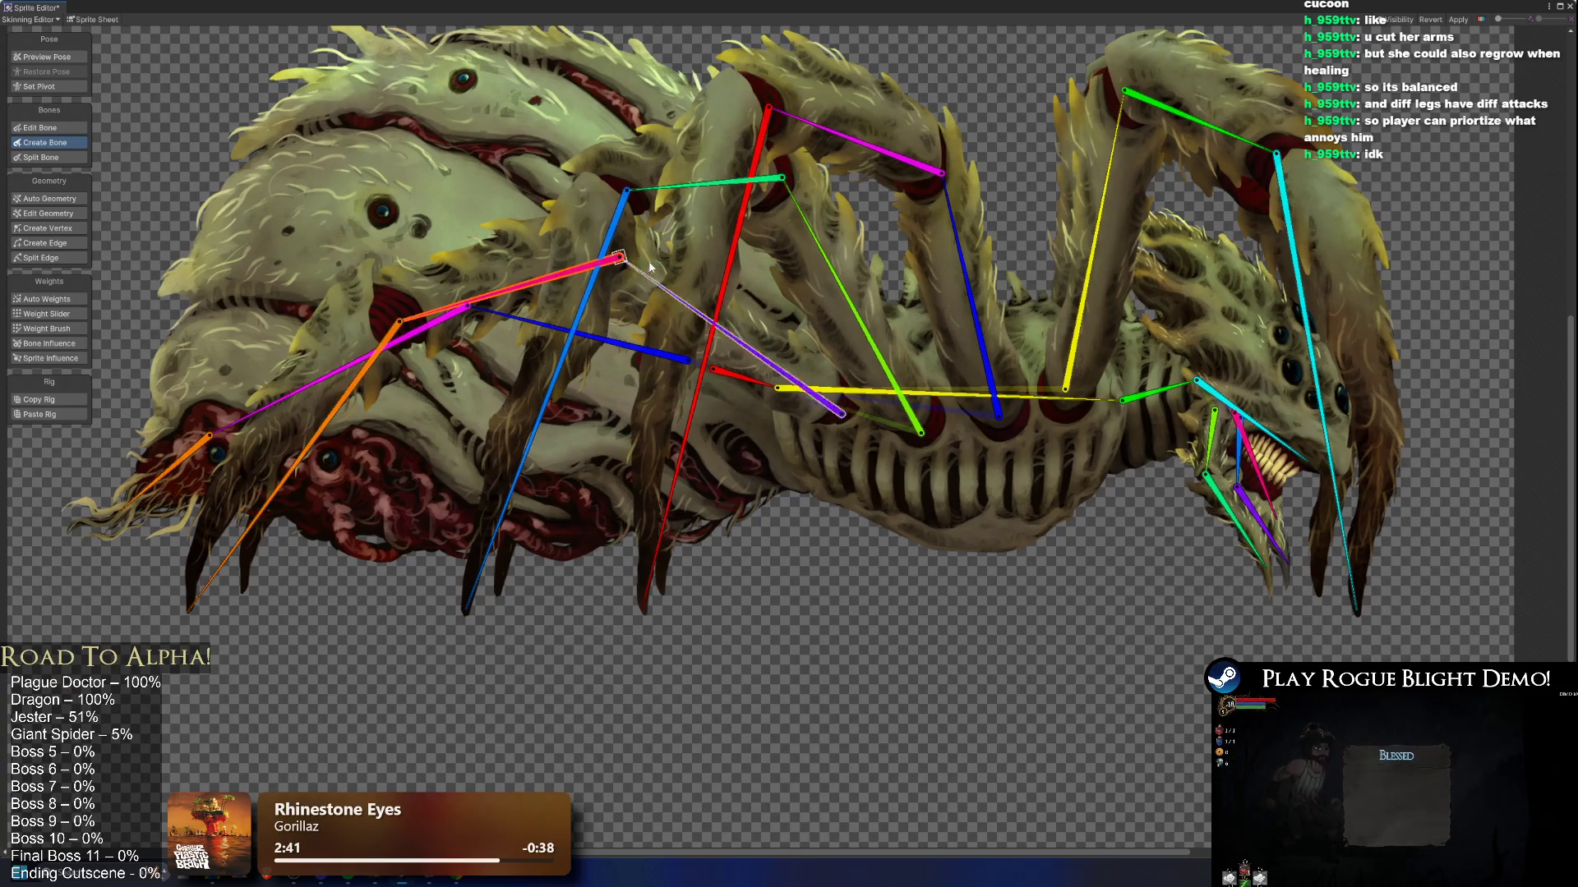
pyautogui.click(841, 413)
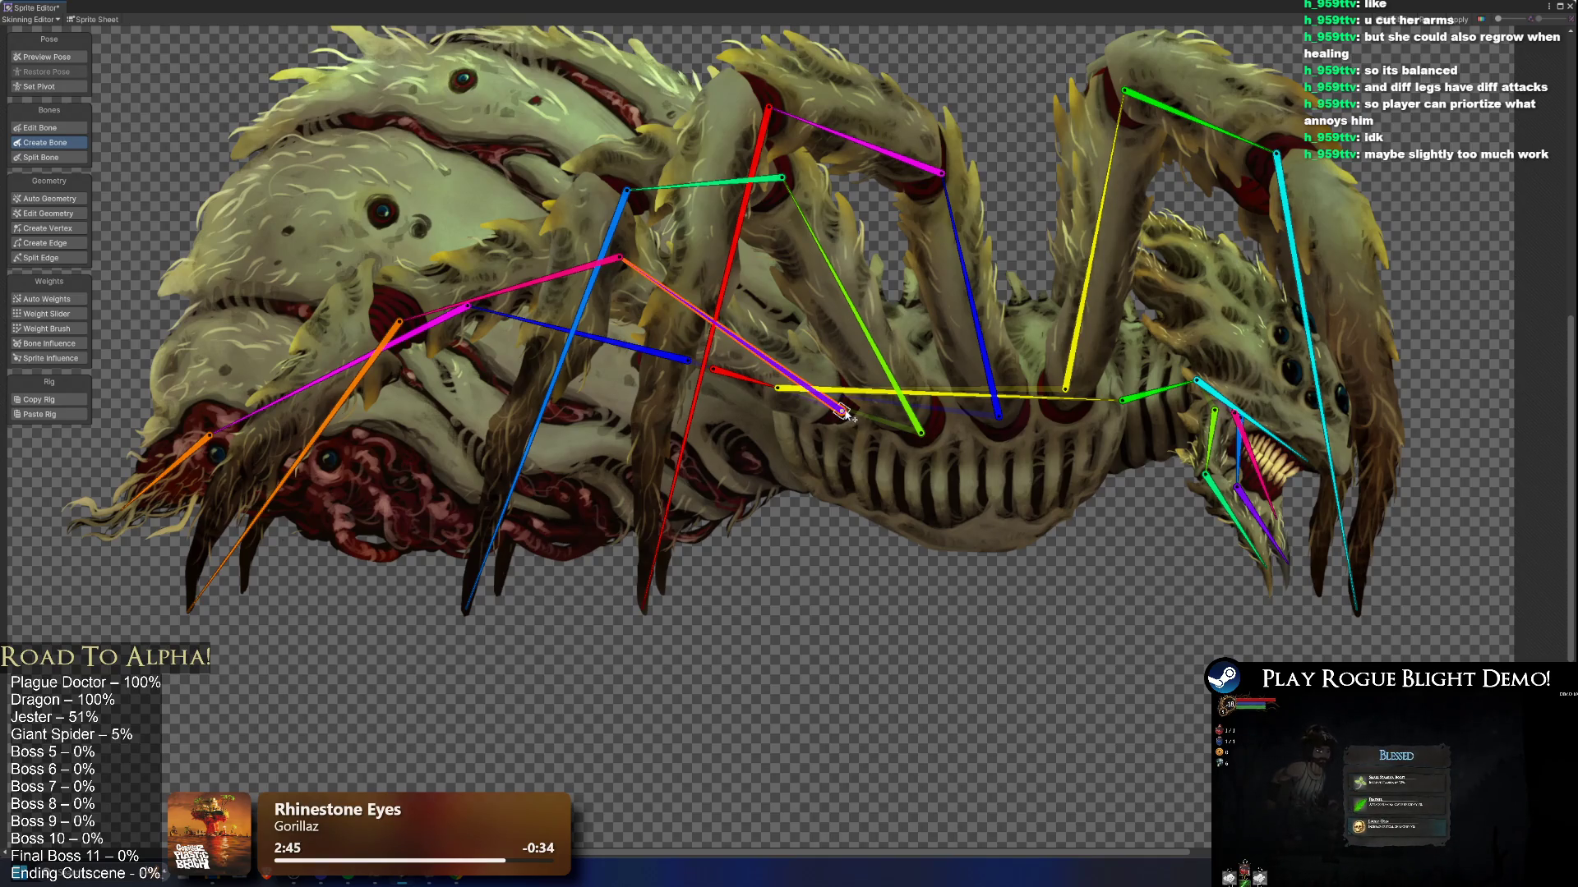
pyautogui.moveTo(851, 378); pyautogui.dragTo(570, 345)
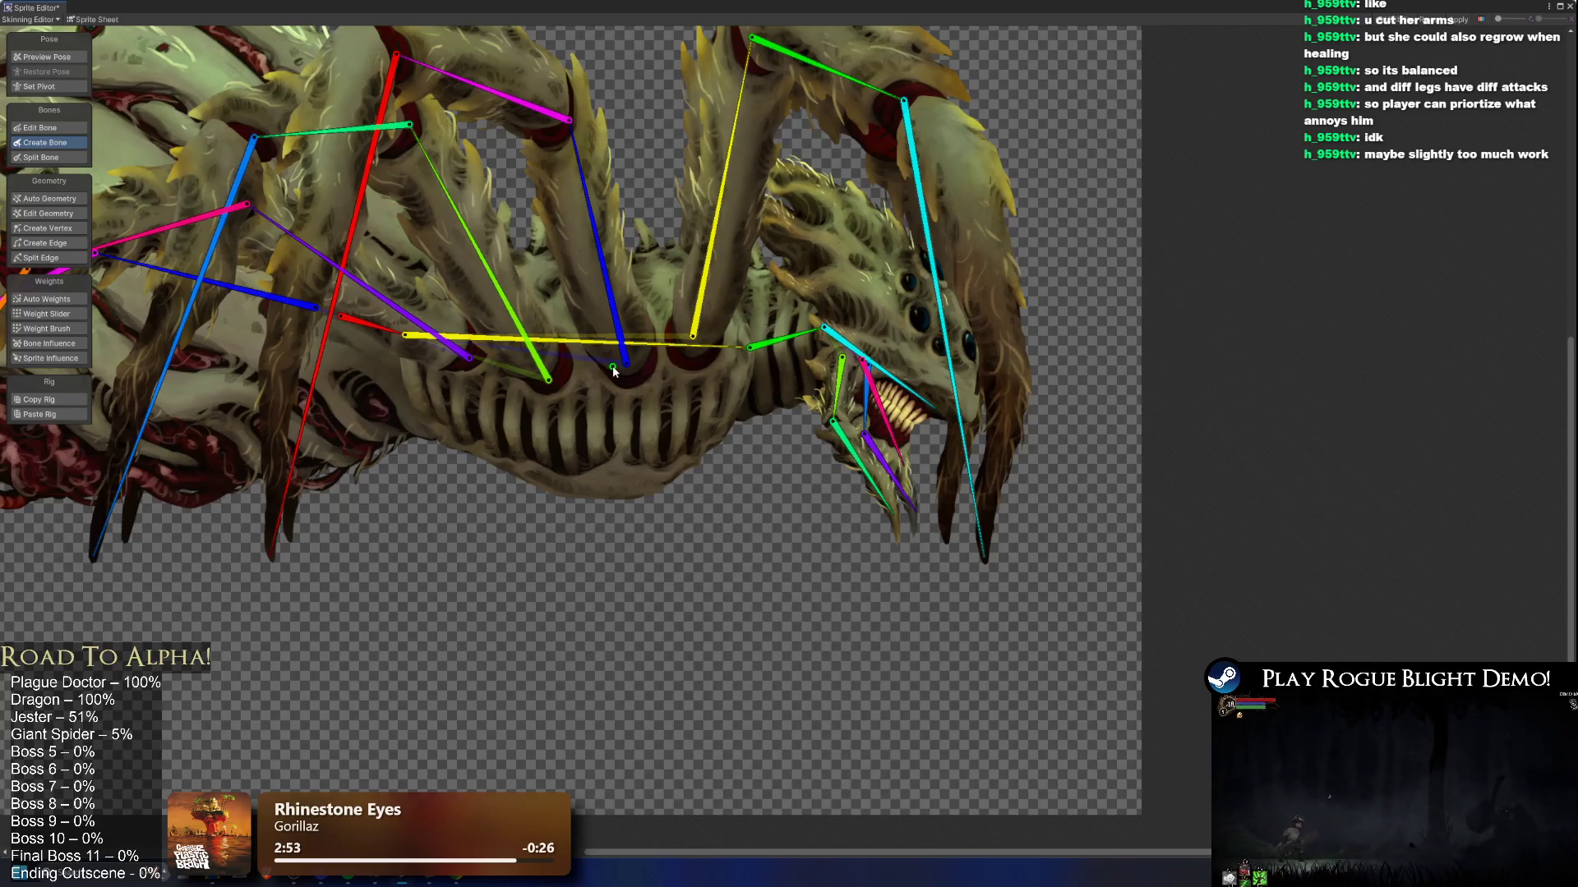
pyautogui.scroll(-2, 613, 367)
pyautogui.hotkey('shift', 'q')
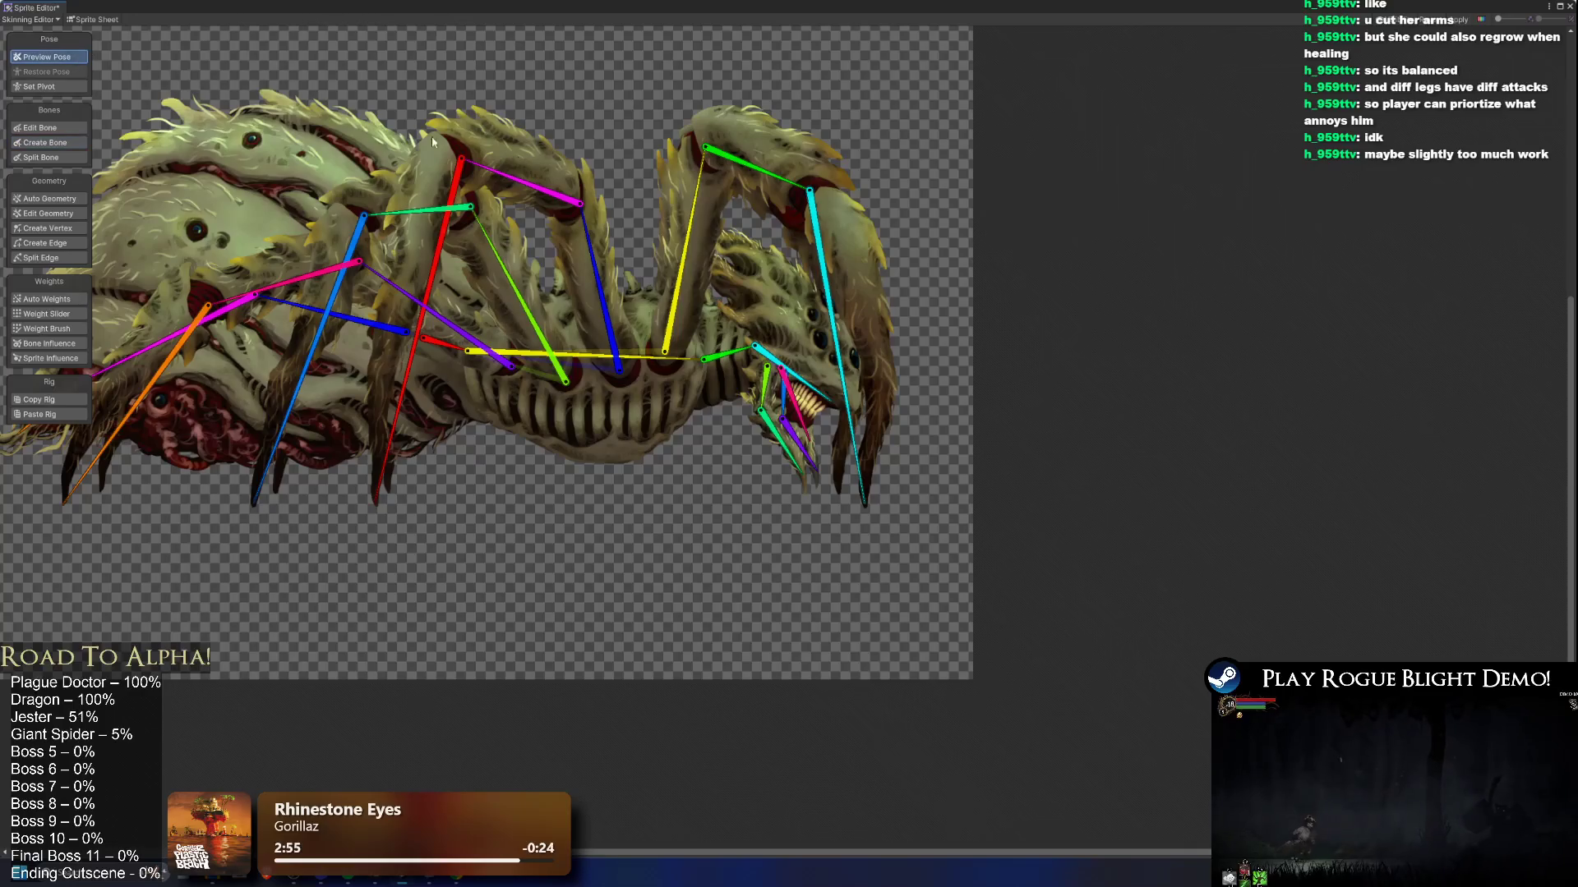
# Step: Select the leg sprite along the yellow bone and regenerate its mesh
pyautogui.click(720, 209)
pyautogui.scroll(2, 717, 210)
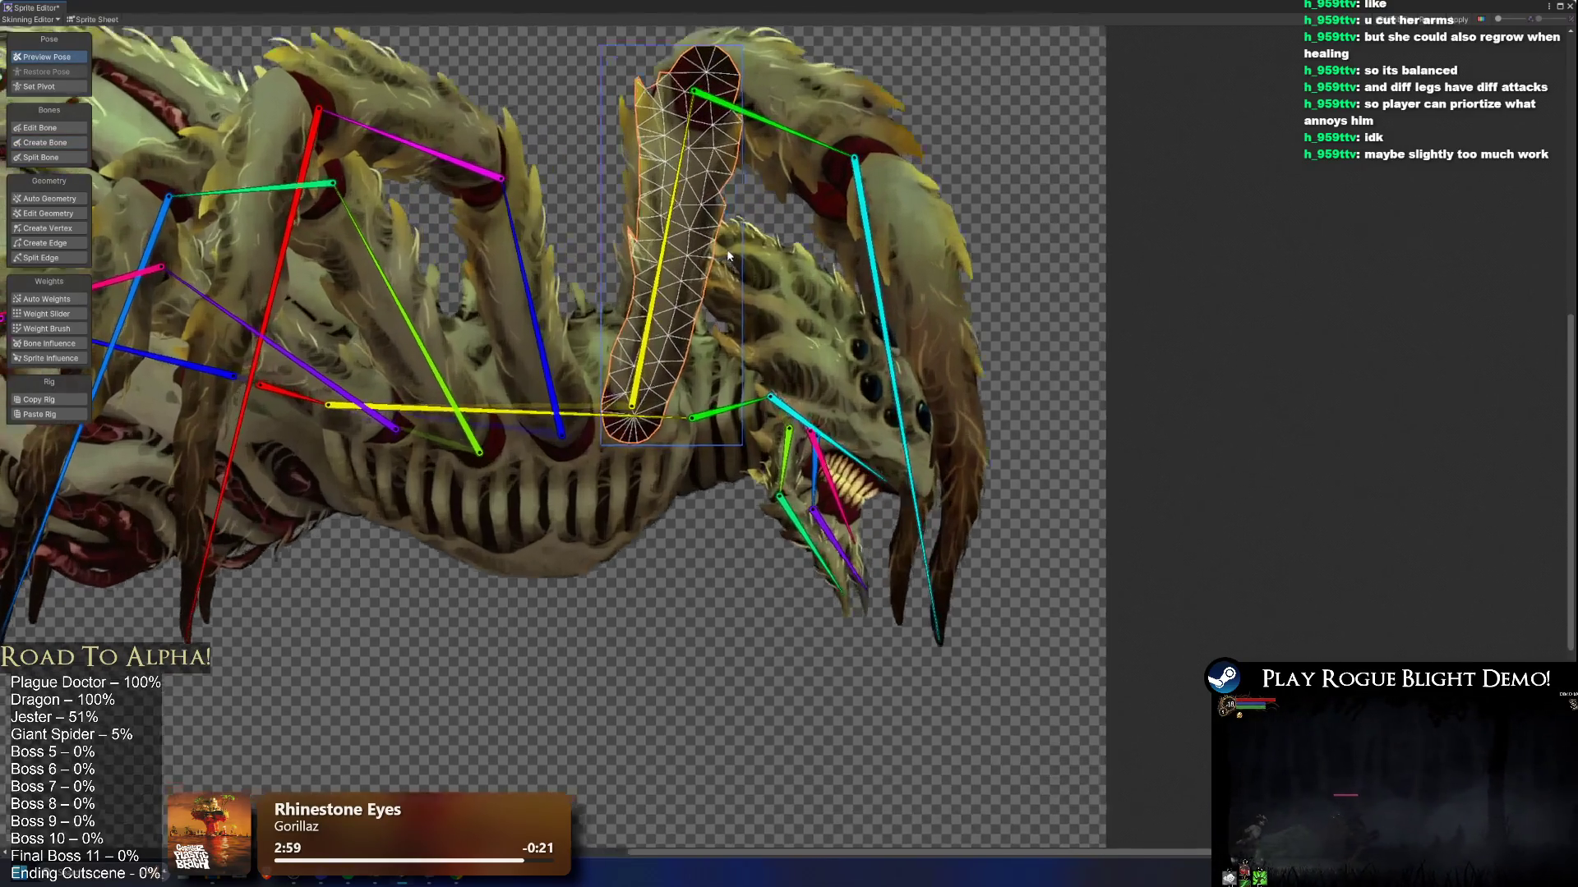
pyautogui.click(691, 223)
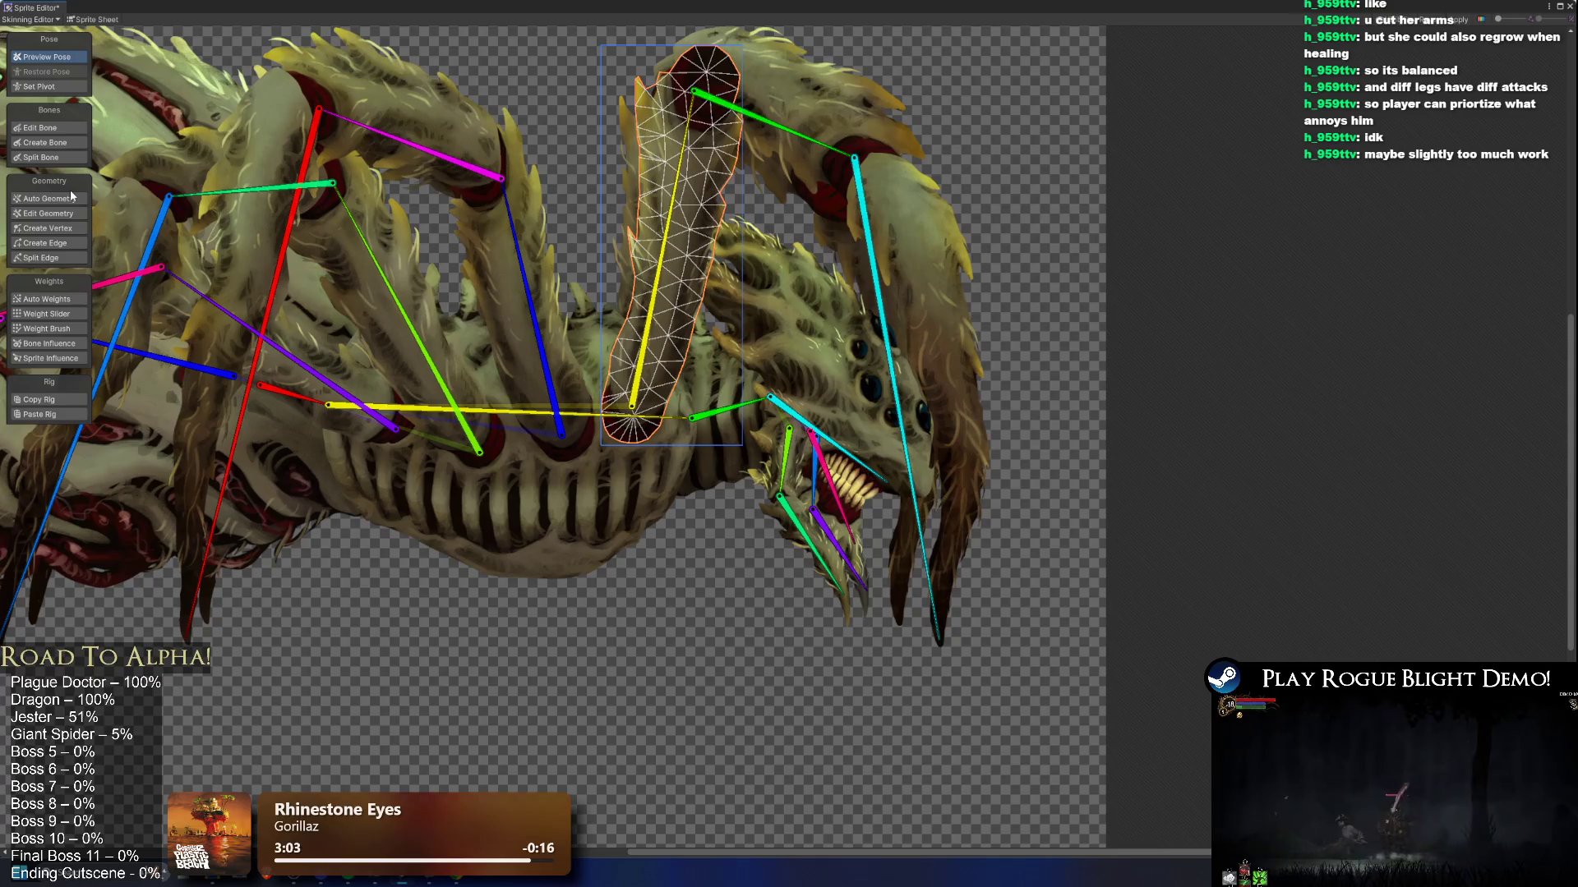
# Step: Draw a bone chain from the yellow body bone down the right upper leg to the claw tip
pyautogui.click(68, 144)
pyautogui.click(660, 417)
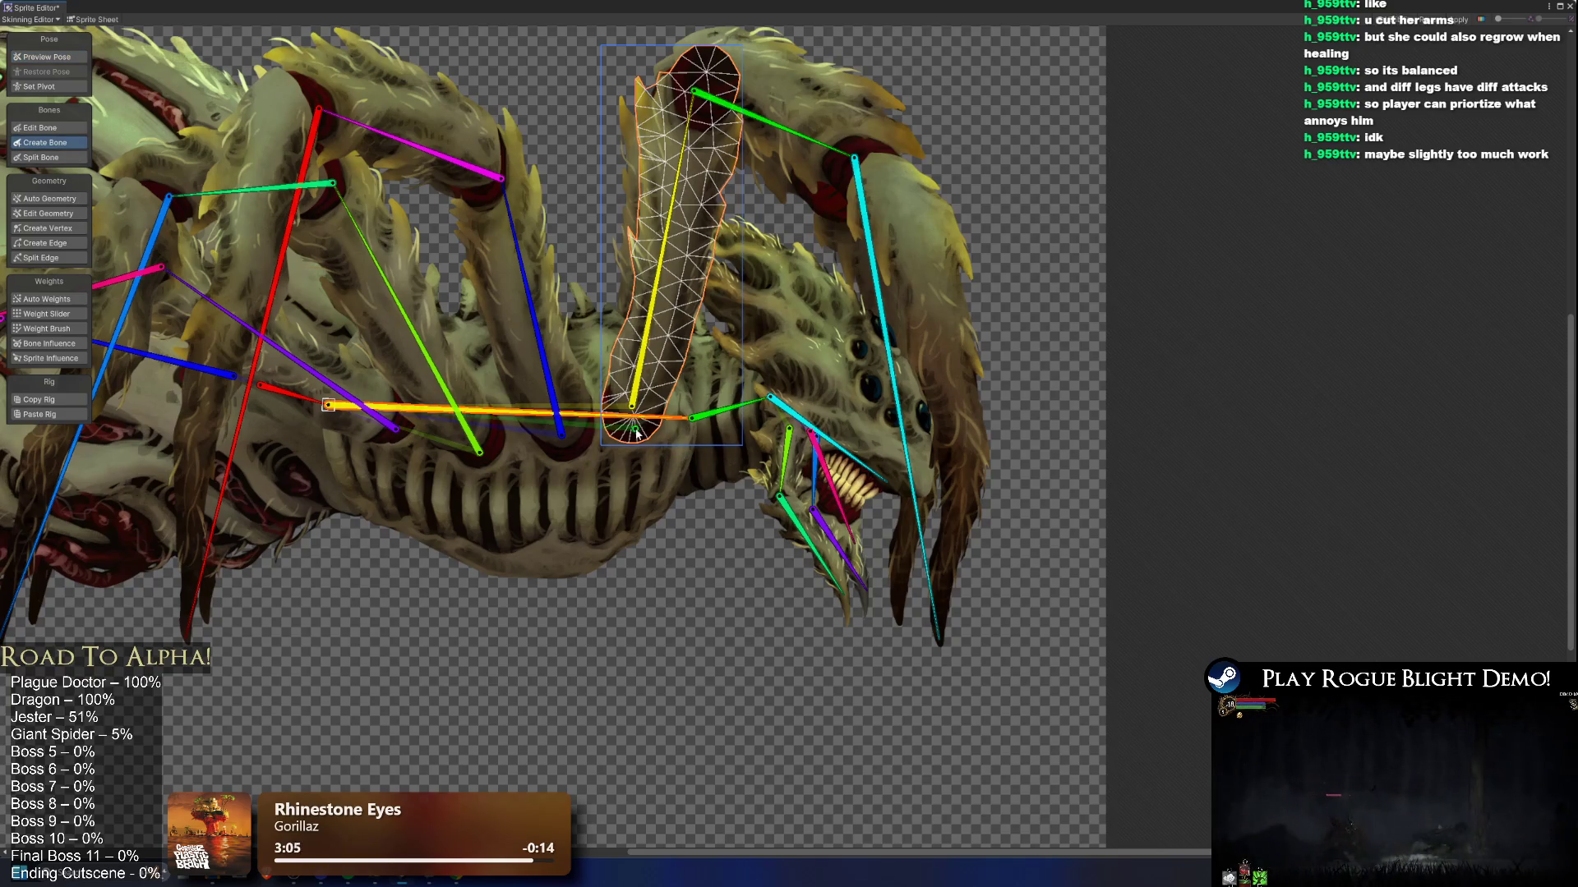
pyautogui.click(634, 429)
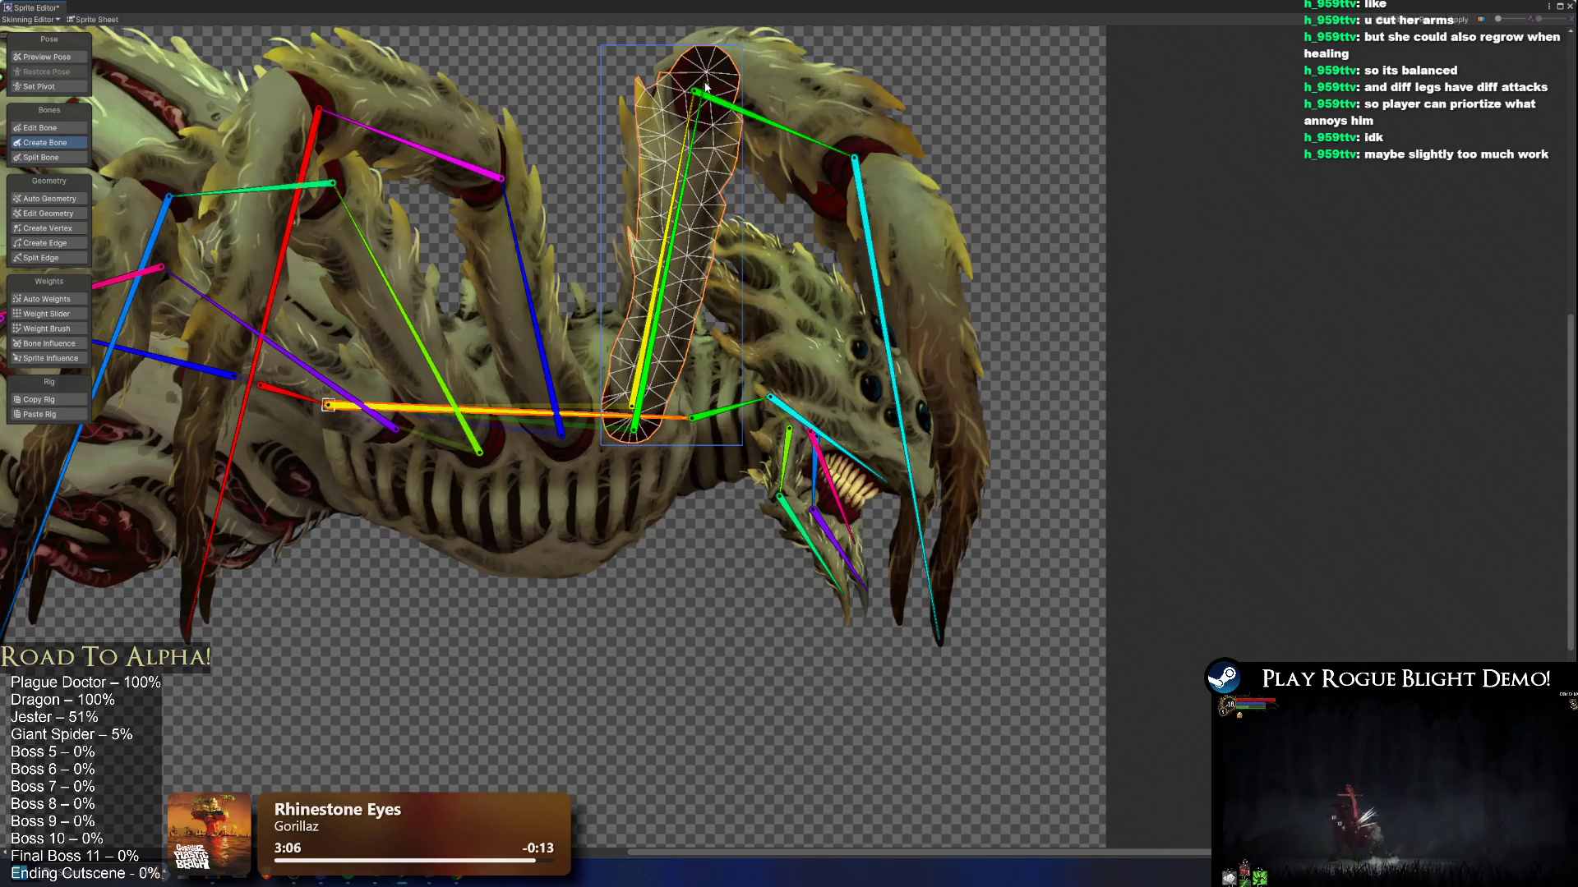
pyautogui.click(827, 190)
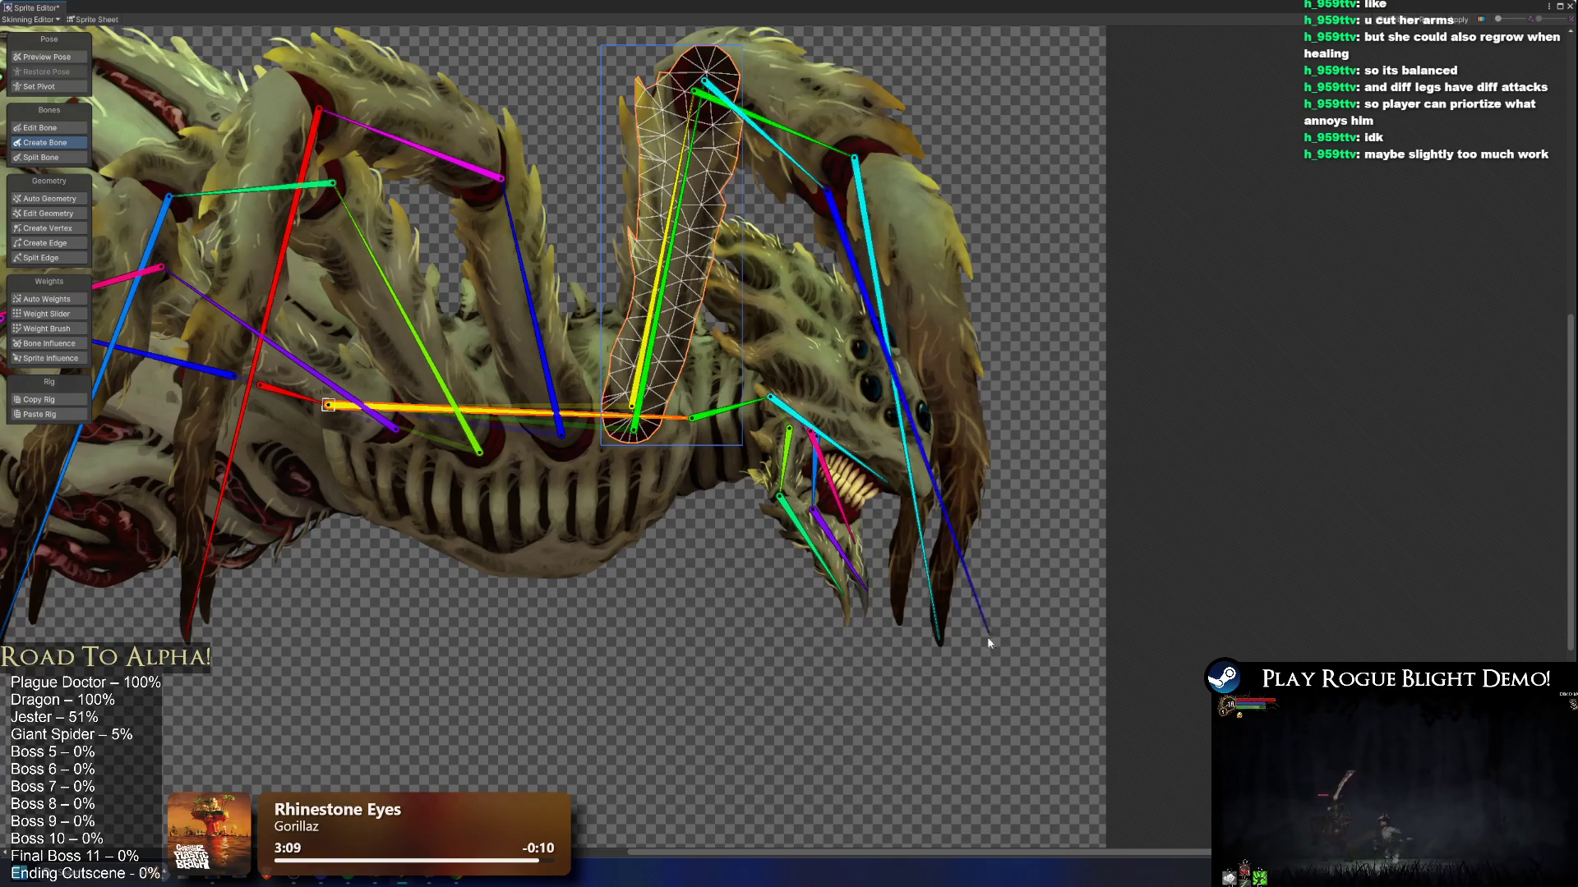
pyautogui.click(898, 618)
pyautogui.click(633, 428)
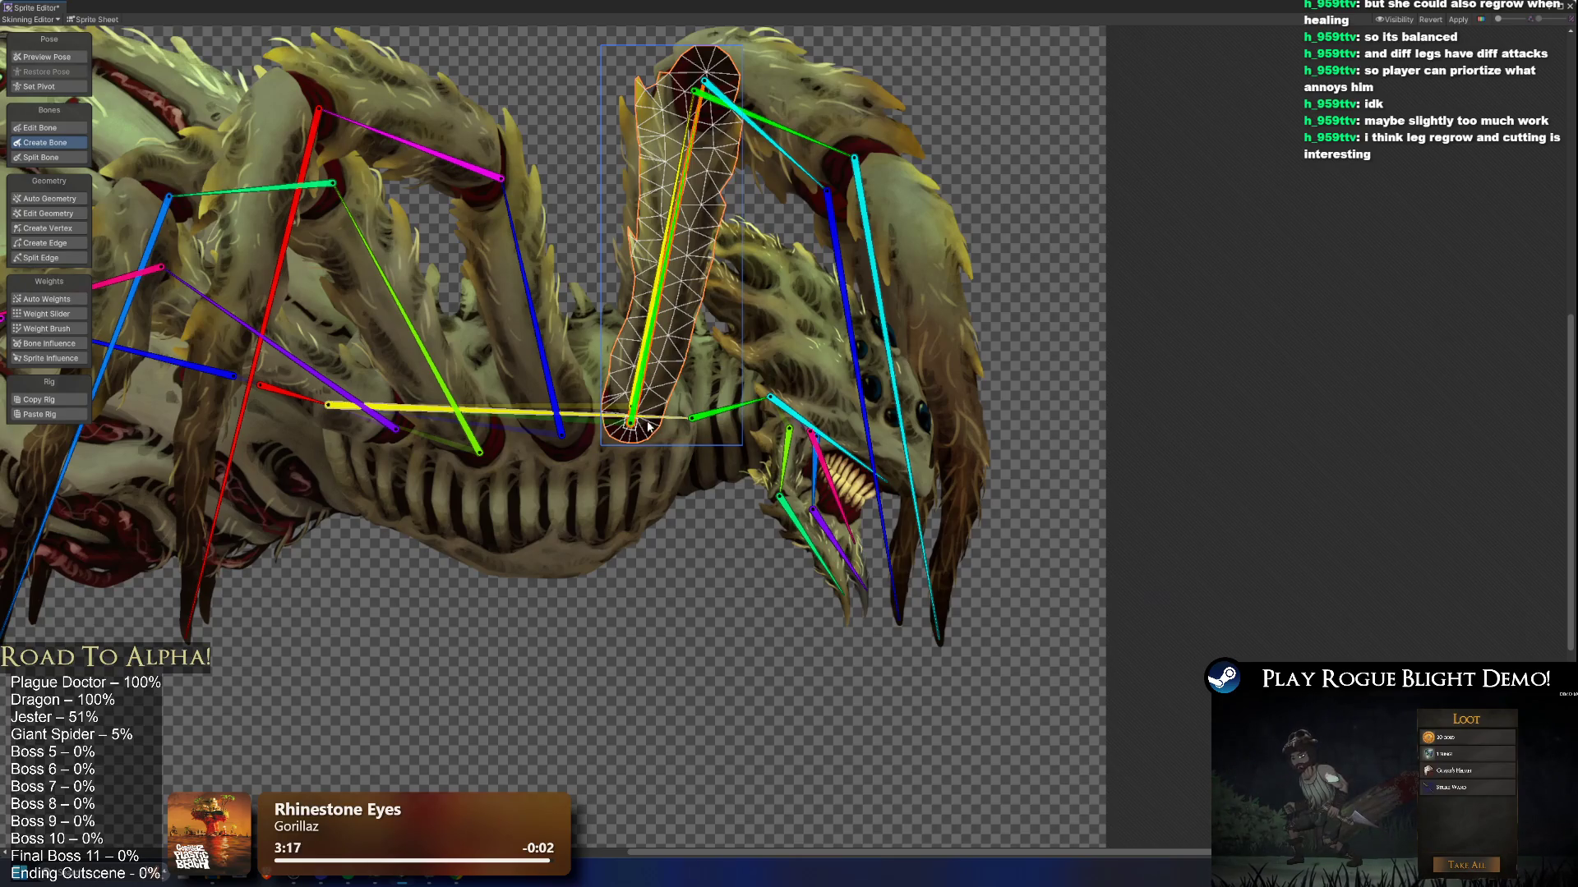
pyautogui.press('Escape')
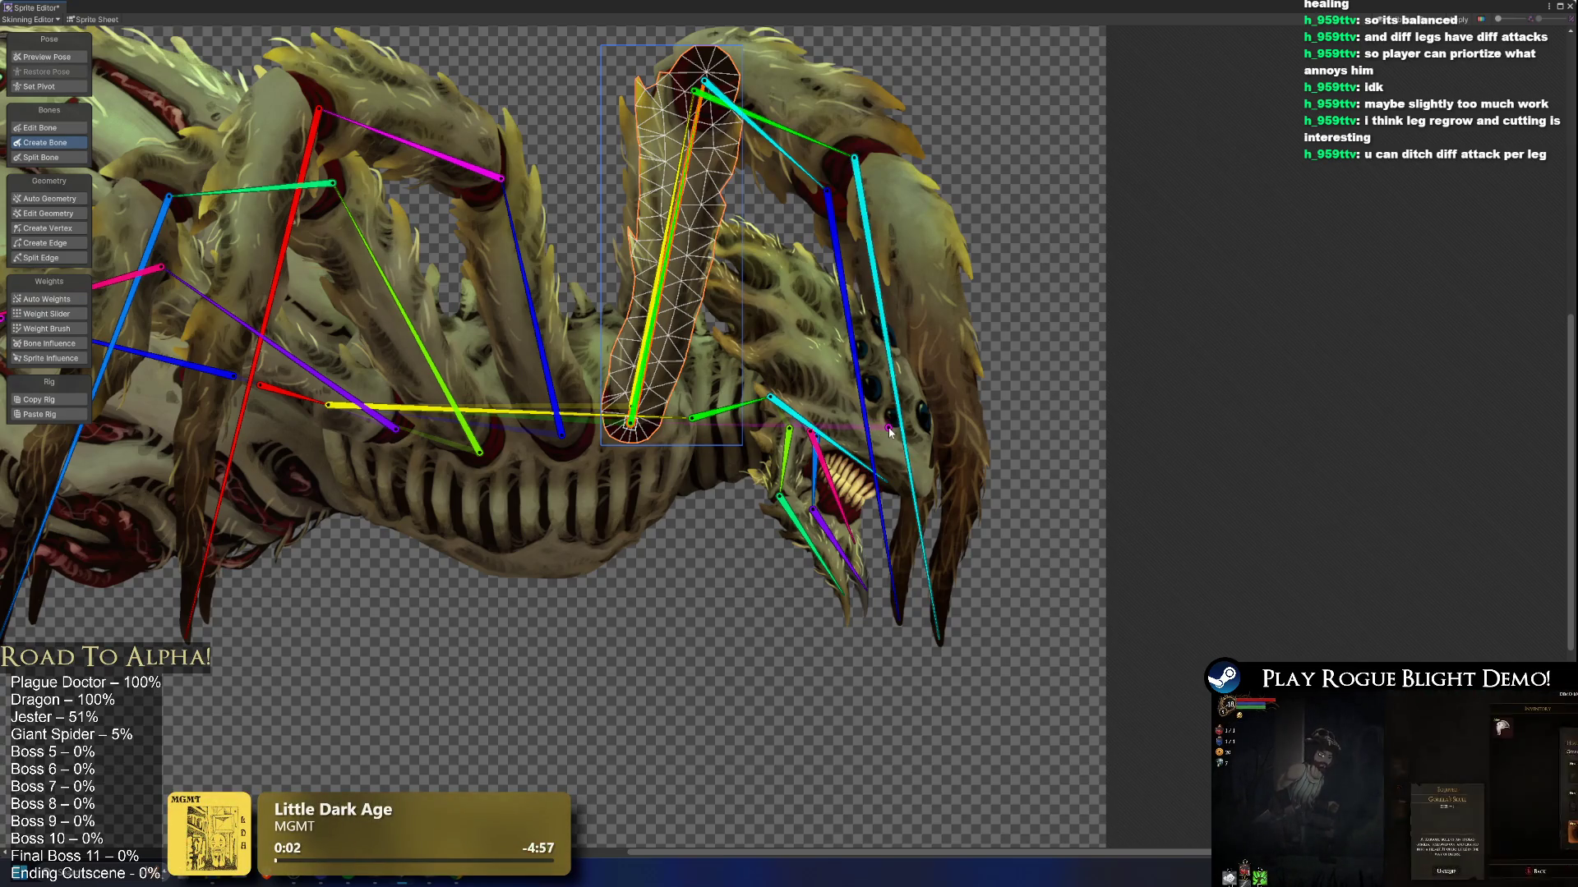
# Step: Test the rig in Preview Pose by posing the left leg's blue bone
pyautogui.scroll(1, 871, 418)
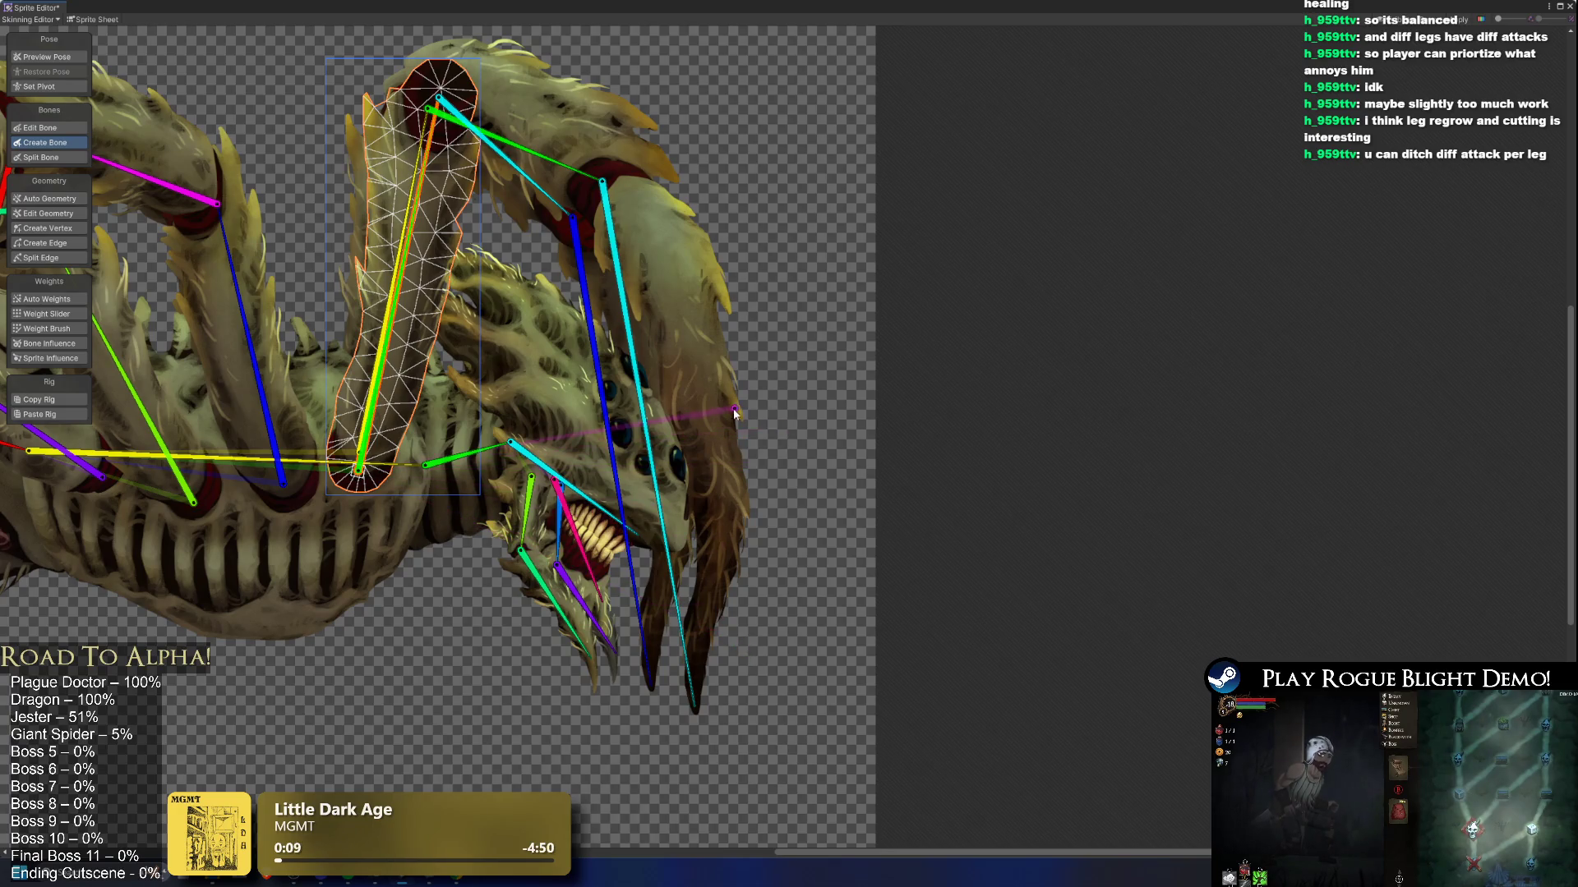
pyautogui.hscroll(-5, 776, 422)
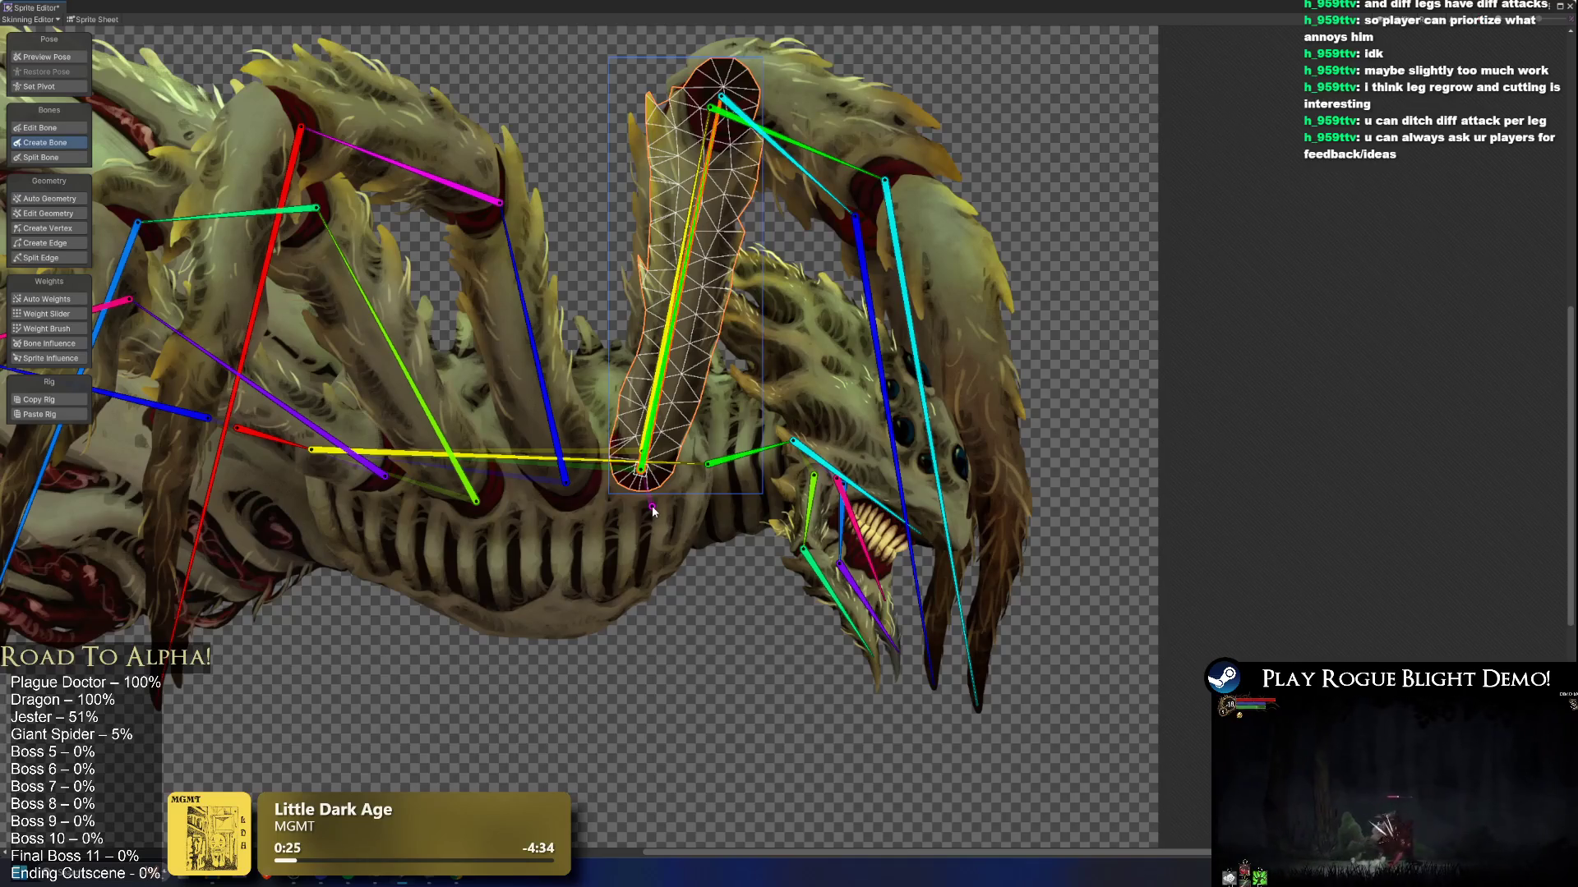
pyautogui.click(604, 461)
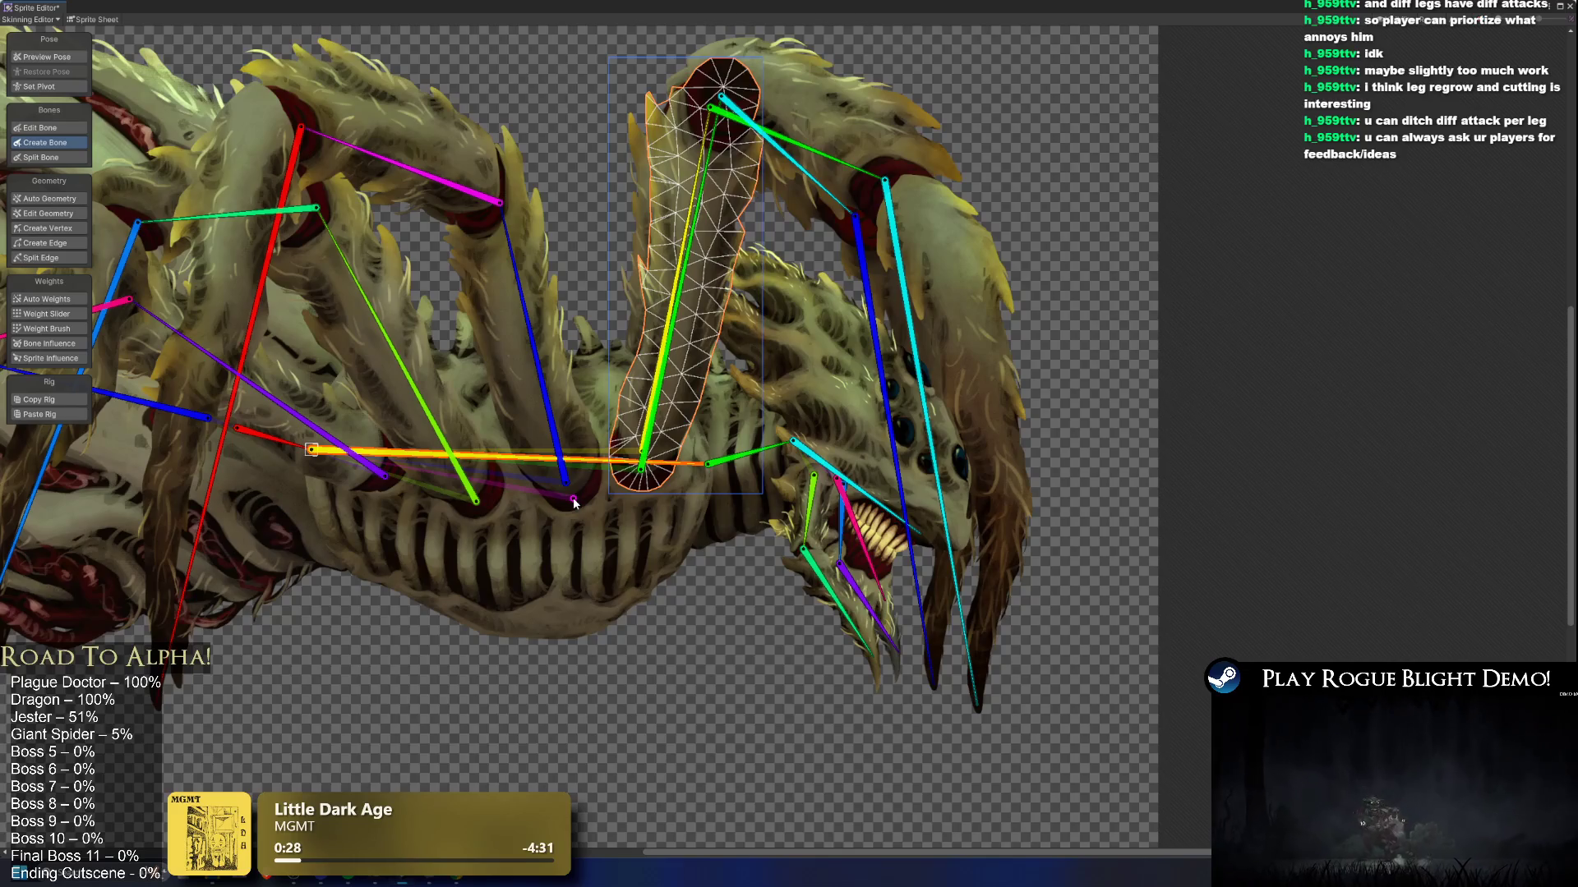
pyautogui.click(561, 464)
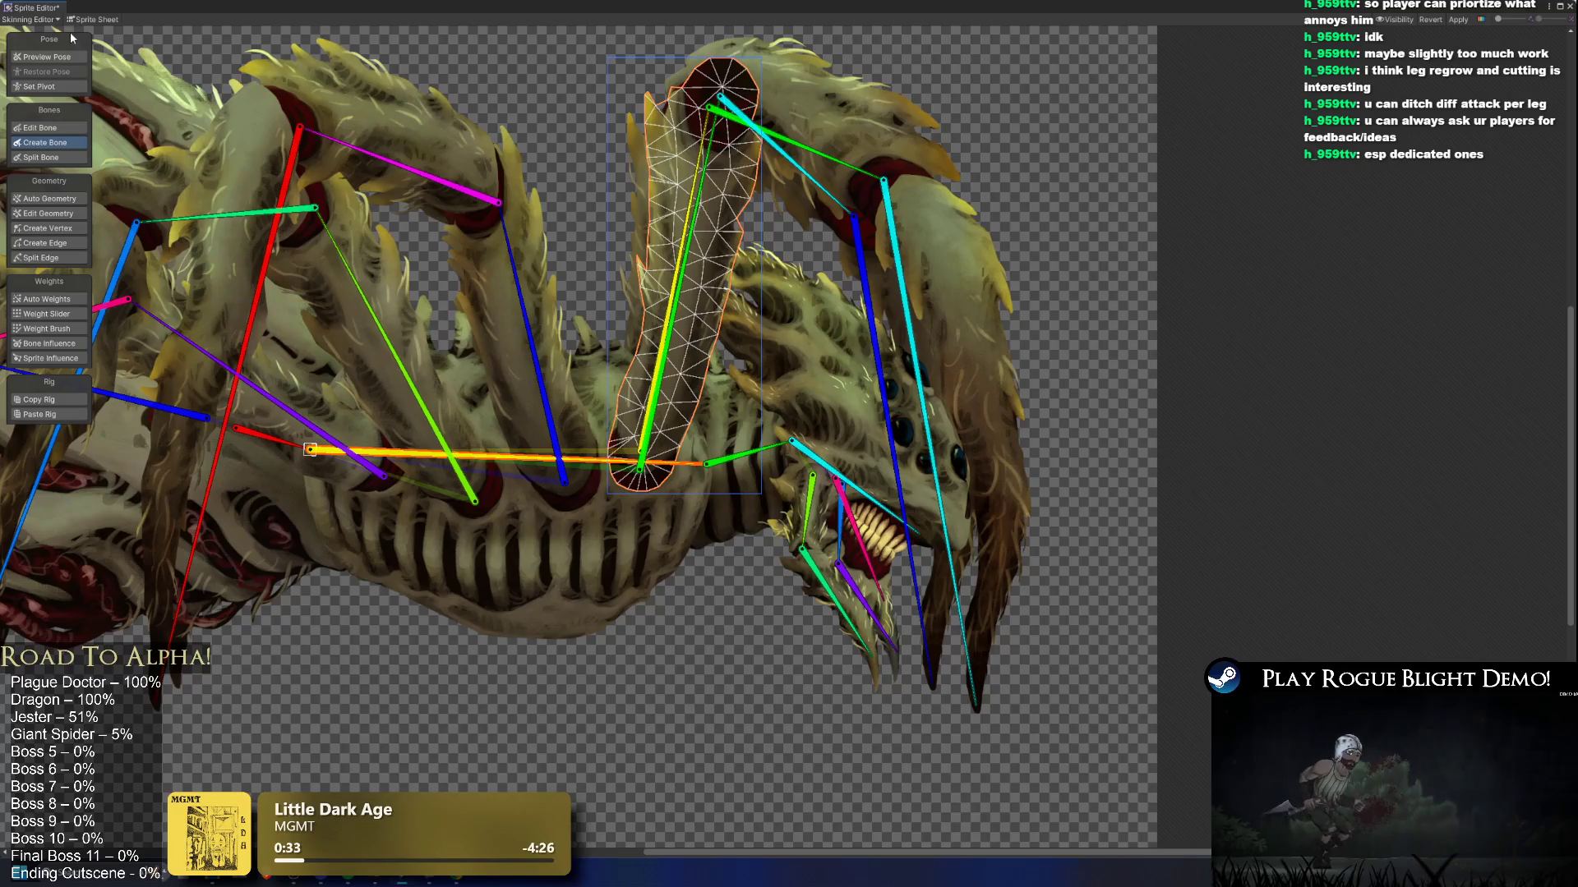
pyautogui.click(82, 57)
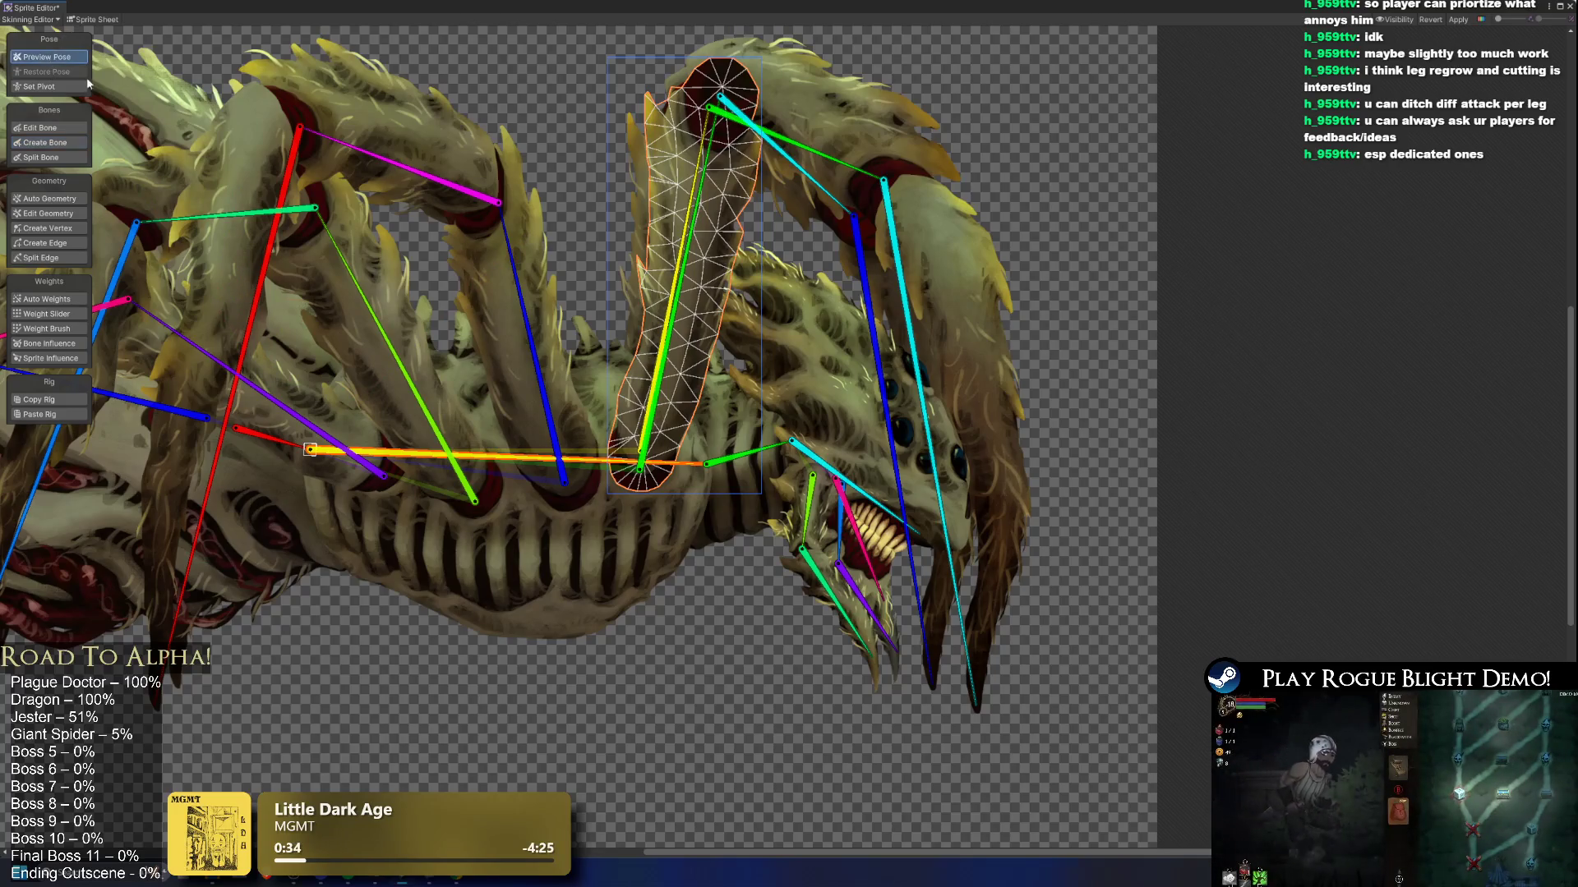
pyautogui.click(525, 283)
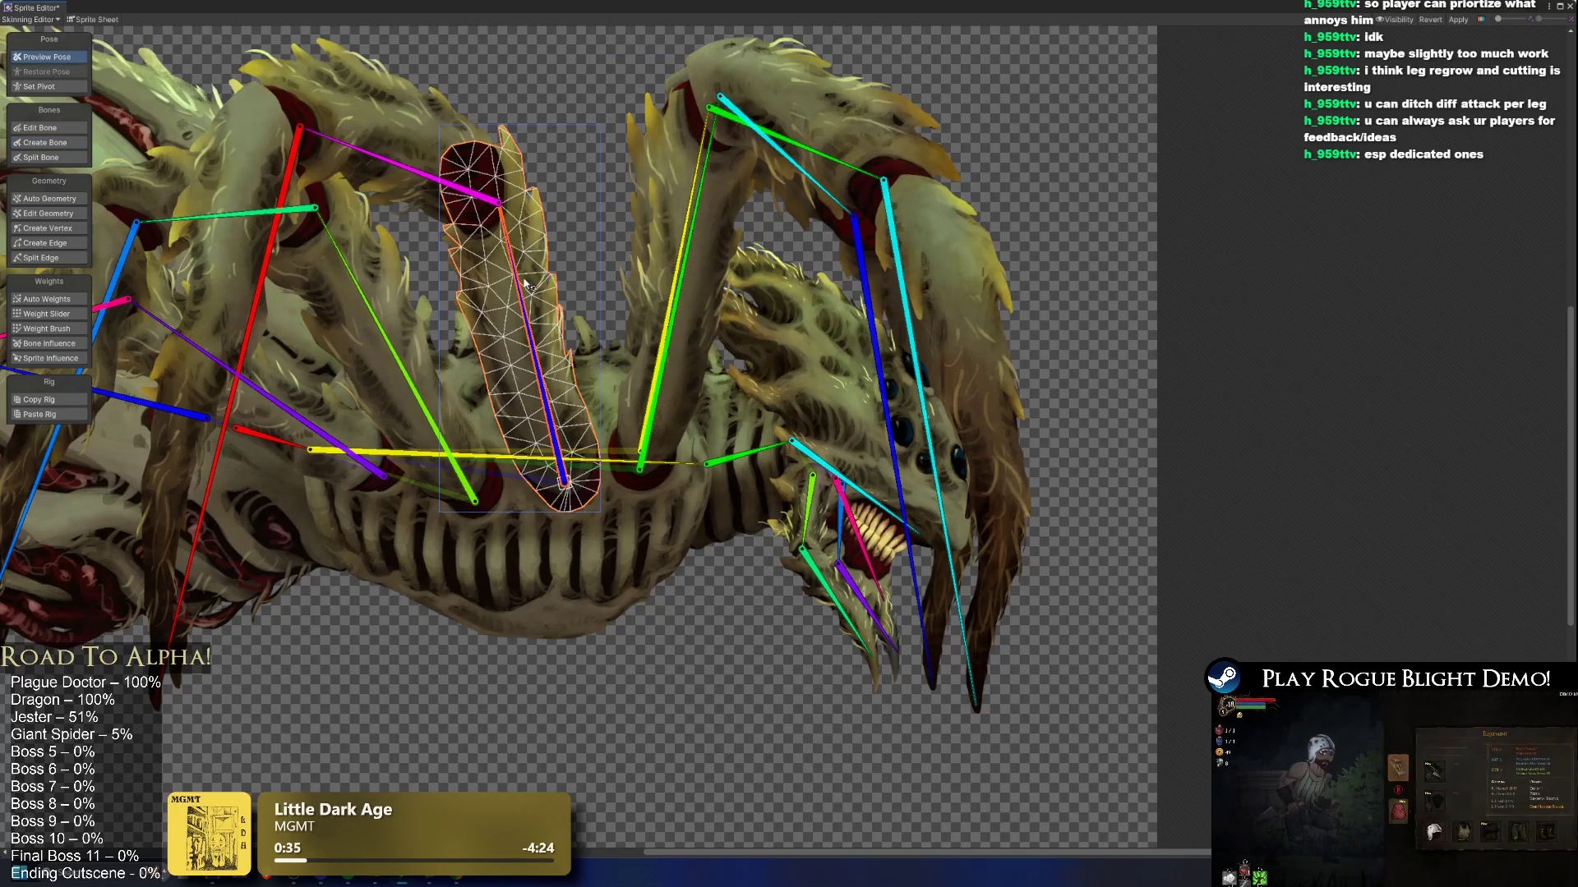
# Step: Add a red-and-yellow bone chain from the body bone down another leg to its claw and preview it
pyautogui.click(45, 142)
pyautogui.click(526, 457)
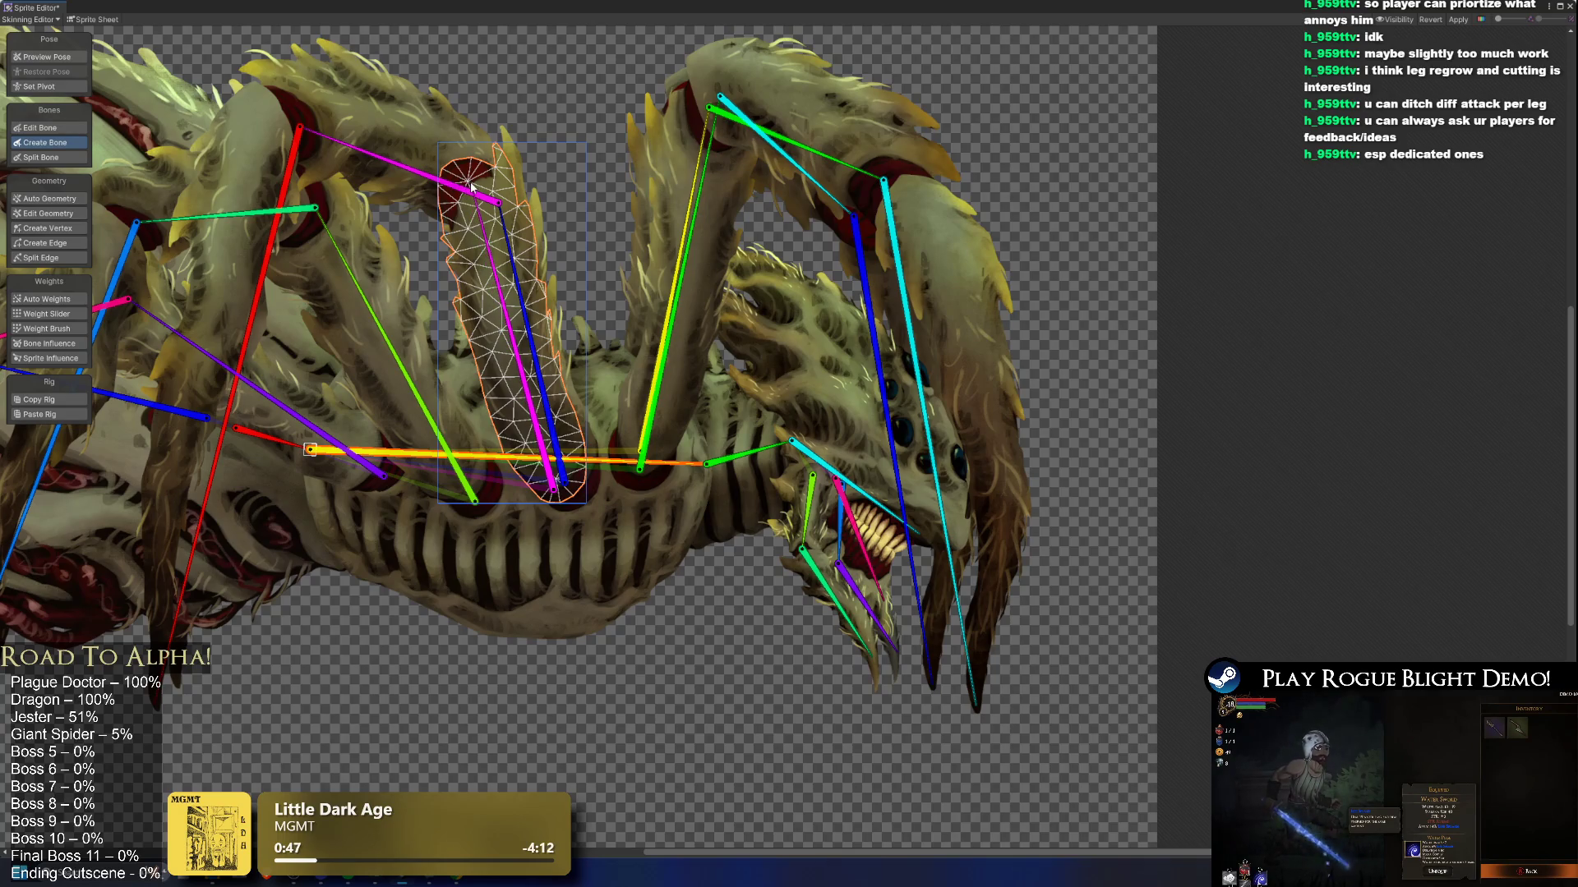
pyautogui.moveTo(469, 187); pyautogui.dragTo(784, 282)
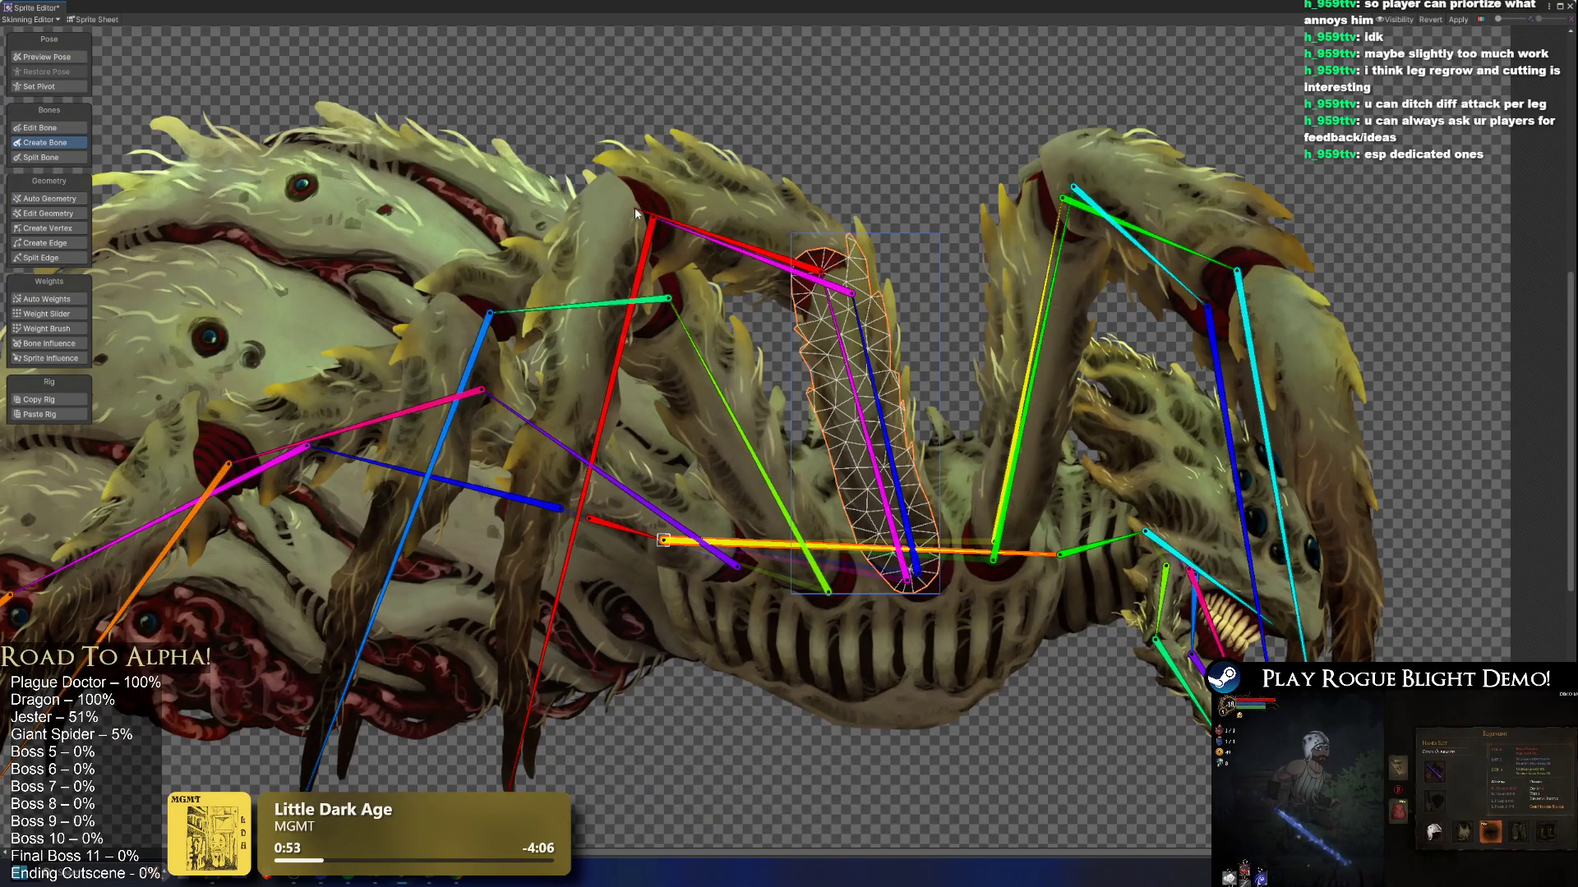
pyautogui.click(658, 199)
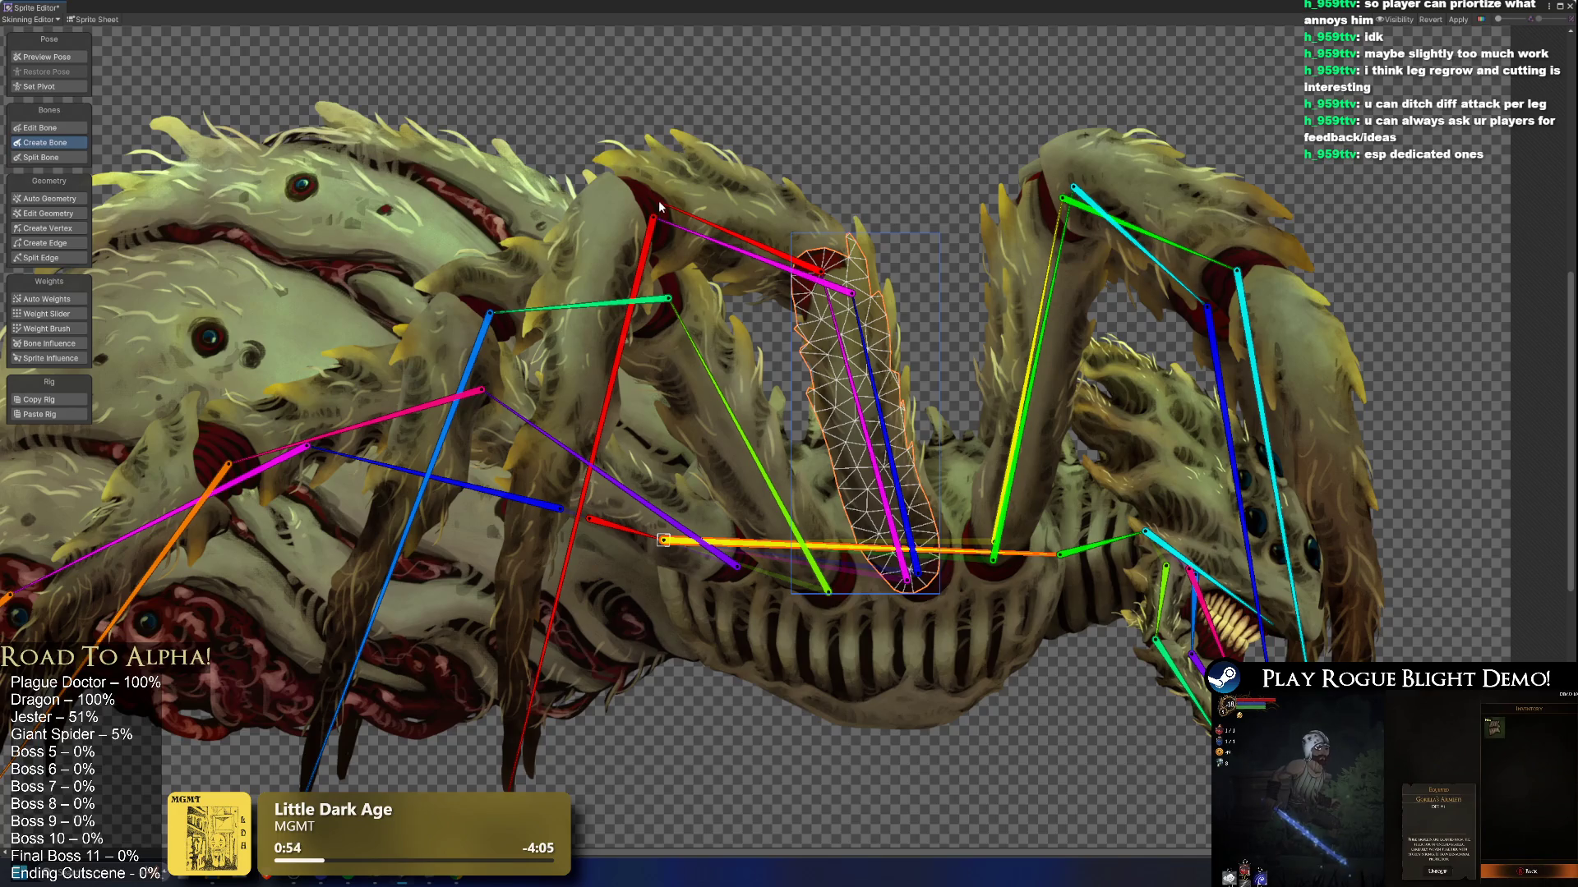
pyautogui.click(534, 776)
pyautogui.click(47, 57)
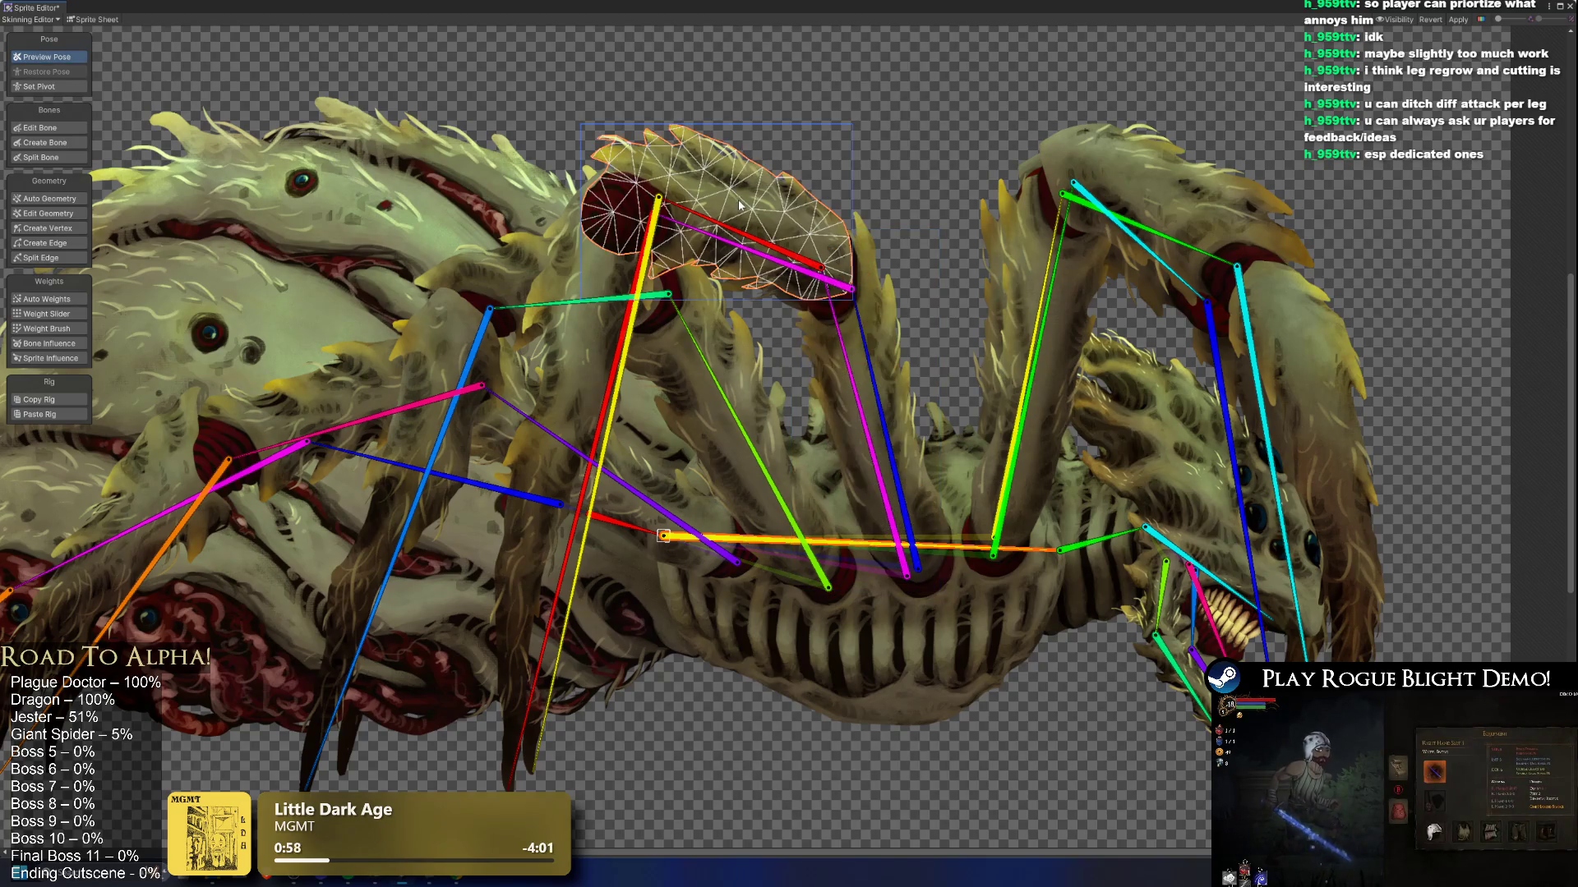
# Step: Restore the rest pose and realign the front leg bone's top joint and tip to the upper leg
pyautogui.click(650, 202)
pyautogui.click(67, 73)
pyautogui.click(62, 129)
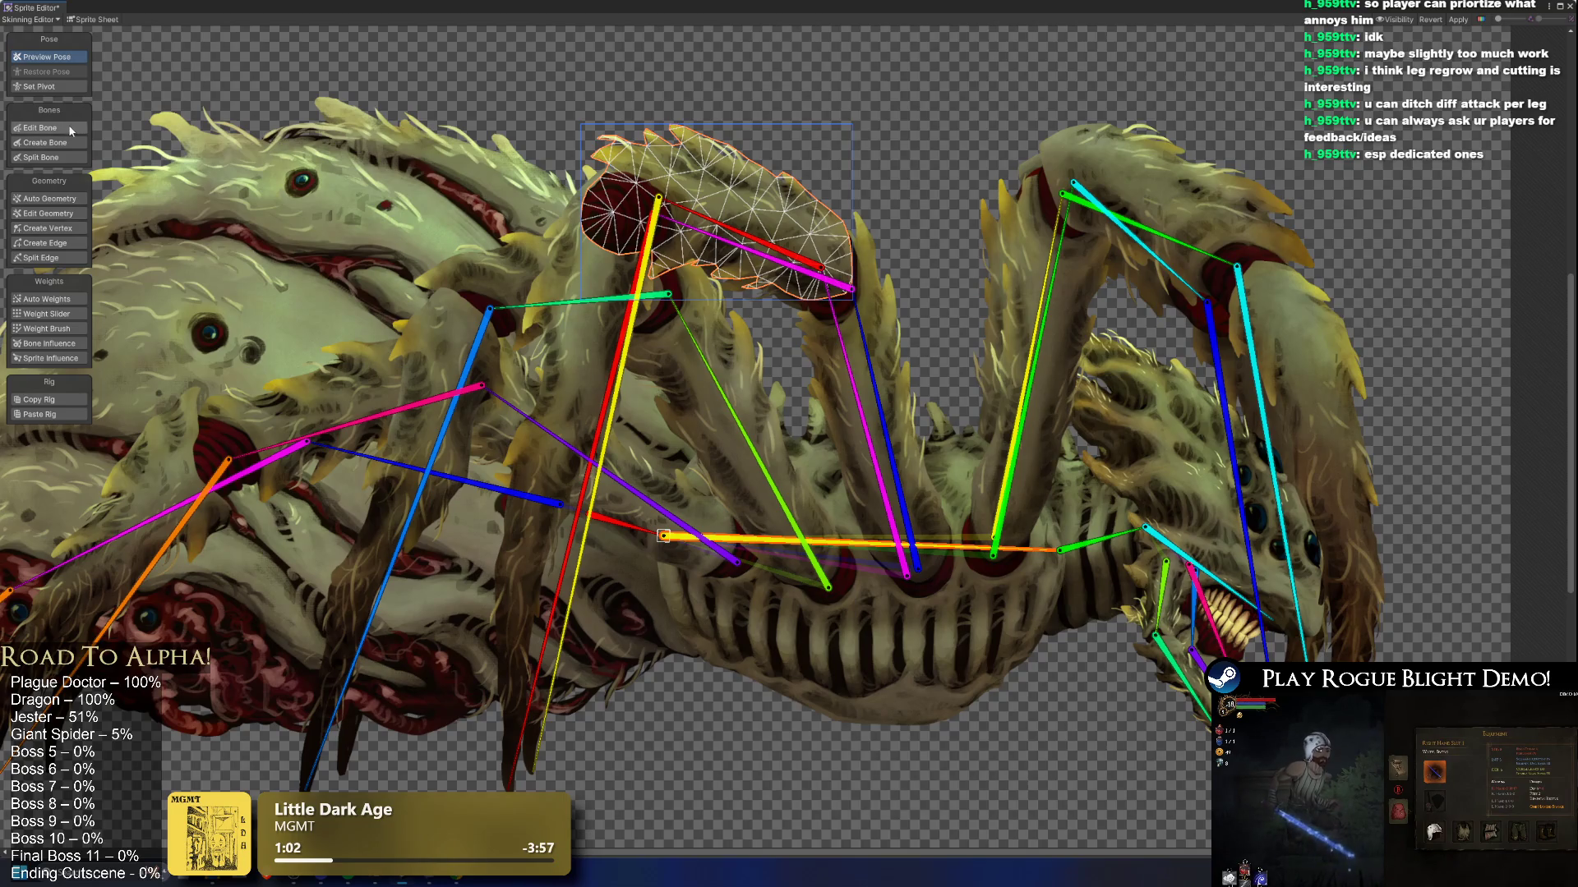
pyautogui.moveTo(661, 199); pyautogui.dragTo(634, 209)
pyautogui.moveTo(824, 272); pyautogui.dragTo(828, 263)
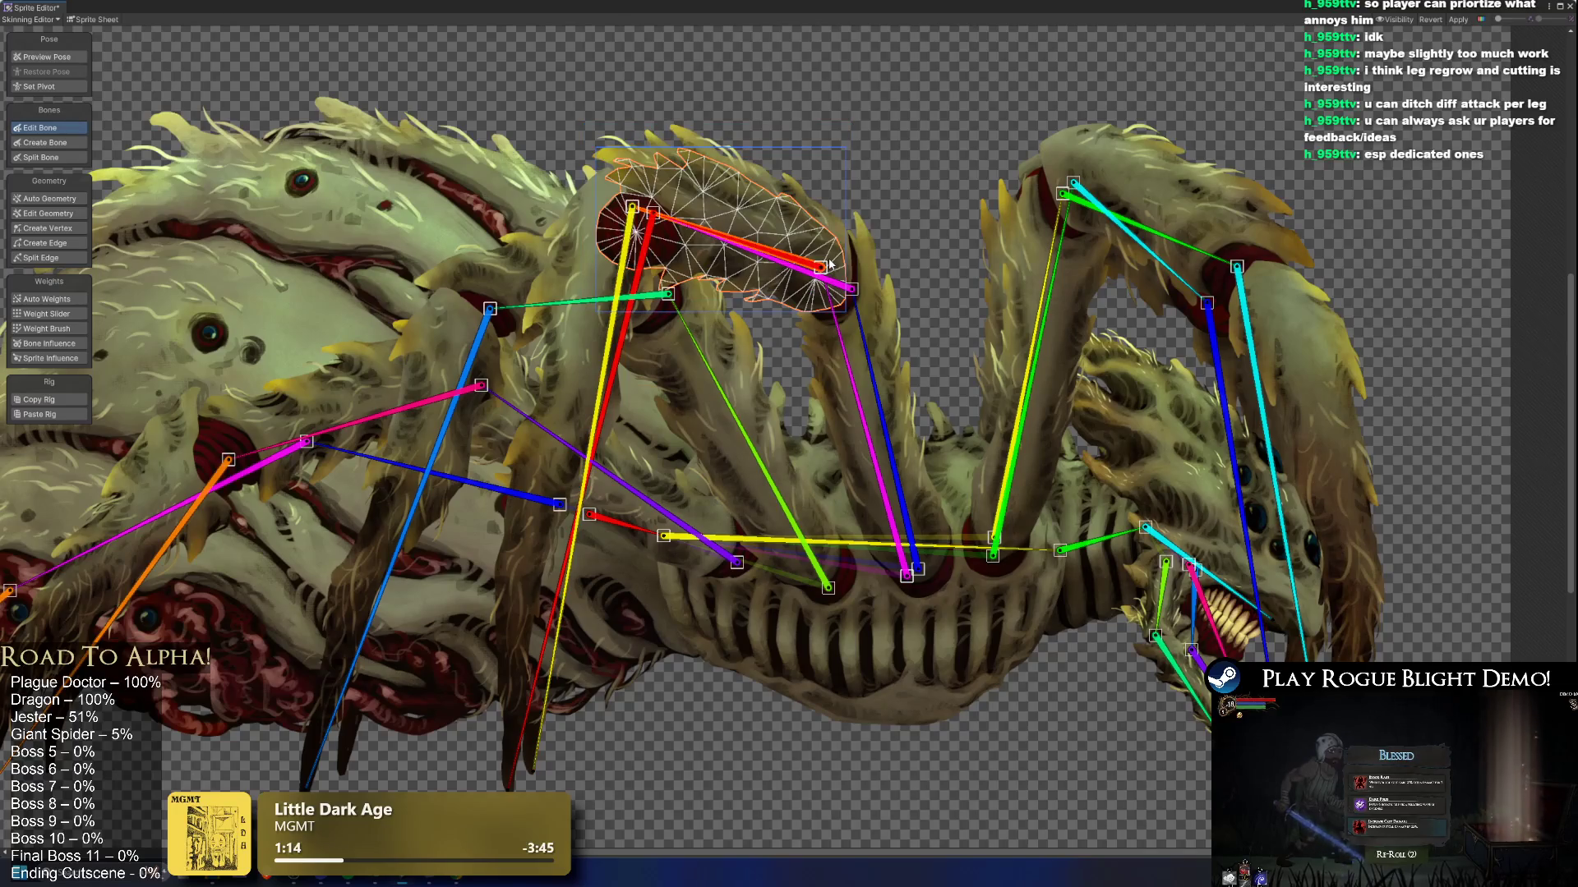
# Step: Pan across the spider's body and select the lower leg segment sprite
pyautogui.moveTo(672, 253); pyautogui.dragTo(977, 271)
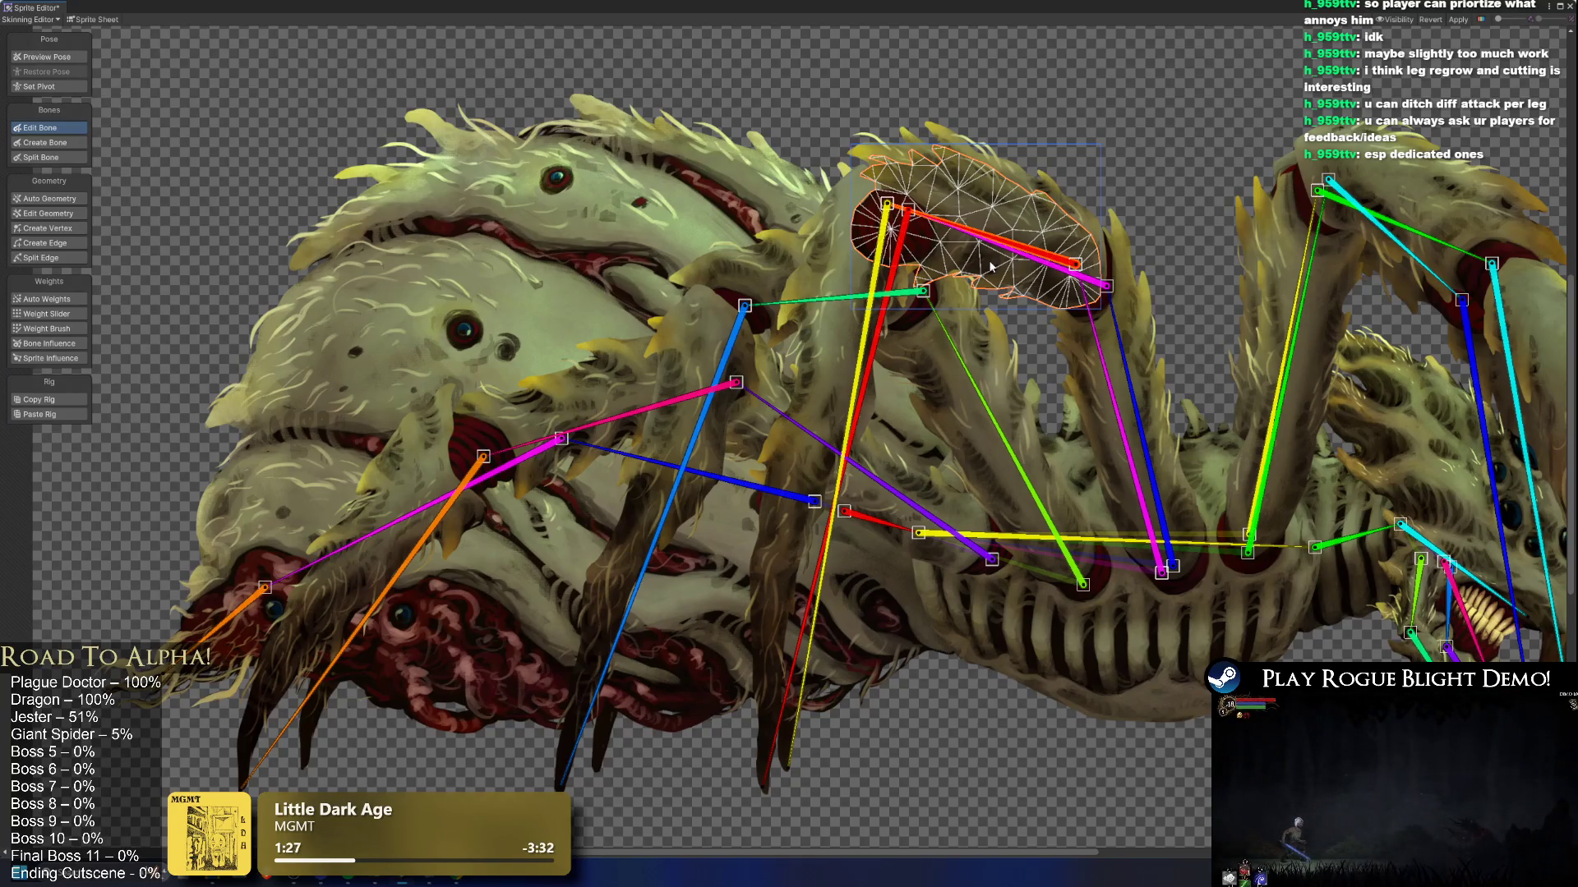
pyautogui.moveTo(1120, 310); pyautogui.dragTo(862, 182)
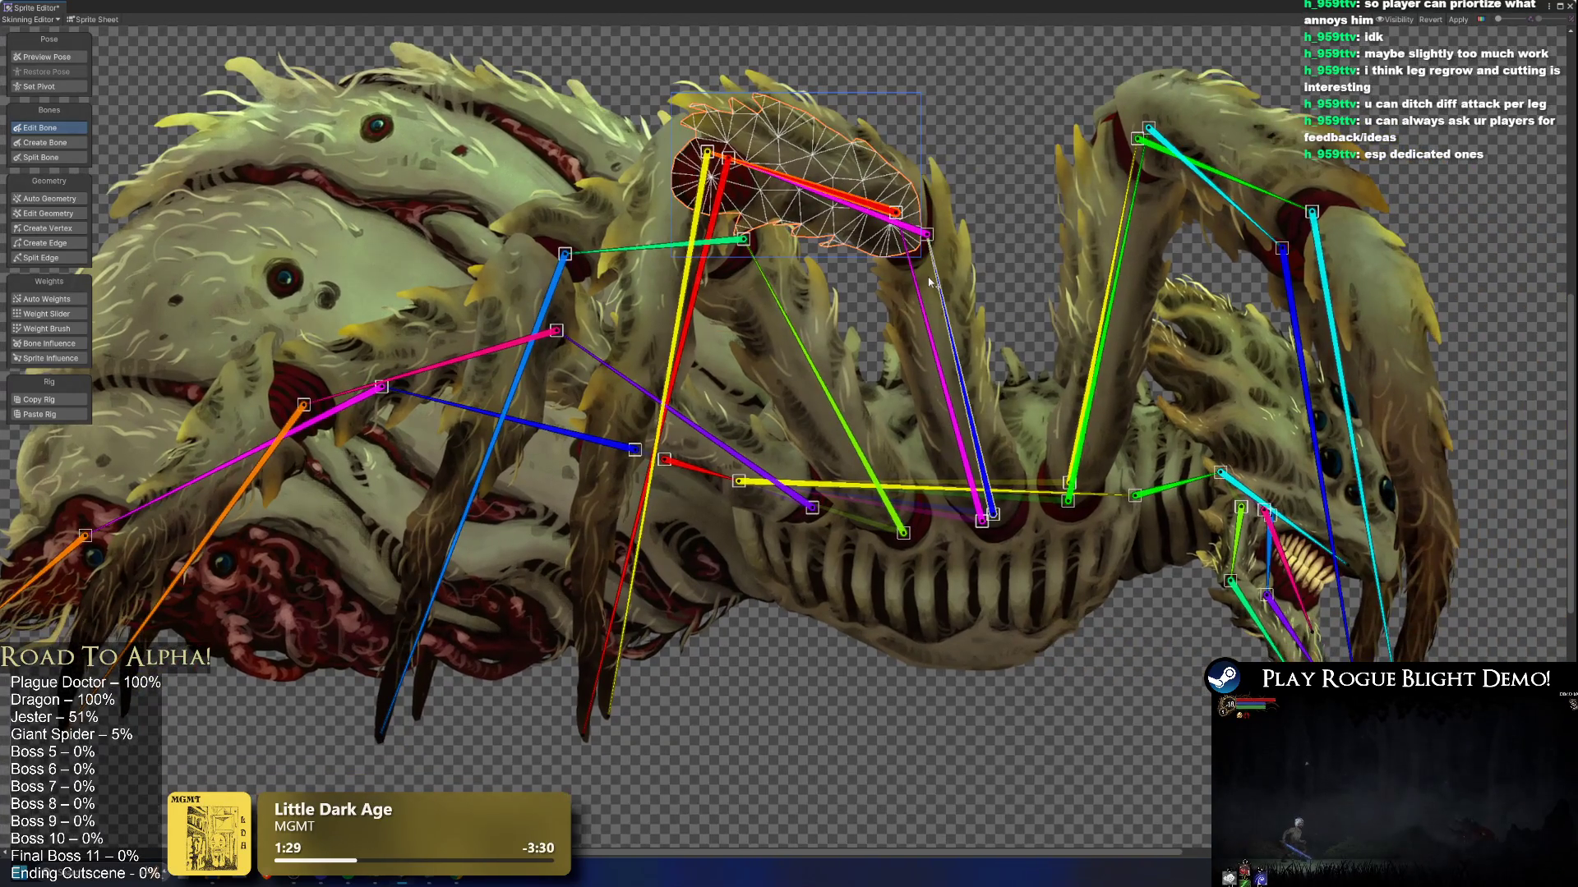
pyautogui.click(916, 251)
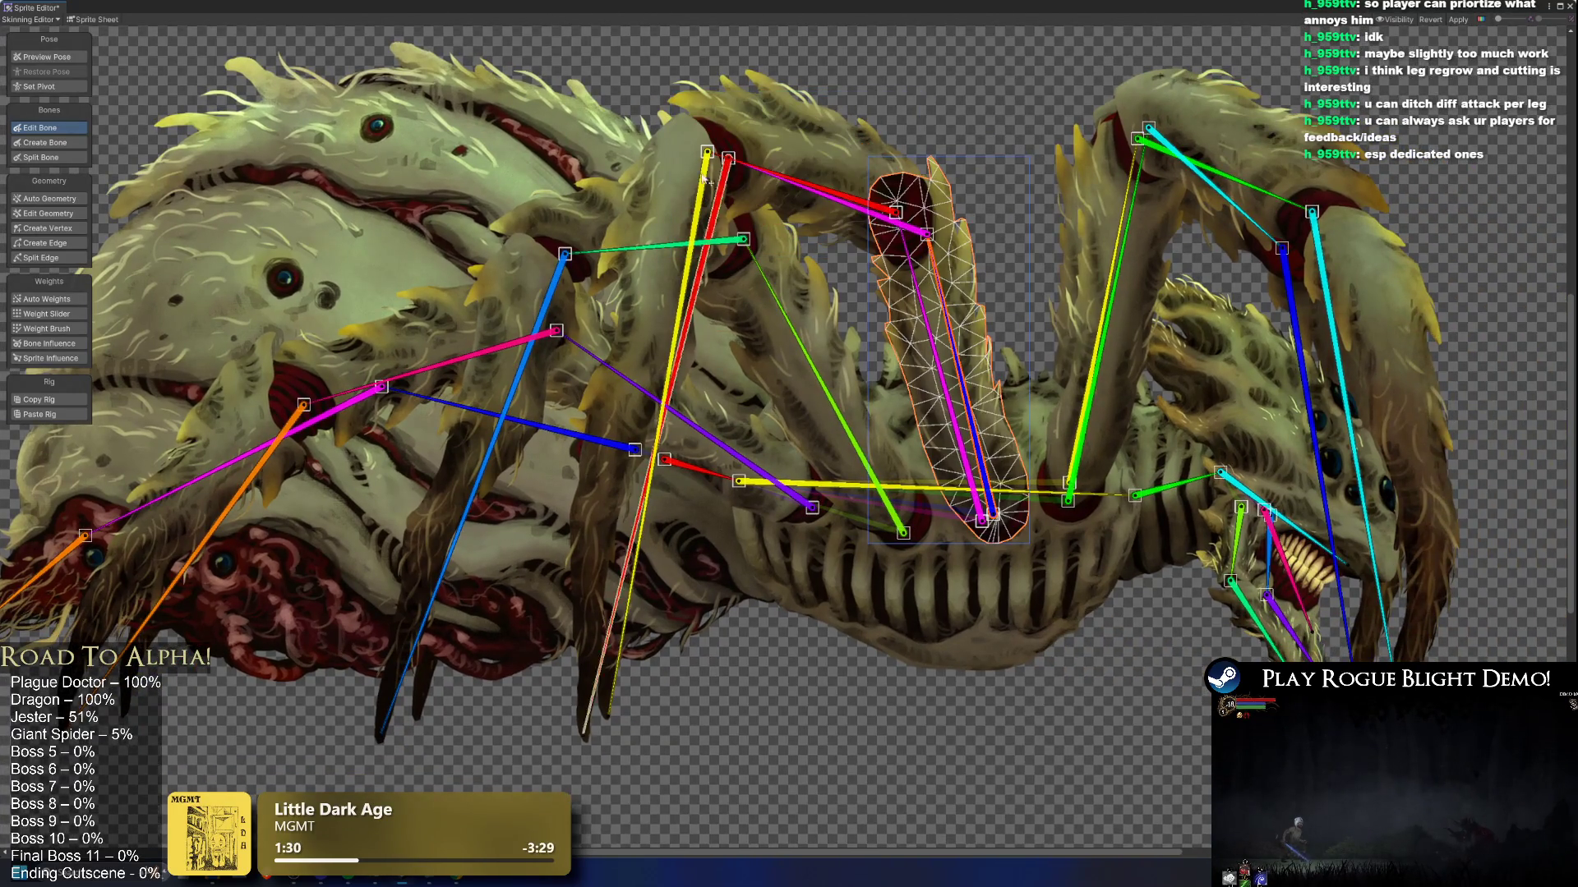
# Step: Cycle through the leg, body and jaw sprites, settling on the diagonal leg segment
pyautogui.click(850, 450)
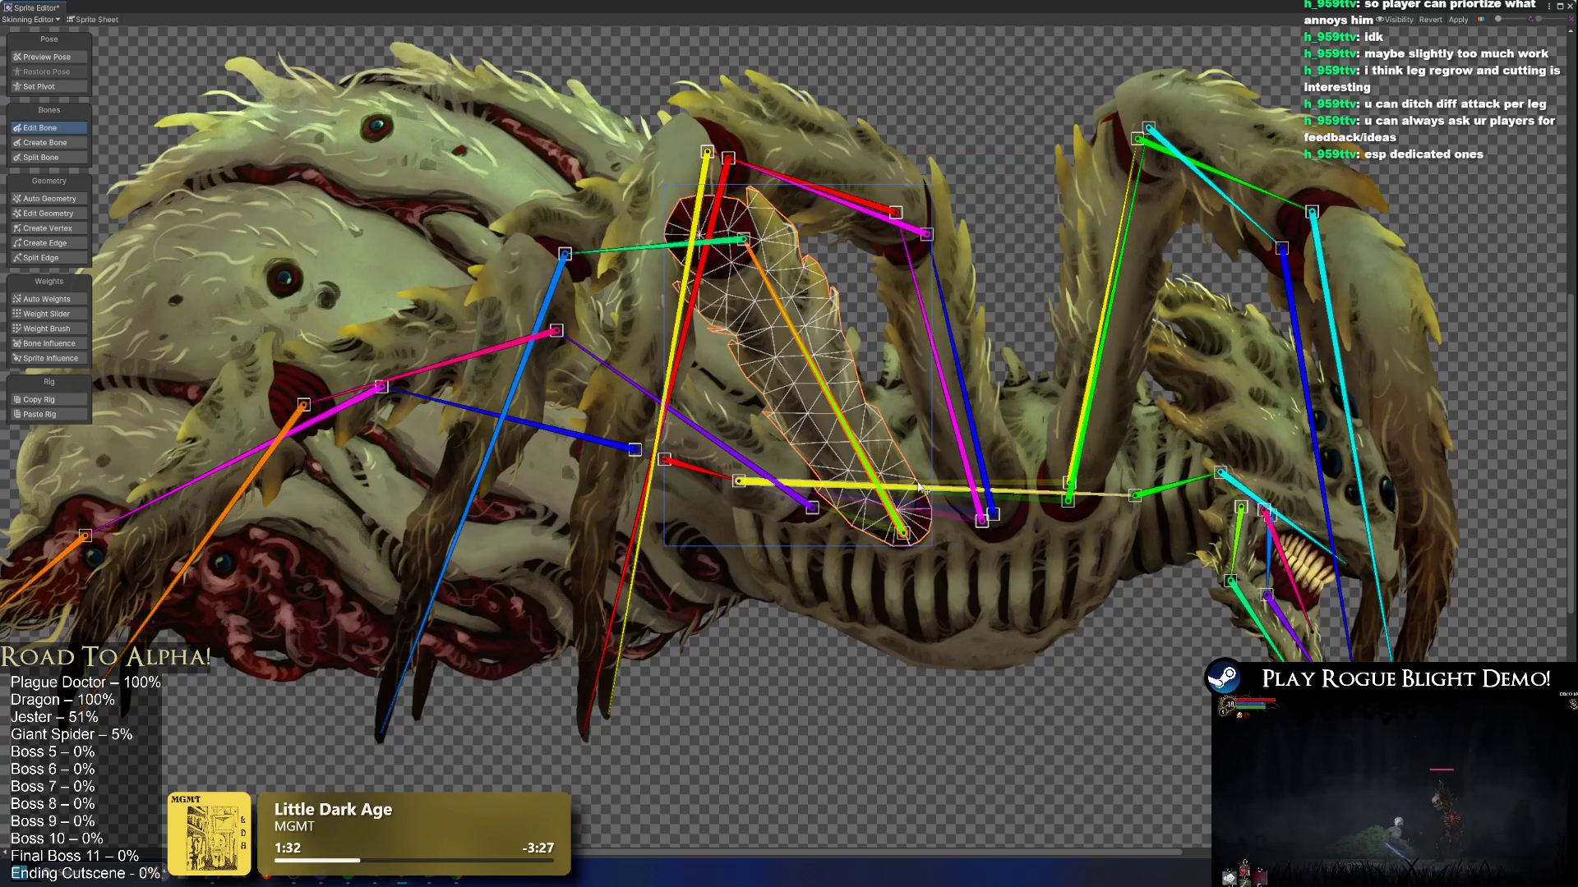
pyautogui.click(751, 395)
pyautogui.click(809, 388)
pyautogui.click(809, 388)
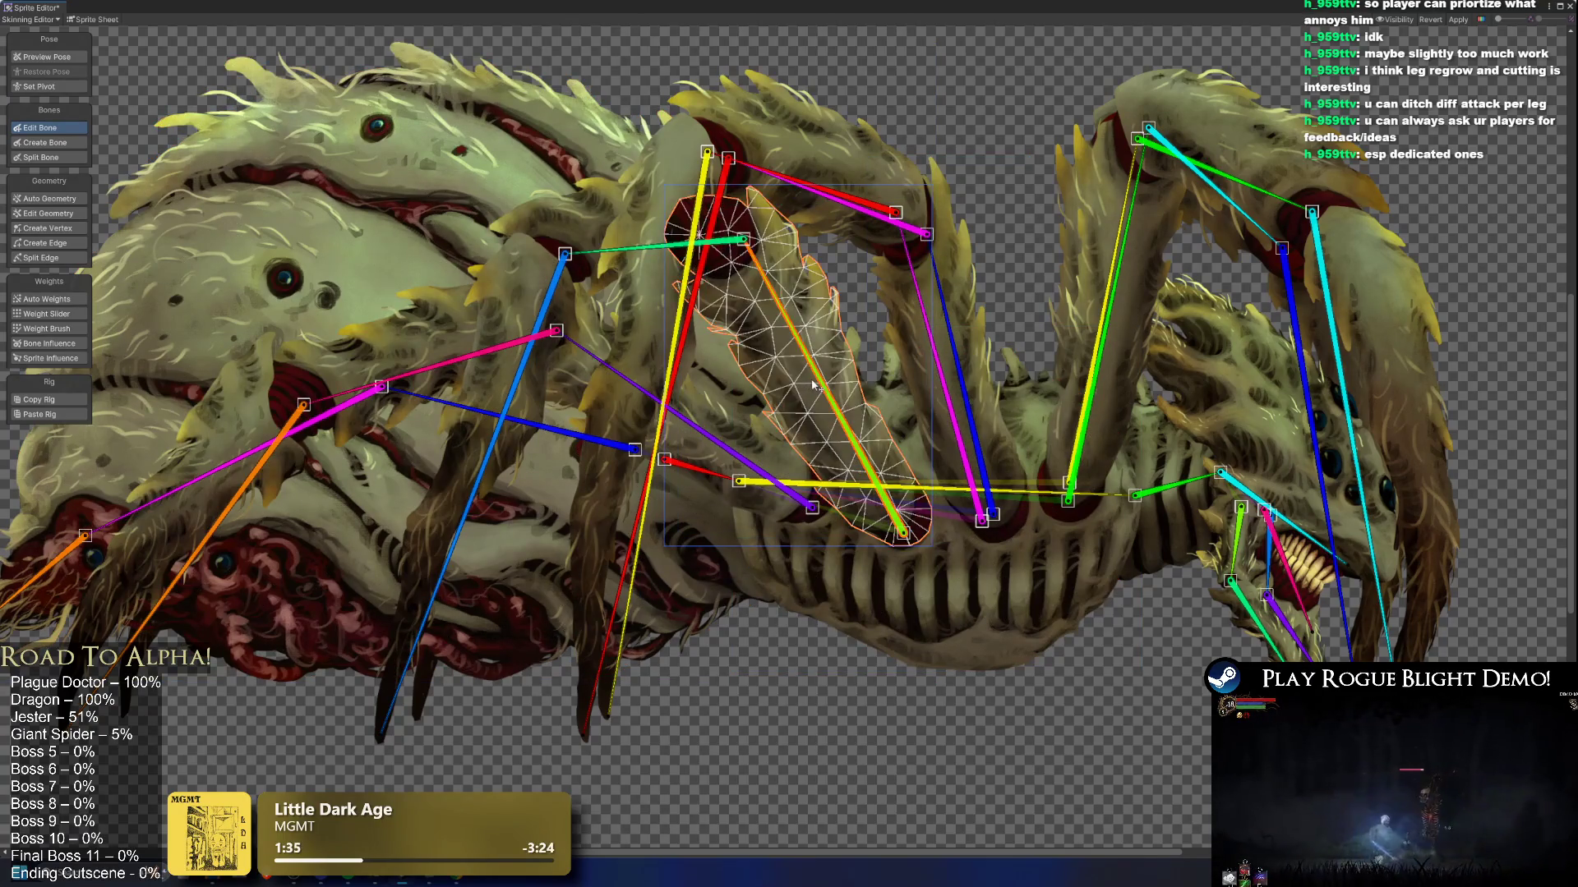
pyautogui.click(817, 385)
pyautogui.click(826, 315)
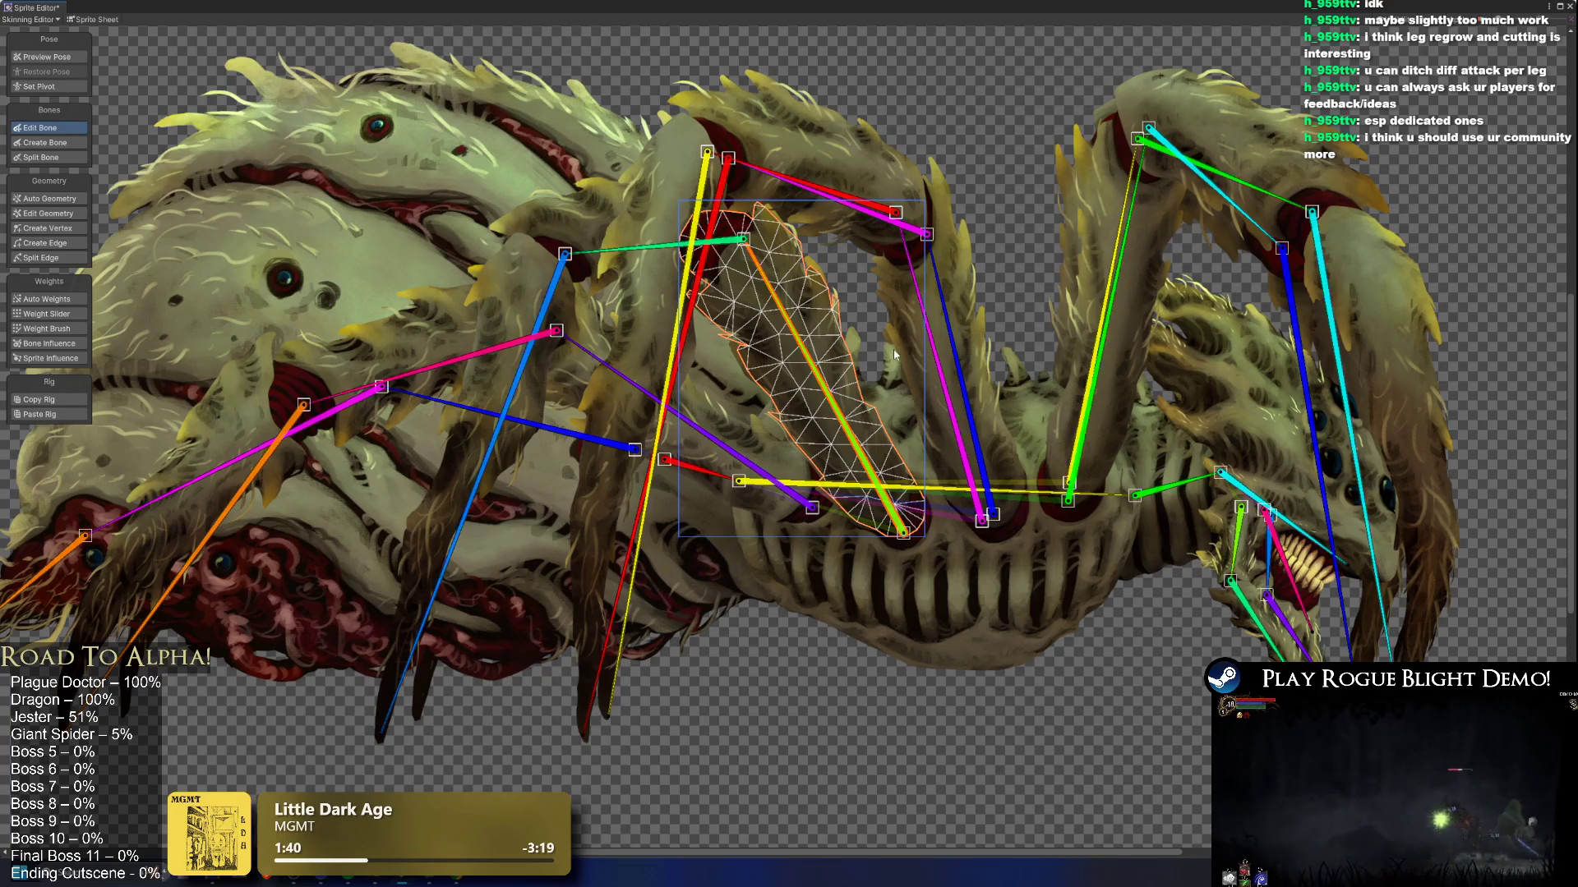
# Step: Nudge the diagonal leg bone's tip into place
pyautogui.click(77, 144)
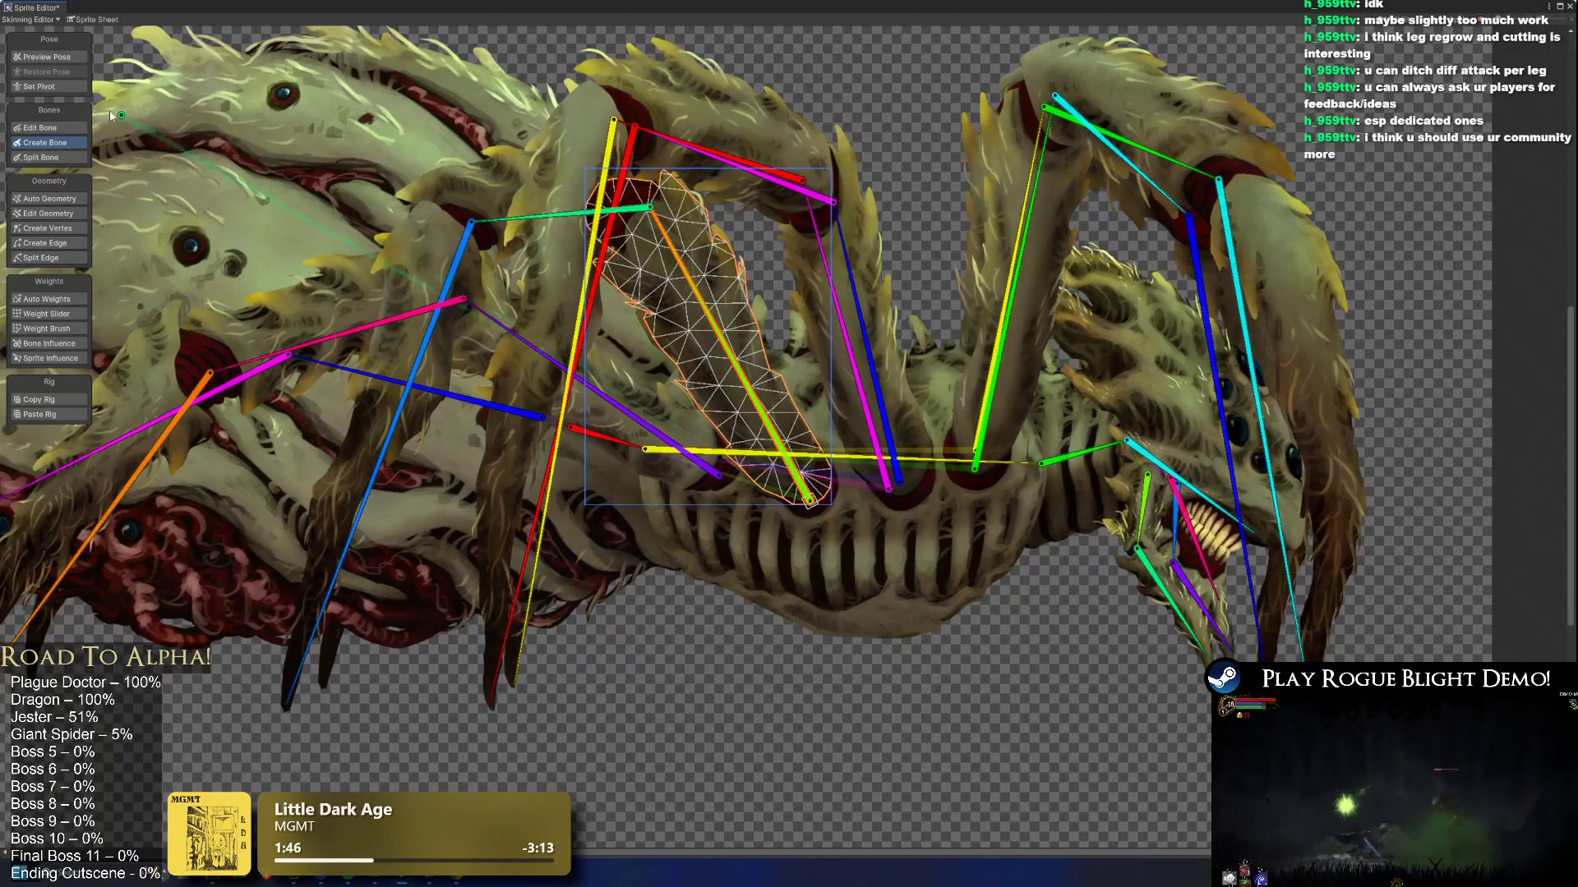
pyautogui.click(49, 127)
pyautogui.scroll(3, 772, 464)
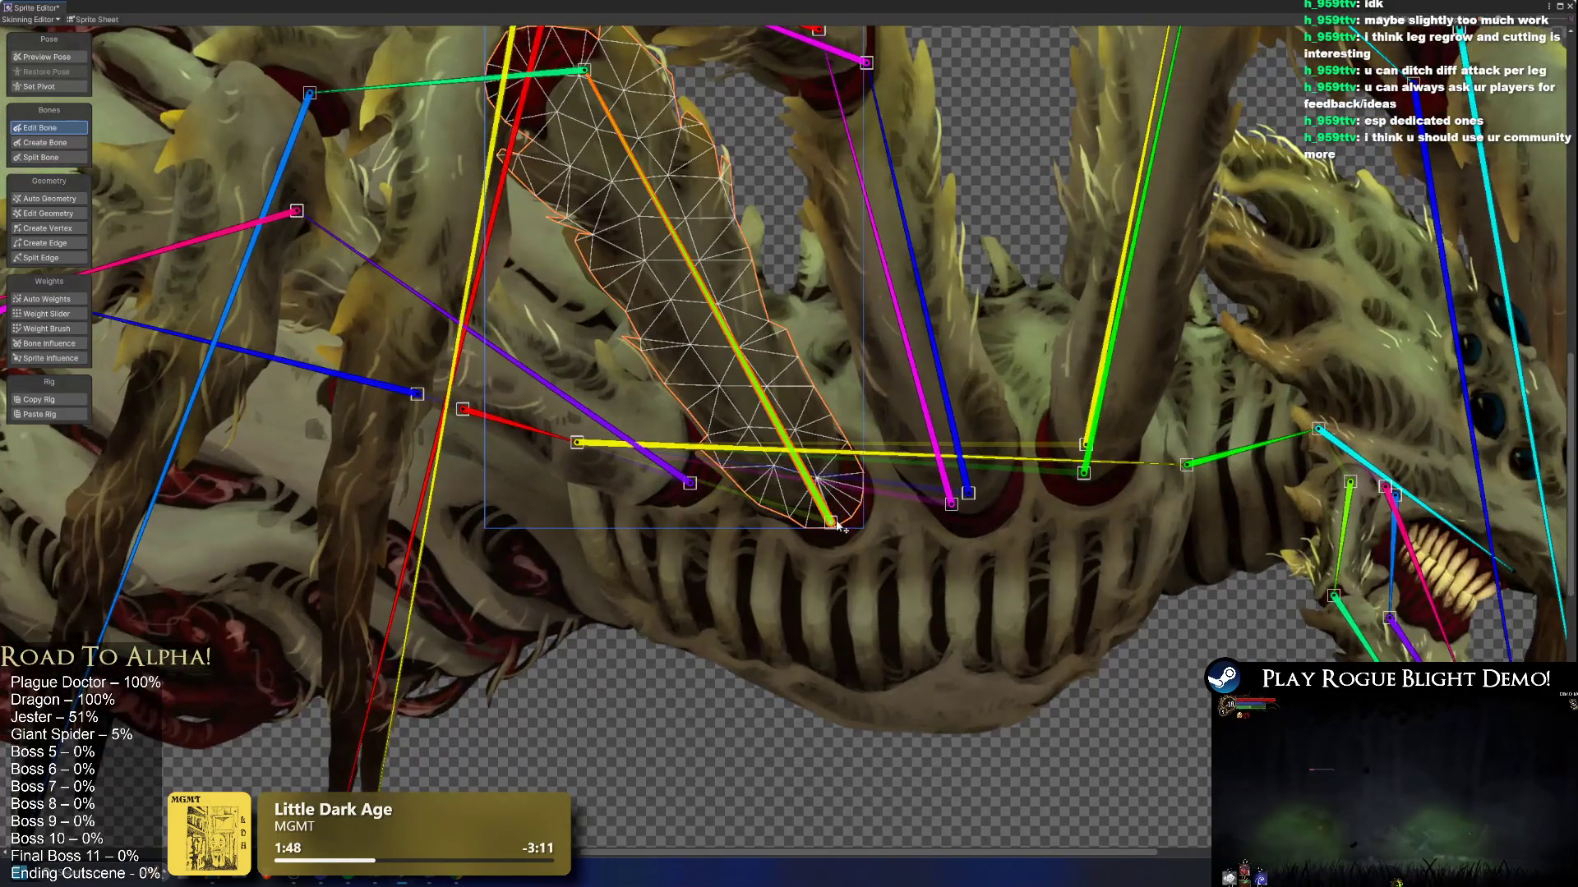
pyautogui.moveTo(832, 525); pyautogui.dragTo(836, 520)
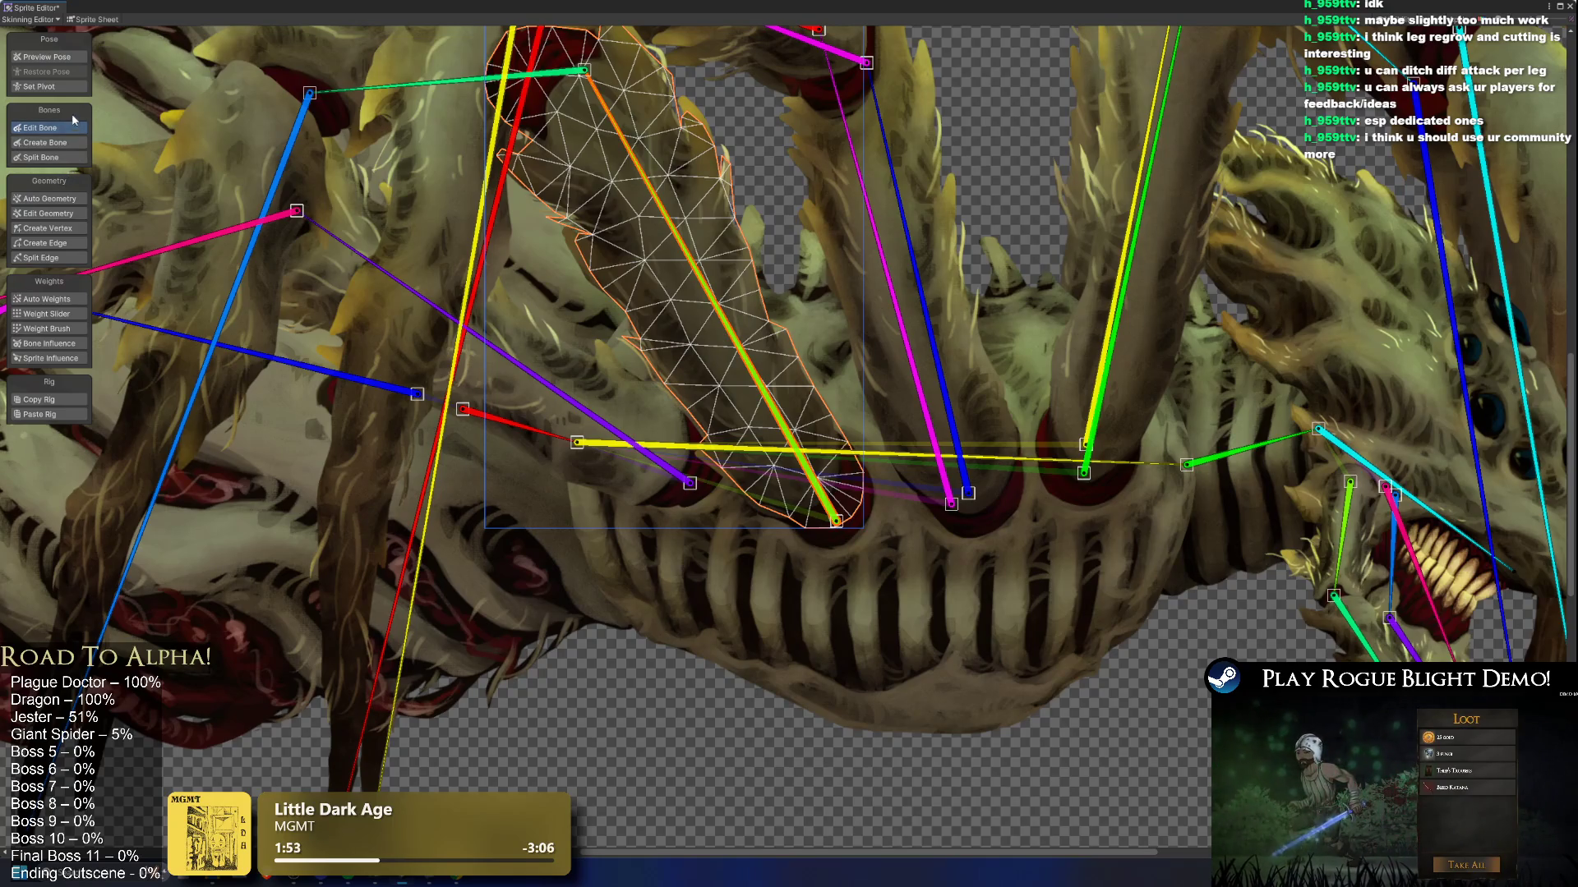
# Step: Add green-and-blue bones down the long front leg mesh
pyautogui.click(74, 143)
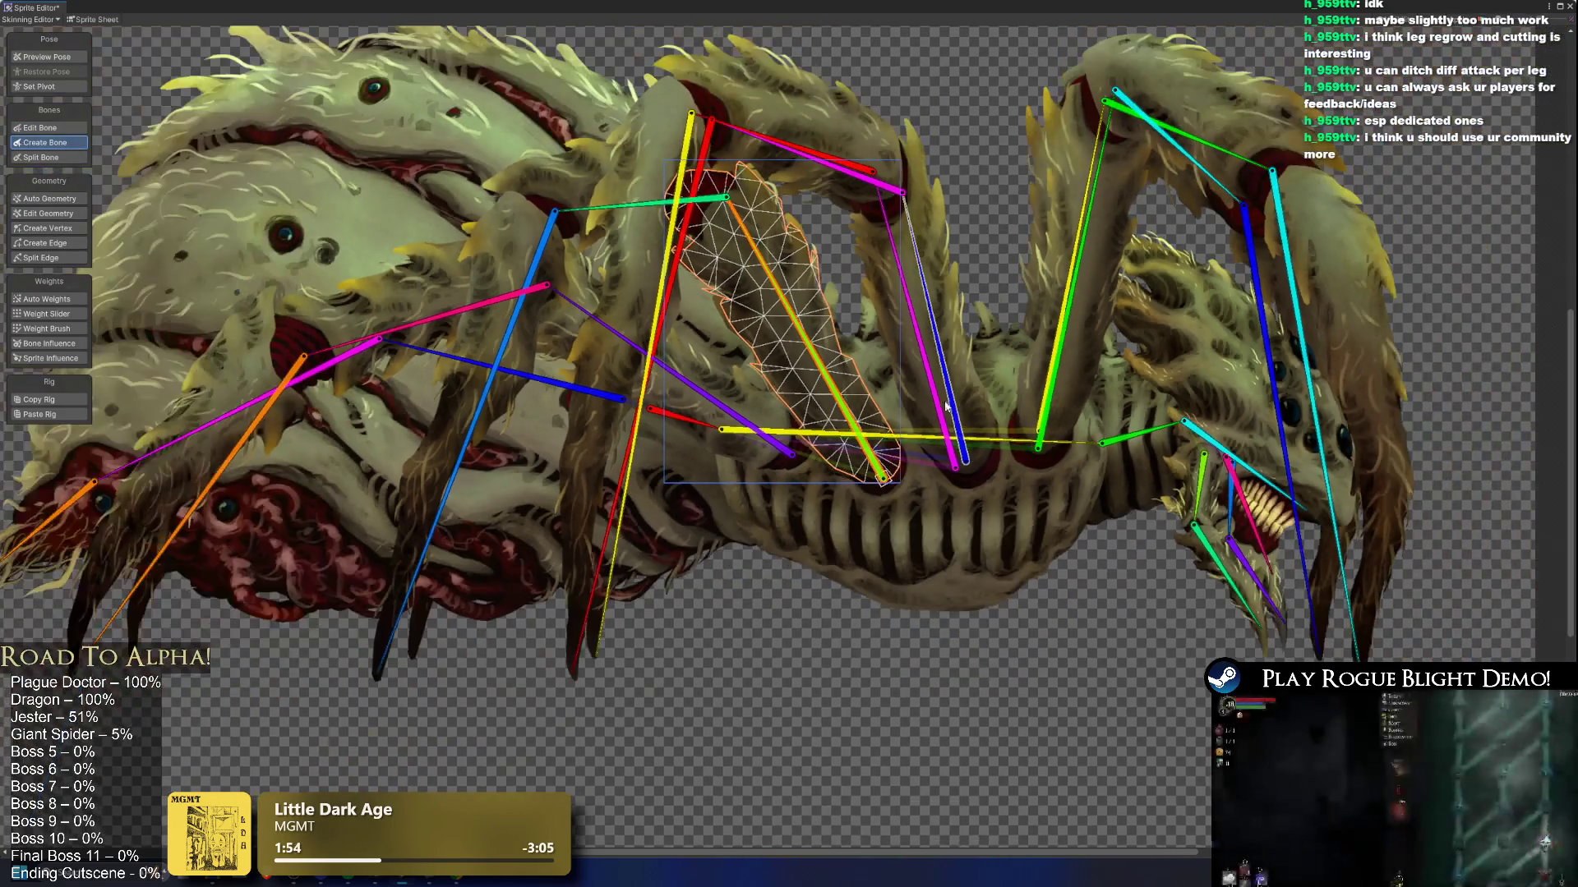
pyautogui.scroll(-3, 965, 402)
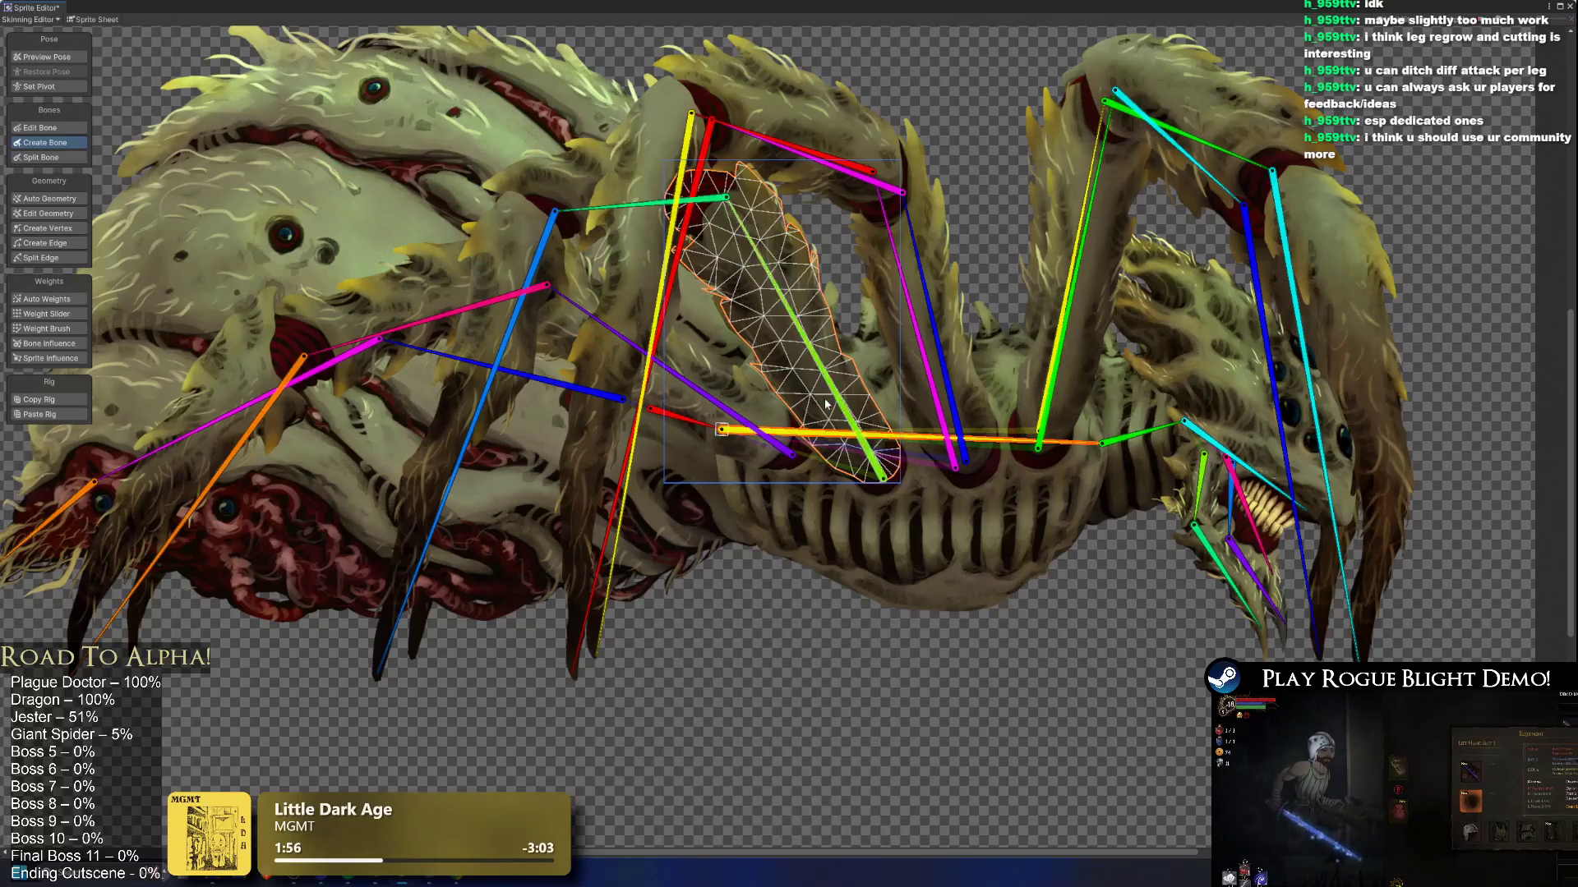
pyautogui.scroll(1, 871, 440)
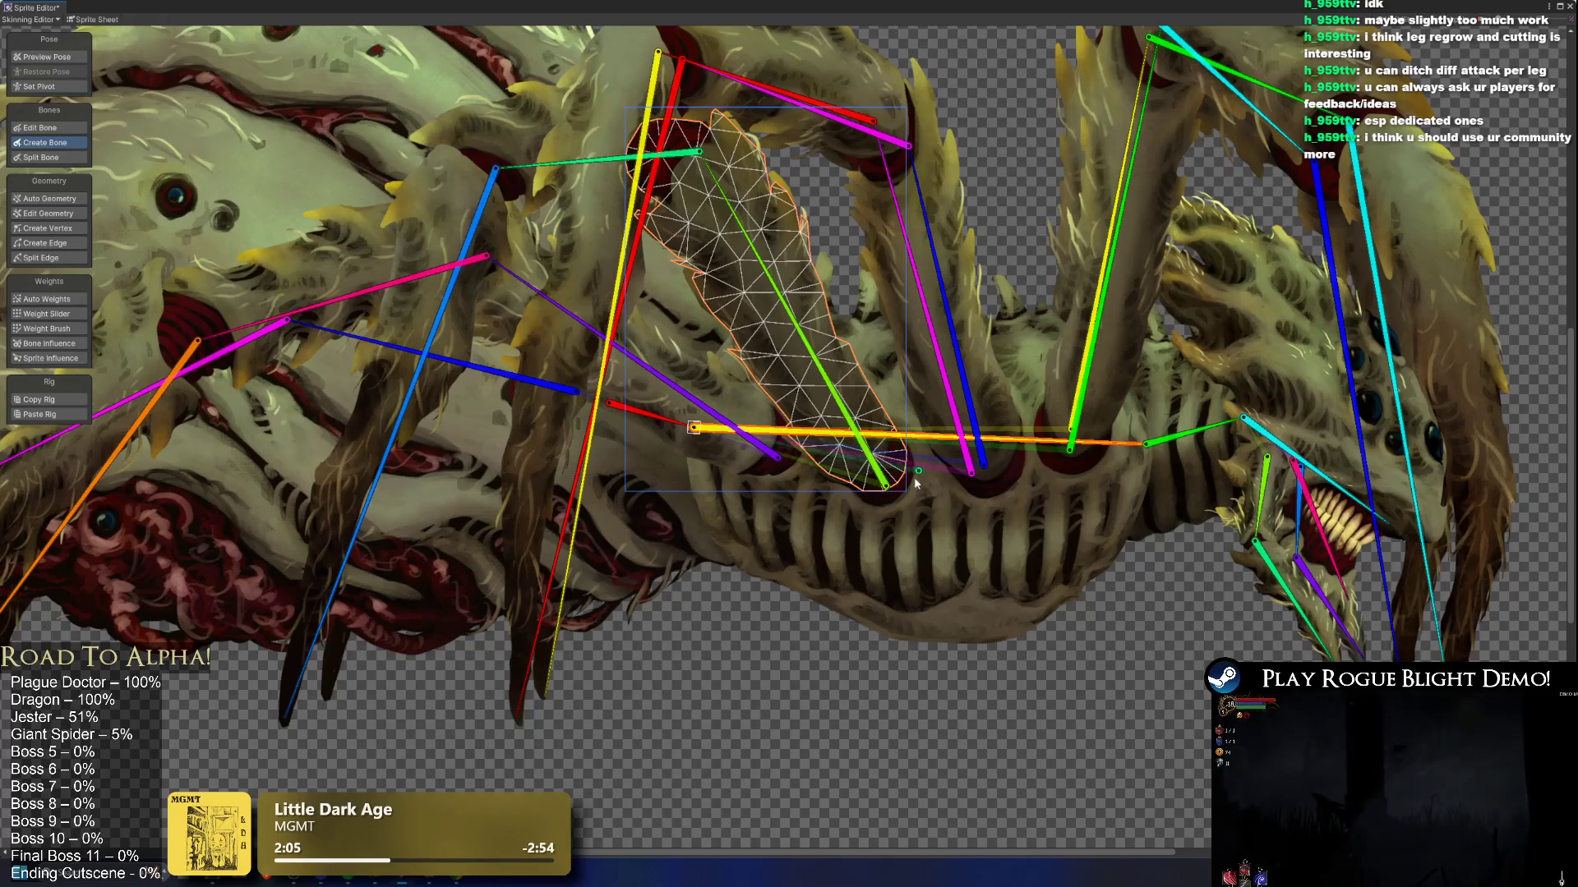
pyautogui.click(752, 246)
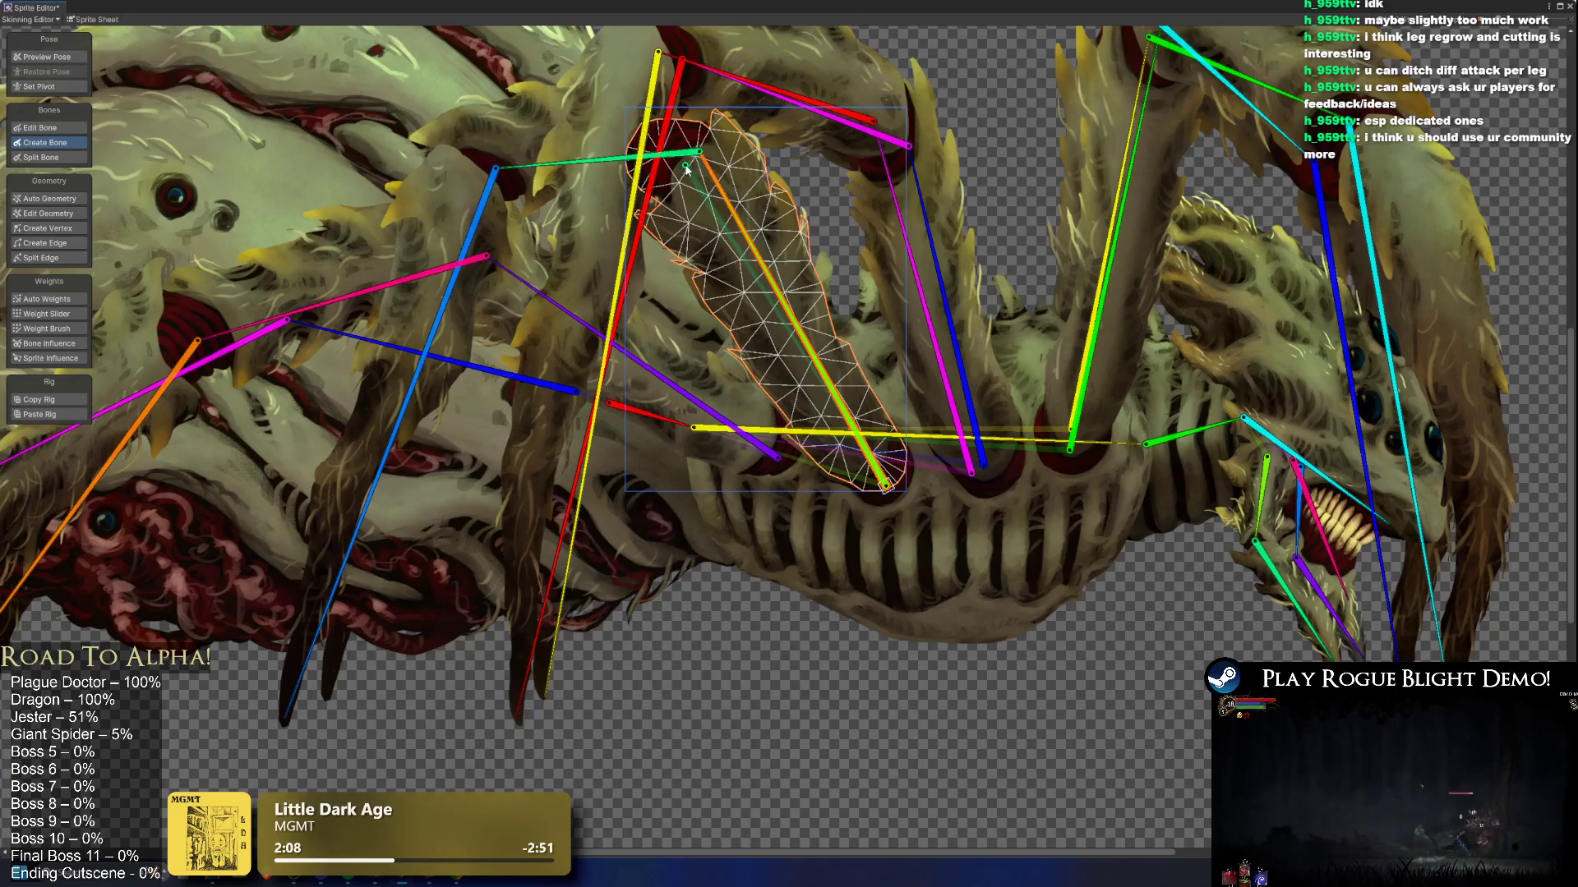
# Step: Pan across the body and select the small piece near the body's top for bone editing
pyautogui.moveTo(631, 179); pyautogui.dragTo(817, 215)
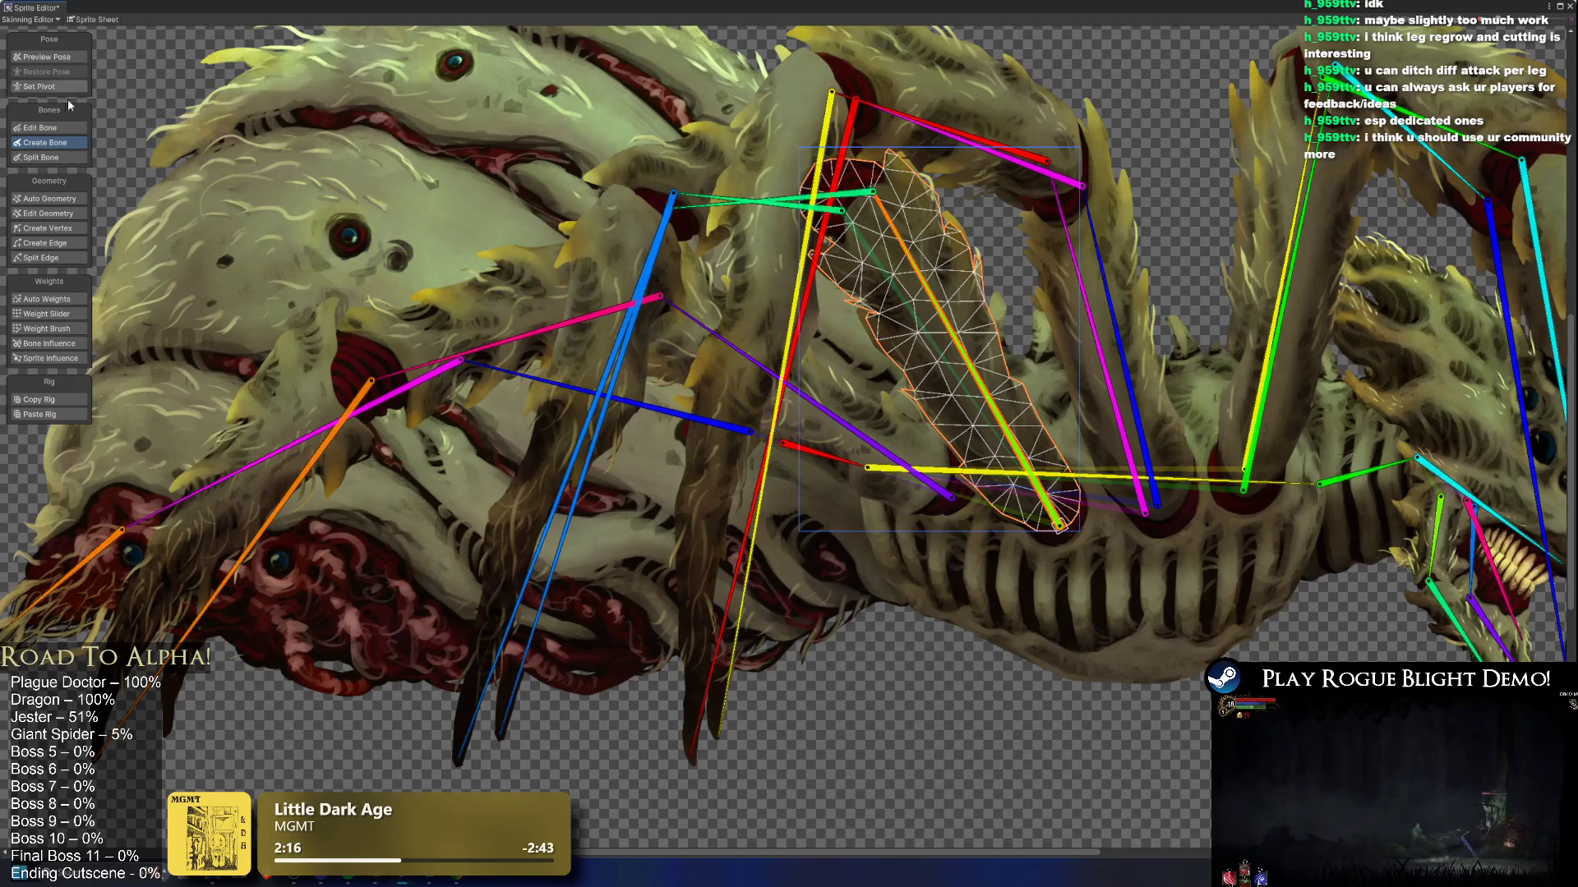
pyautogui.click(84, 128)
pyautogui.click(710, 185)
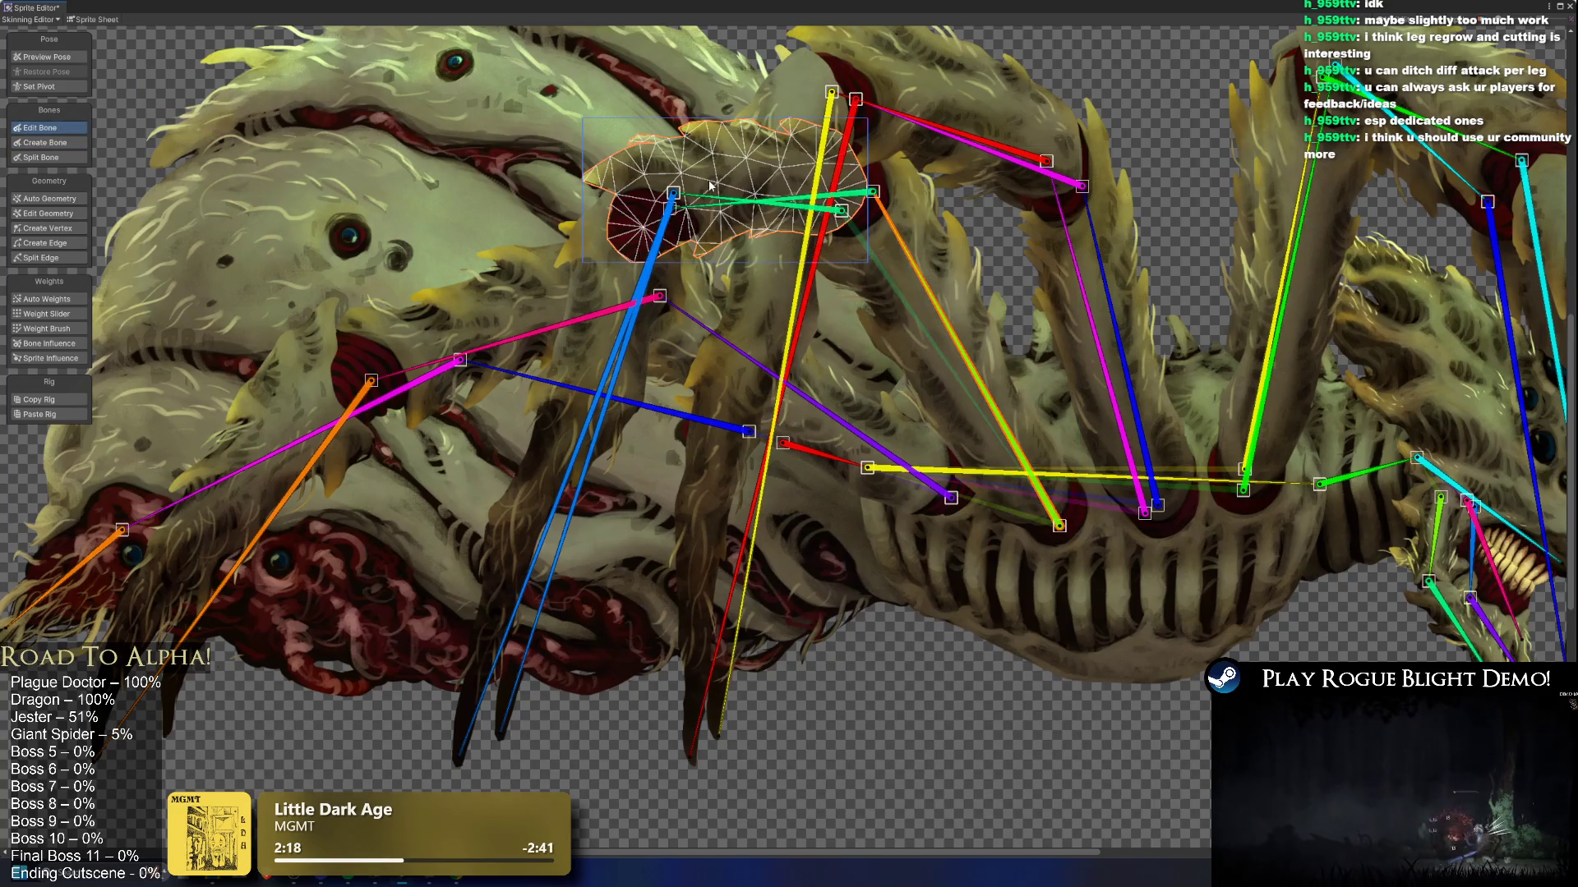
# Step: Drag the green bone's tip right and reposition the red and orange joints over the small upper piece
pyautogui.scroll(4, 871, 208)
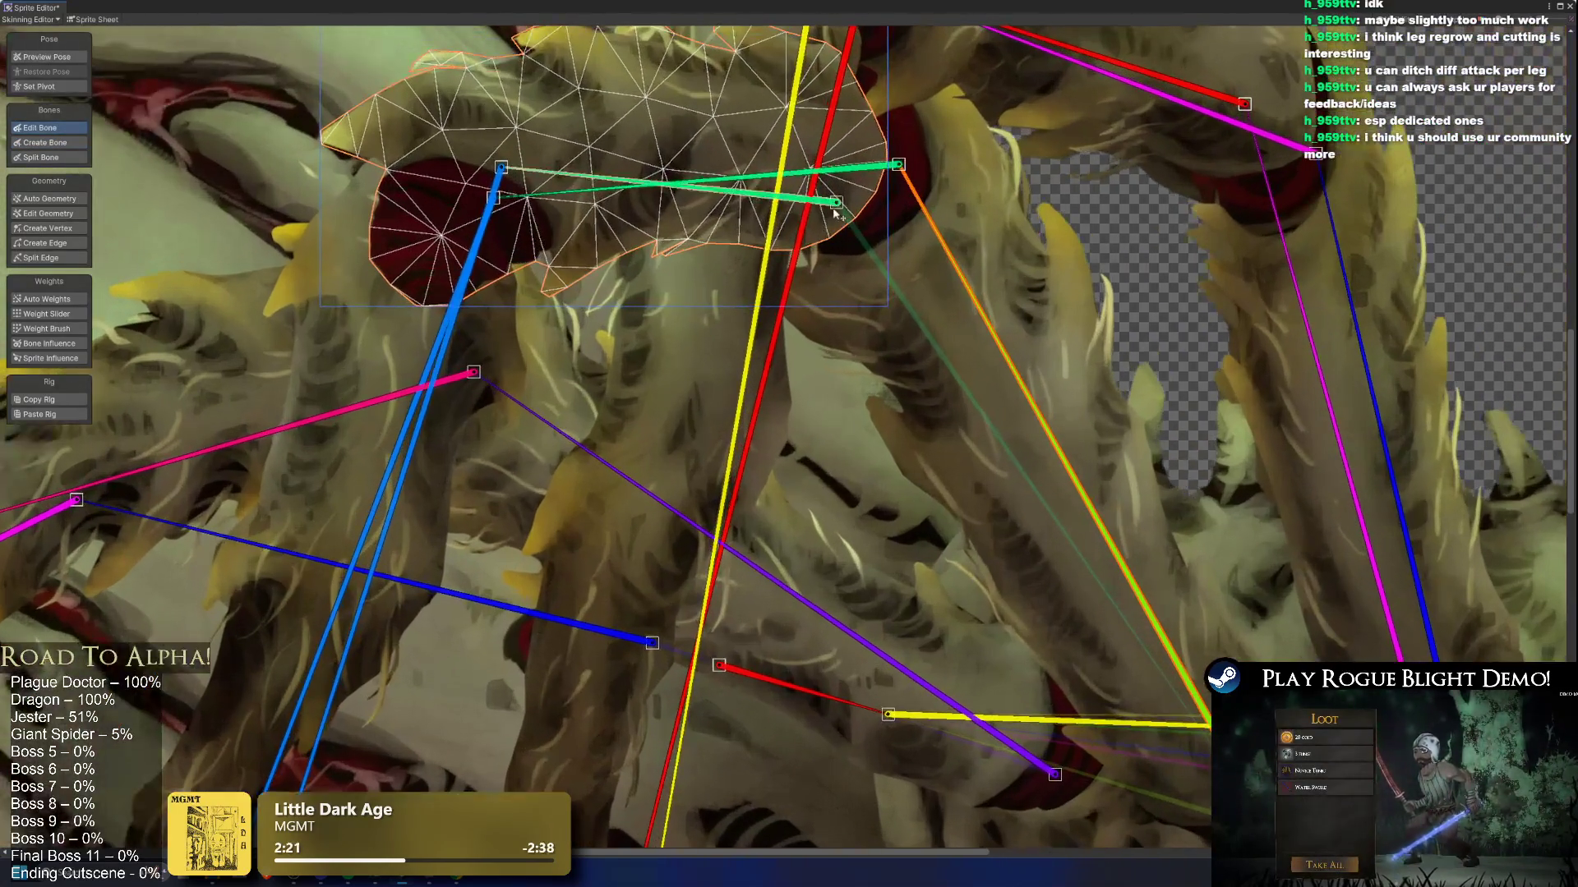
pyautogui.moveTo(838, 203); pyautogui.dragTo(881, 199)
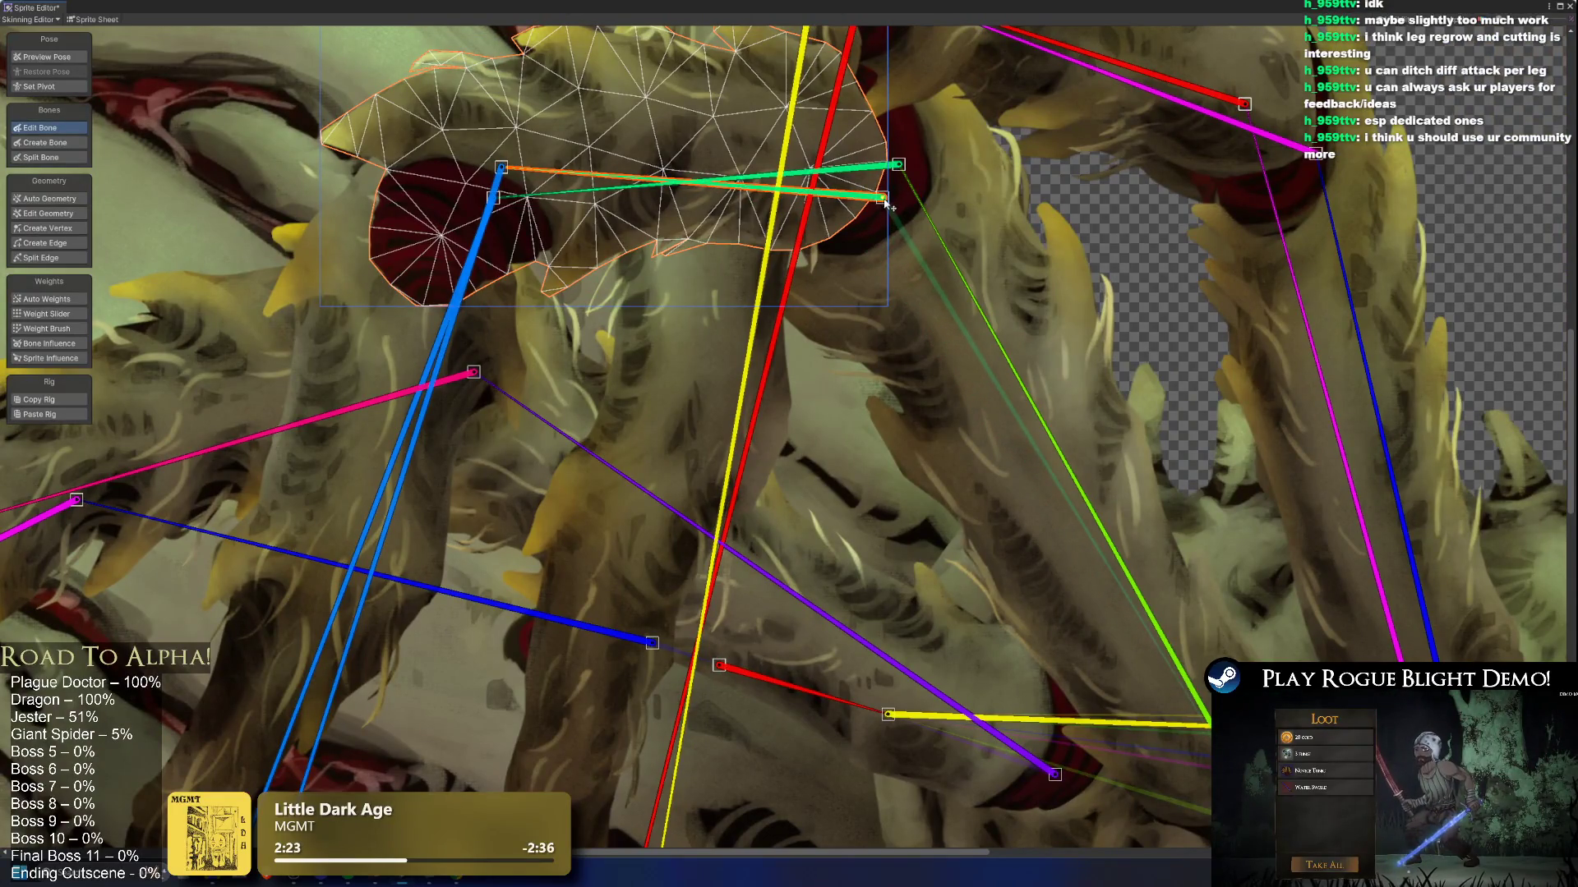
pyautogui.moveTo(542, 175)
pyautogui.mouseDown()
pyautogui.moveTo(847, 146)
pyautogui.moveTo(740, 176)
pyautogui.moveTo(775, 181)
pyautogui.mouseUp()
pyautogui.scroll(-5, 738, 259)
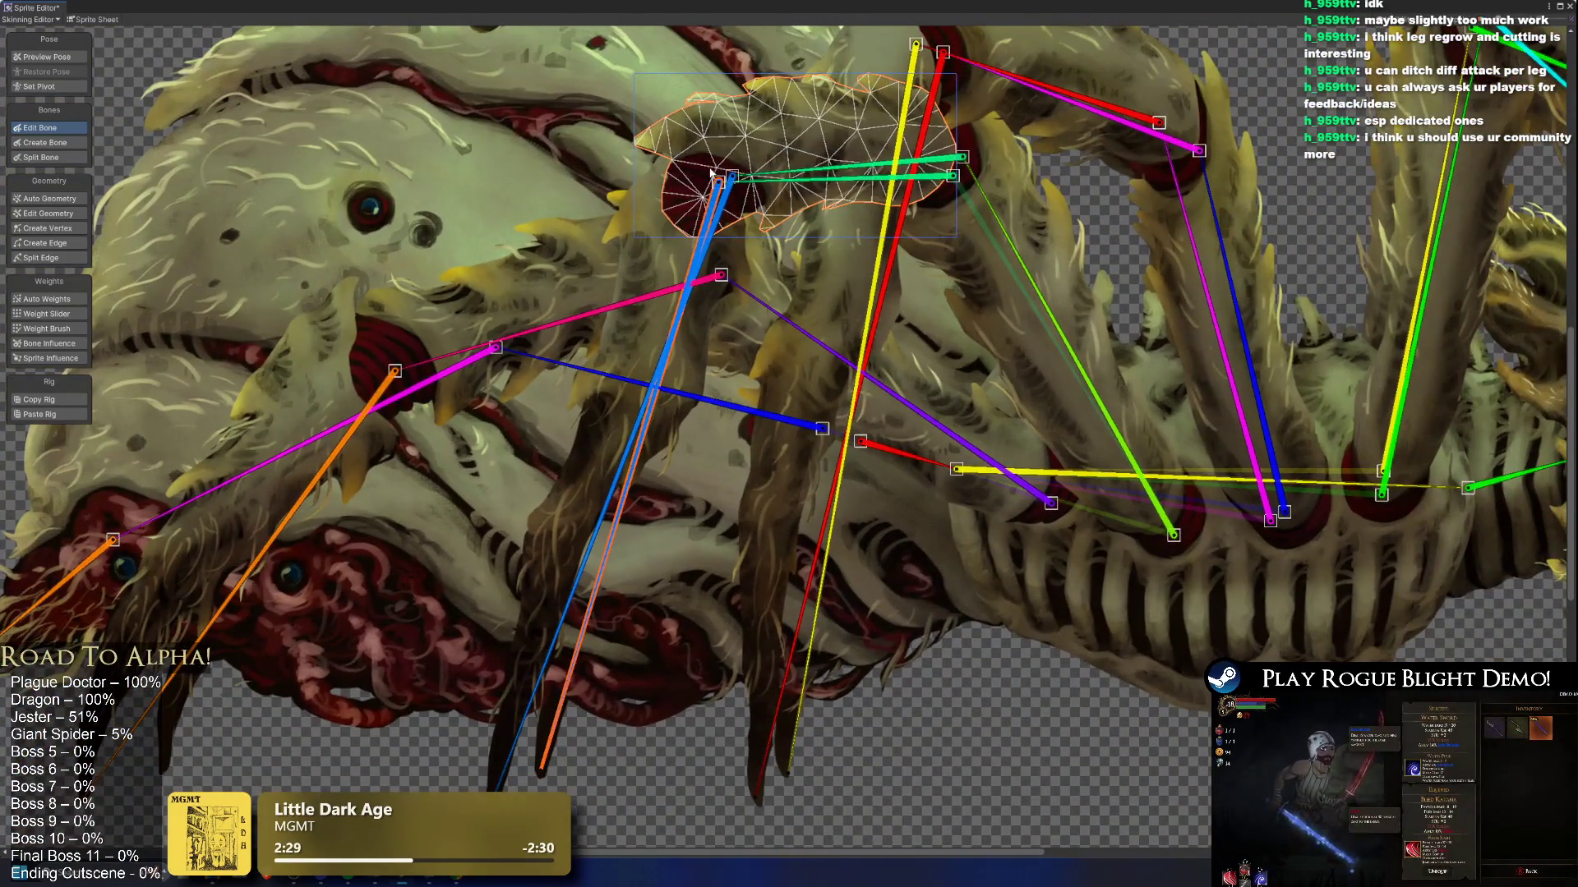
pyautogui.moveTo(721, 186); pyautogui.dragTo(712, 190)
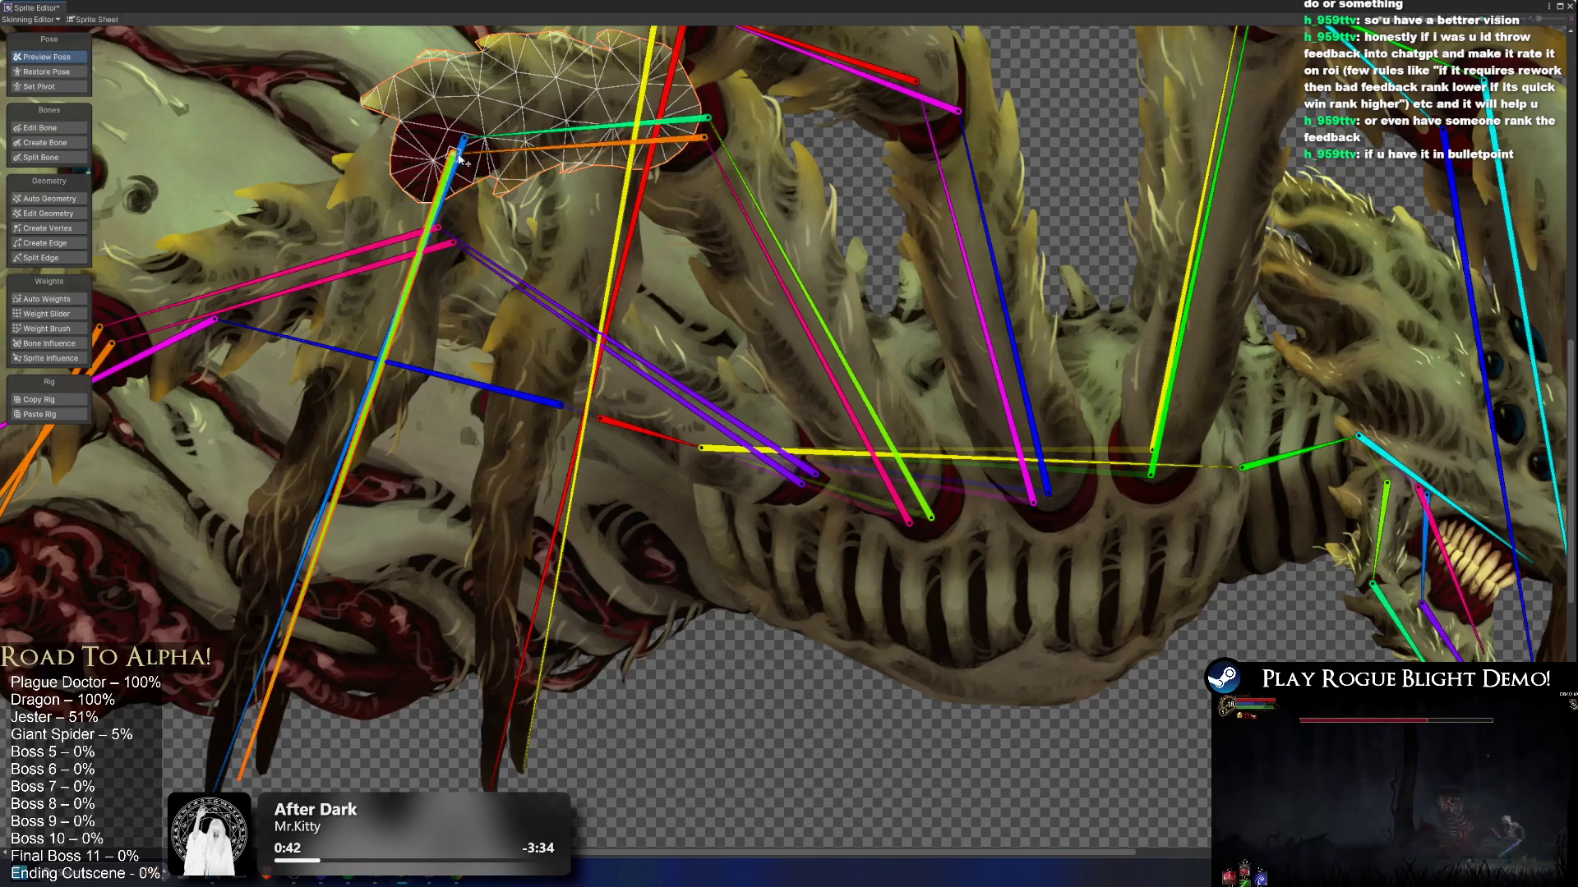
# Step: Move the leg bones' top joint and shift the orange bone's left joint down-right
pyautogui.click(65, 128)
pyautogui.moveTo(485, 152); pyautogui.dragTo(401, 161)
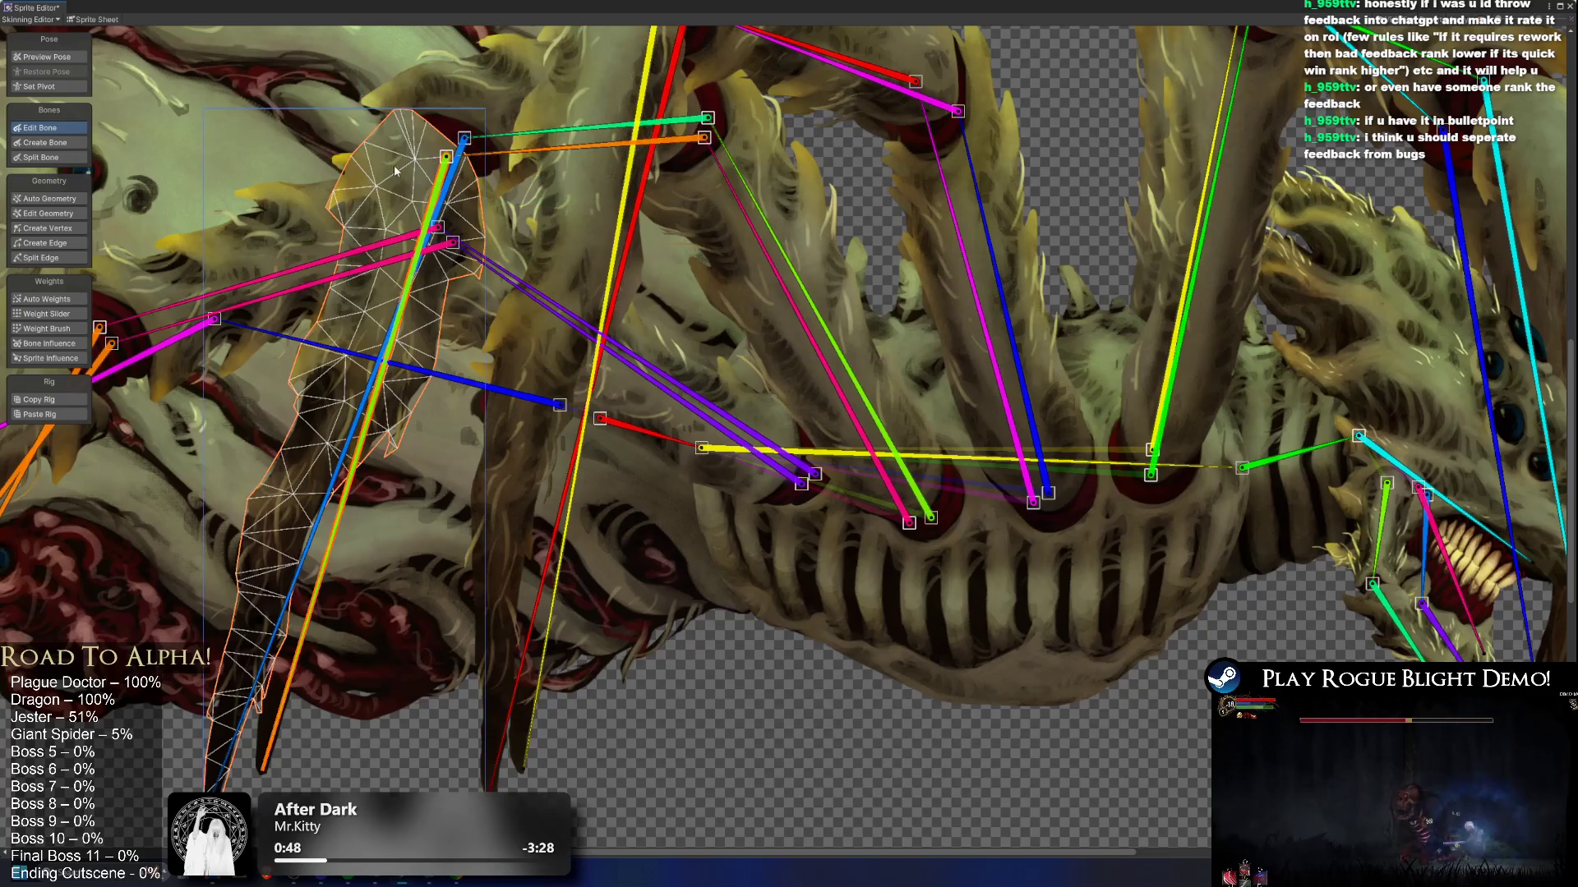
pyautogui.click(520, 157)
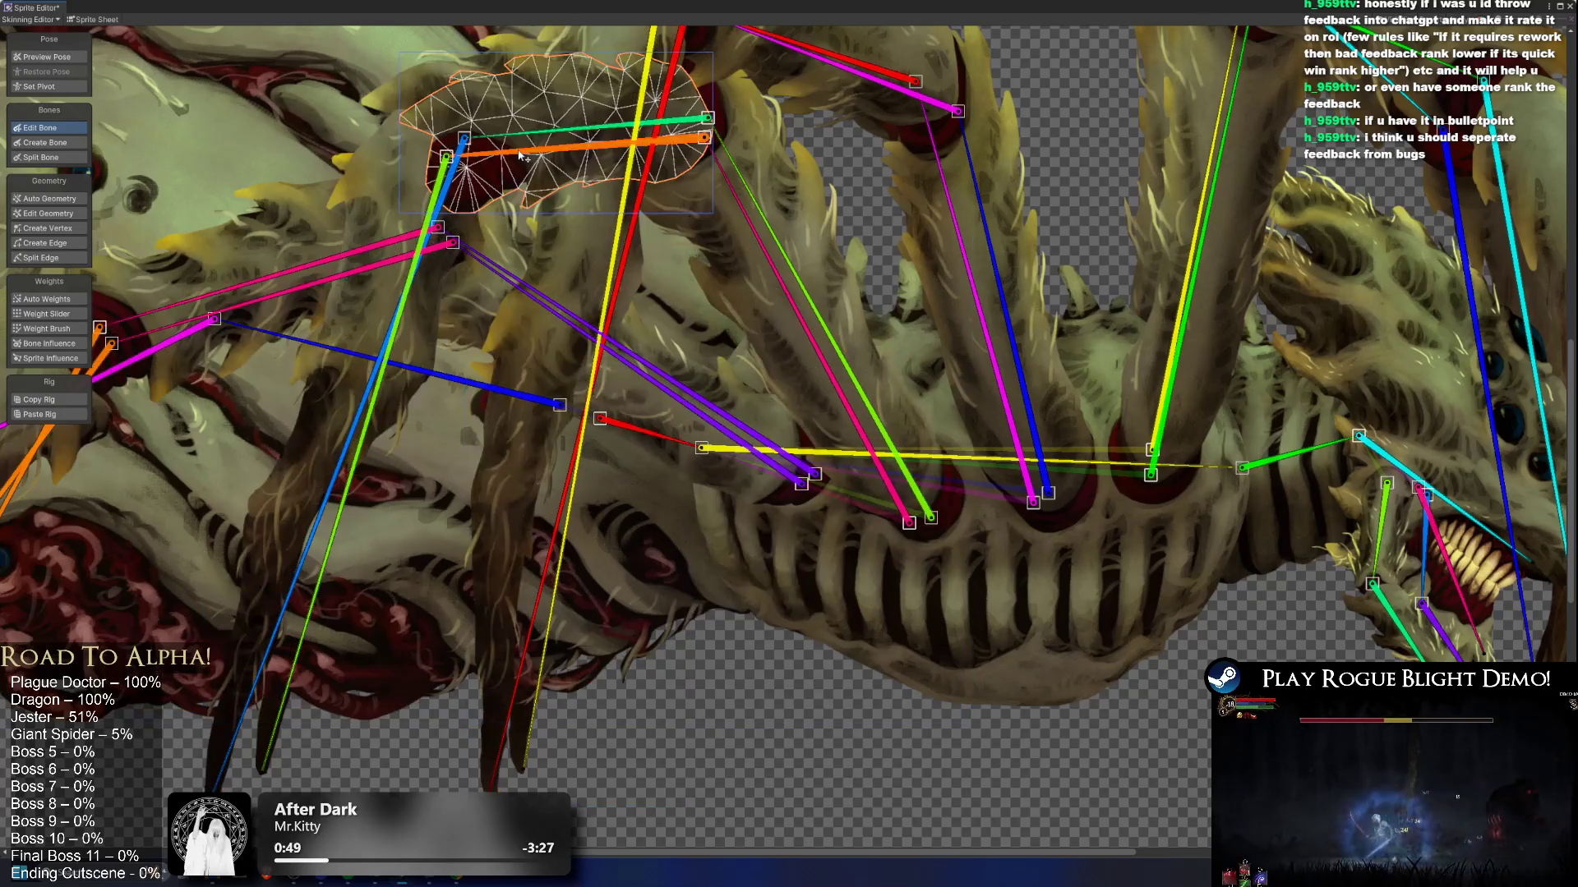
pyautogui.moveTo(451, 160); pyautogui.dragTo(479, 174)
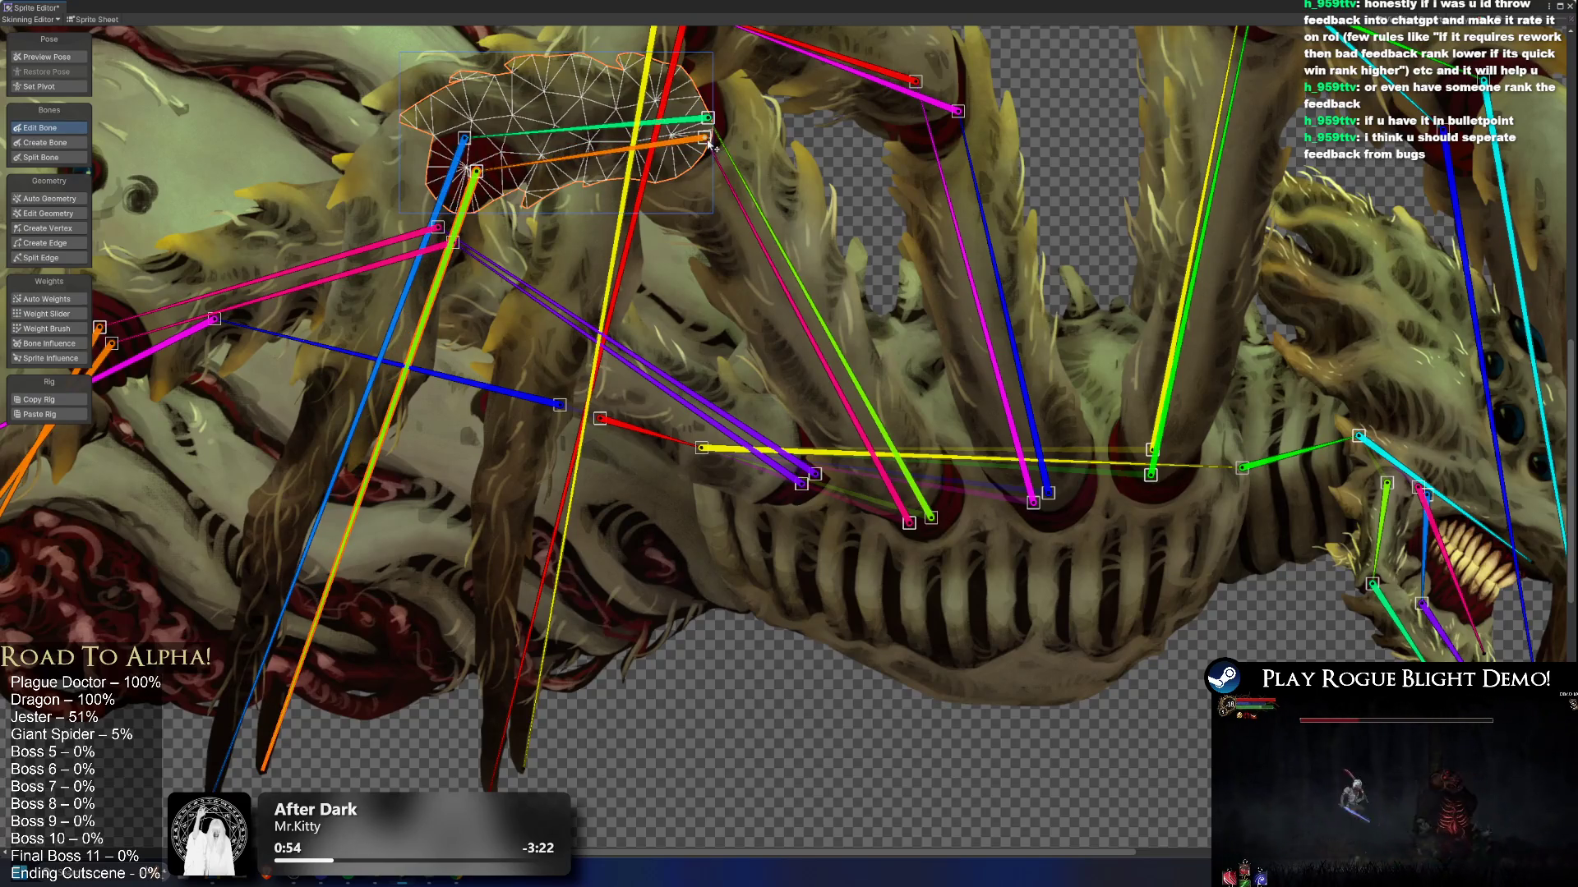
# Step: Check the limb, jaw and body sprites, then raise the red bone's tip on the long limb
pyautogui.click(910, 523)
pyautogui.click(900, 516)
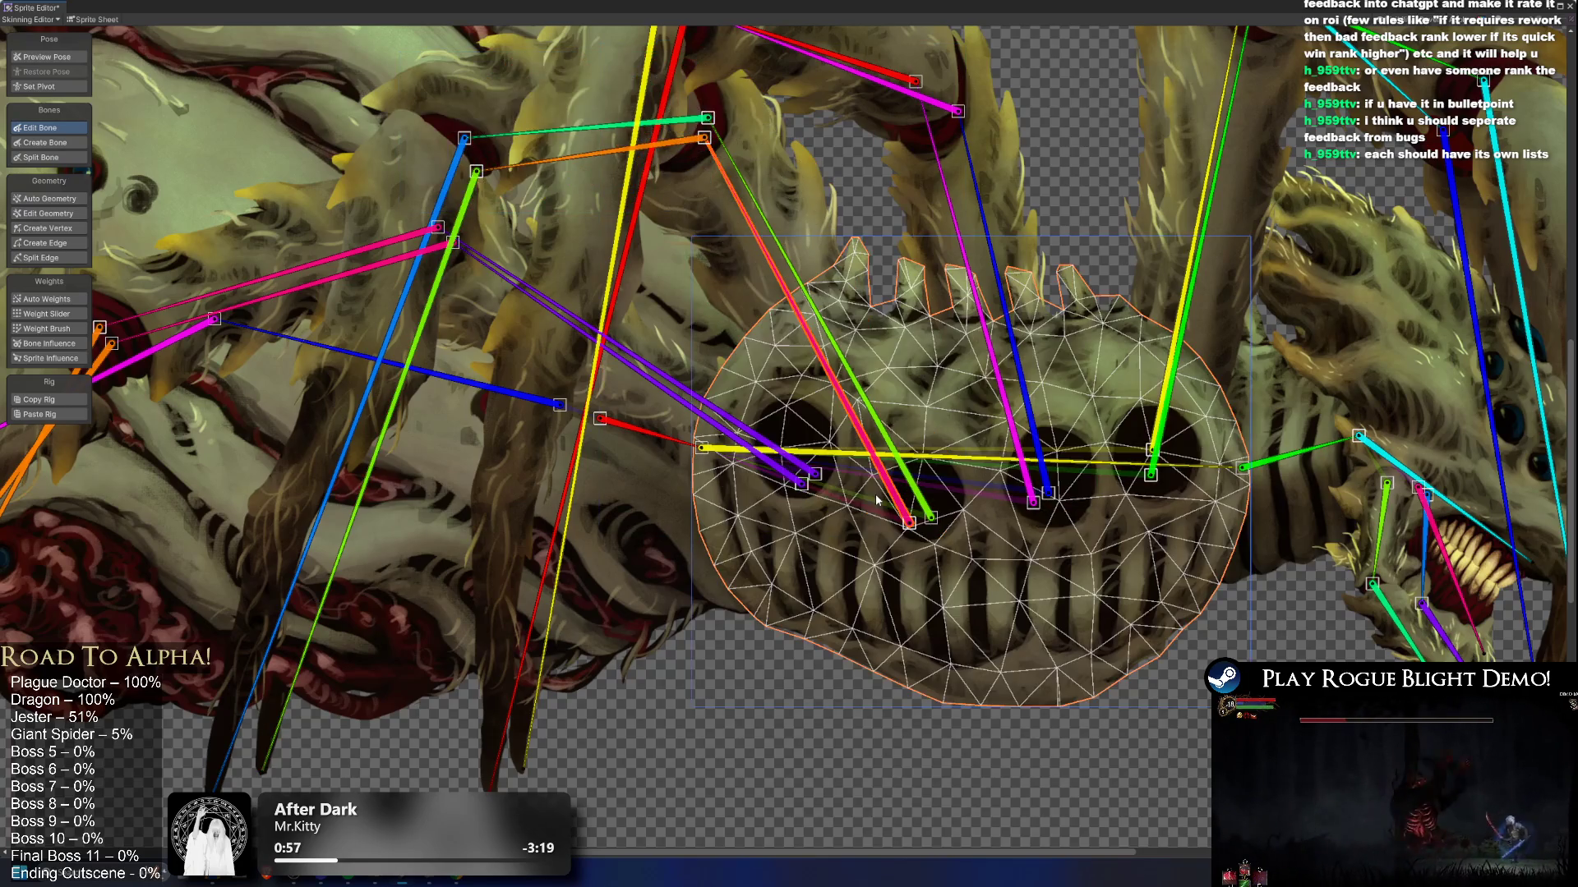
pyautogui.click(886, 499)
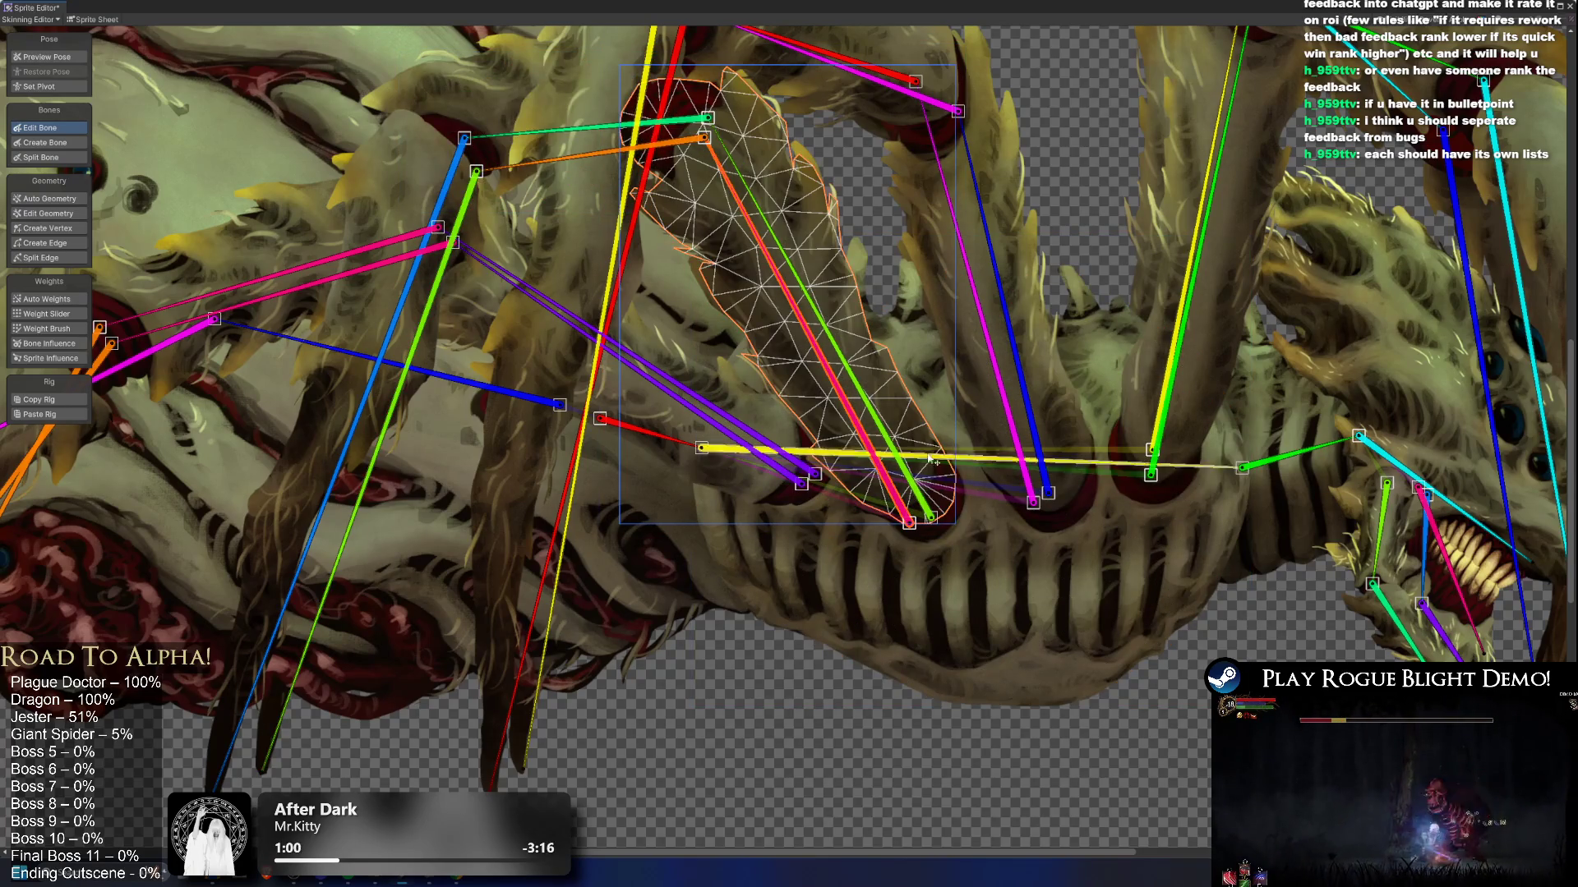
pyautogui.click(863, 257)
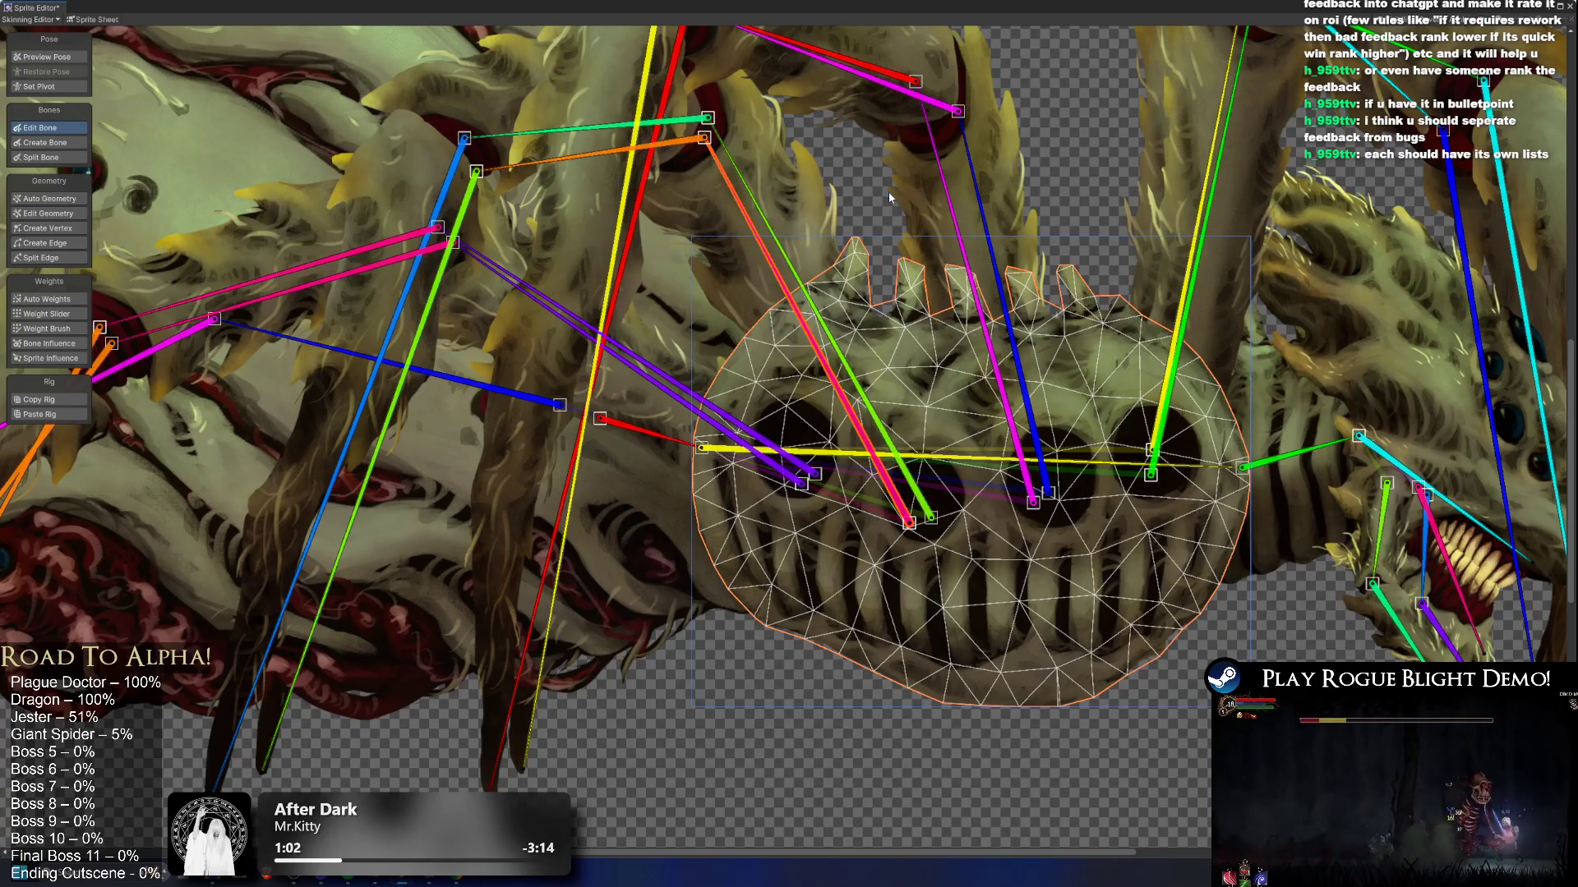
pyautogui.click(848, 190)
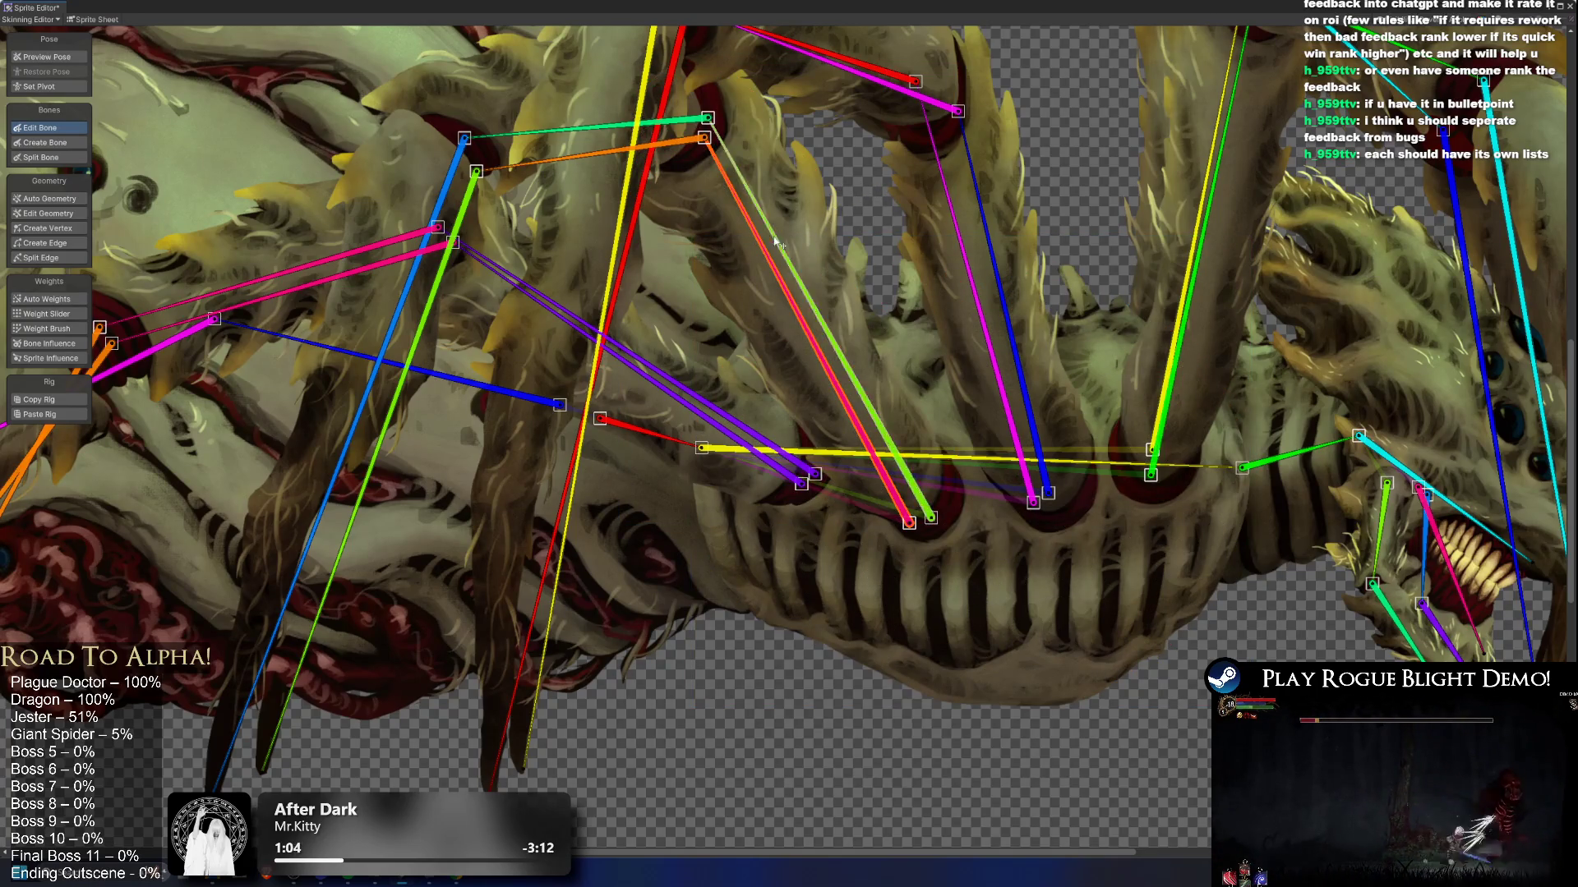
pyautogui.click(748, 240)
pyautogui.click(813, 212)
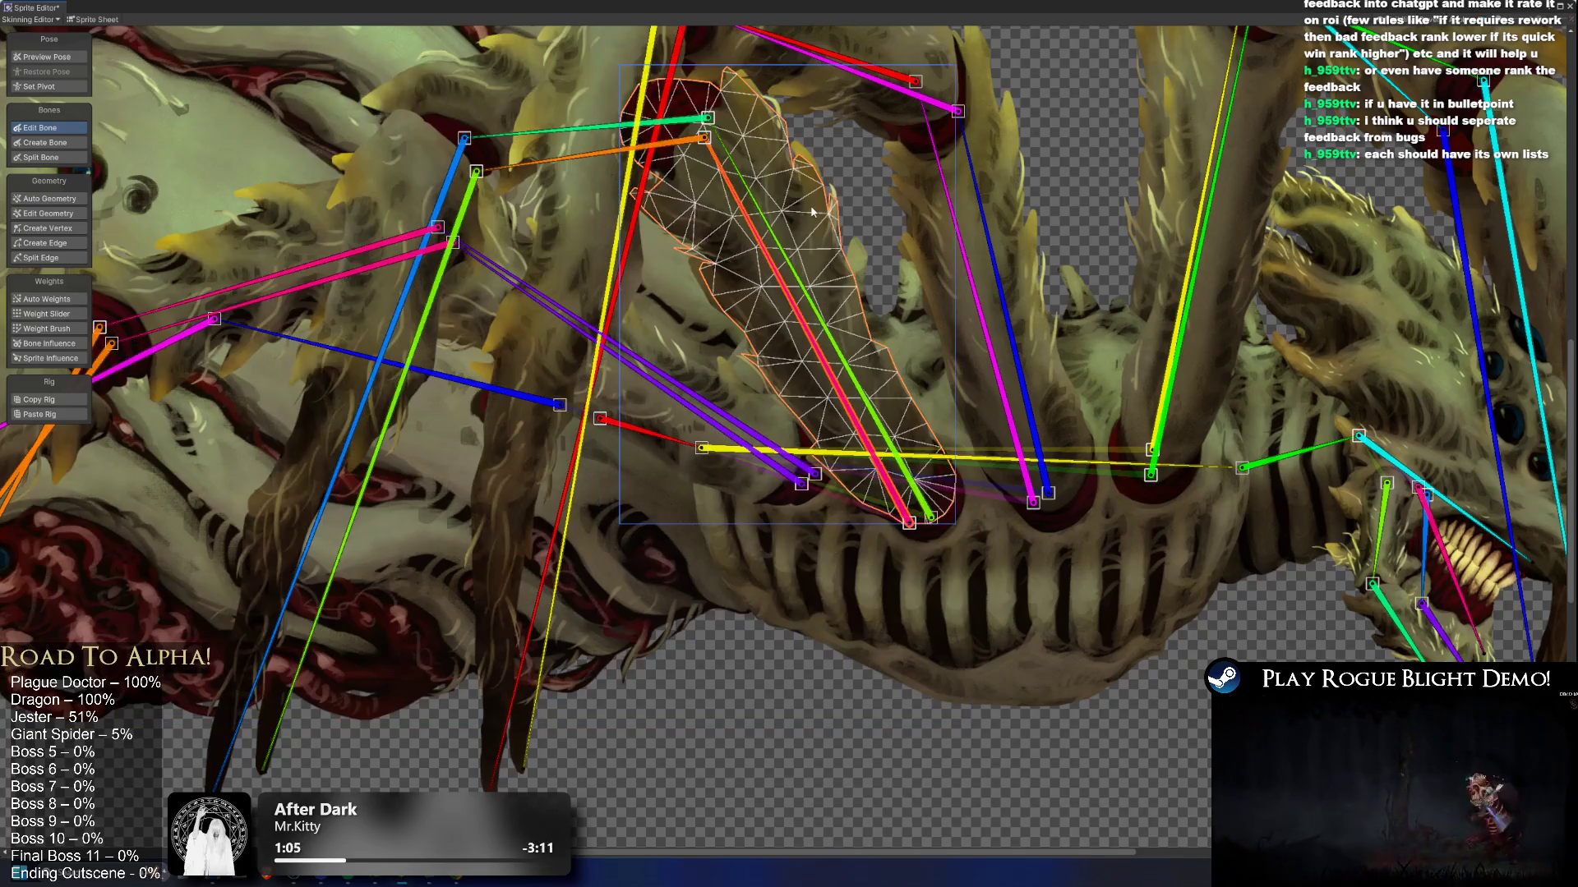
pyautogui.moveTo(913, 527); pyautogui.dragTo(914, 504)
# Step: Switch to Preview Pose and apply the rig changes with Ctrl+S
pyautogui.scroll(-5, 1048, 377)
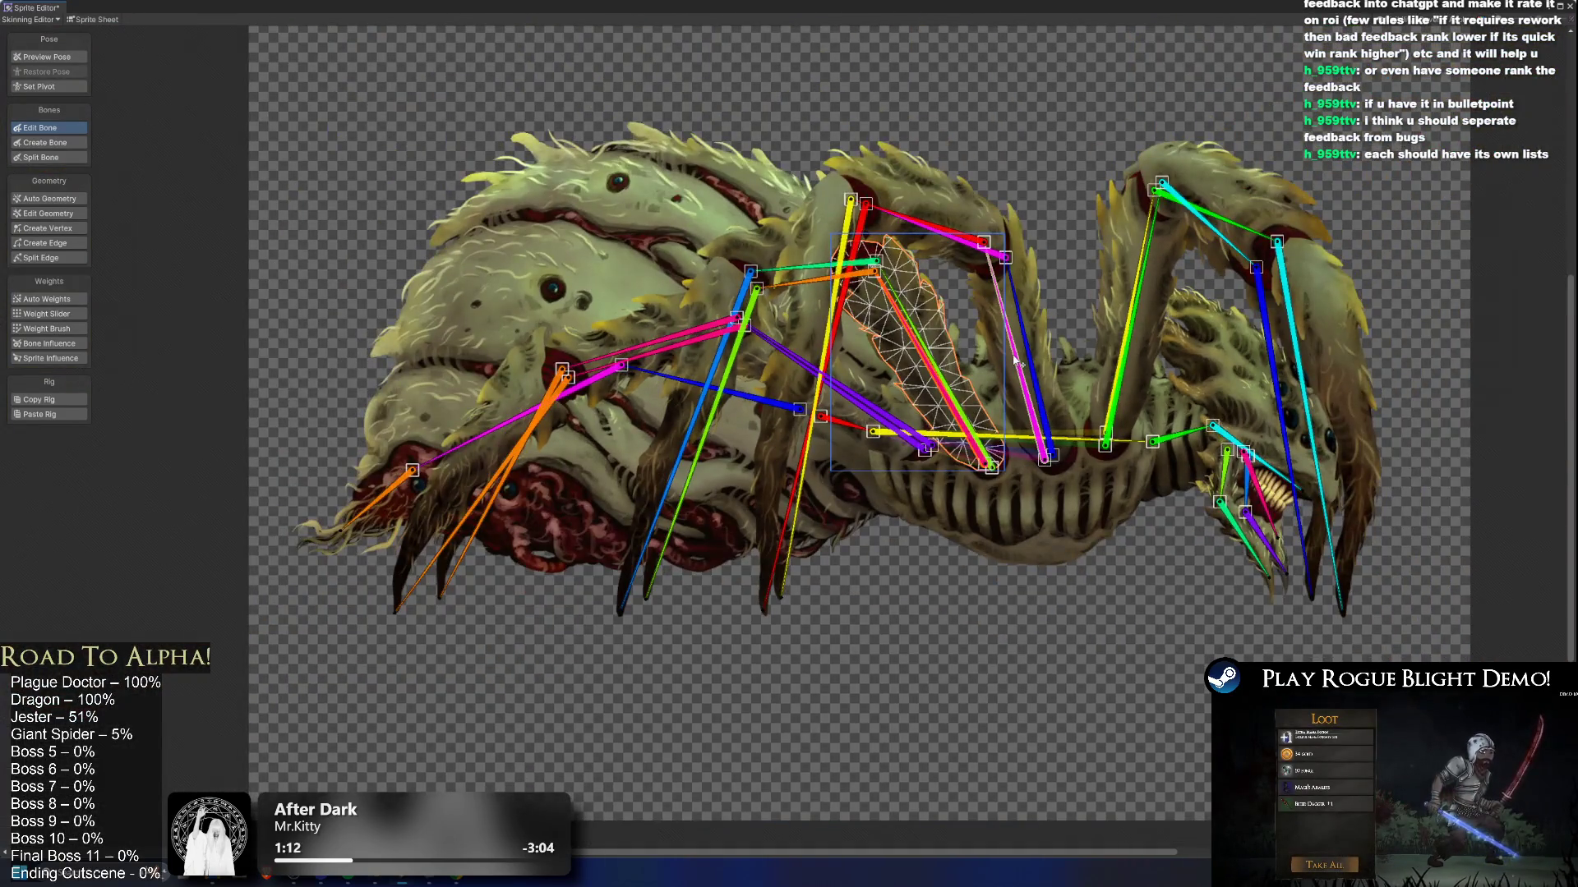
pyautogui.click(47, 57)
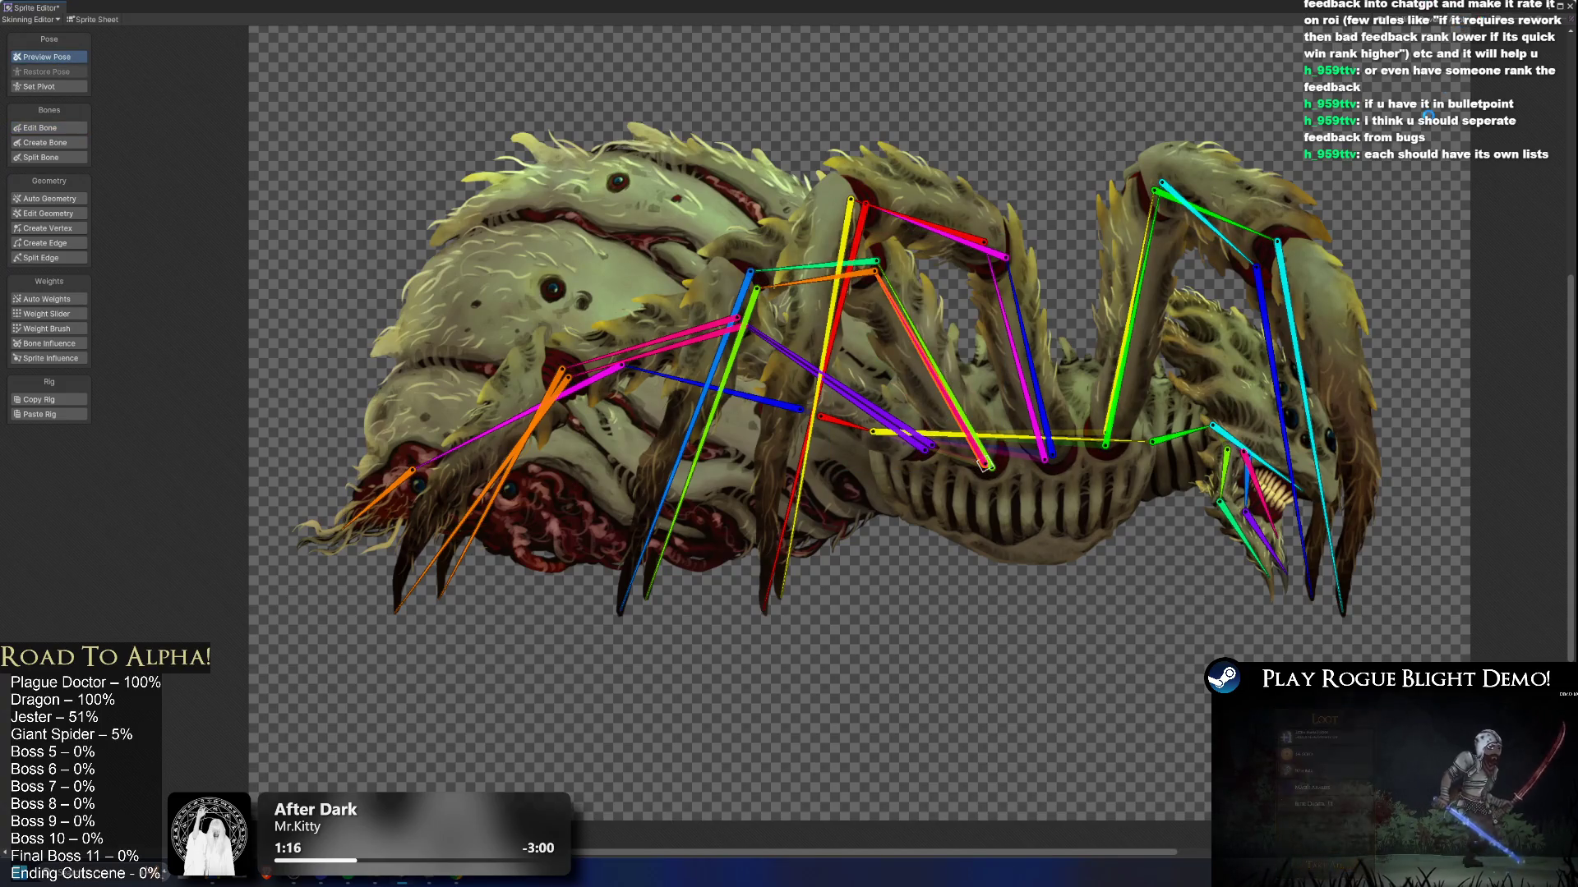
pyautogui.hotkey('ctrl', 's')
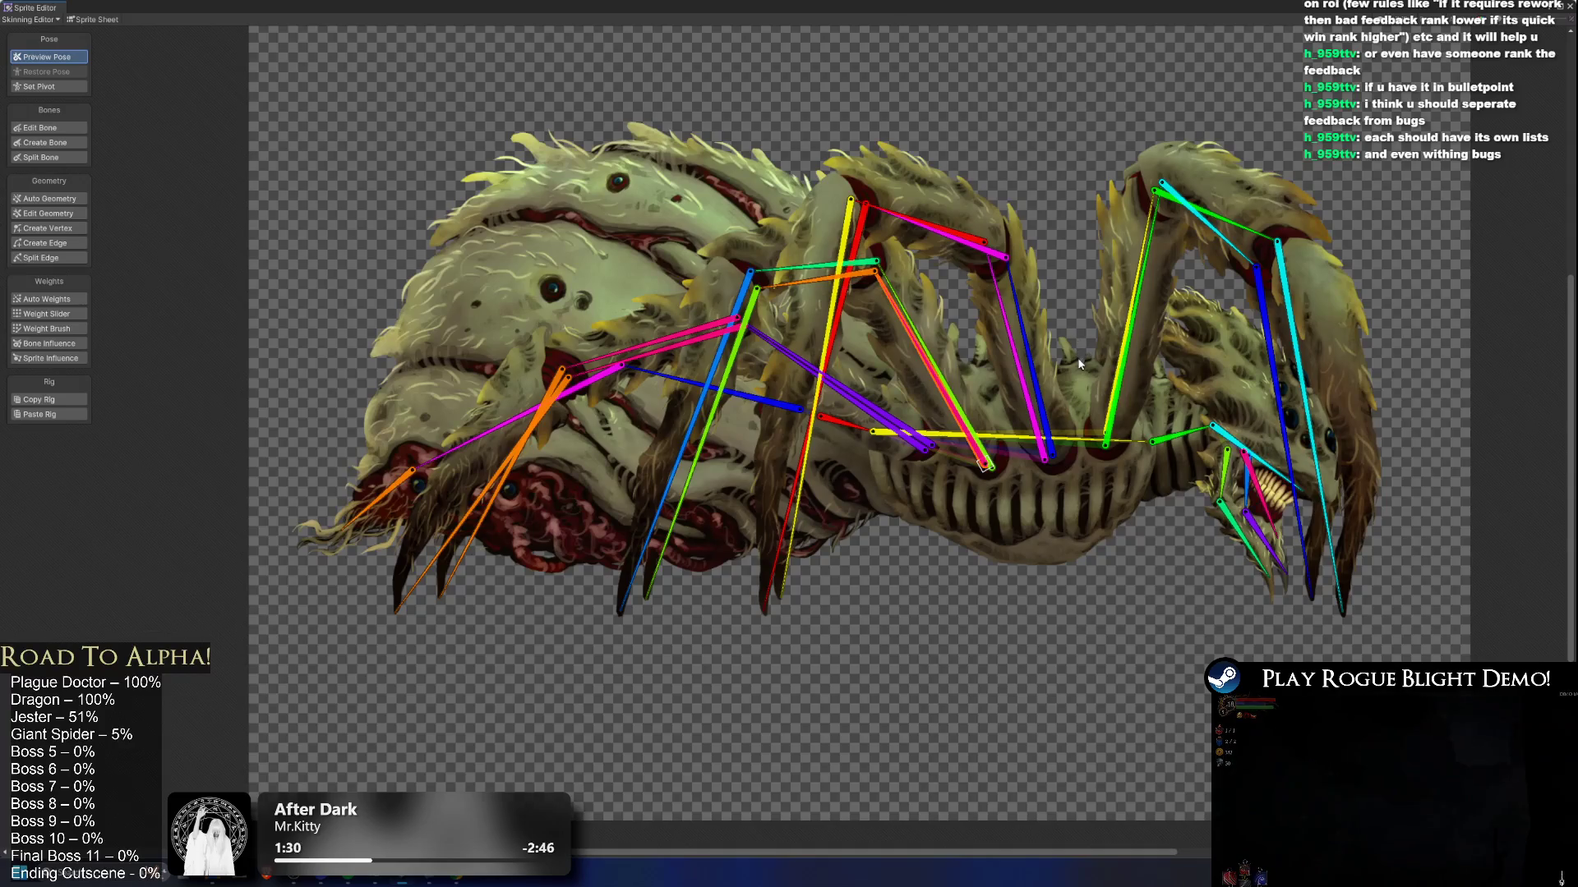
# Step: Test-bend the yellow and orange bone chains, resetting to rest pose between tries
pyautogui.scroll(2, 810, 462)
pyautogui.scroll(2, 838, 435)
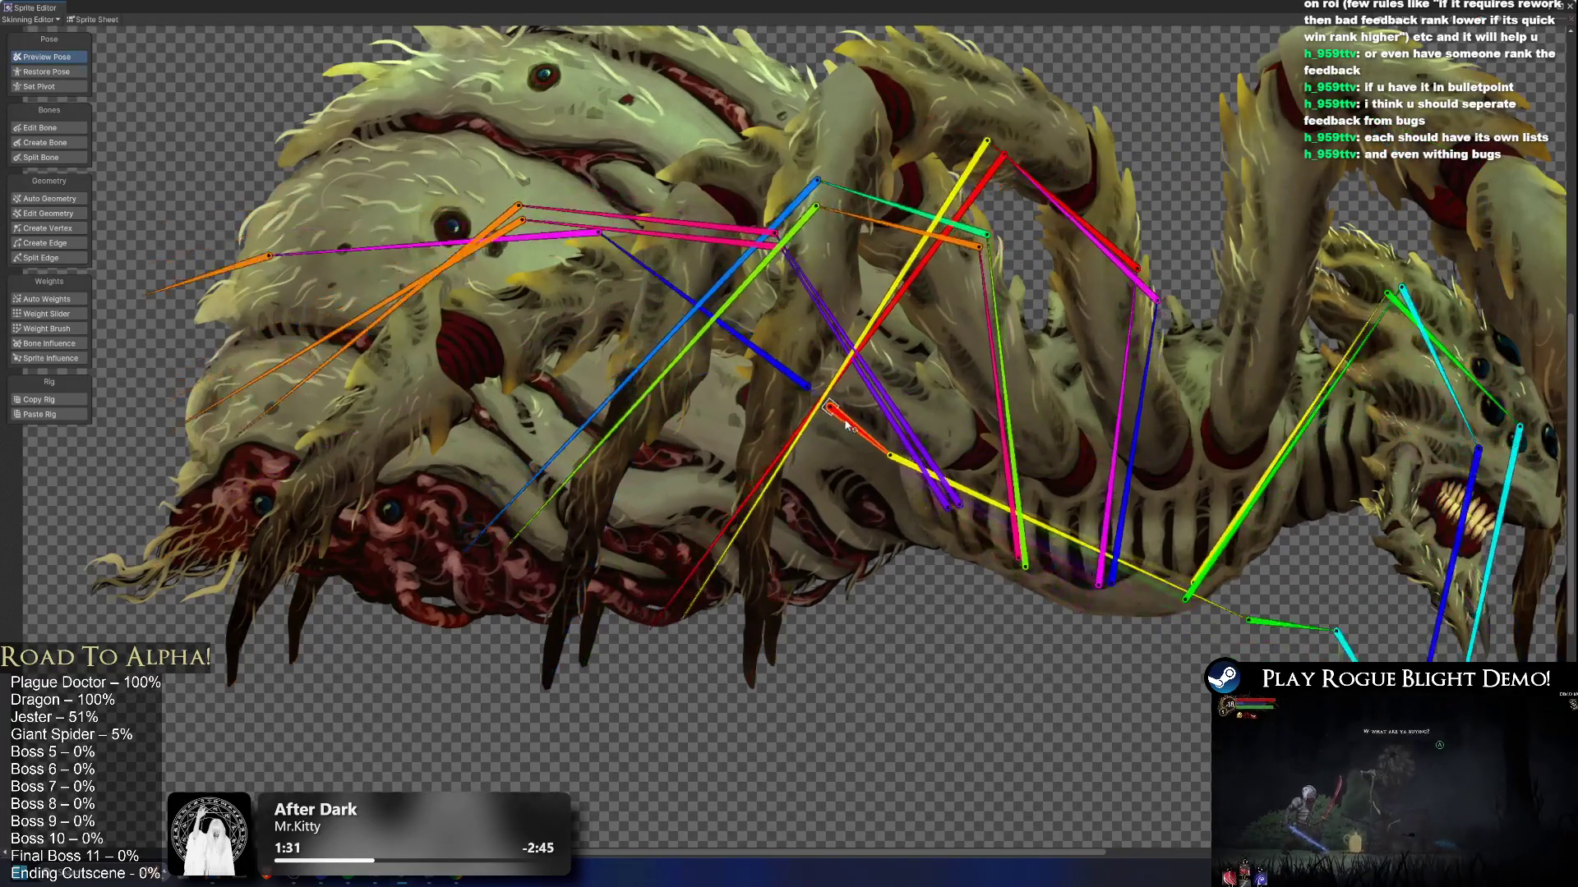
pyautogui.moveTo(1232, 452); pyautogui.dragTo(1198, 378)
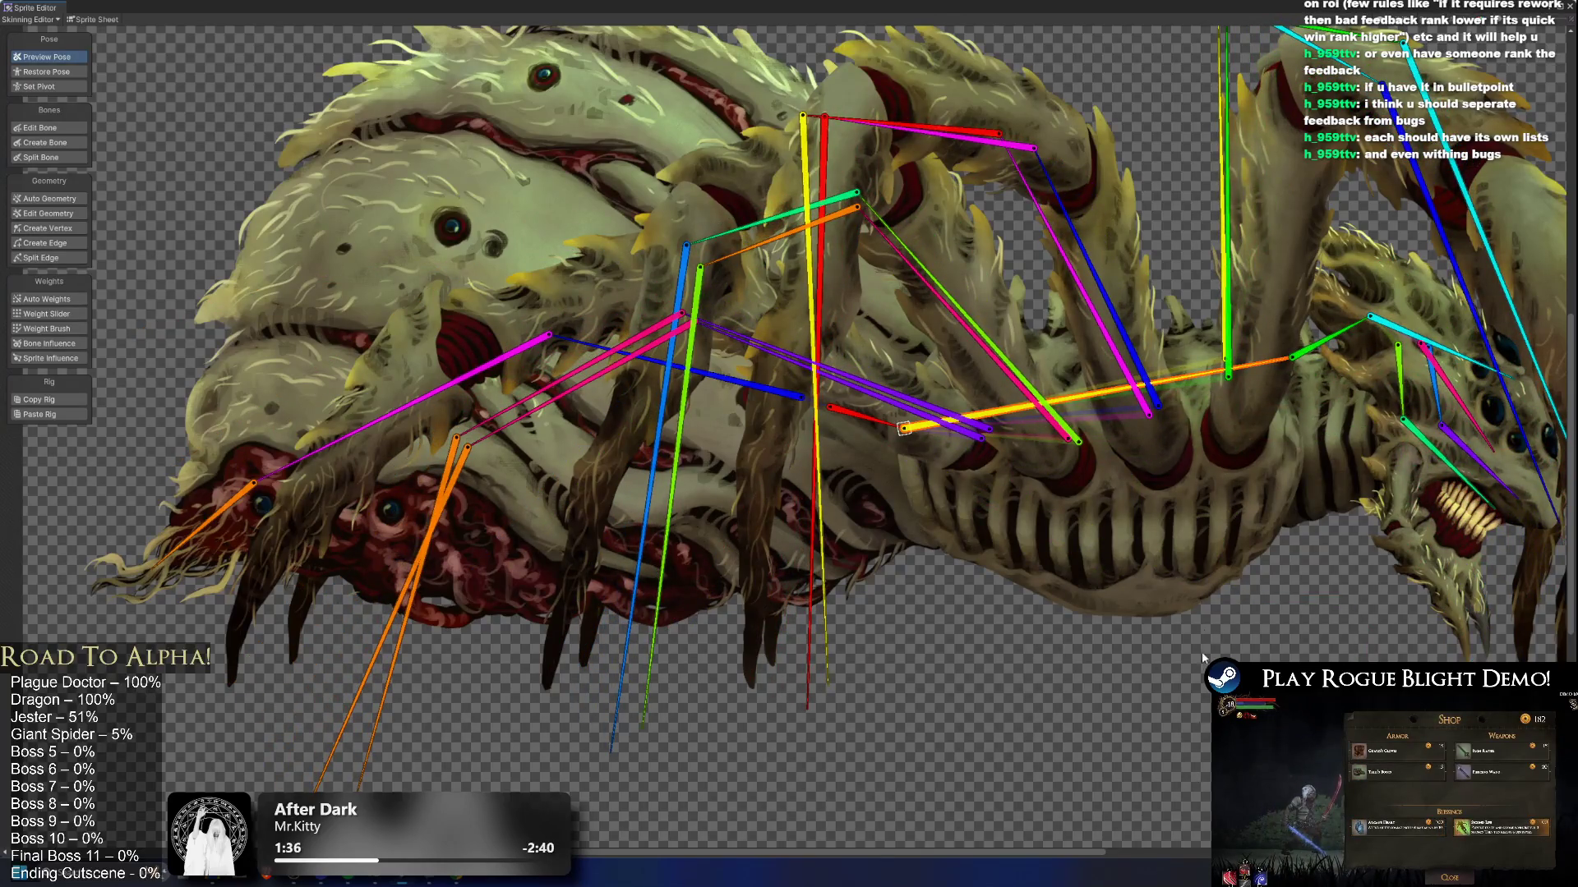
pyautogui.click(51, 71)
pyautogui.scroll(4, 1279, 420)
pyautogui.moveTo(1101, 438)
pyautogui.mouseDown()
pyautogui.moveTo(976, 233)
pyautogui.moveTo(1054, 336)
pyautogui.moveTo(1023, 311)
pyautogui.mouseUp()
pyautogui.scroll(-5, 1016, 305)
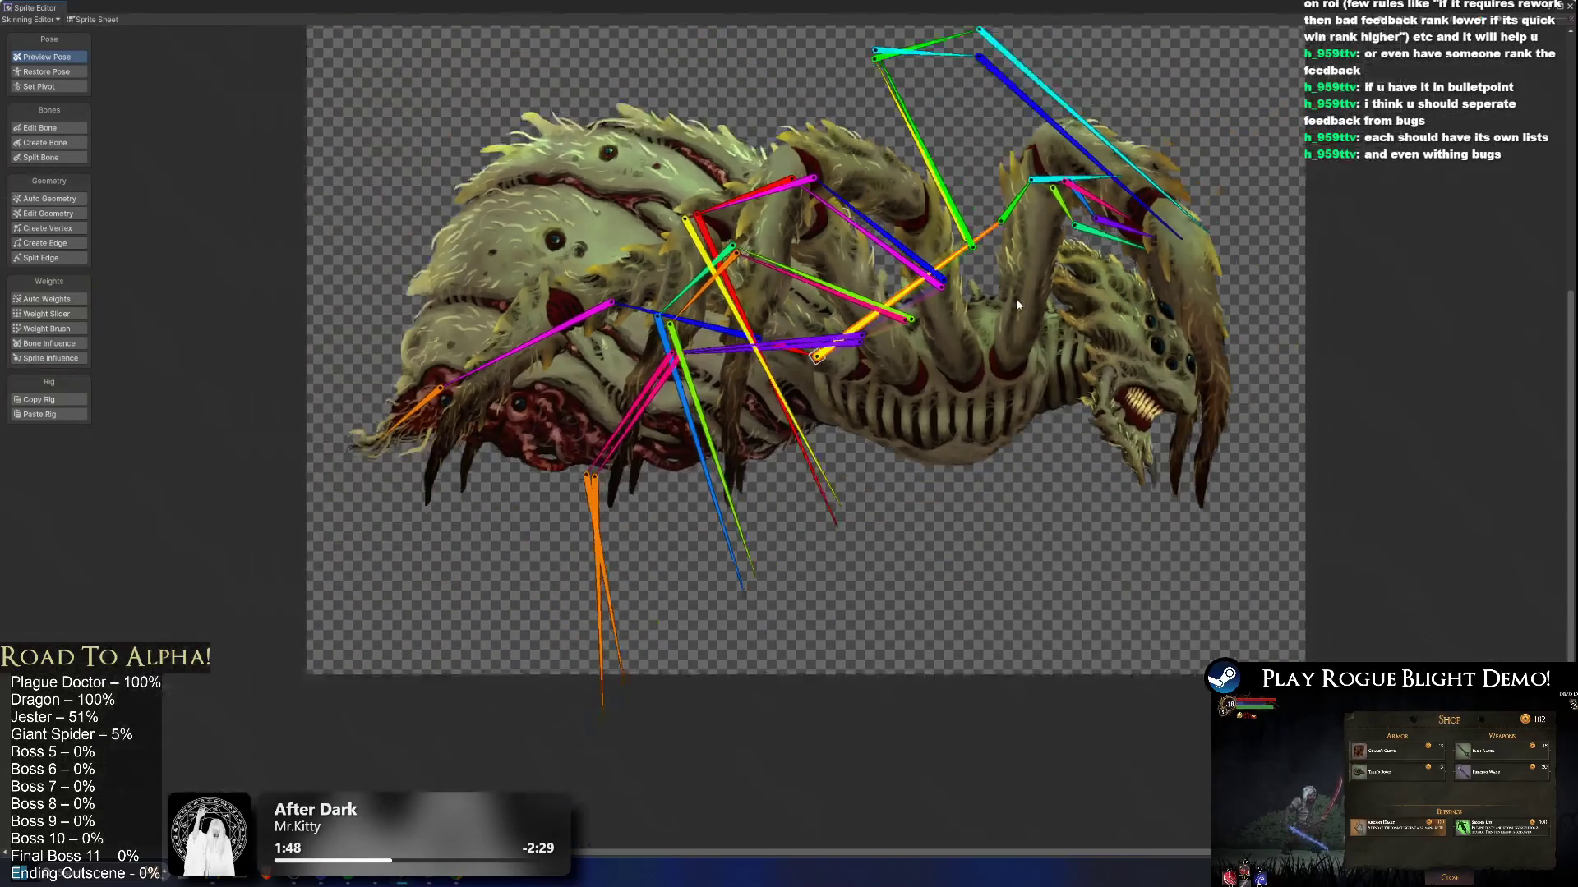
pyautogui.moveTo(990, 236)
pyautogui.mouseDown()
pyautogui.moveTo(1033, 283)
pyautogui.moveTo(1012, 211)
pyautogui.moveTo(1026, 199)
pyautogui.moveTo(1032, 218)
pyautogui.moveTo(1027, 164)
pyautogui.moveTo(1068, 271)
pyautogui.moveTo(1069, 444)
pyautogui.moveTo(1009, 214)
pyautogui.moveTo(1032, 388)
pyautogui.moveTo(1037, 195)
pyautogui.mouseUp()
# Step: Step through the pose history with Ctrl+Z and Ctrl+Y until the legs stand planted
pyautogui.hotkey('ctrl', 'z')
pyautogui.hotkey('ctrl', 'z')
pyautogui.hotkey('ctrl', 'z')
pyautogui.hotkey('ctrl', 'y')
pyautogui.hotkey('ctrl', 'y')
pyautogui.hotkey('ctrl', 'y')
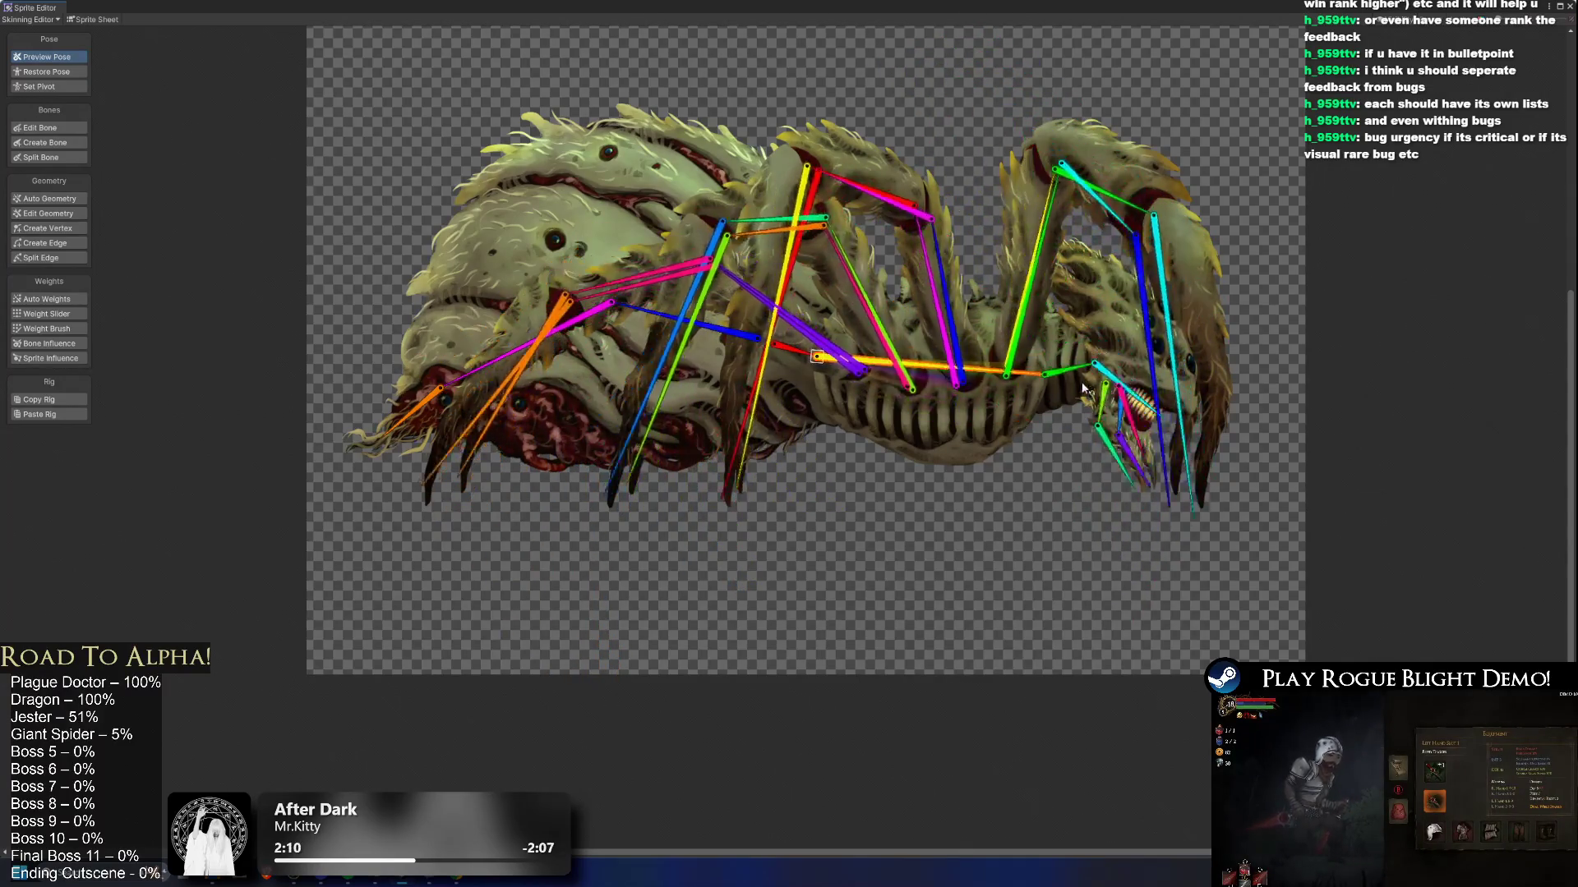
pyautogui.hotkey('ctrl', 'y')
pyautogui.hotkey('ctrl', 'y')
pyautogui.hotkey('ctrl', 'y')
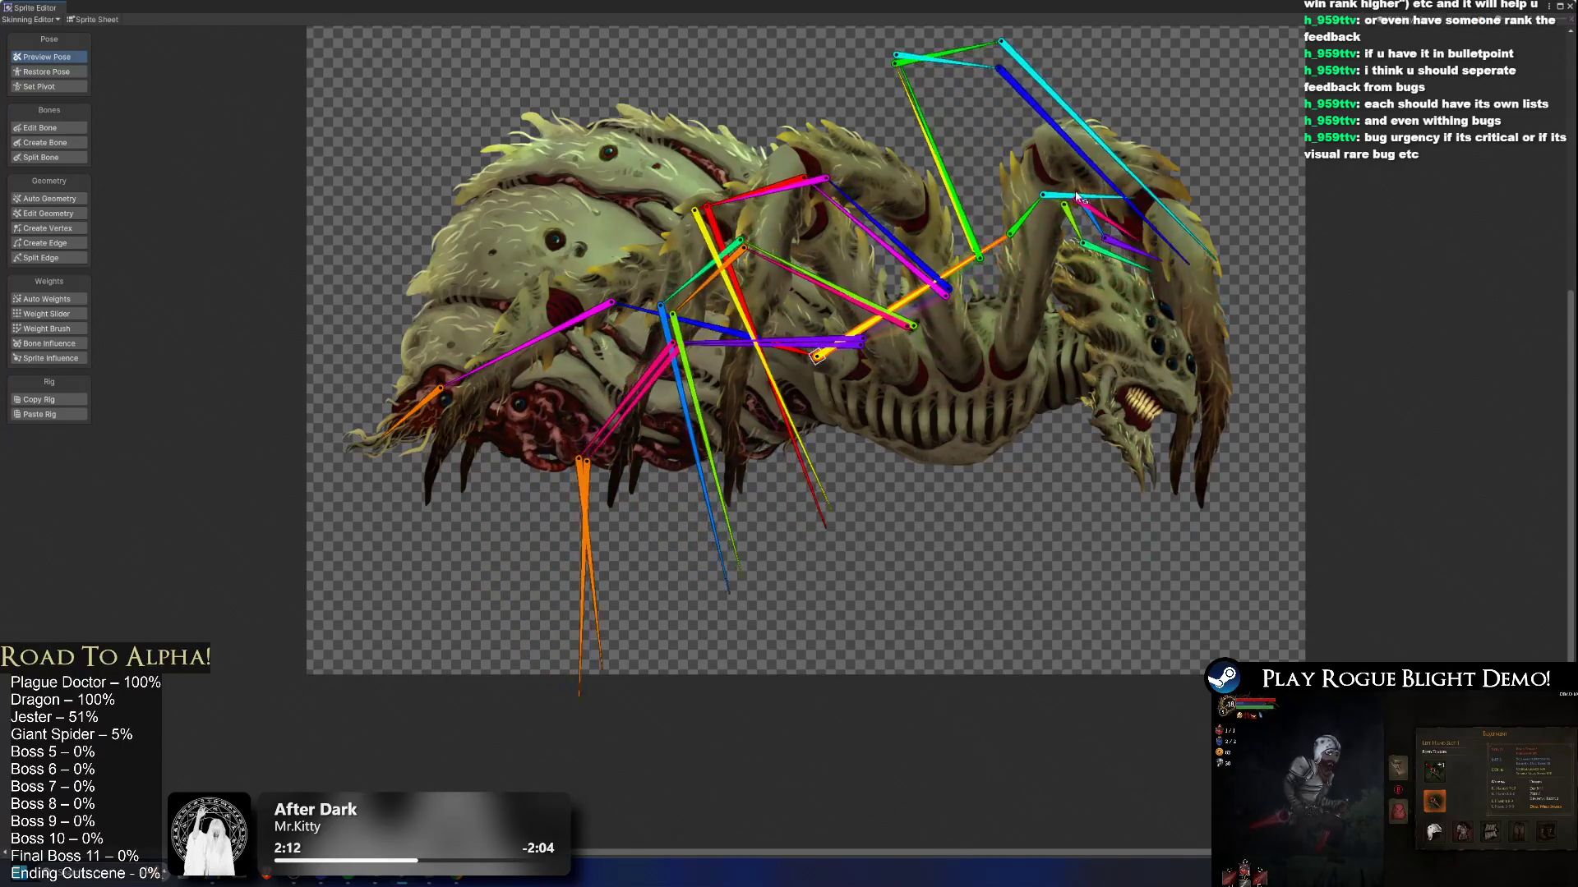
pyautogui.hotkey('ctrl', 'y')
pyautogui.hotkey('ctrl', 'y')
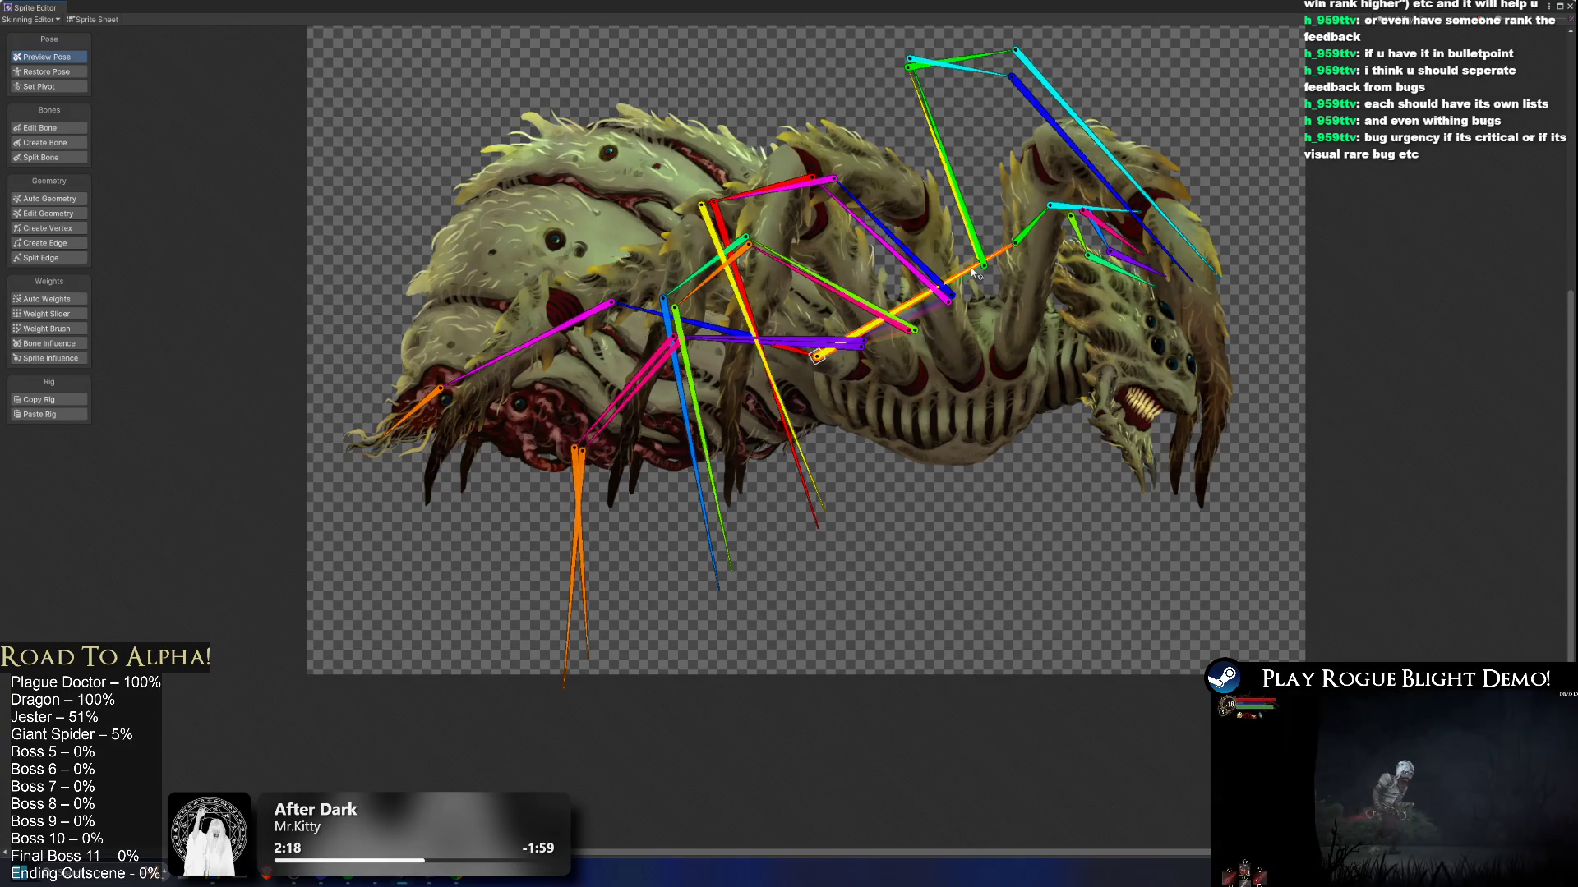
pyautogui.hotkey('ctrl', 'y')
pyautogui.hotkey('ctrl', 'y')
pyautogui.hotkey('ctrl', 'y')
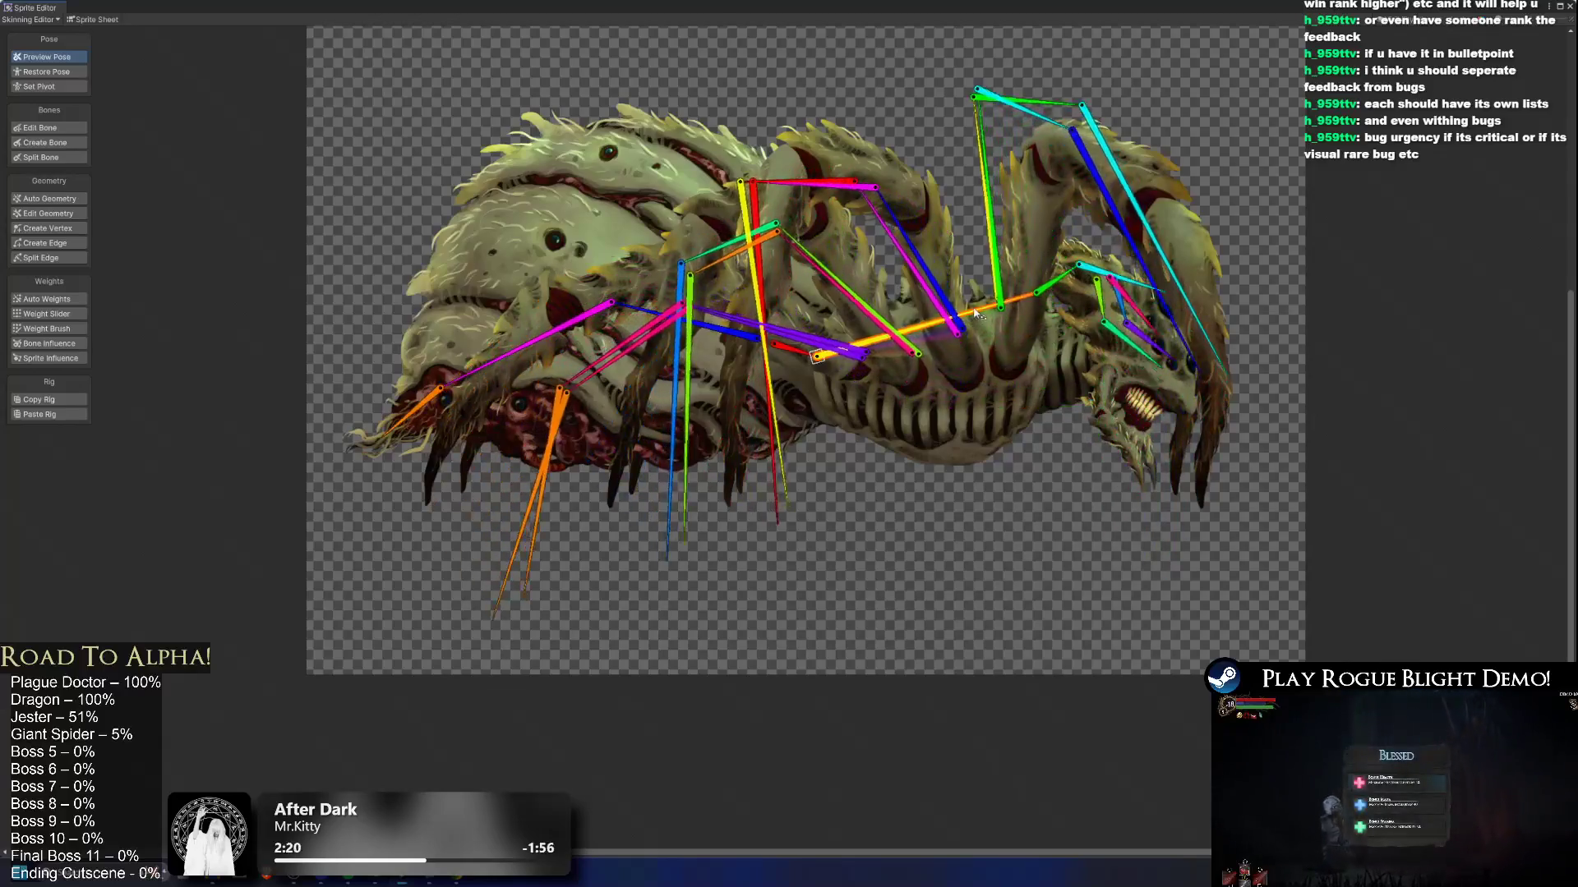
pyautogui.hotkey('ctrl', 'y')
pyautogui.hotkey('ctrl', 'y')
pyautogui.hotkey('ctrl', 'y')
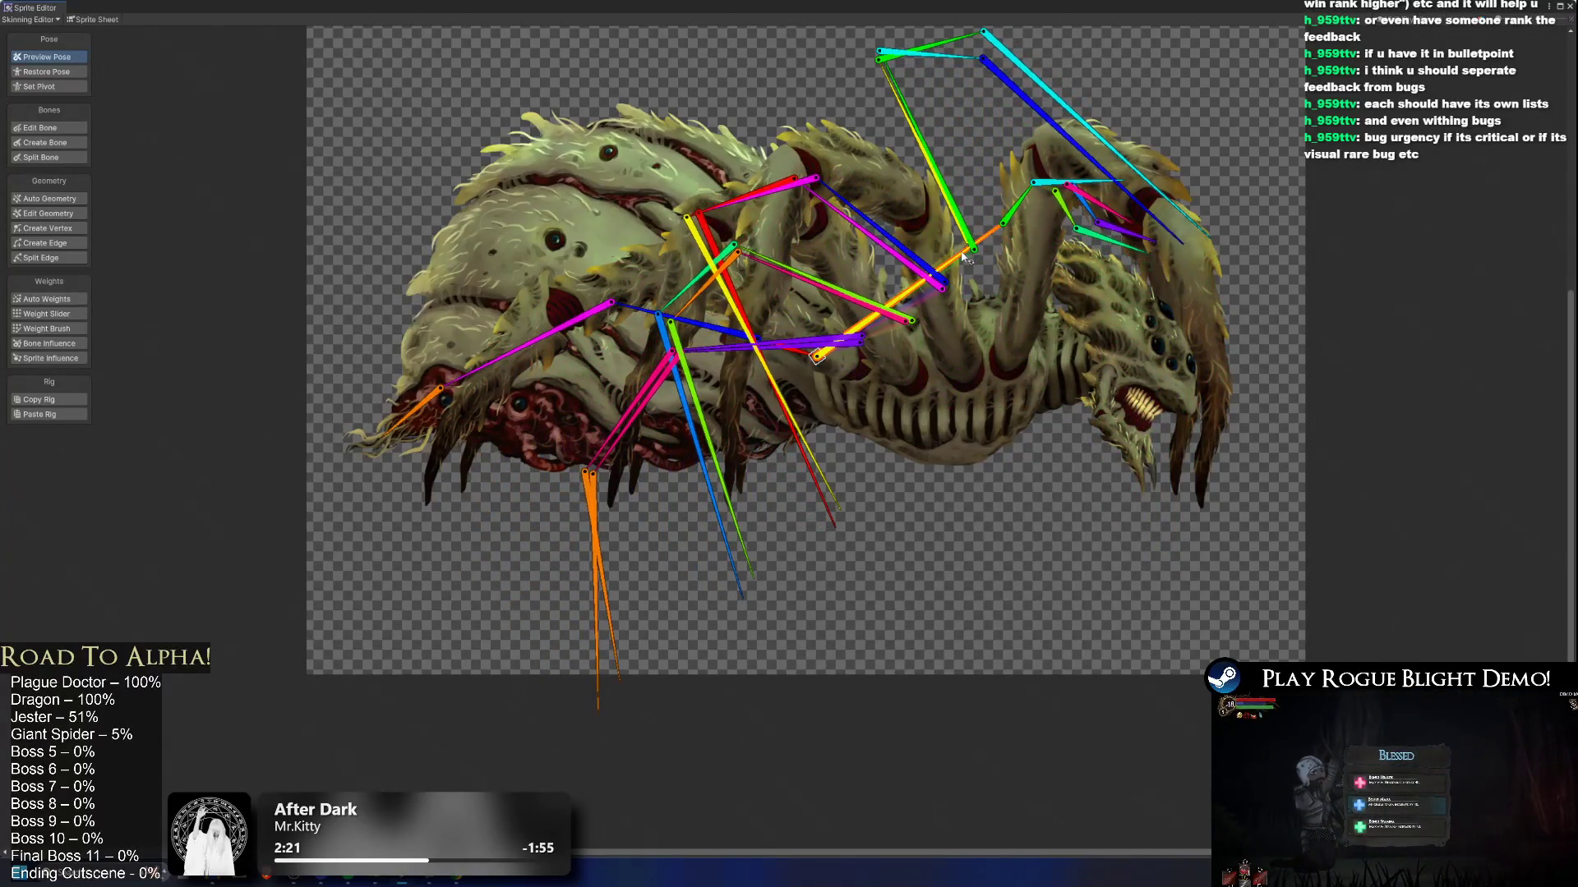
pyautogui.hotkey('ctrl', 'y')
pyautogui.hotkey('ctrl', 'y')
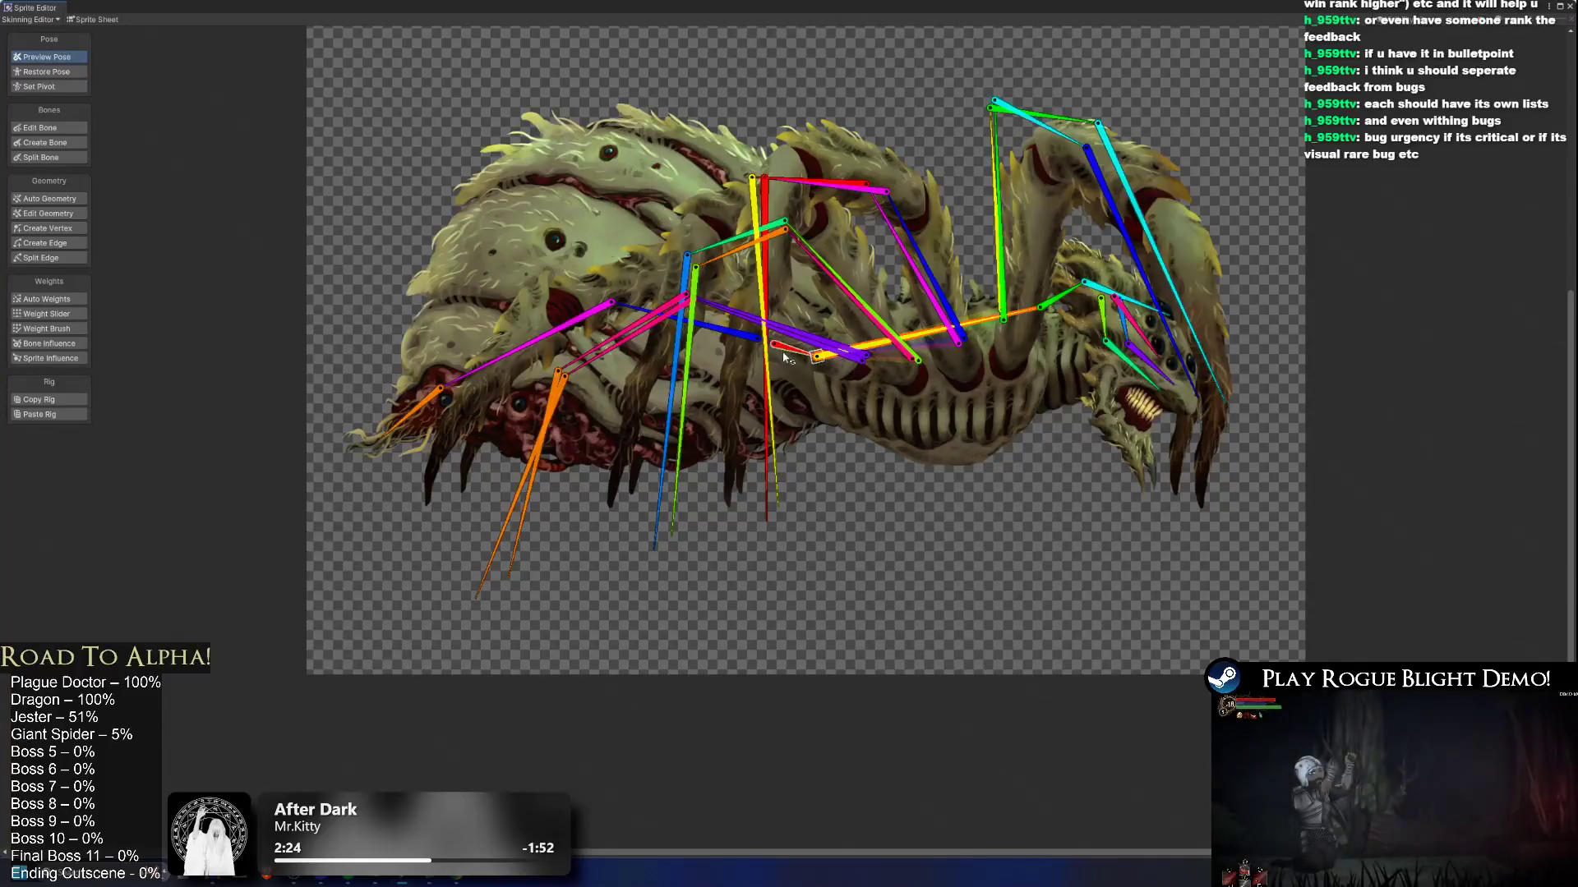
pyautogui.hotkey('ctrl', 'y')
pyautogui.hotkey('ctrl', 'y')
pyautogui.hotkey('ctrl', 'y')
pyautogui.hotkey('ctrl', 'y')
pyautogui.hotkey('ctrl', 'y')
pyautogui.hotkey('ctrl', 'y')
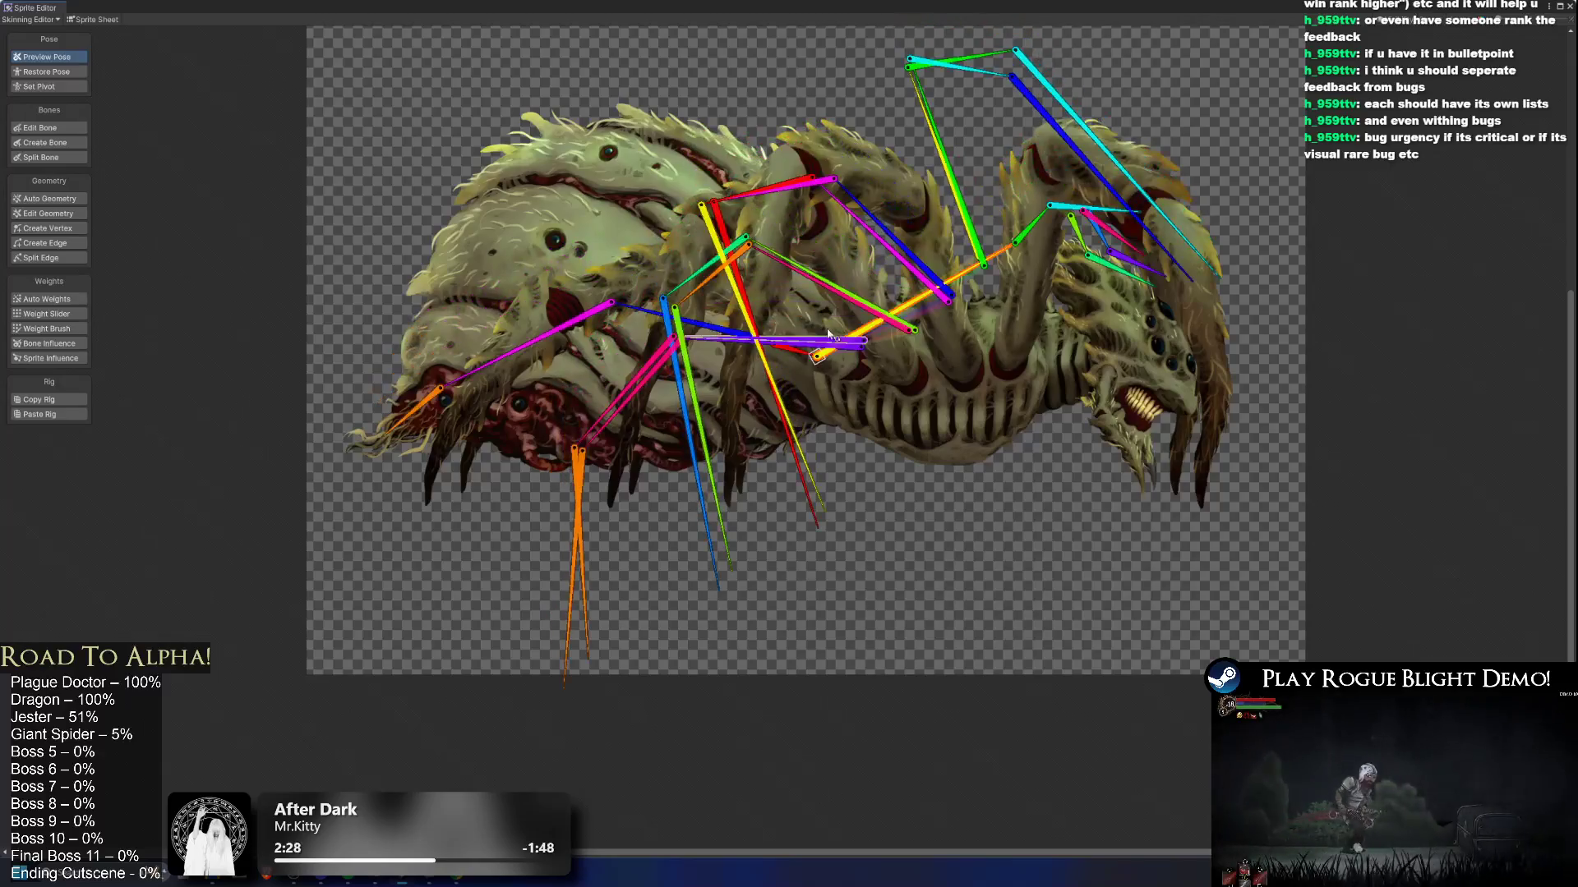
pyautogui.hotkey('ctrl', 'y')
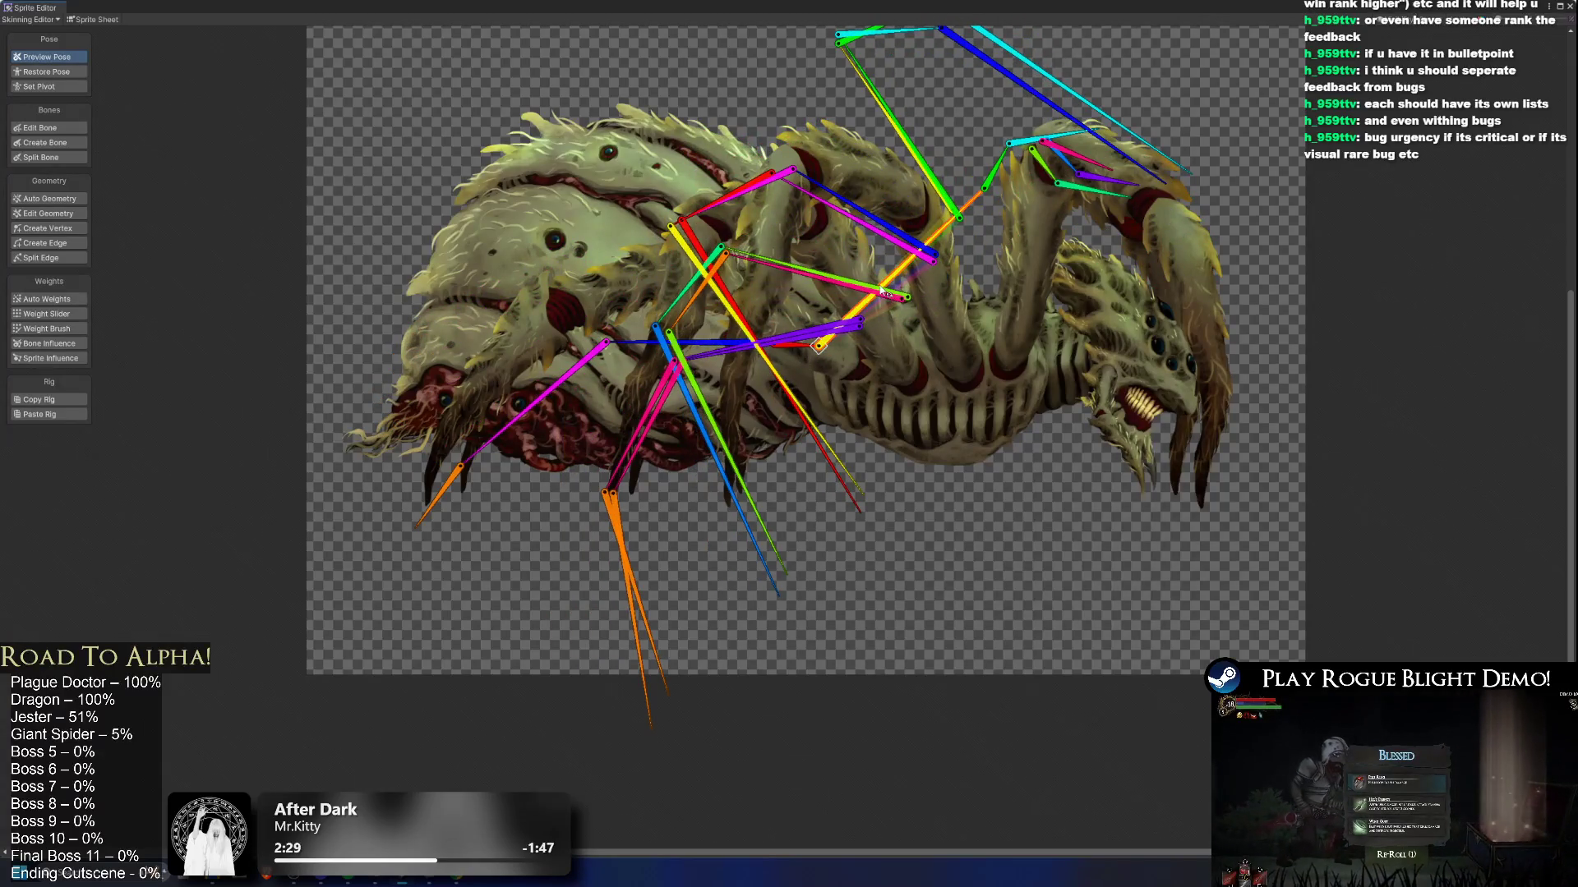
pyautogui.hotkey('ctrl', 'y')
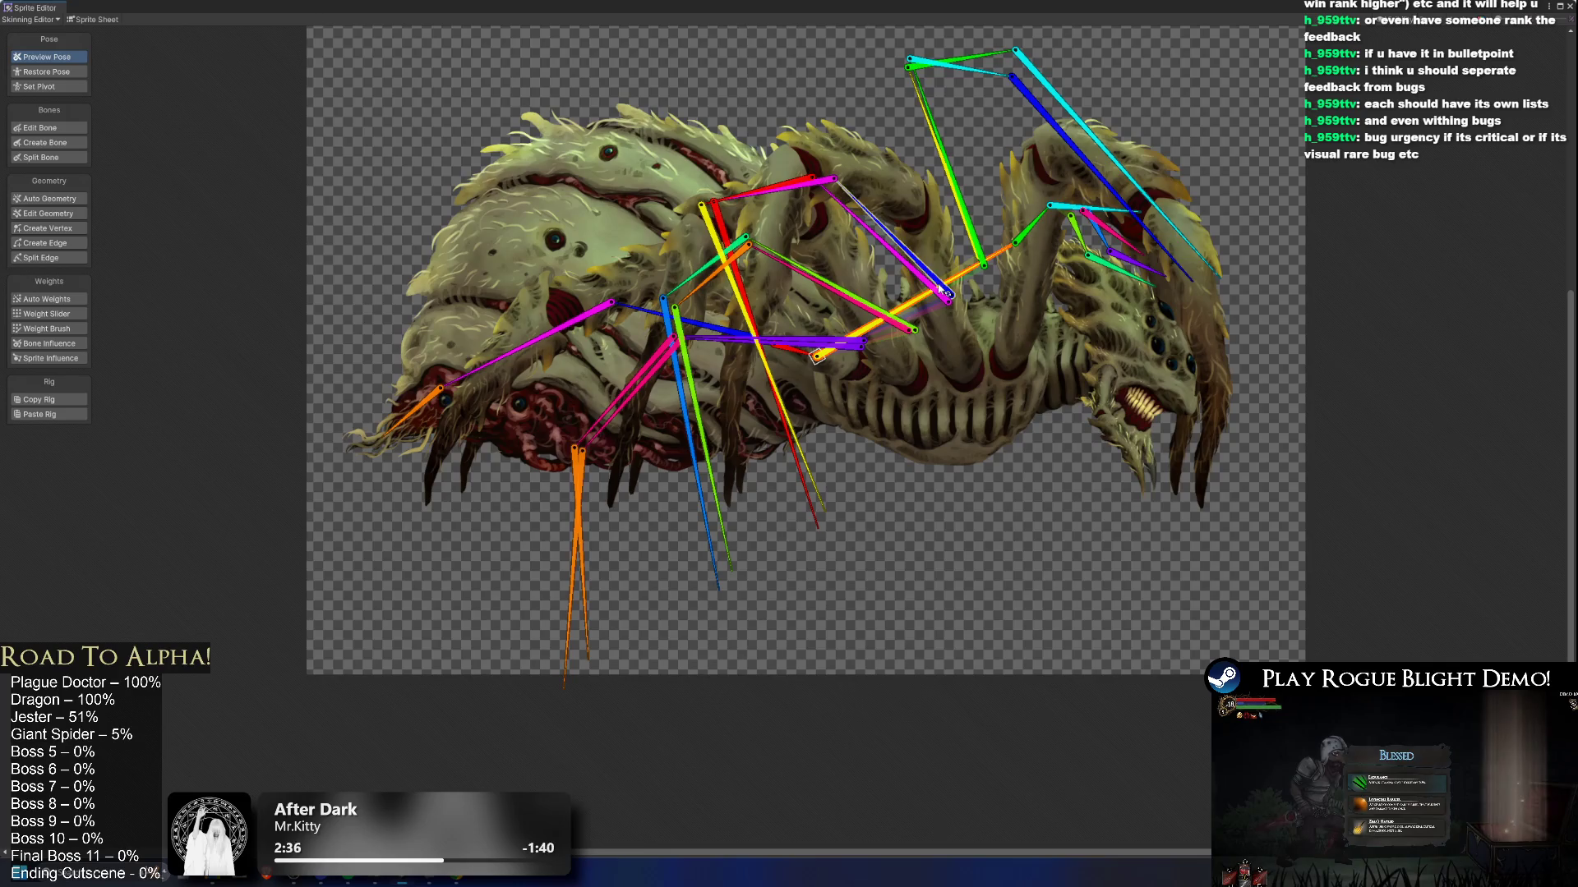
pyautogui.hotkey('ctrl', 'z')
pyautogui.hotkey('ctrl', 'z')
pyautogui.hotkey('ctrl', 'z')
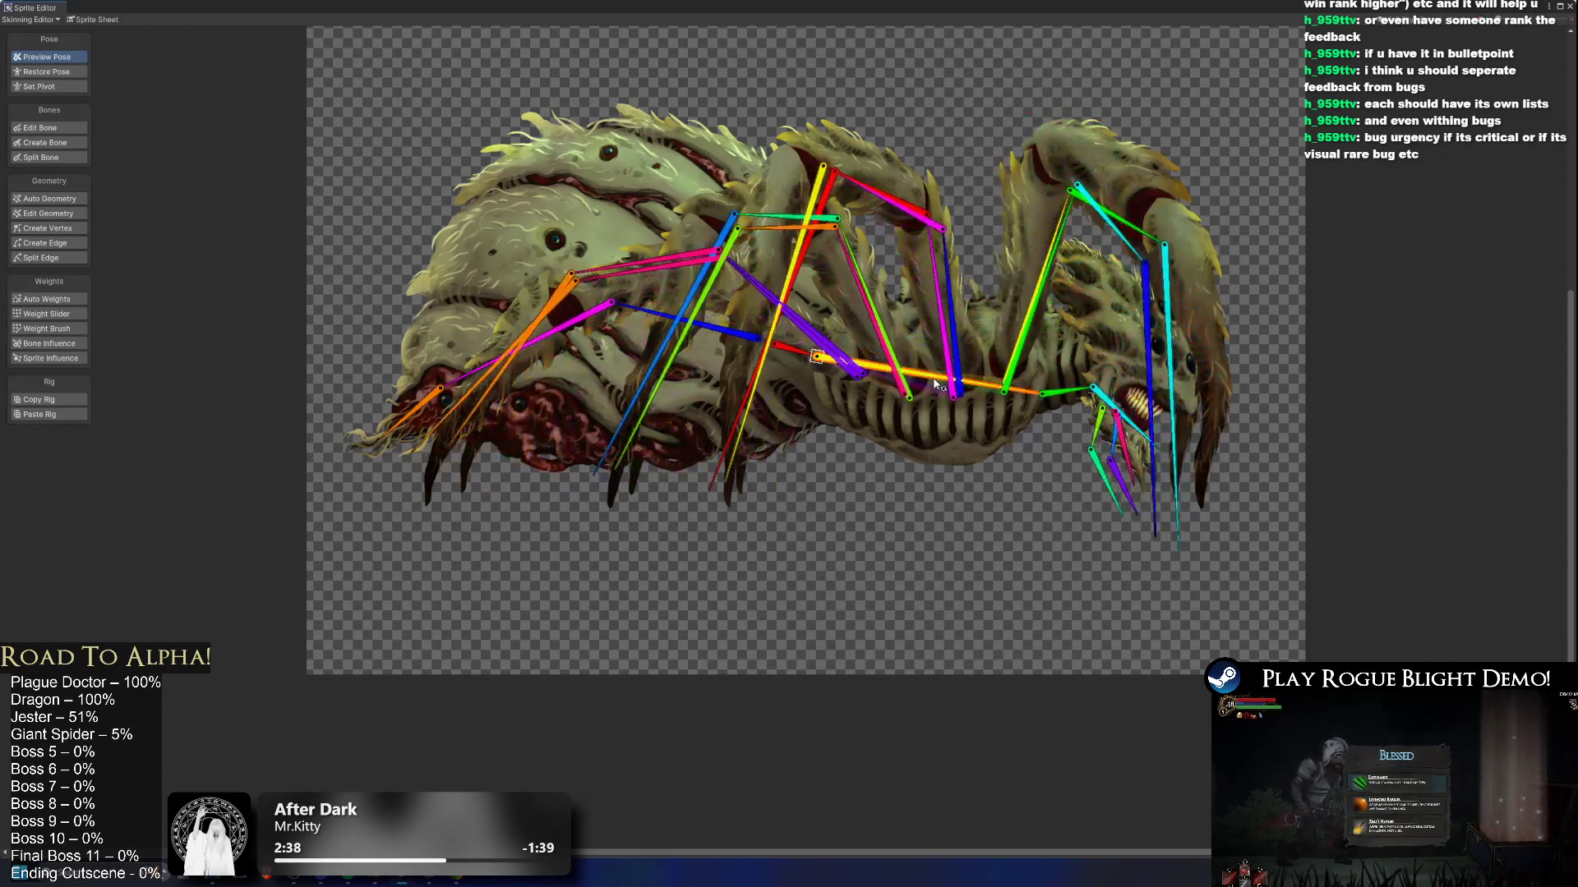
pyautogui.hotkey('ctrl', 'y')
pyautogui.hotkey('ctrl', 'y')
pyautogui.hotkey('ctrl', 'y')
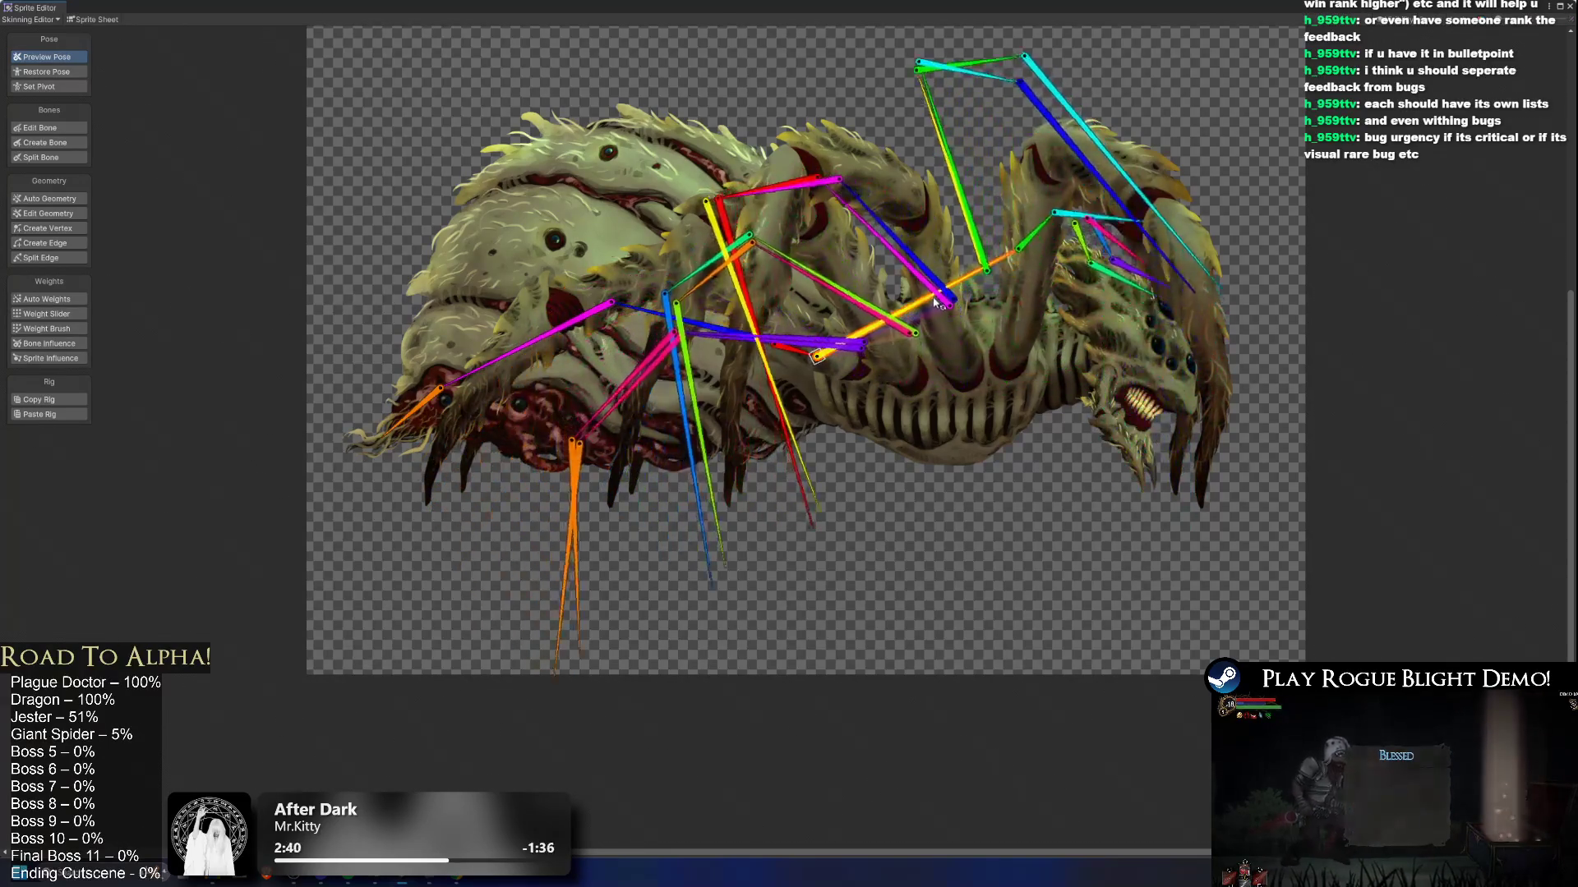
pyautogui.hotkey('ctrl', 'y')
pyautogui.hotkey('ctrl', 'y')
pyautogui.hotkey('ctrl', 'y')
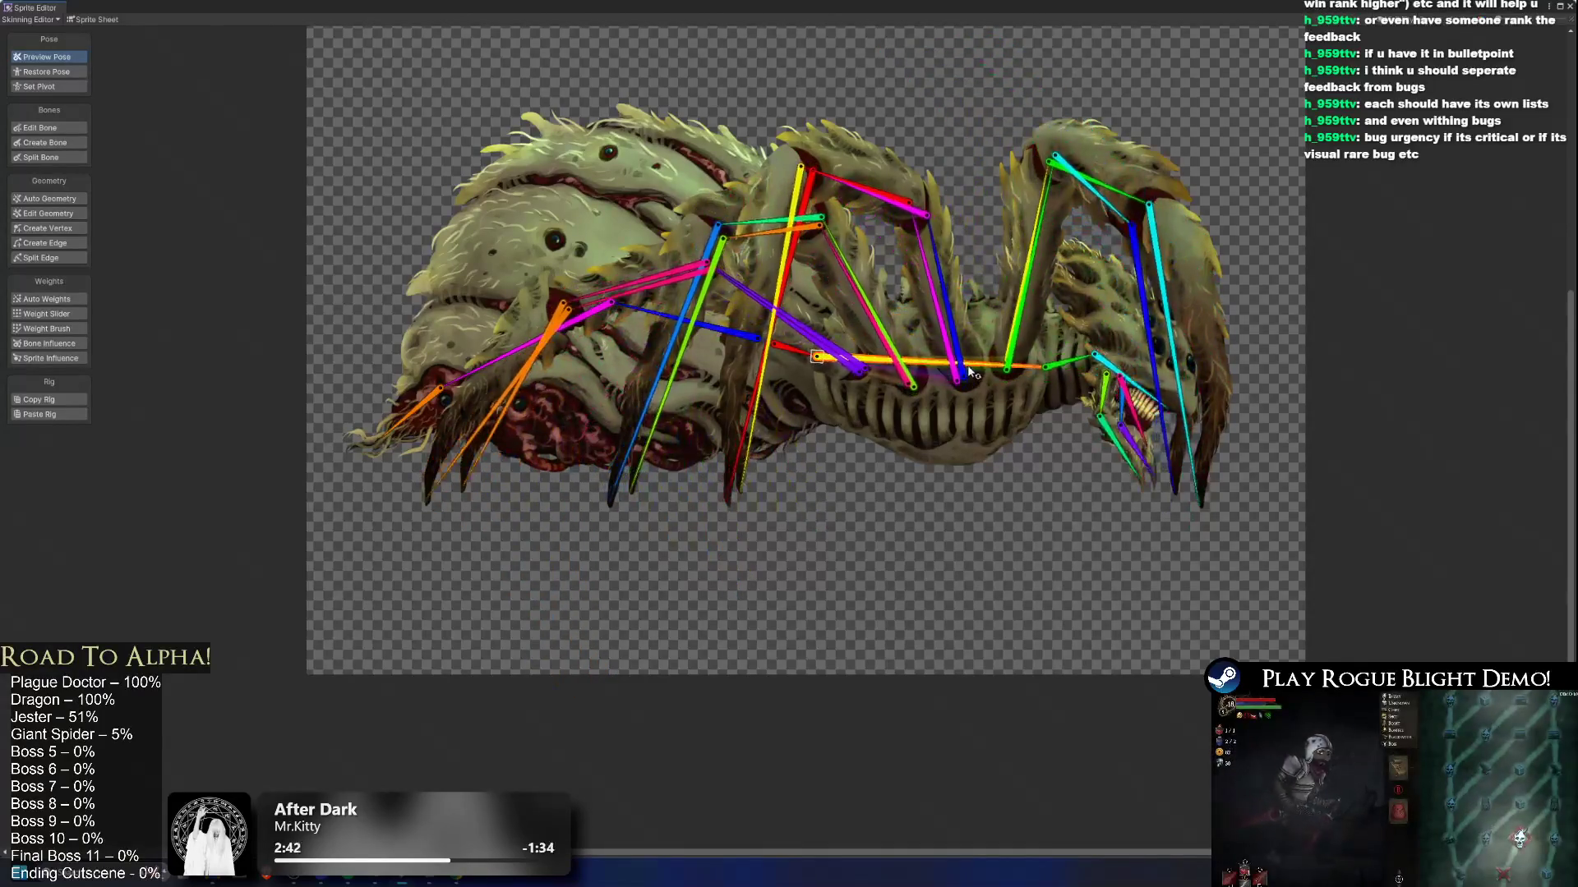
# Step: Rotate the head bone chain upward and swing the pink leg bone up and right
pyautogui.moveTo(1065, 346); pyautogui.dragTo(1111, 337)
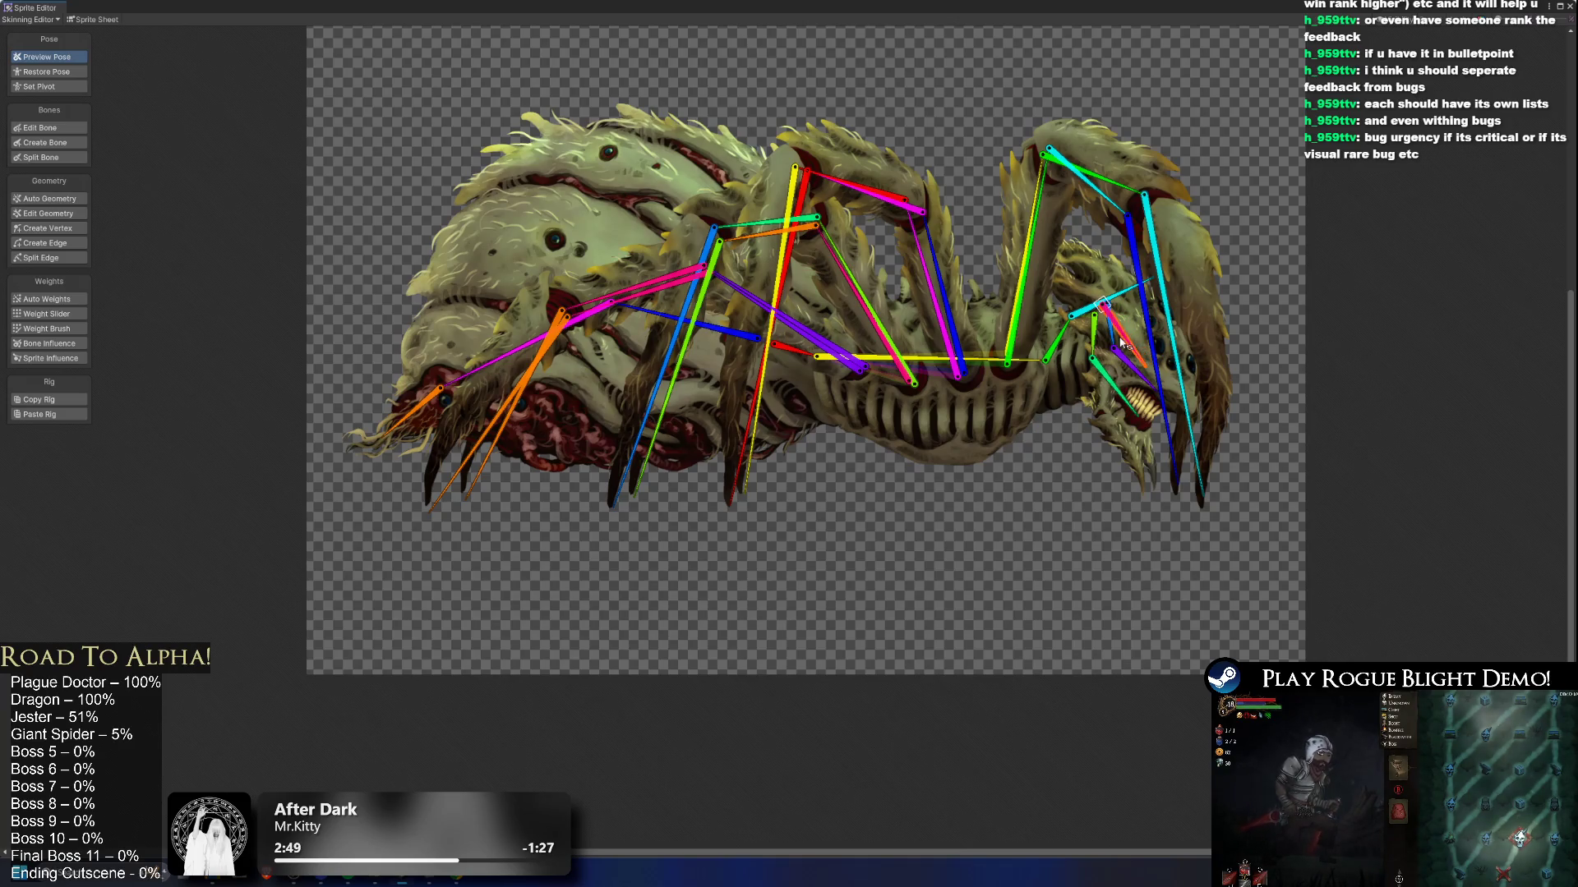
pyautogui.click(944, 342)
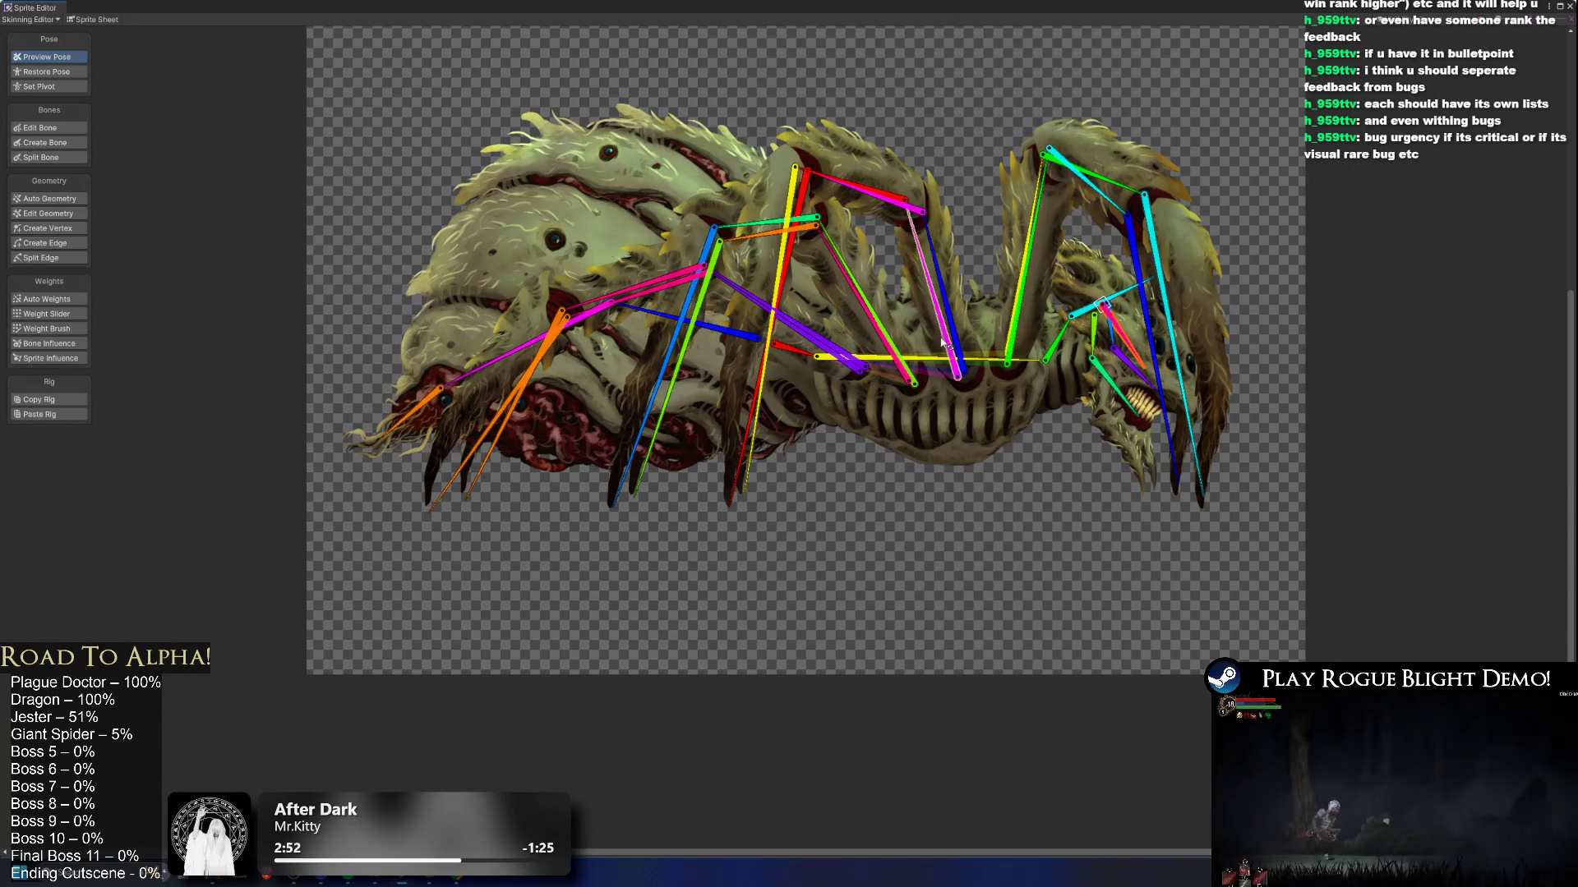
pyautogui.moveTo(943, 341)
pyautogui.mouseDown()
pyautogui.moveTo(1043, 148)
pyautogui.moveTo(1002, 206)
pyautogui.moveTo(1017, 223)
pyautogui.moveTo(986, 210)
pyautogui.moveTo(1029, 243)
pyautogui.mouseUp()
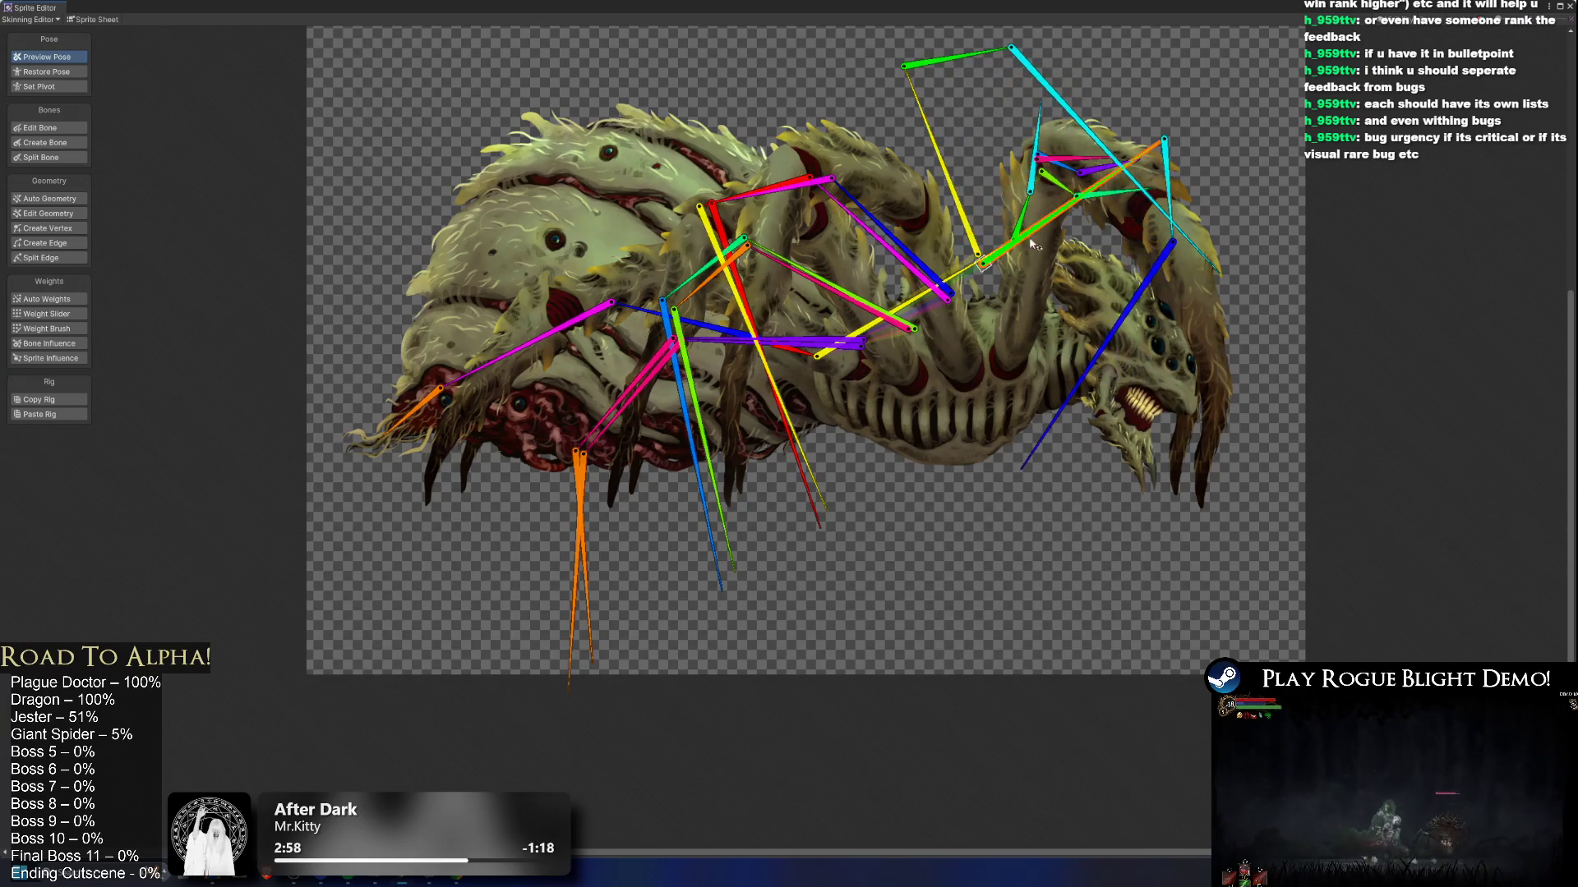
# Step: Raise the front leg chain and rotate the body chain, then return the rig to its rest pose
pyautogui.moveTo(1145, 197); pyautogui.dragTo(1233, 107)
pyautogui.moveTo(968, 148)
pyautogui.mouseDown()
pyautogui.moveTo(1060, 74)
pyautogui.moveTo(1238, 18)
pyautogui.moveTo(1305, 60)
pyautogui.mouseUp()
pyautogui.moveTo(1069, 193); pyautogui.dragTo(1032, 217)
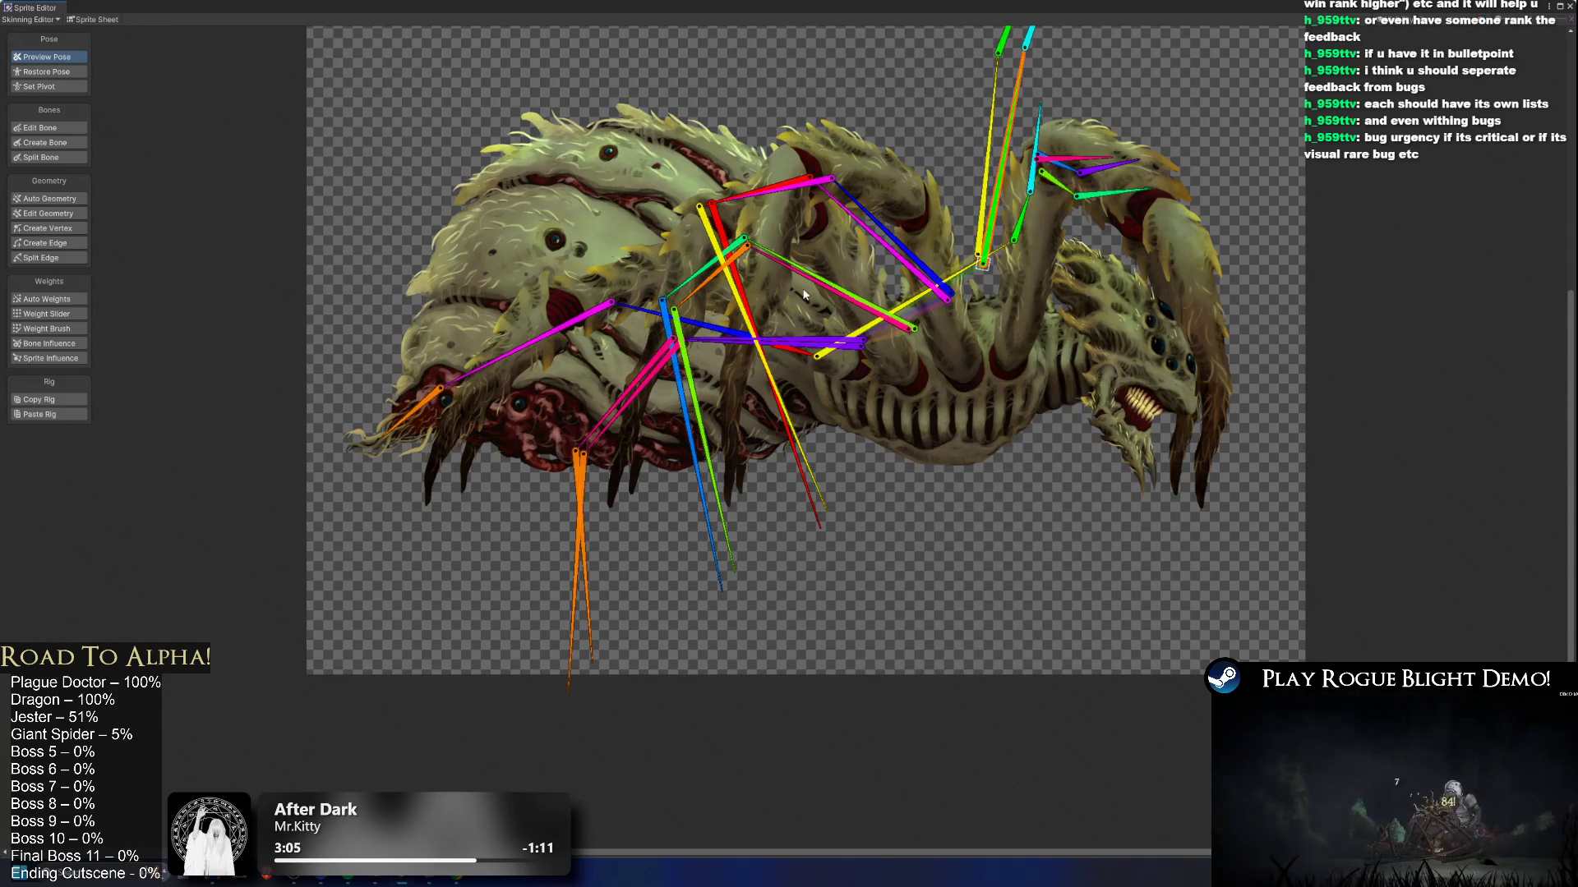
pyautogui.moveTo(873, 347)
pyautogui.mouseDown()
pyautogui.moveTo(799, 349)
pyautogui.moveTo(864, 277)
pyautogui.moveTo(933, 251)
pyautogui.mouseUp()
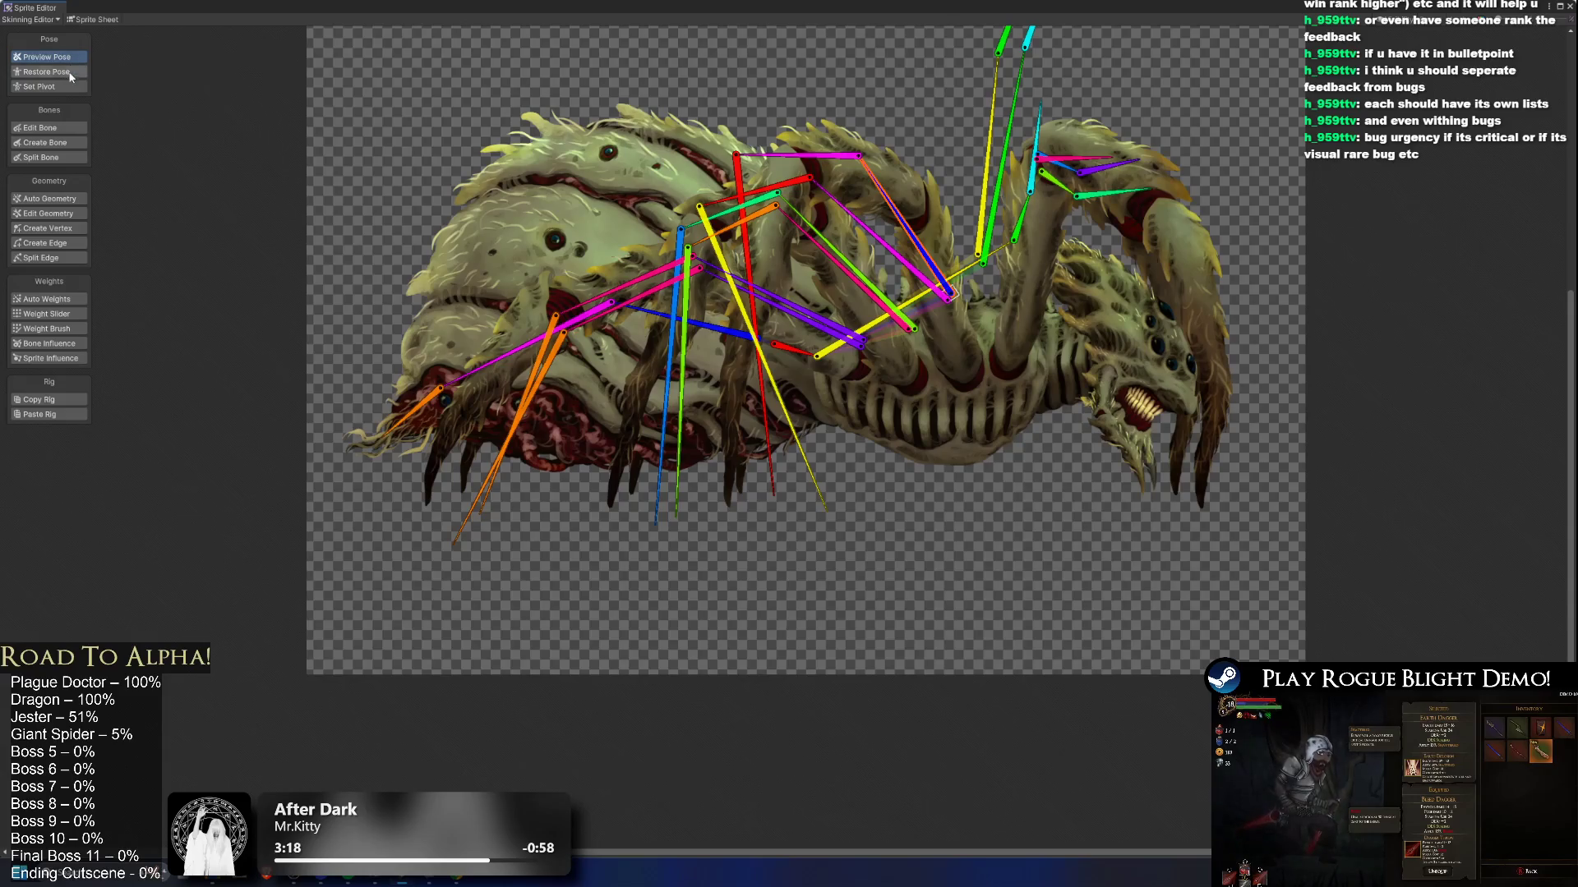
pyautogui.click(50, 128)
# Step: Nudge the horizontal purple body bone slightly upward, then undo that move with Ctrl+Z
pyautogui.scroll(2, 793, 352)
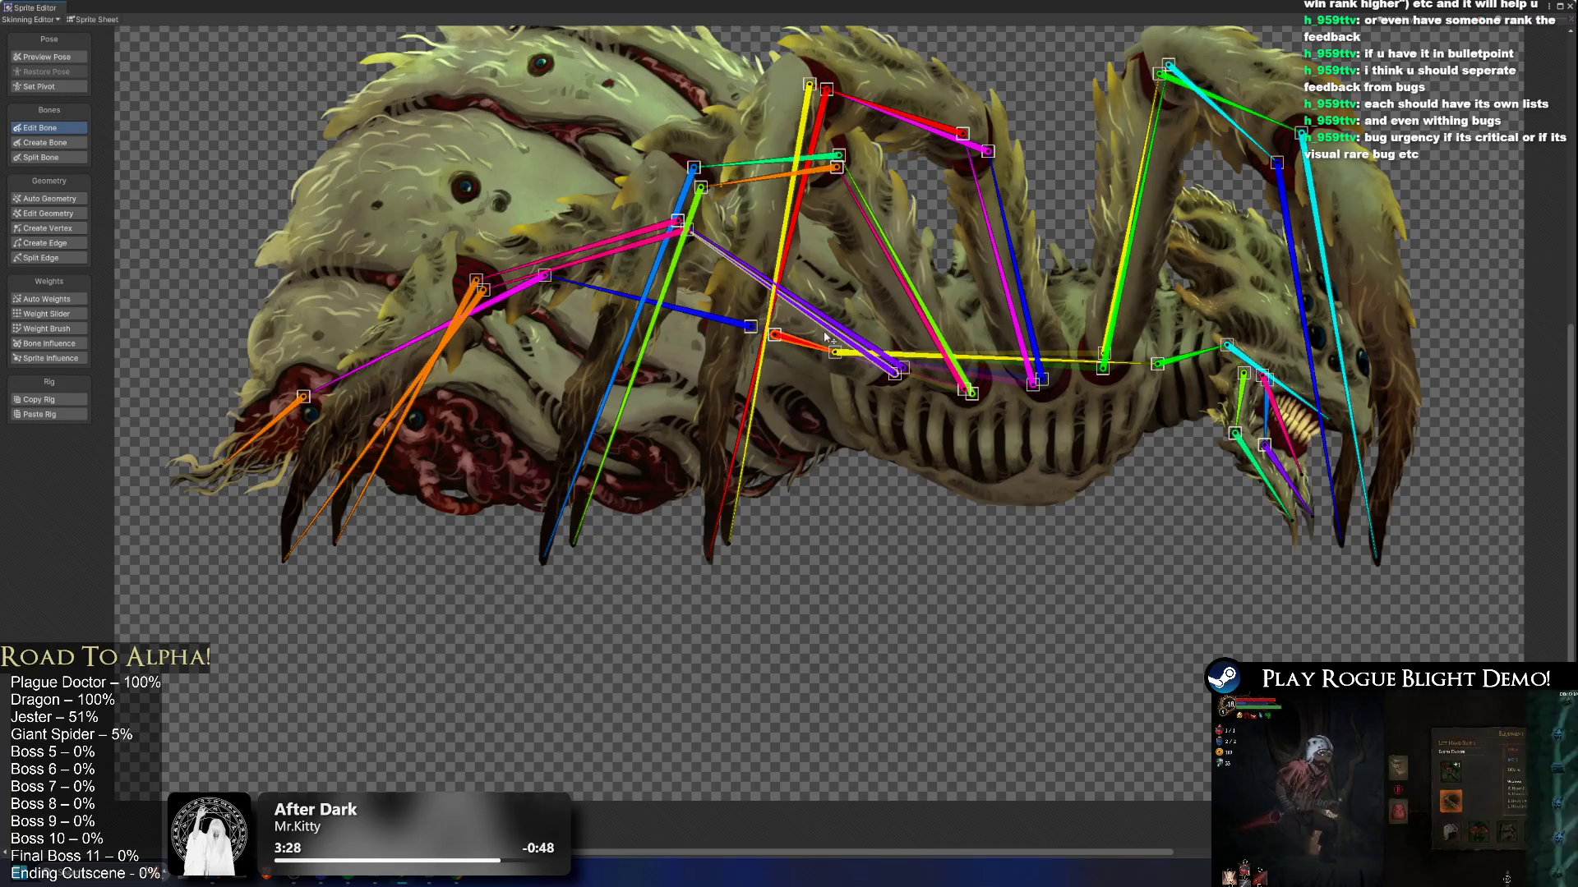
pyautogui.click(830, 325)
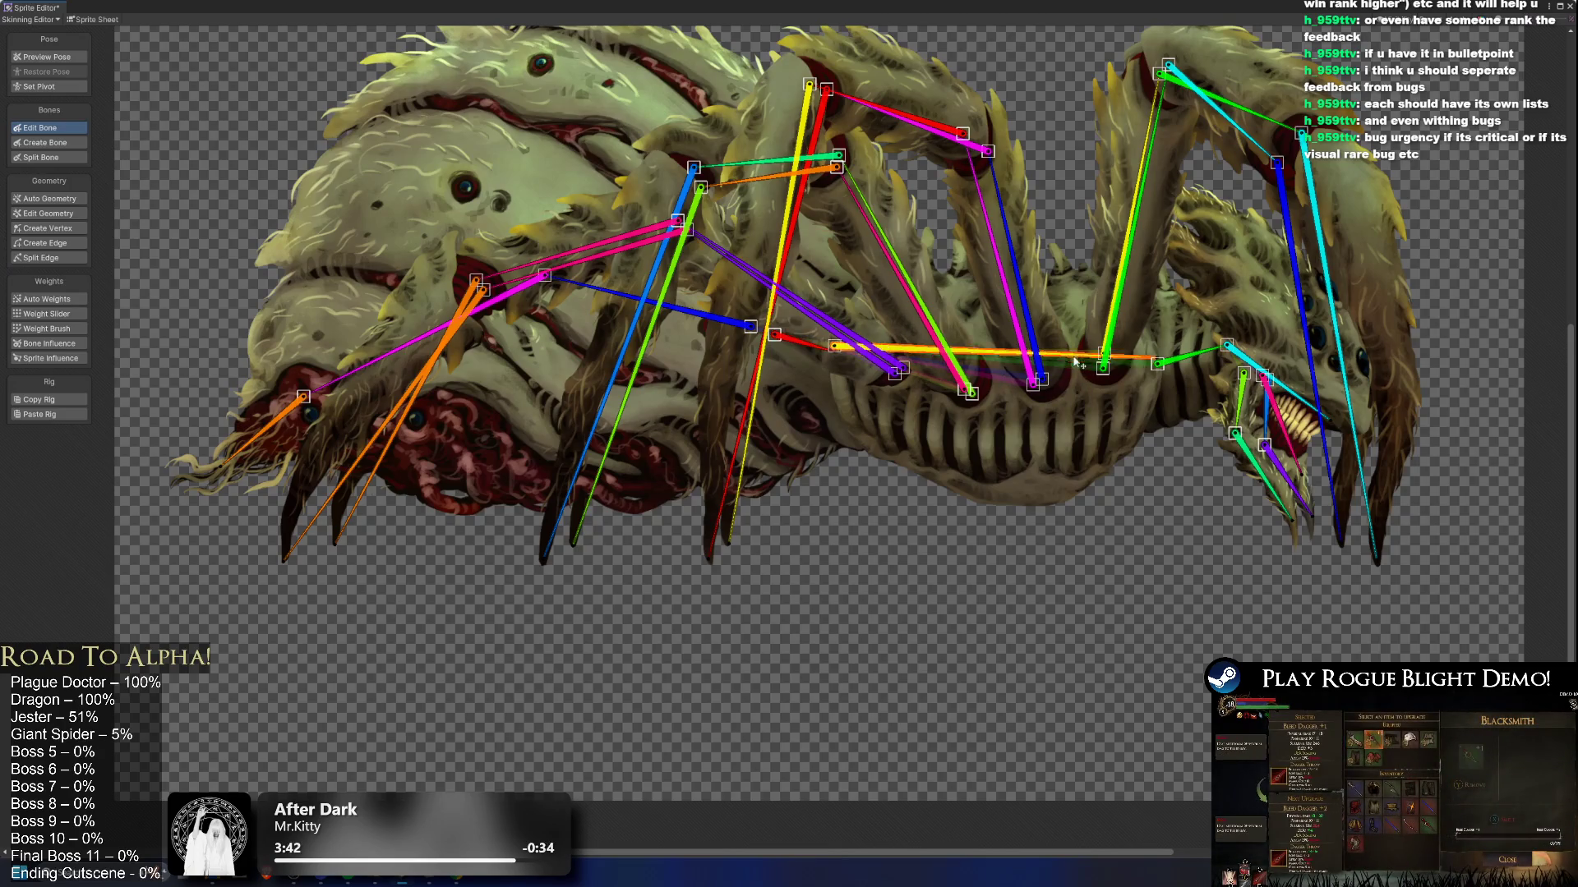
pyautogui.moveTo(1076, 362); pyautogui.dragTo(1071, 334)
pyautogui.hotkey('ctrl', 'z')
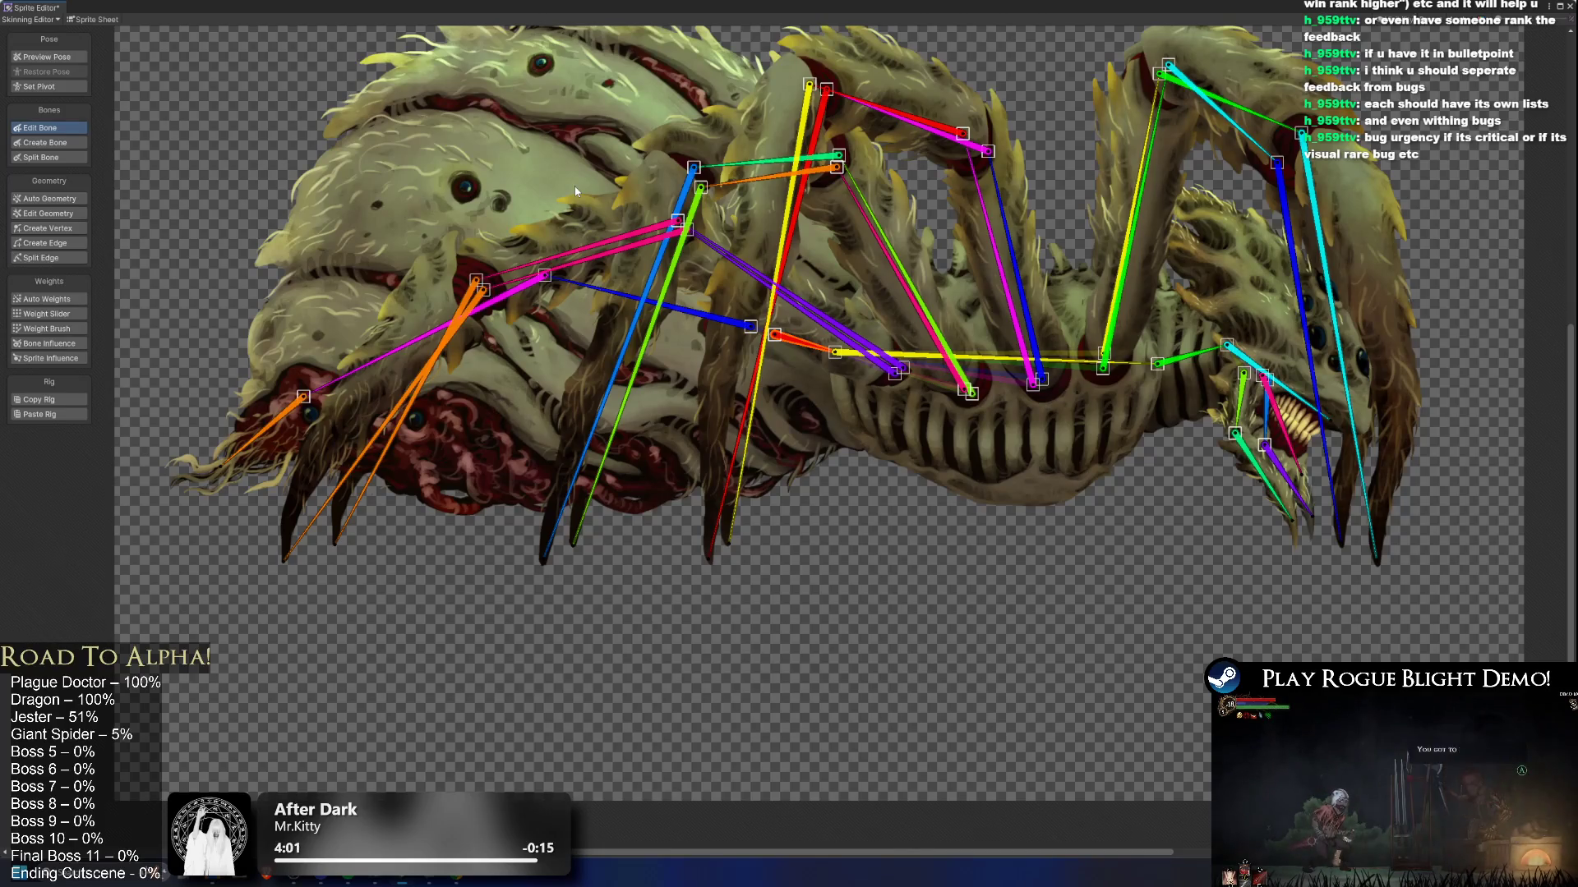
pyautogui.hscroll(3, 612, 284)
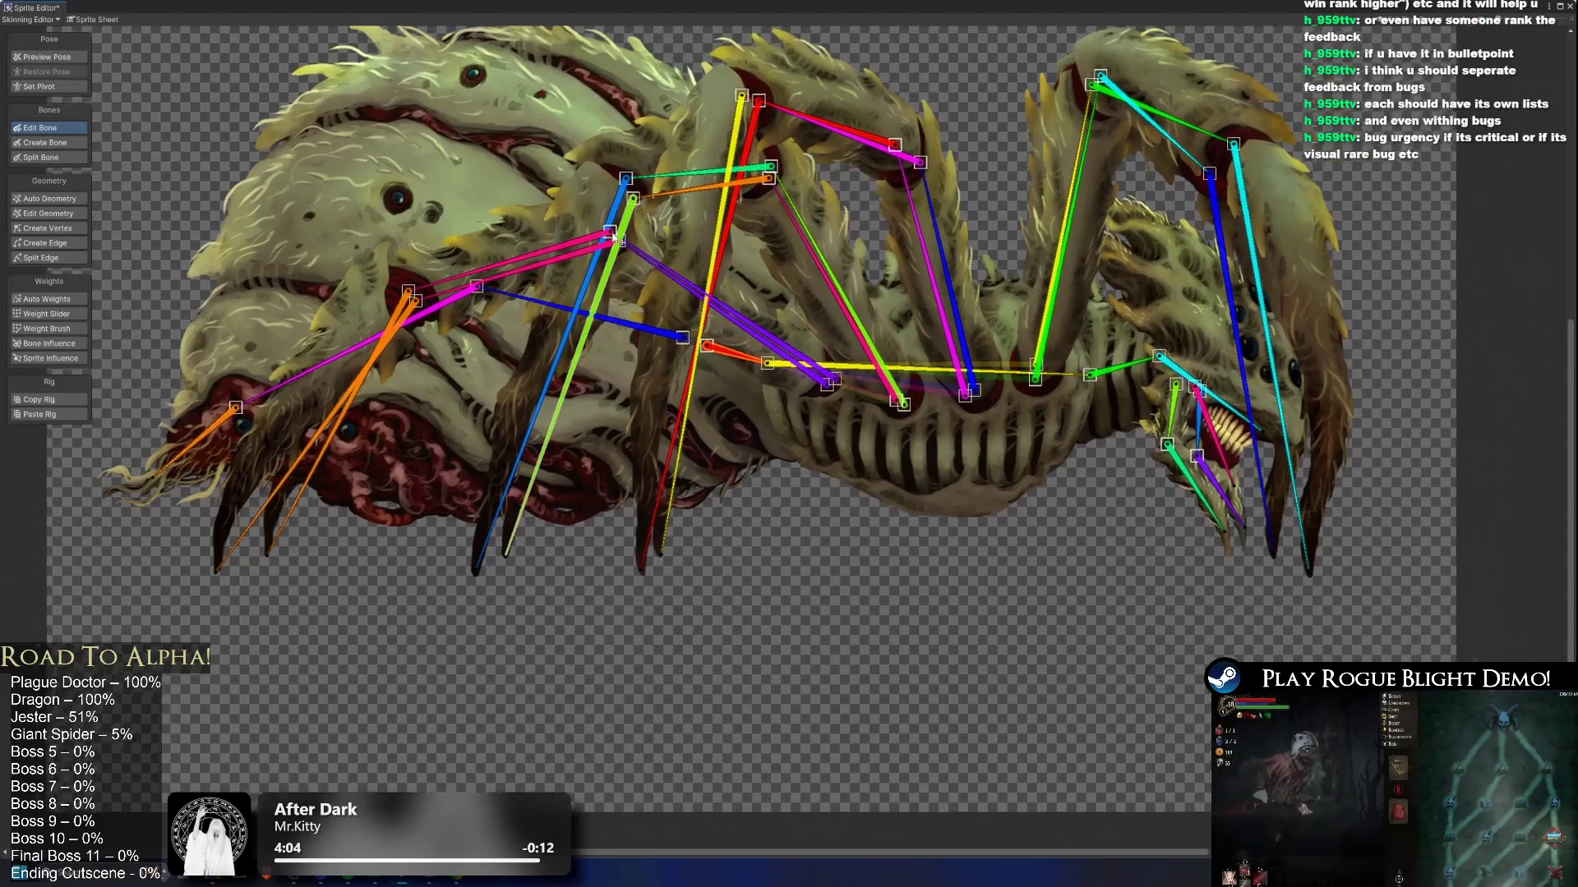
pyautogui.scroll(3, 613, 284)
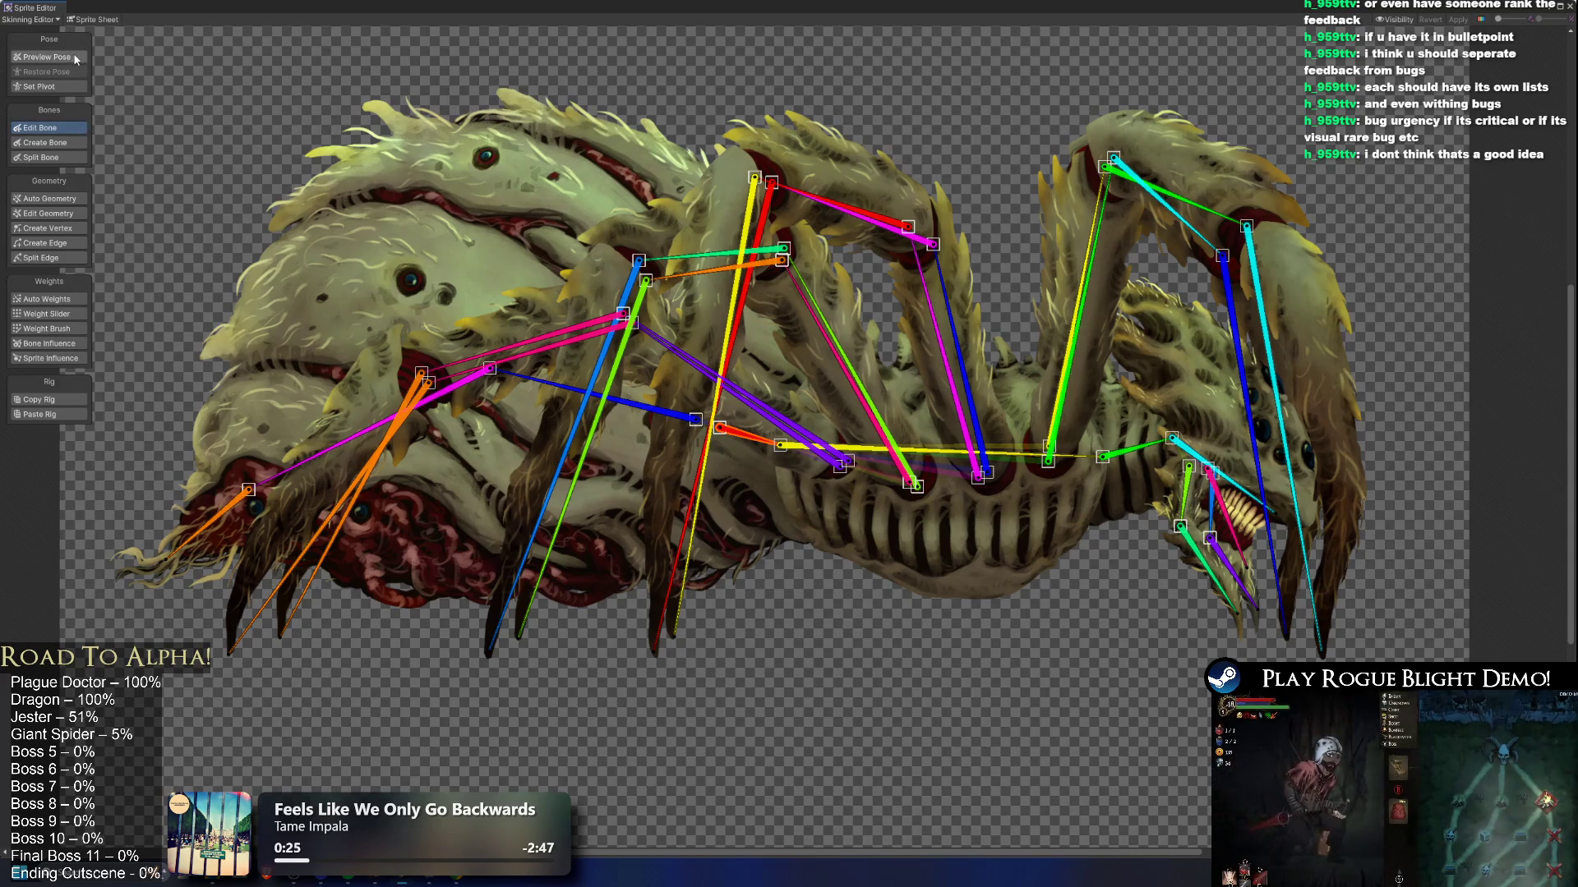
pyautogui.moveTo(800, 405); pyautogui.dragTo(787, 403)
pyautogui.scroll(-2, 787, 403)
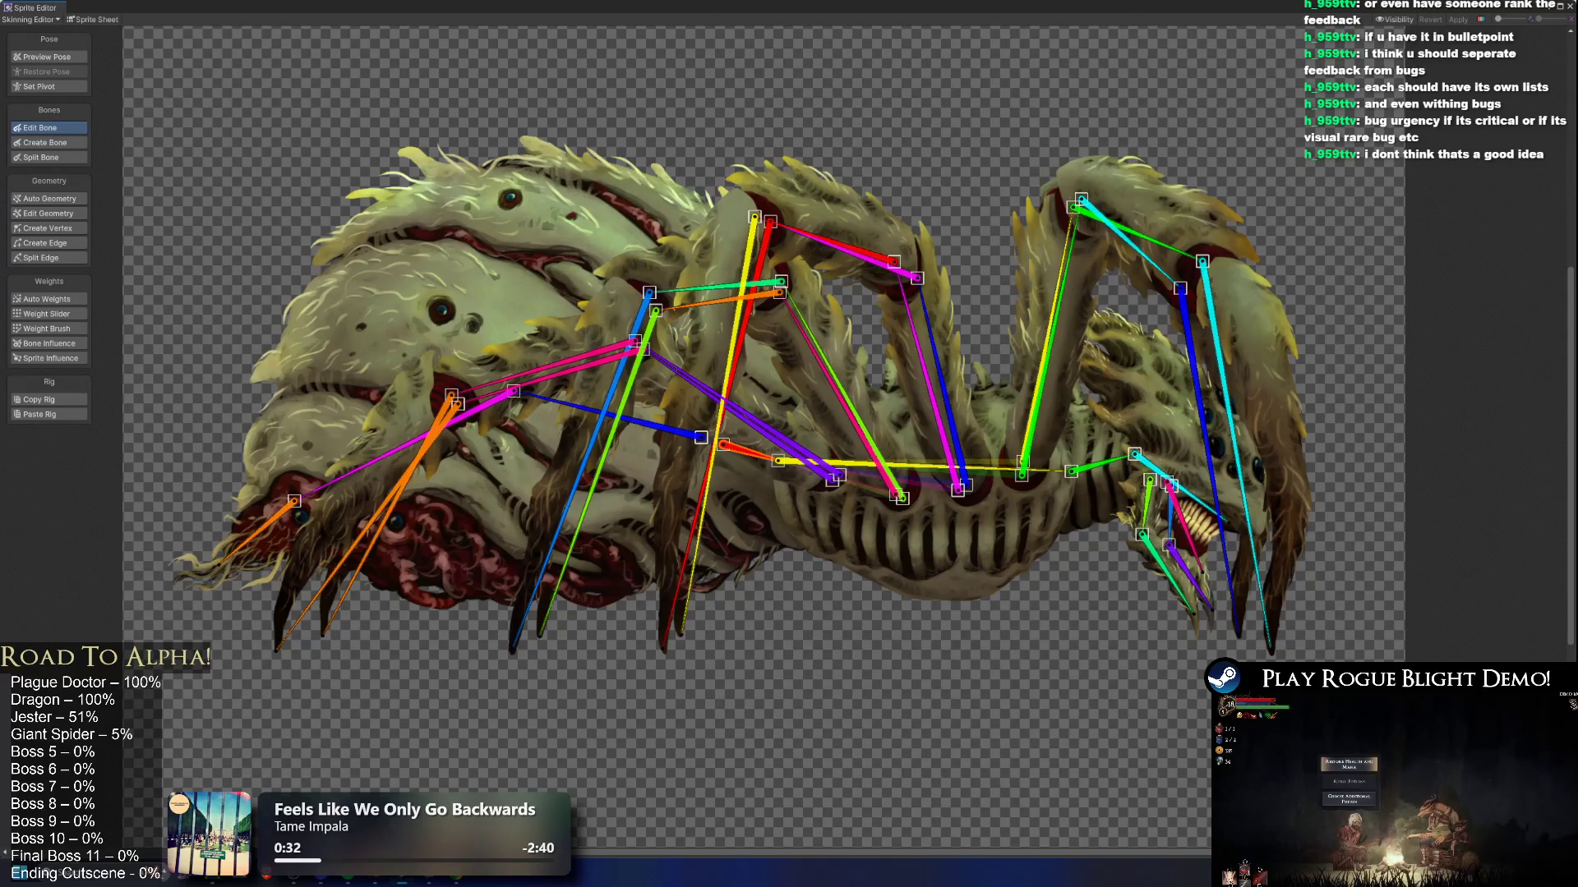
pyautogui.click(865, 475)
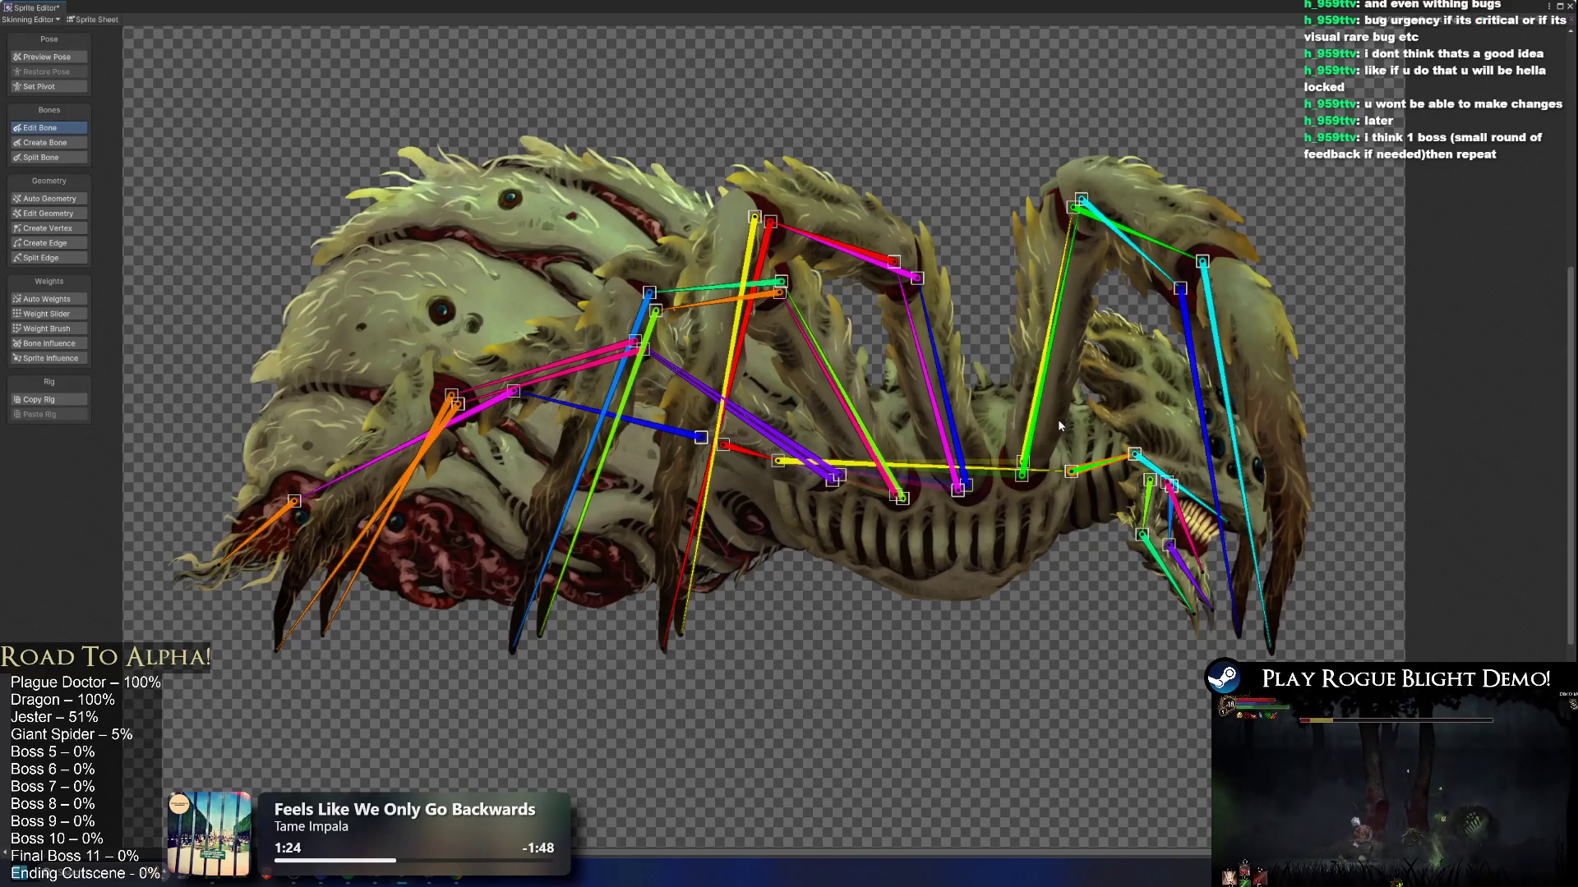
pyautogui.click(1159, 468)
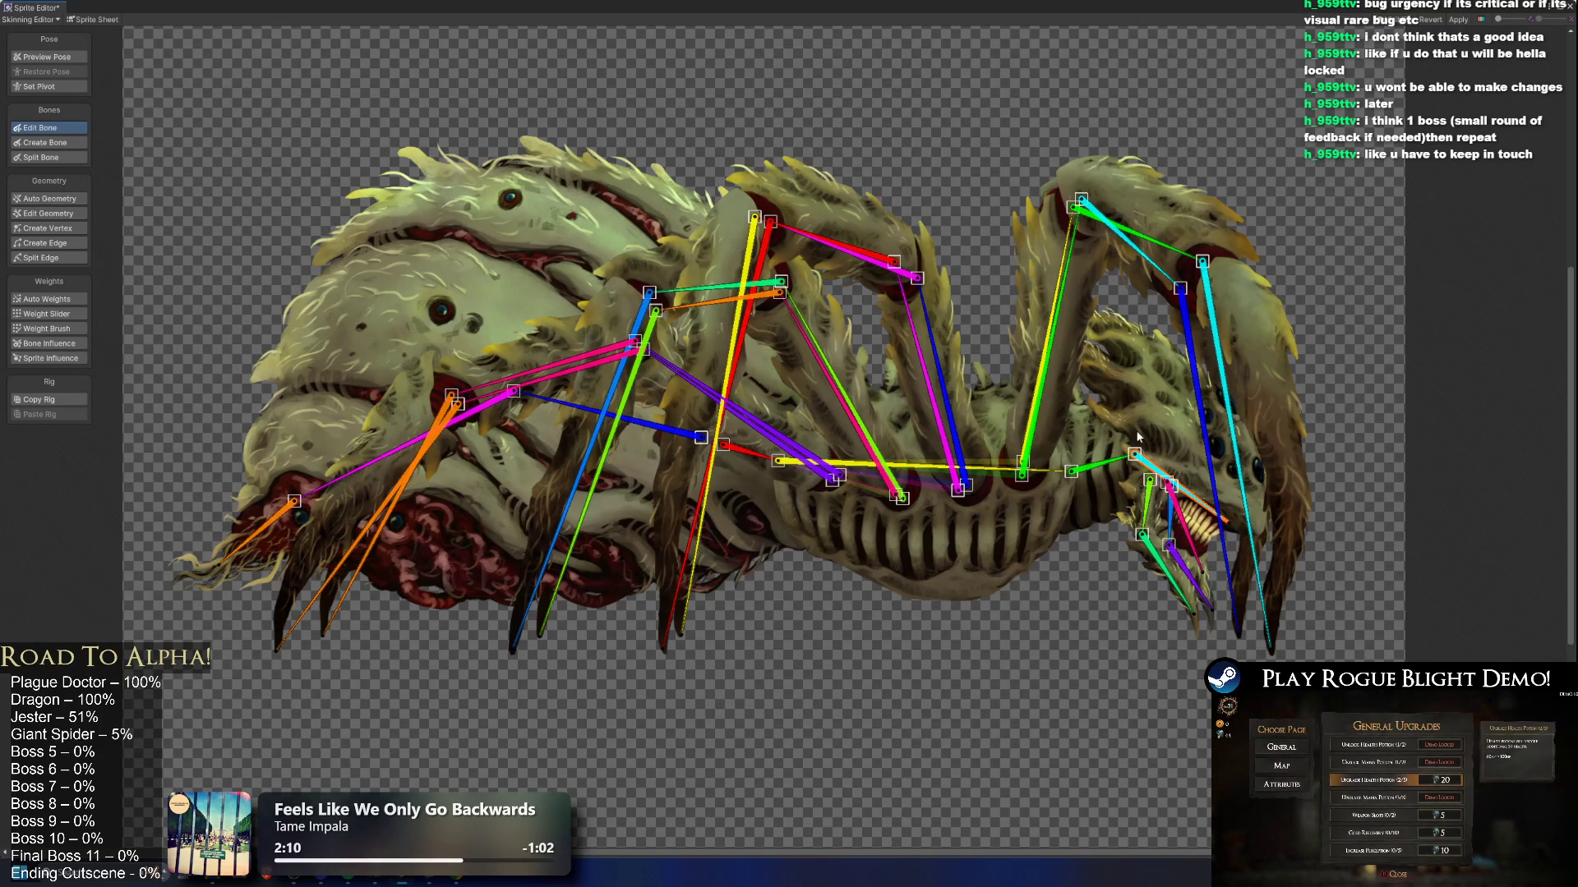
pyautogui.click(1120, 459)
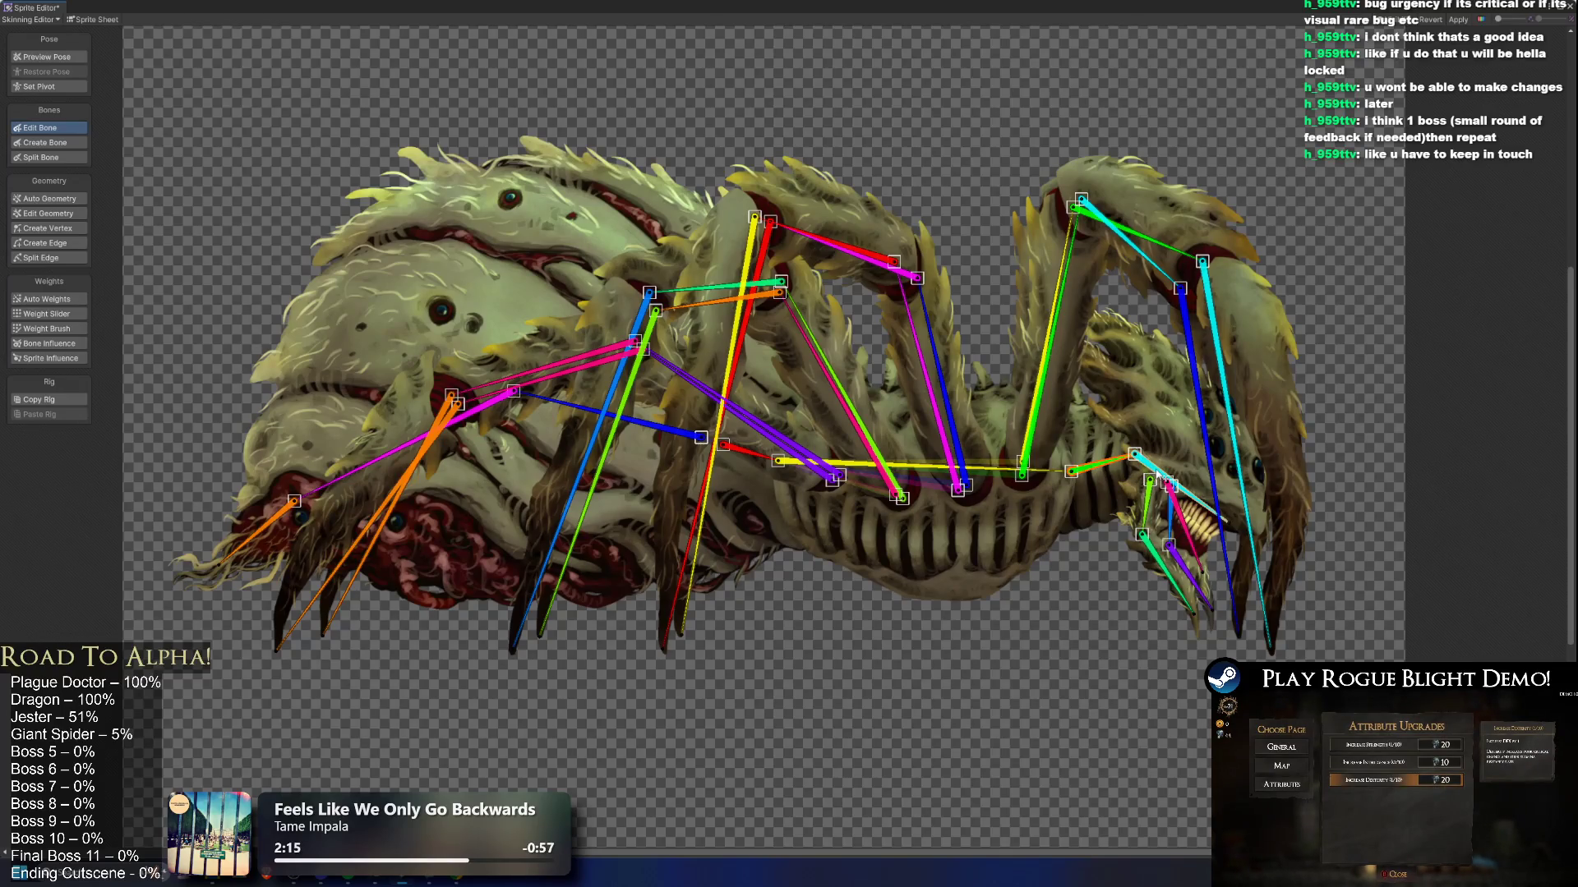
pyautogui.click(1158, 473)
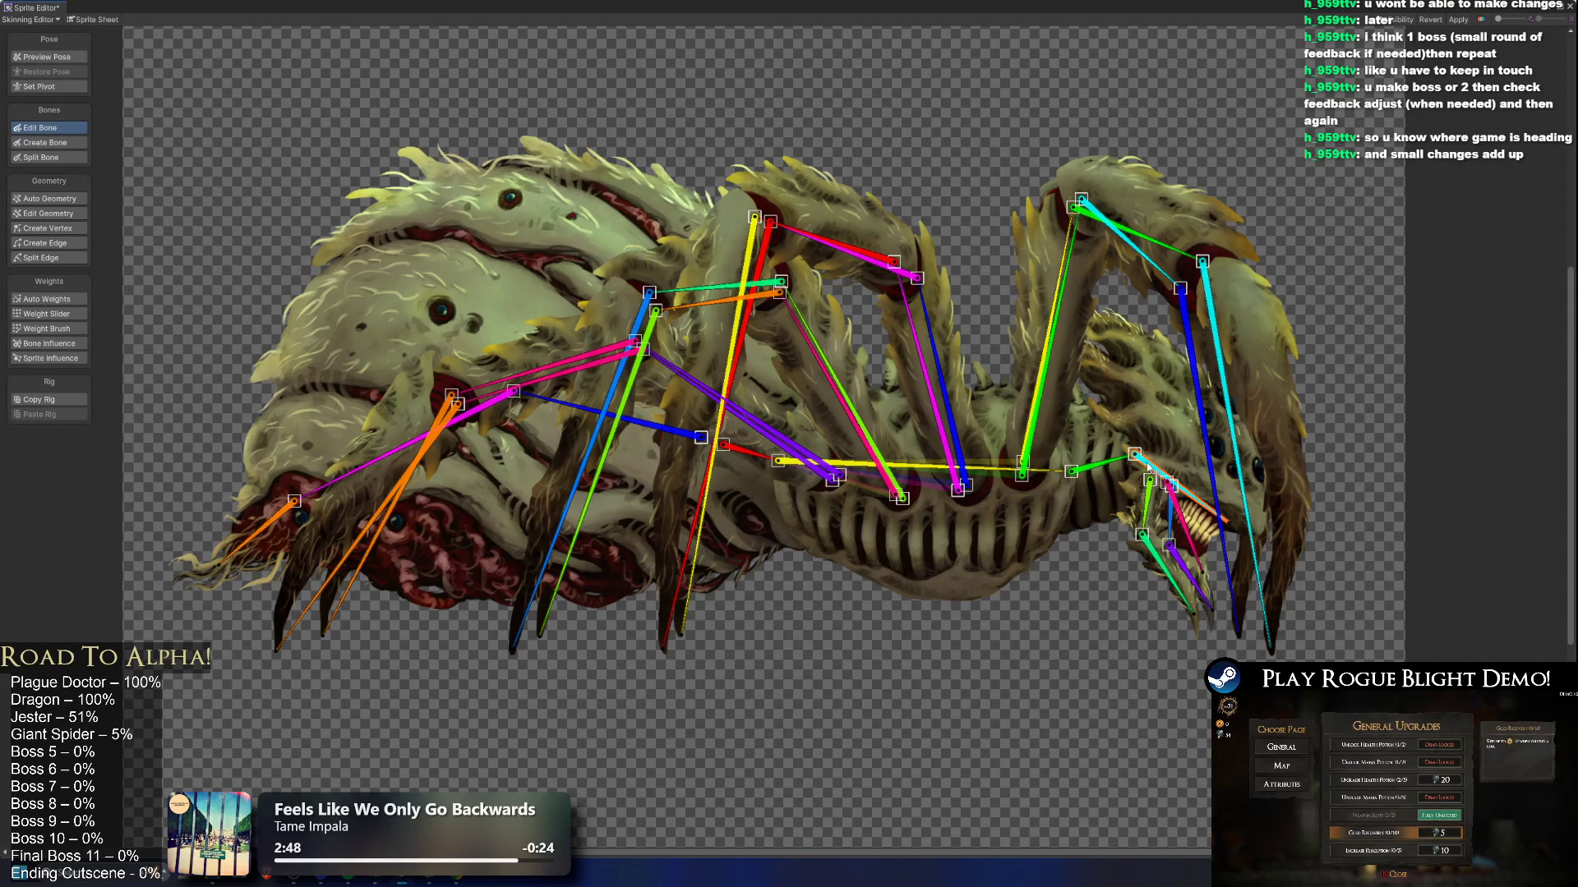
pyautogui.click(730, 462)
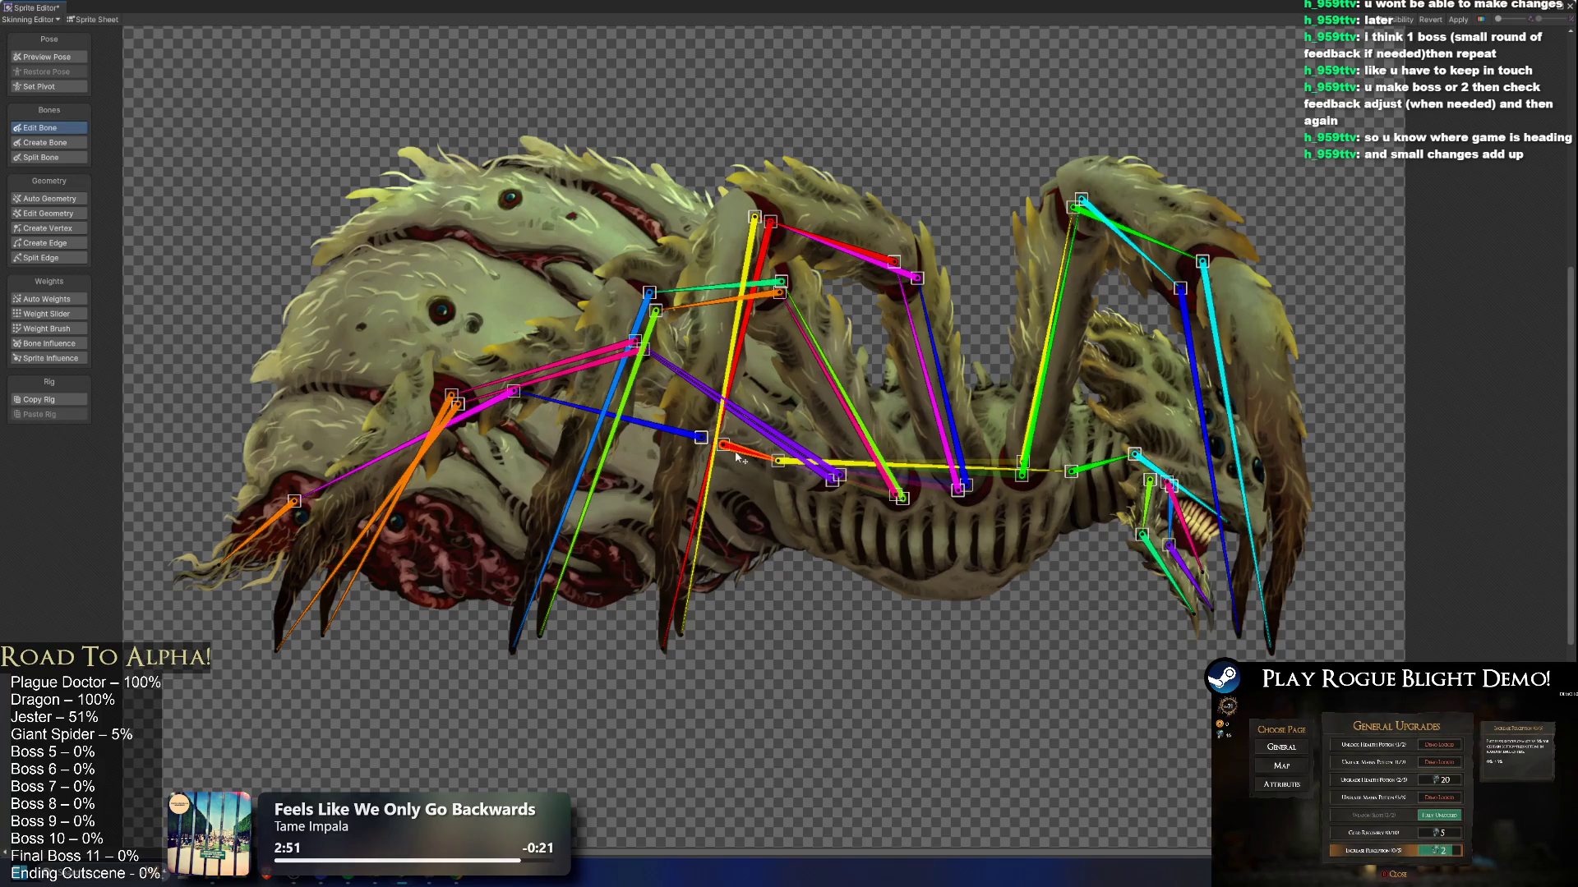